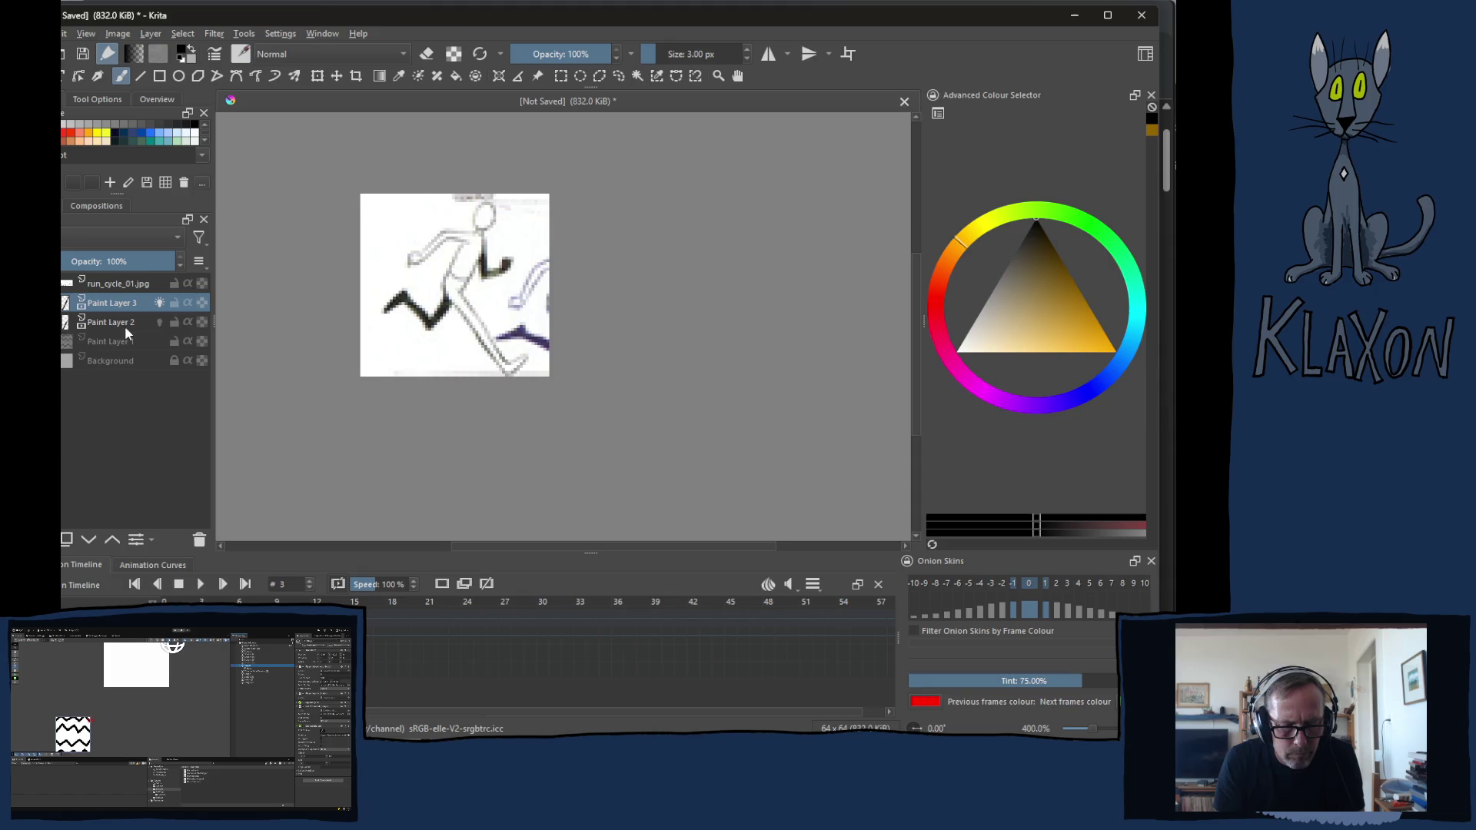
Drag run_cycle_01.jpg below Paint Layer 2 and try the move up/down arrows and Layer Properties on Paint Layer 2
left_click_drag(109, 283, 105, 326)
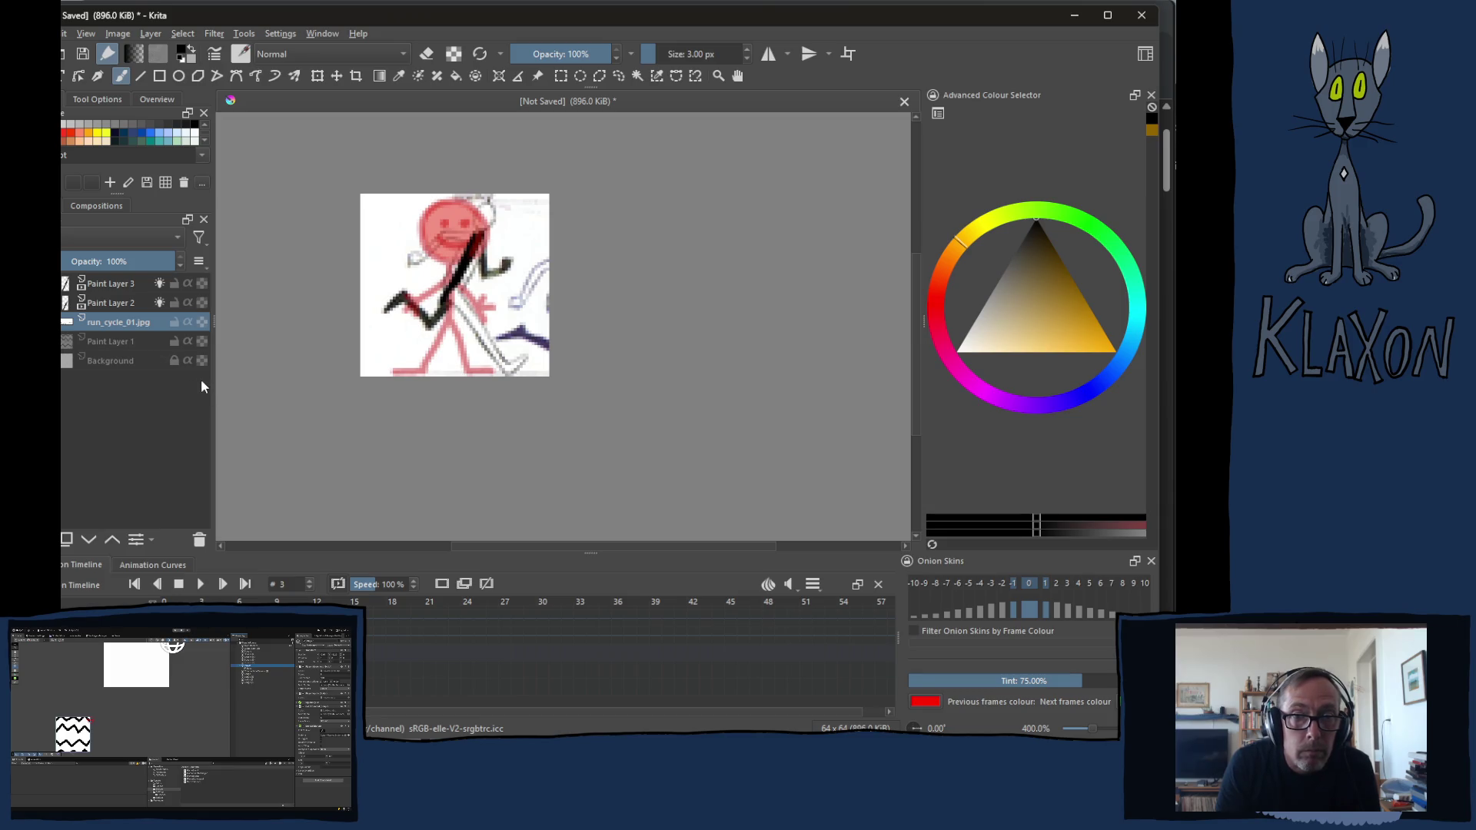
left_click(101, 304)
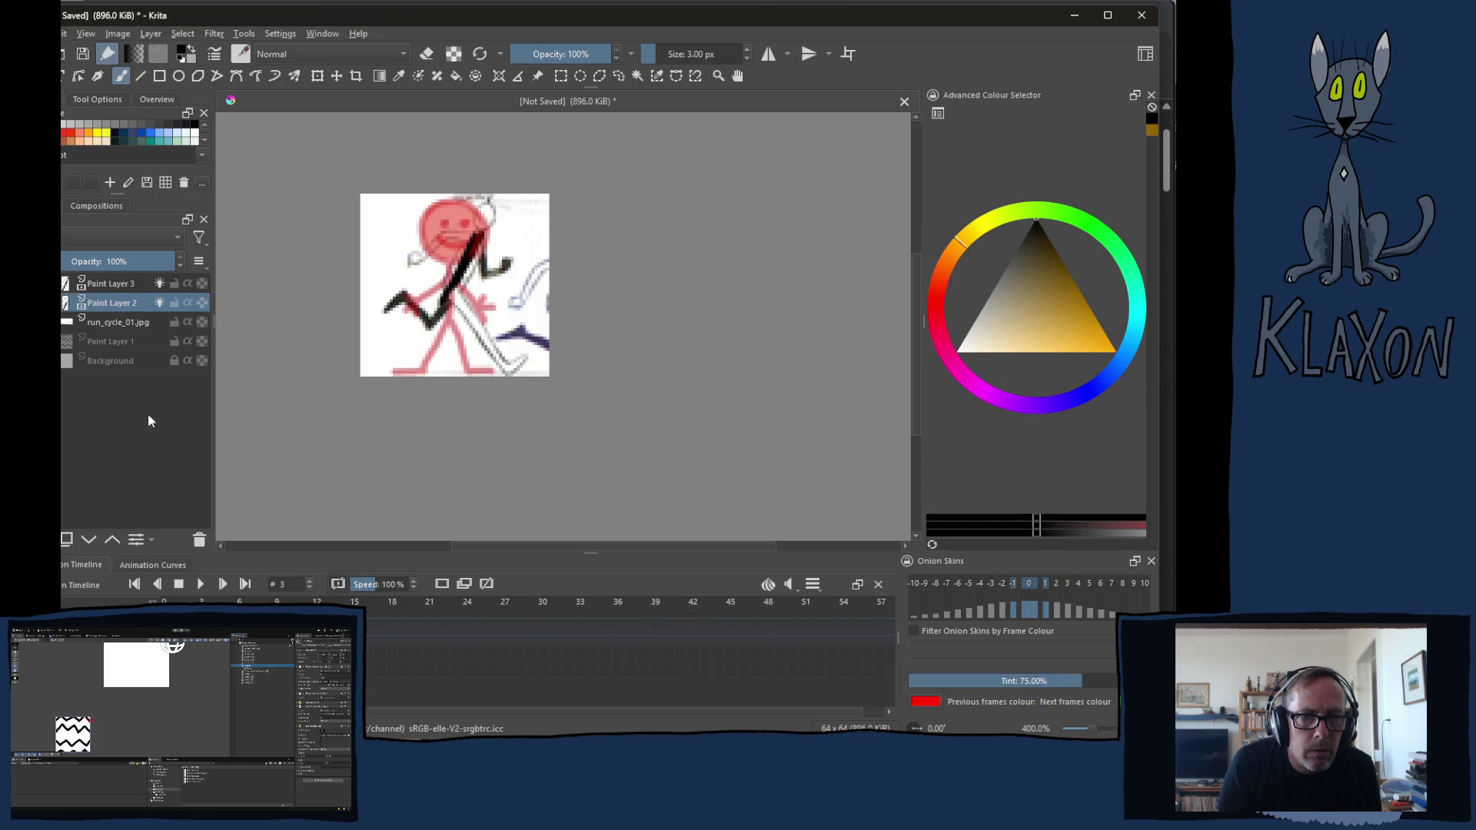
left_click(111, 540)
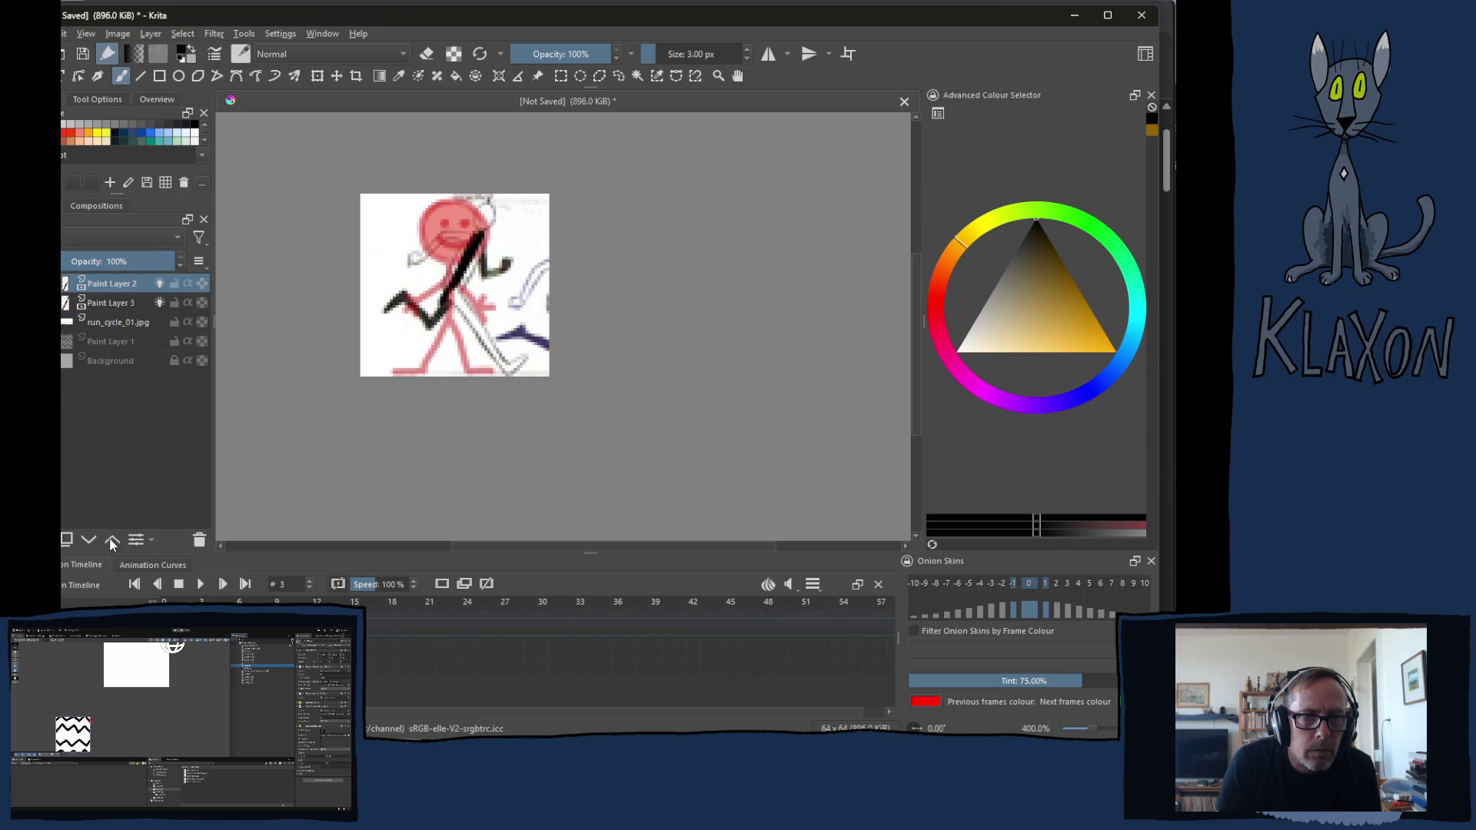
left_click(134, 540)
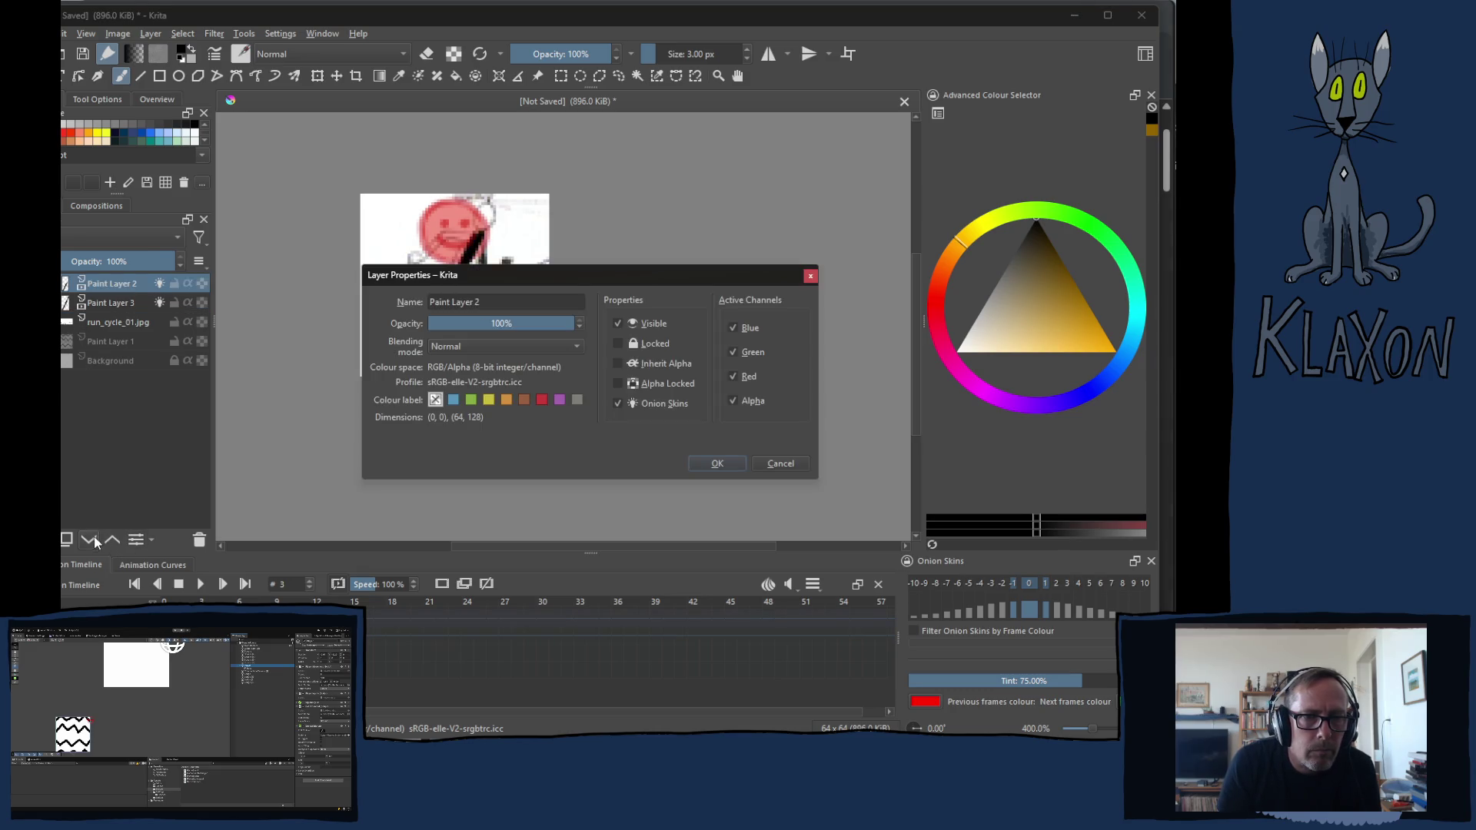
left_click(89, 540)
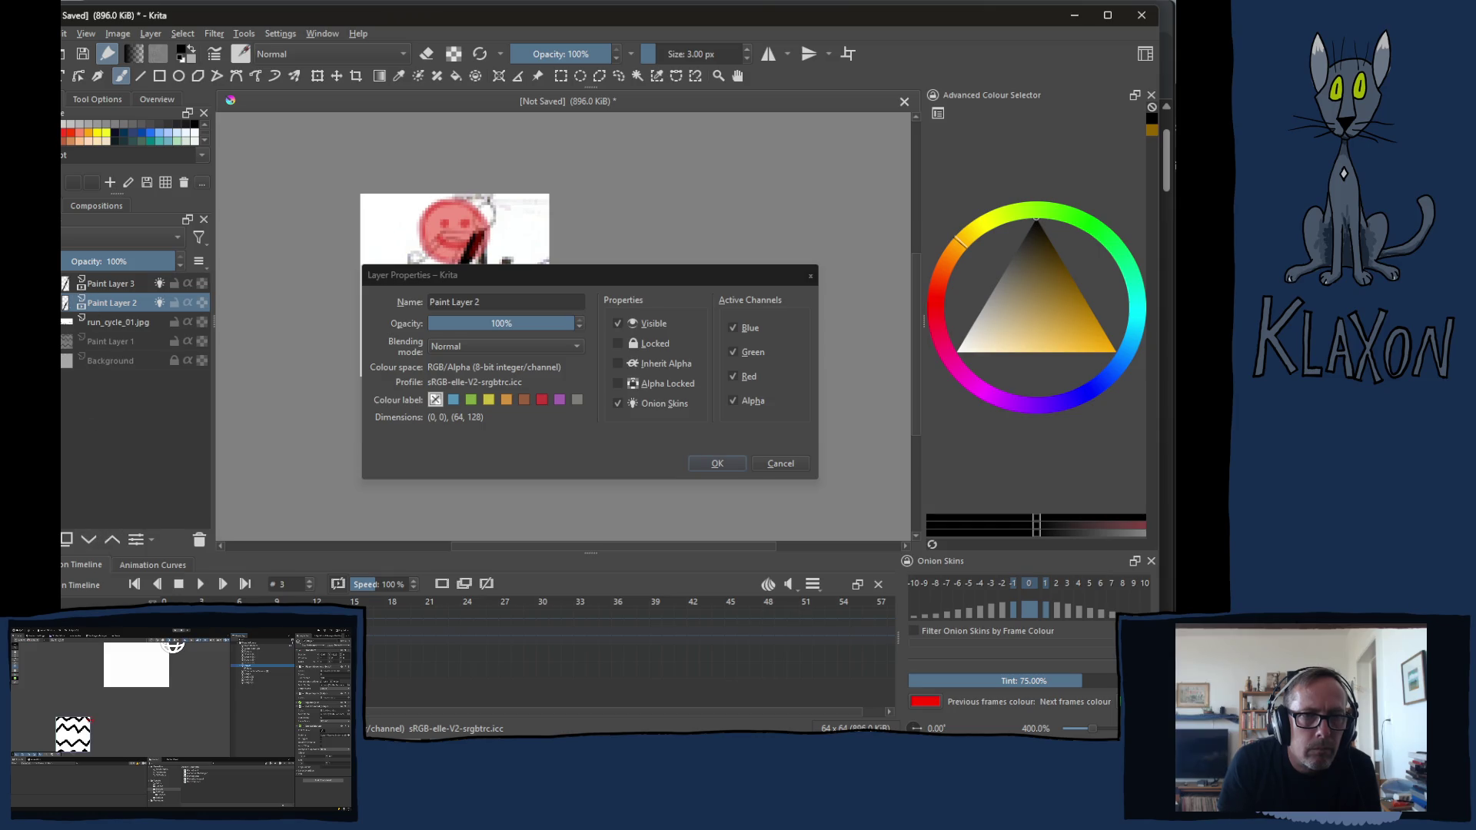
left_click(811, 274)
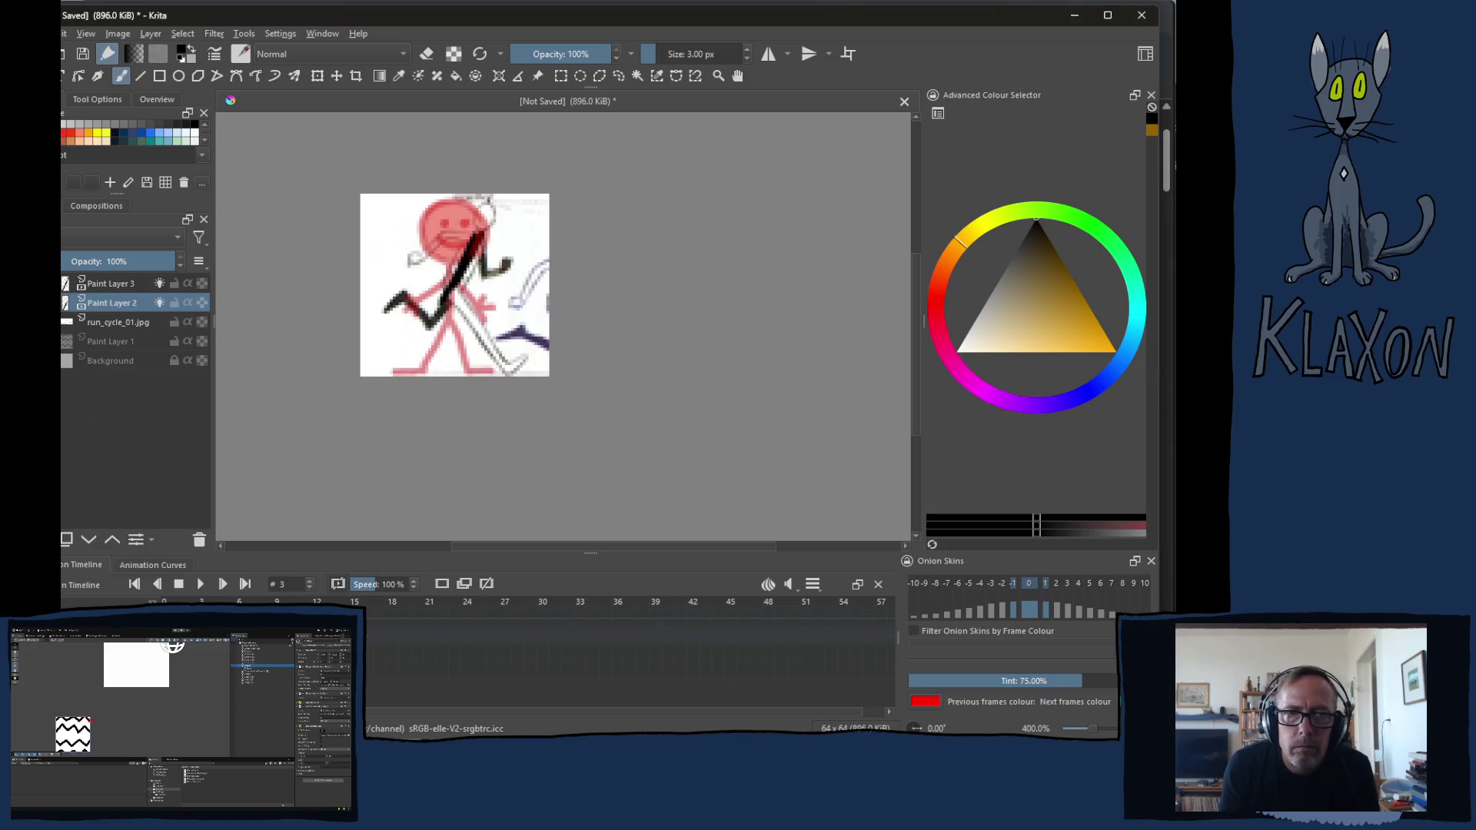
Flip between neighbouring frames, move Paint Layer 3 below the reference image and hide it
key("period")
key("comma")
key("period")
key("comma")
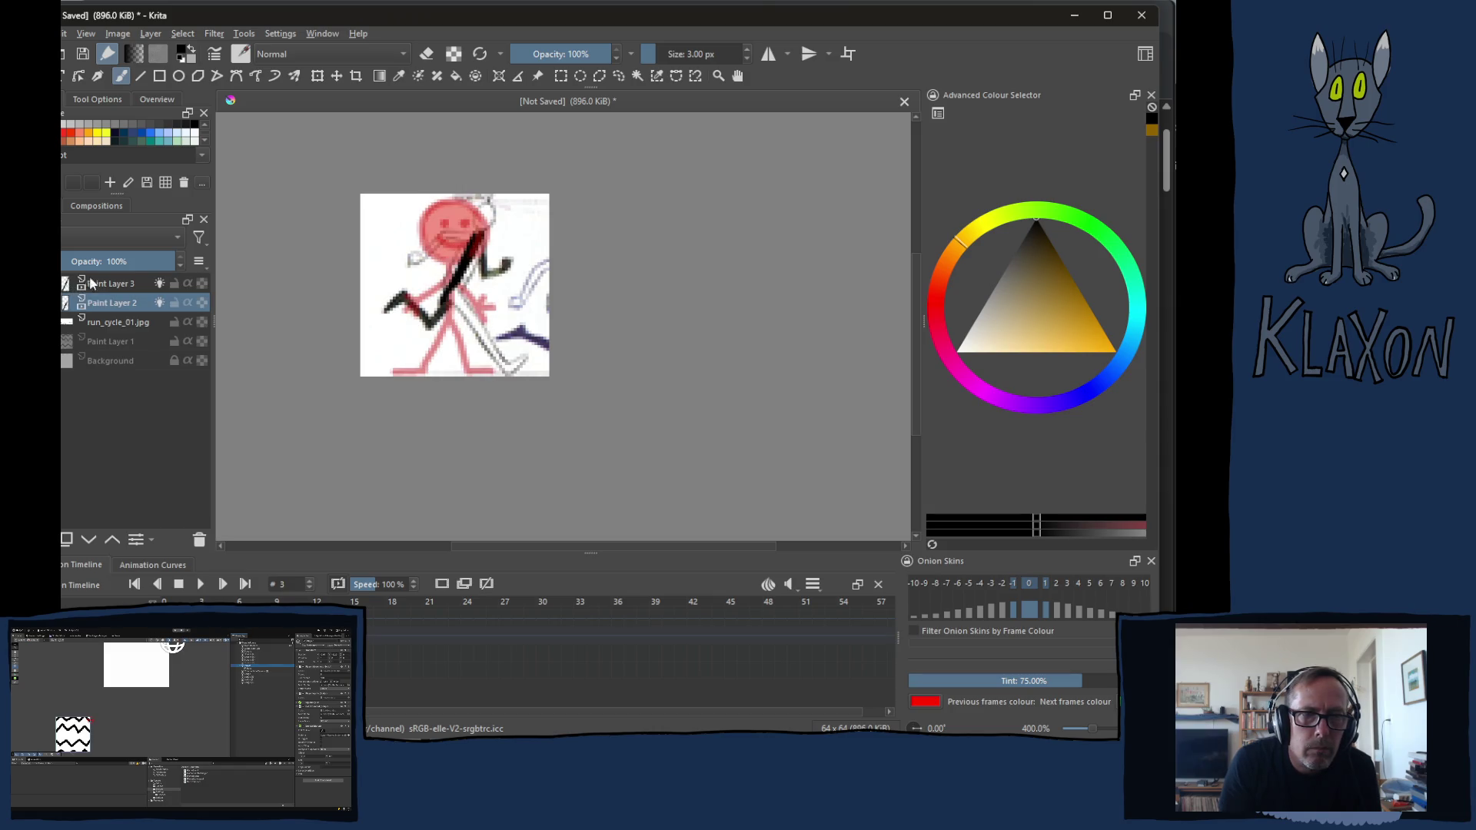
left_click(99, 287)
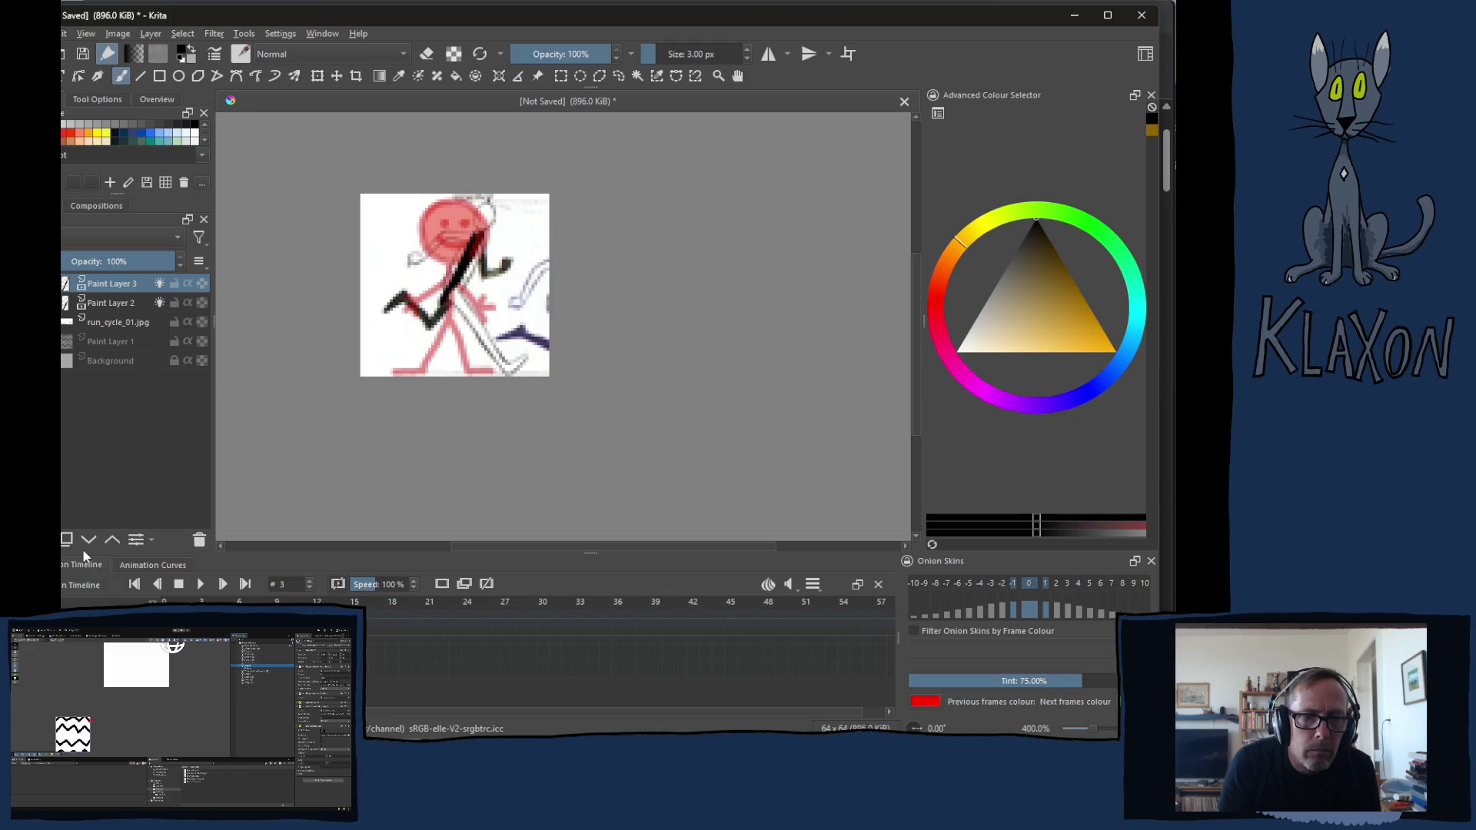
left_click(87, 539)
left_click(88, 539)
left_click(103, 287)
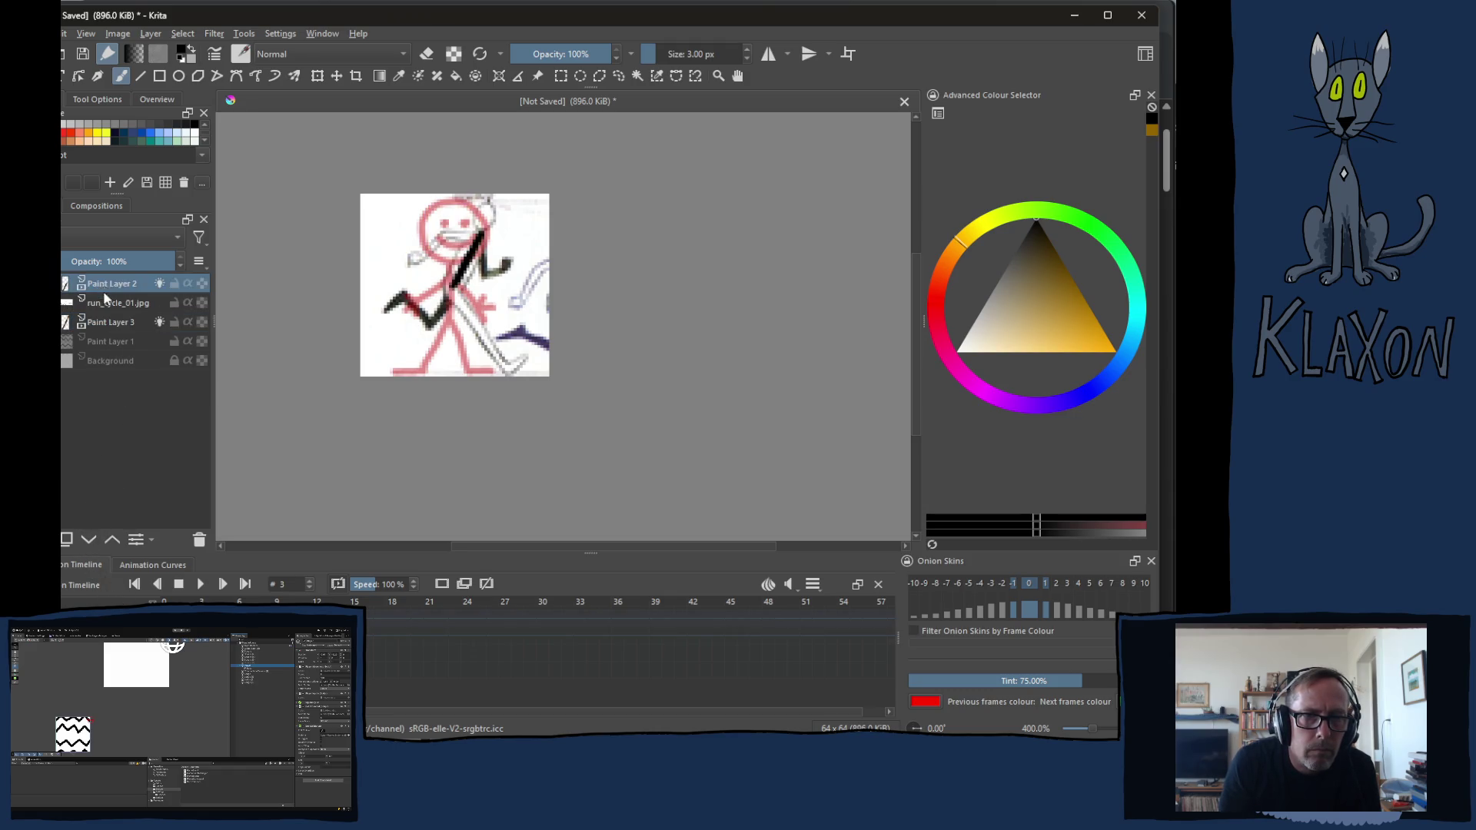
left_click(159, 323)
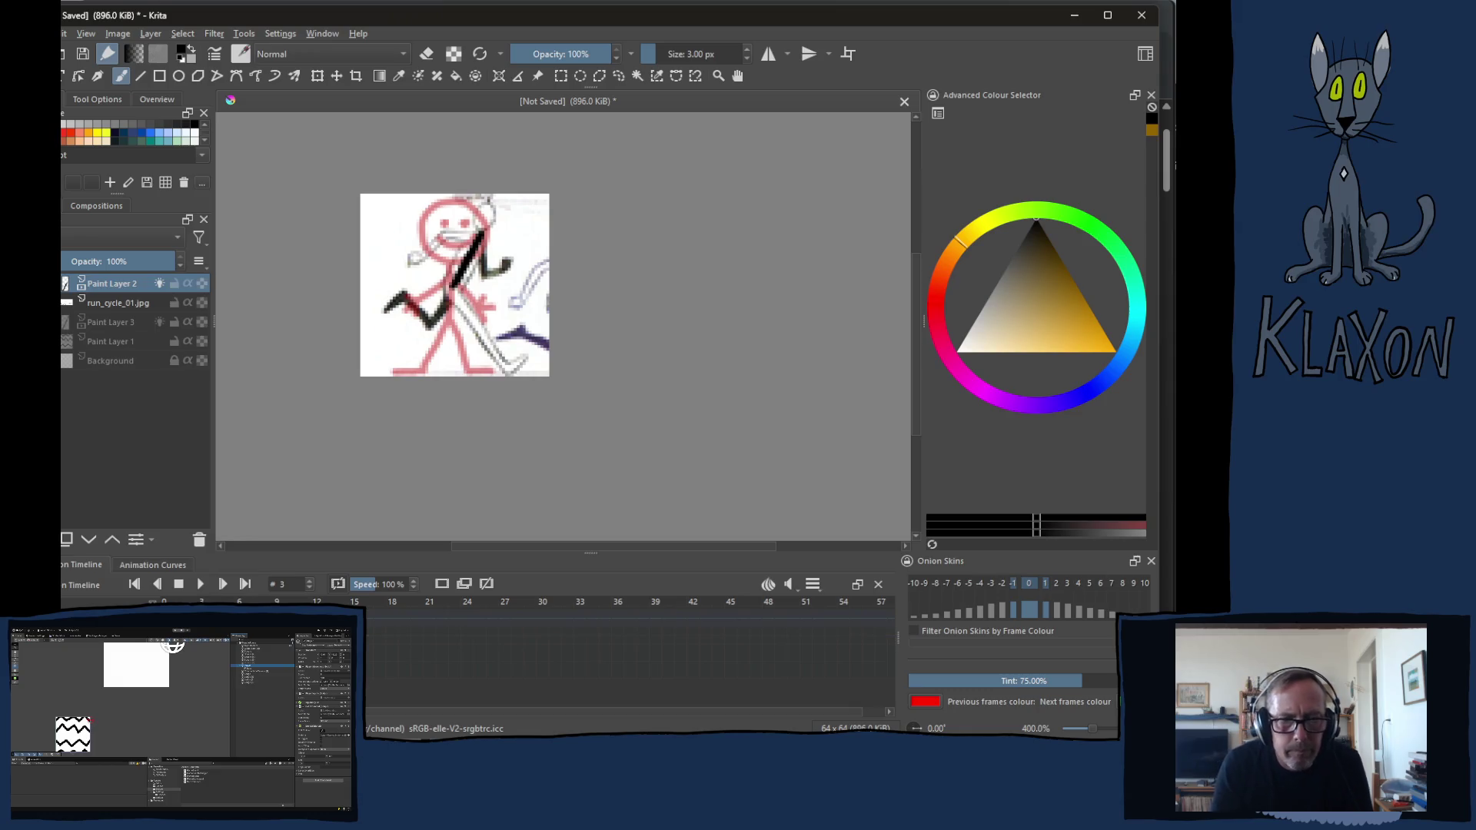
Turn erasing off and reset the Freehand Brush to 3 px via the popup palette on Paint Layer 2
key("e")
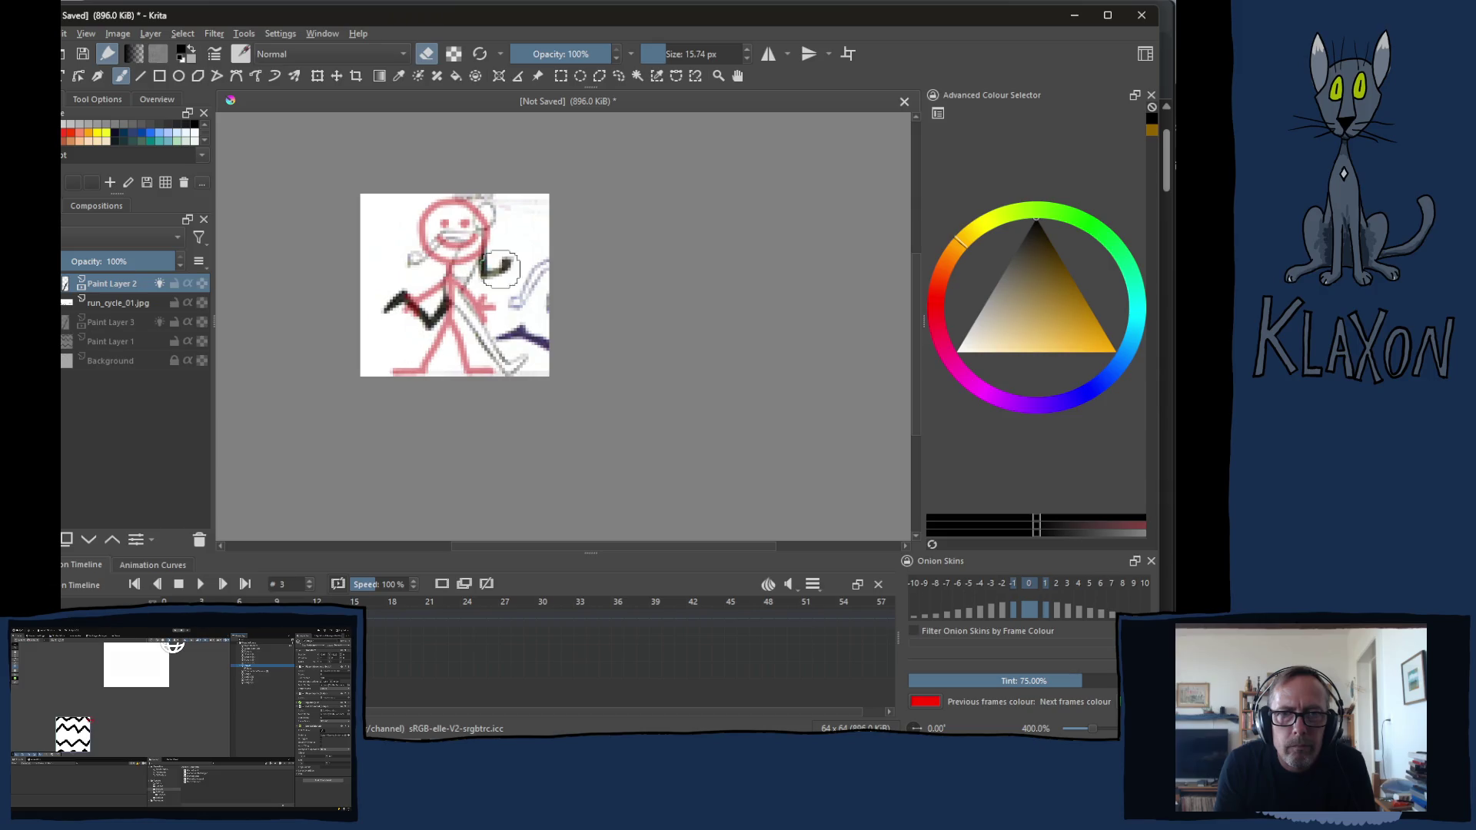
right_click(387, 331)
left_click(395, 296)
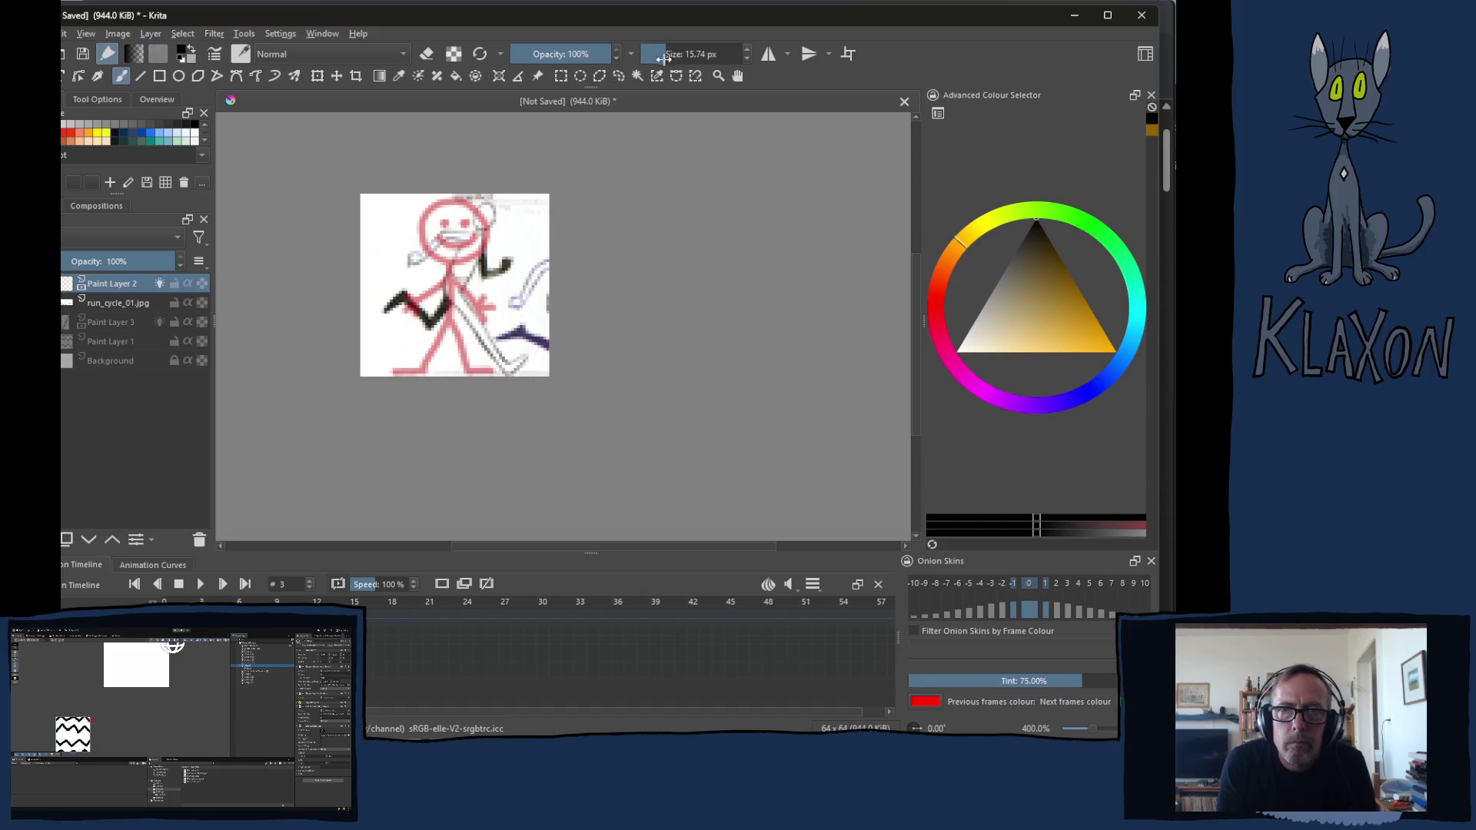
left_click(668, 58)
left_click_drag(667, 58, 648, 58)
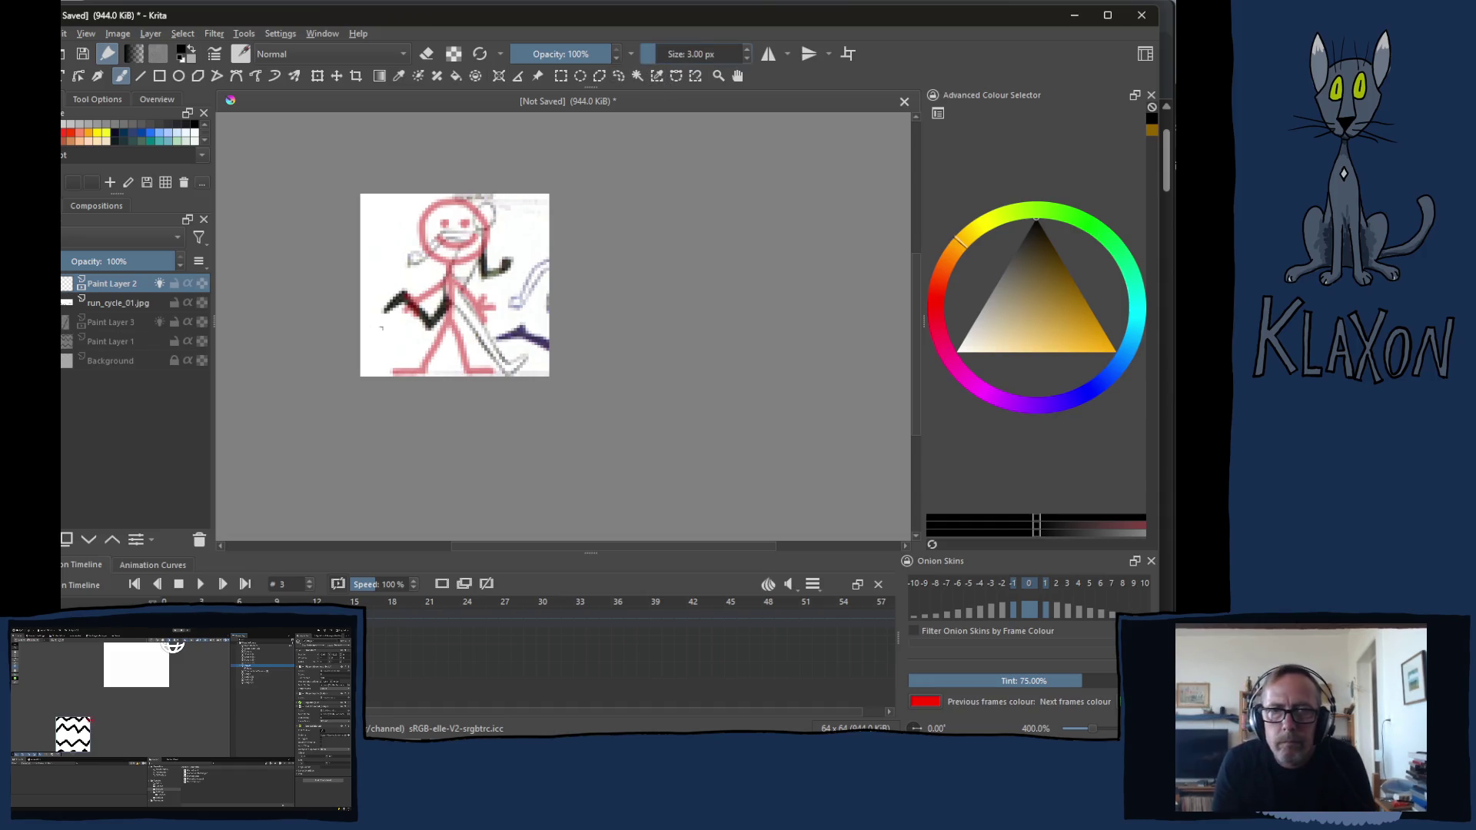
left_click(100, 303)
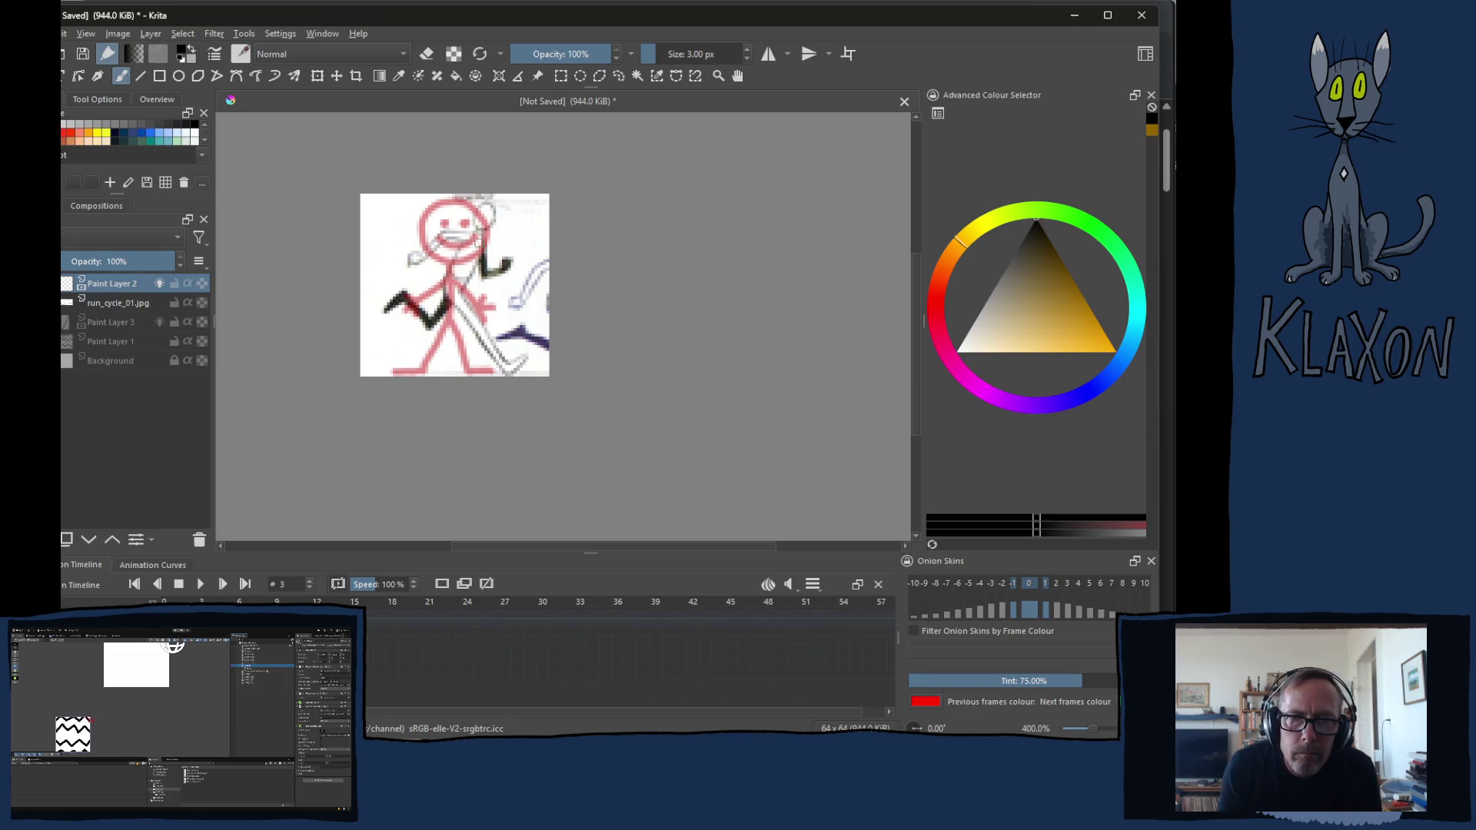
Draw the black stick figure's head circle, a leg to the lower-left foot and an arm from the neck
mouse_move(499, 215)
left_mouse_down()
mouse_move(452, 308)
mouse_move(500, 369)
mouse_move(521, 359)
left_mouse_up()
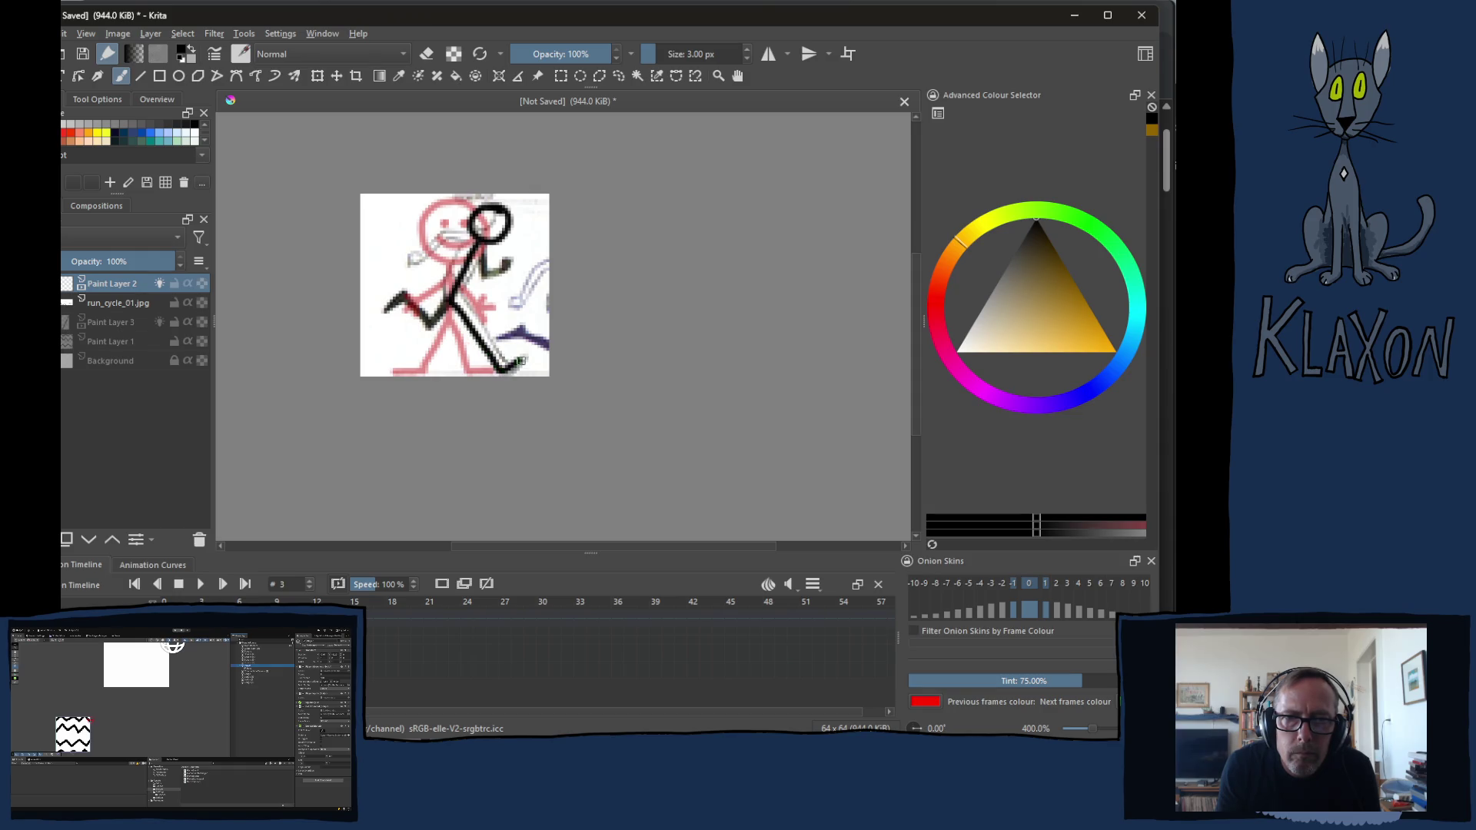
mouse_move(450, 307)
left_mouse_down()
mouse_move(422, 335)
mouse_move(397, 295)
mouse_move(378, 297)
left_mouse_up()
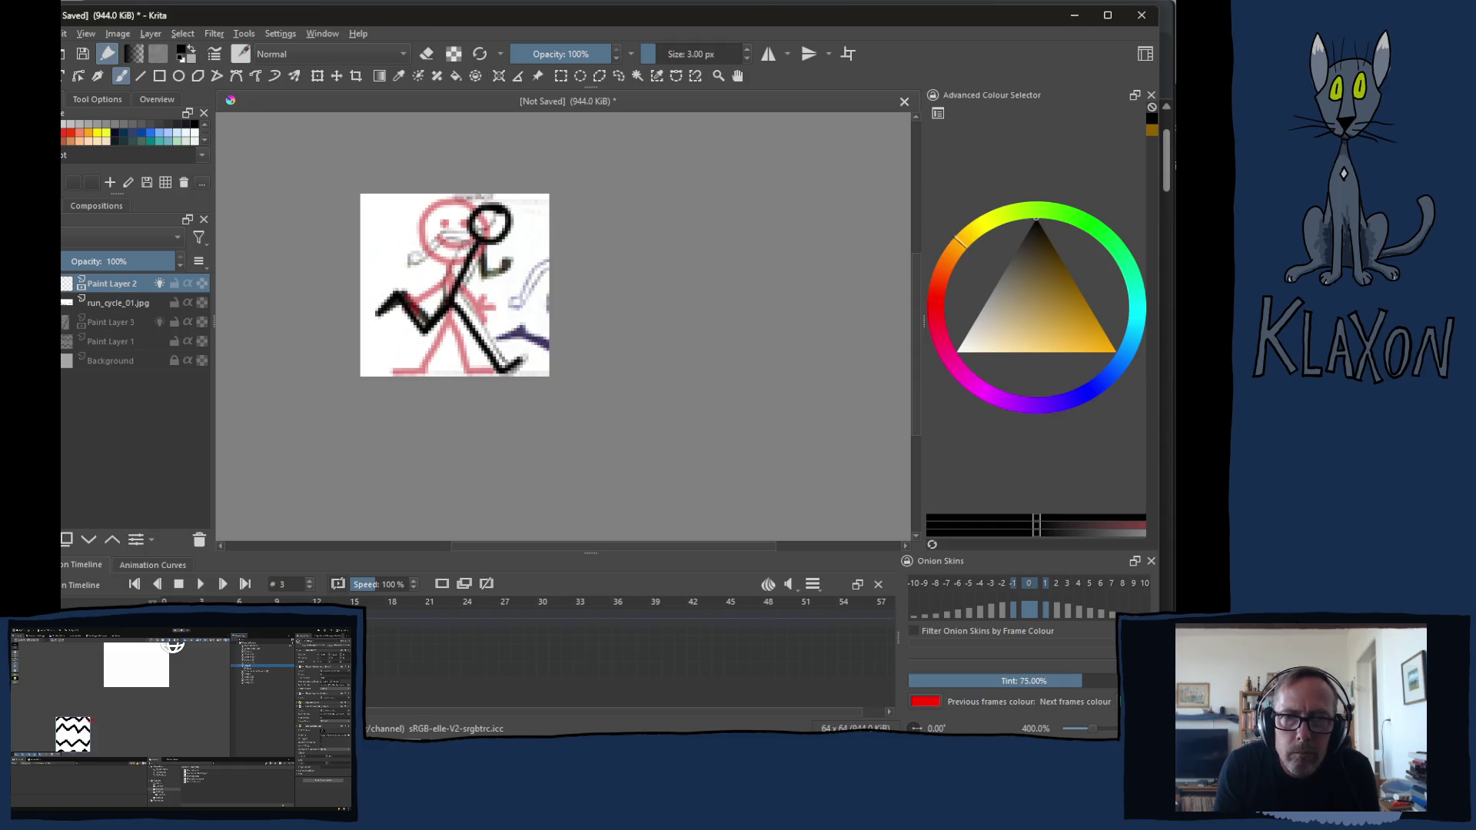
mouse_move(477, 245)
left_mouse_down()
mouse_move(439, 239)
mouse_move(409, 261)
mouse_move(420, 277)
mouse_move(422, 261)
mouse_move(497, 285)
mouse_move(522, 266)
mouse_move(516, 247)
mouse_move(529, 253)
left_mouse_up()
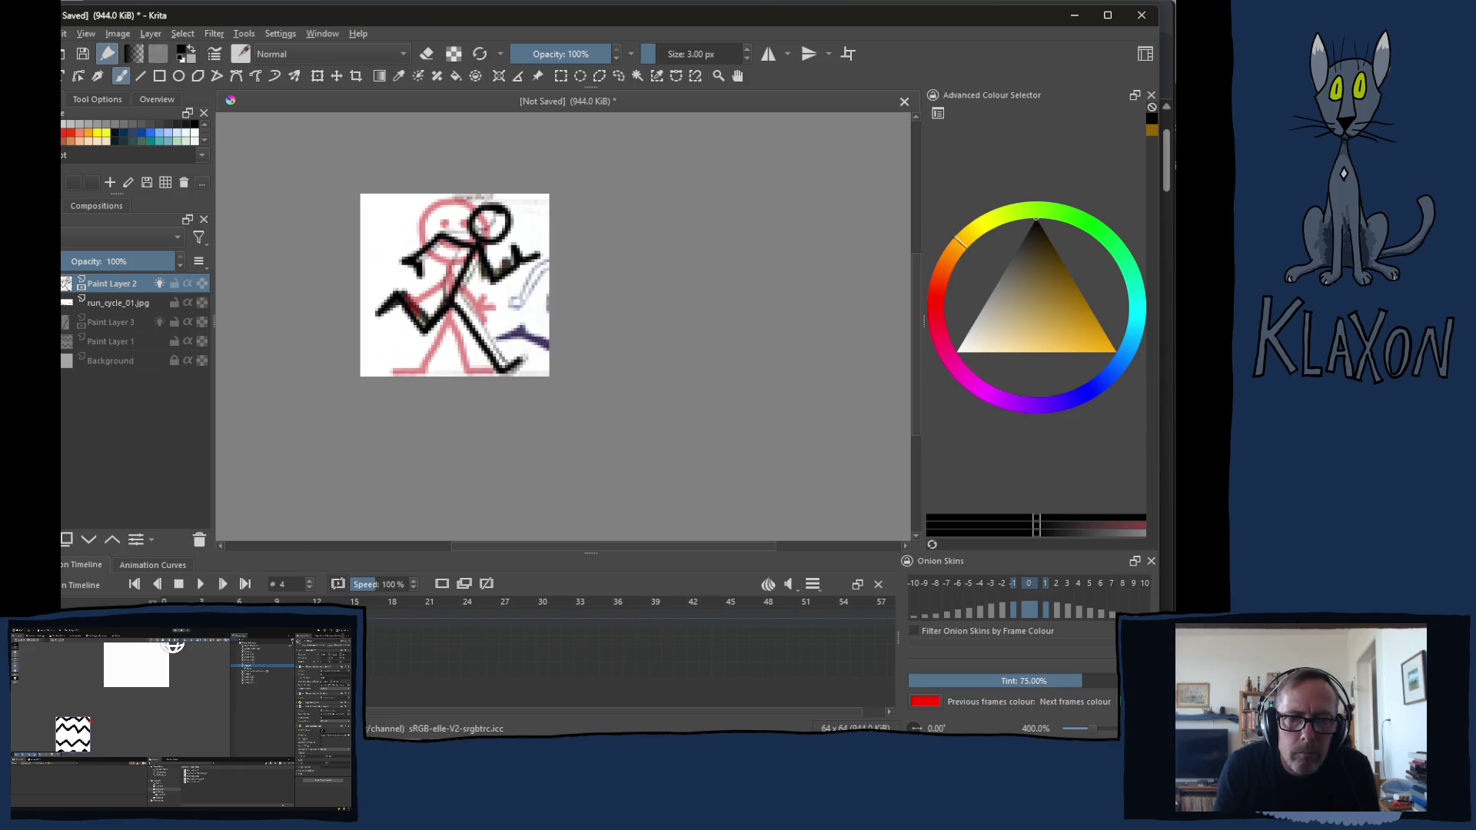
Turn on onion skins and shift the run_cycle_01.jpg reference left to the next pose
left_click(442, 586)
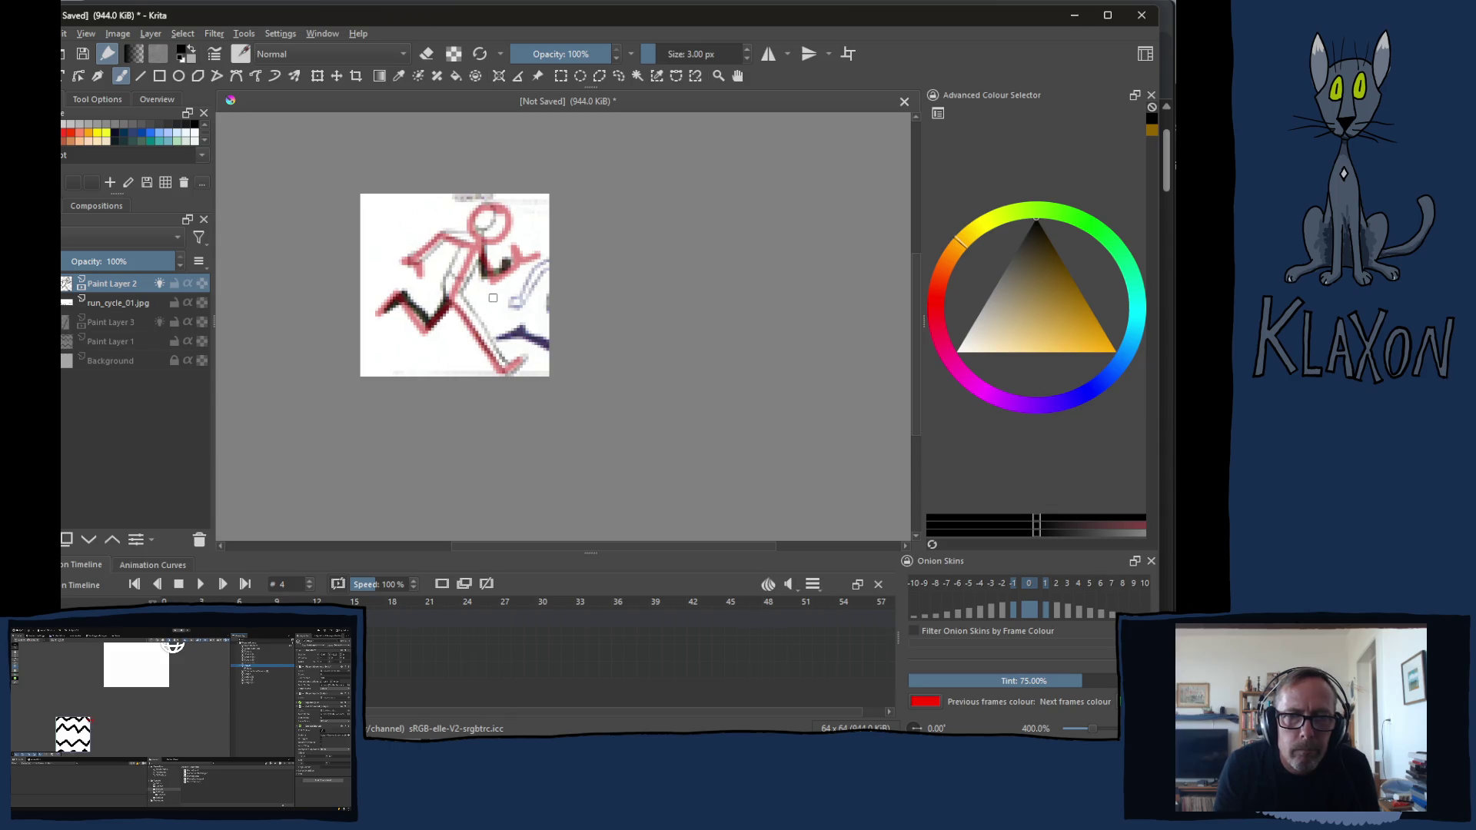
key("t")
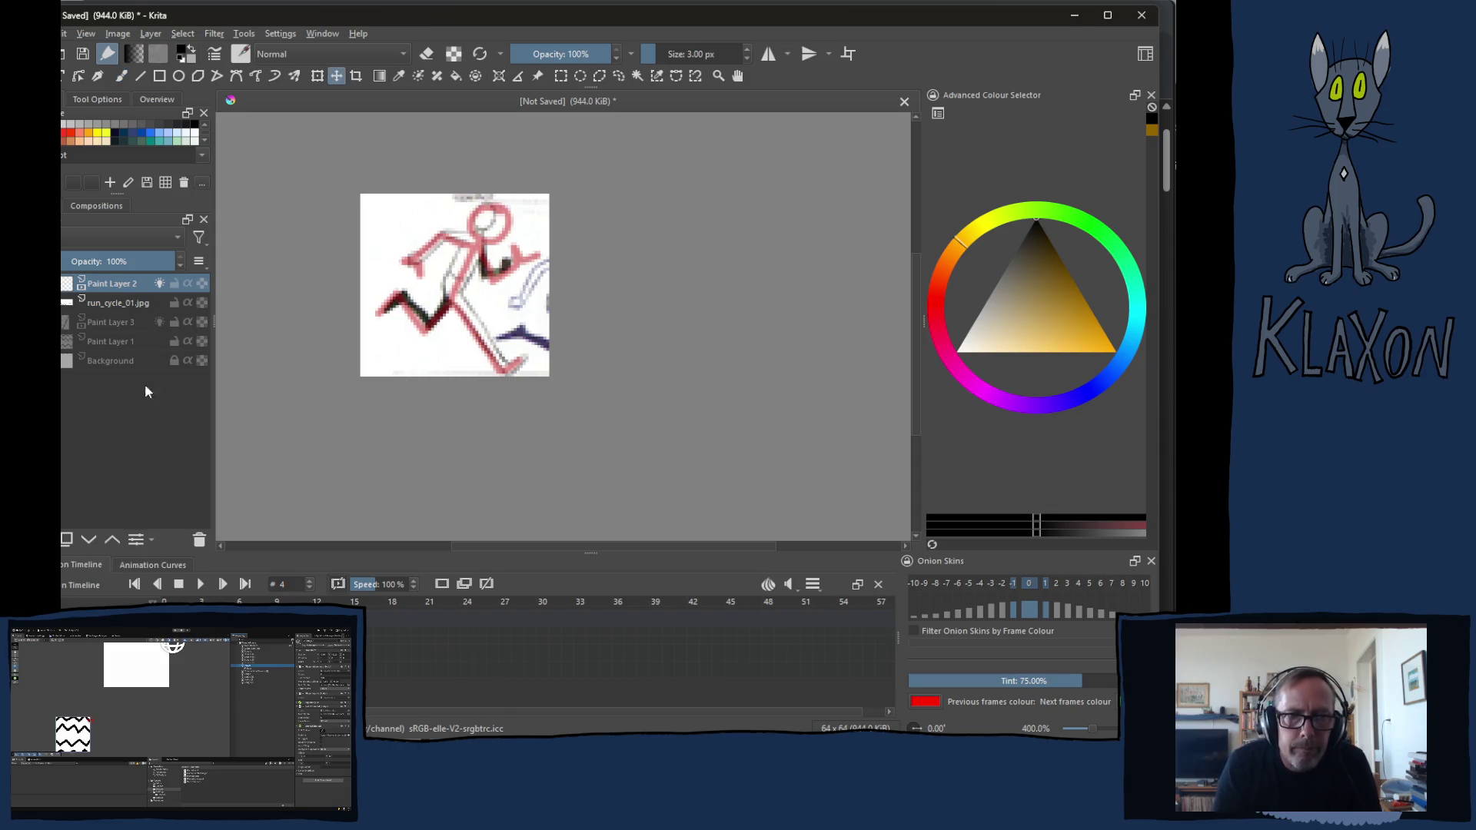
left_click(116, 307)
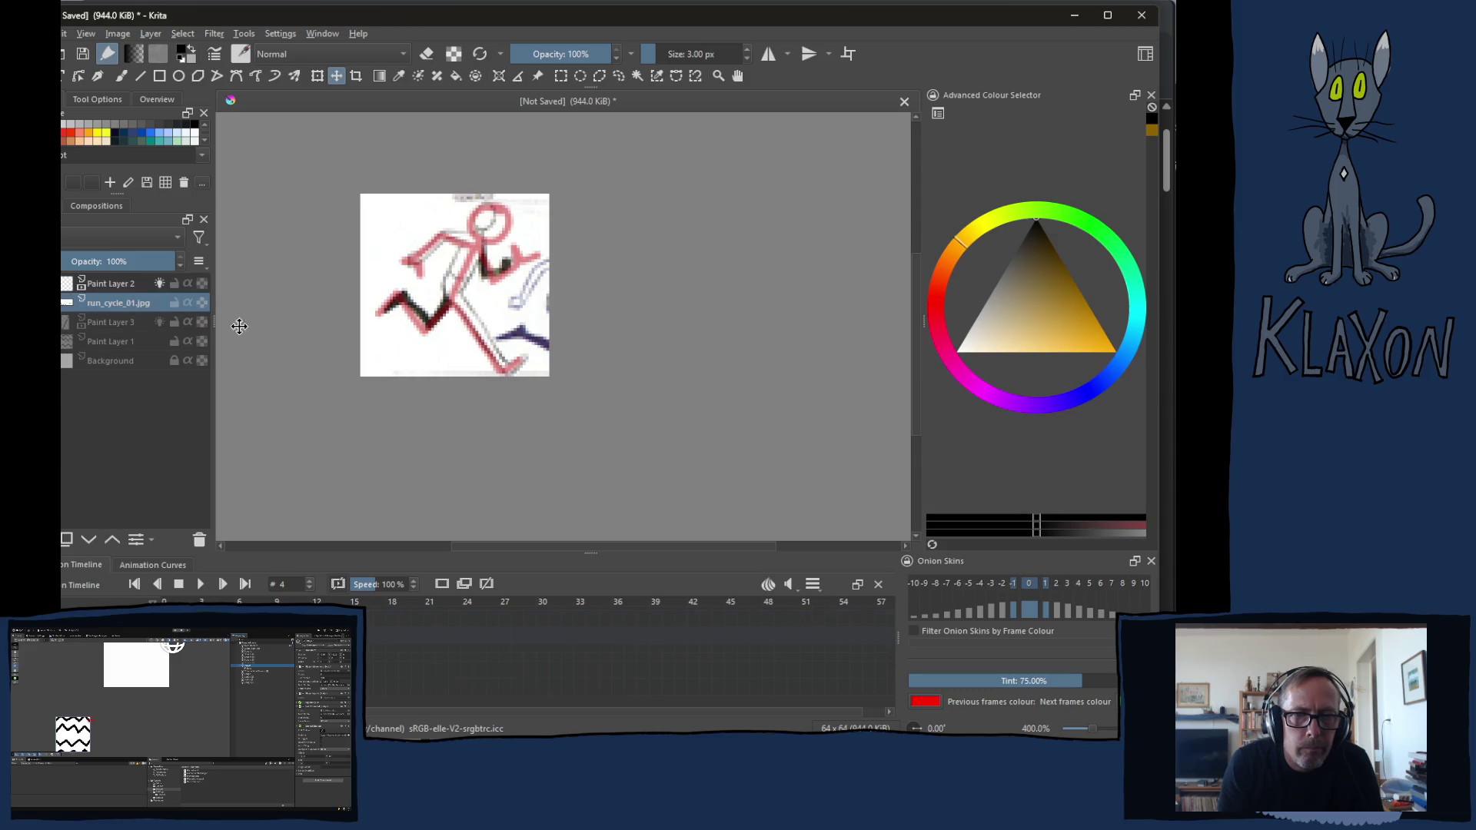
left_click_drag(494, 324, 400, 320)
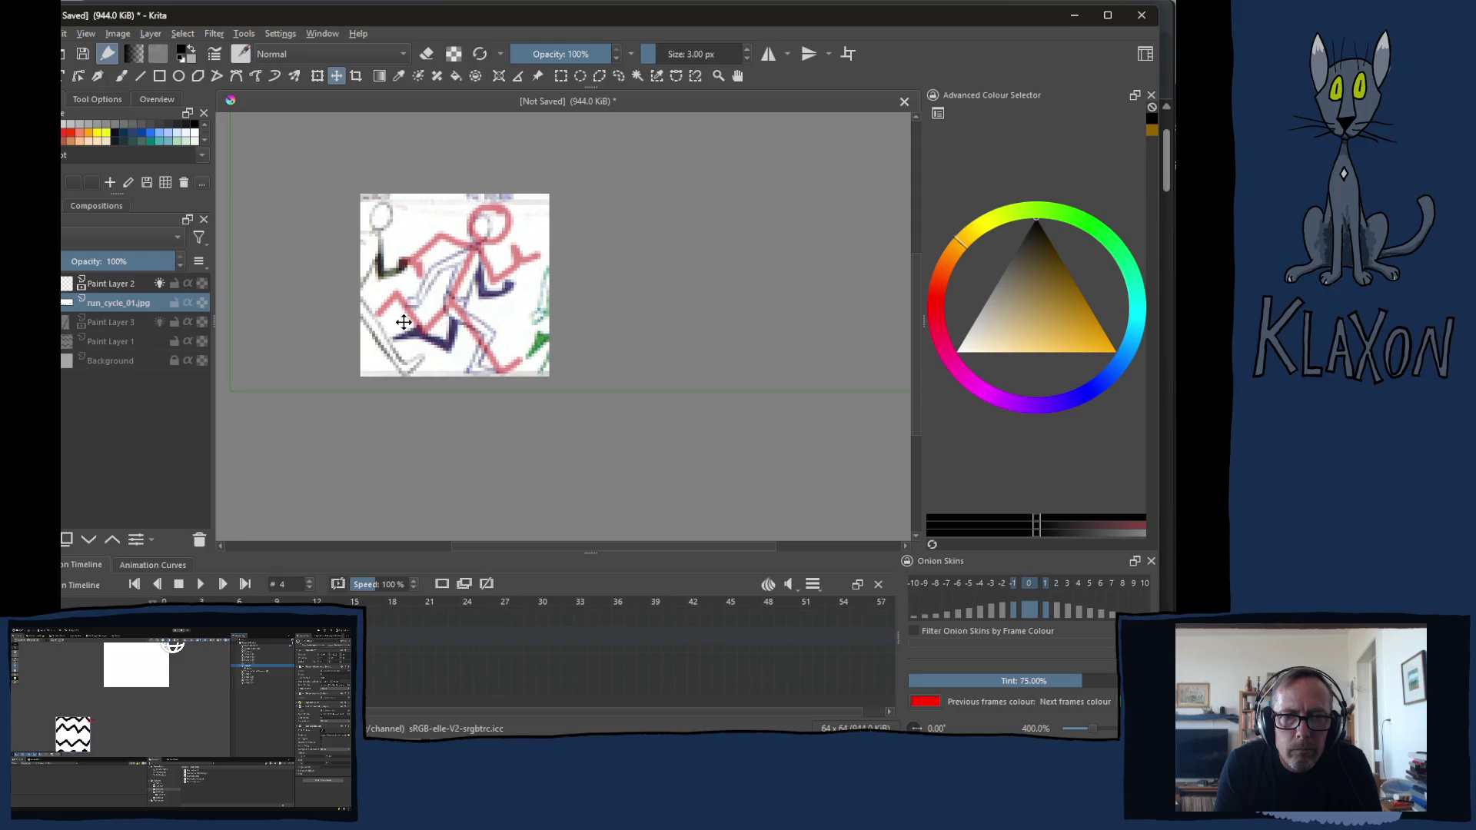
left_click_drag(401, 319, 401, 322)
On Paint Layer 2 draw the new pose's head circle, a leg to the foot and both arms
key("b")
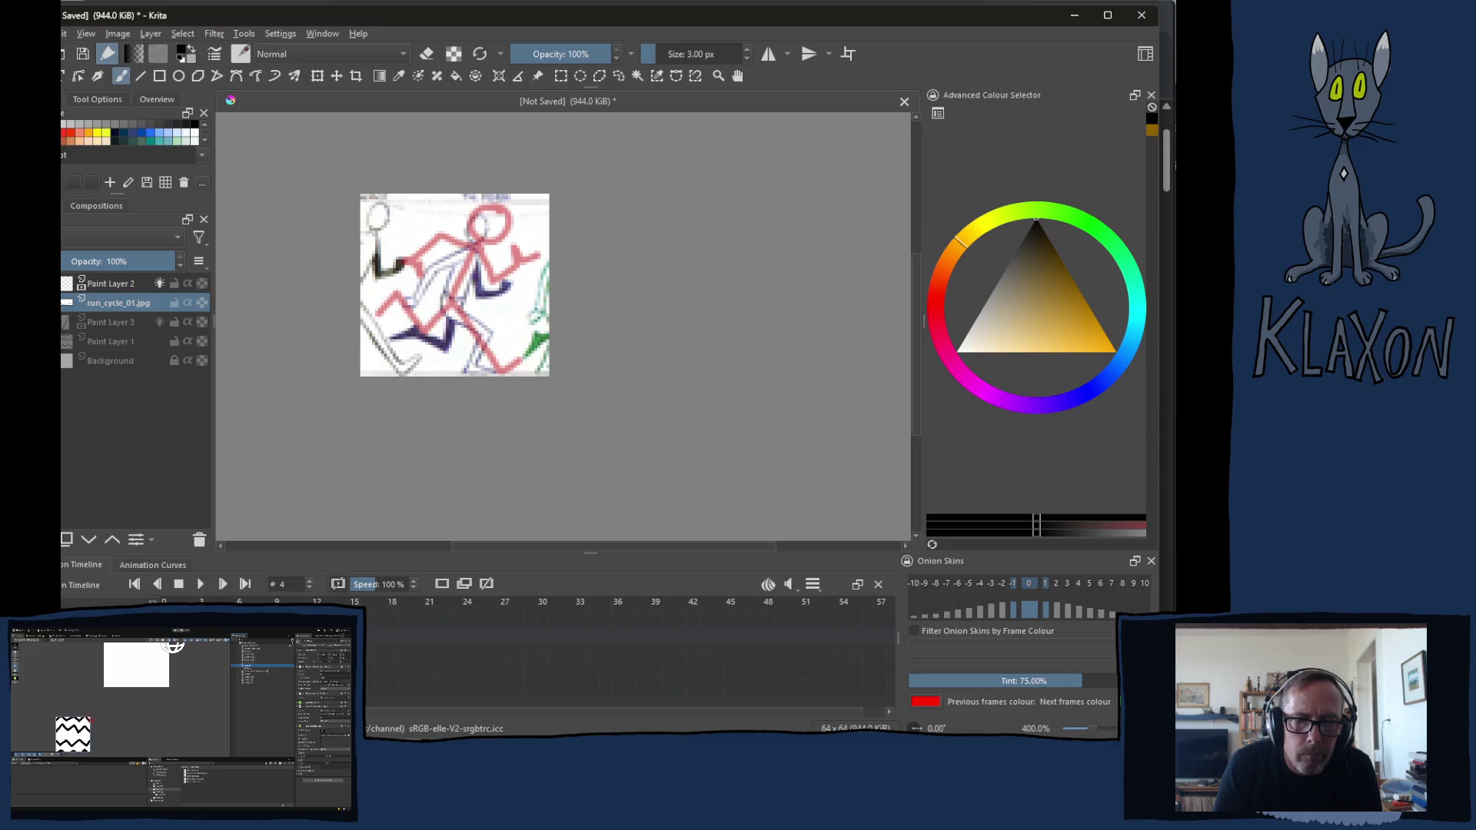
key("Page_Up")
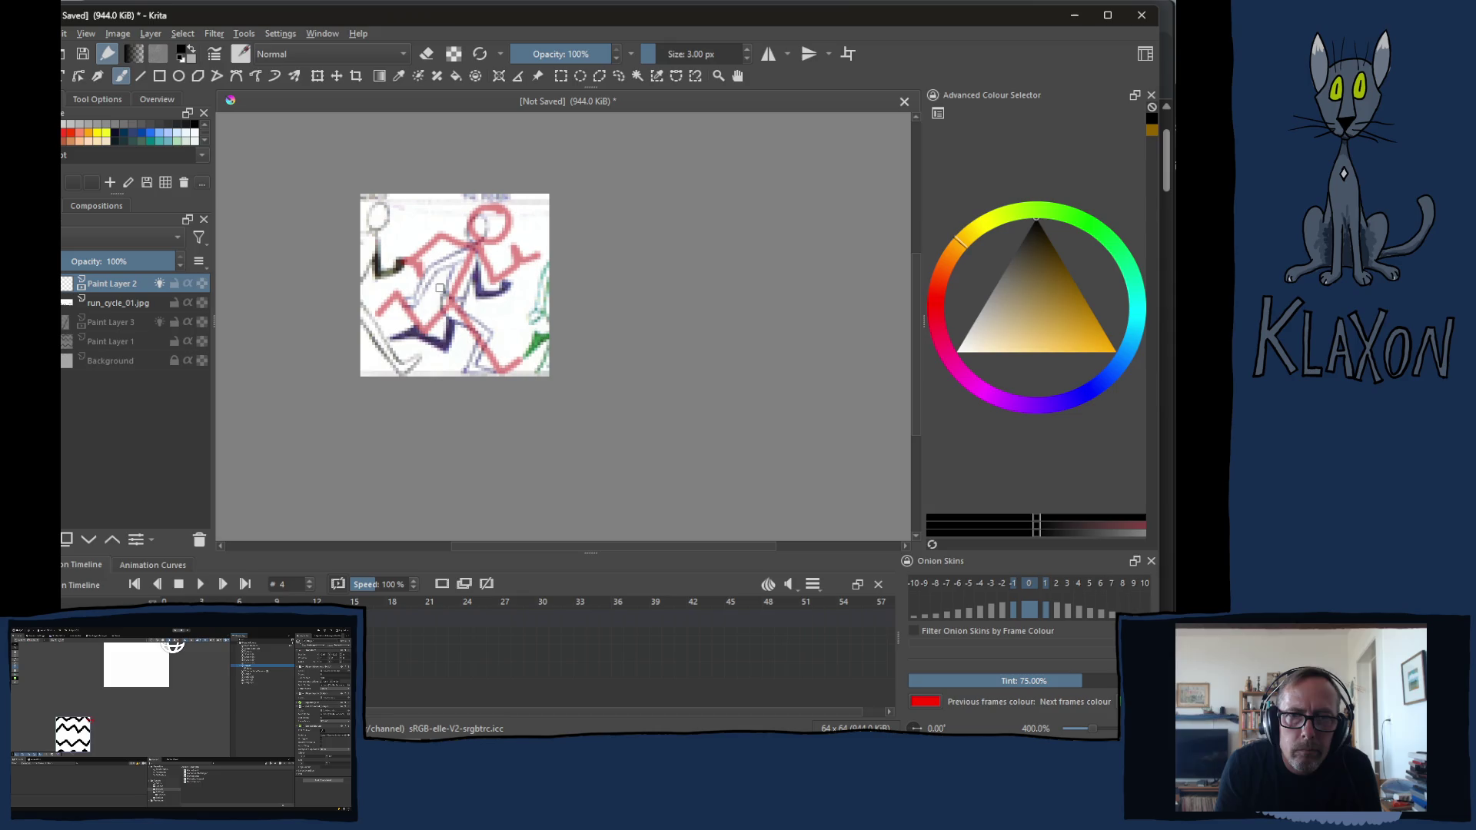
mouse_move(492, 226)
left_mouse_down()
mouse_move(448, 307)
mouse_move(487, 337)
mouse_move(471, 366)
mouse_move(493, 369)
left_mouse_up()
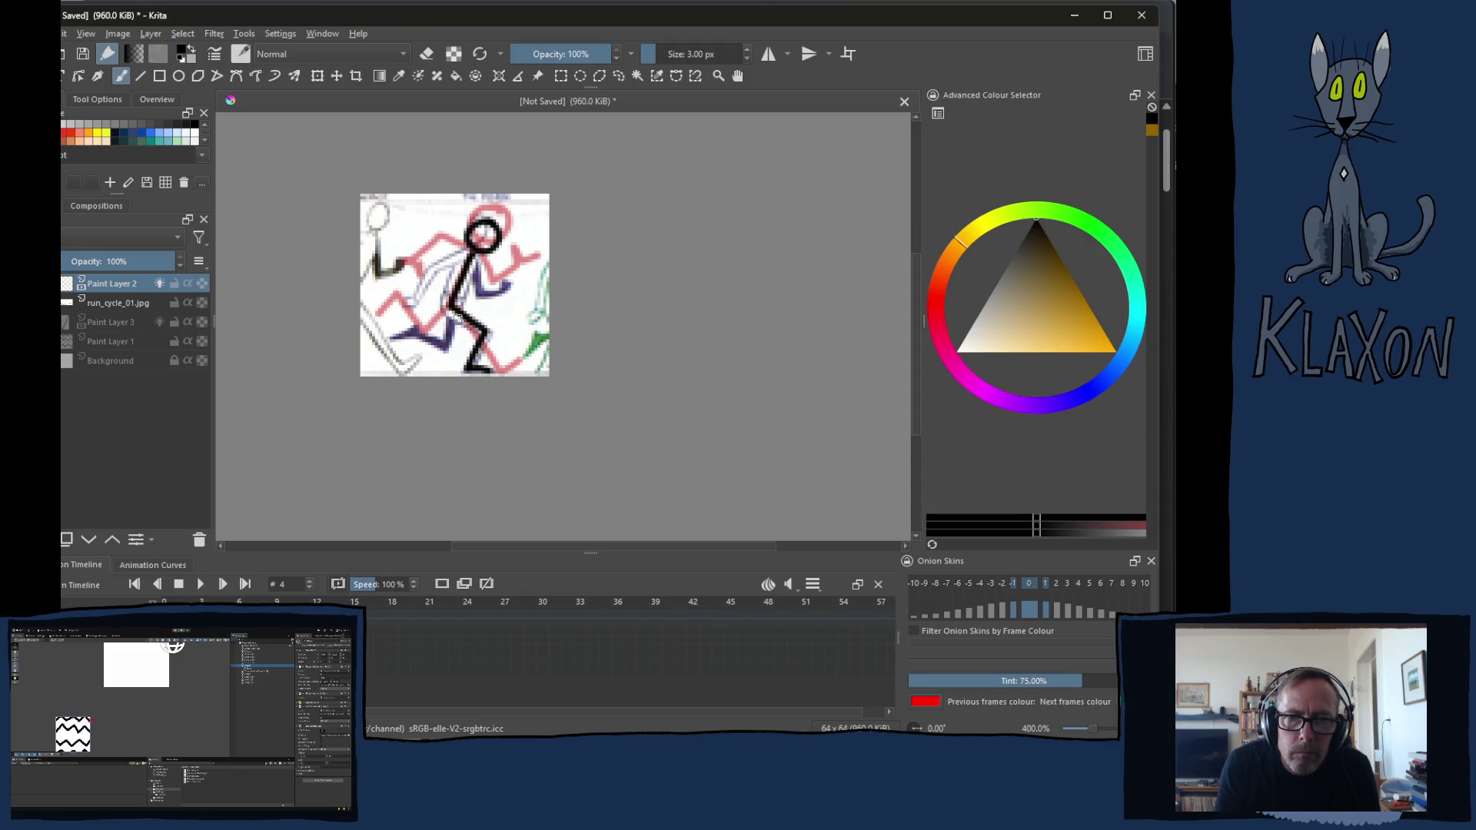
mouse_move(454, 310)
left_mouse_down()
mouse_move(452, 353)
mouse_move(393, 334)
left_mouse_up()
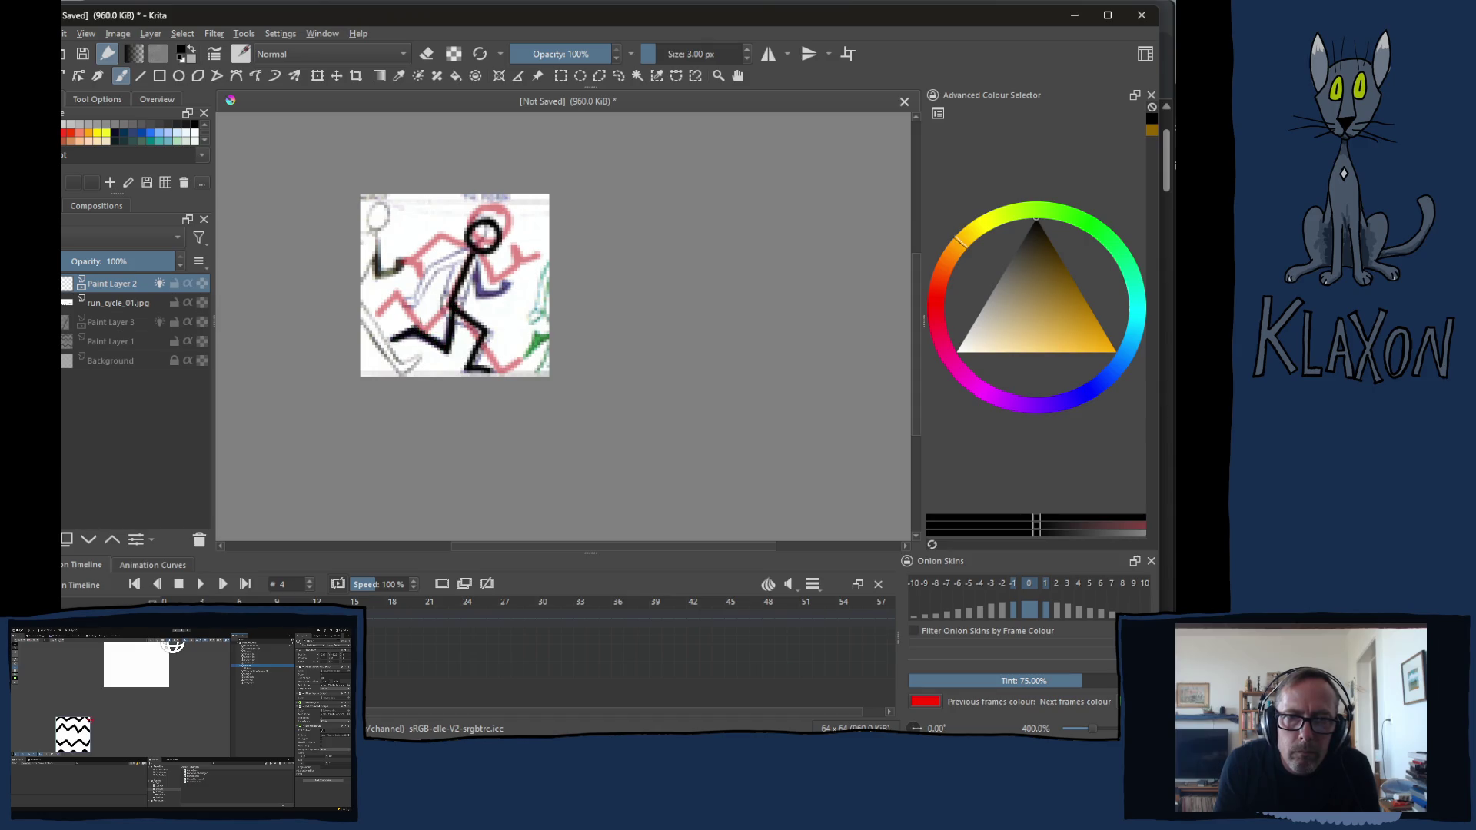
left_click_drag(469, 250, 410, 300)
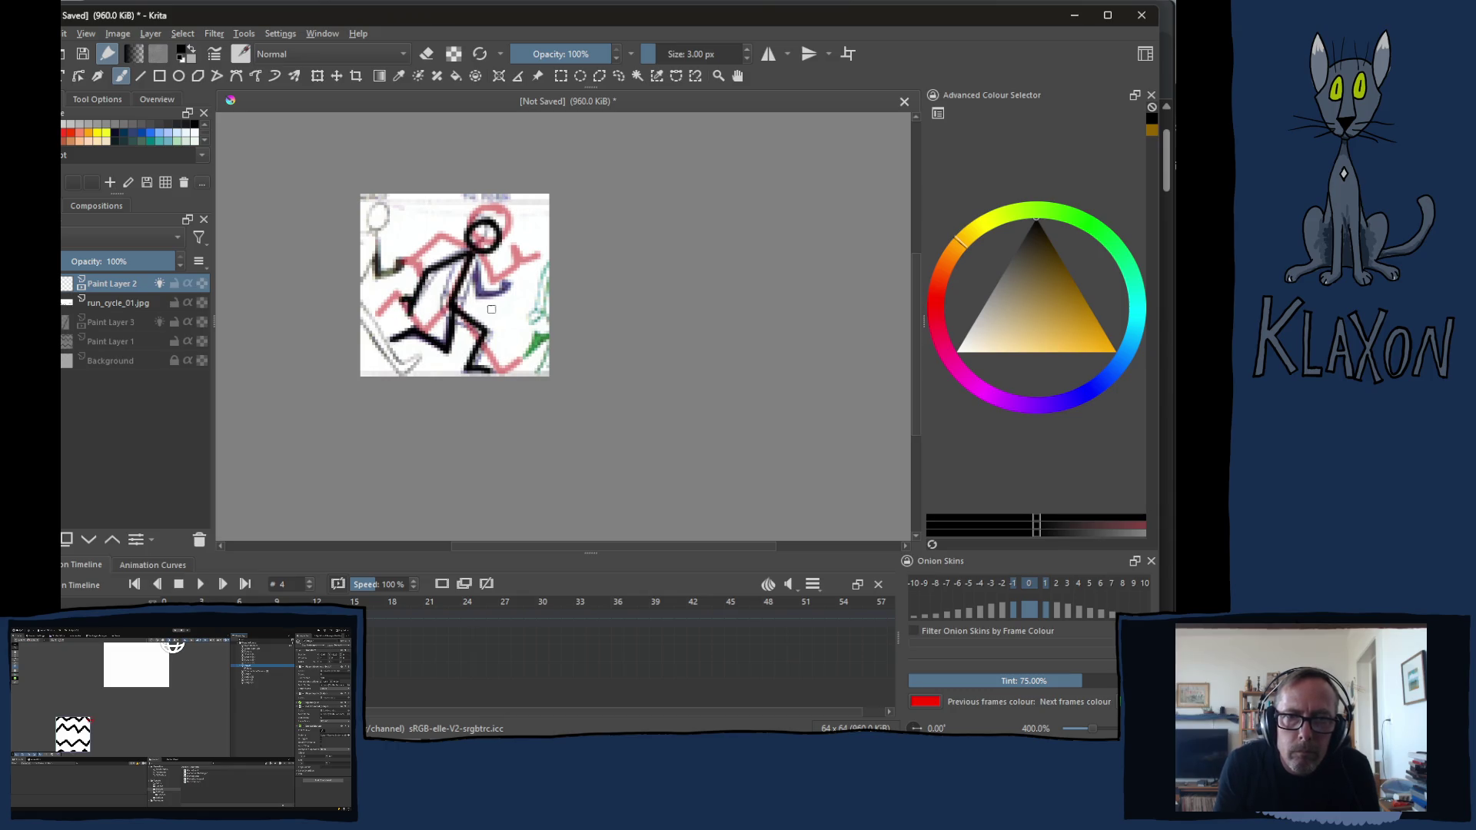
mouse_move(470, 259)
left_mouse_down()
mouse_move(489, 298)
mouse_move(529, 282)
left_mouse_up()
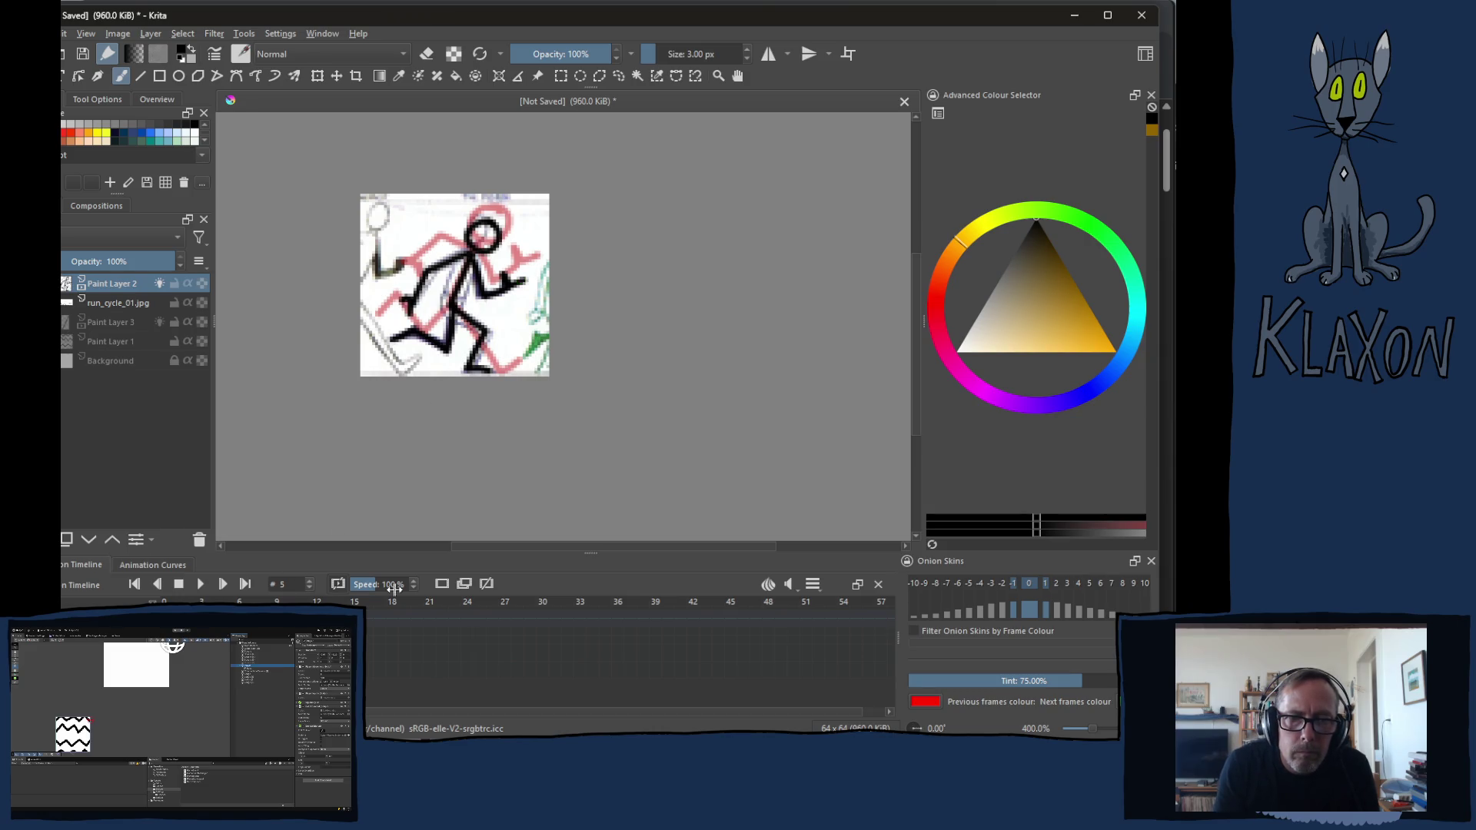
Move to a blank frame and slide the reference sheet left to line up the next pose
left_click(443, 585)
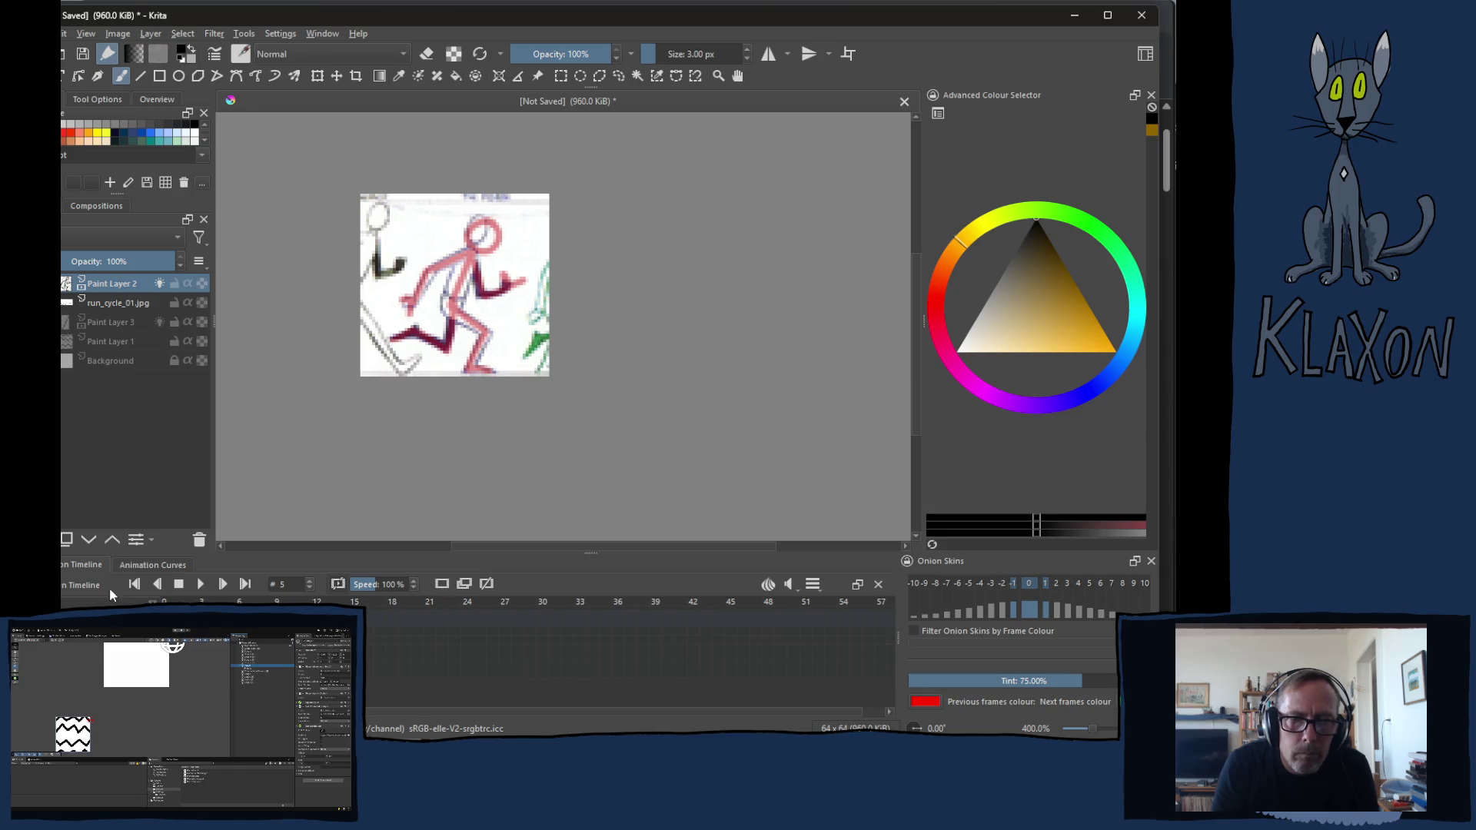
left_click(123, 304)
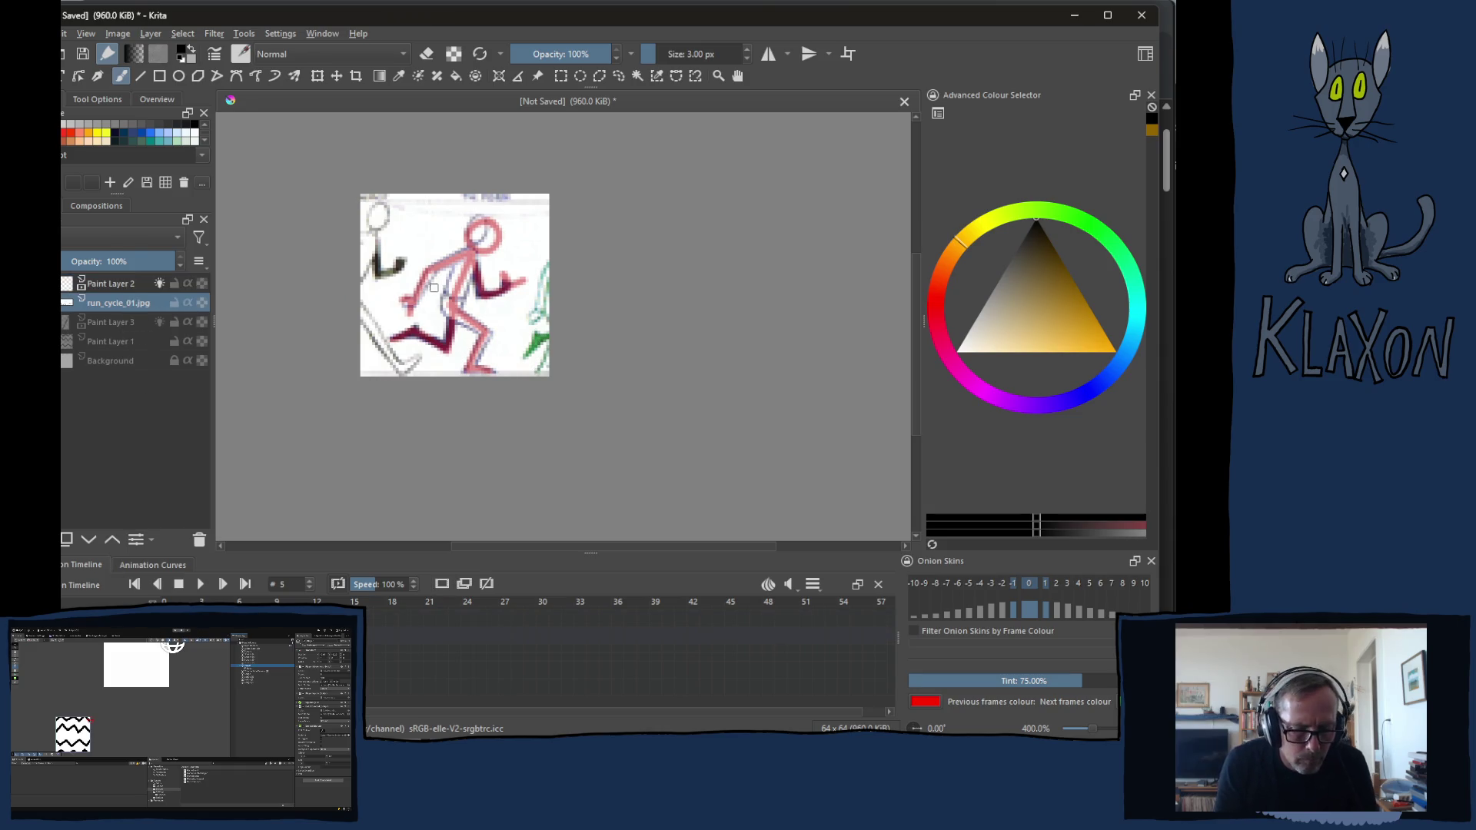
key("t")
left_click_drag(496, 321, 402, 318)
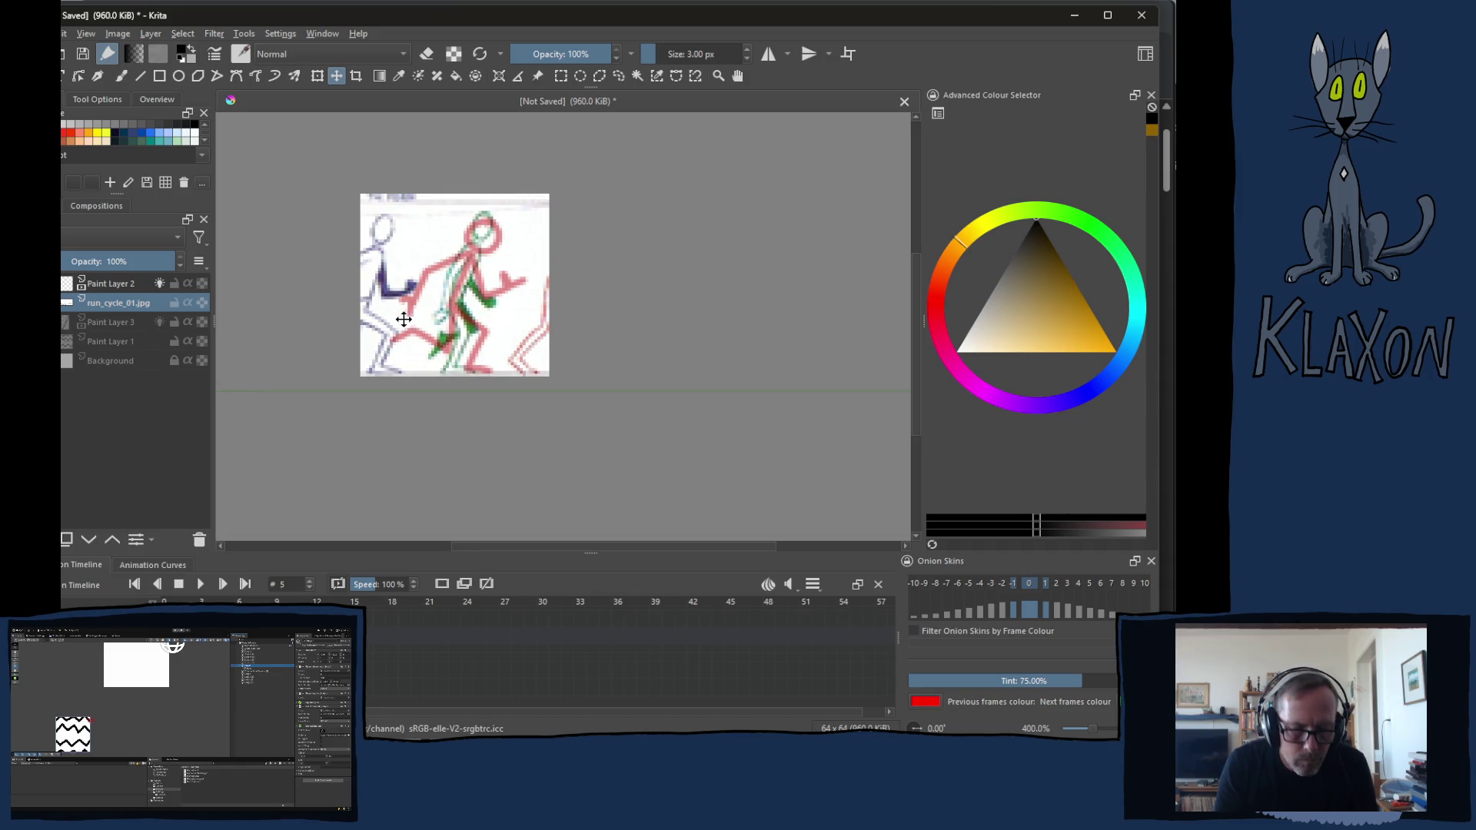
key("b")
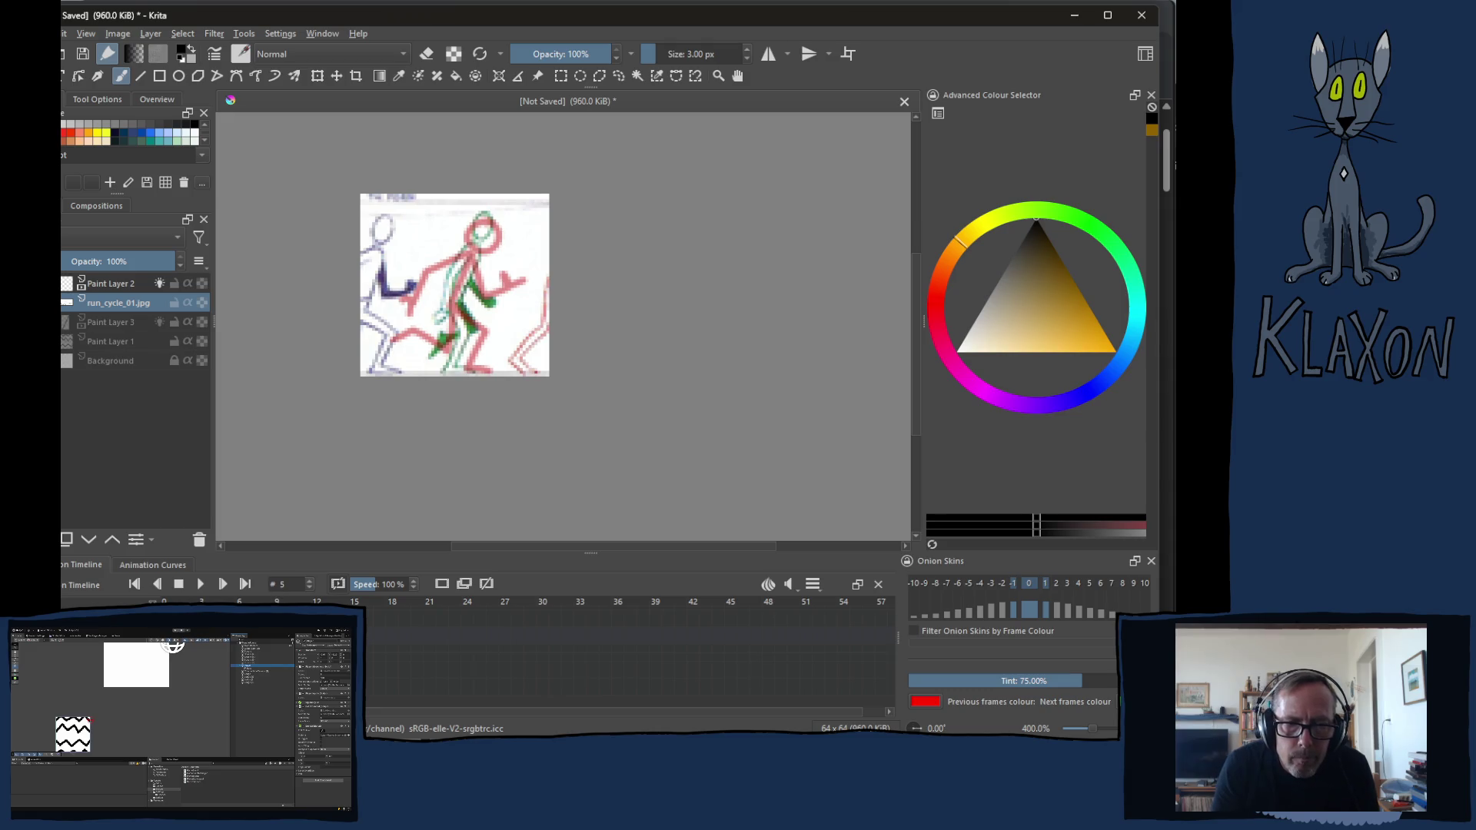
key("Page_Up")
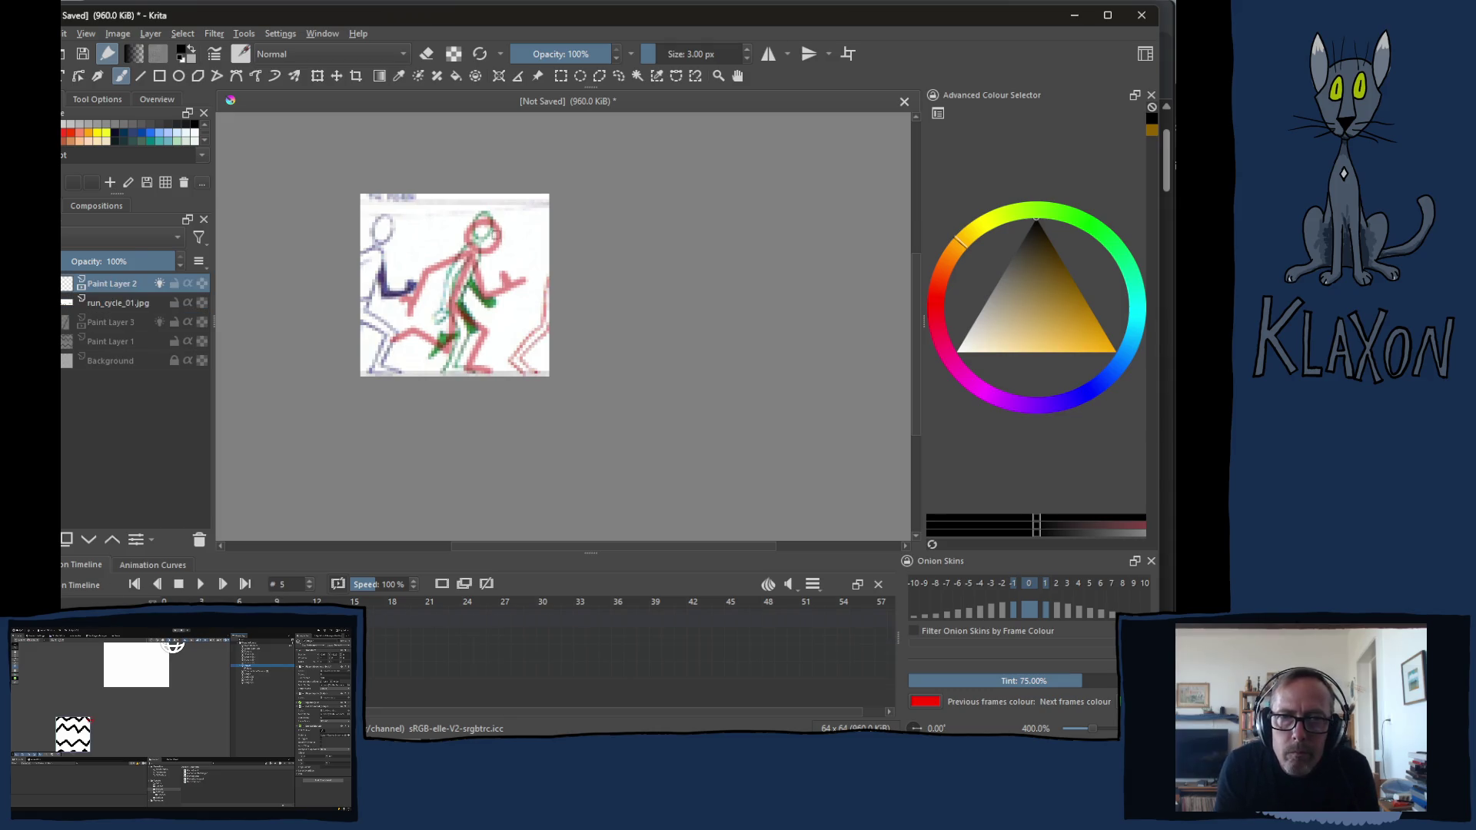
Trace the head, second leg, back and arm in black on Paint Layer 2, then advance to frame 6
mouse_move(475, 216)
left_mouse_down()
mouse_move(451, 374)
mouse_move(469, 370)
left_mouse_up()
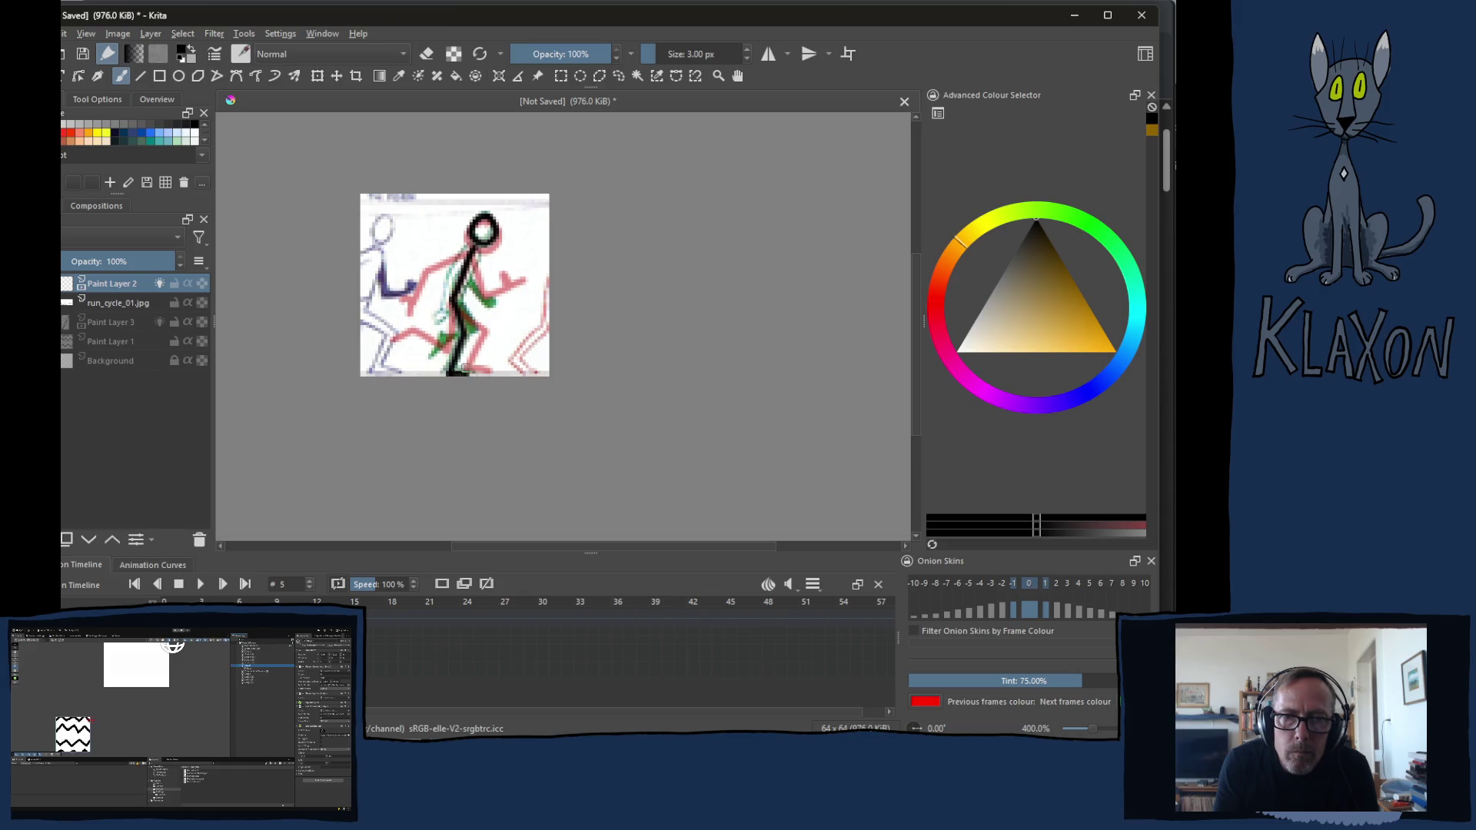
mouse_move(457, 300)
left_mouse_down()
mouse_move(475, 333)
mouse_move(429, 354)
left_mouse_up()
mouse_move(467, 251)
left_mouse_down()
mouse_move(431, 331)
mouse_move(455, 328)
left_mouse_up()
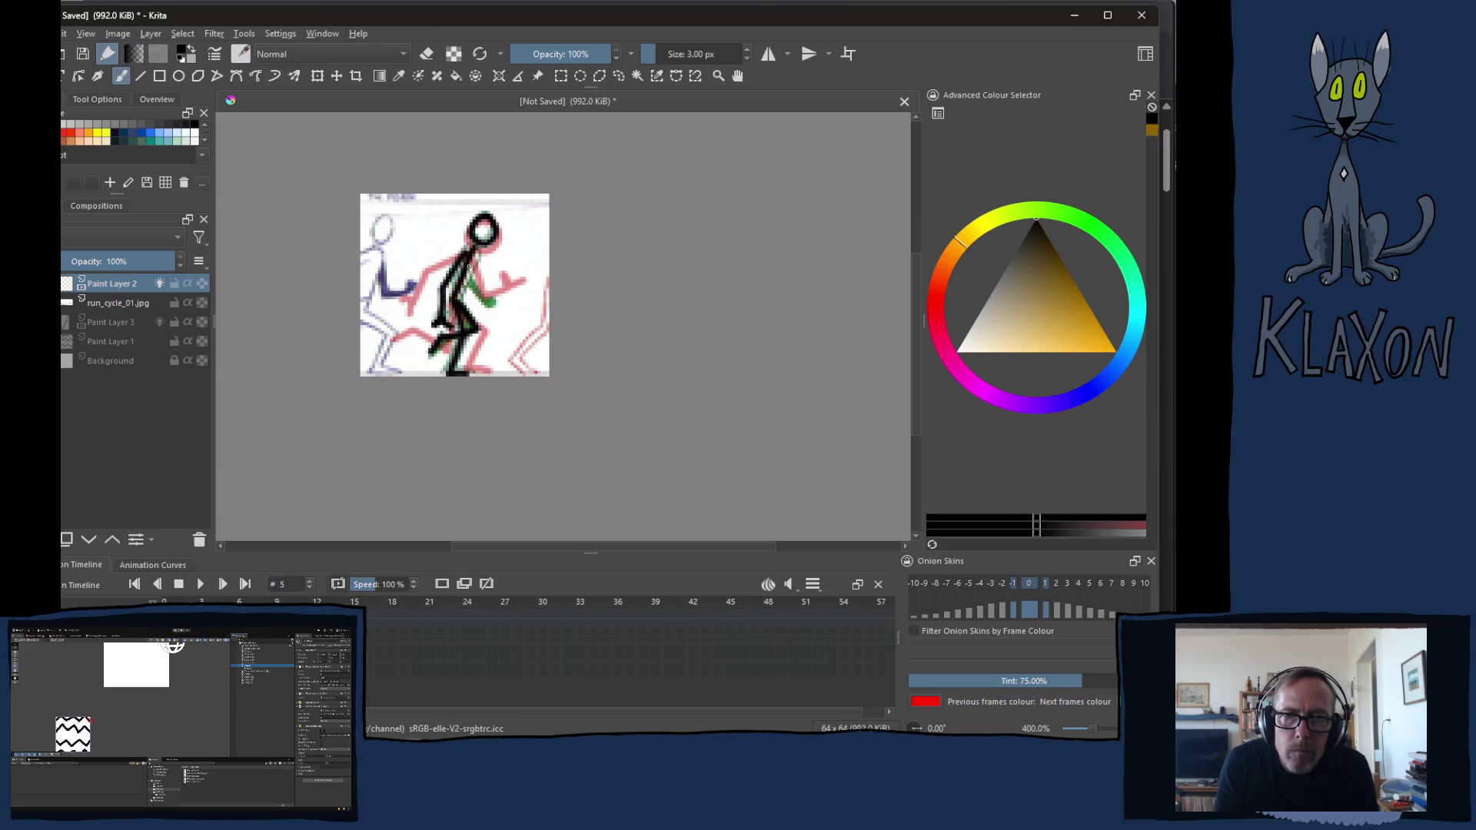
mouse_move(471, 260)
left_mouse_down()
mouse_move(468, 291)
mouse_move(487, 312)
mouse_move(496, 302)
mouse_move(491, 321)
left_mouse_up()
key("period")
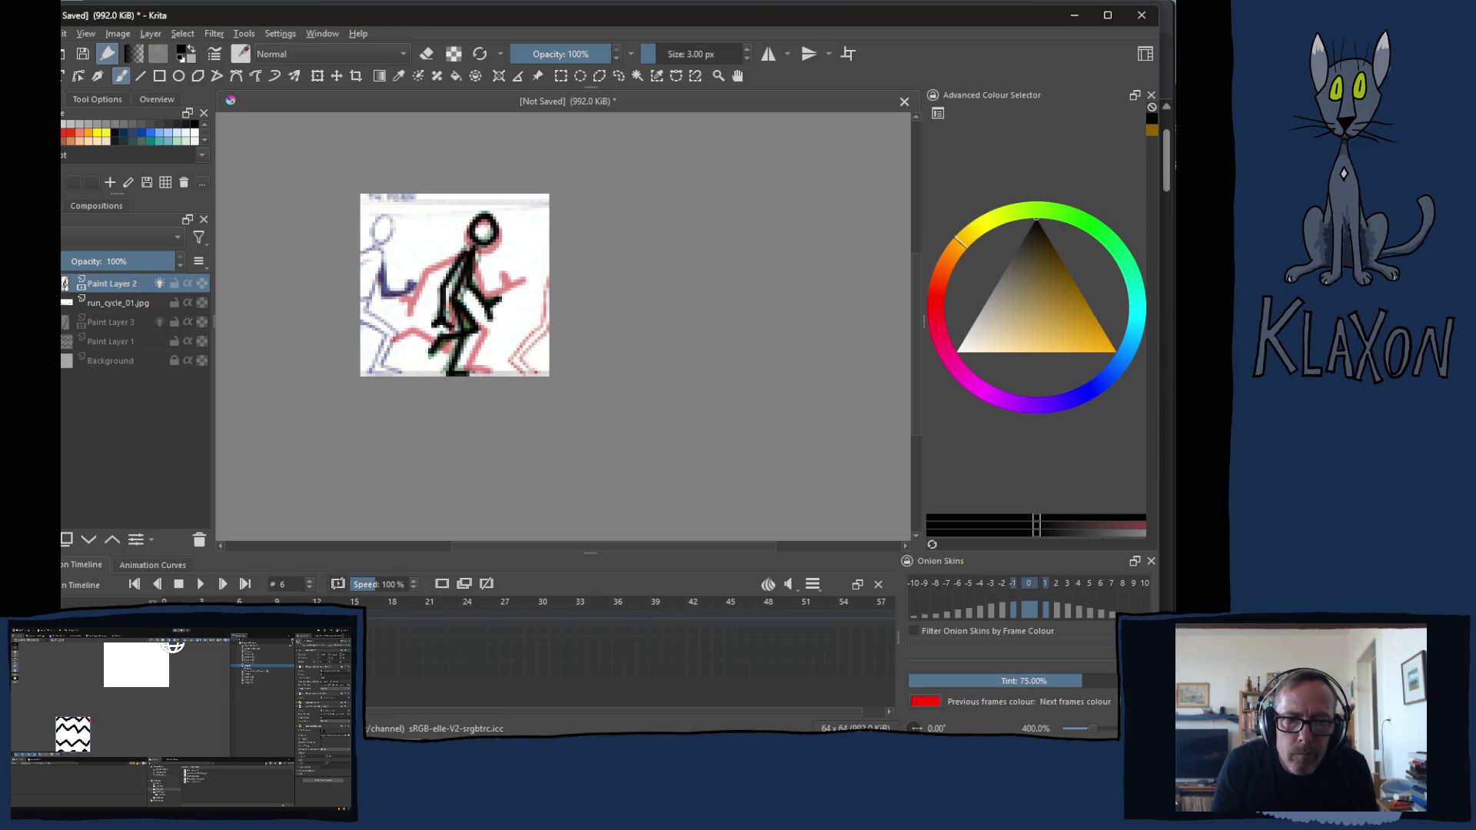
Slide the reference sheet left to the next pose and lower Paint Layer 2 opacity to about 42%
key("period")
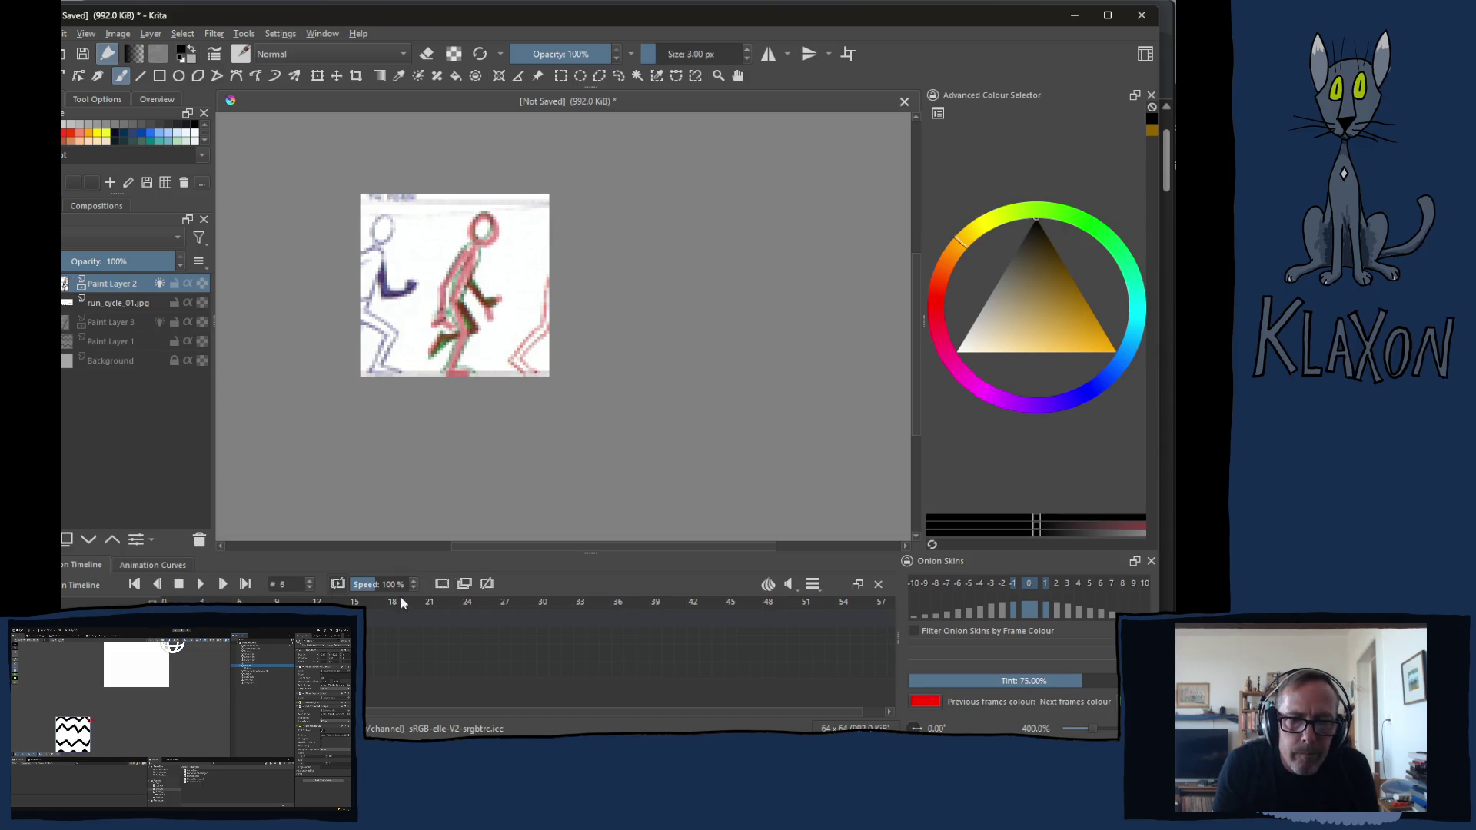
left_click(127, 302)
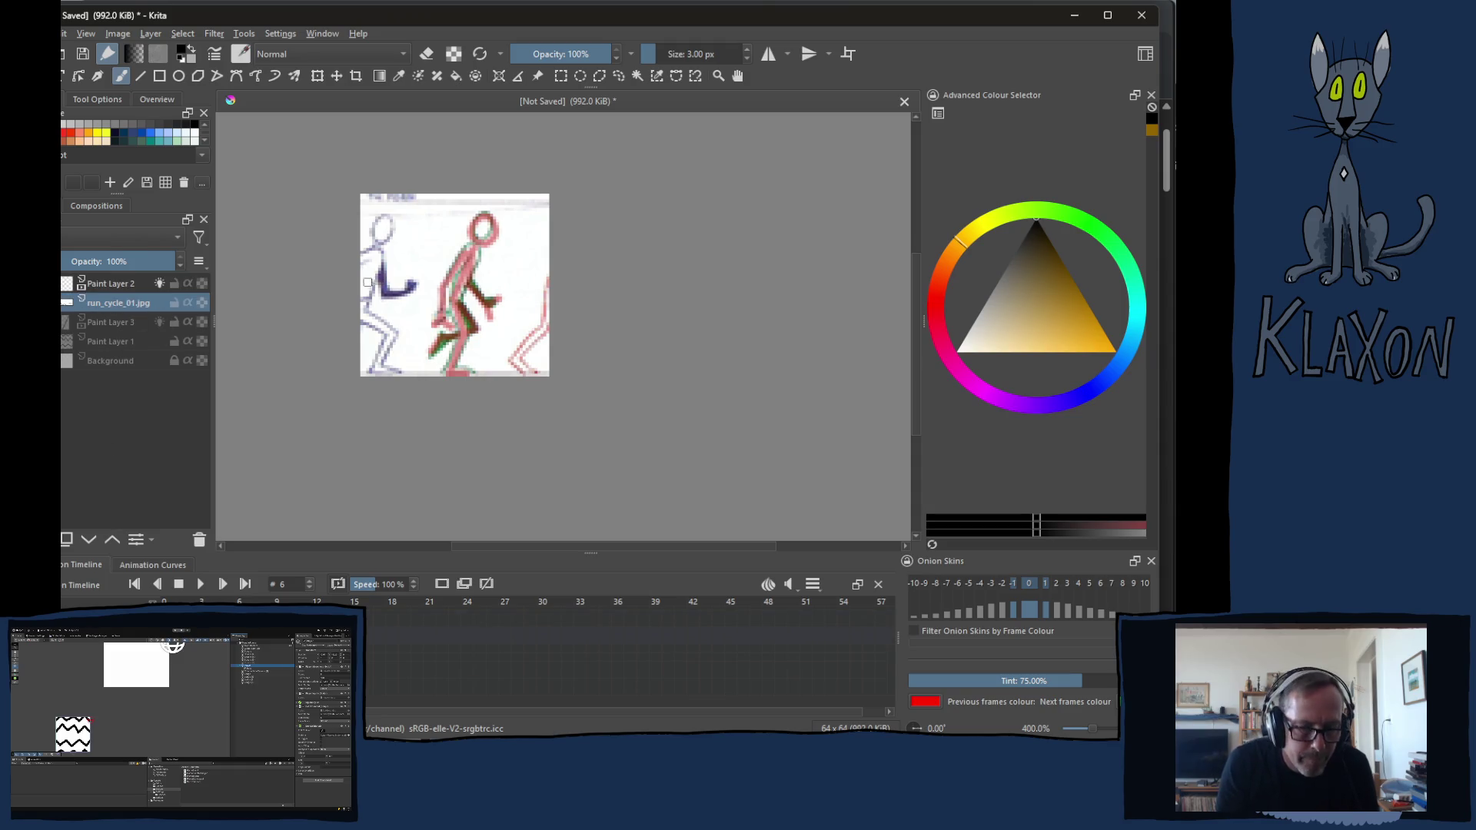
key("t")
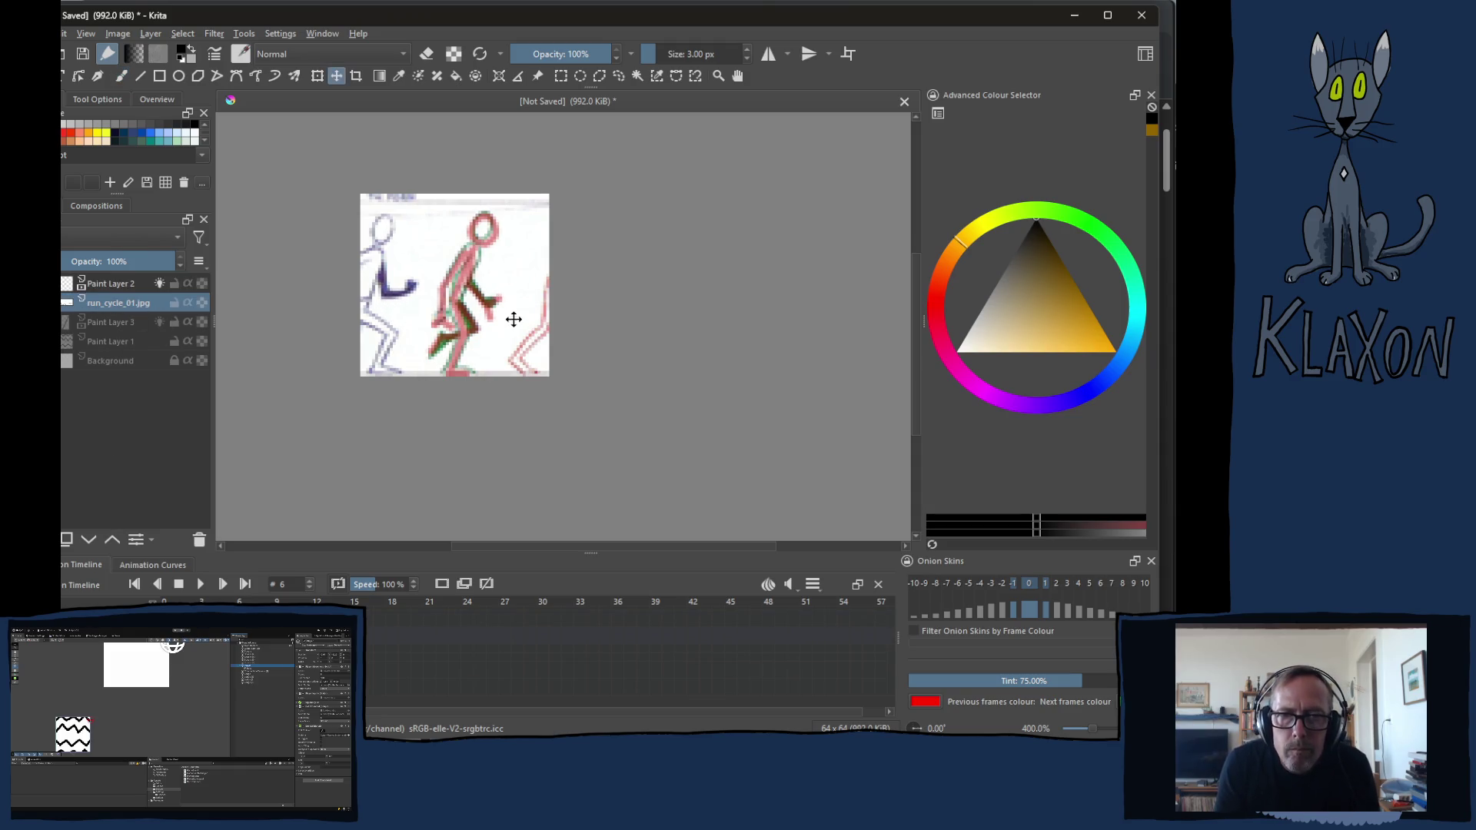
left_click_drag(519, 333, 421, 330)
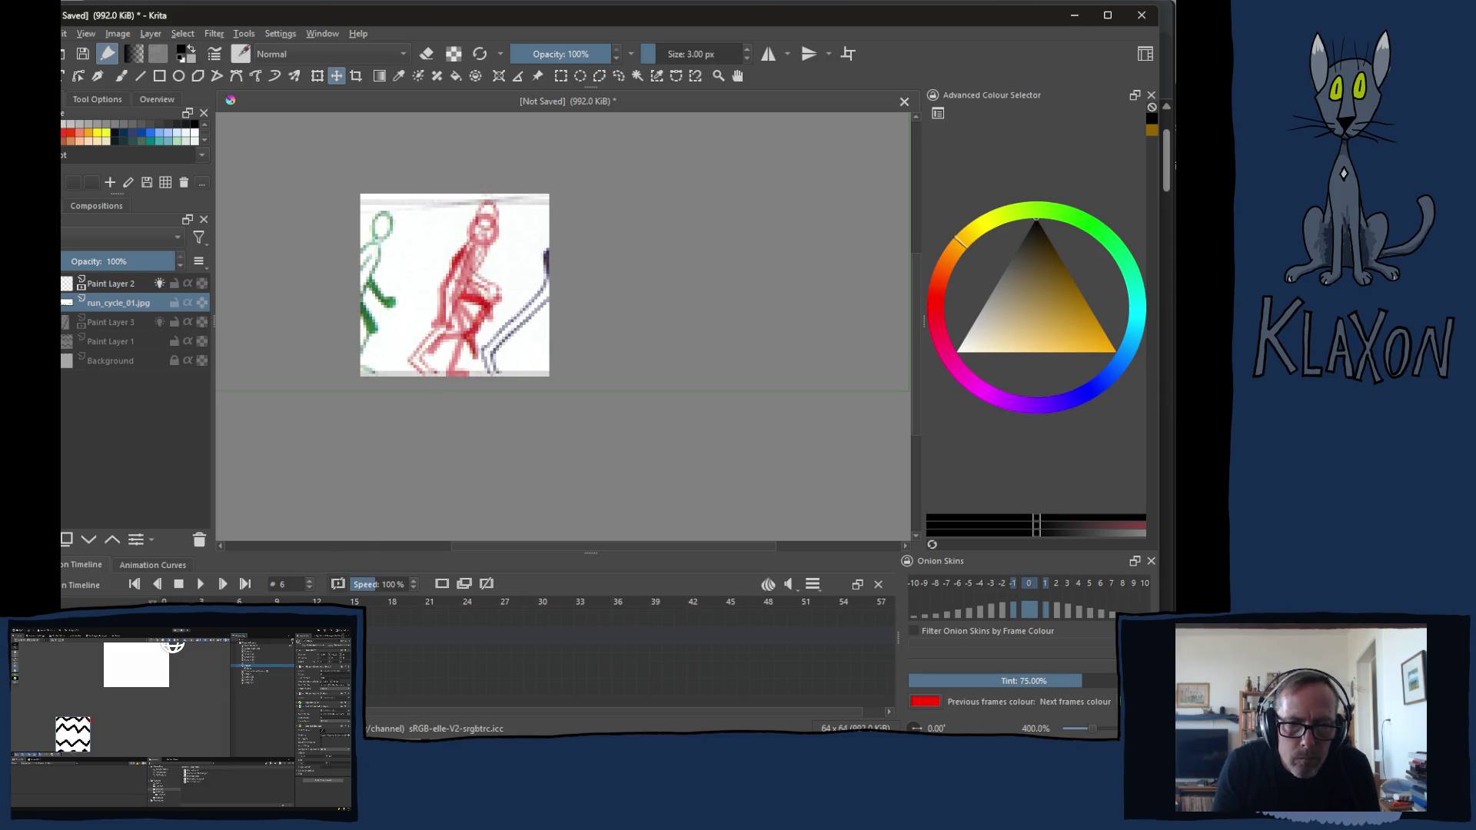
key("Page_Up")
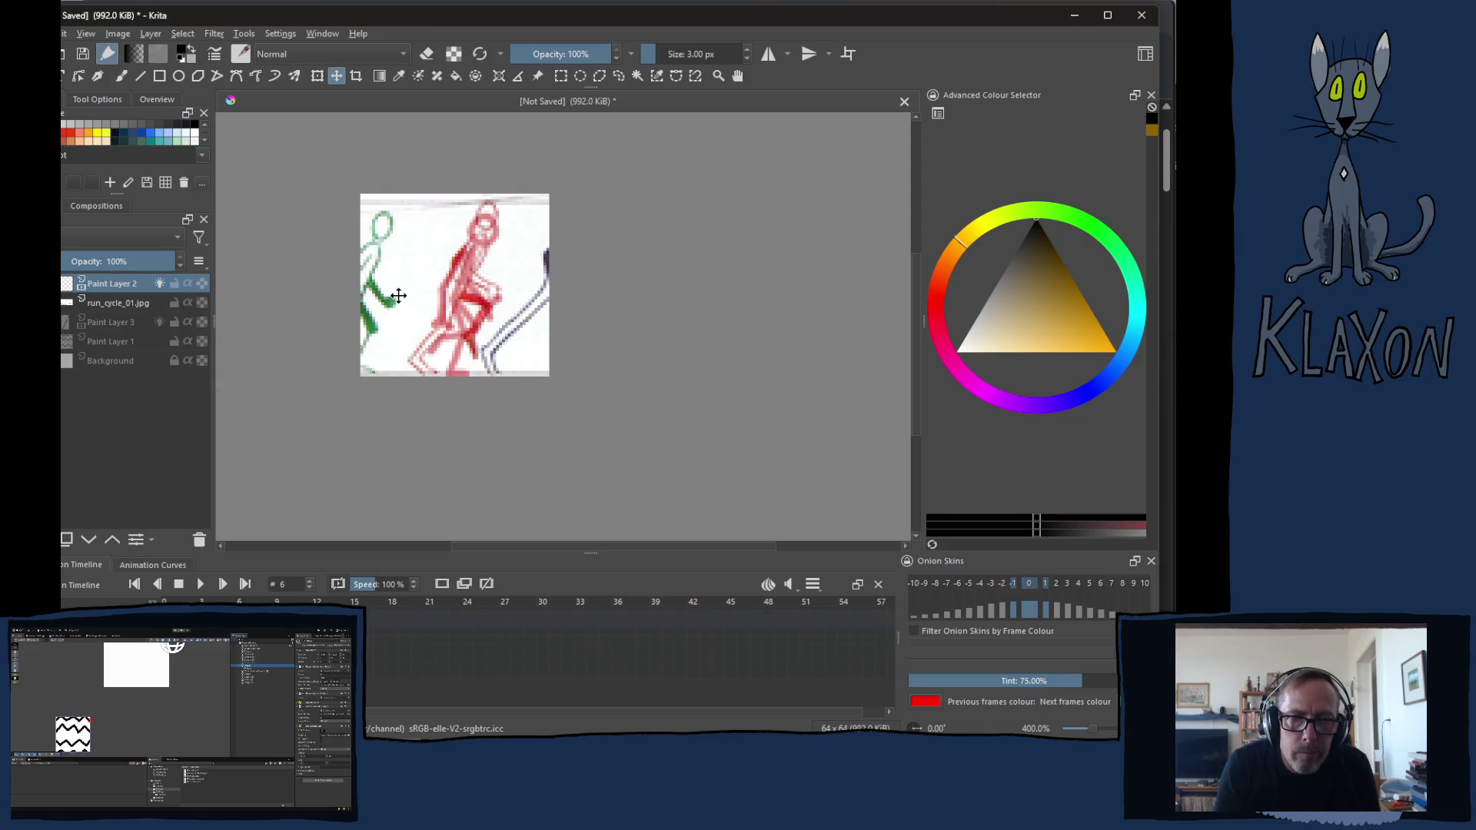
key("b")
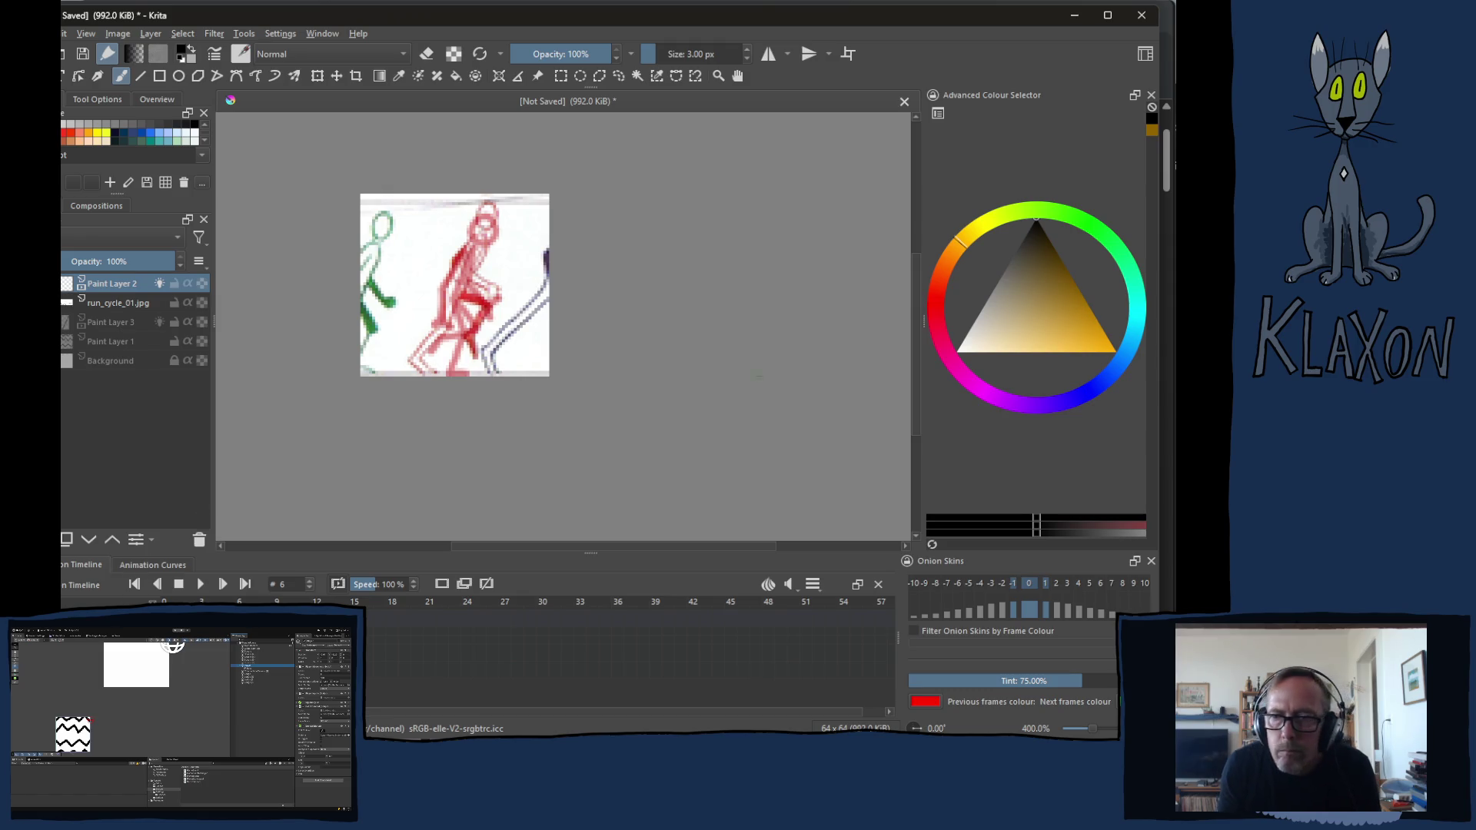
left_click_drag(98, 262, 103, 263)
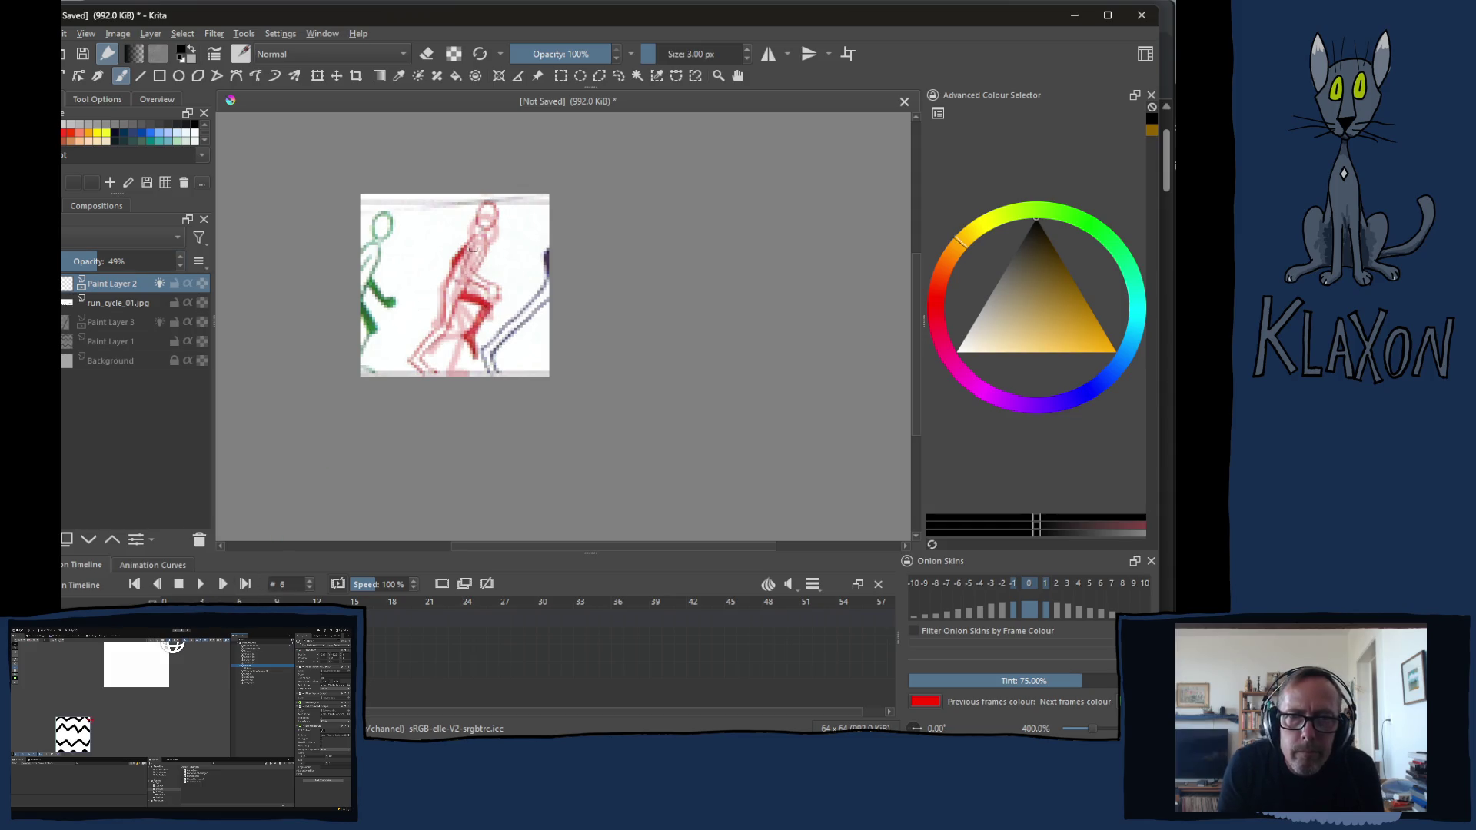
Paint the head circle, leg and arm on frame 6, then advance to frame 7 with onion skins off
mouse_move(492, 210)
left_mouse_down()
mouse_move(473, 226)
mouse_move(484, 240)
mouse_move(448, 322)
mouse_move(413, 360)
left_mouse_up()
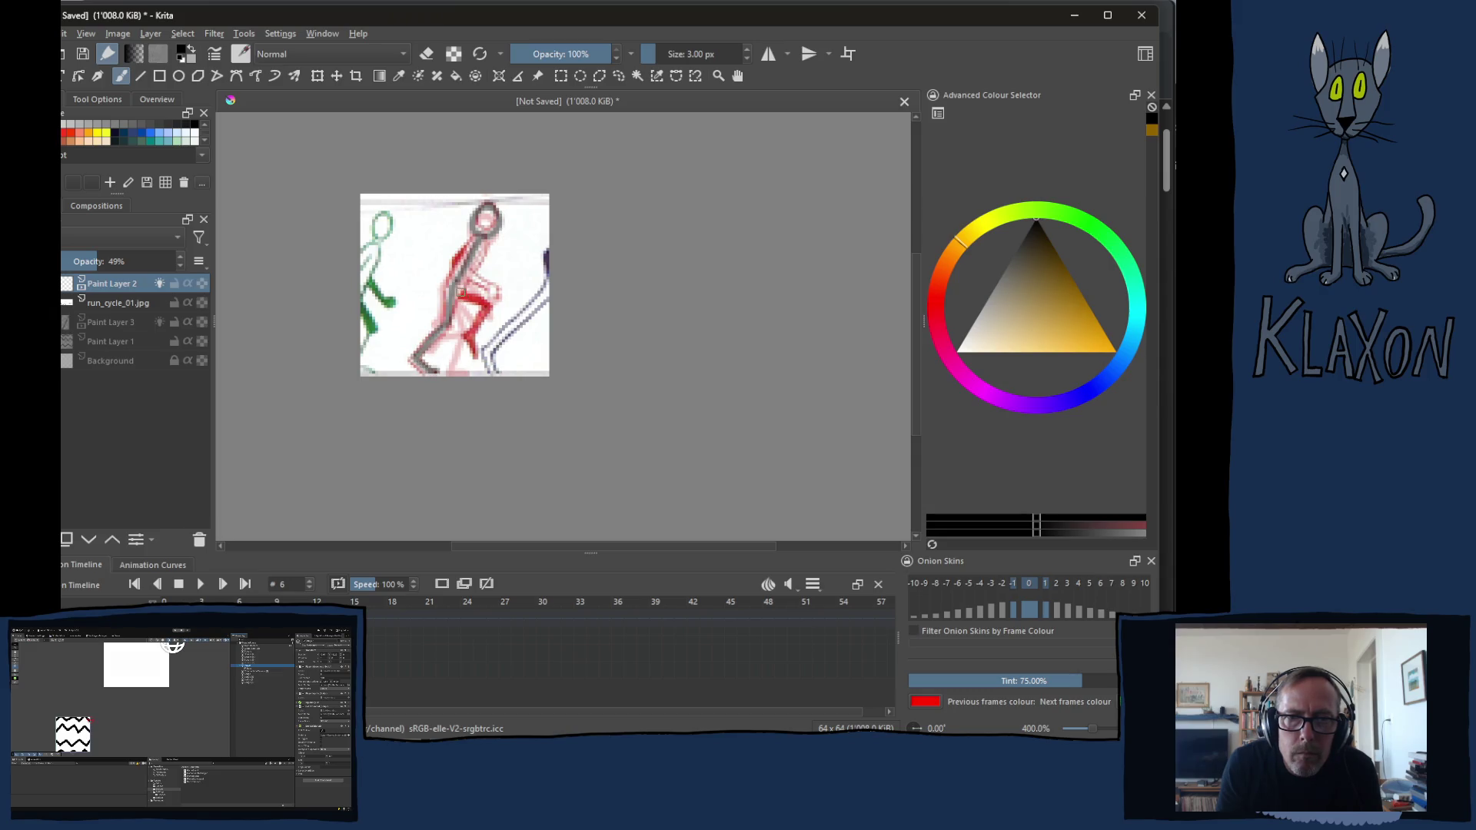
mouse_move(461, 294)
left_mouse_down()
mouse_move(496, 309)
mouse_move(466, 342)
left_mouse_up()
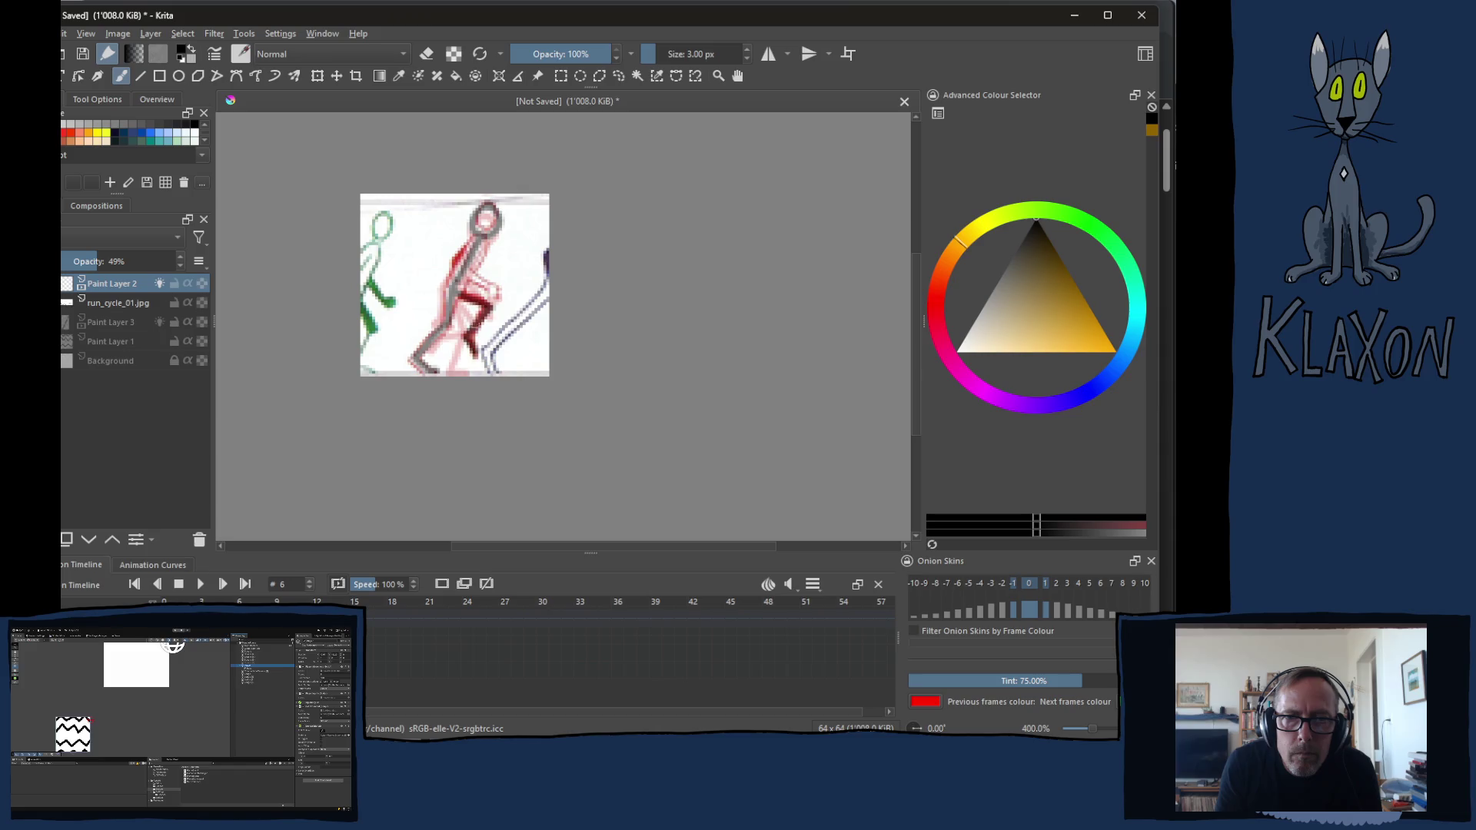
left_click_drag(466, 275, 494, 291)
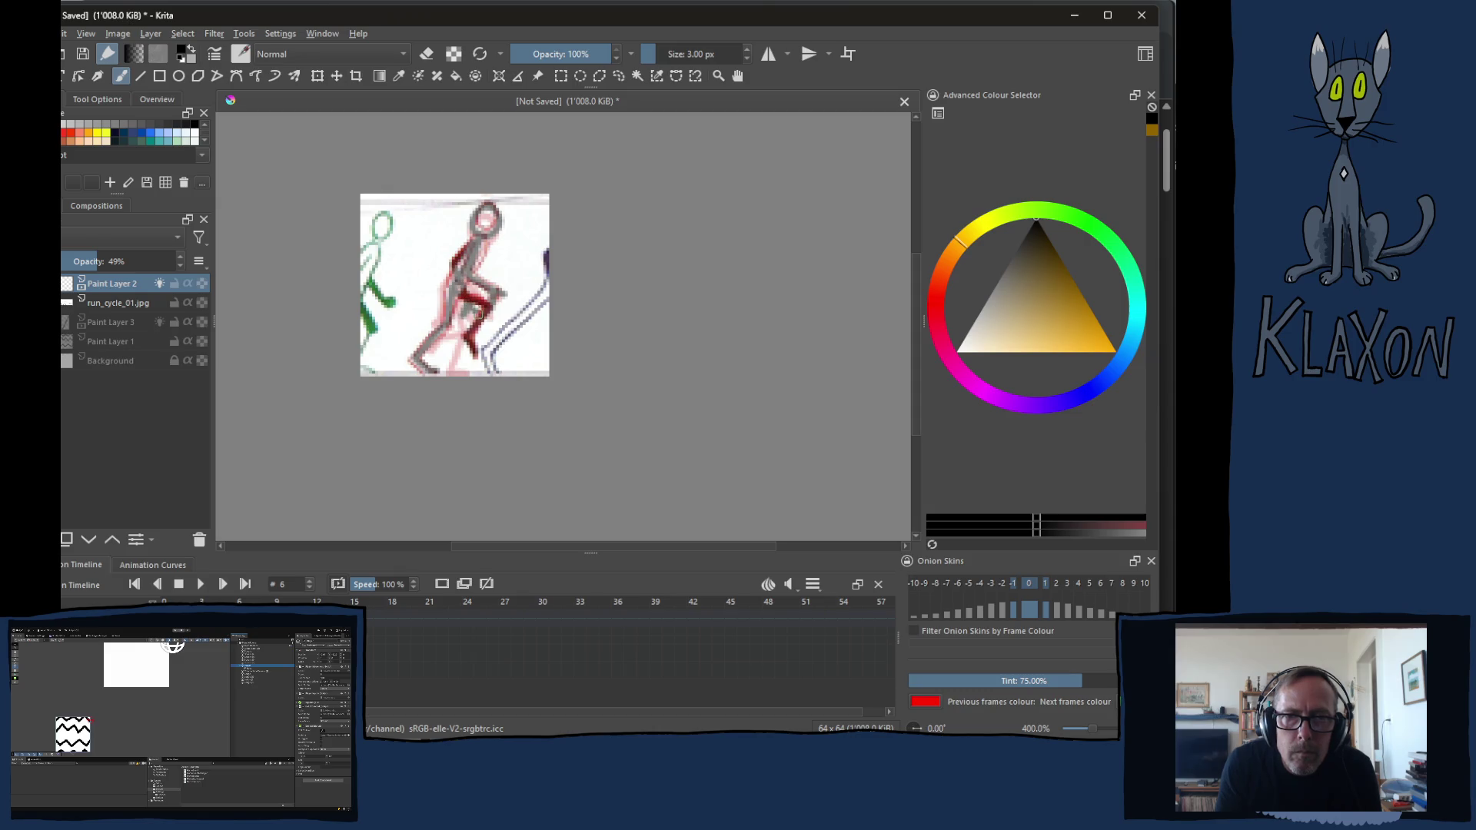
key("period")
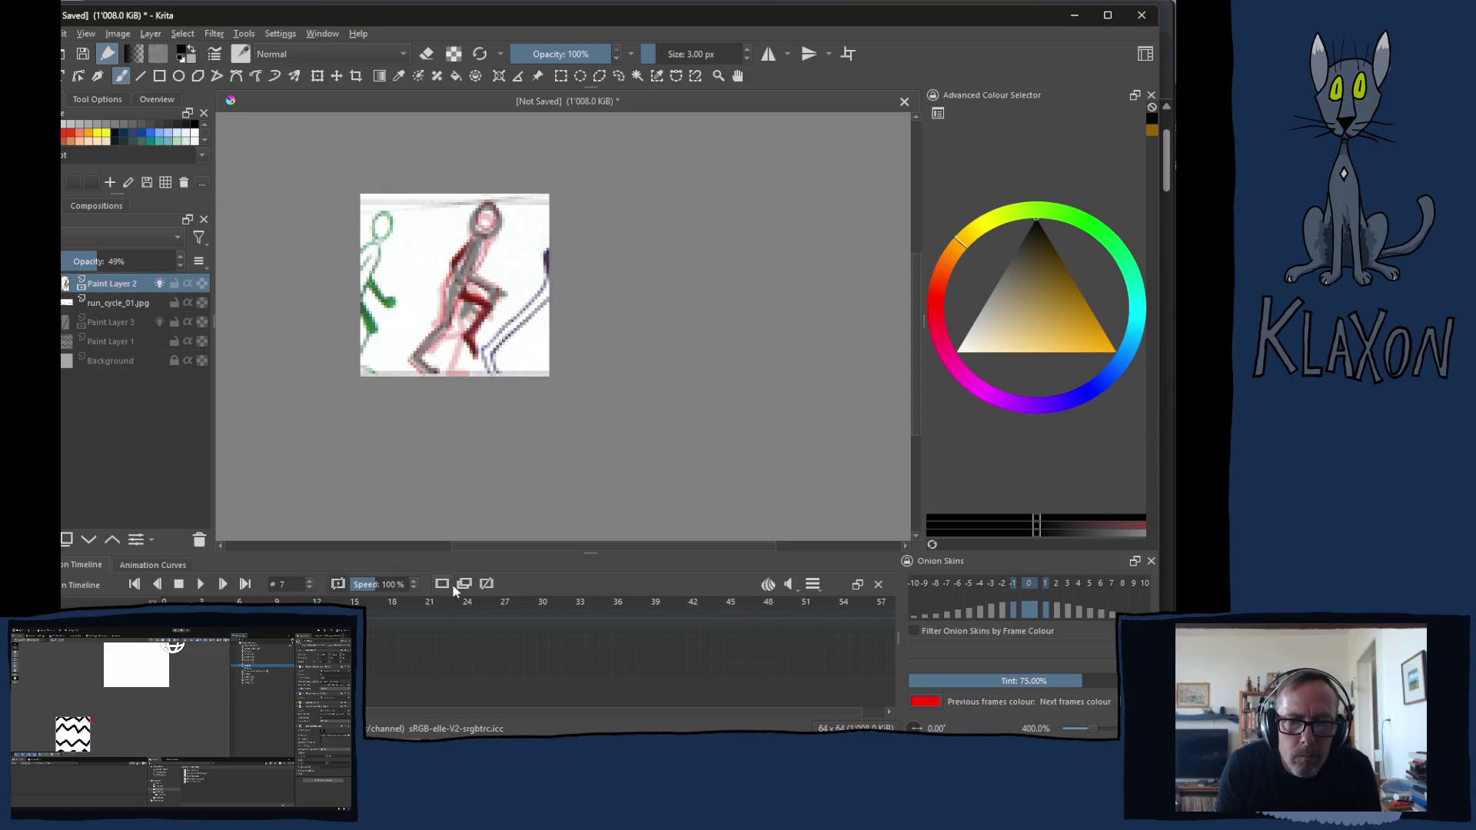
left_click(442, 585)
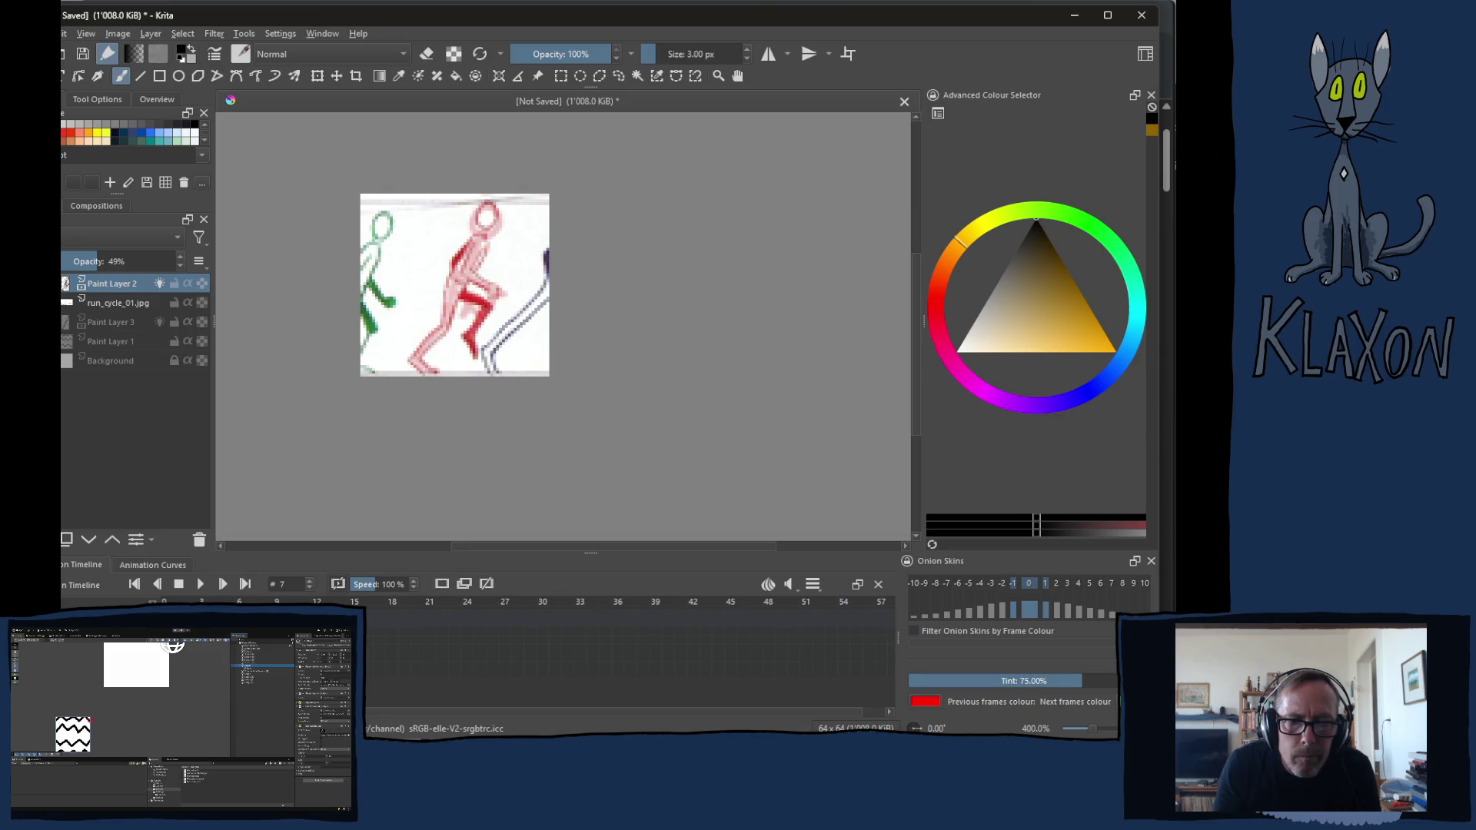
Shift and fine-tune the run_cycle_01.jpg reference sheet to line up frame 7's pose
left_click(116, 322)
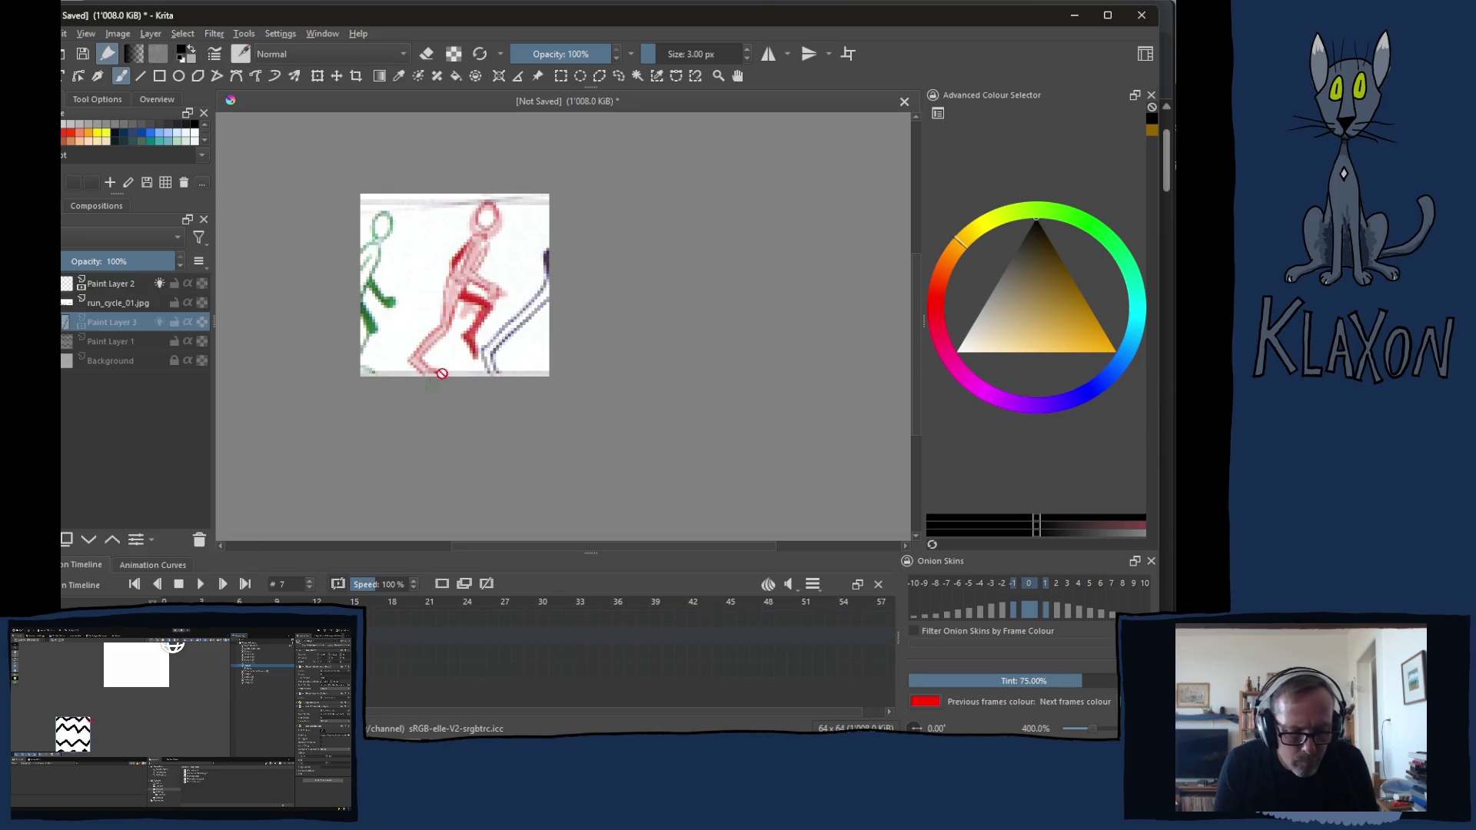
key("t")
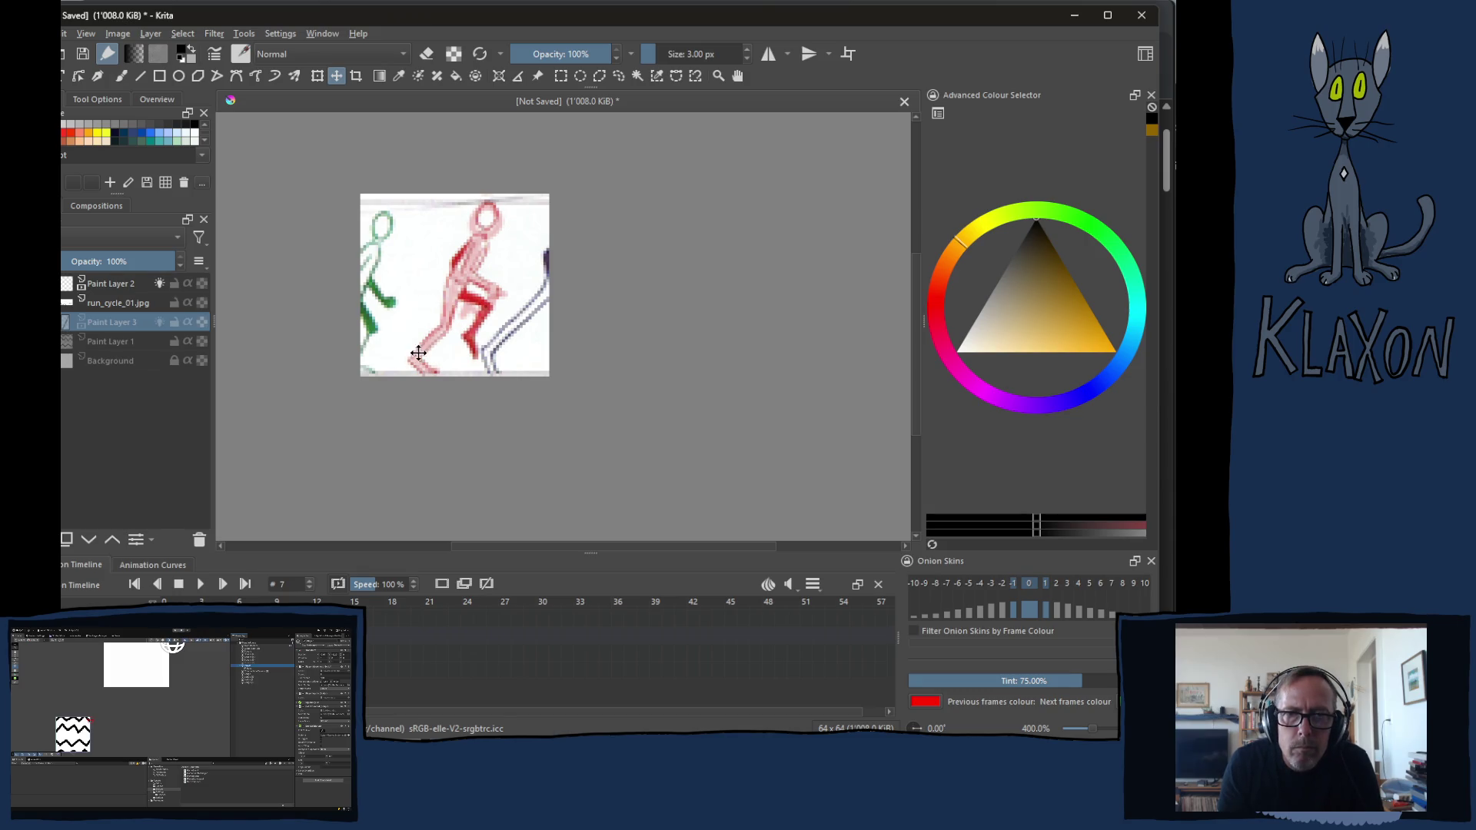
left_click(103, 303)
mouse_move(496, 305)
left_mouse_down()
mouse_move(425, 329)
mouse_move(349, 320)
left_mouse_up()
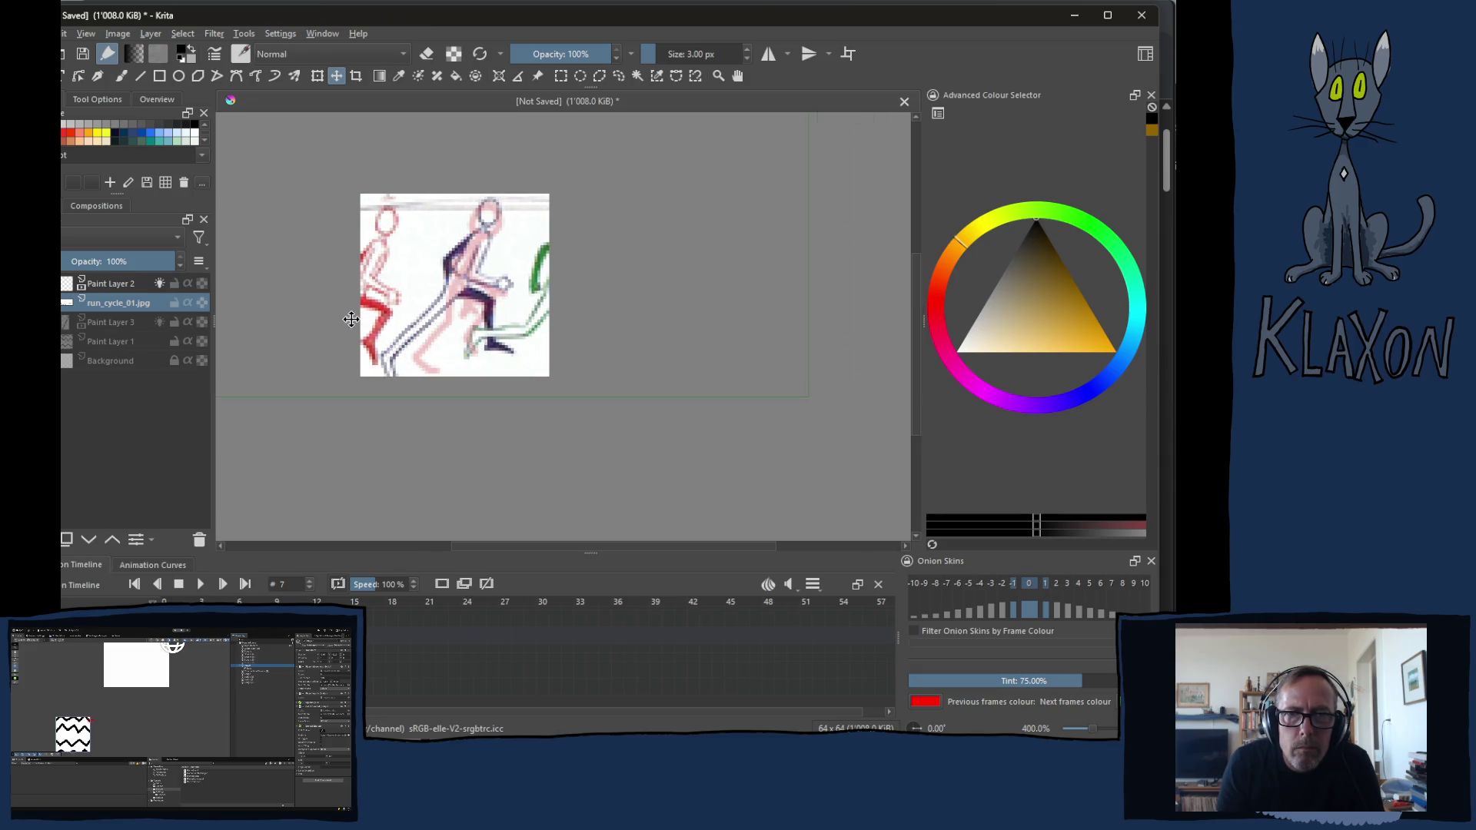
left_click_drag(350, 318, 361, 307)
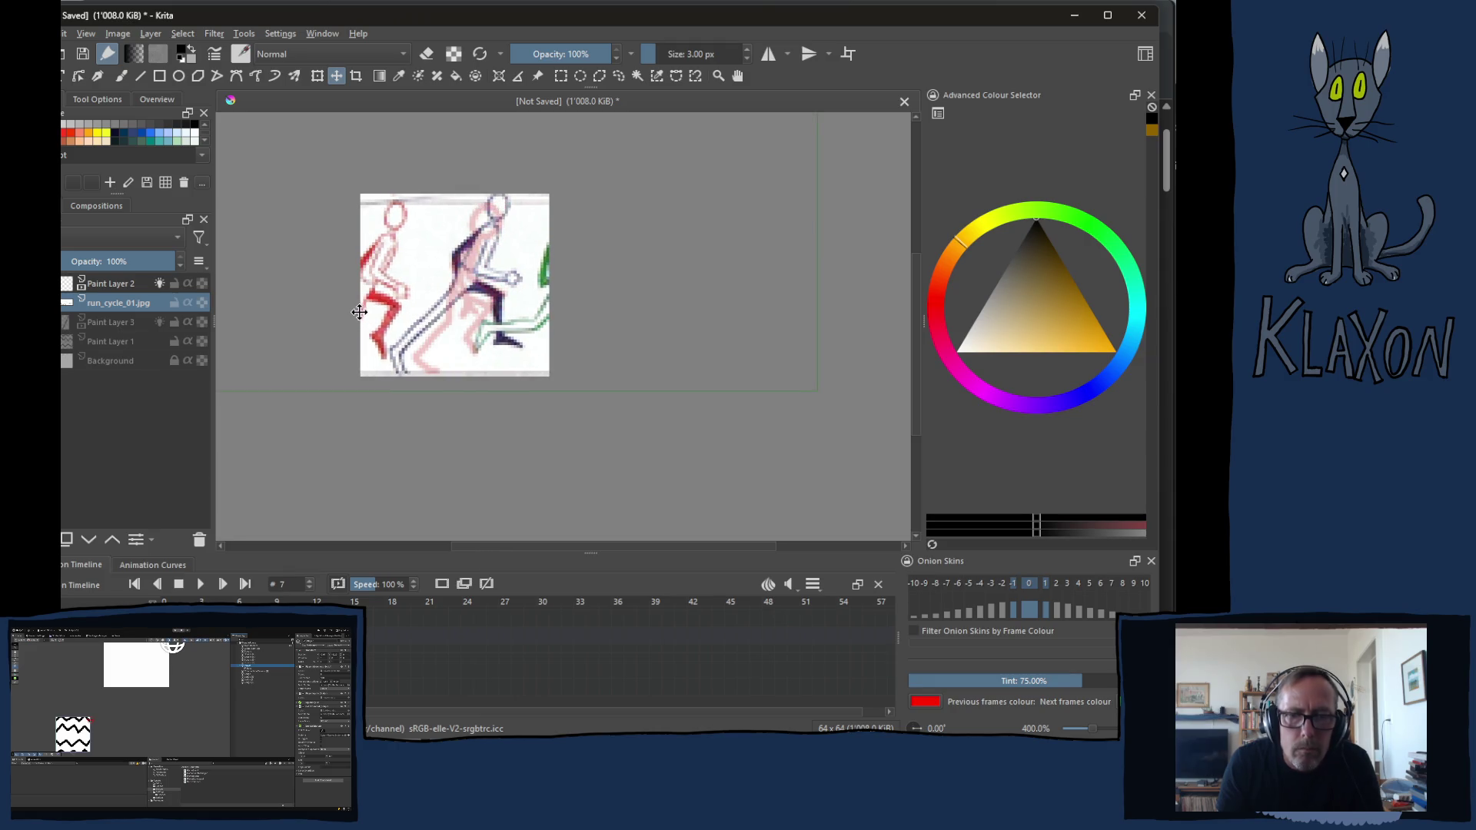
left_click_drag(361, 307, 373, 322)
Paint the head, leg with right-pointing foot and both arms on Paint Layer 2, then advance to frame 8
key("b")
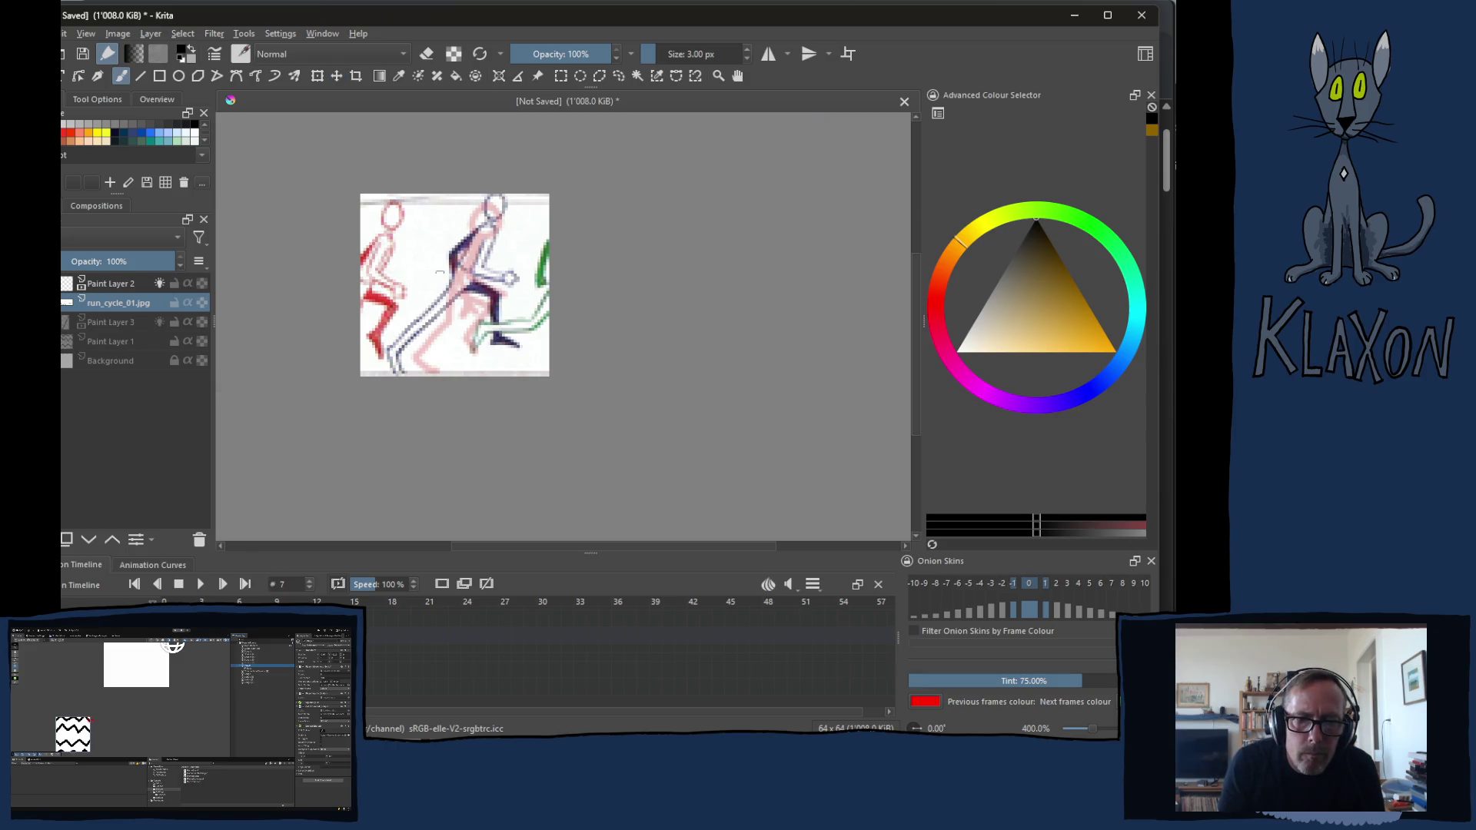
left_click(117, 283)
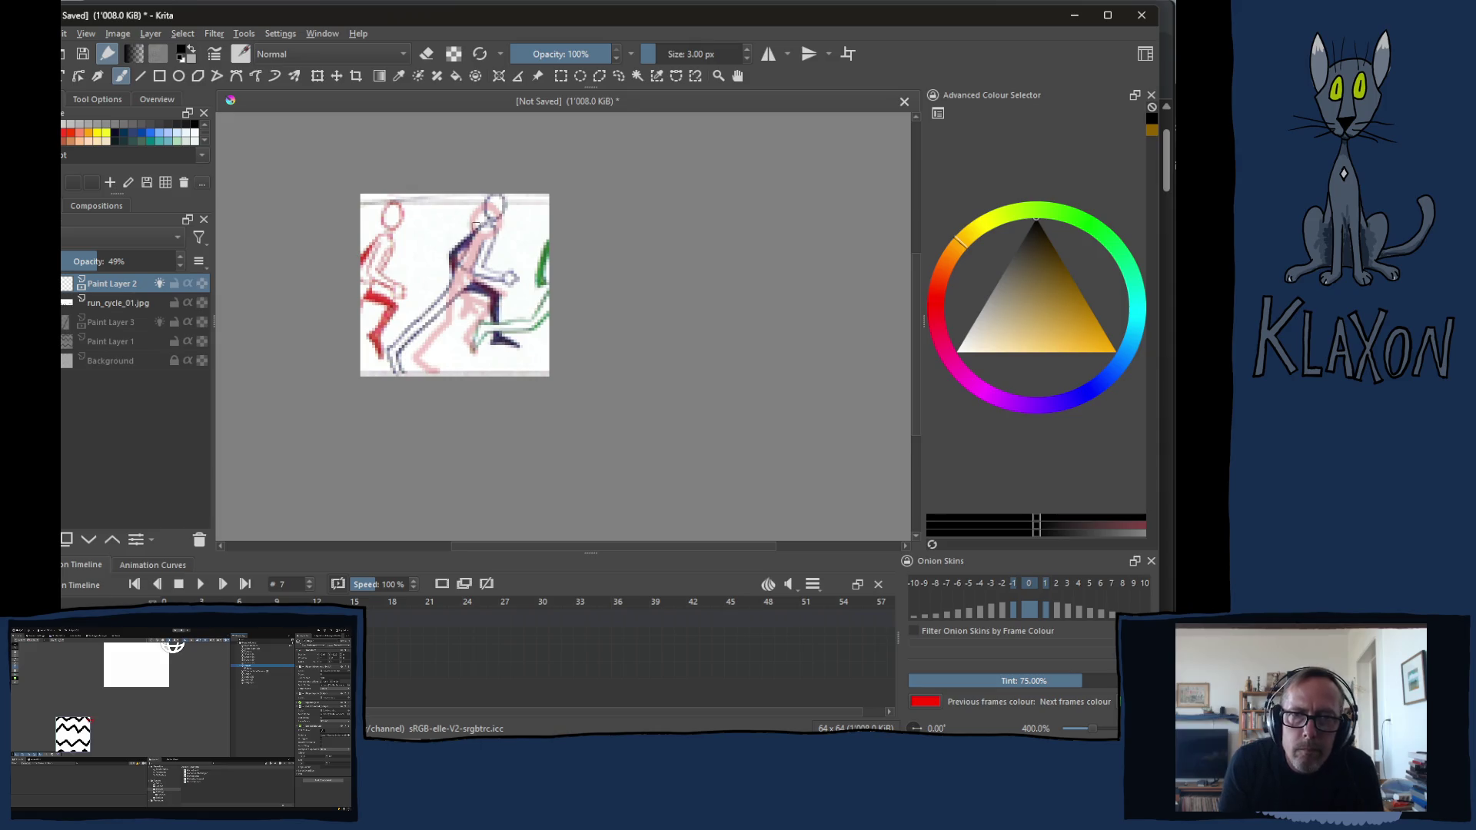
mouse_move(496, 203)
left_mouse_down()
mouse_move(507, 217)
mouse_move(406, 336)
left_mouse_up()
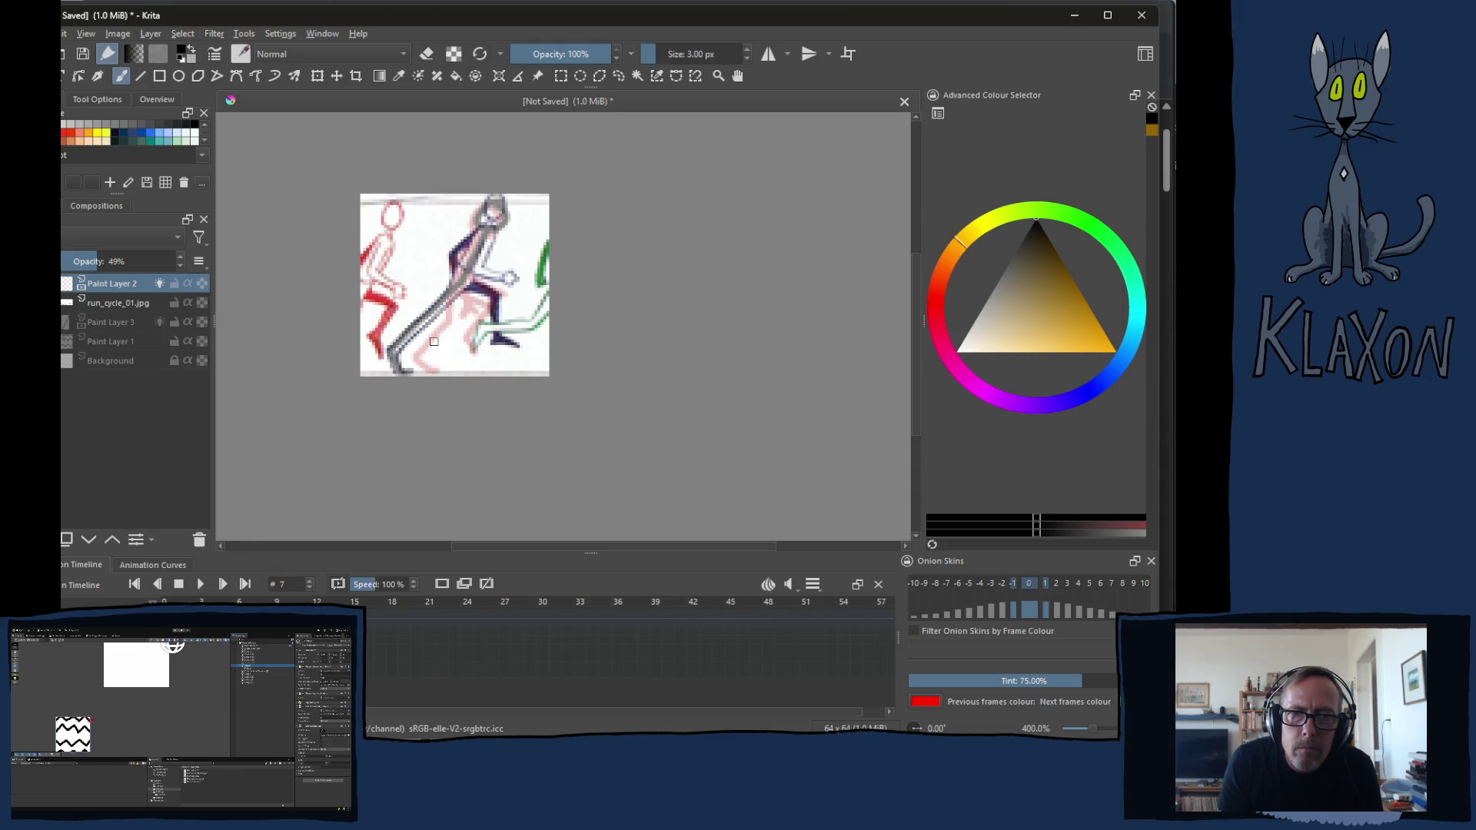
mouse_move(496, 303)
left_mouse_down()
mouse_move(496, 349)
mouse_move(526, 344)
left_mouse_up()
left_click_drag(484, 233, 517, 297)
left_click_drag(479, 230, 450, 286)
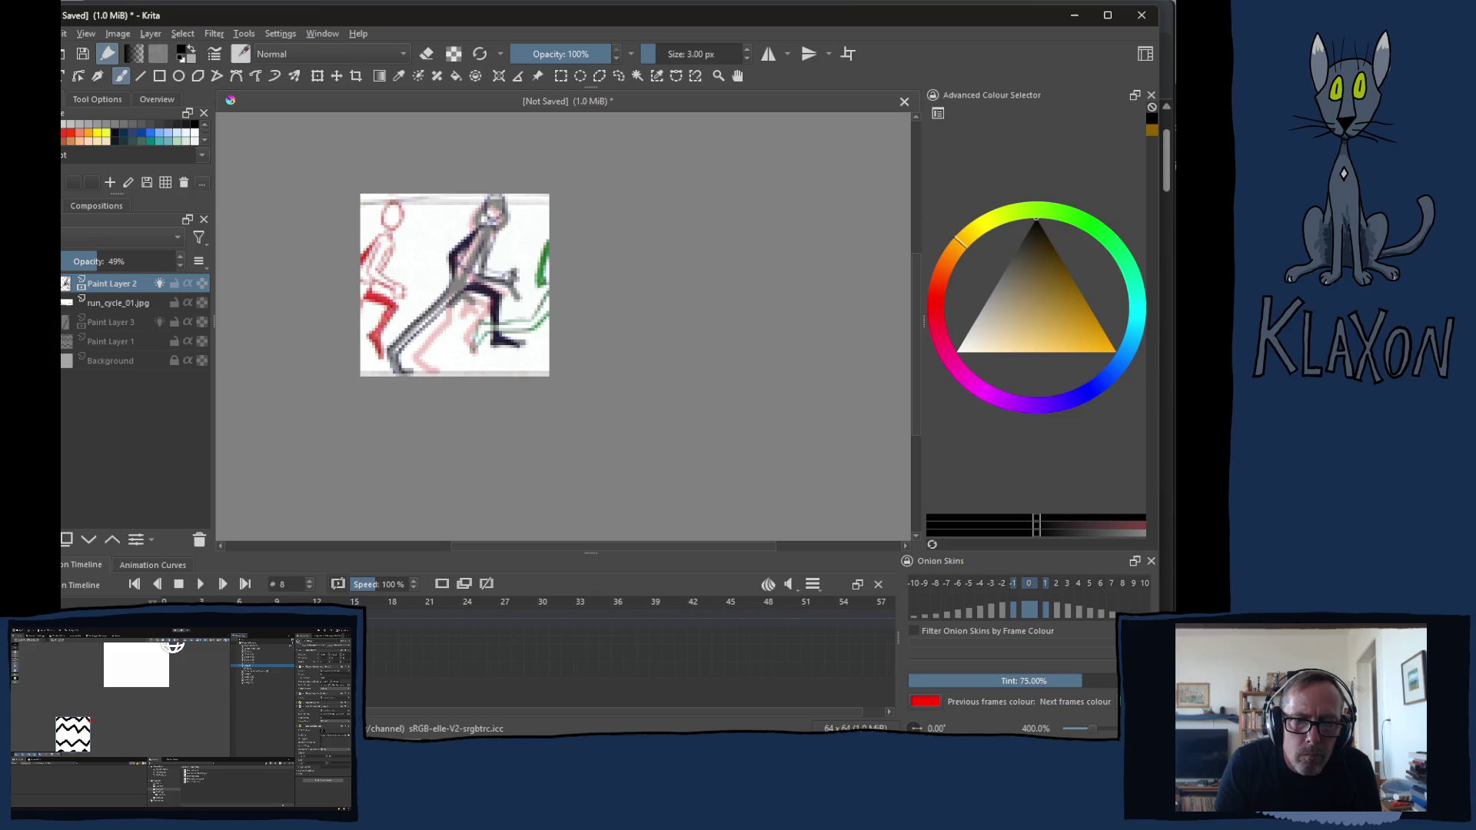
key("period")
key("t")
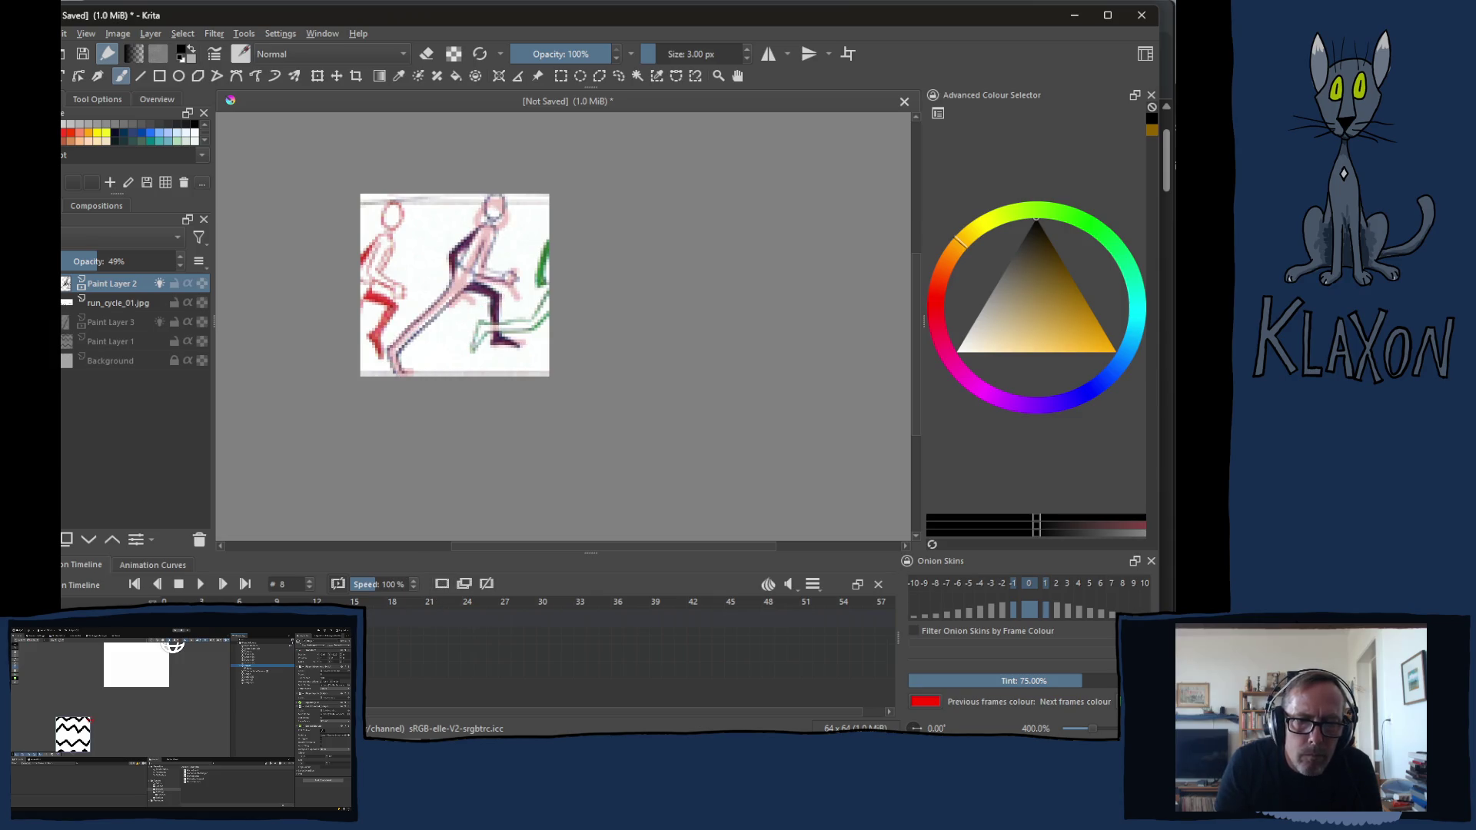
key("Page_Down")
key("Page_Down")
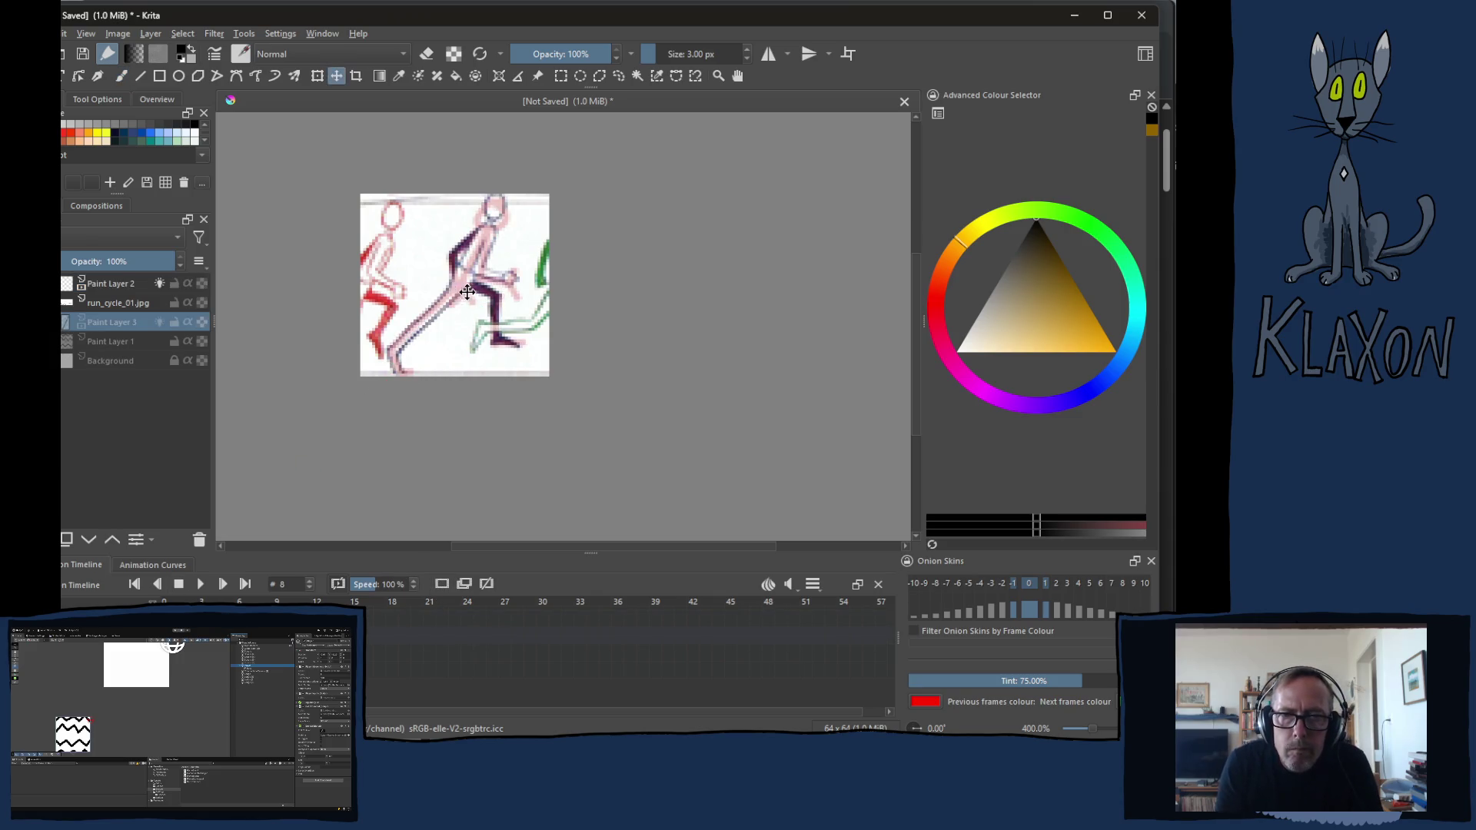
Slide the reference sheet about 50 px left to the next pose and return to Paint Layer 2
left_click(155, 304)
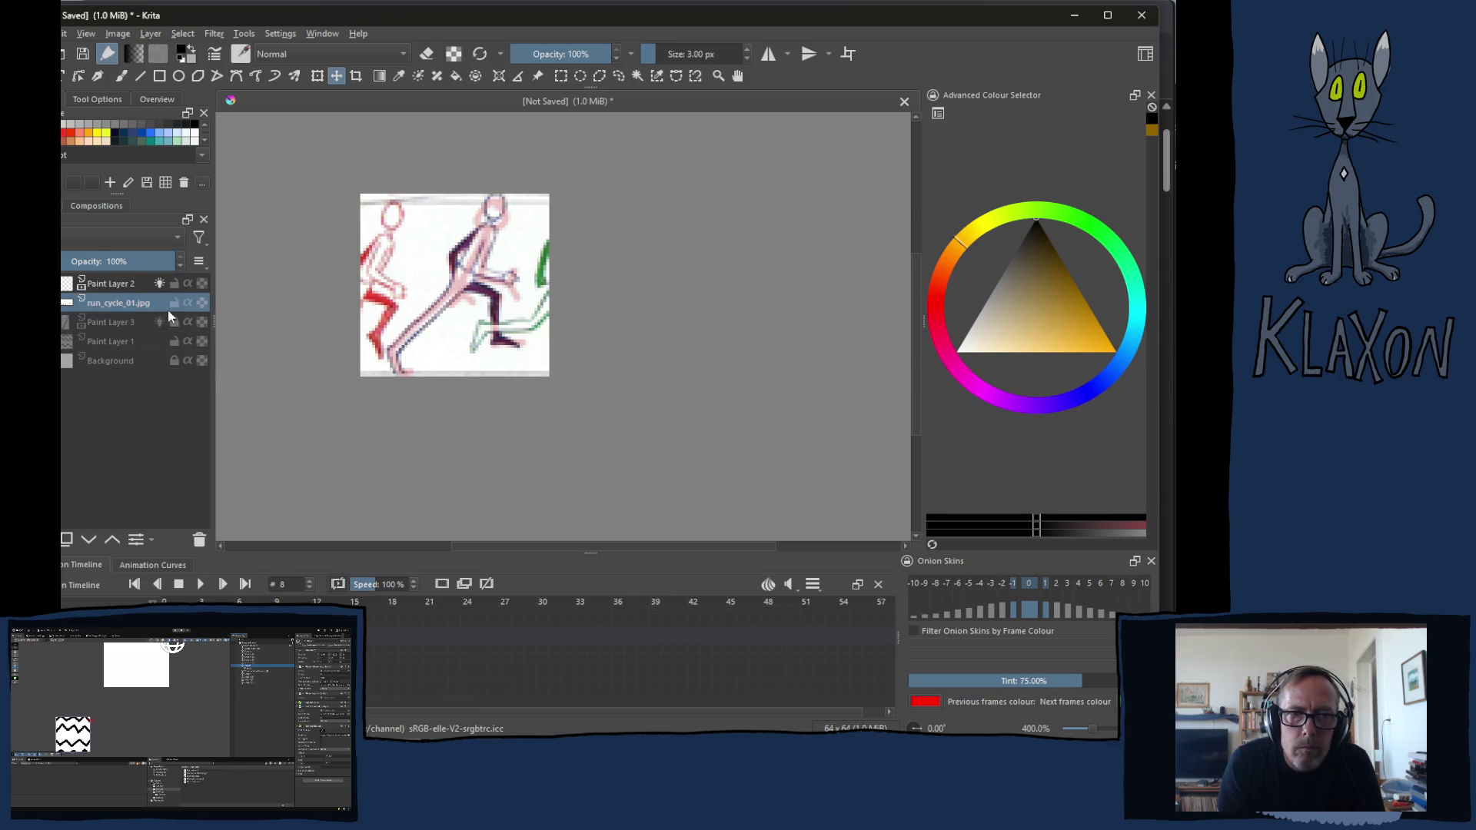
left_click_drag(510, 308, 406, 317)
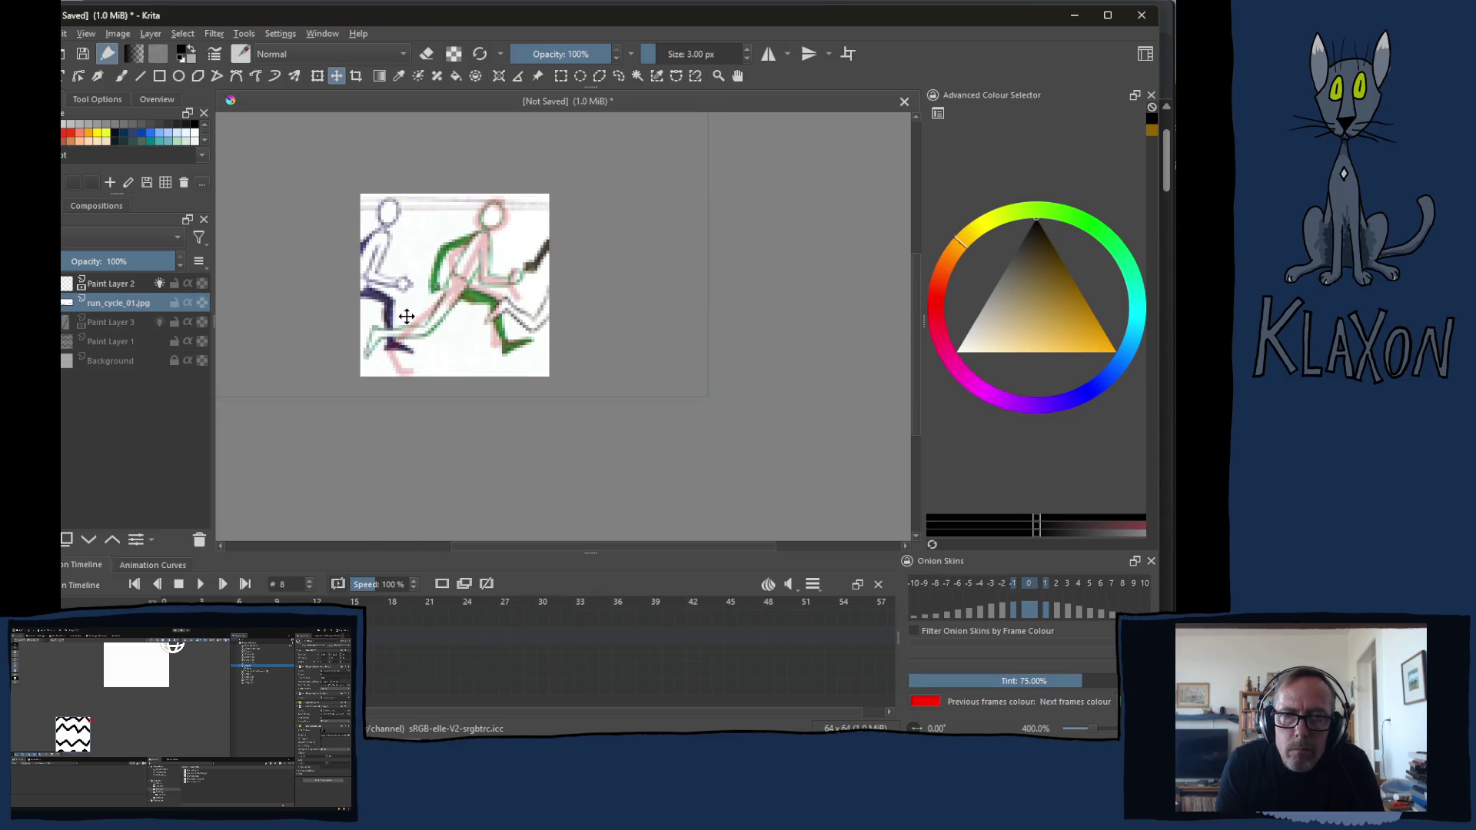
left_click_drag(407, 316, 410, 314)
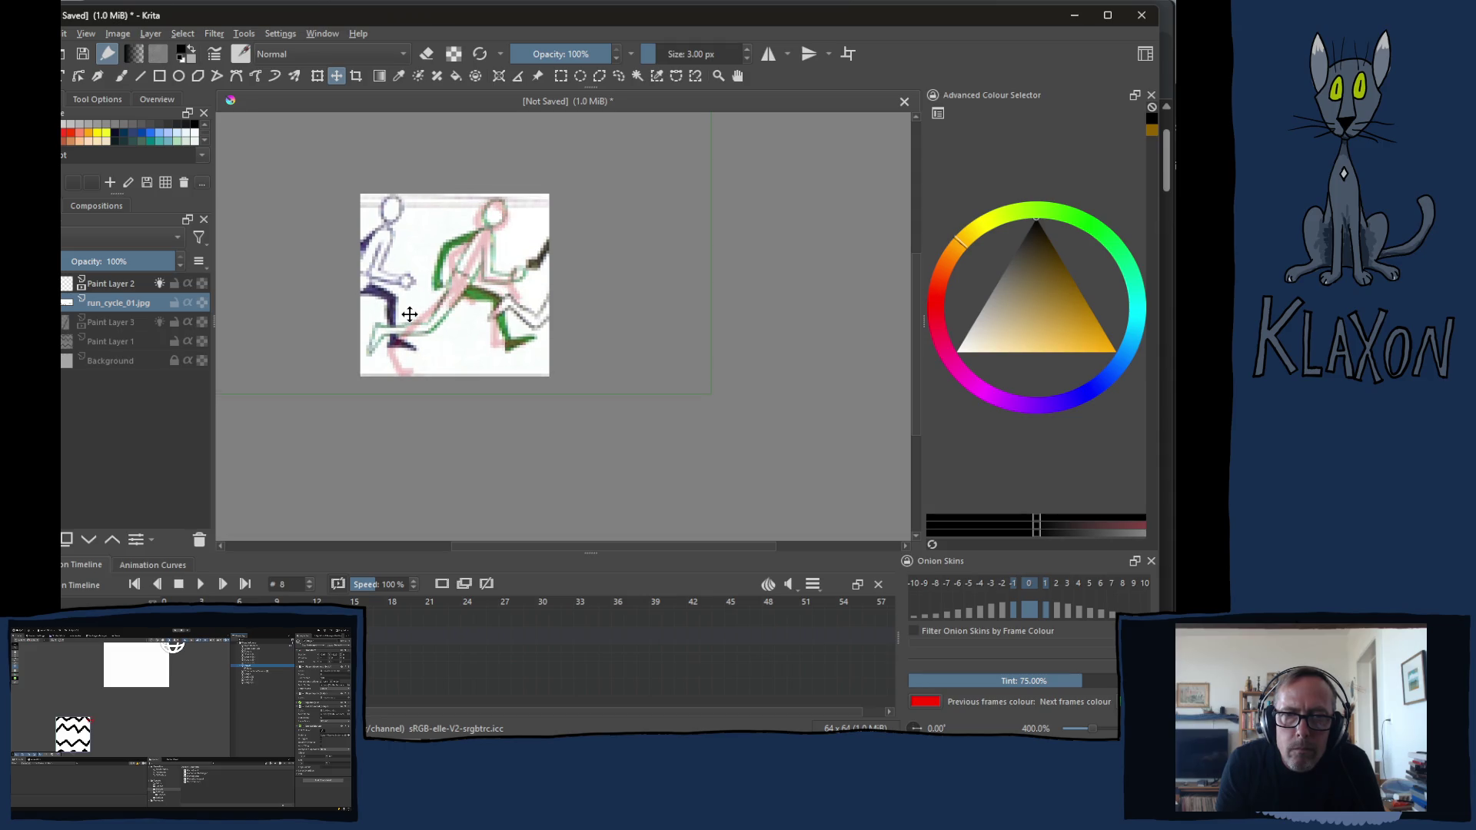
key("b")
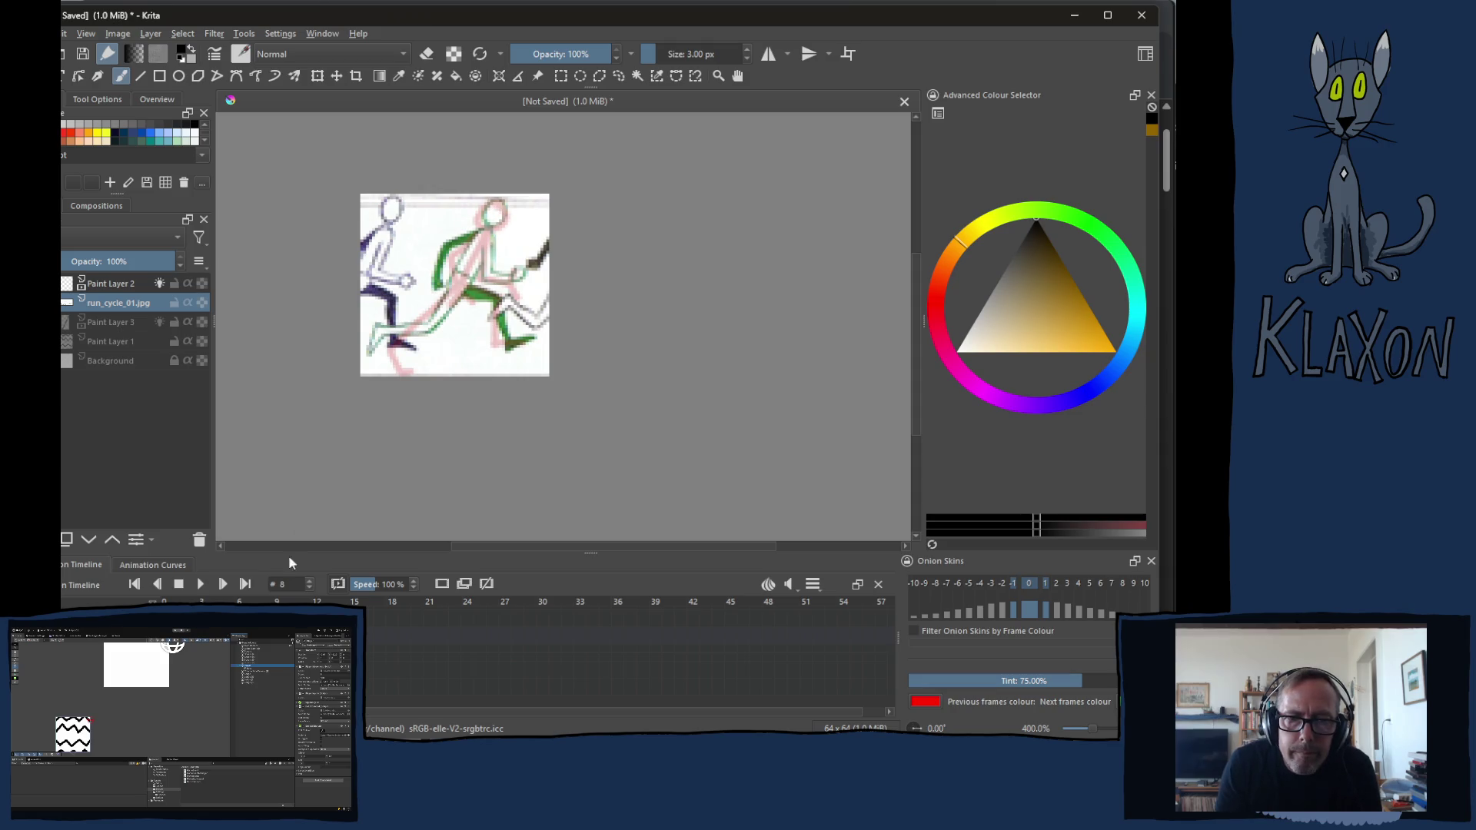
key("Page_Up")
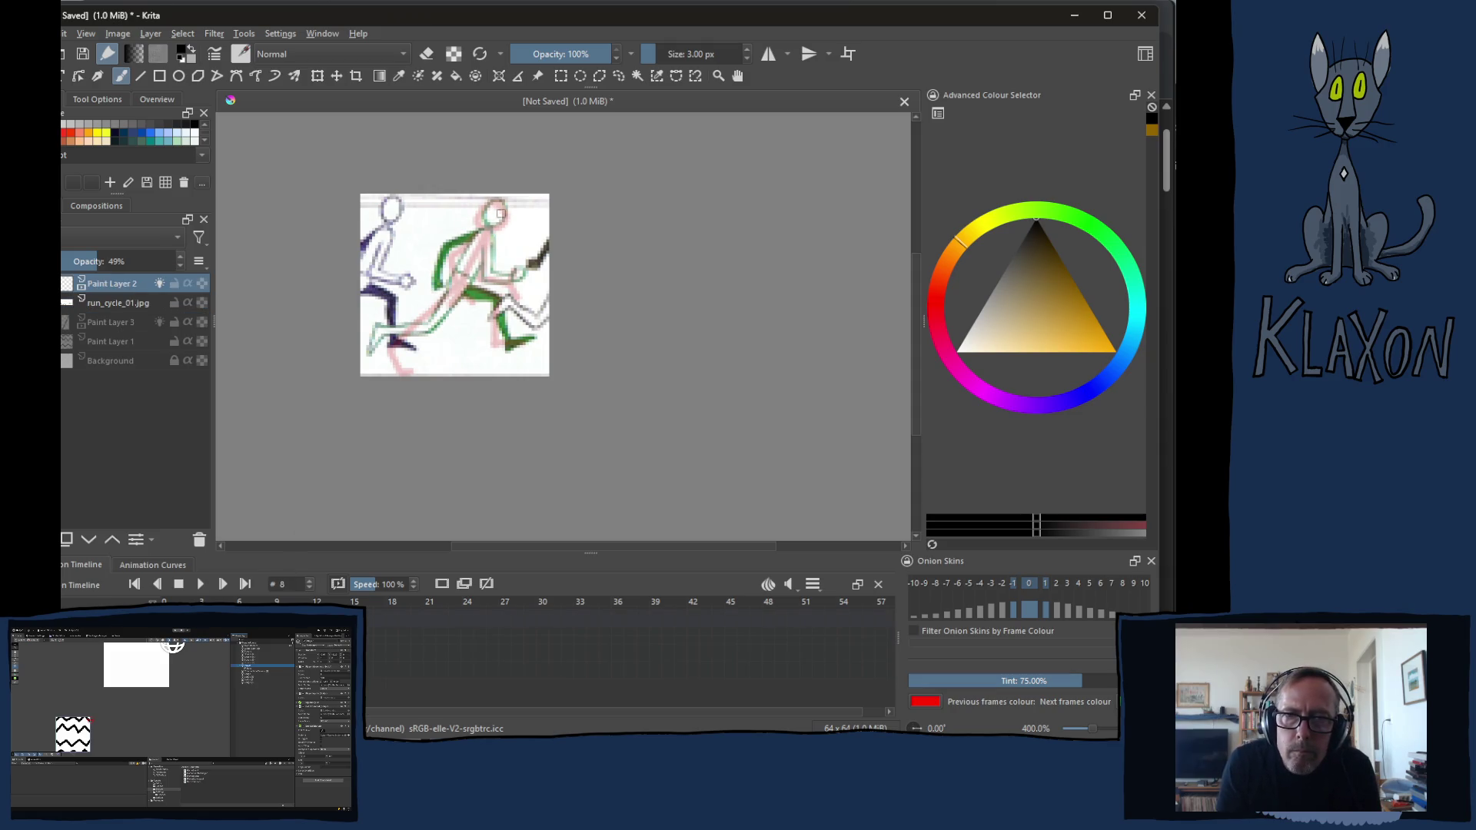
Trace the head circle, rear leg and rear arm in dark strokes, then step to frame 9 on Paint Layer 3
left_click_drag(507, 203, 369, 355)
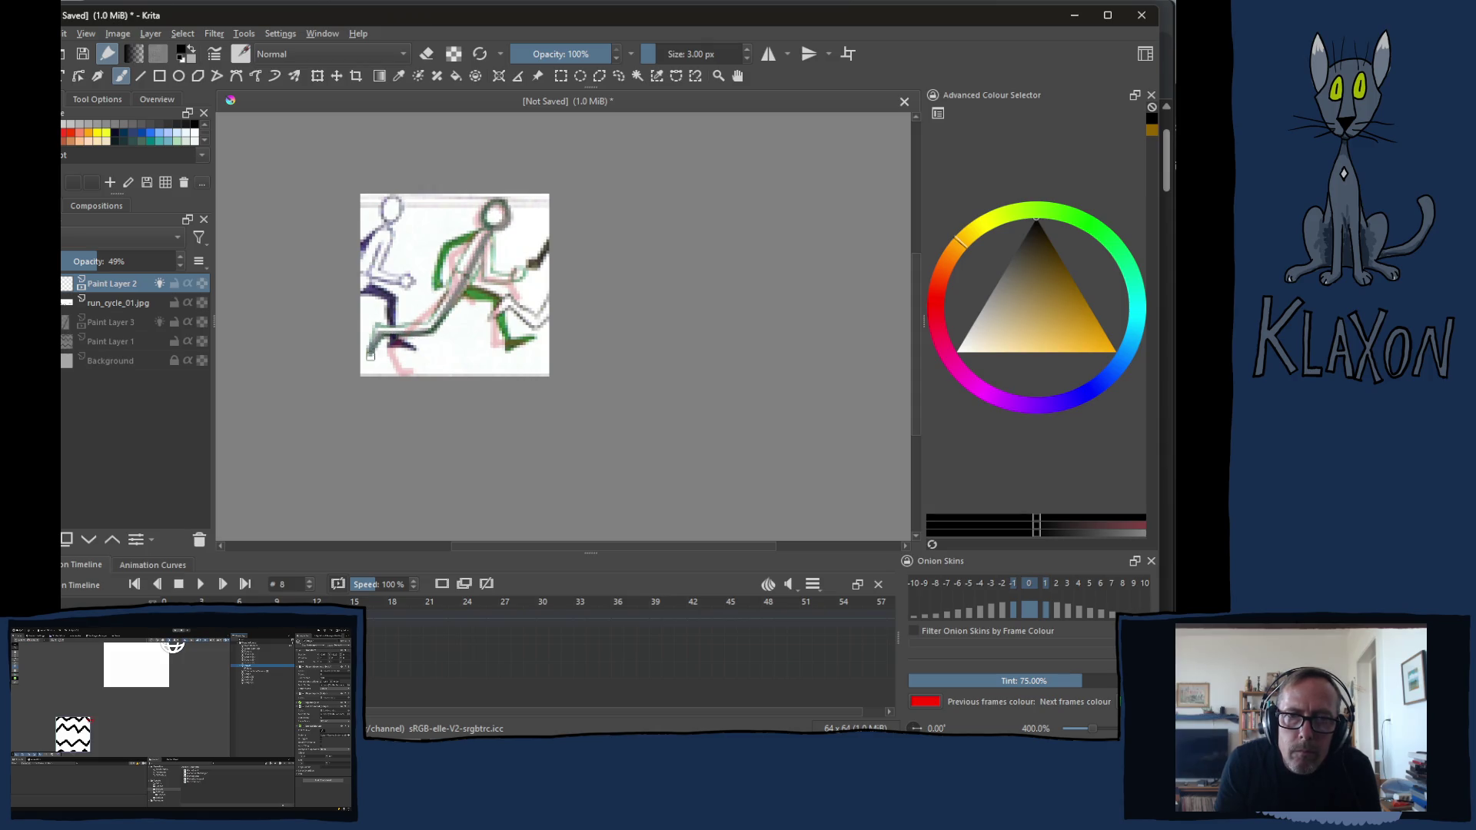
left_click_drag(460, 293, 516, 346)
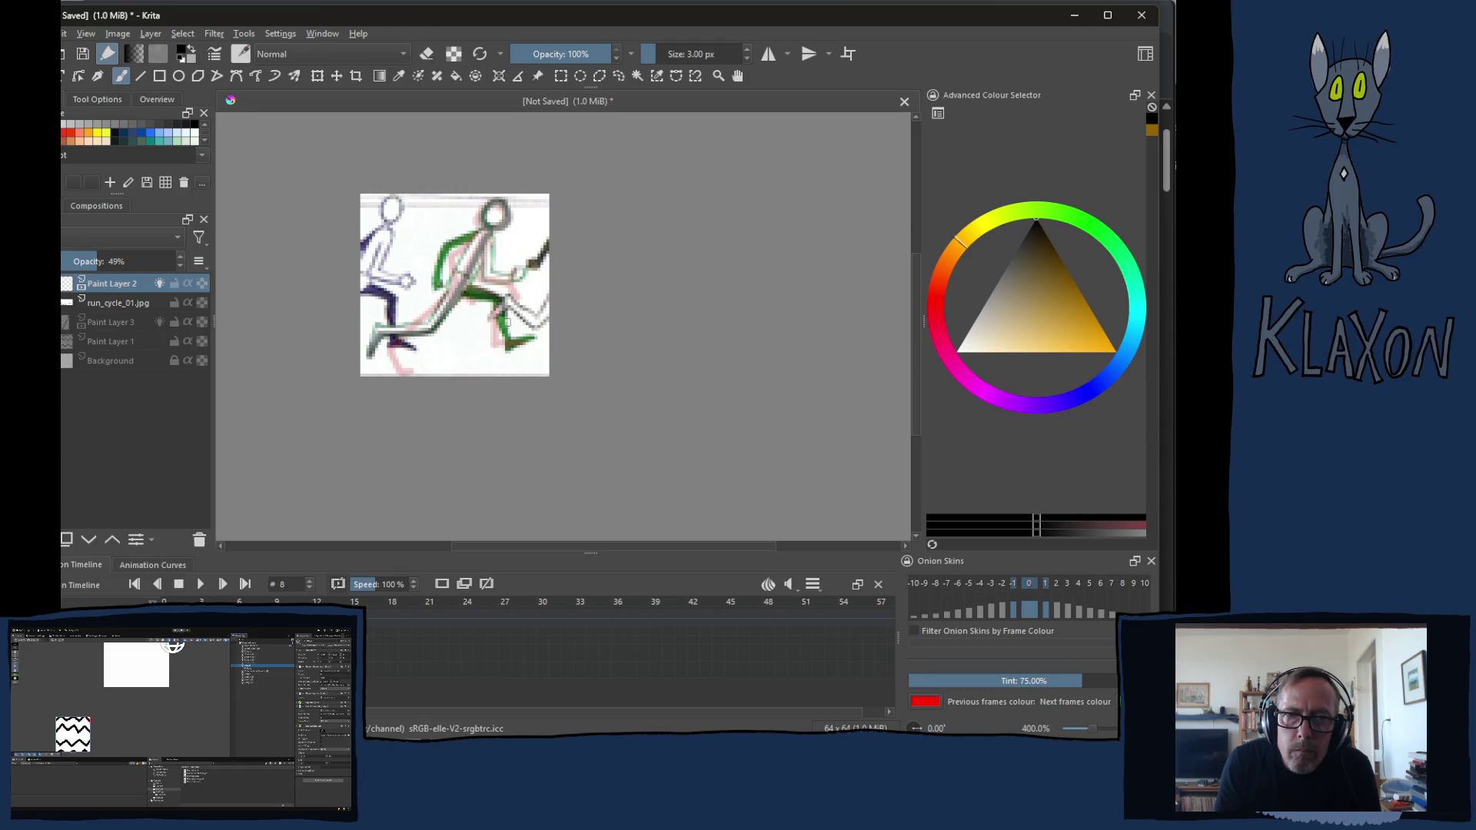
mouse_move(478, 234)
left_mouse_down()
mouse_move(436, 287)
mouse_move(520, 274)
left_mouse_up()
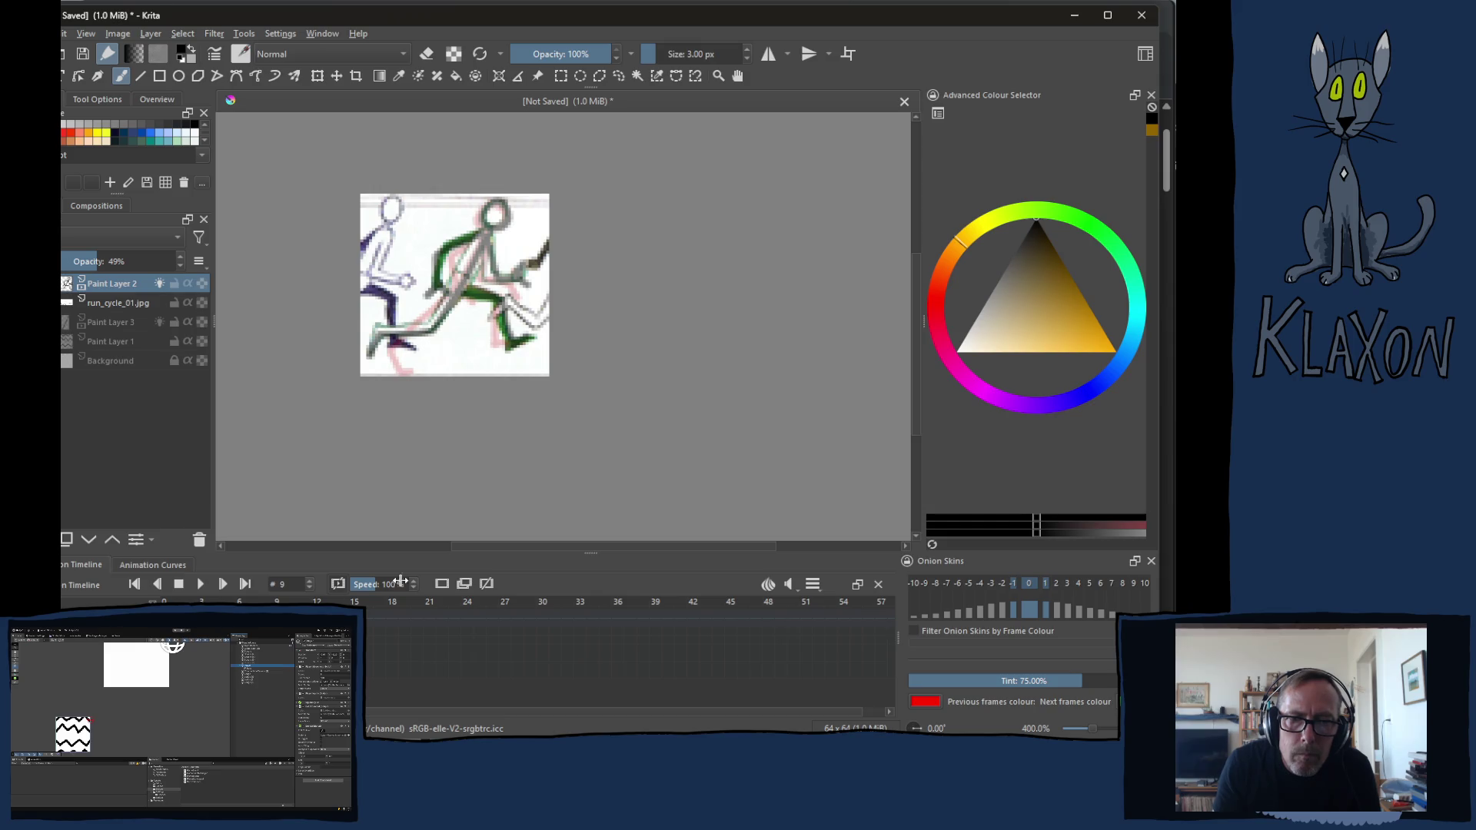
left_click(444, 584)
key("Page_Down")
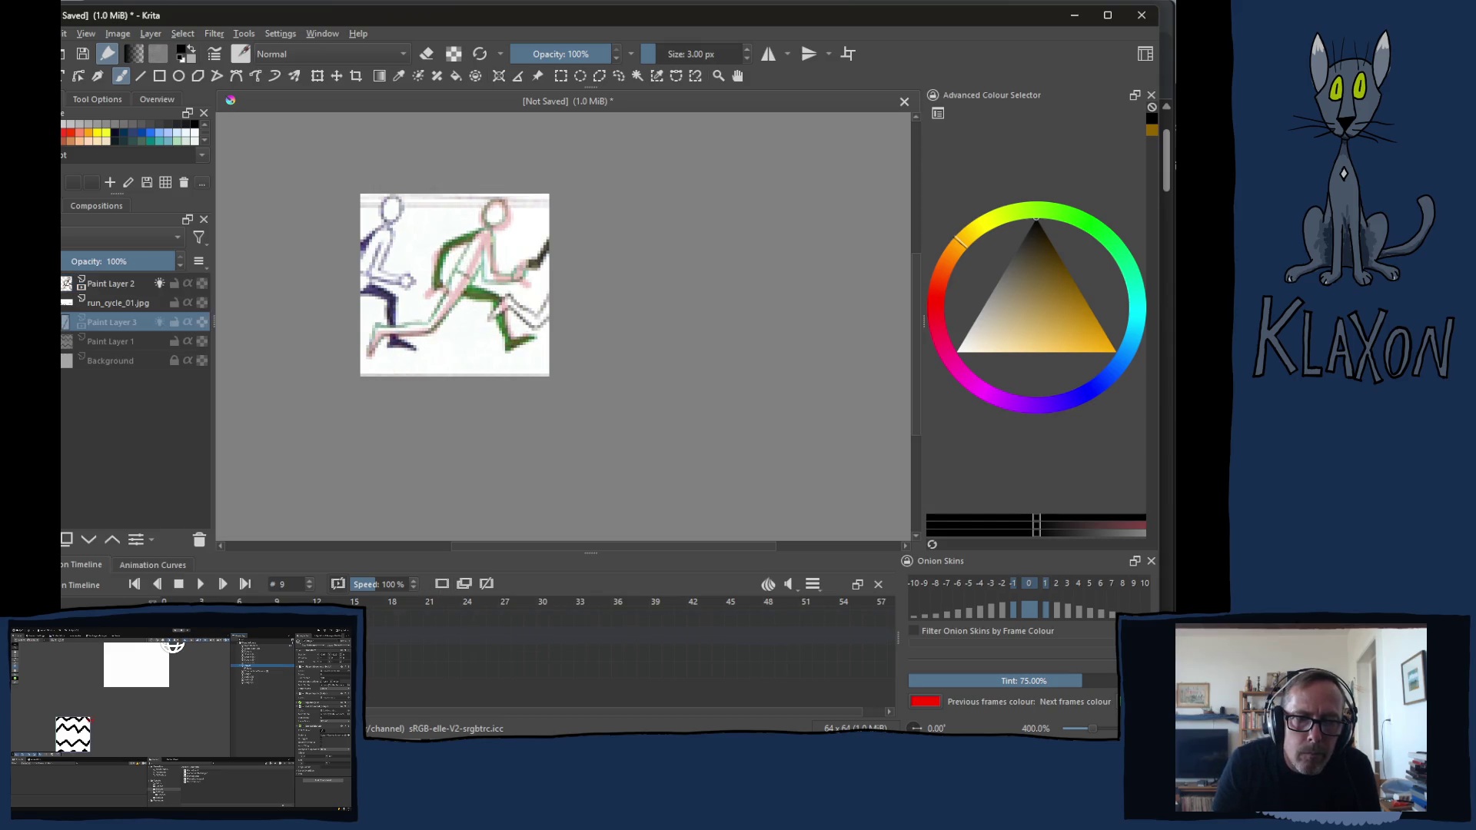
Shift the reference image left to the next pose and return to drawing on Paint Layer 2
left_click(112, 306)
key("t")
mouse_move(519, 318)
left_mouse_down()
mouse_move(410, 304)
mouse_move(423, 315)
left_mouse_up()
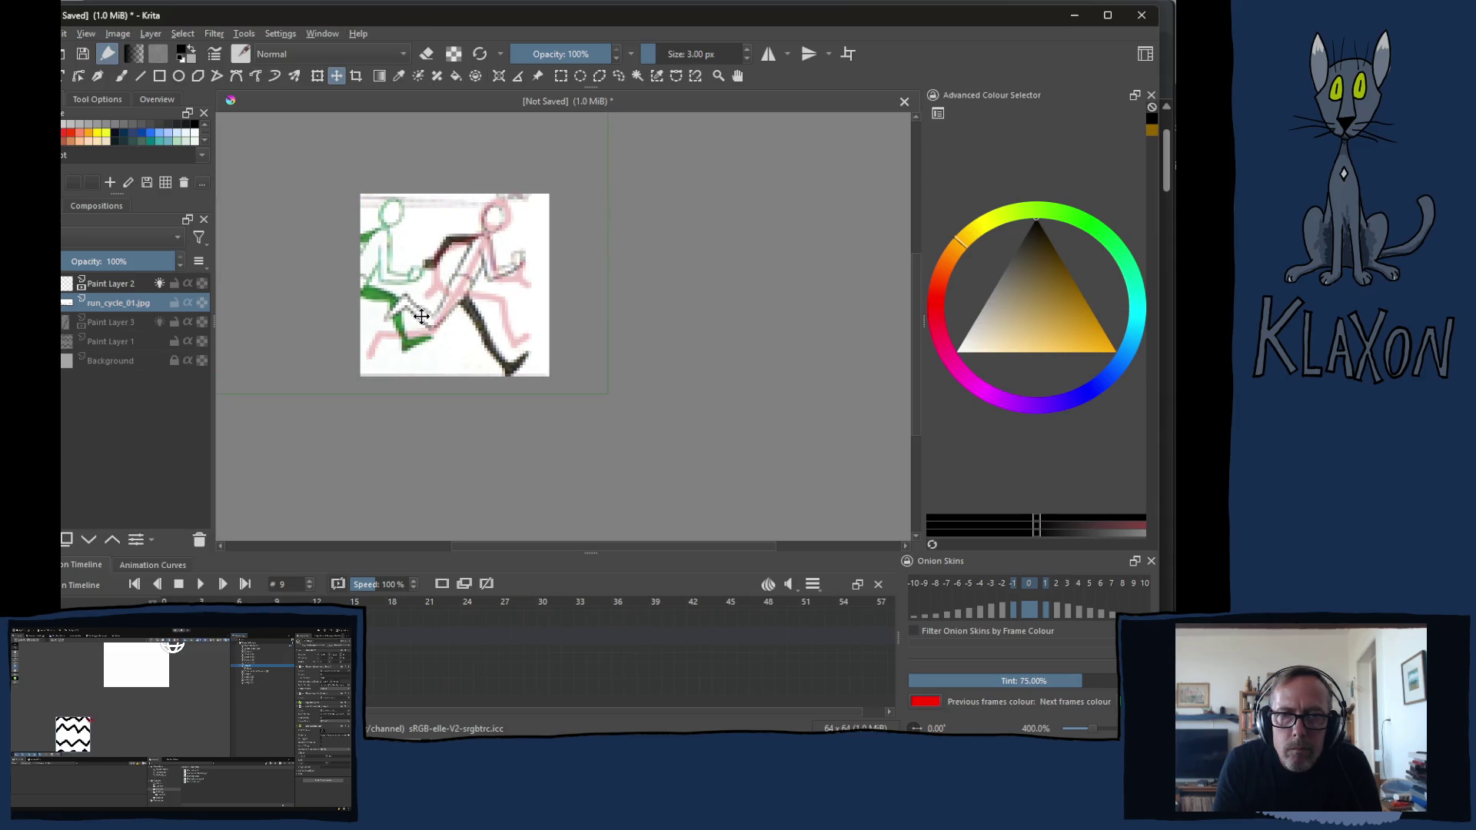
key("b")
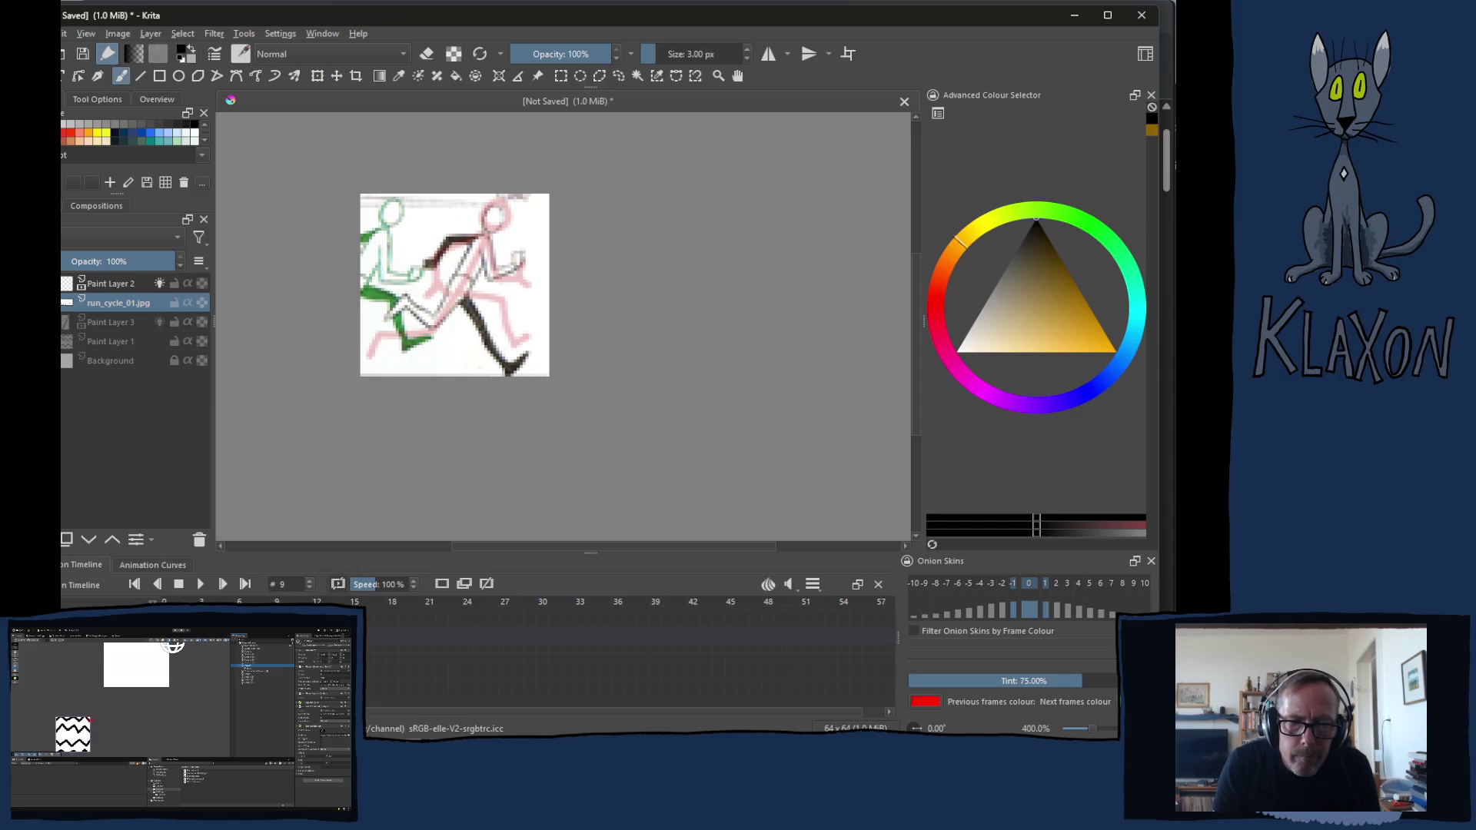
key("Page_Up")
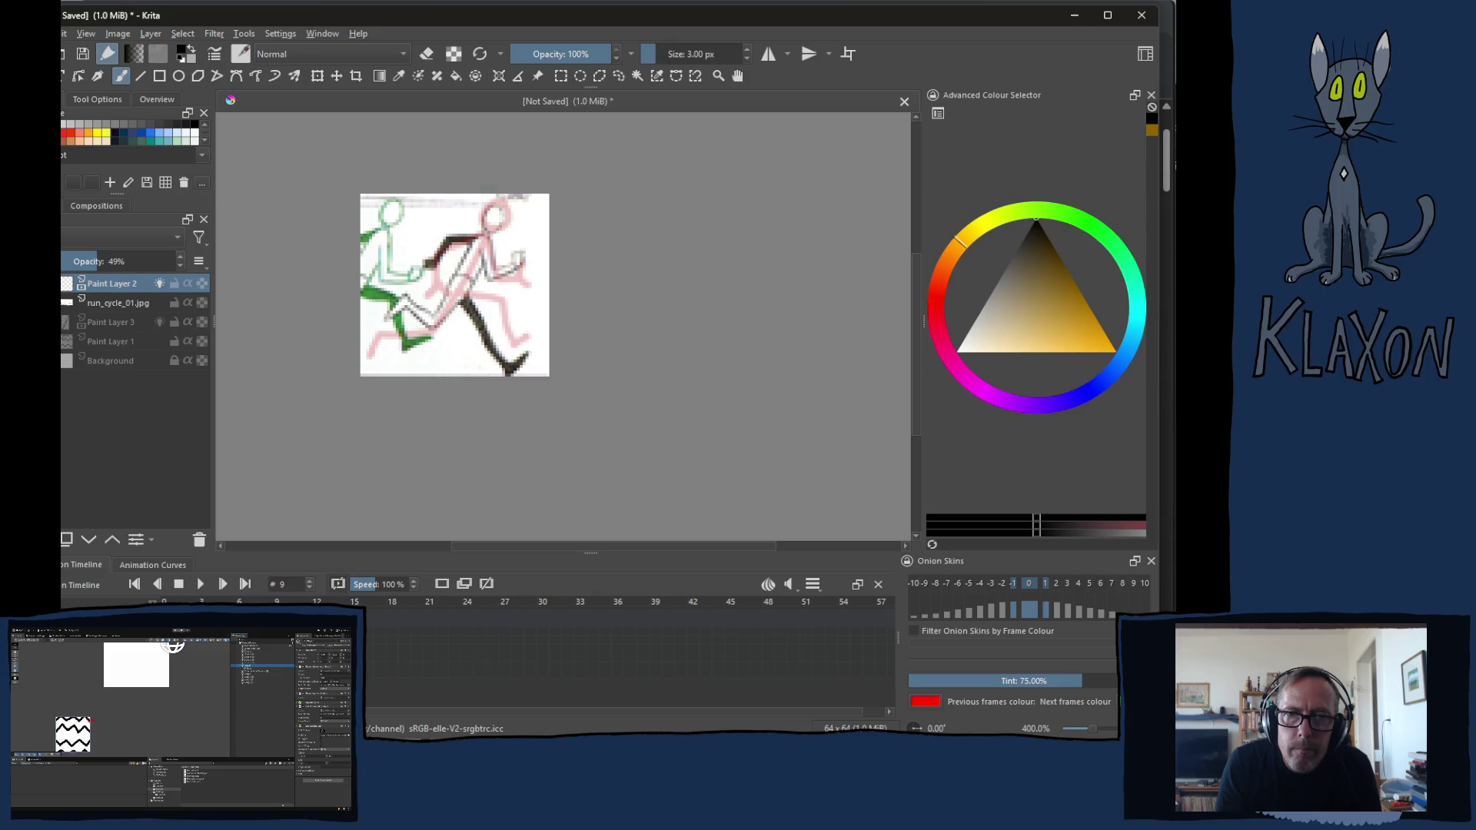
Draw the head circle and trace the front and back arms in dark strokes
mouse_move(500, 210)
left_mouse_down()
mouse_move(428, 325)
mouse_move(395, 312)
mouse_move(508, 373)
left_mouse_up()
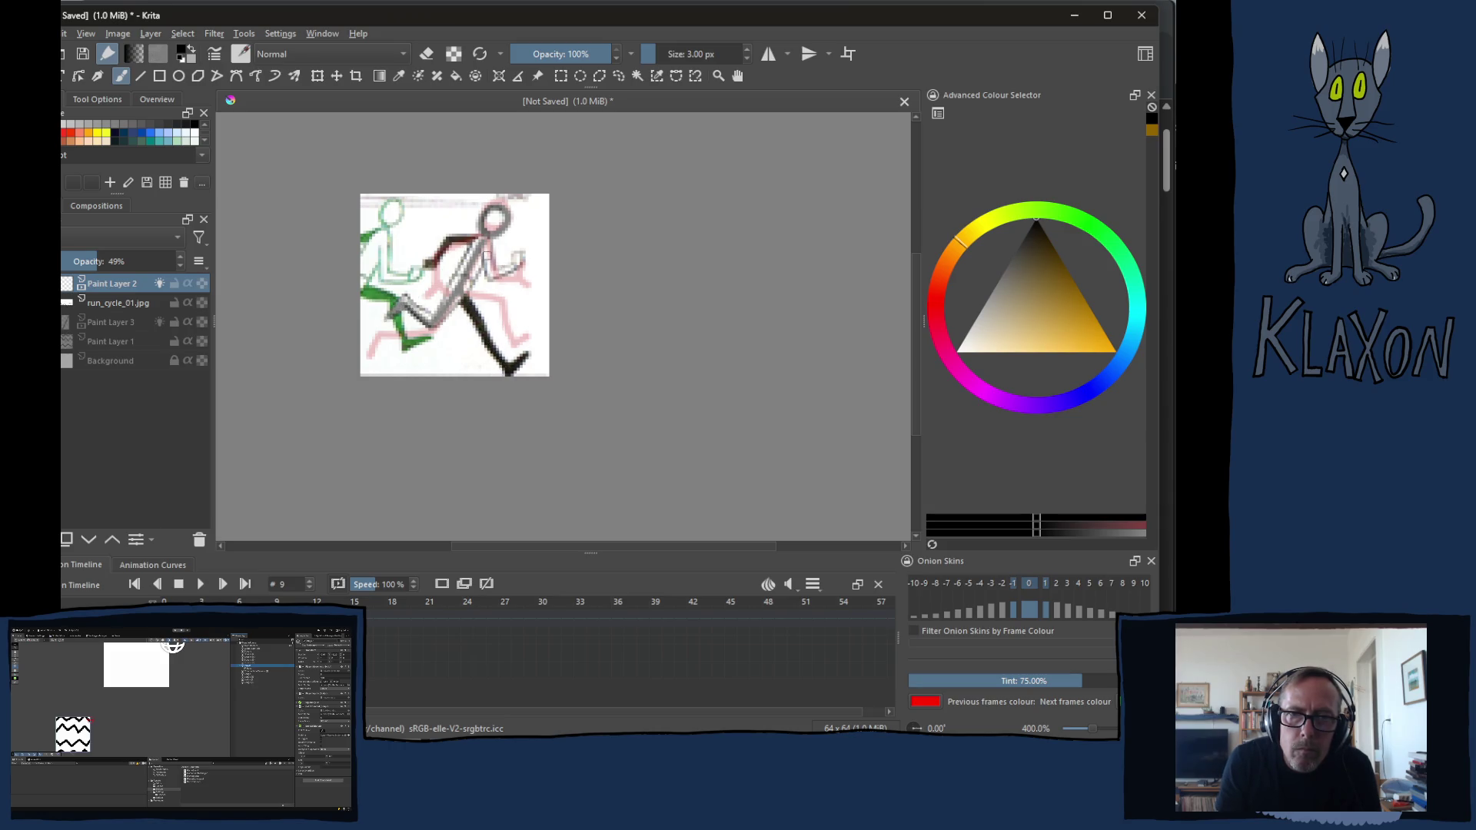
left_click_drag(484, 243, 522, 268)
left_click_drag(448, 240, 431, 264)
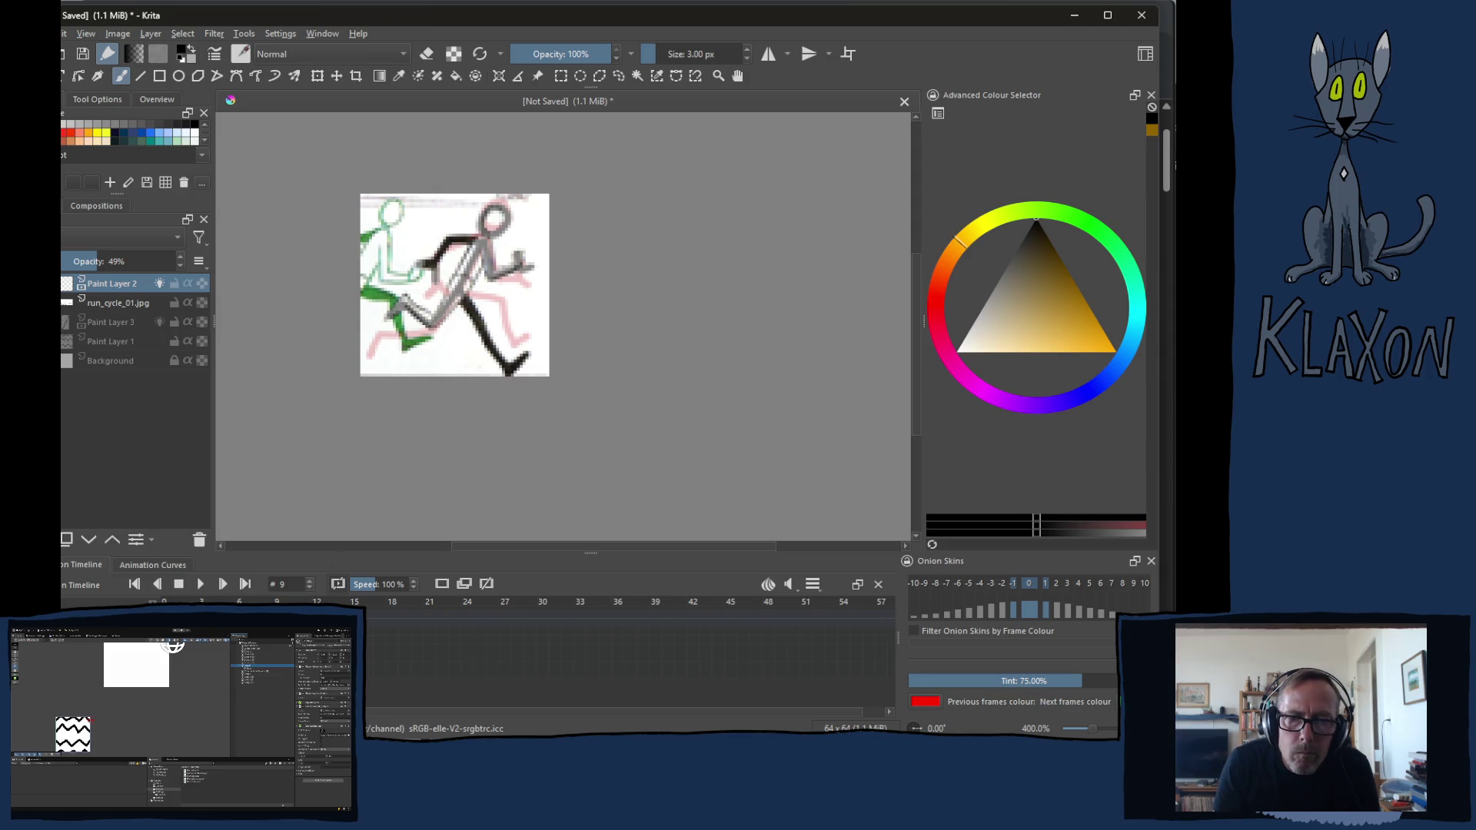
With onion skins on, nudge the reference image into line, then hide run_cycle_01.jpg
left_click(441, 582)
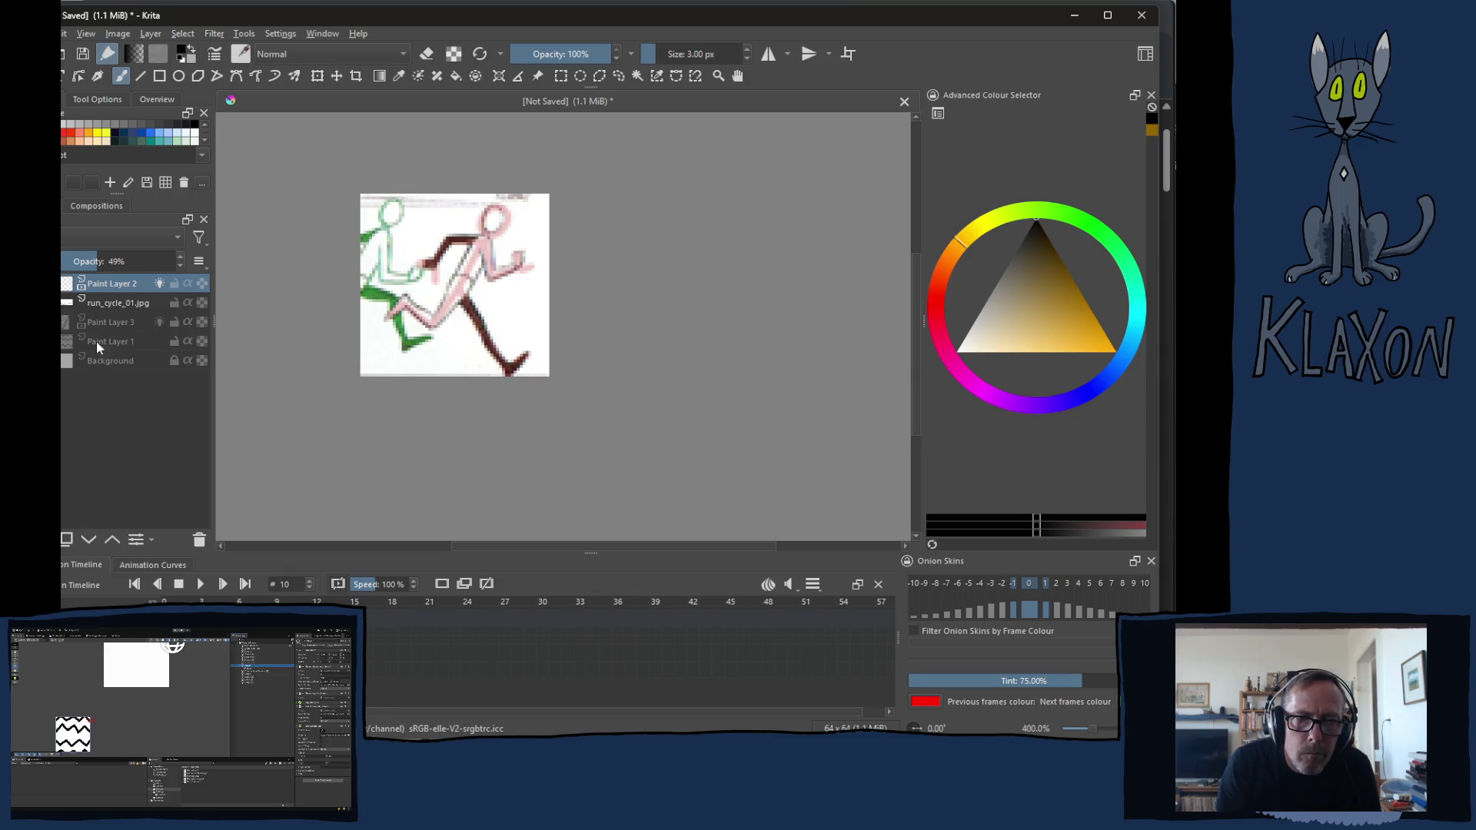
left_click(109, 303)
key("t")
mouse_move(450, 278)
left_mouse_down()
mouse_move(466, 306)
mouse_move(473, 287)
left_mouse_up()
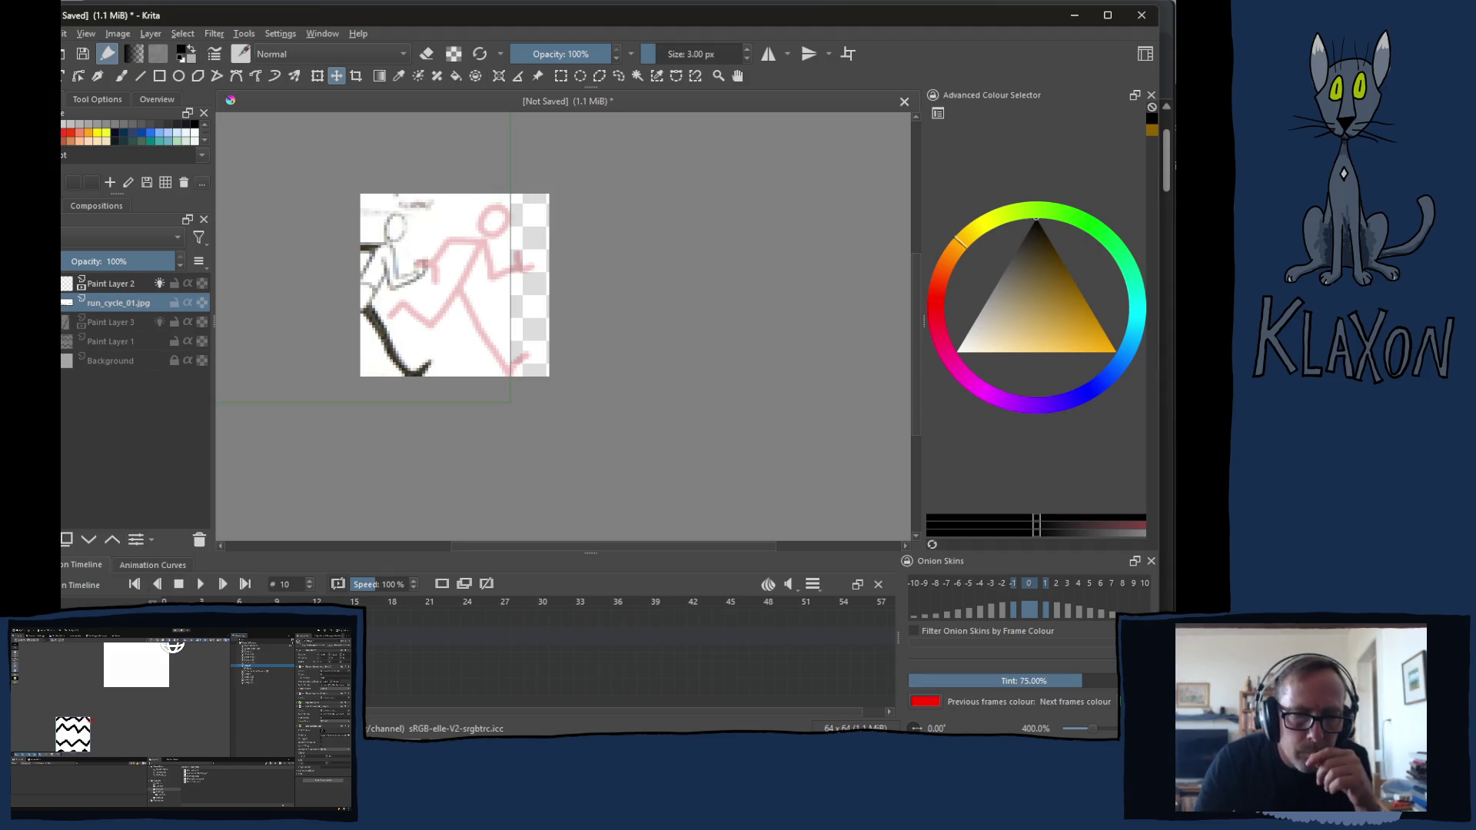
left_click(159, 302)
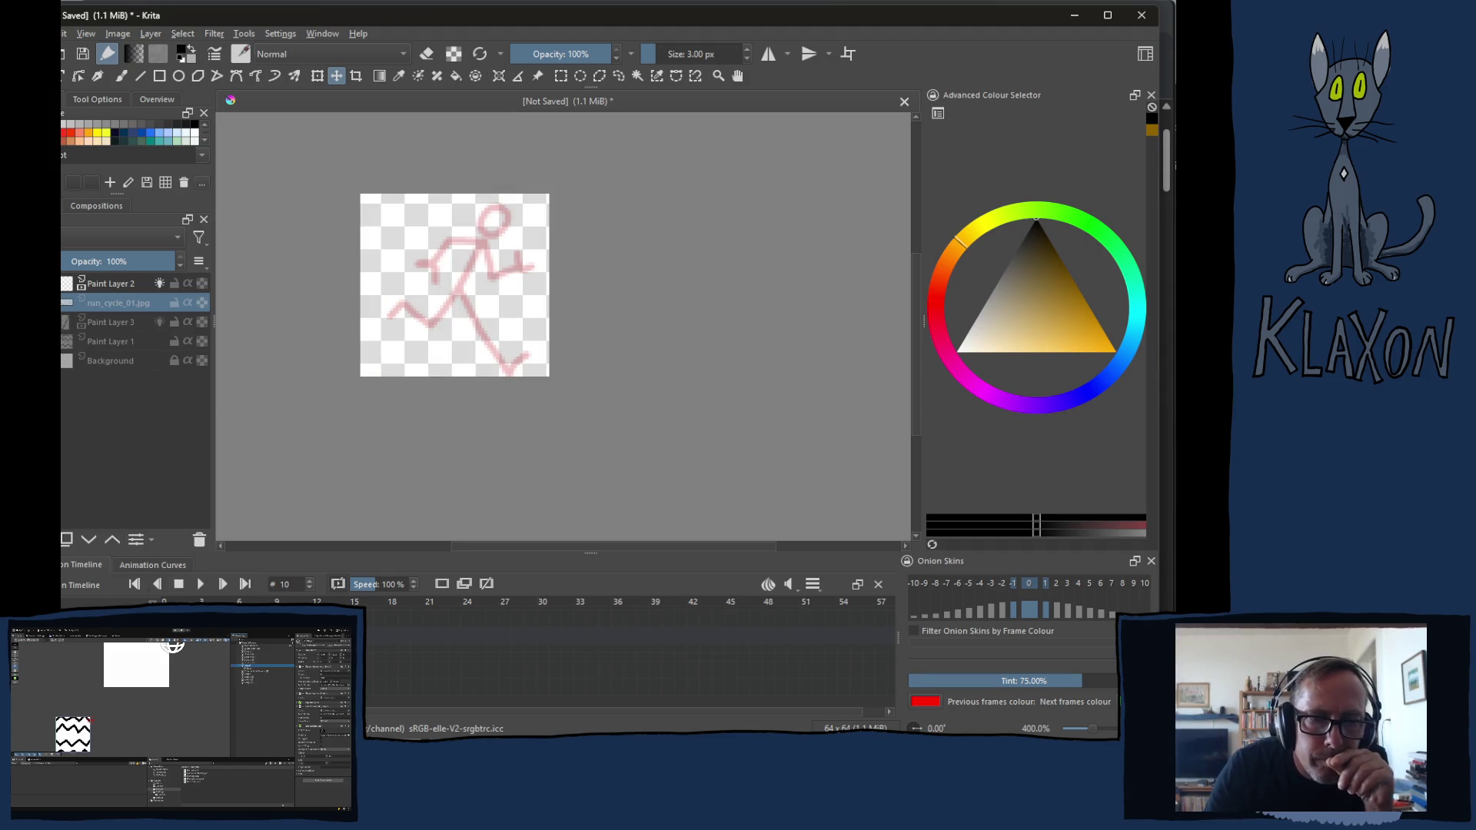
Raise Paint Layer 2 opacity to 100% and play the run cycle from frame 3
key("Page_Up")
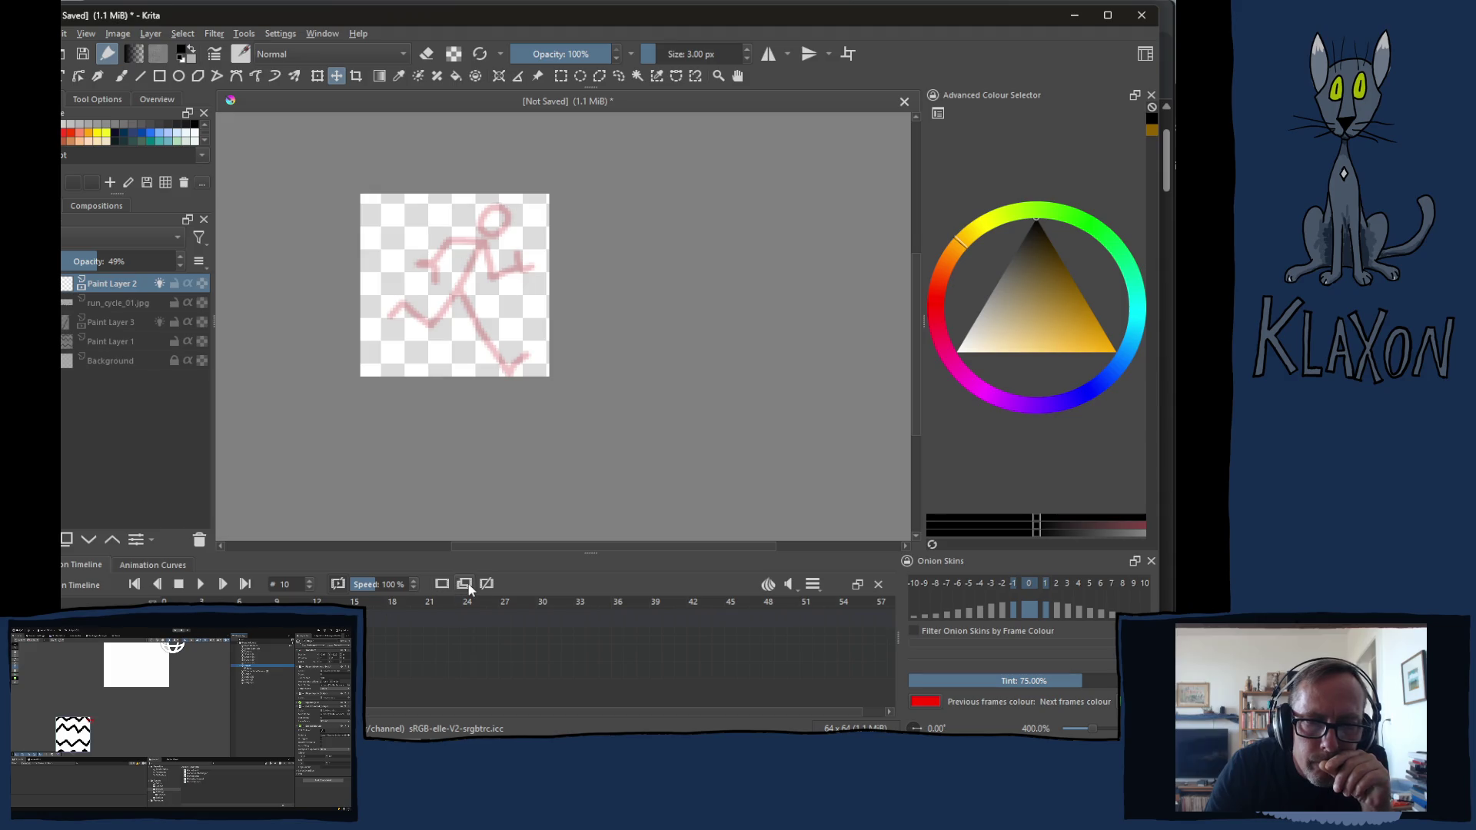
left_click(489, 583)
key("Left")
key("Left")
key("Left")
key("Left")
key("Left")
key("Left")
left_click(811, 583)
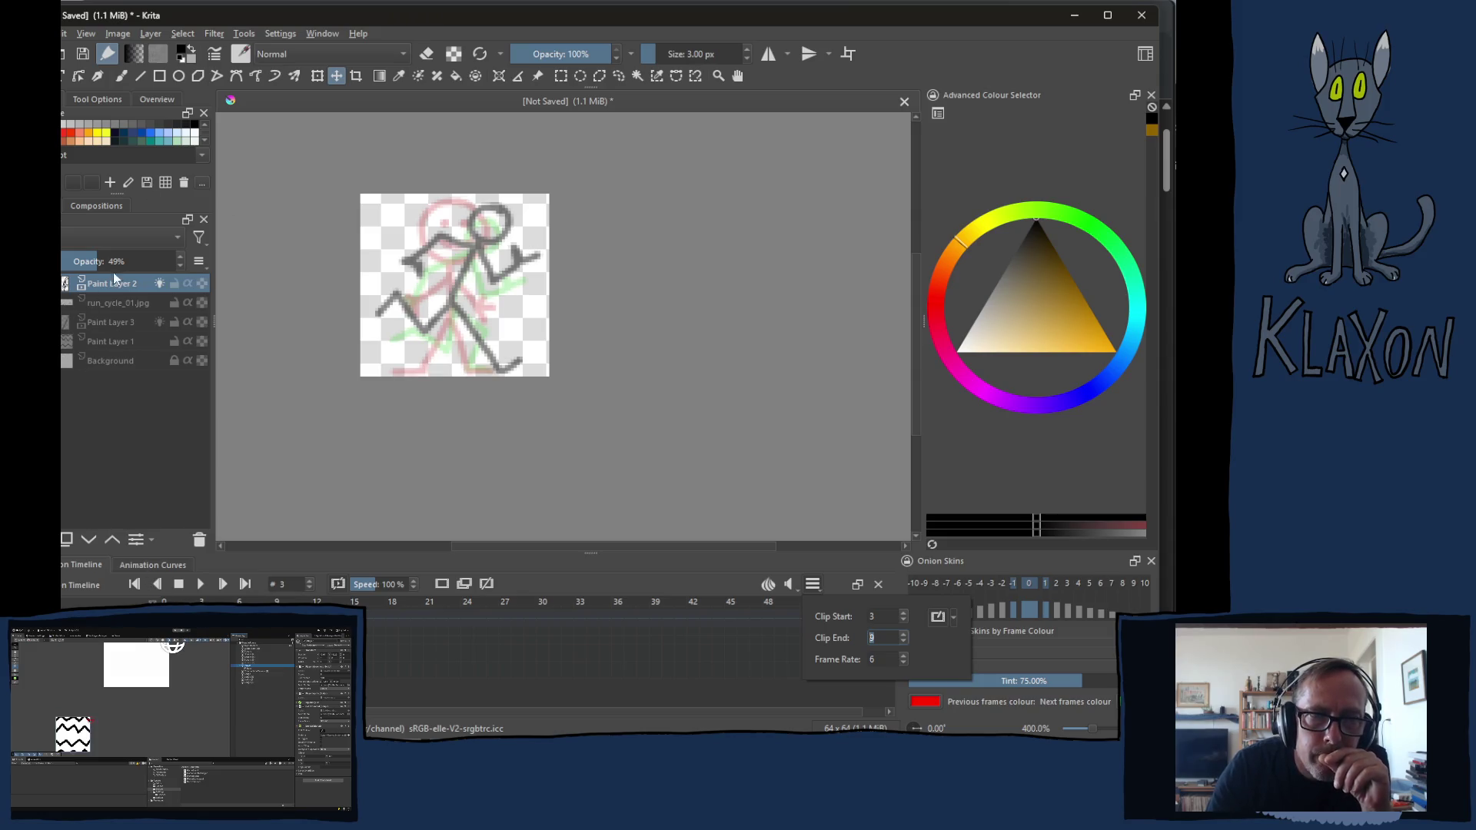
left_click_drag(101, 261, 219, 262)
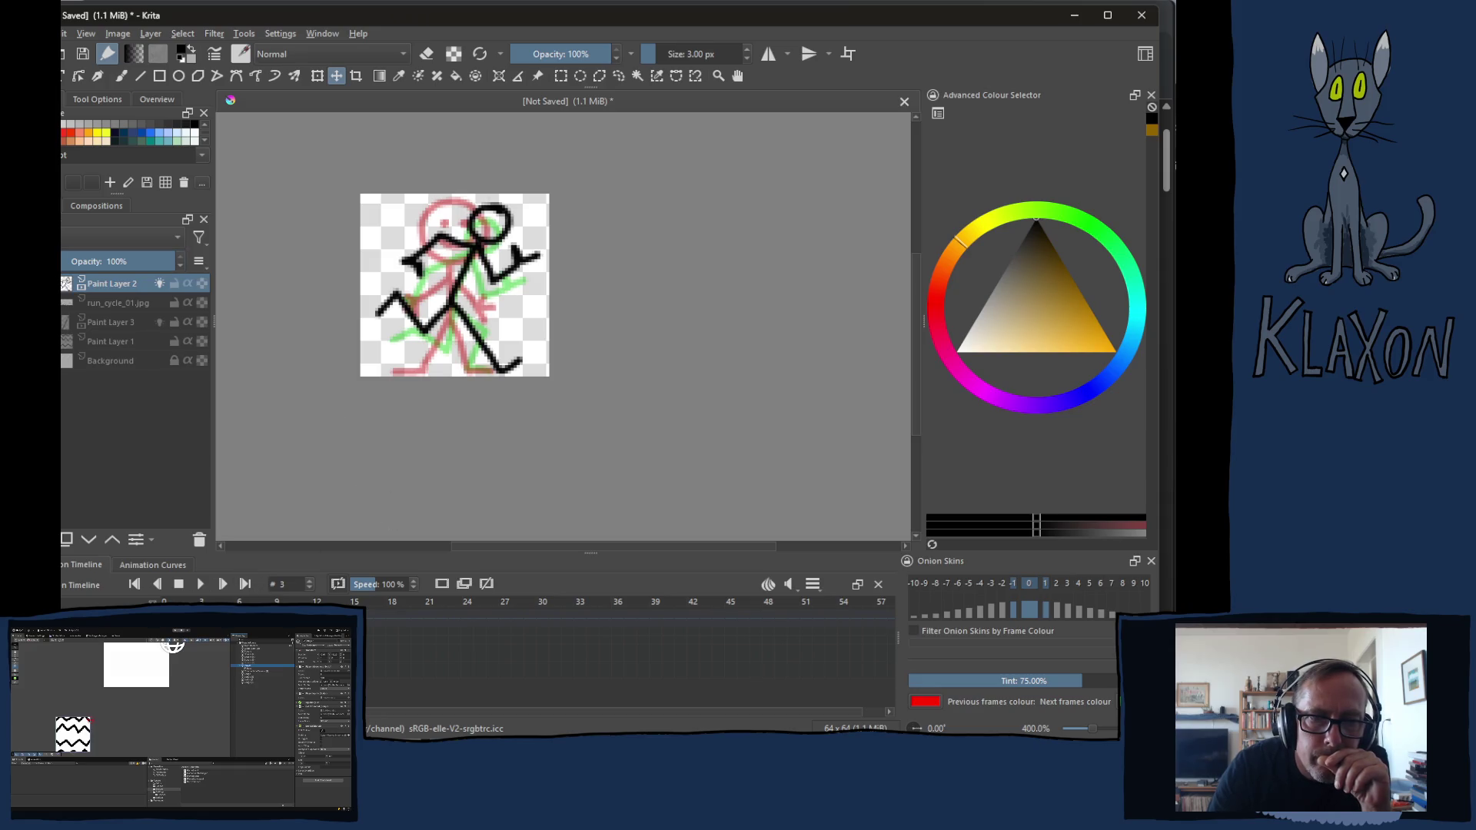
left_click(201, 586)
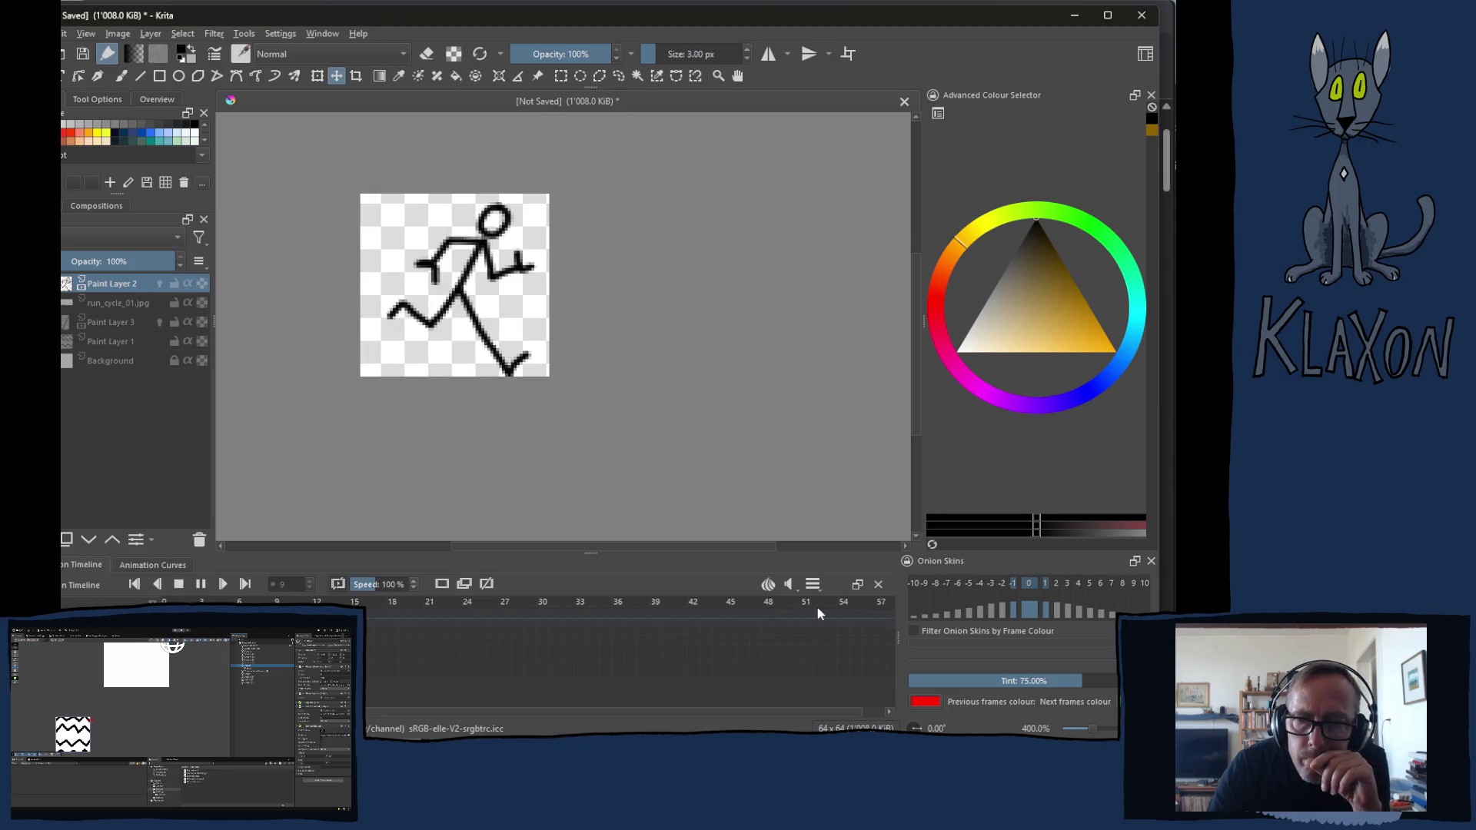
Set the timeline frame rate to 12 fps, then stop playback
left_click(812, 583)
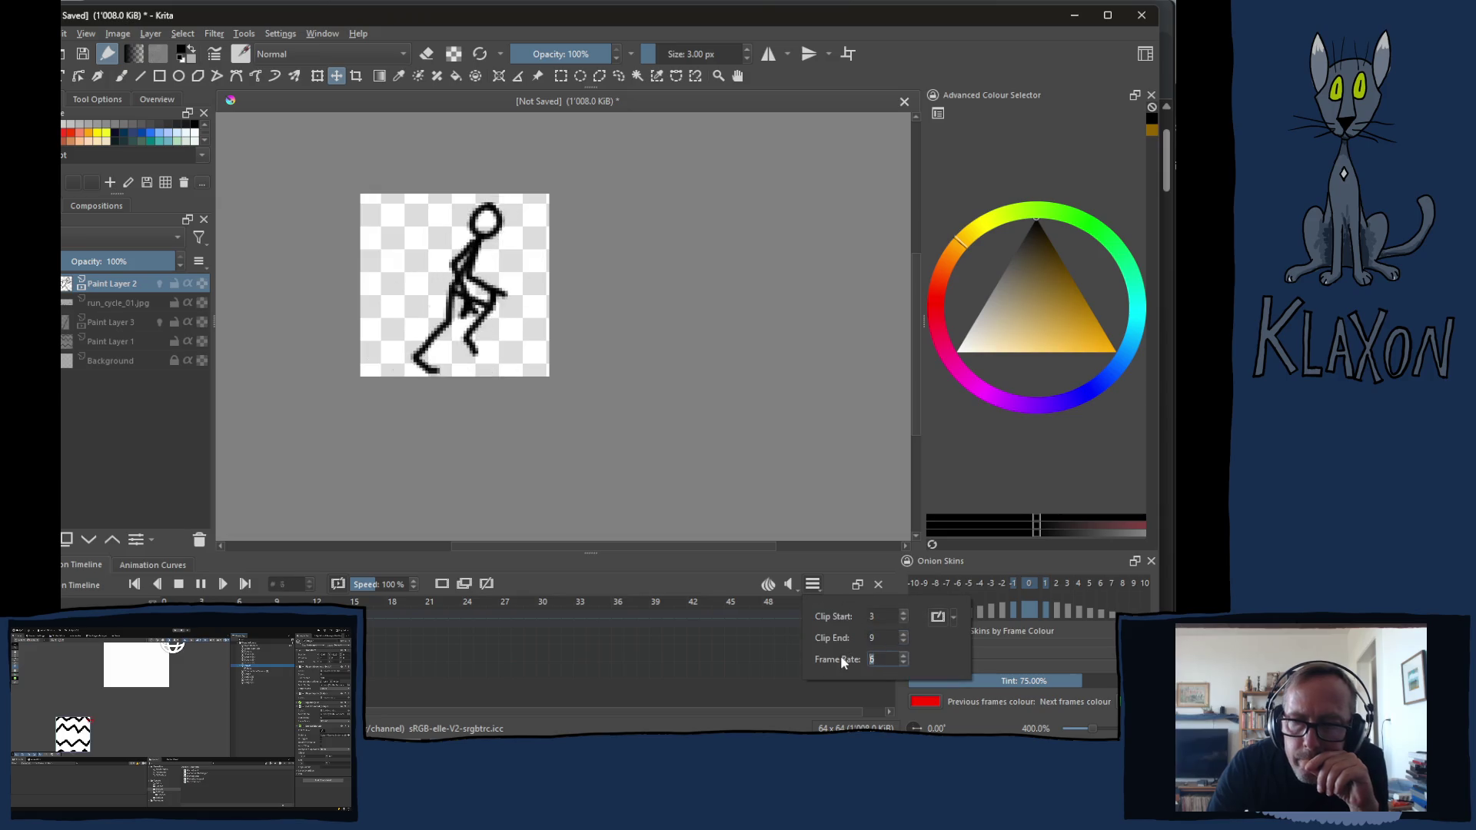
type("12")
key("Return")
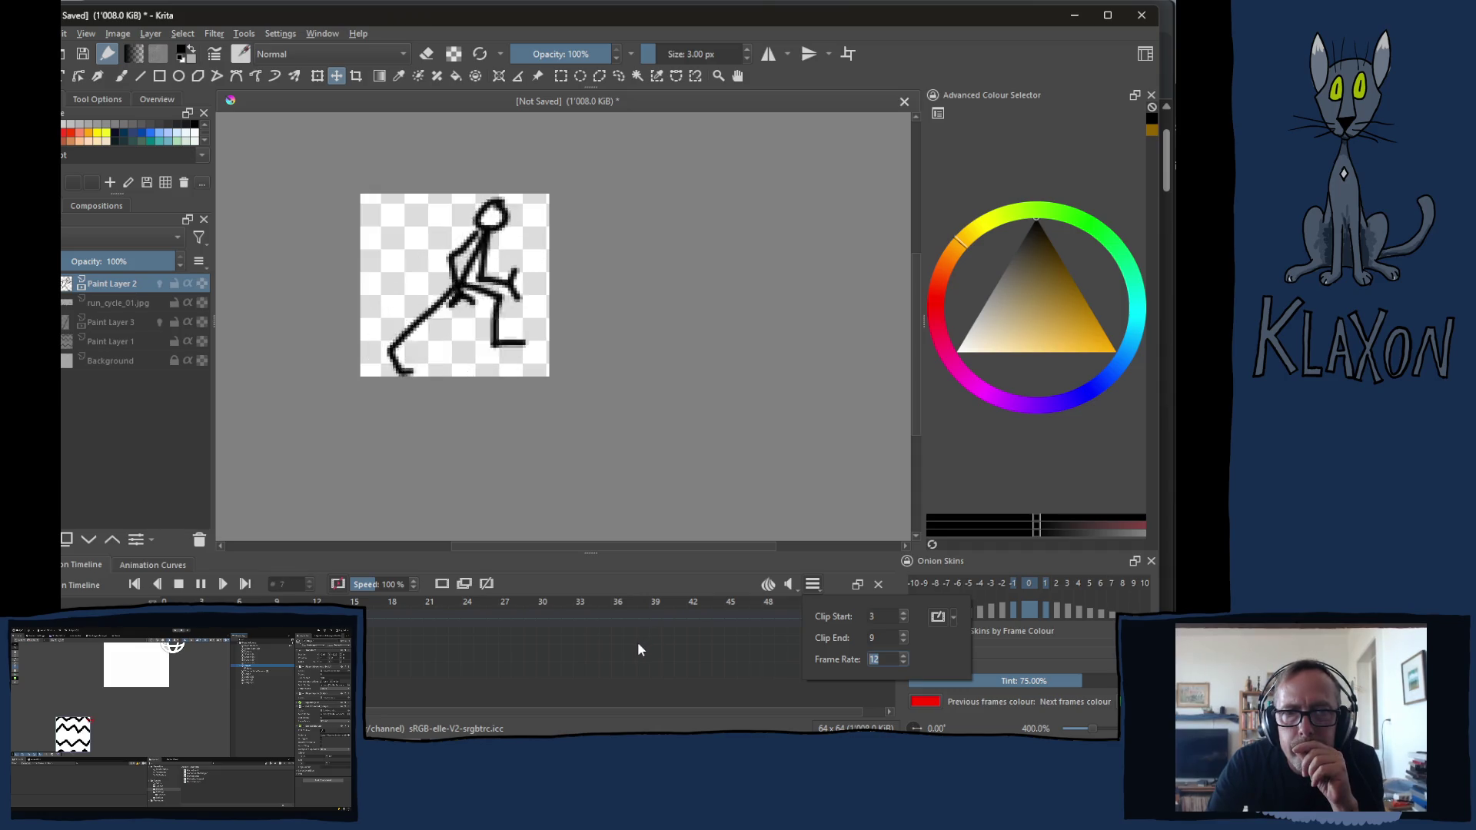
left_click(179, 584)
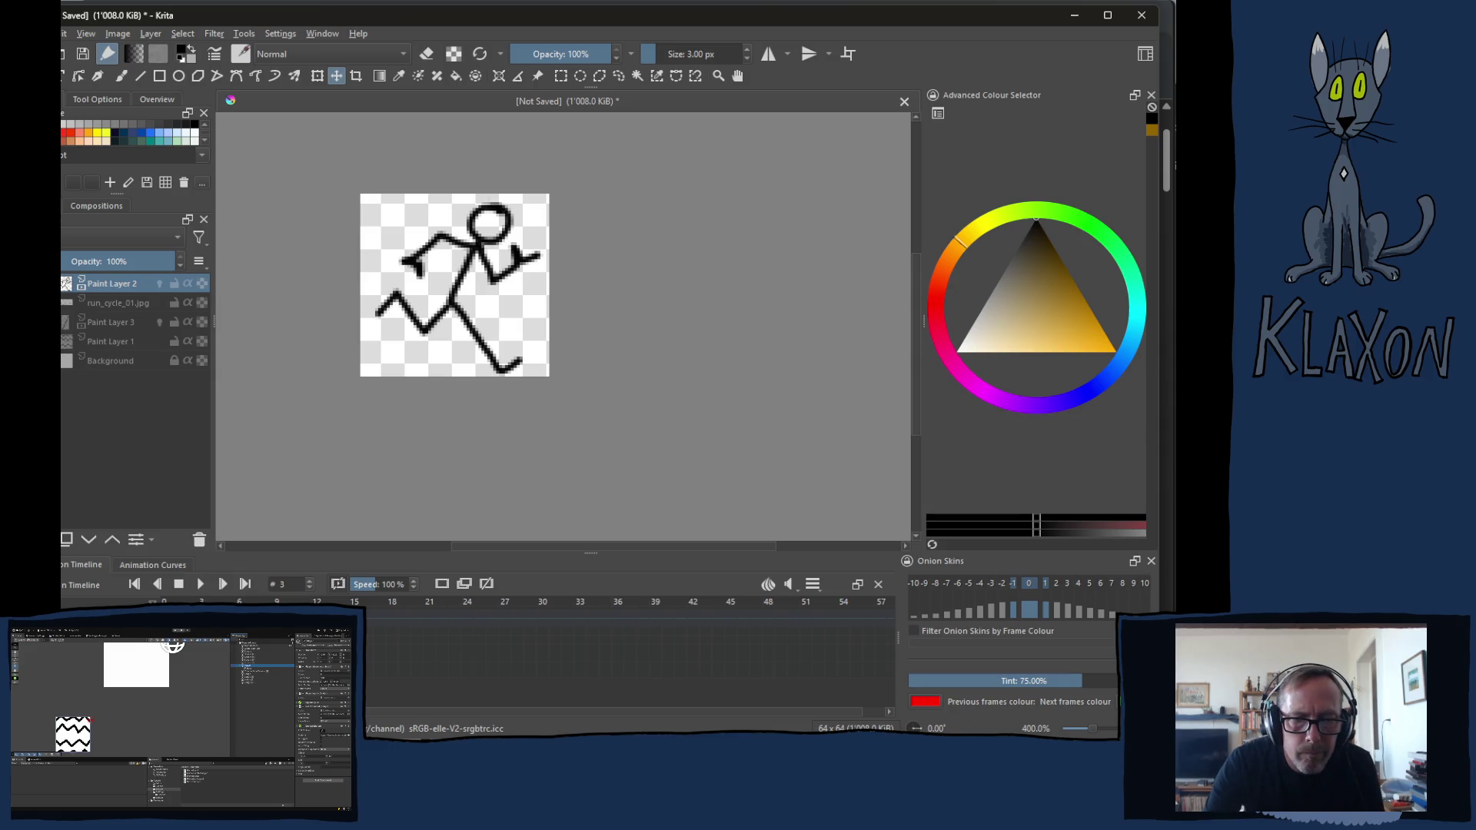
key("period")
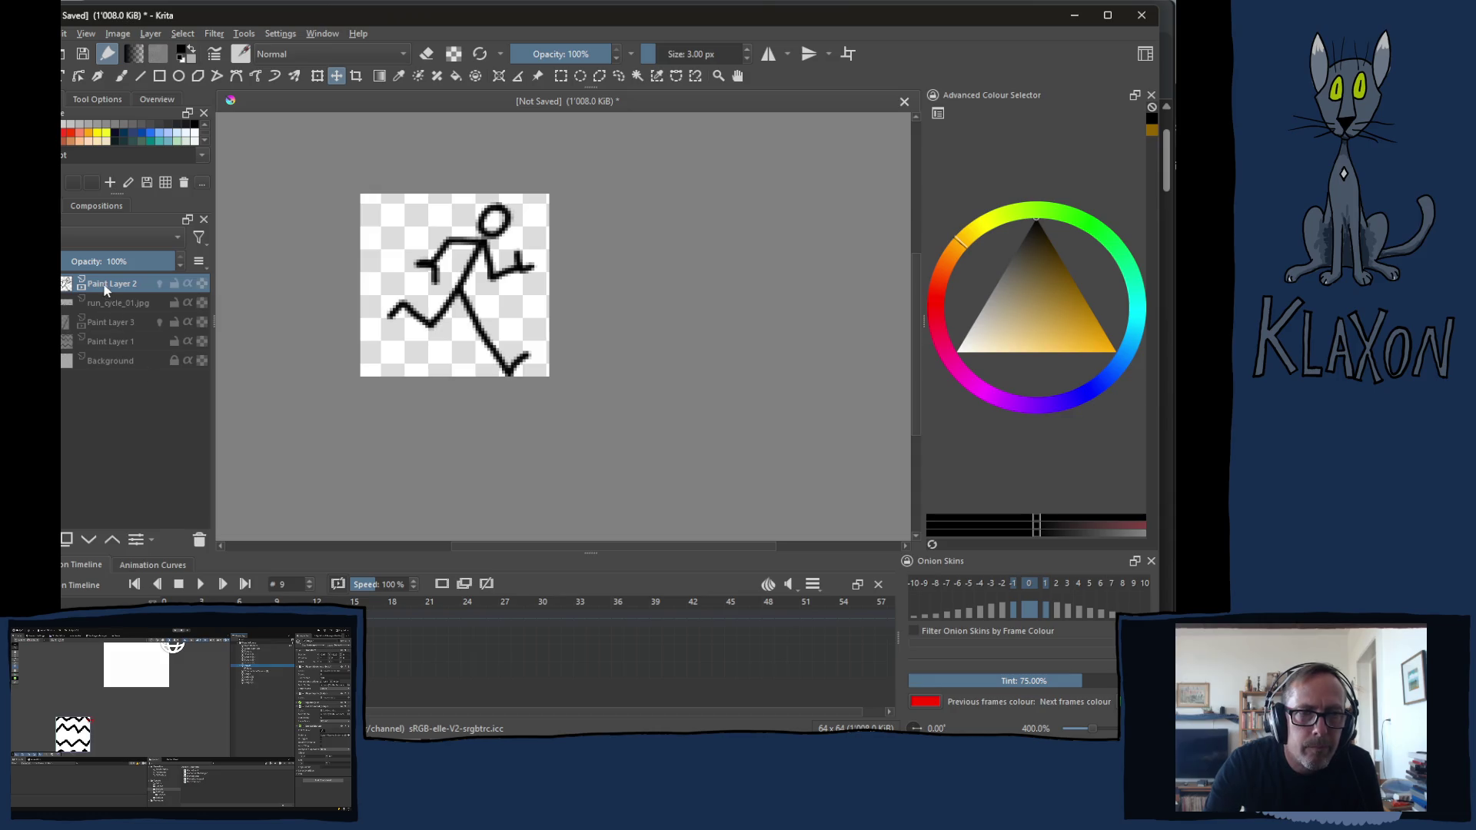
right_click(100, 283)
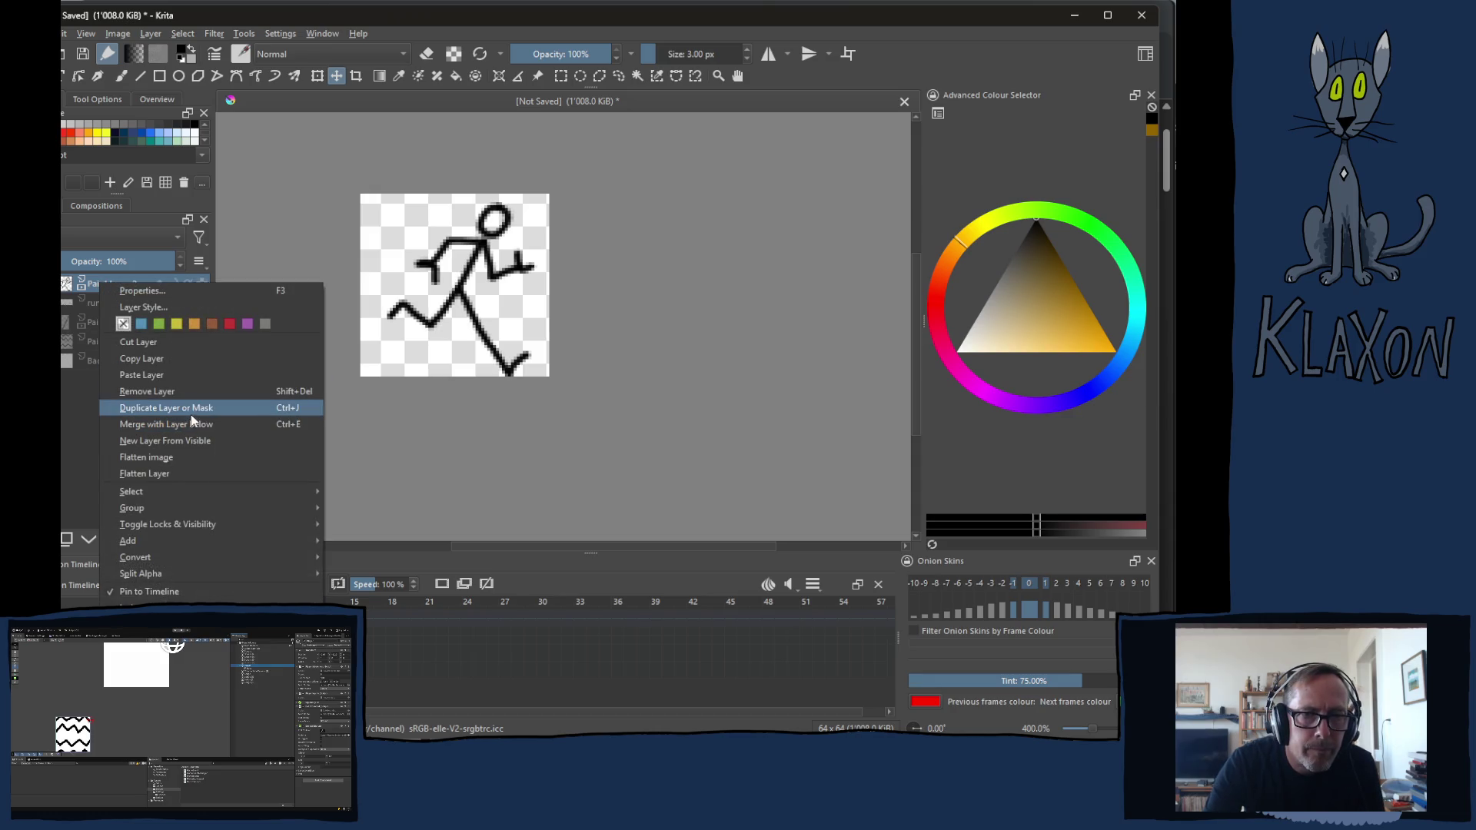
Copy and paste a duplicate of Paint Layer 2, play briefly from frame 3 and turn off onion skins
left_click(129, 361)
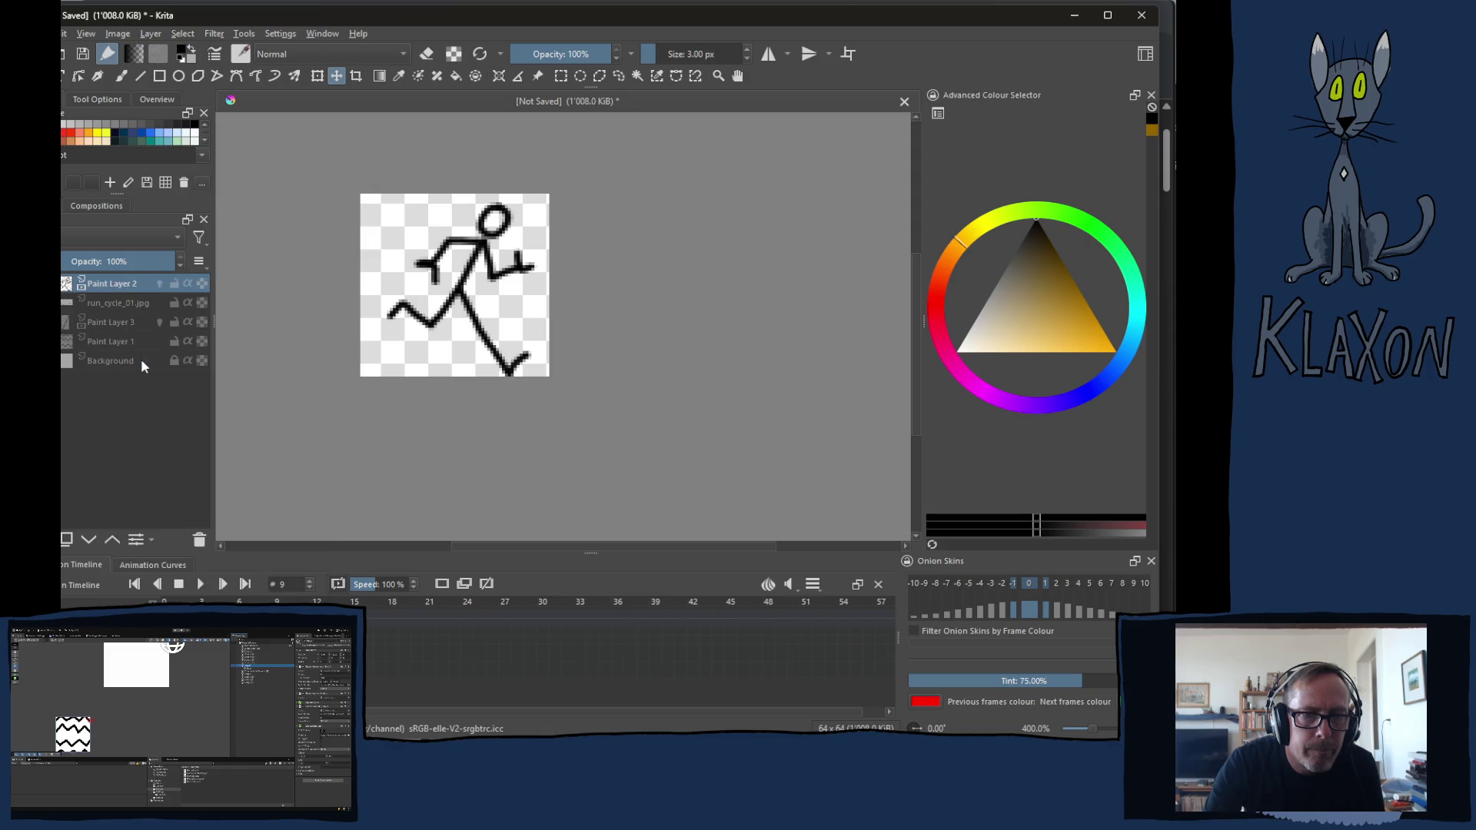
right_click(105, 290)
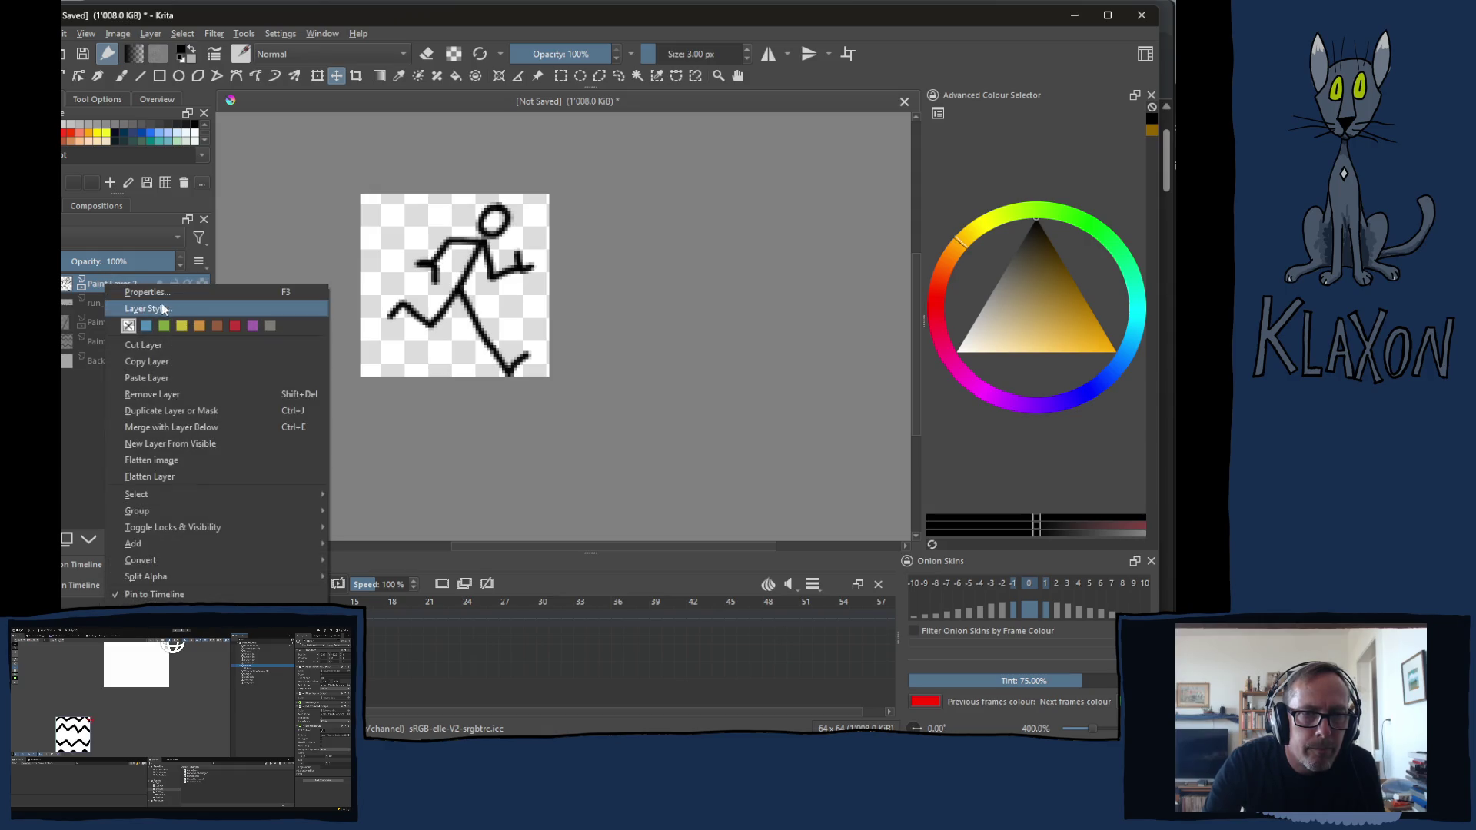
left_click(171, 377)
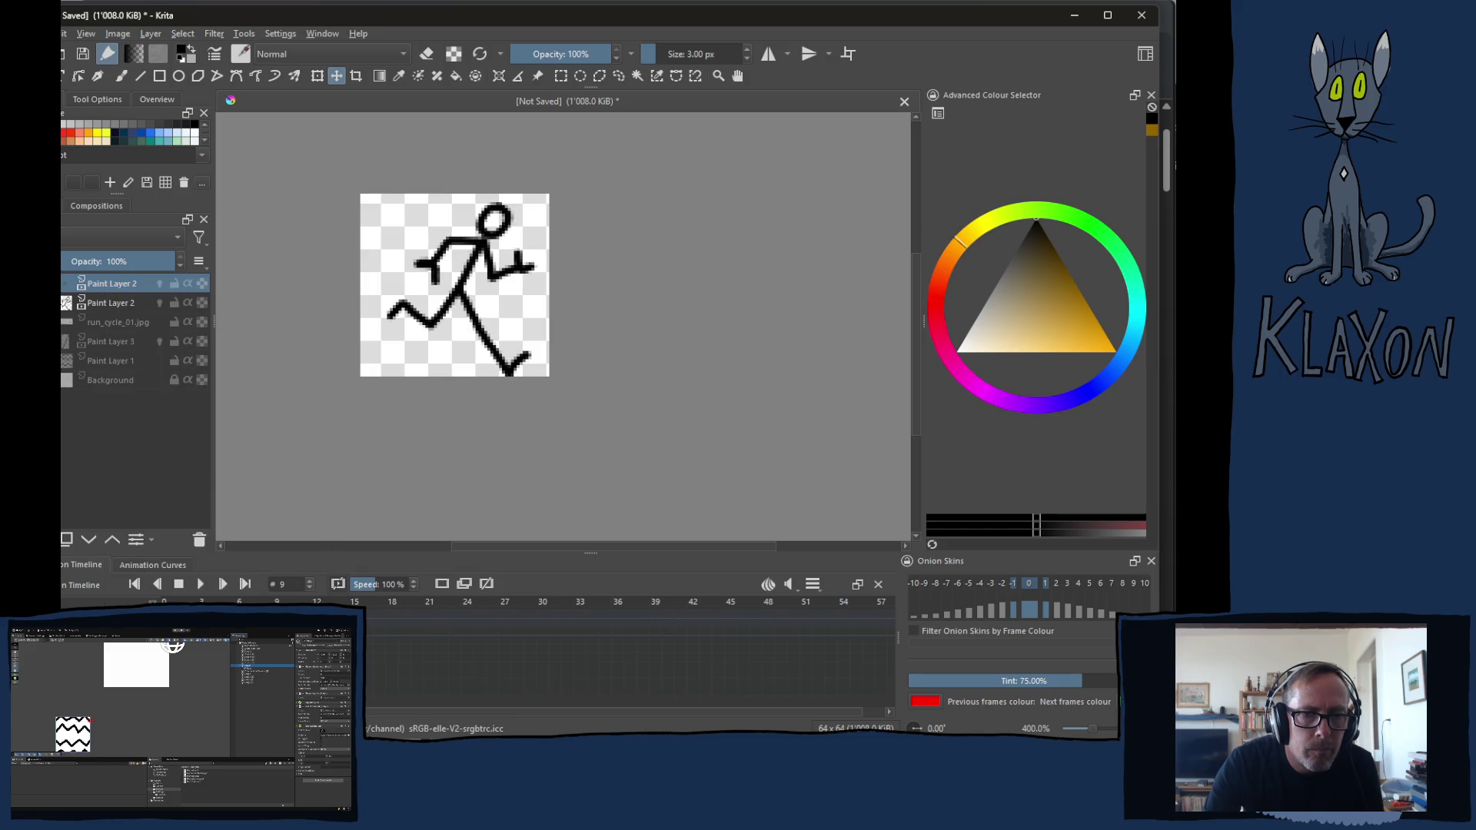
key("Left")
key("Left")
key("Left")
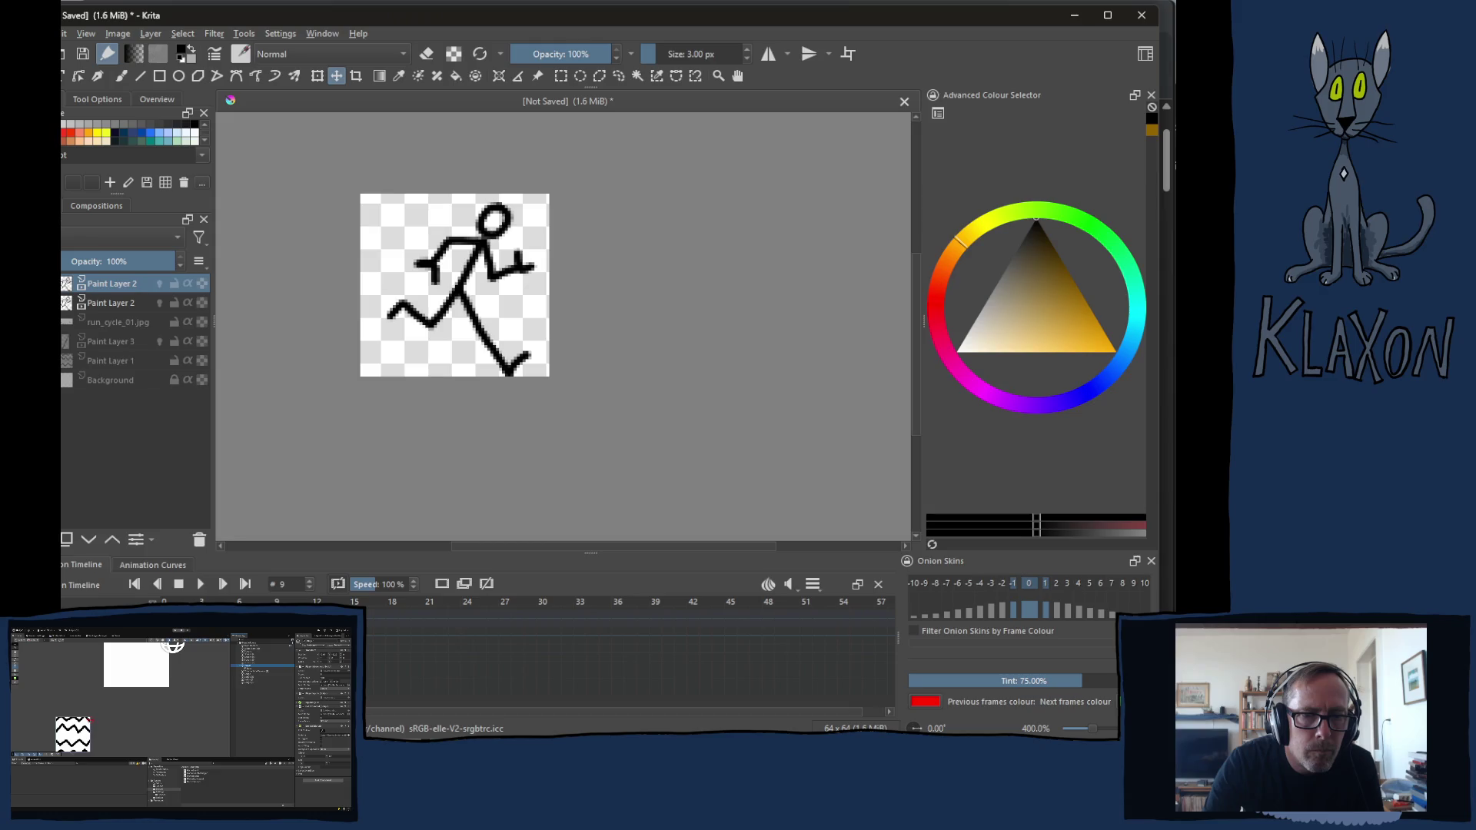
key("space")
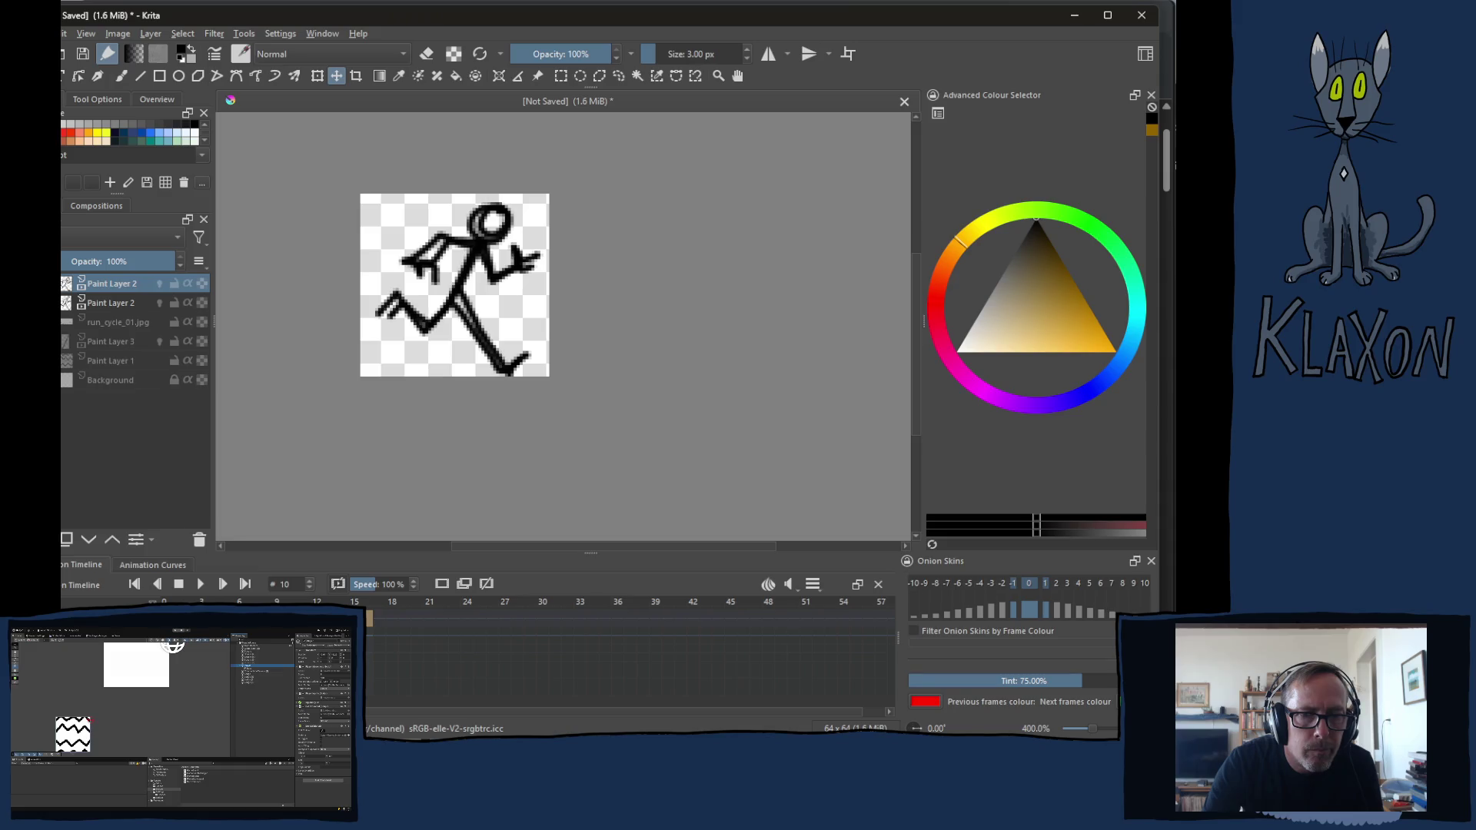
left_click(442, 585)
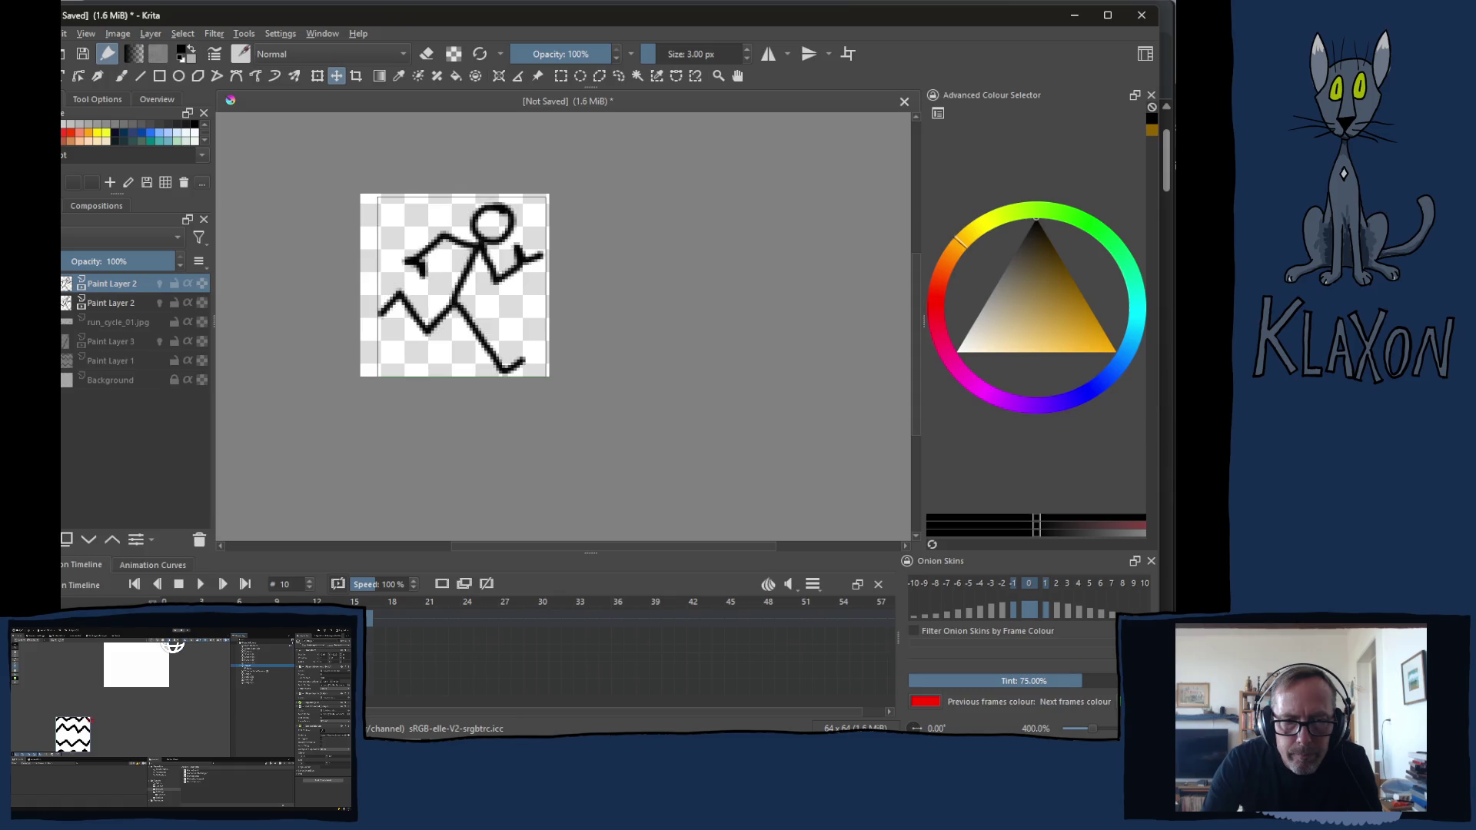
Scrub the frames forward to 16 and back to the start, toggling the previous-frame onion skins
key("Right")
key("Right")
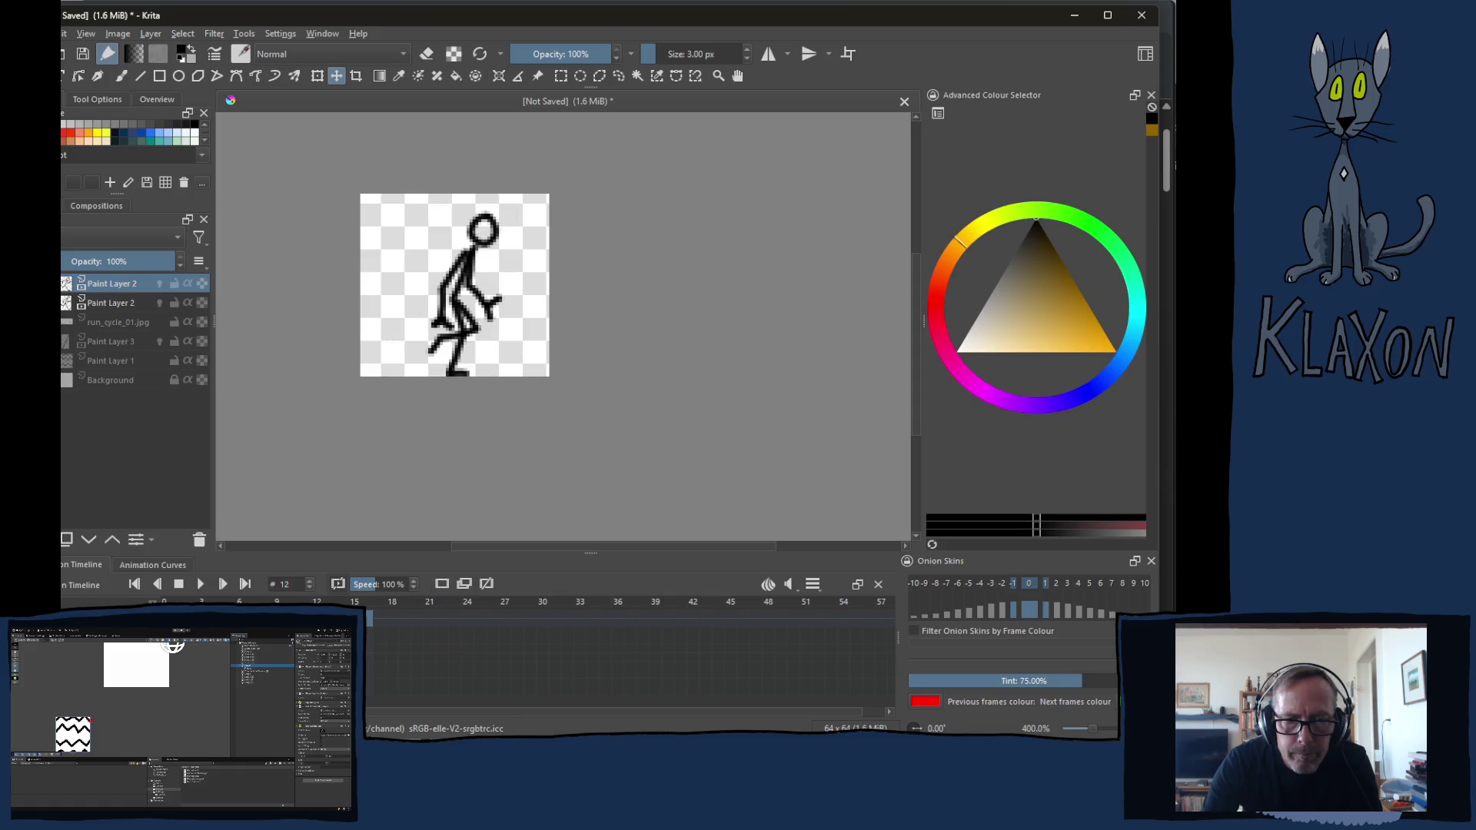
key("Right")
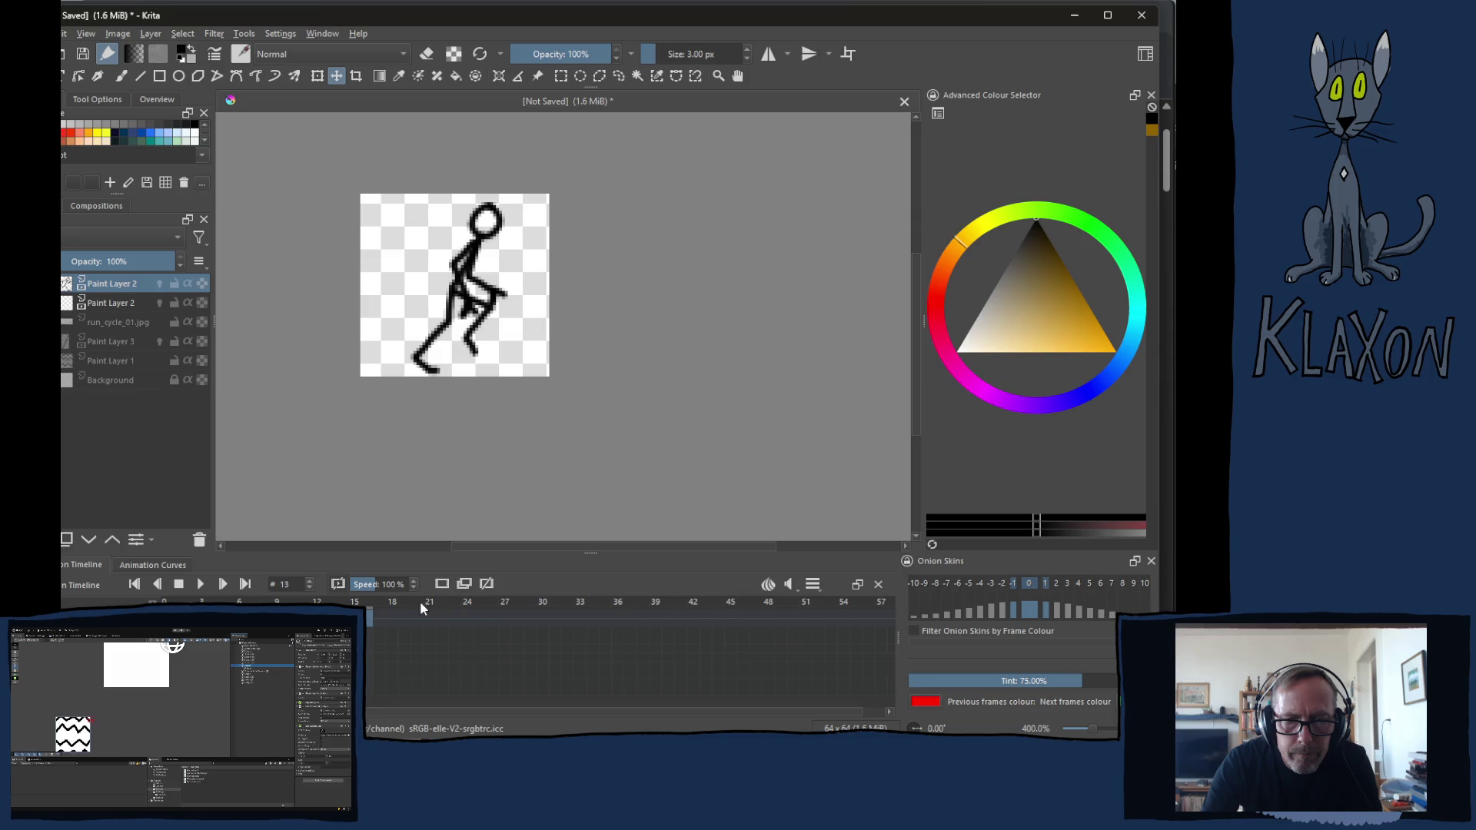
key("Right")
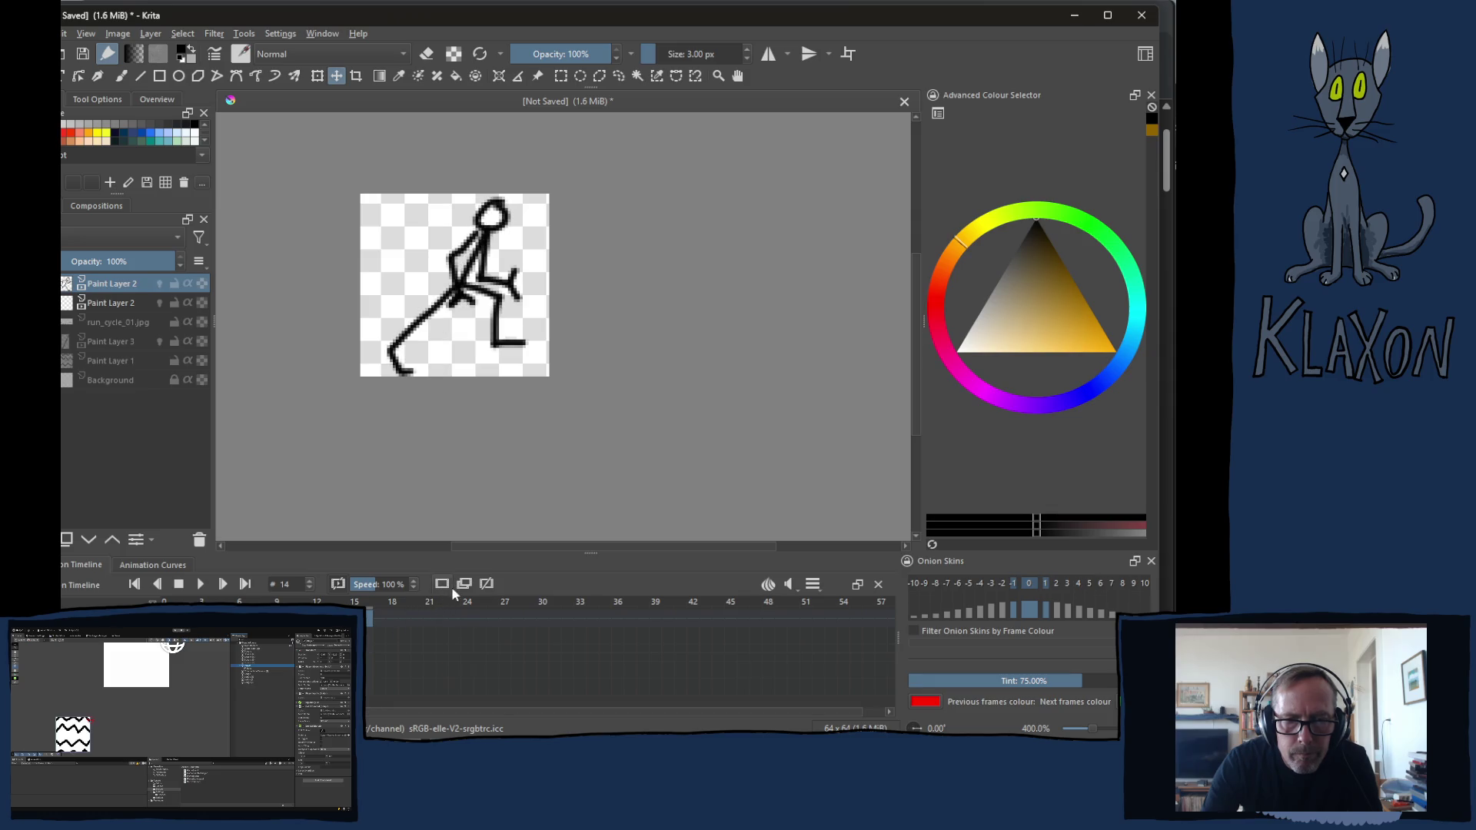
key("Right")
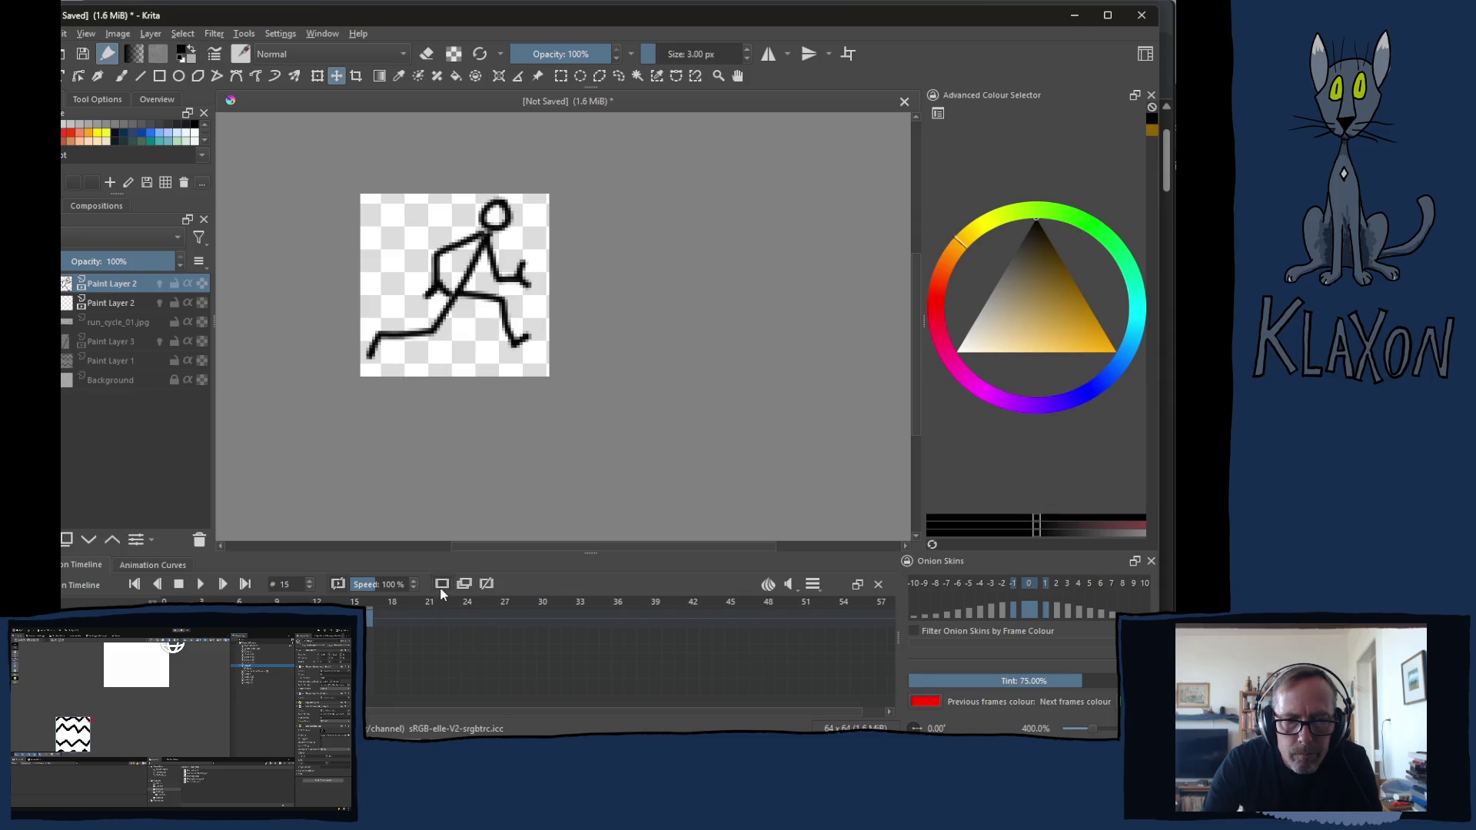
key("Right")
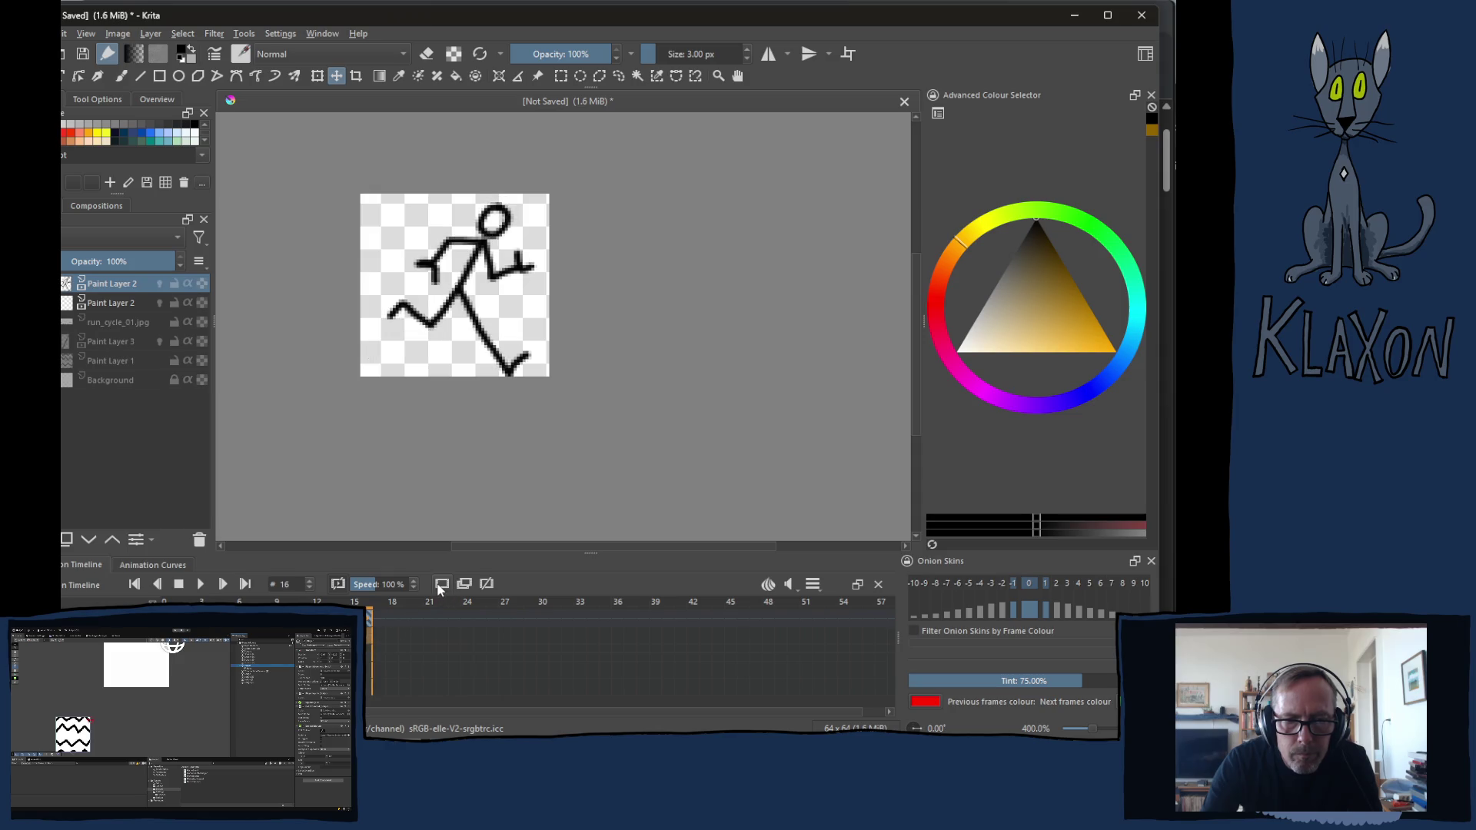
key("Left")
key("Left")
key("Left")
key("Left")
key("Left")
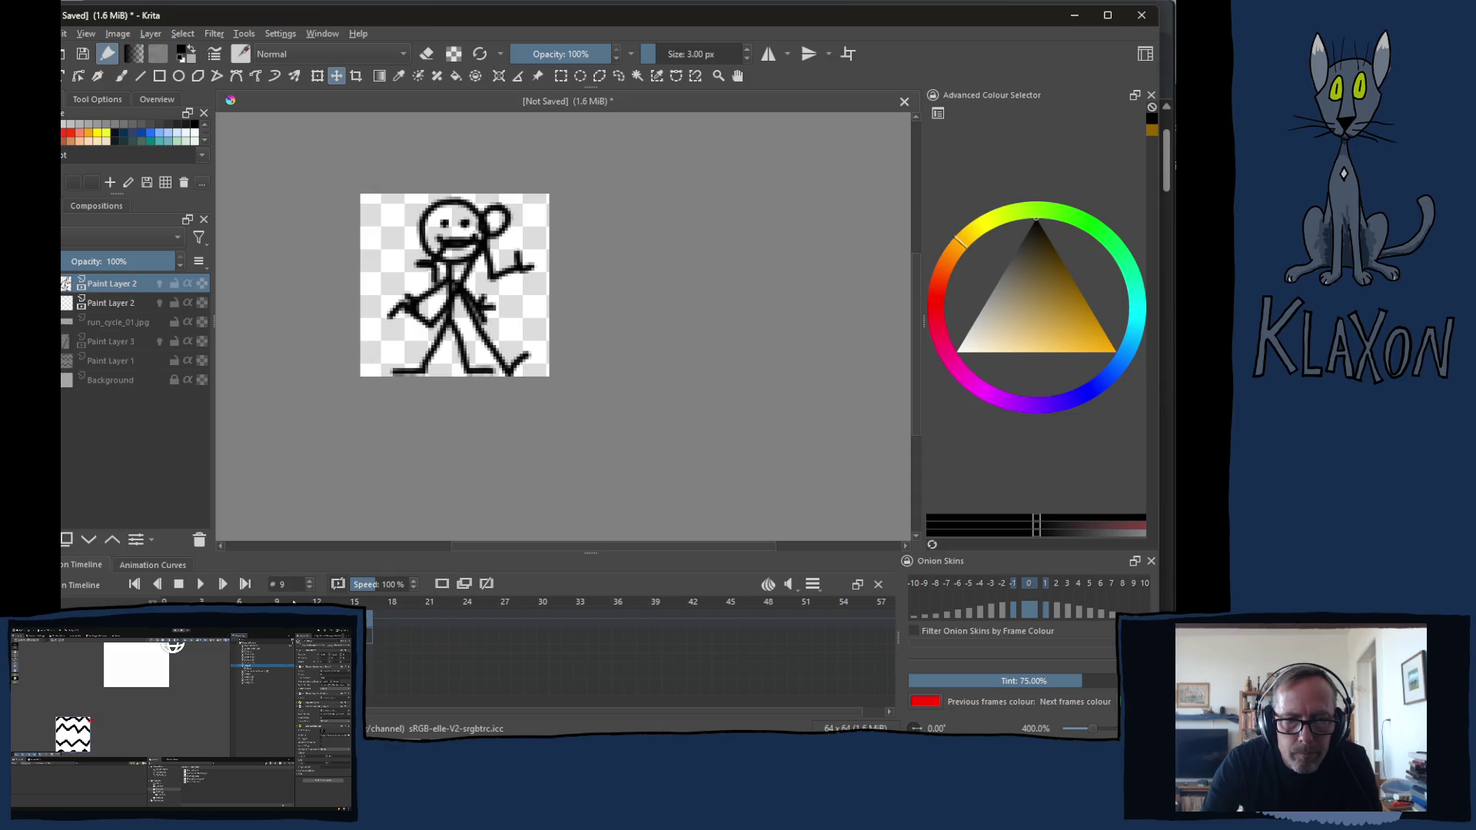
key("Right")
key("Left")
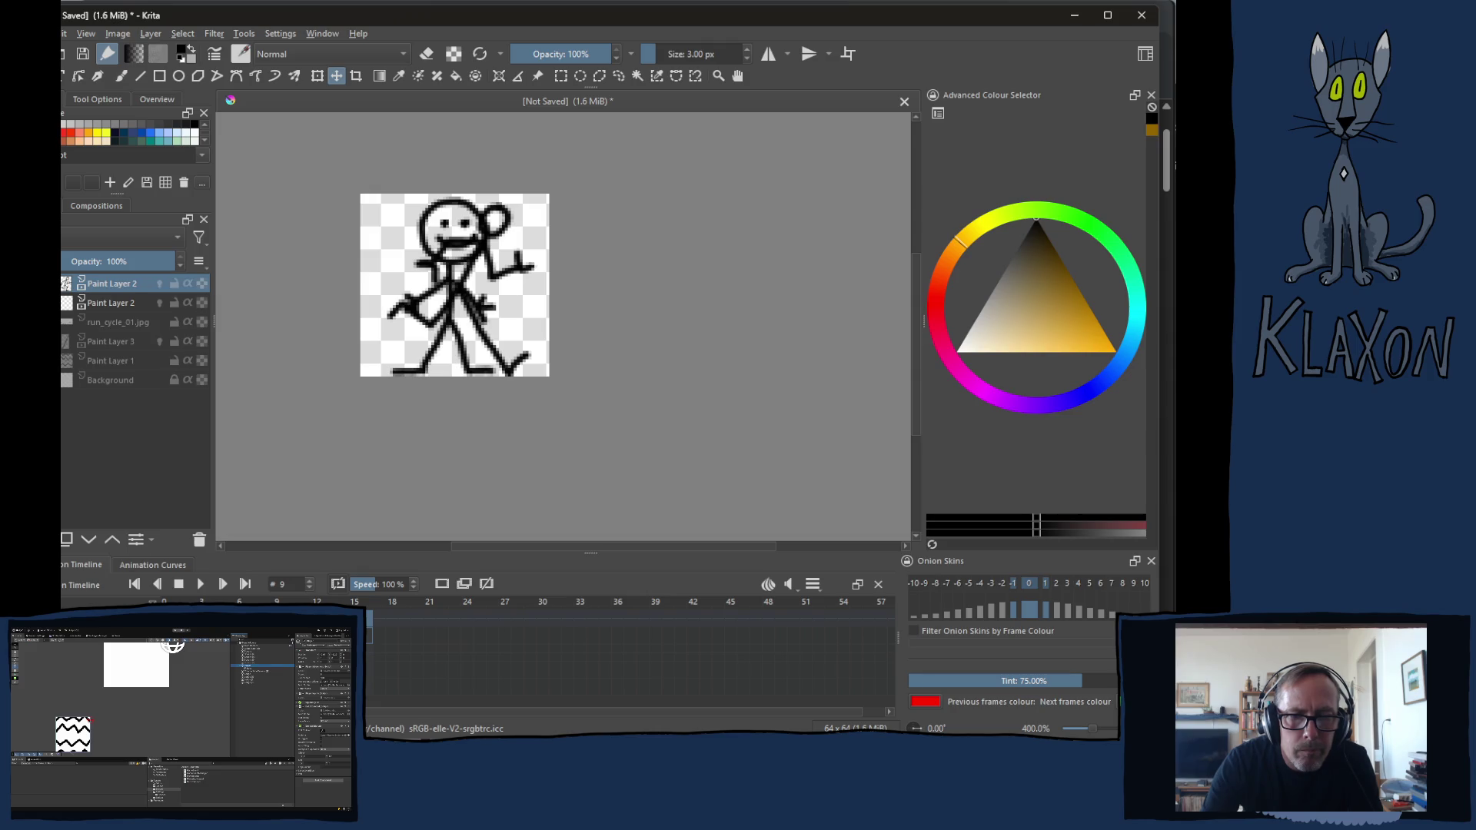
key("Home")
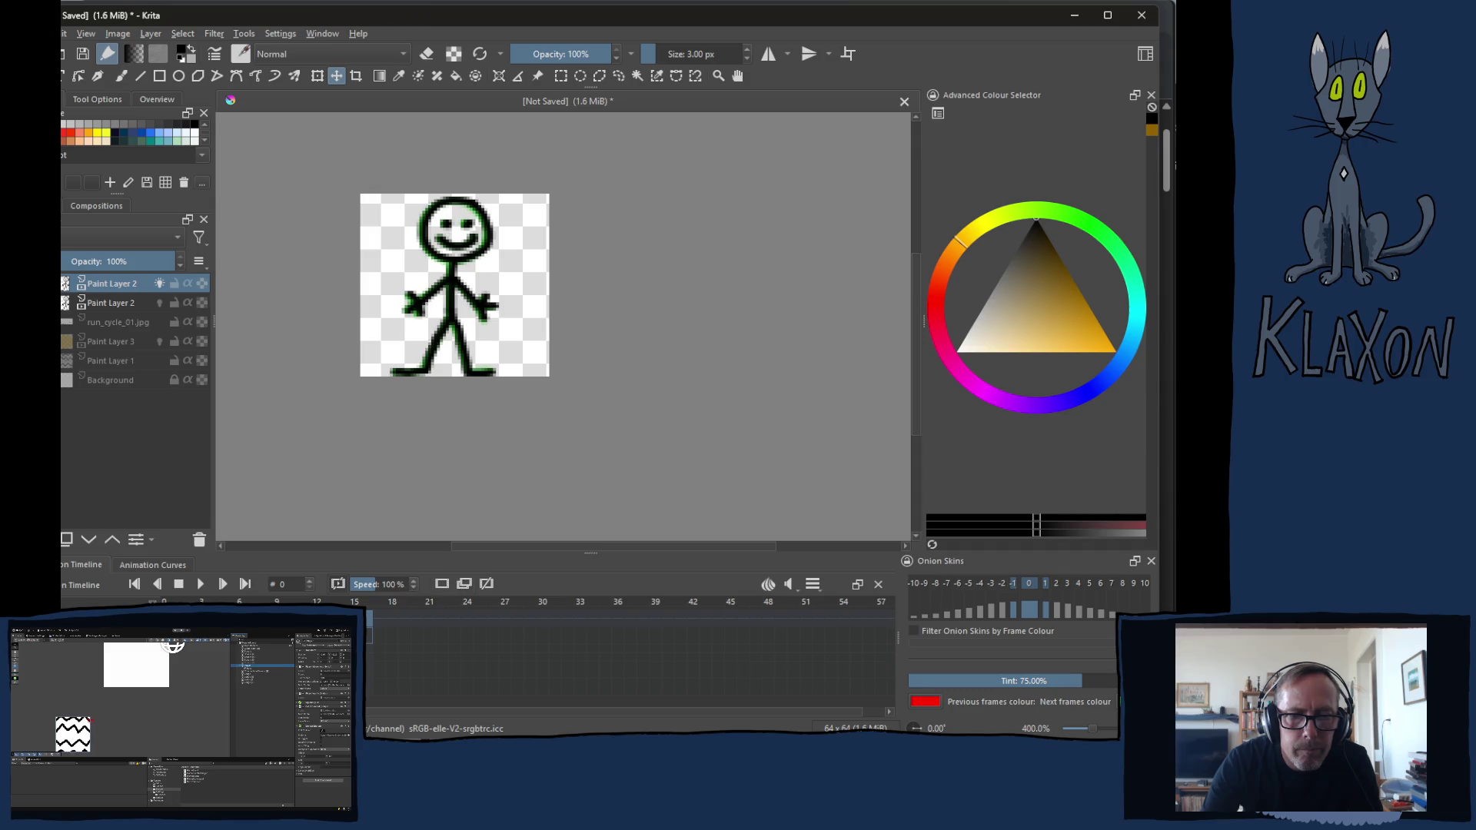
key("period")
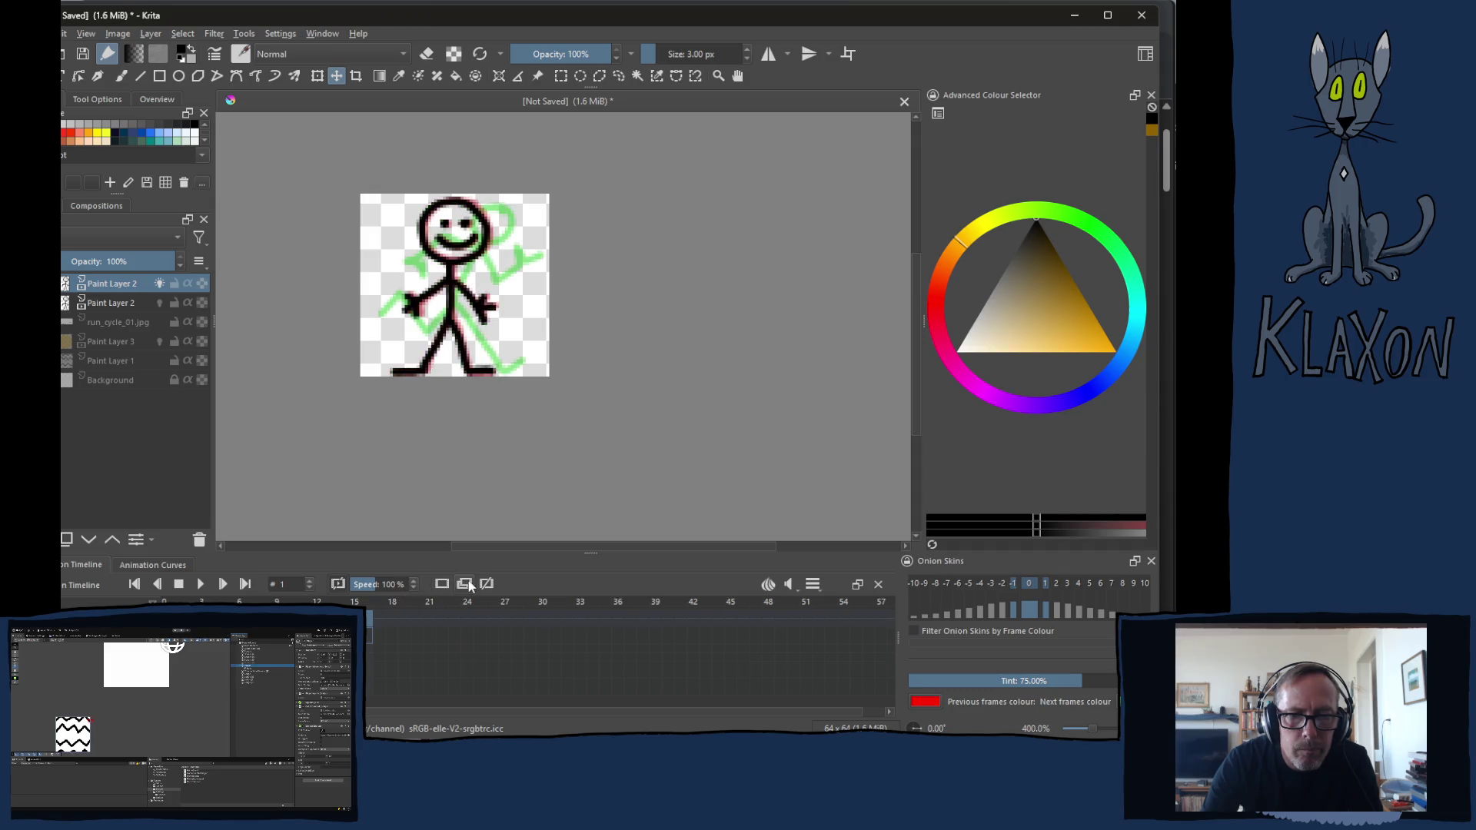
left_click(470, 586)
key("comma")
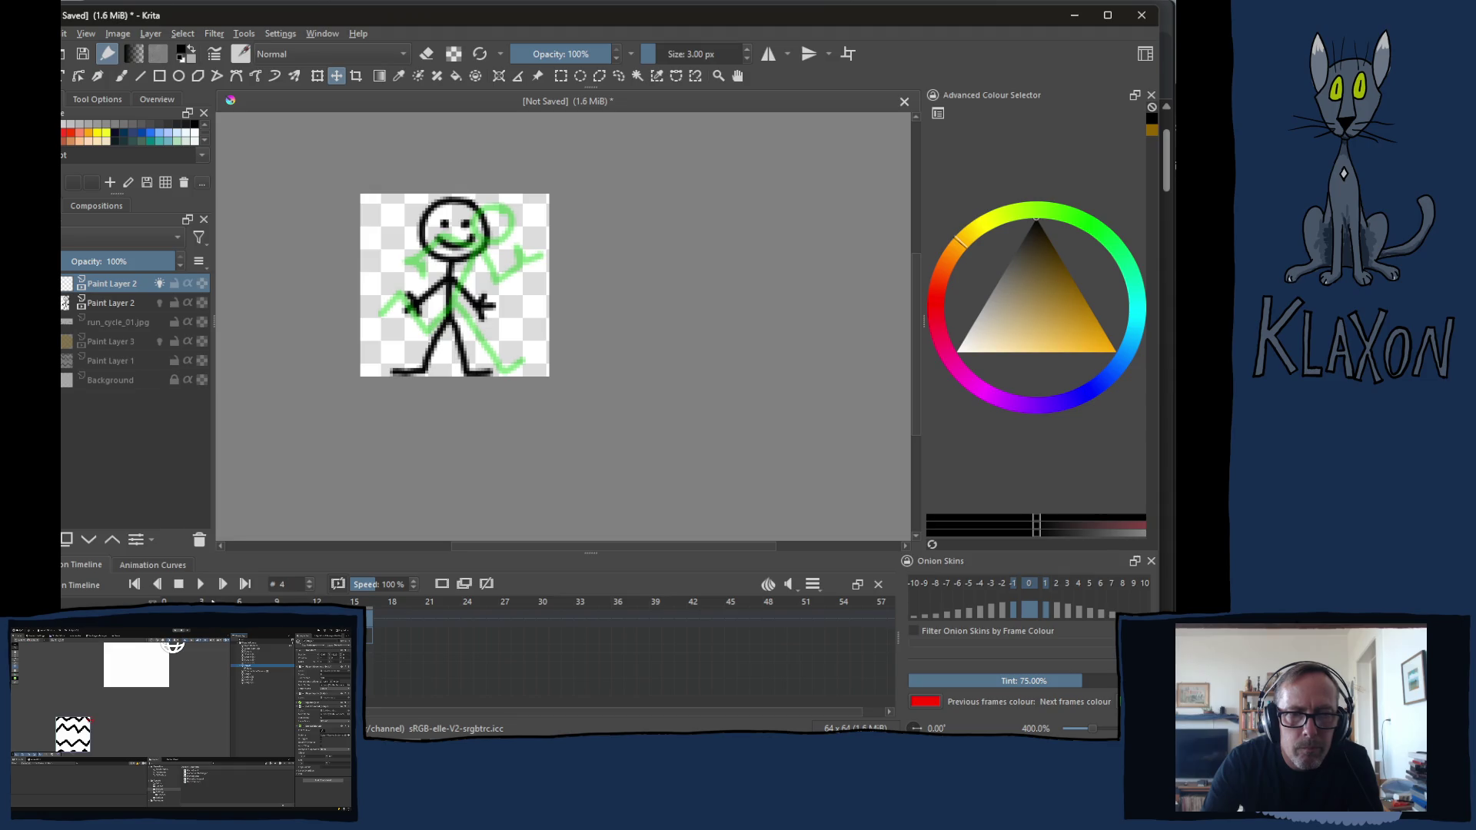
Play the run cycle, then jump between frames 9 and 16 on the timeline, pasting back on frame 9
key("space")
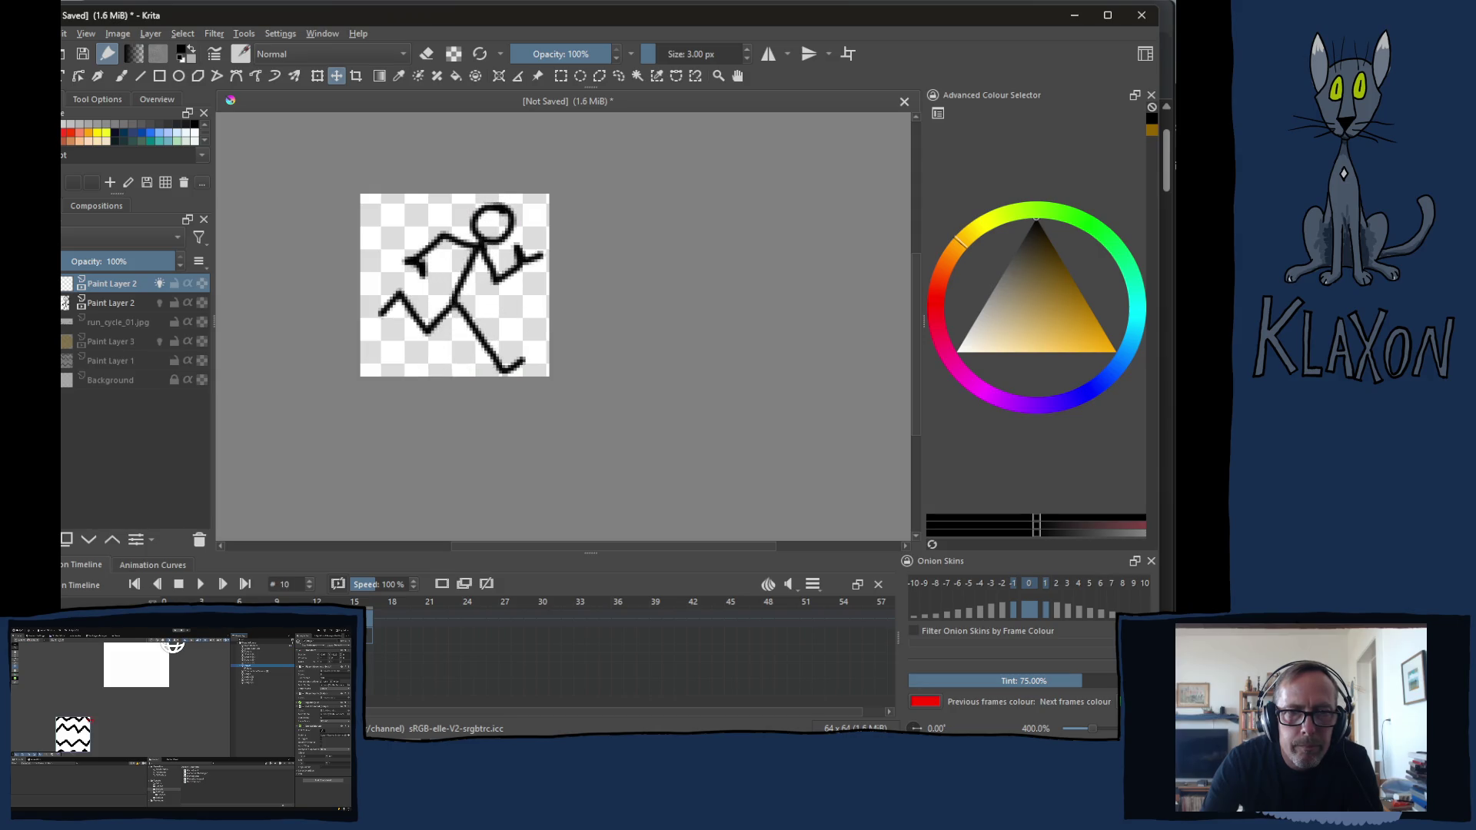
key("space")
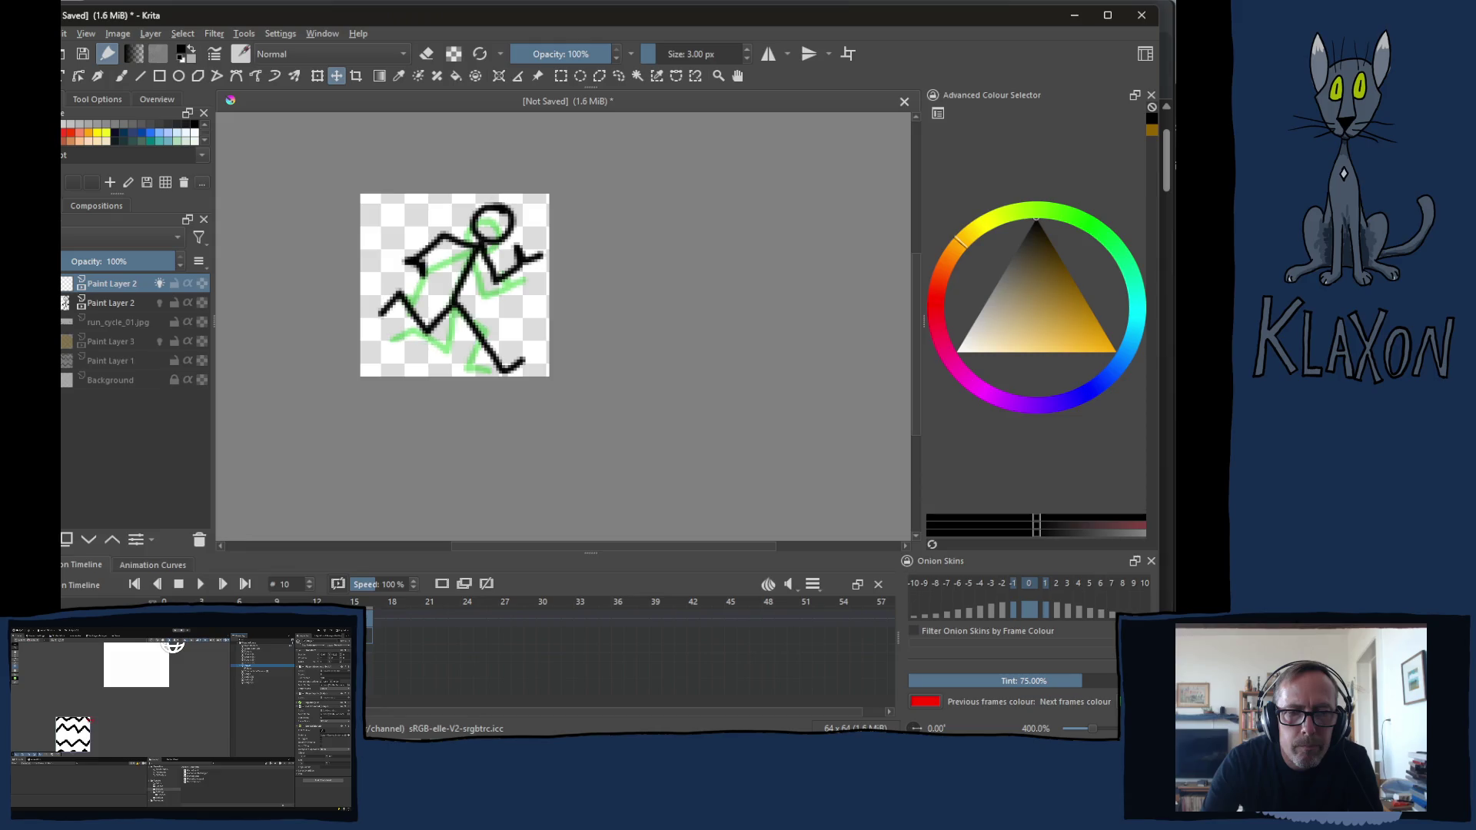
key("Left")
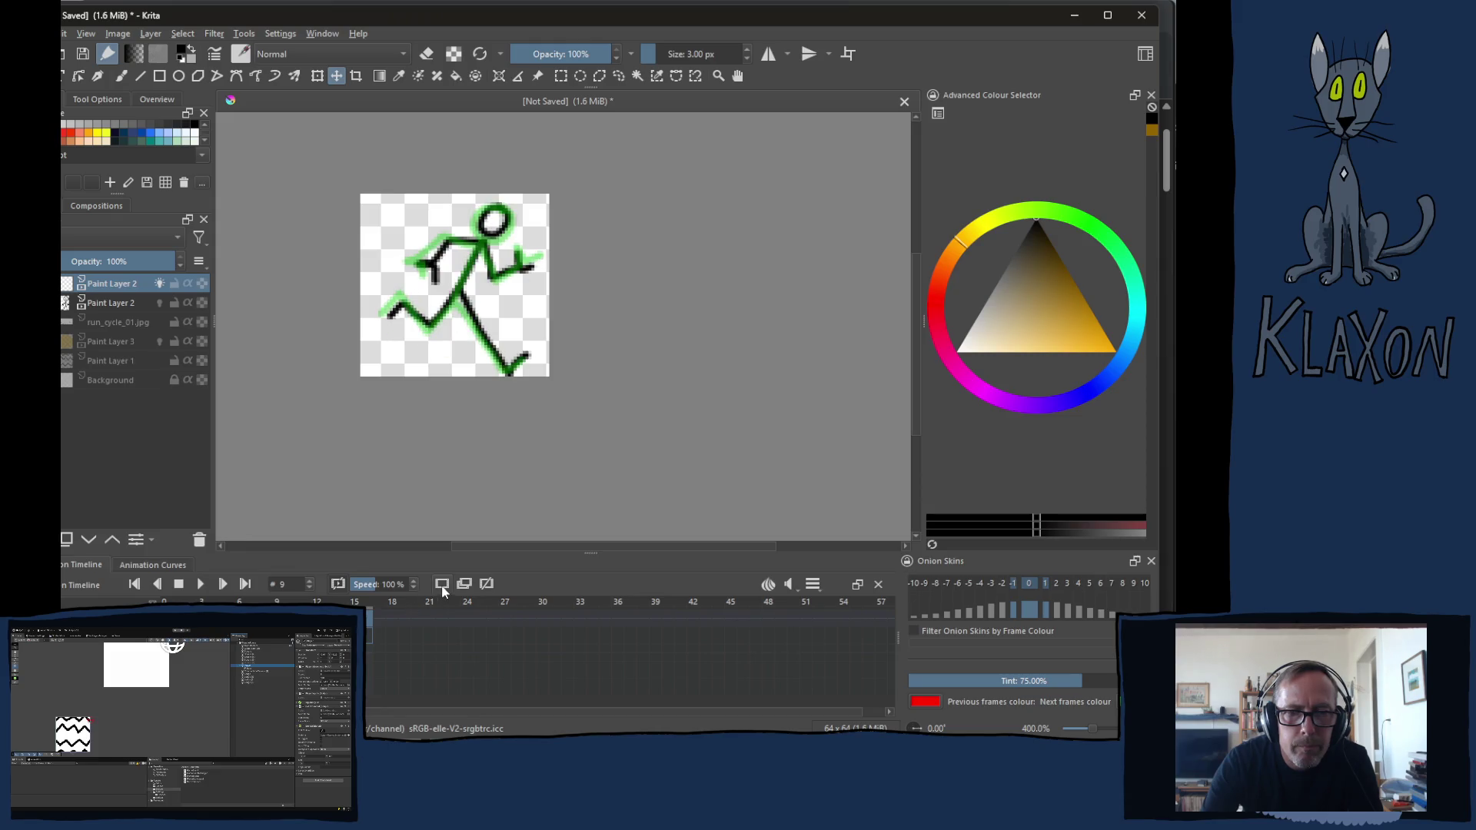
key("Delete")
key("Right")
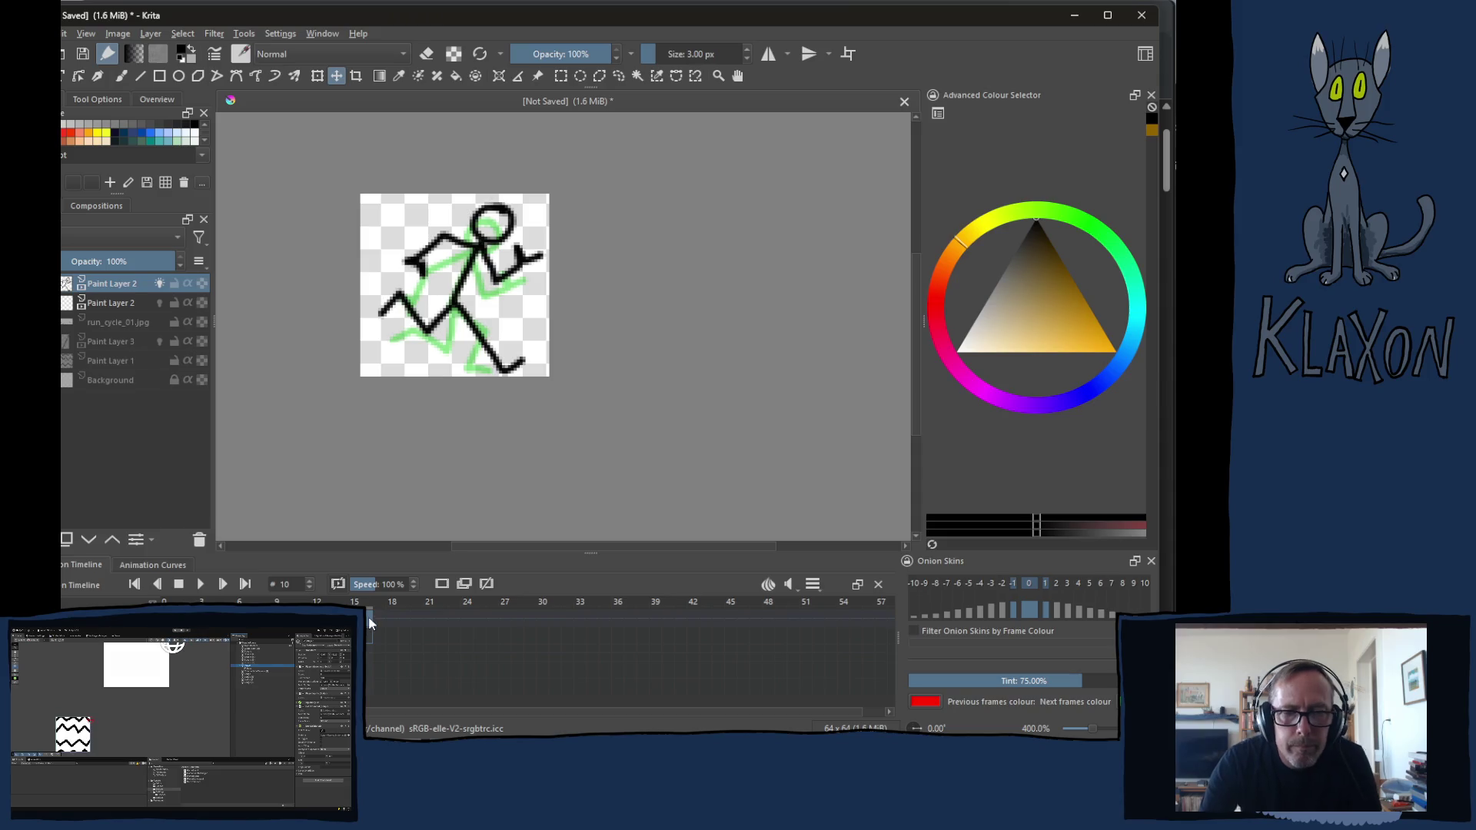
left_click(367, 612)
key("Left")
key("Left")
key("Left")
key("Left")
key("Left")
key("Left")
key("ctrl+v")
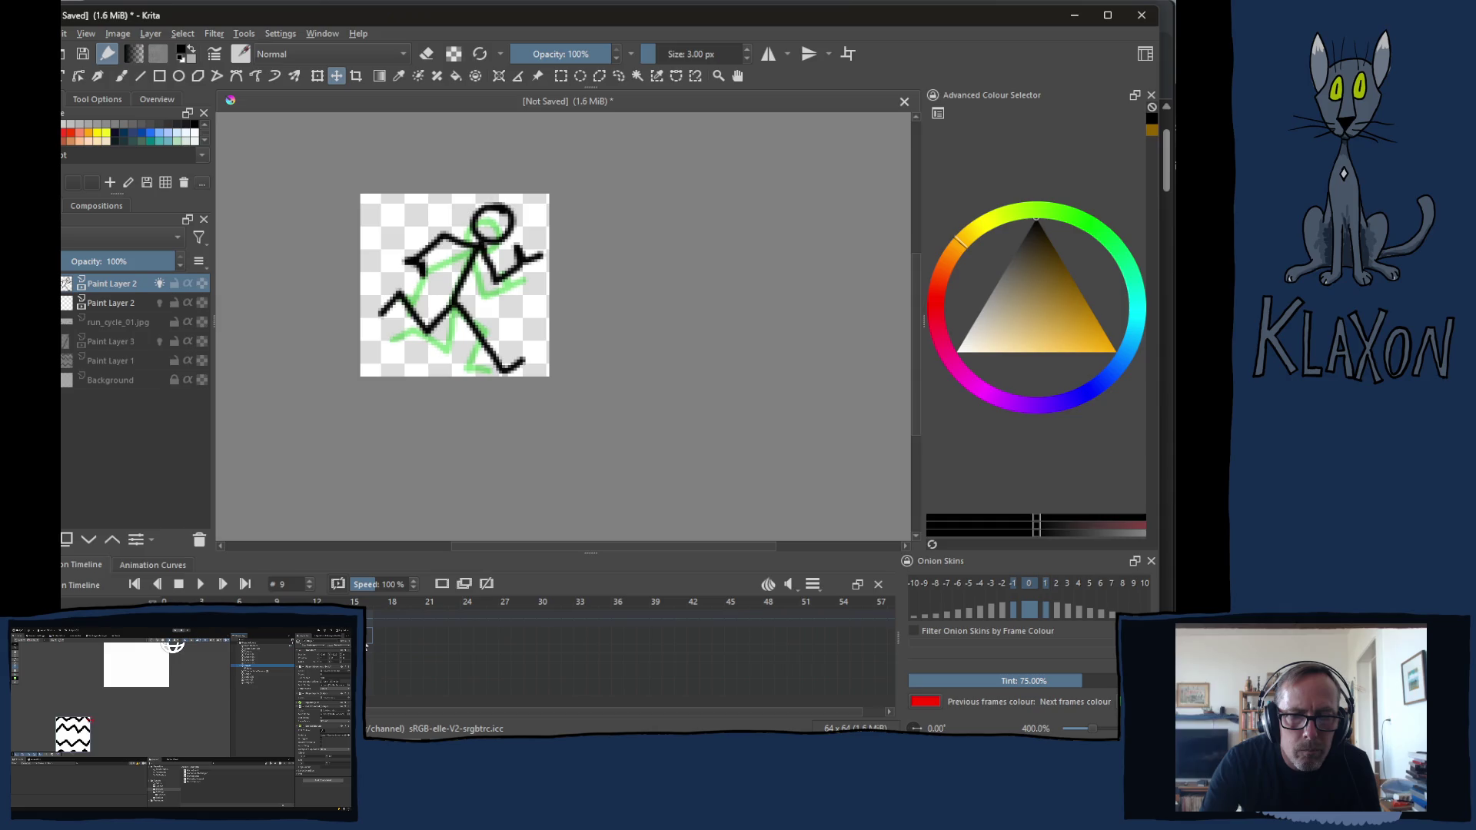
left_click(367, 645)
left_click(277, 634)
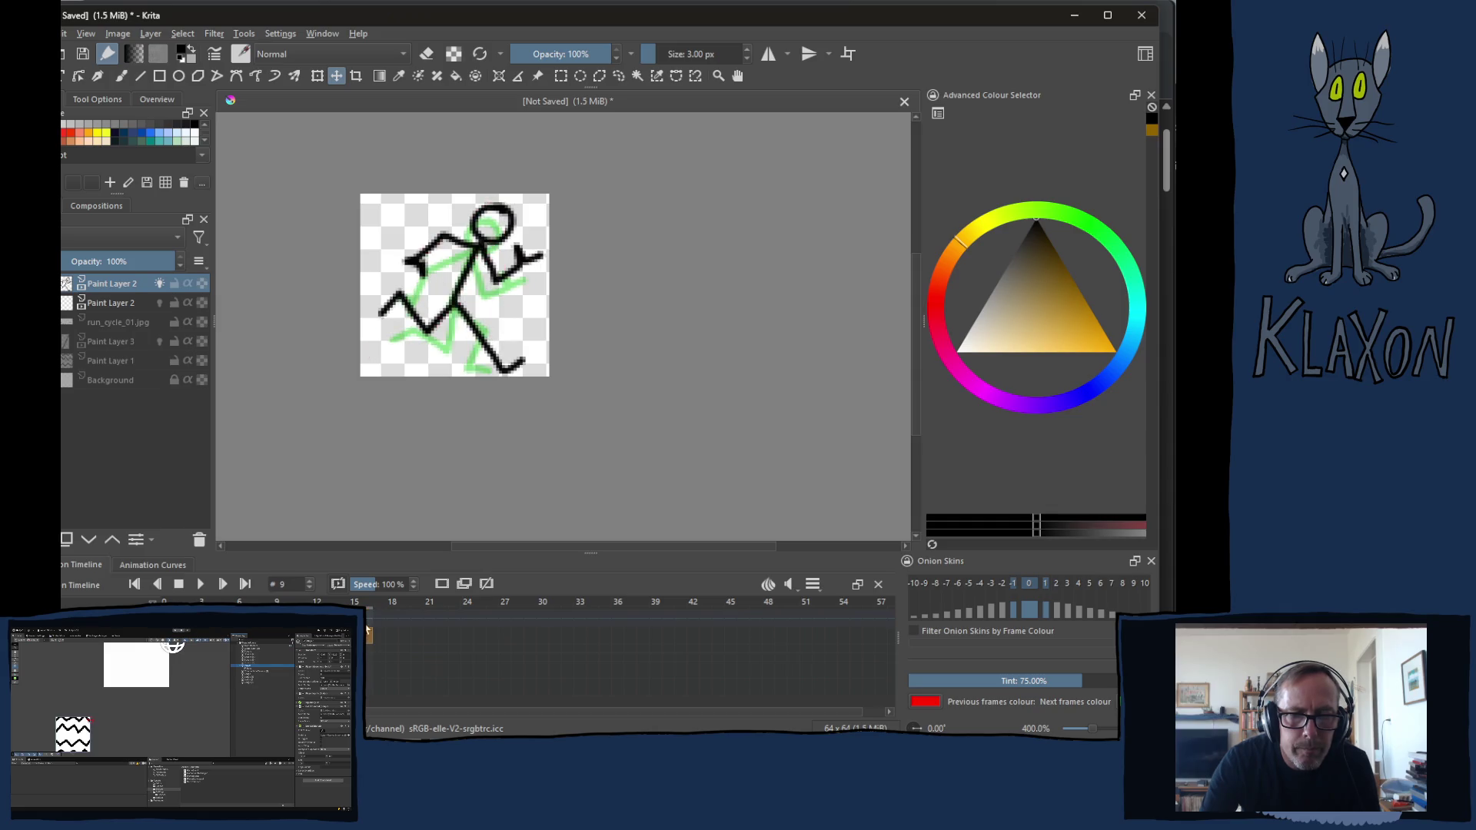
Play the animation once more, stop on frame 9 and fade the upper layer to 40% opacity
key("space")
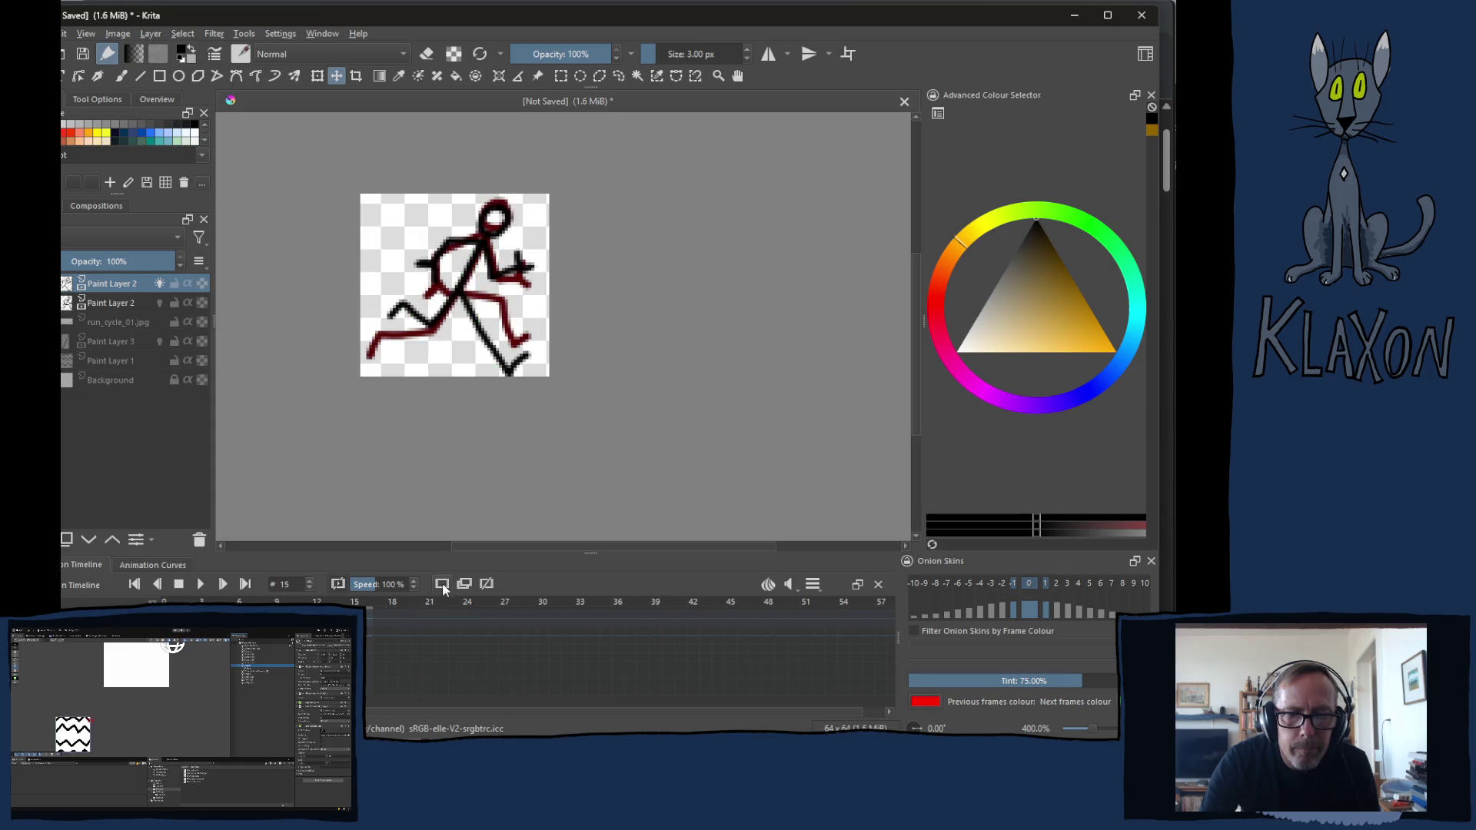
key("comma")
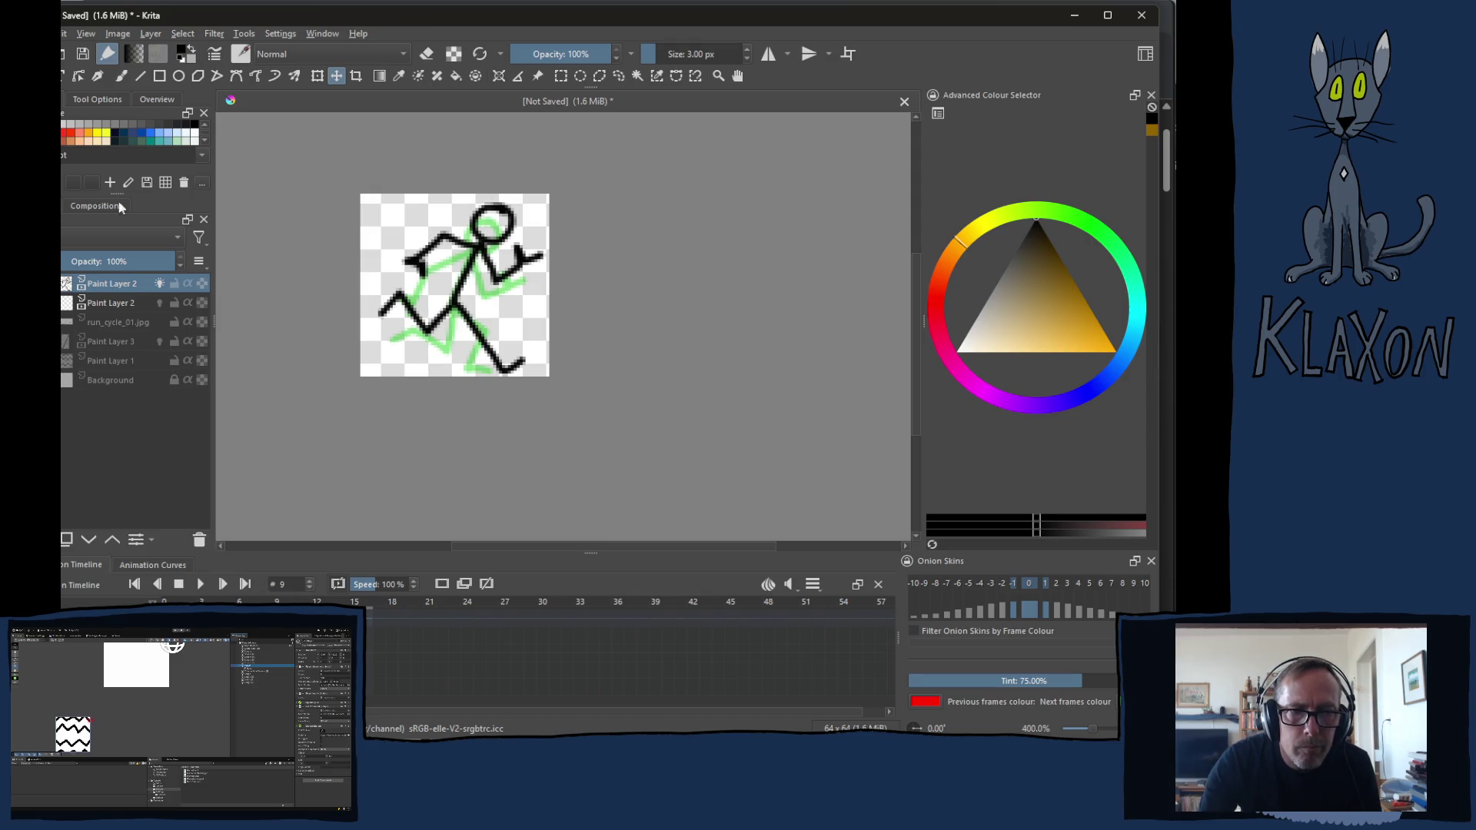
left_click(111, 262)
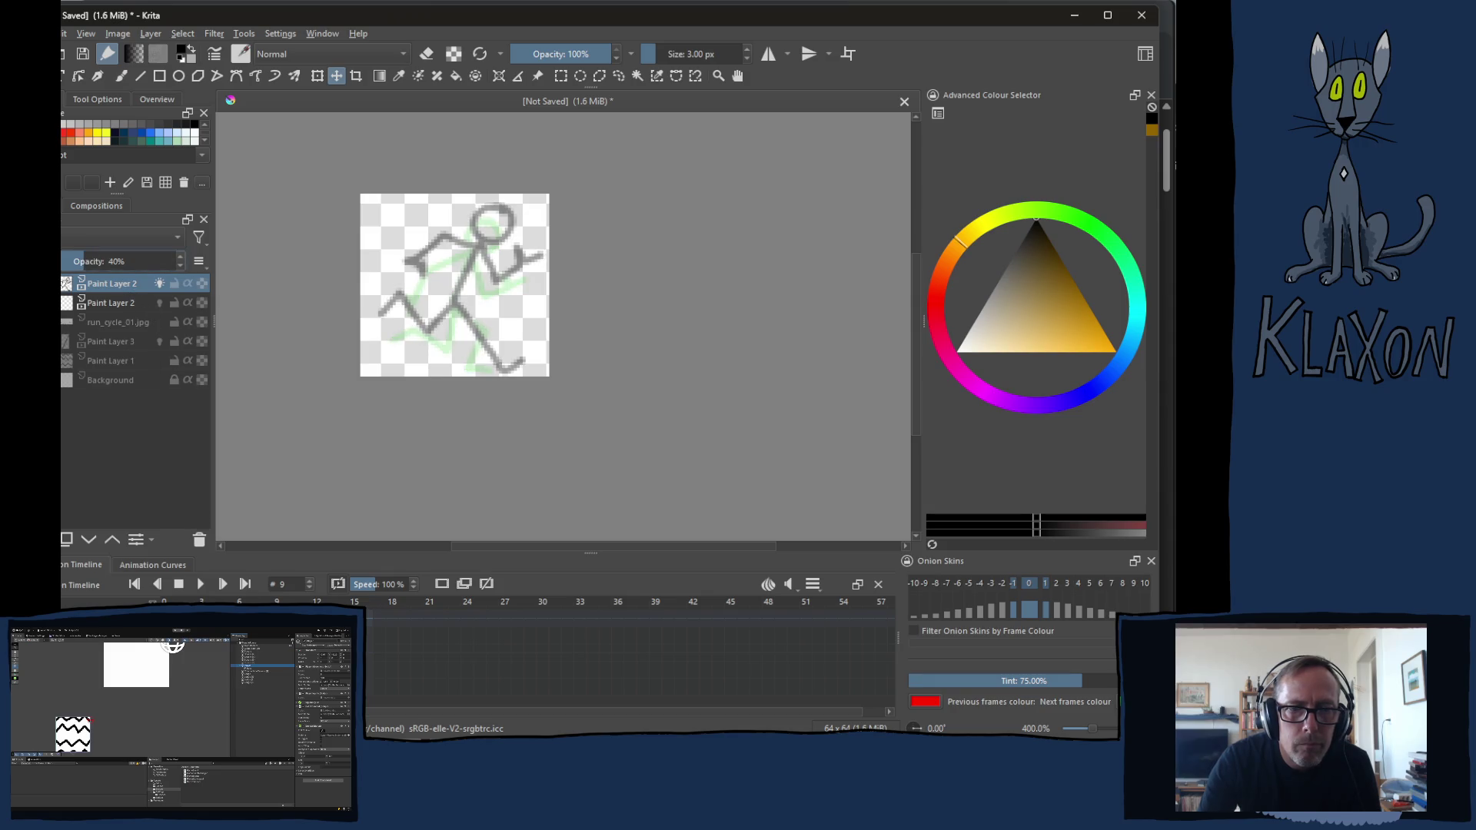
On the lower Paint Layer 2, trace frame 9's head, front leg and both arms in bold black with the Freehand Brush
key("Page_Down")
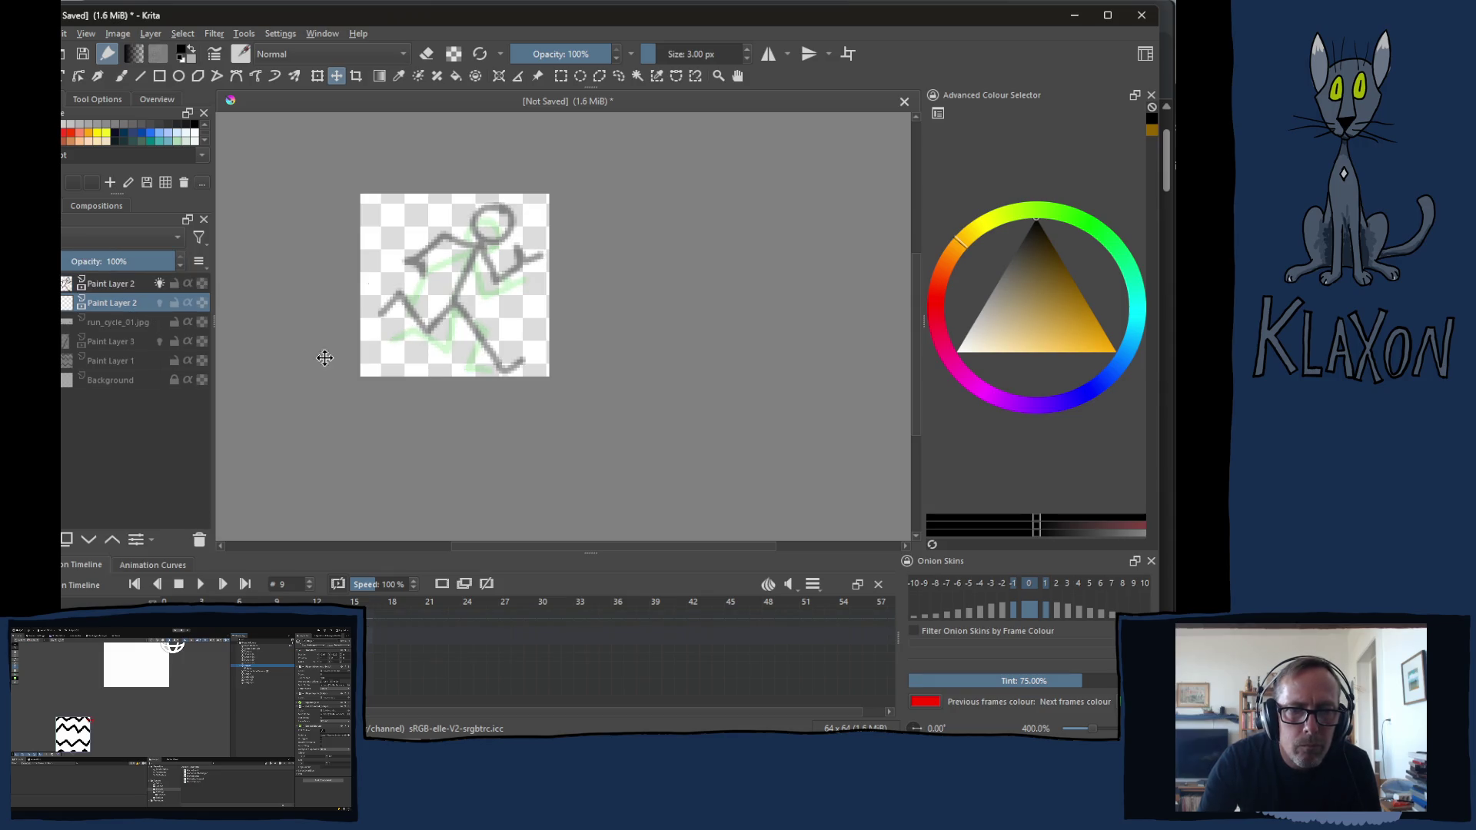
scroll(504, 250, "up", 1)
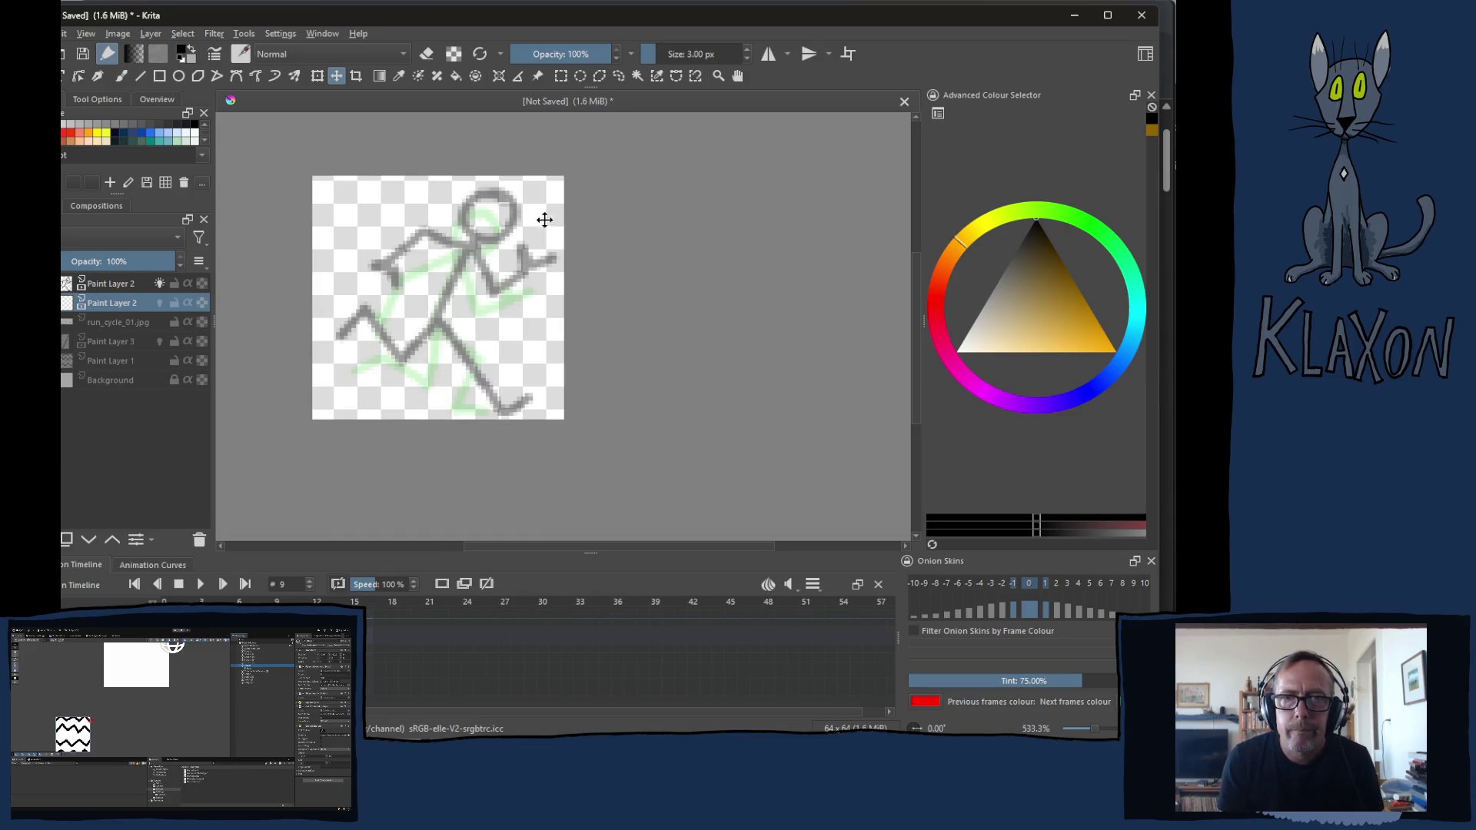
key("b")
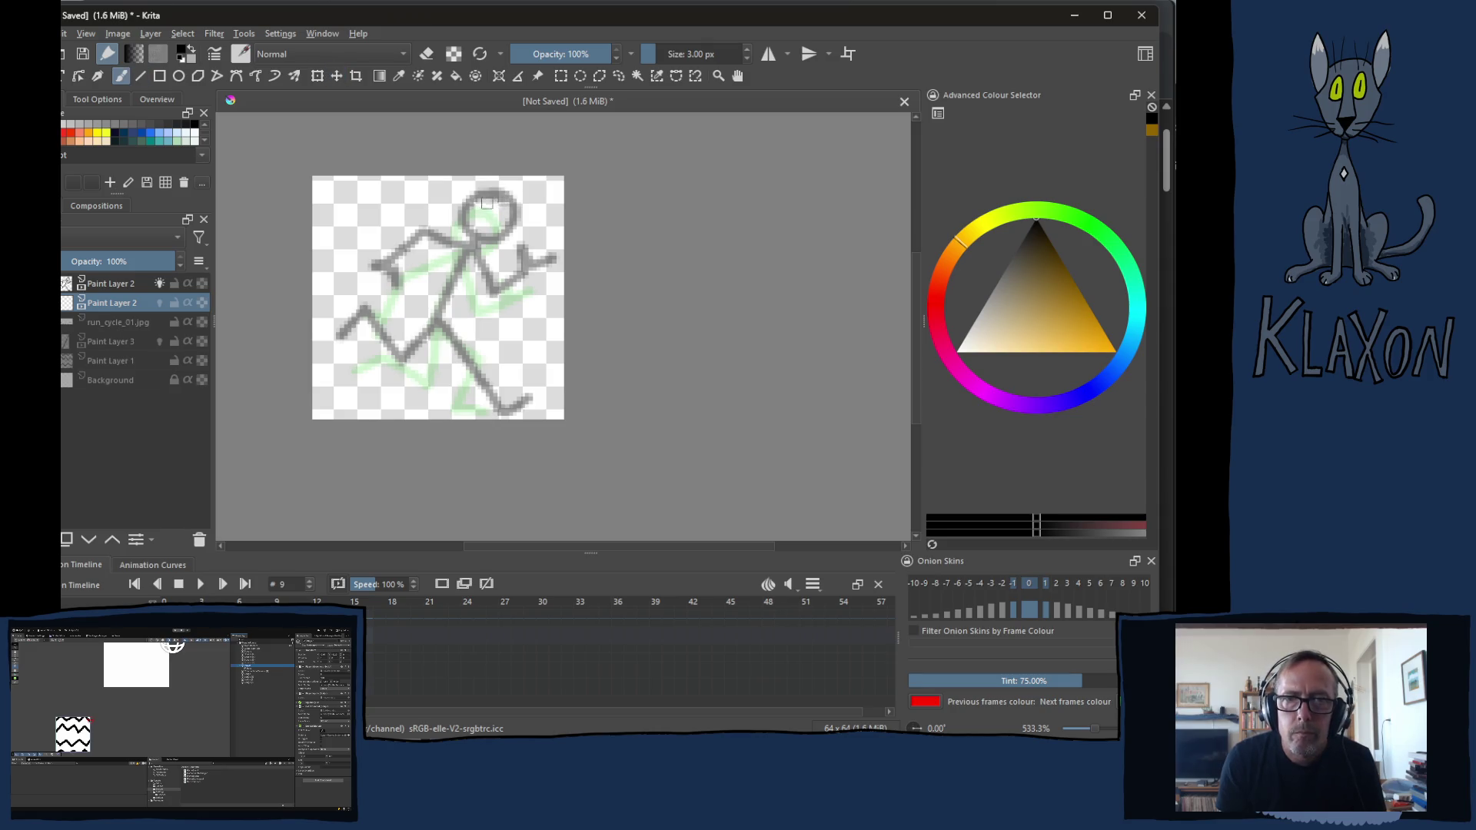
mouse_move(504, 194)
left_mouse_down()
mouse_move(406, 361)
mouse_move(367, 312)
mouse_move(346, 332)
left_mouse_up()
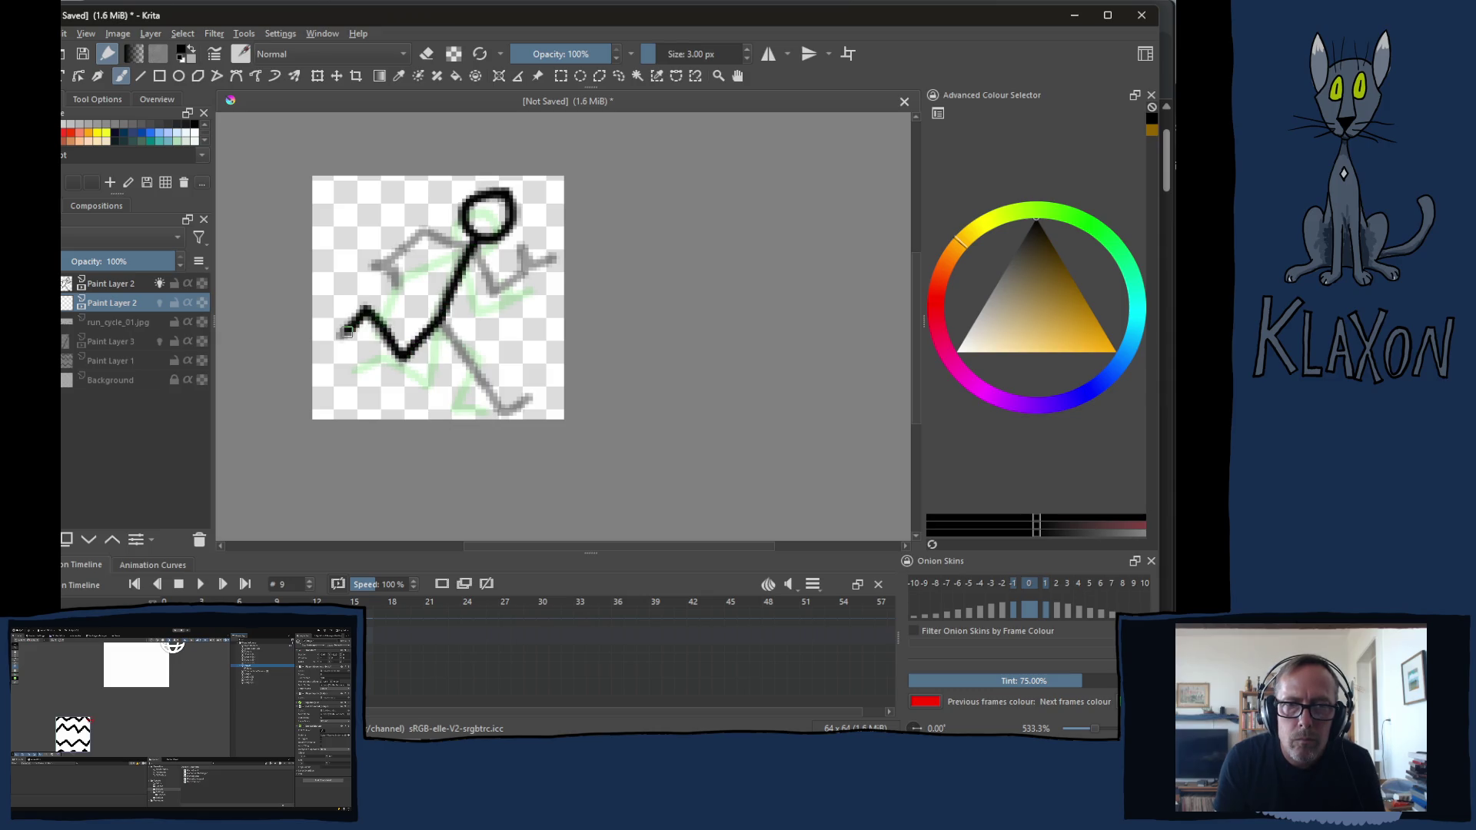
mouse_move(438, 325)
left_mouse_down()
mouse_move(506, 419)
mouse_move(530, 397)
left_mouse_up()
mouse_move(477, 241)
left_mouse_down()
mouse_move(496, 282)
mouse_move(531, 265)
mouse_move(521, 250)
mouse_move(555, 258)
left_mouse_up()
mouse_move(464, 243)
left_mouse_down()
mouse_move(417, 231)
mouse_move(364, 264)
mouse_move(400, 286)
left_mouse_up()
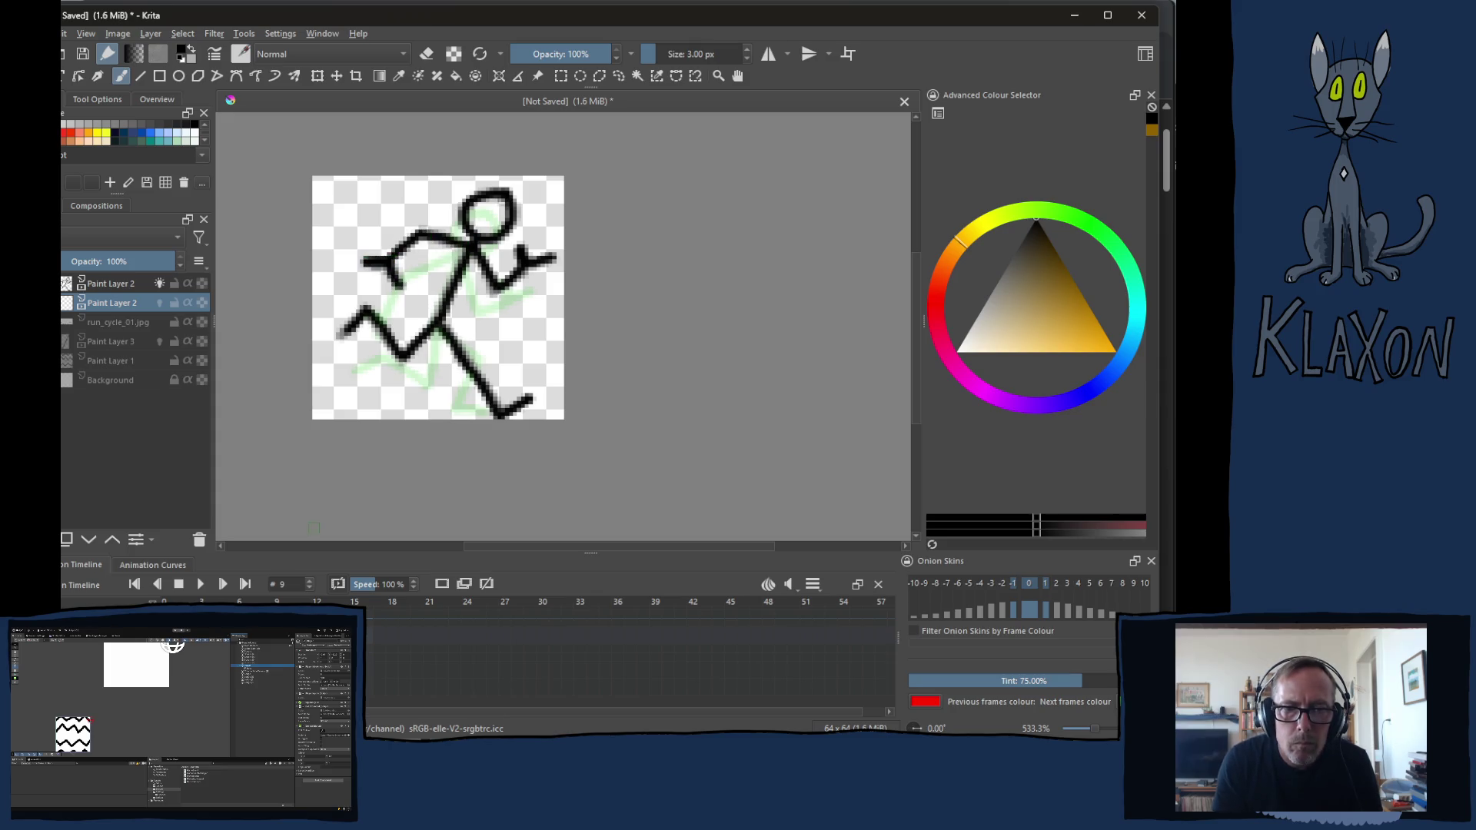
Draw frame 10's runner: head, torso, front and back legs and both arms, redoing the back leg and arm
key("period")
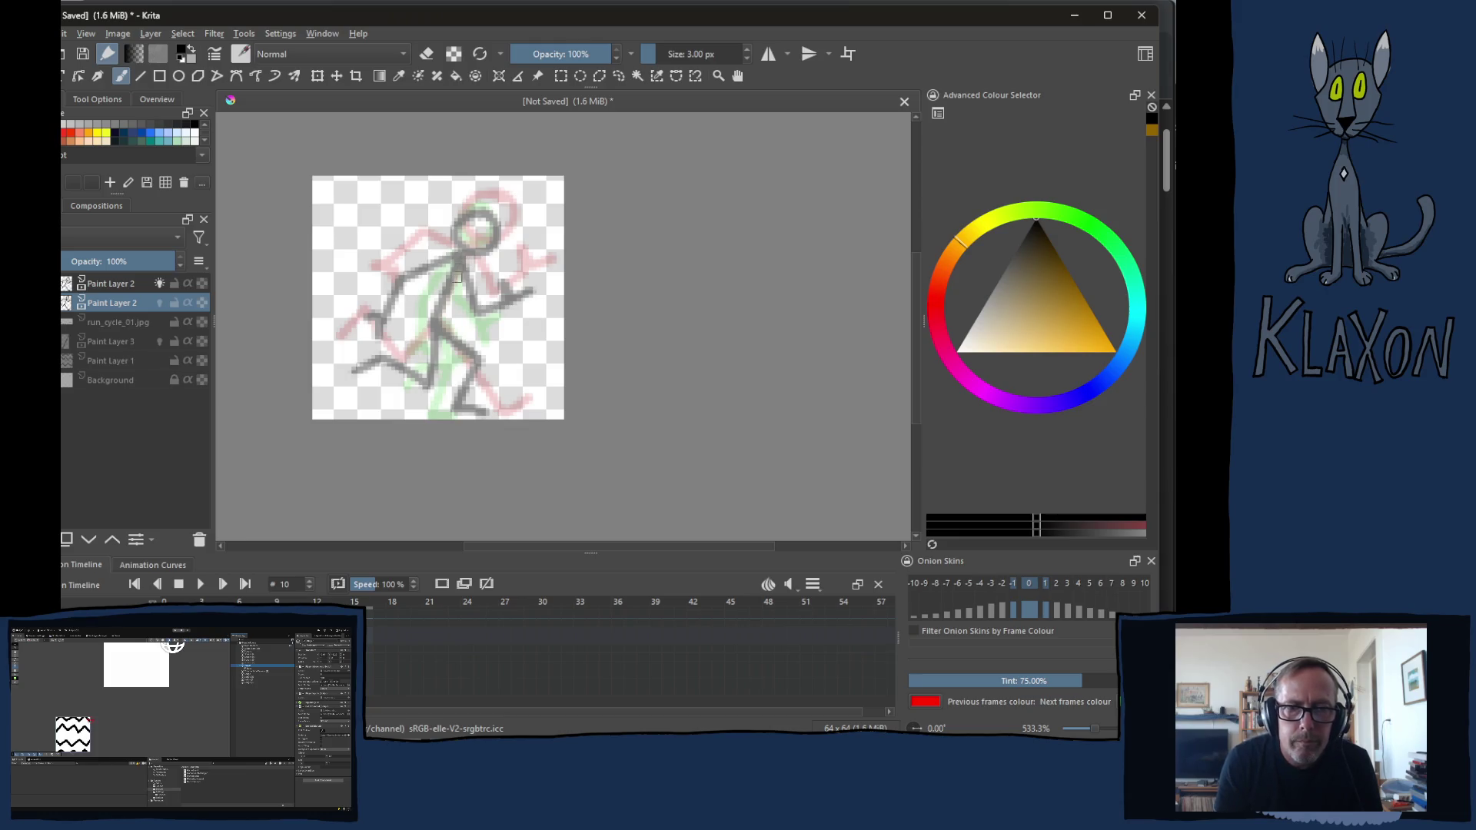
left_click_drag(484, 216, 487, 215)
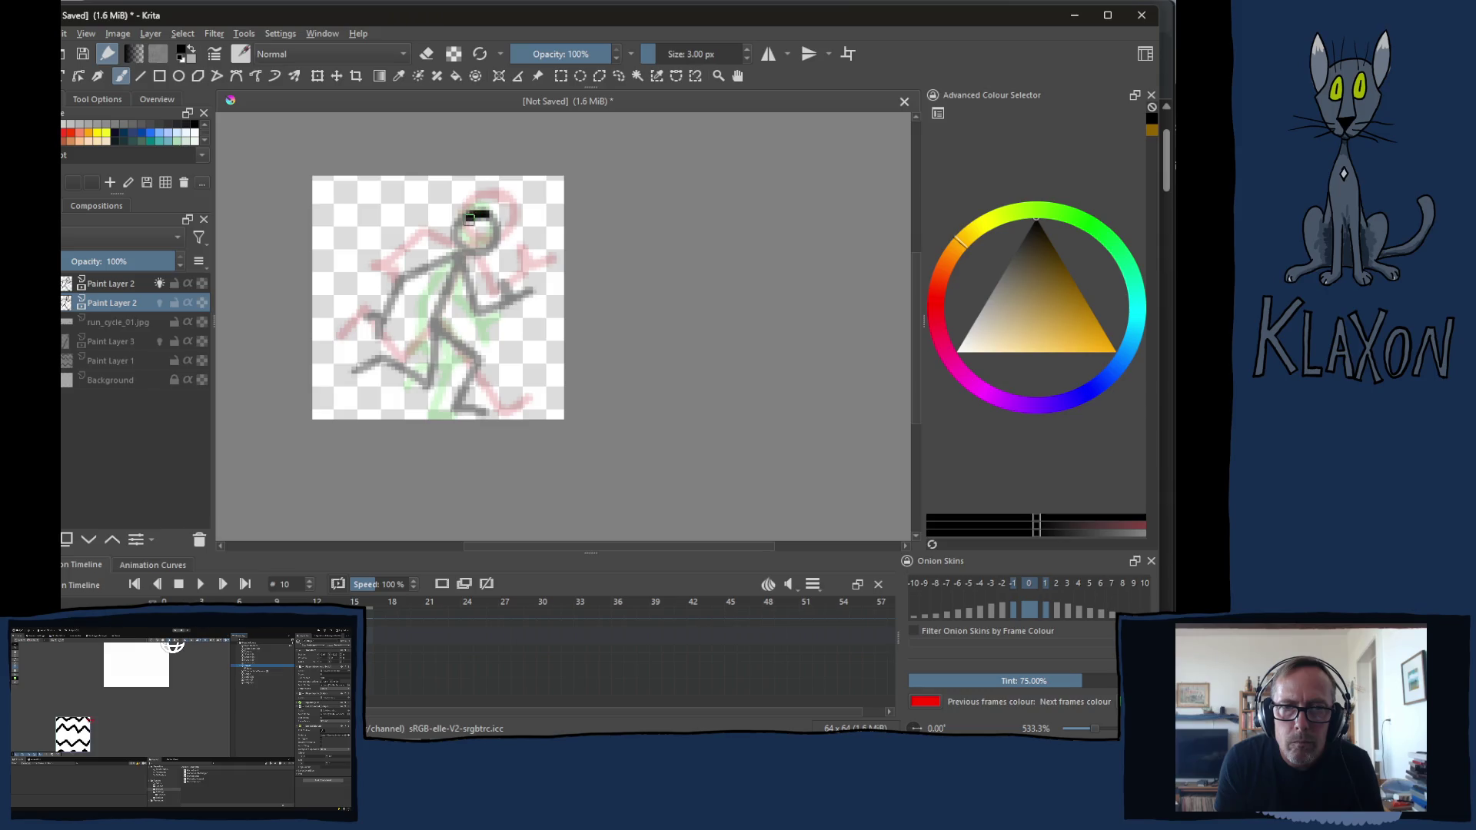
mouse_move(457, 263)
left_mouse_down()
mouse_move(460, 408)
mouse_move(499, 413)
left_mouse_up()
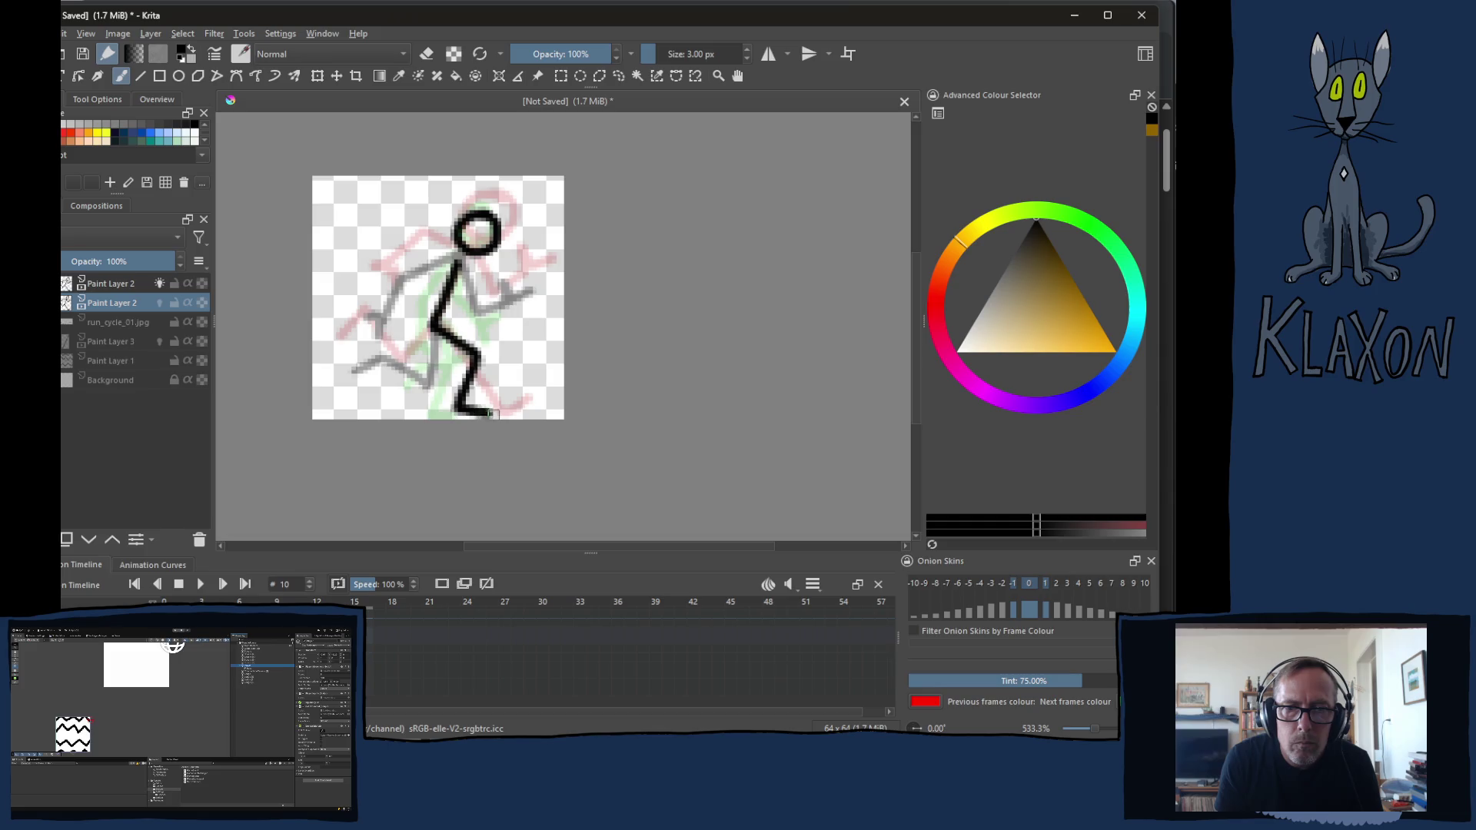
left_click_drag(435, 328, 361, 370)
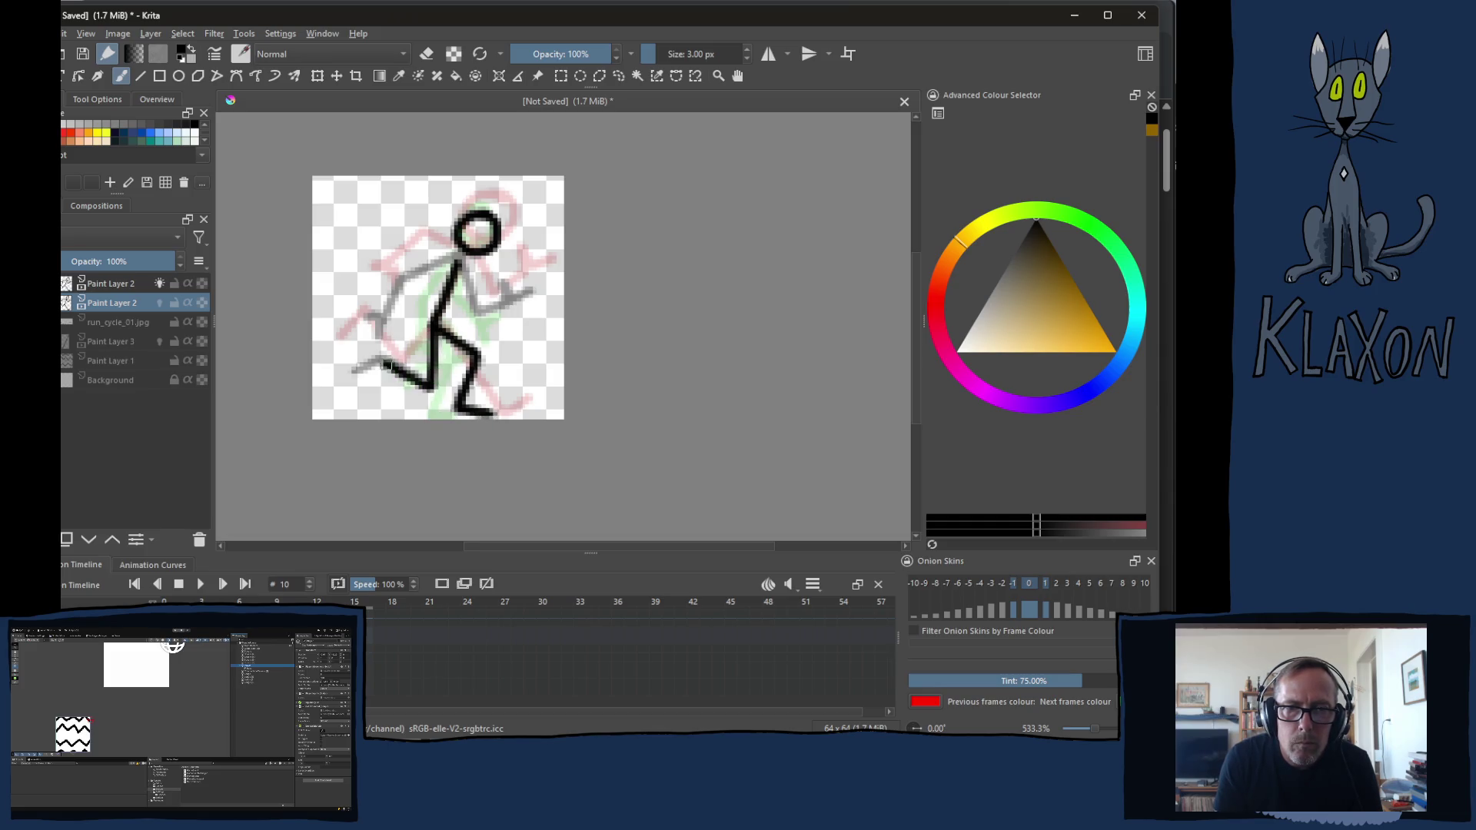
left_click_drag(459, 259, 380, 319)
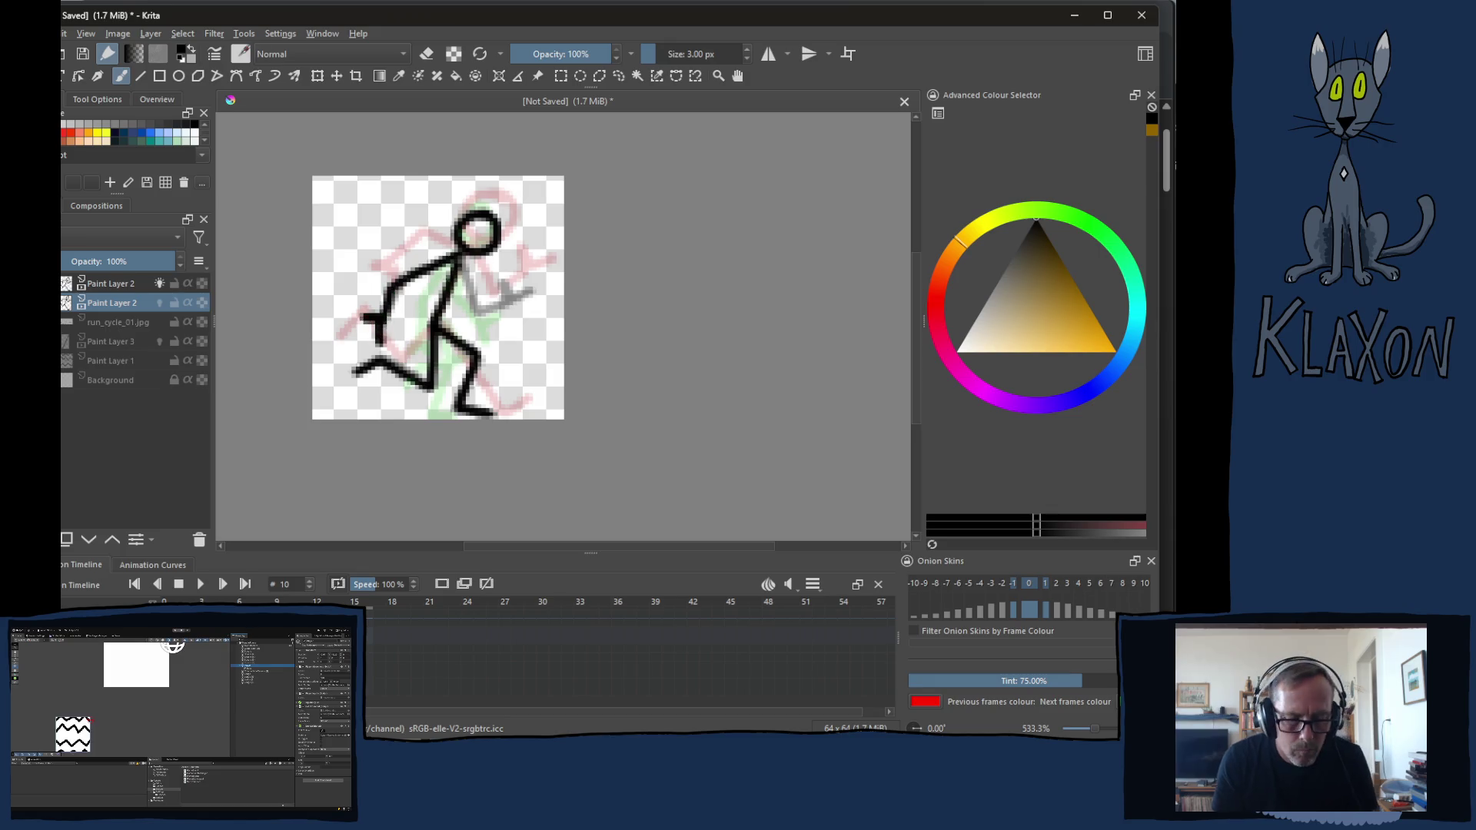
key("ctrl+z")
key("ctrl+z")
mouse_move(440, 333)
left_mouse_down()
mouse_move(426, 390)
mouse_move(349, 372)
left_mouse_up()
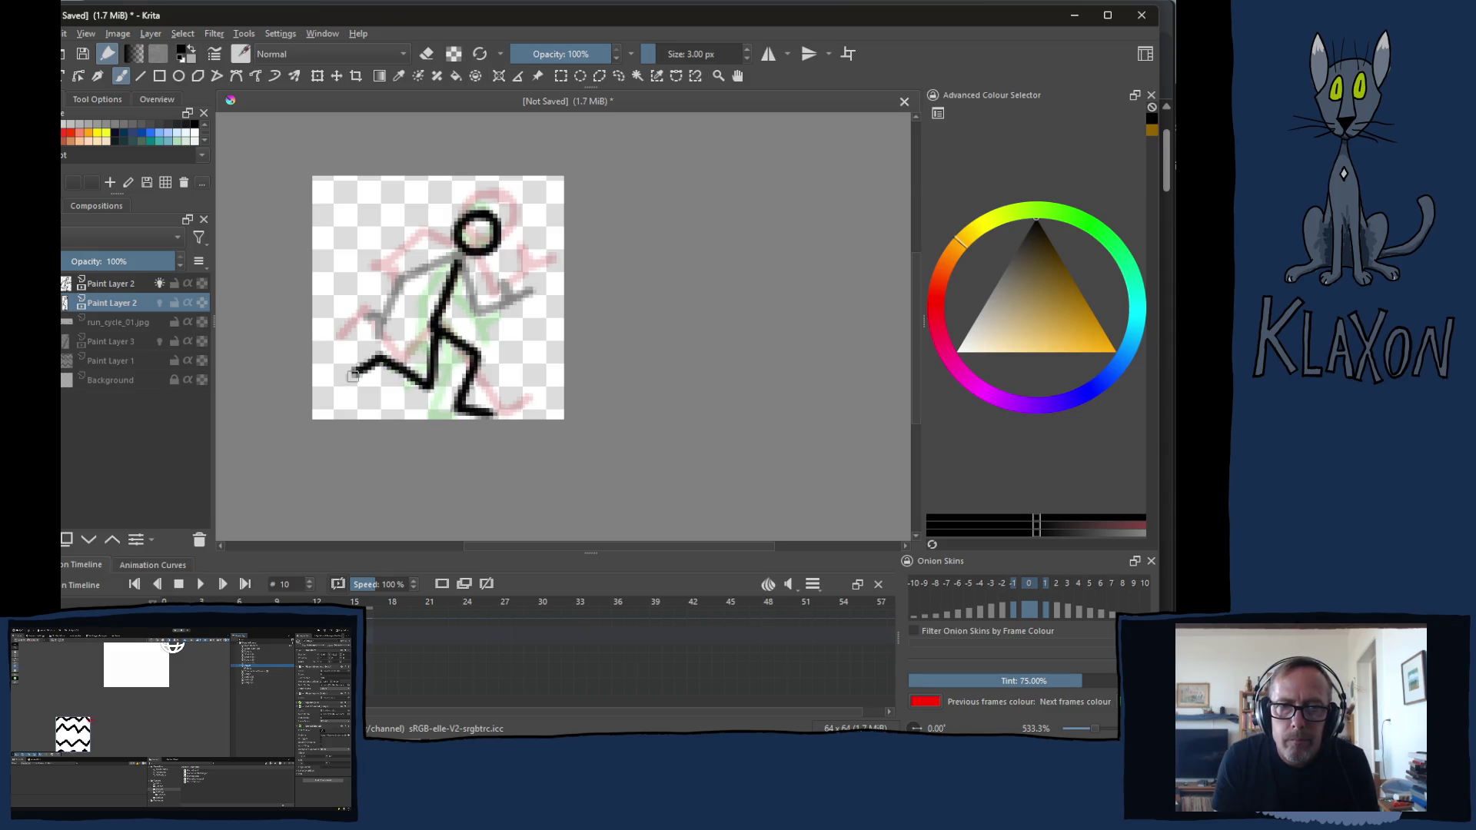
mouse_move(459, 259)
left_mouse_down()
mouse_move(411, 284)
mouse_move(385, 338)
mouse_move(414, 342)
left_mouse_up()
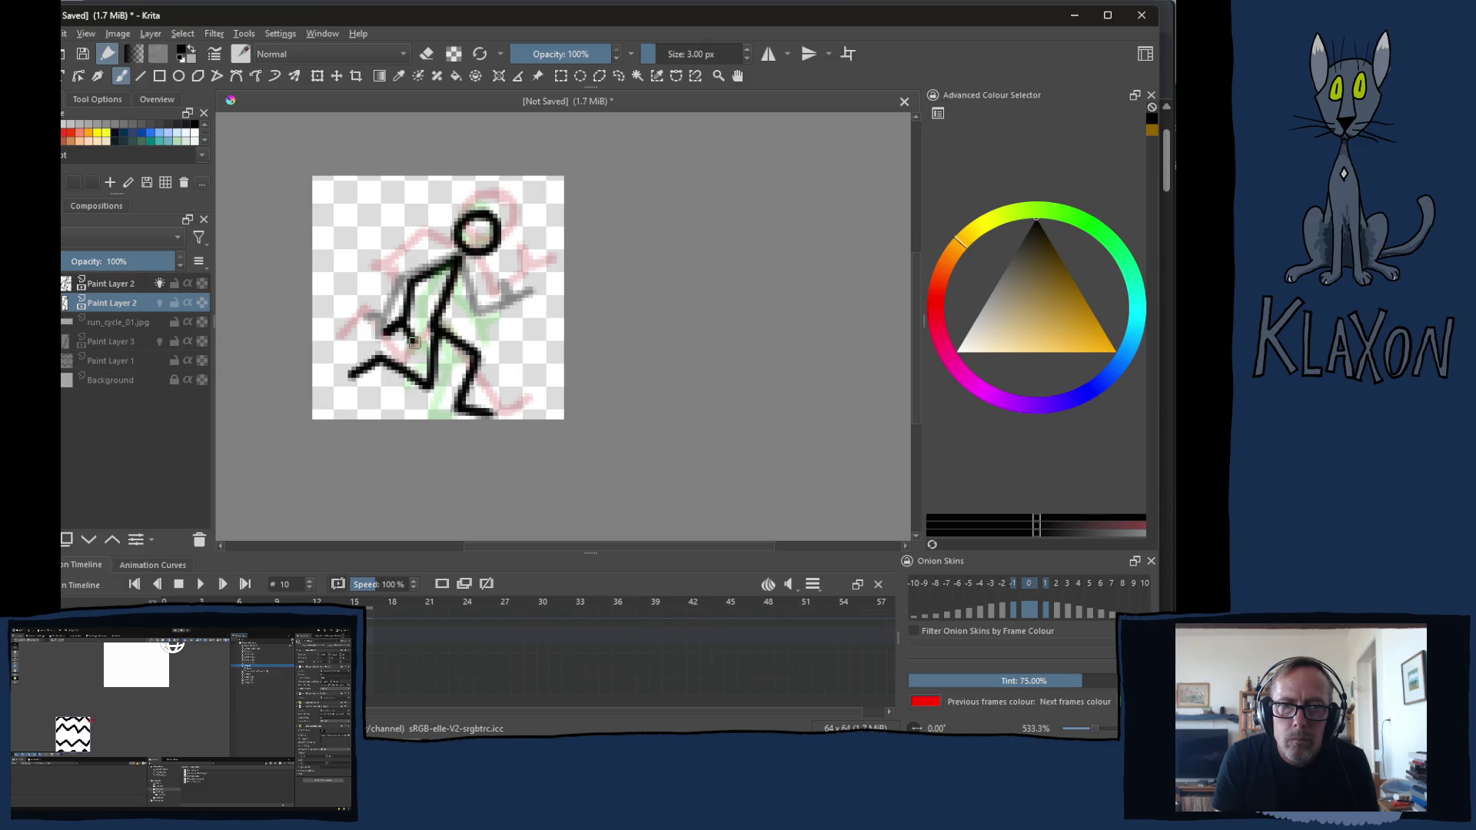
mouse_move(460, 265)
left_mouse_down()
mouse_move(491, 328)
mouse_move(522, 308)
mouse_move(505, 287)
mouse_move(538, 310)
left_mouse_up()
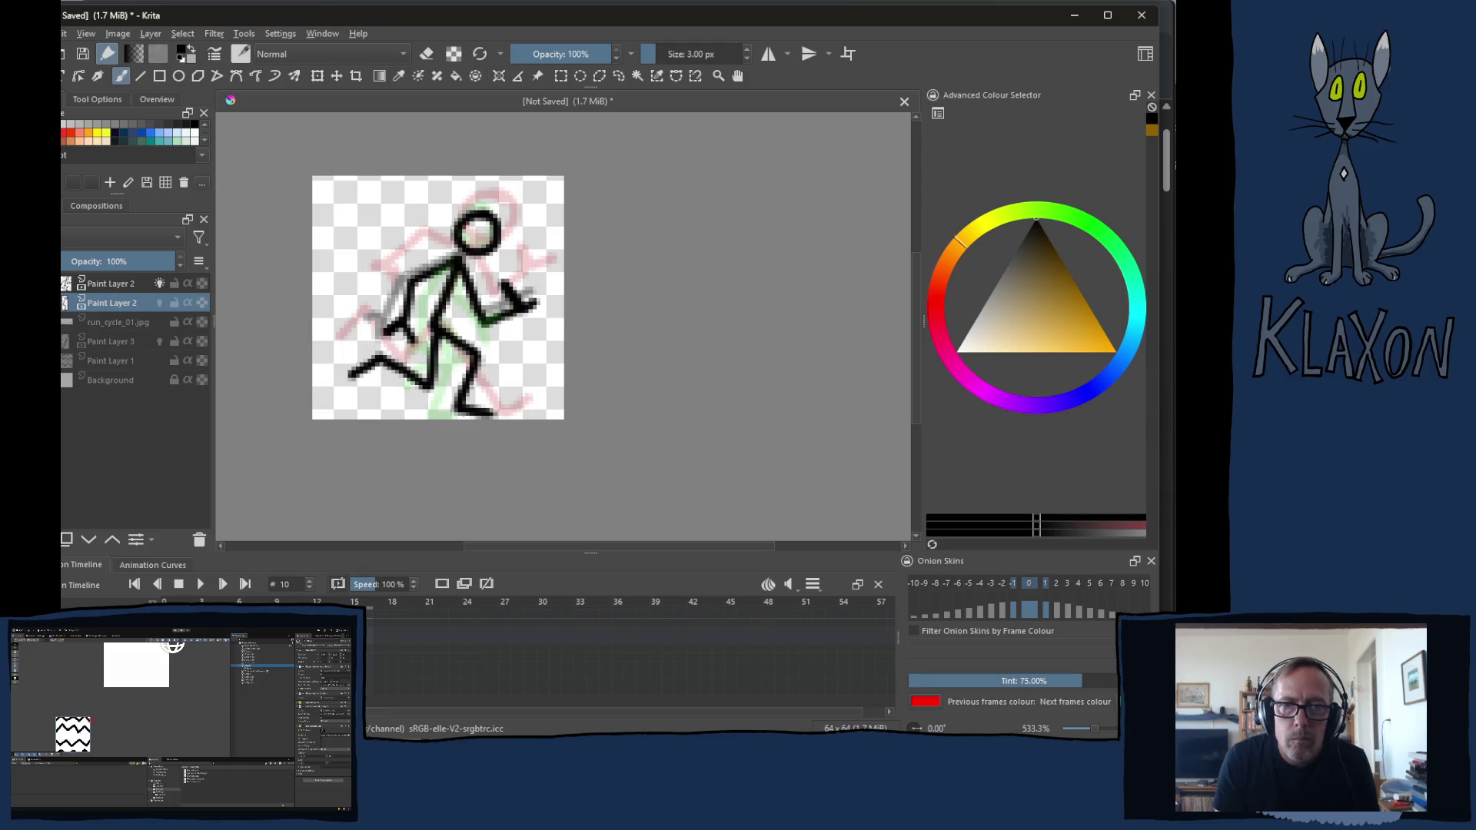
Draw the running poses on frames 11 and 12 with head, body, legs and arms
key("period")
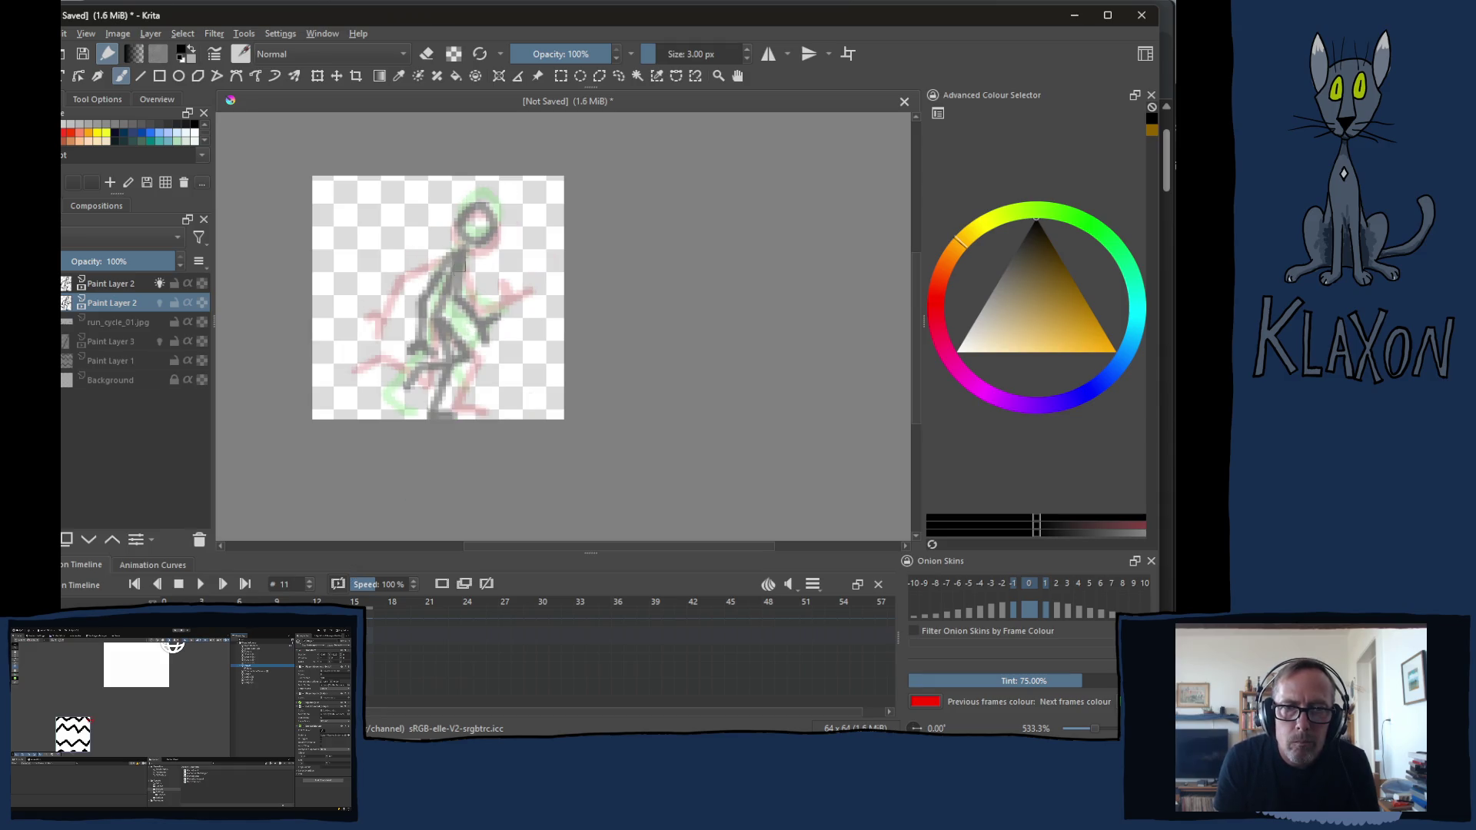
mouse_move(489, 210)
left_mouse_down()
mouse_move(436, 309)
mouse_move(468, 353)
mouse_move(399, 385)
left_mouse_up()
mouse_move(440, 328)
left_mouse_down()
mouse_move(452, 360)
mouse_move(432, 413)
mouse_move(453, 416)
left_mouse_up()
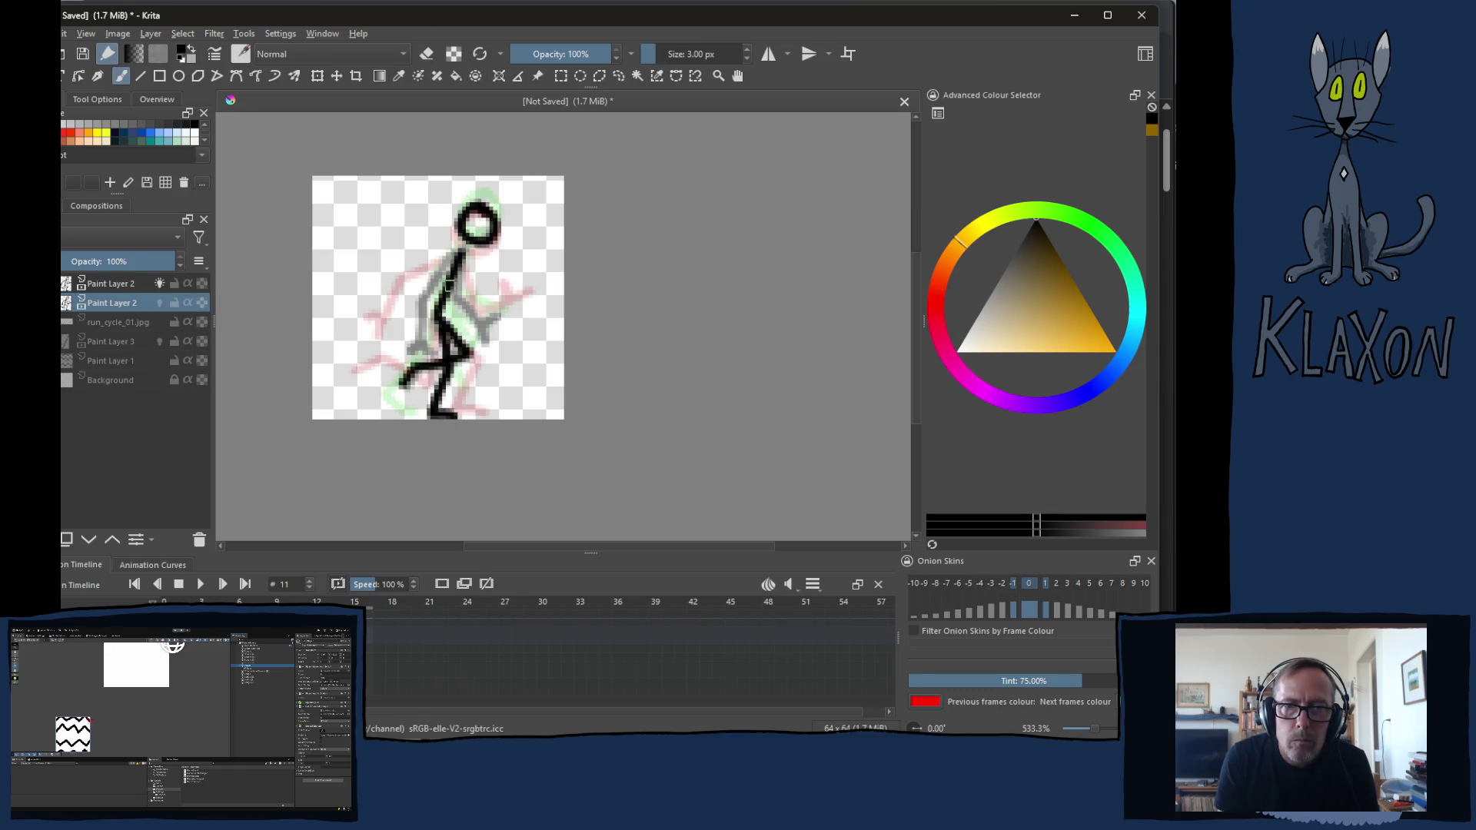
mouse_move(466, 244)
left_mouse_down()
mouse_move(424, 297)
mouse_move(425, 337)
mouse_move(448, 344)
left_mouse_up()
mouse_move(464, 256)
left_mouse_down()
mouse_move(462, 311)
mouse_move(497, 376)
left_mouse_up()
key("period")
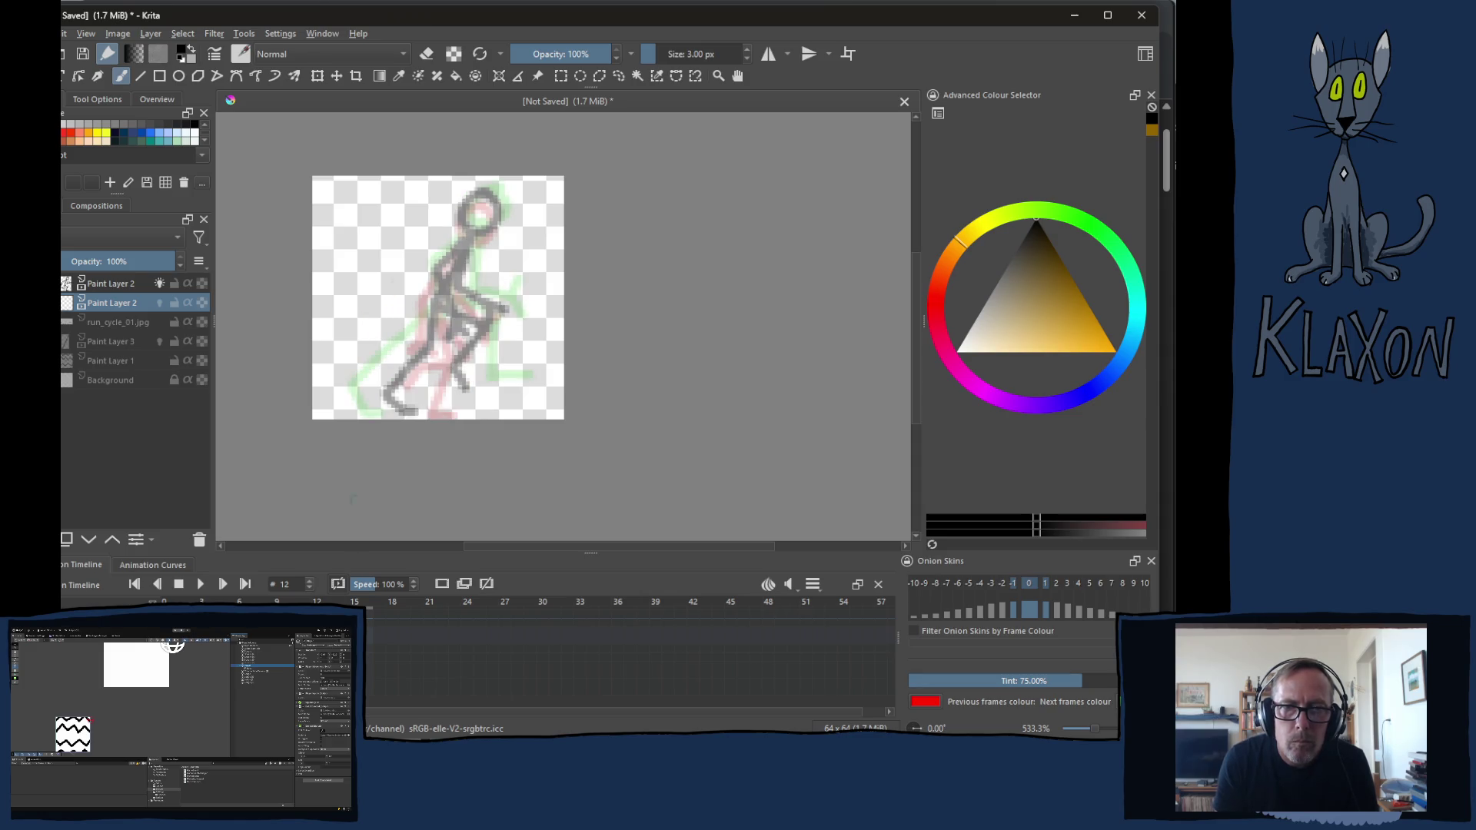
mouse_move(485, 192)
left_mouse_down()
mouse_move(434, 306)
mouse_move(487, 329)
mouse_move(459, 368)
mouse_move(466, 396)
left_mouse_up()
mouse_move(429, 305)
left_mouse_down()
mouse_move(428, 352)
mouse_move(382, 401)
mouse_move(409, 413)
left_mouse_up()
mouse_move(477, 233)
left_mouse_down()
mouse_move(427, 272)
mouse_move(456, 312)
left_mouse_up()
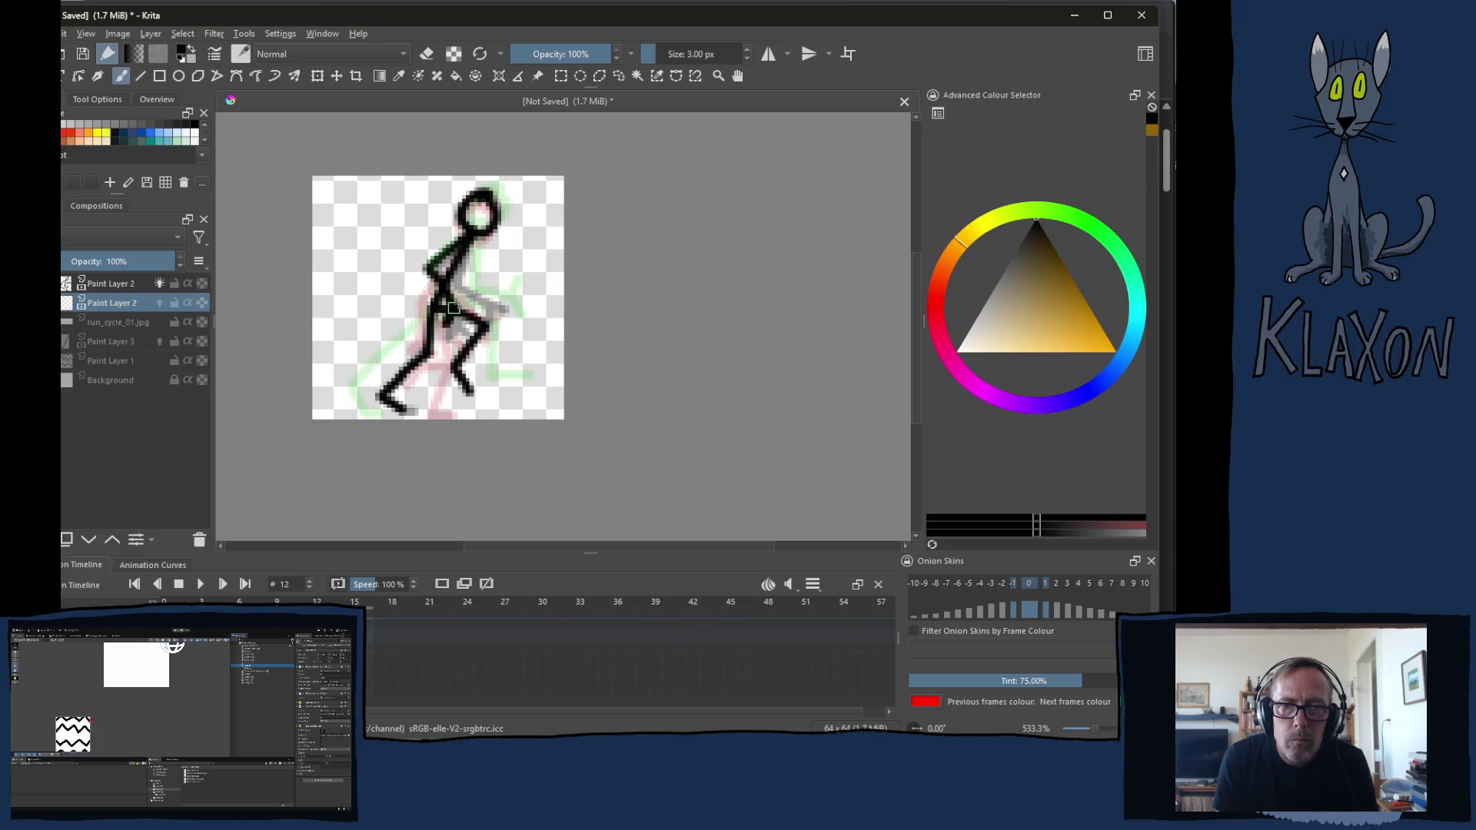
mouse_move(469, 240)
left_mouse_down()
mouse_move(467, 298)
mouse_move(507, 323)
mouse_move(499, 348)
mouse_move(529, 320)
left_mouse_up()
Draw the poses on frames 13 and 14 with head, arms, hand, leg and foot, ending on frame 15
key("period")
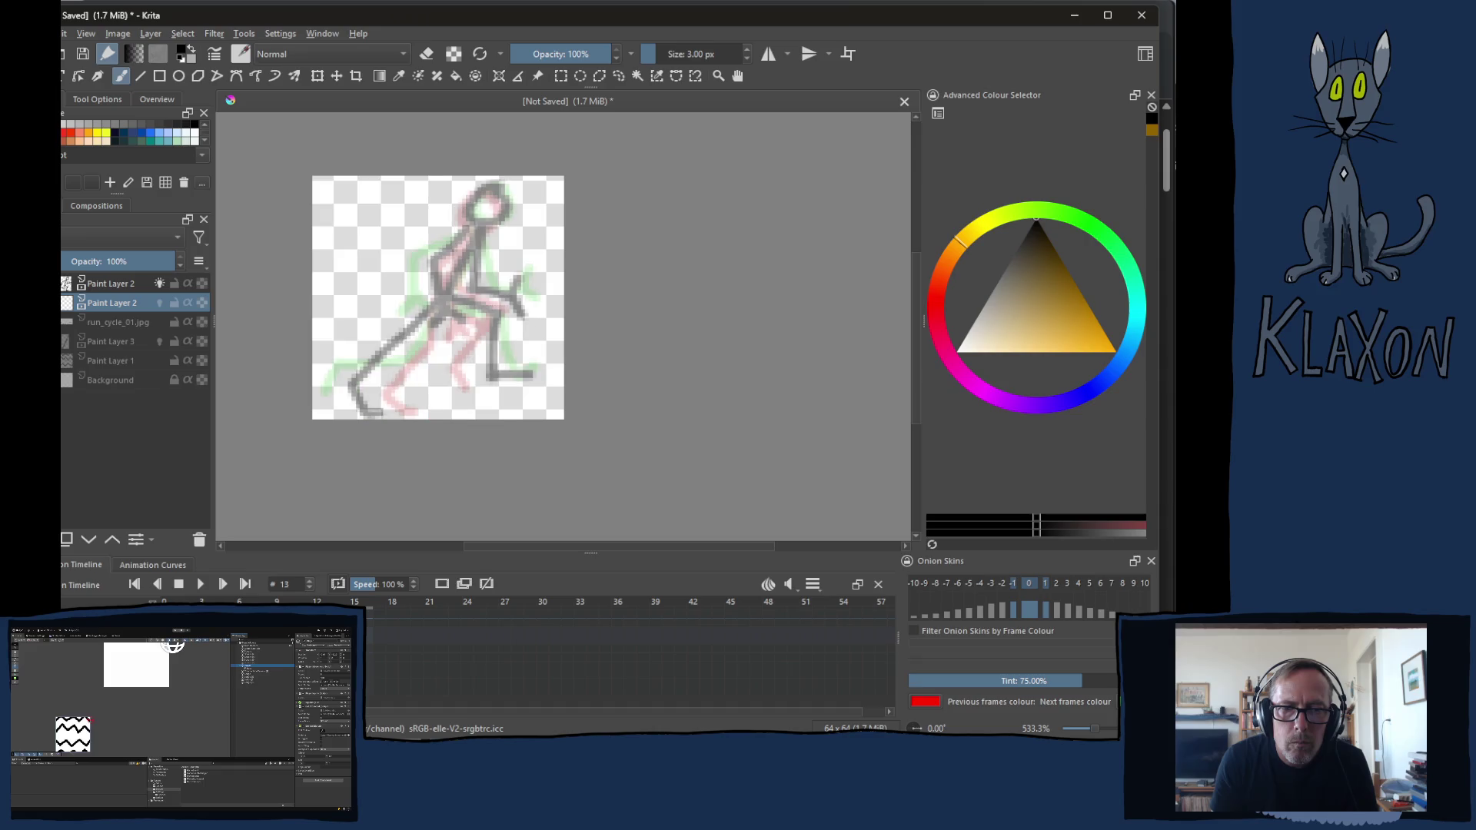
mouse_move(499, 187)
left_mouse_down()
mouse_move(446, 307)
mouse_move(358, 385)
mouse_move(381, 414)
left_mouse_up()
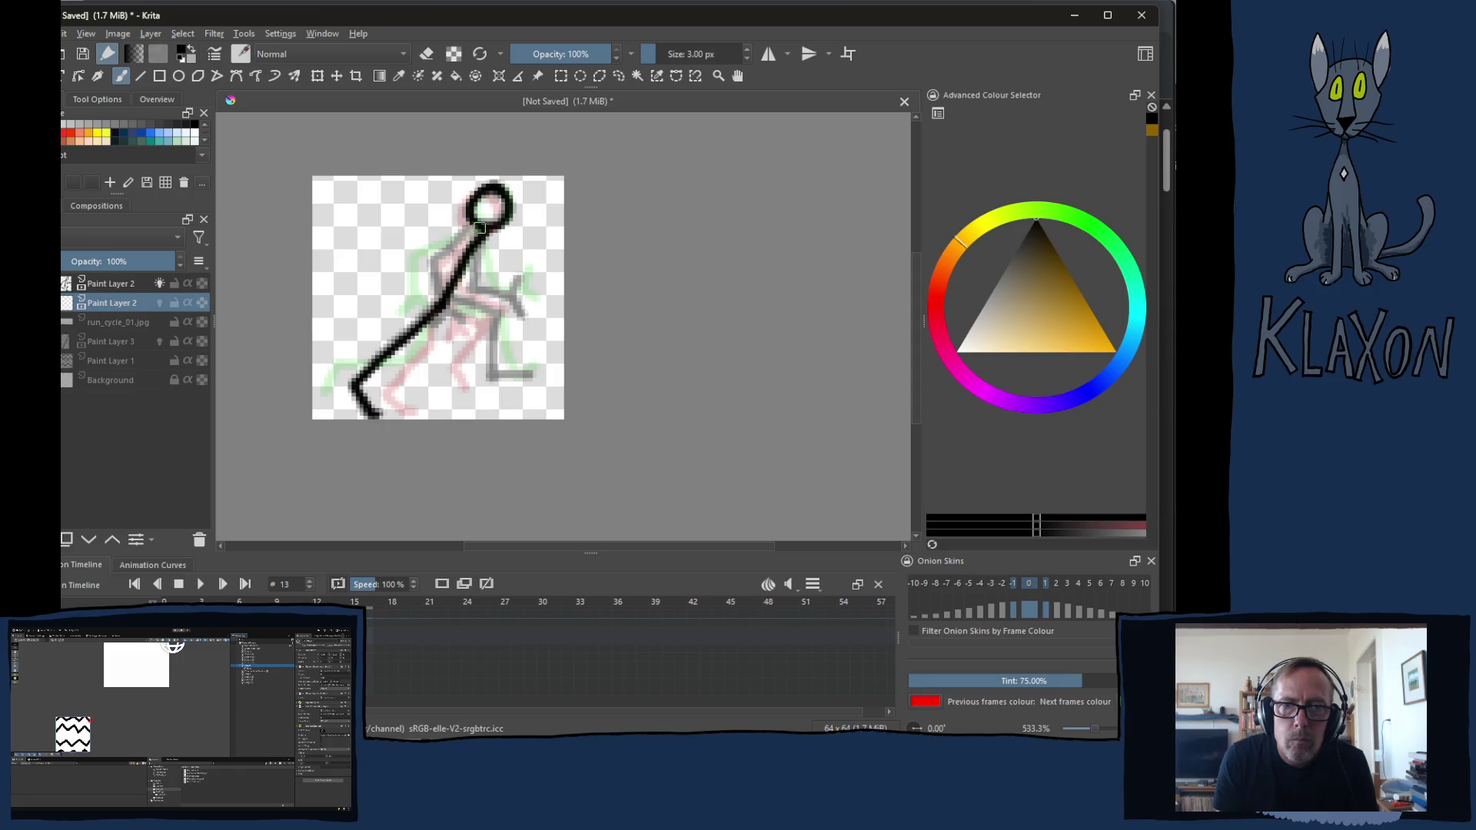
mouse_move(460, 305)
left_mouse_down()
mouse_move(498, 319)
mouse_move(494, 369)
mouse_move(516, 370)
left_mouse_up()
mouse_move(482, 233)
left_mouse_down()
mouse_move(473, 297)
mouse_move(517, 302)
mouse_move(526, 289)
mouse_move(531, 318)
left_mouse_up()
mouse_move(479, 231)
left_mouse_down()
mouse_move(431, 268)
mouse_move(459, 337)
left_mouse_up()
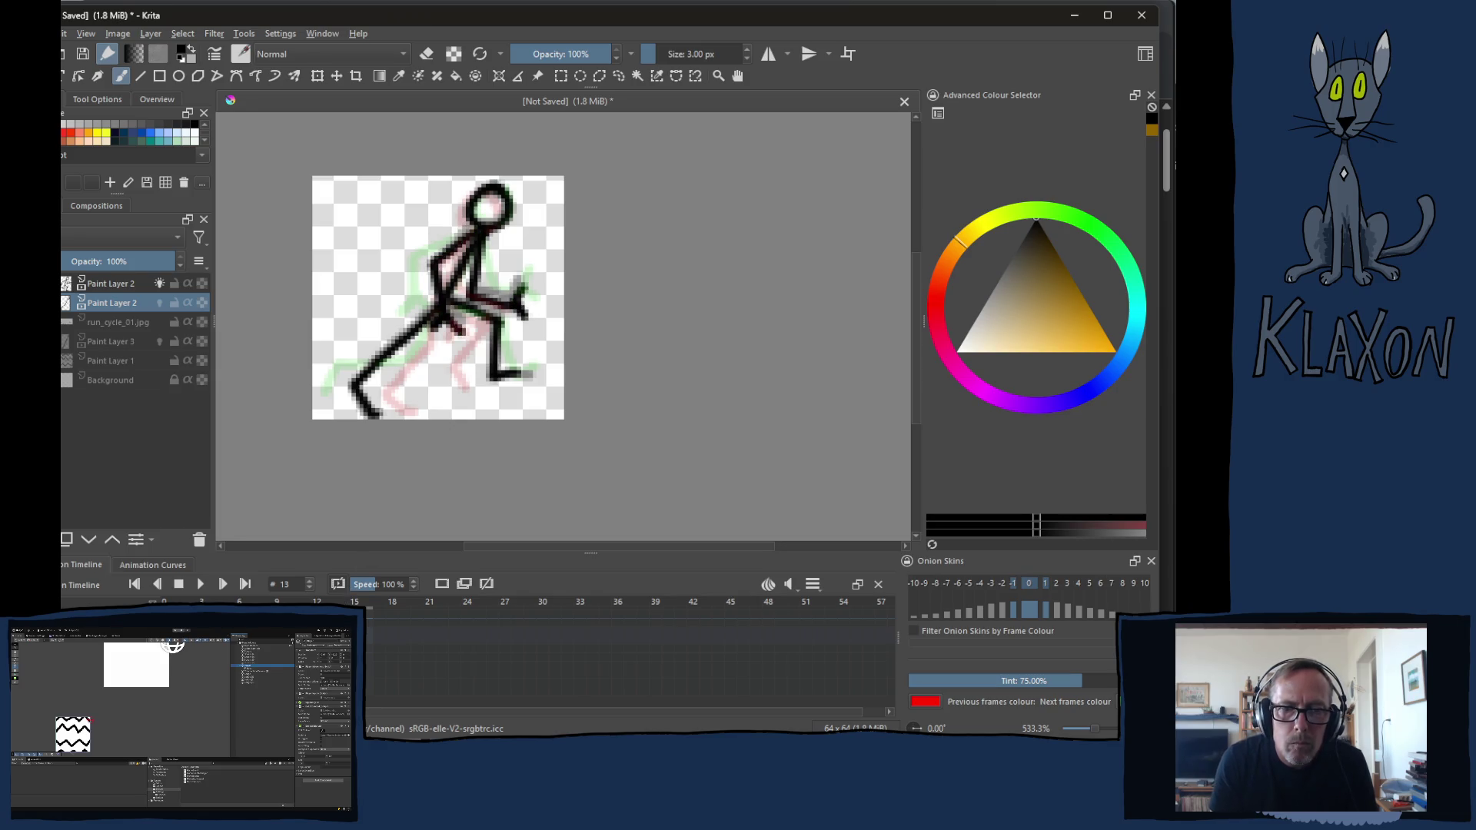
key("period")
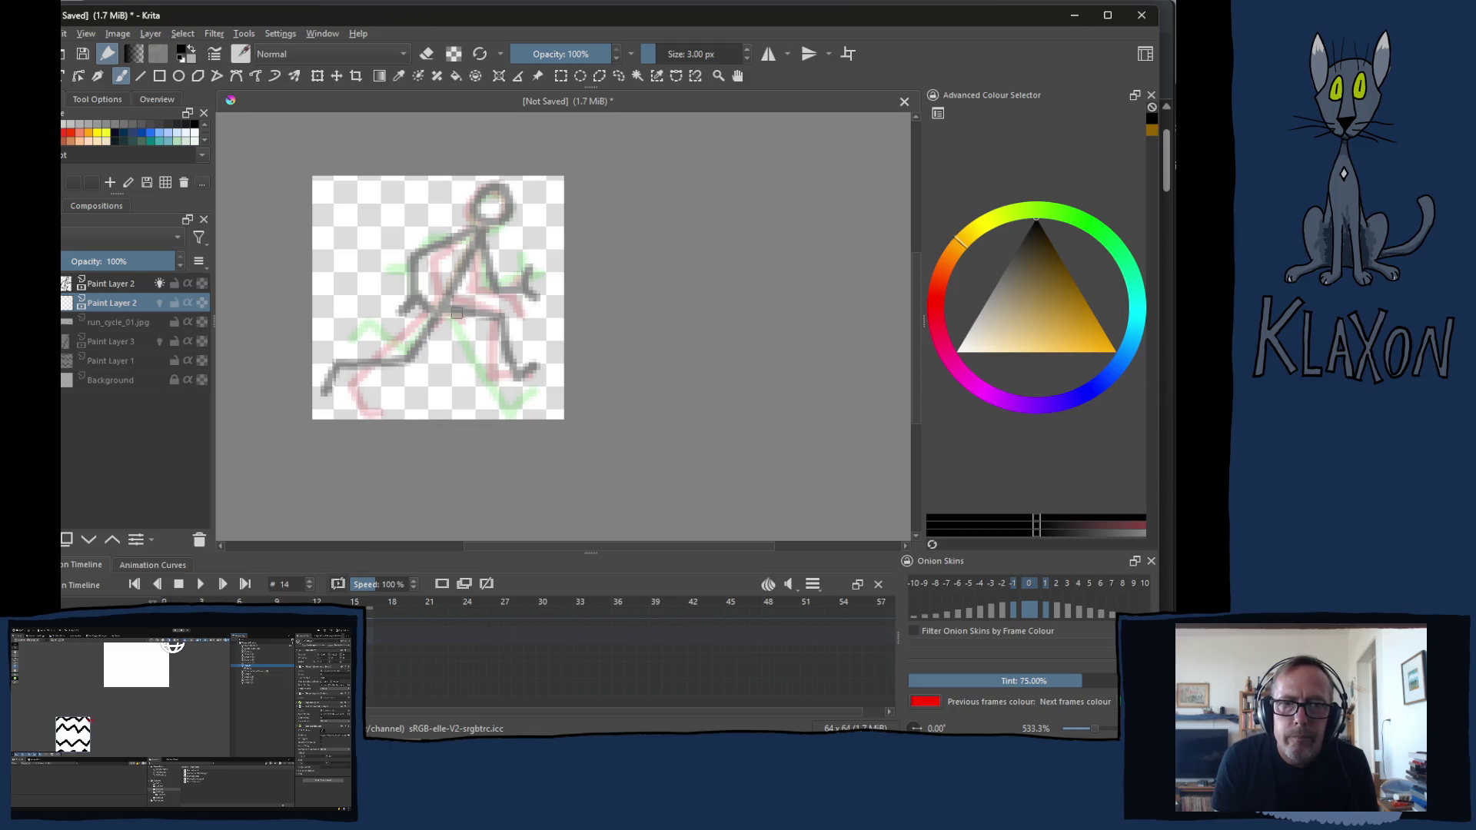
mouse_move(478, 196)
left_mouse_down()
mouse_move(508, 192)
mouse_move(414, 358)
mouse_move(328, 391)
left_mouse_up()
mouse_move(484, 229)
left_mouse_down()
mouse_move(414, 299)
mouse_move(437, 316)
mouse_move(530, 276)
mouse_move(547, 307)
left_mouse_up()
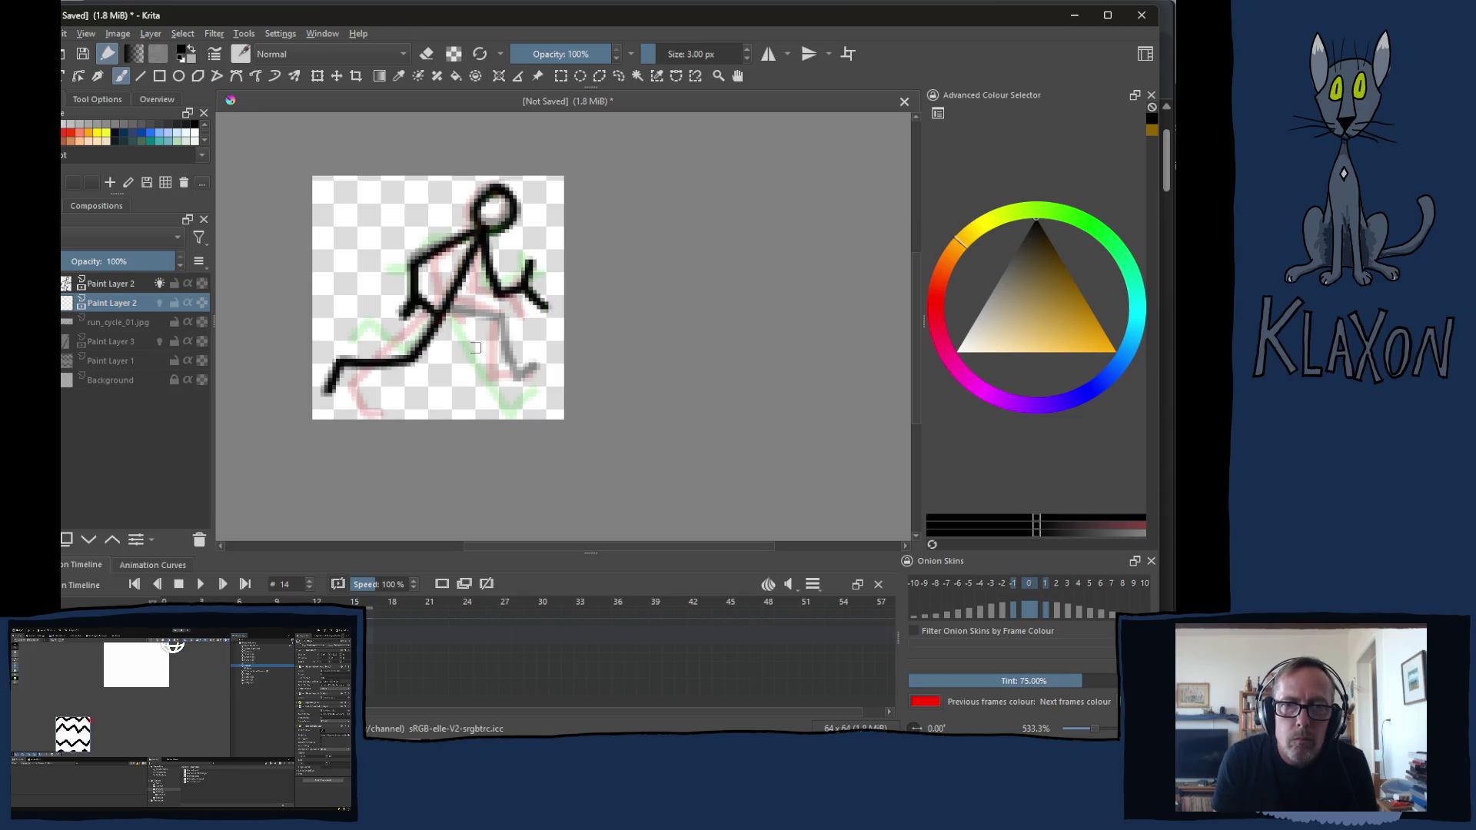
mouse_move(450, 314)
left_mouse_down()
mouse_move(523, 389)
mouse_move(540, 372)
left_mouse_up()
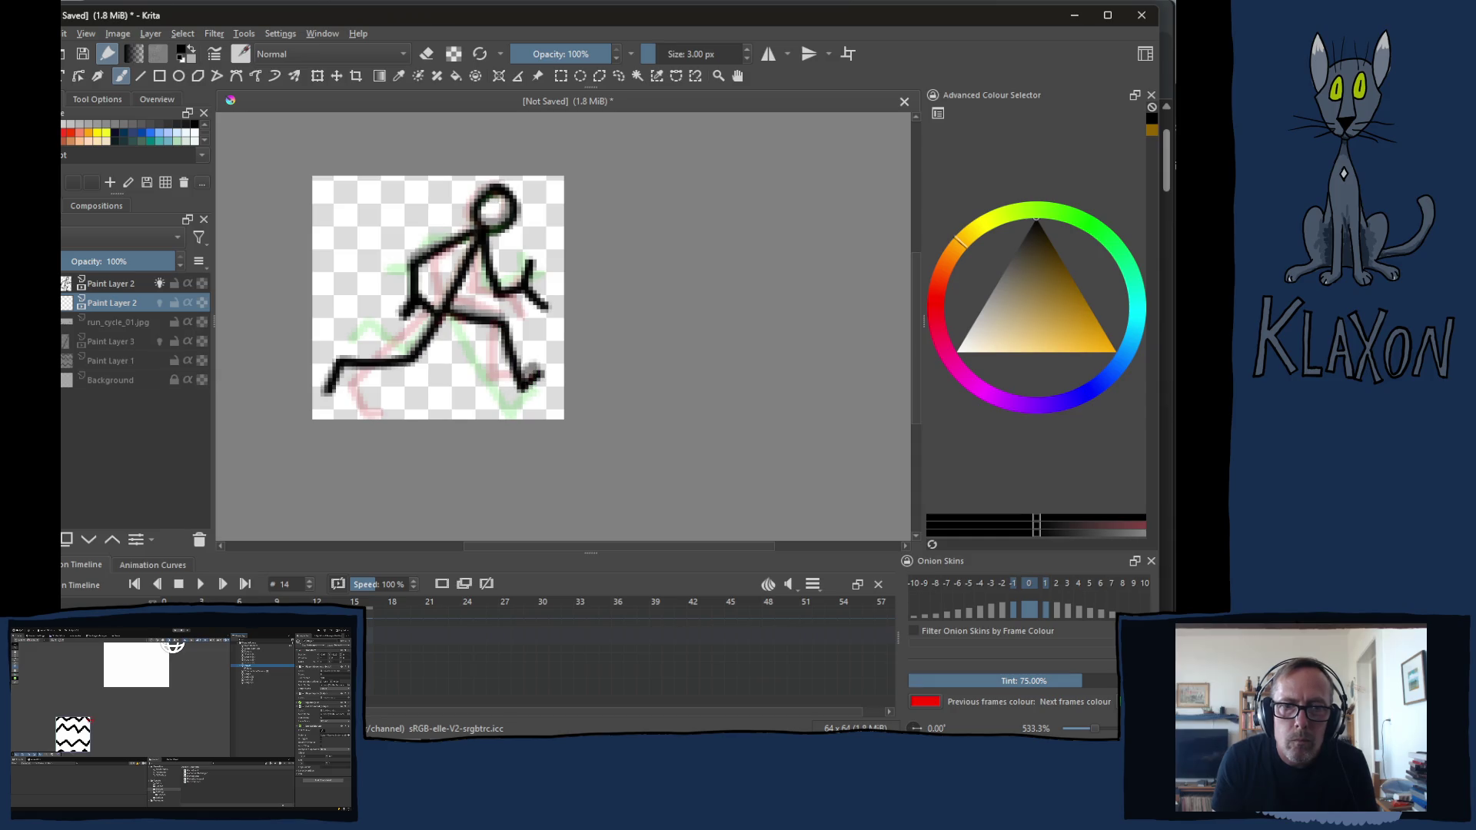
key("period")
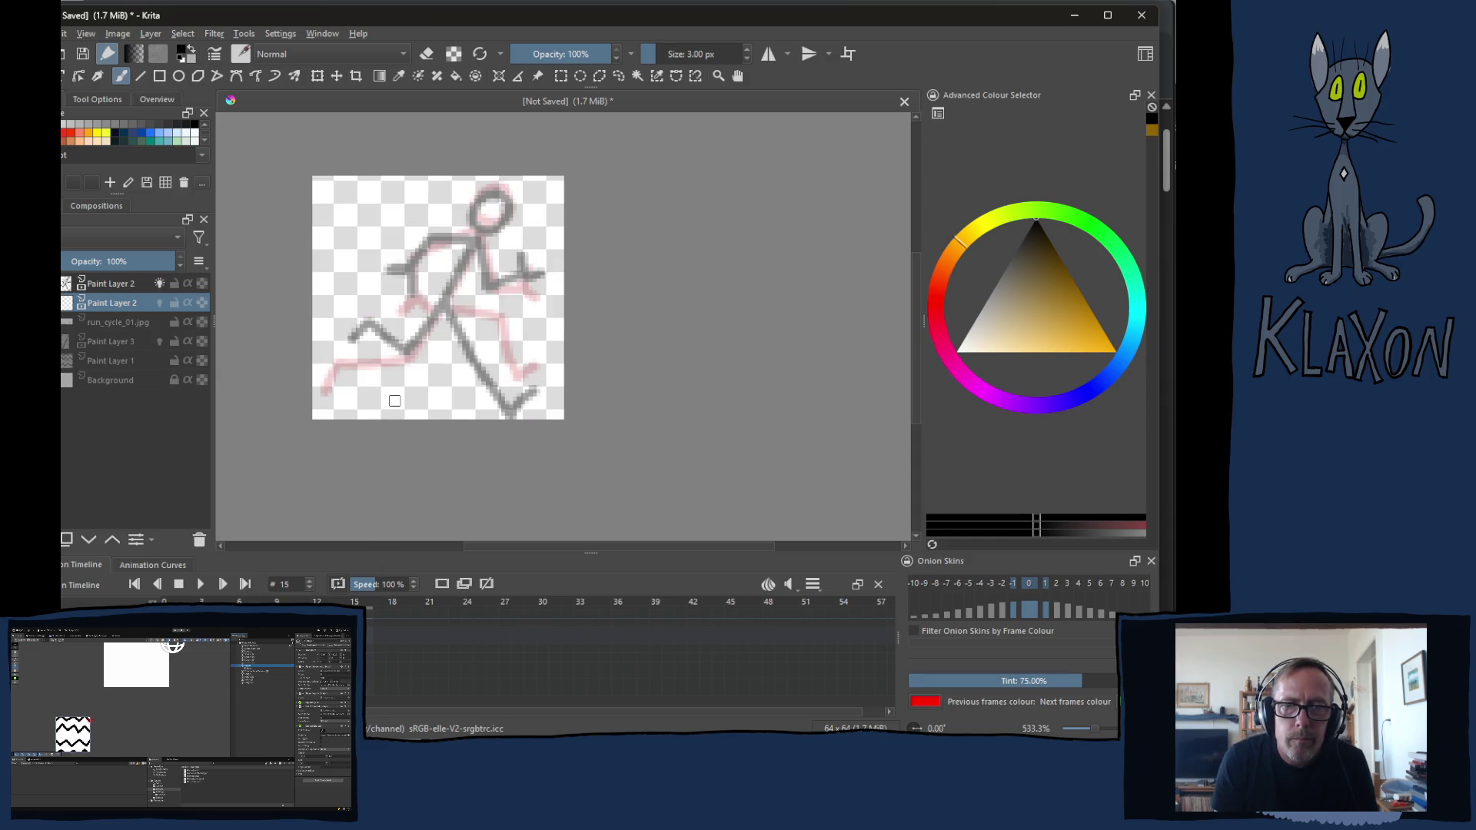
Scrub between frames 3, 15 and 9 to compare the drawings, then turn off onion skins
key("alt+comma")
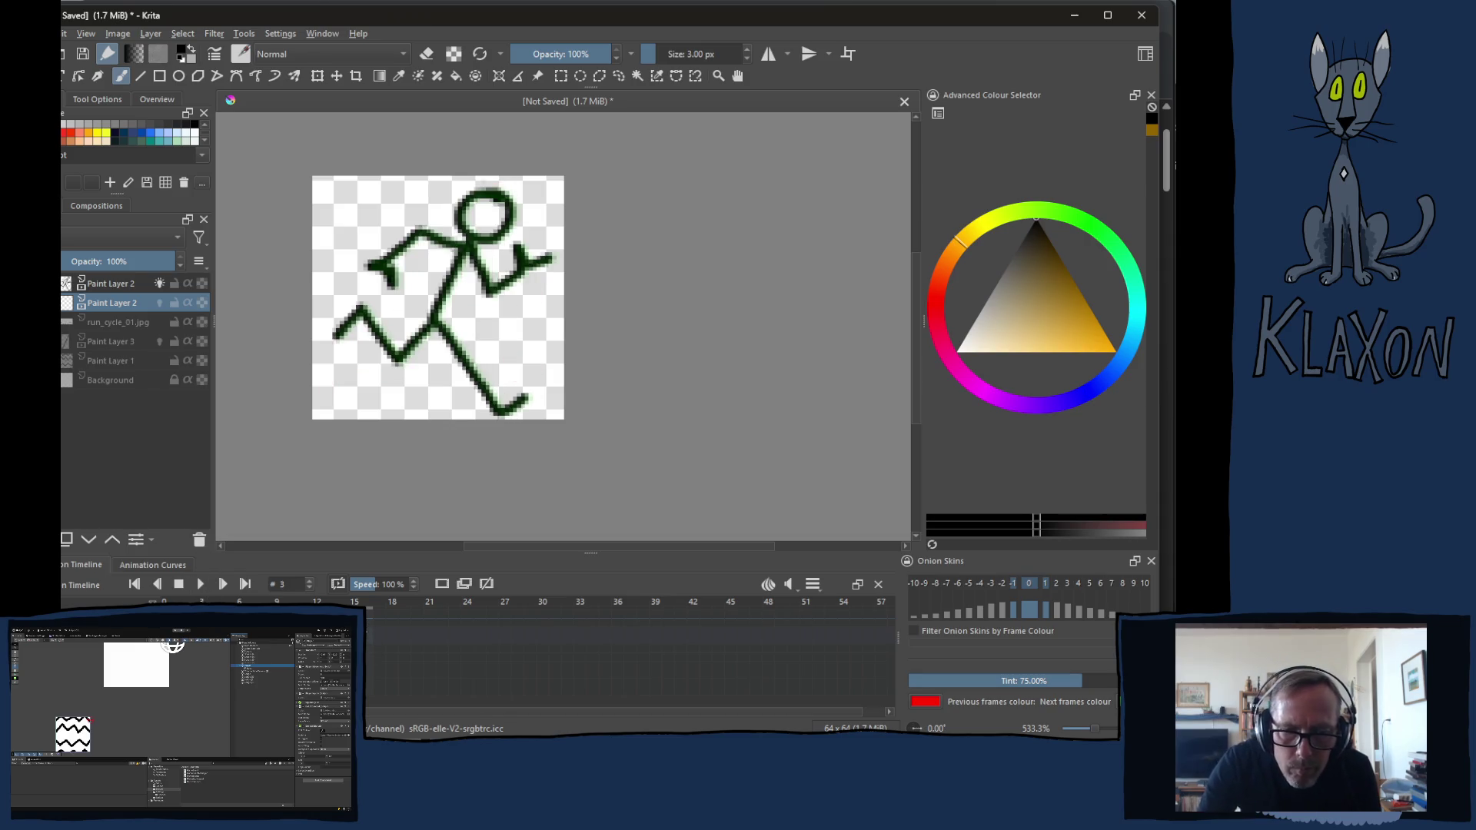
key("alt+period")
key("alt+comma")
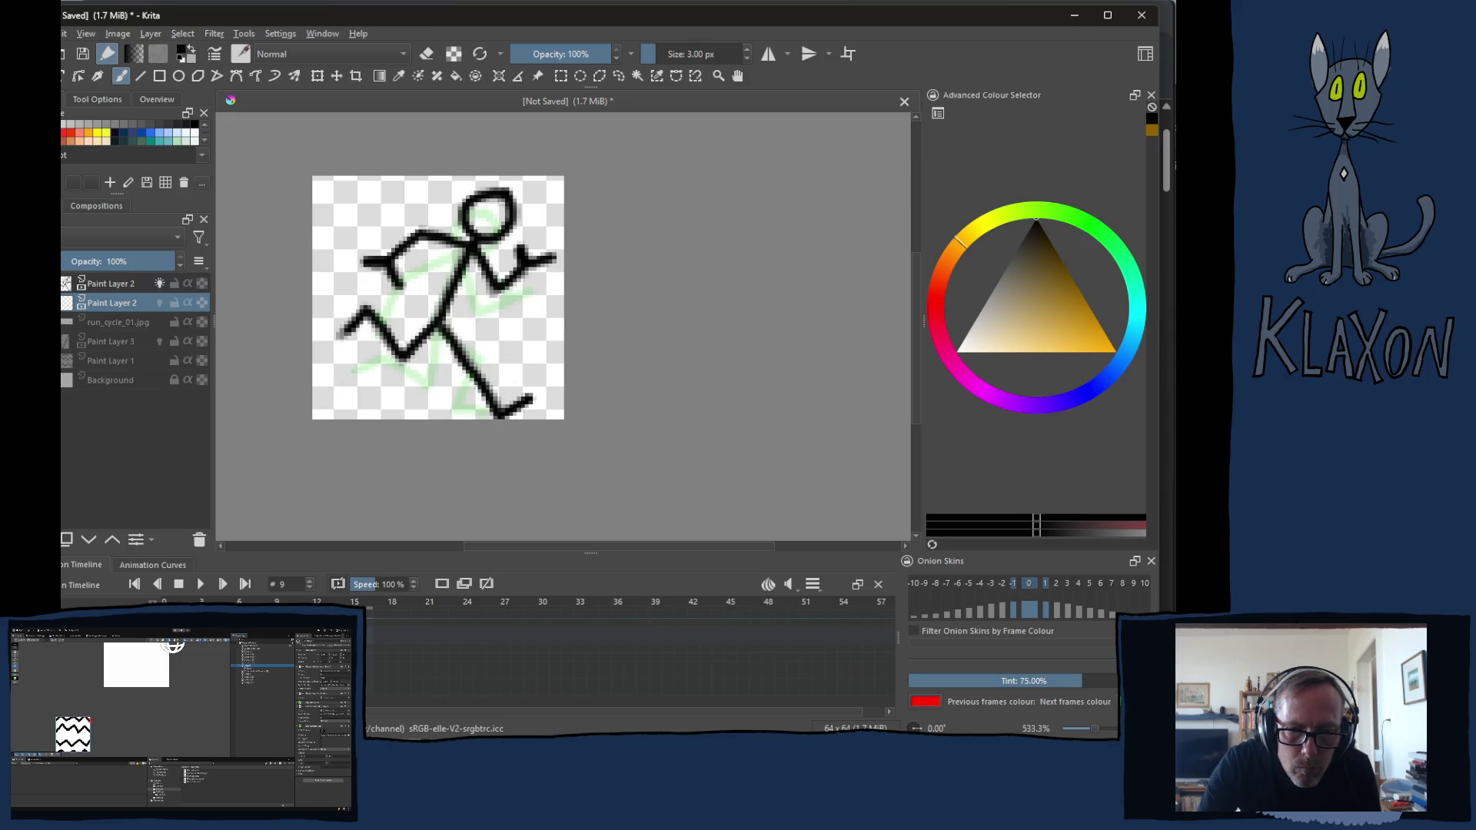
left_click(486, 584)
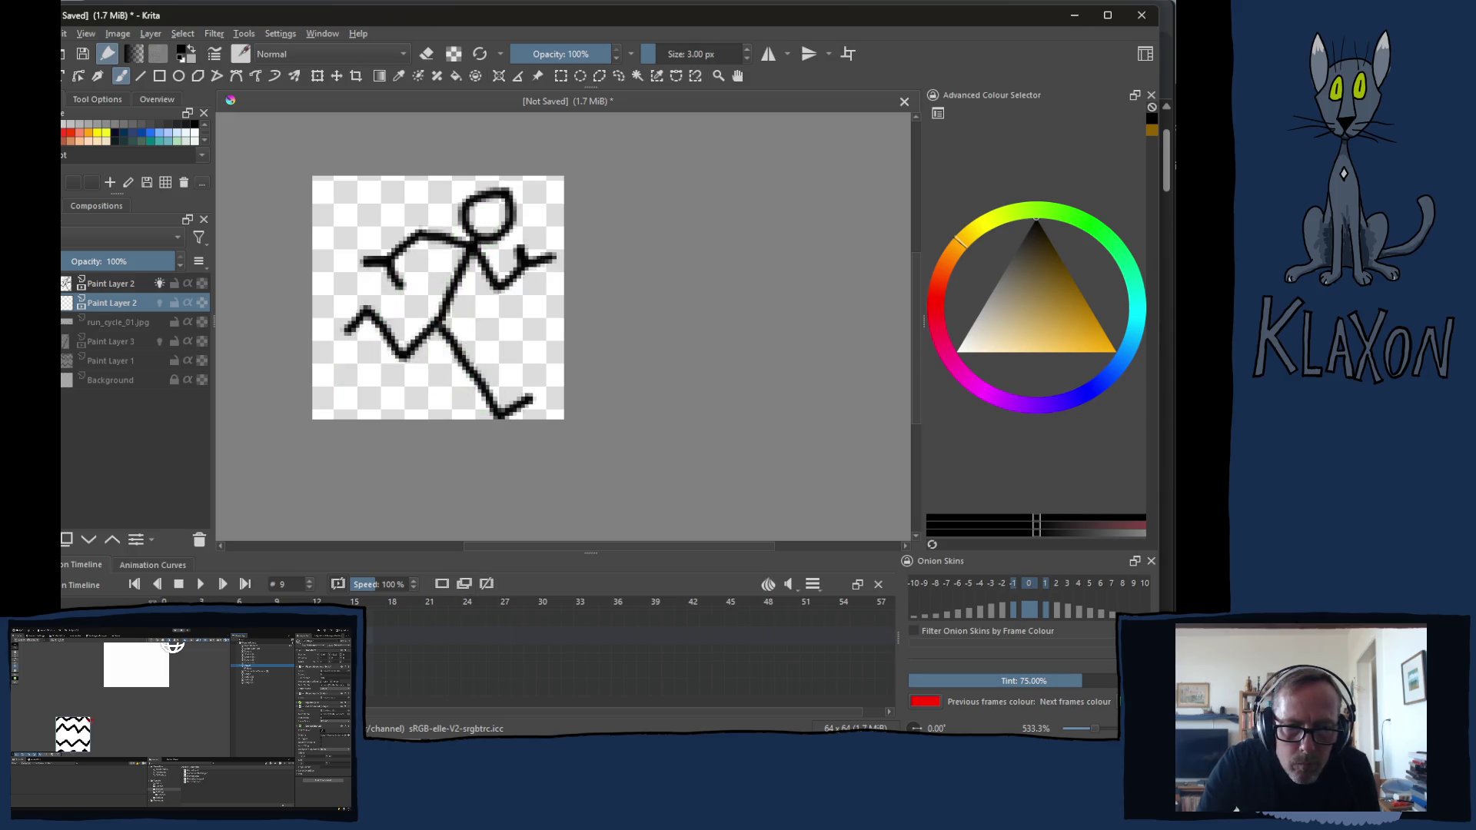
Delete the upper faded copy of Paint Layer 2 and show the frame 14 pose
key("Page_Up")
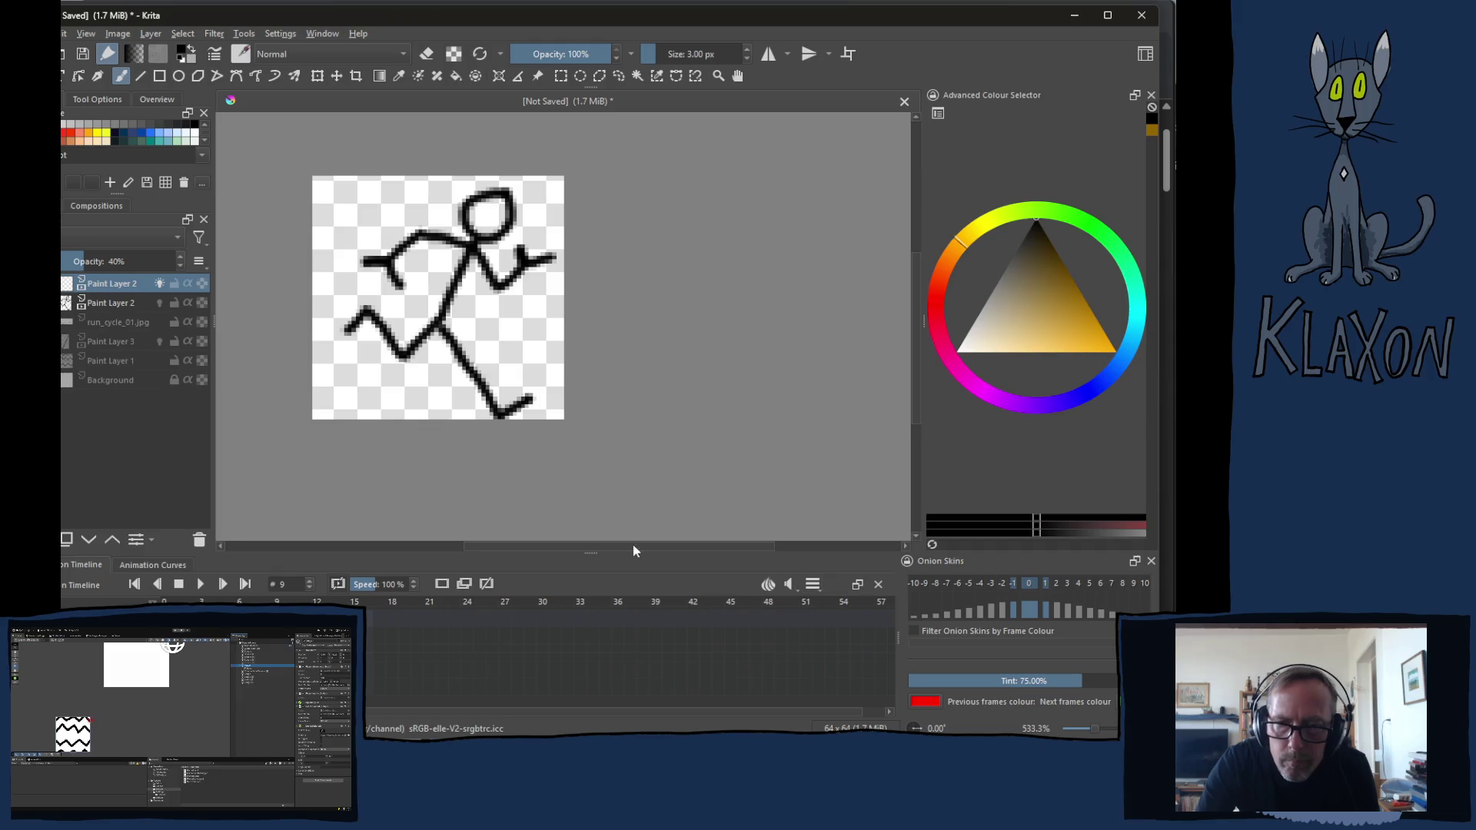
left_click(199, 543)
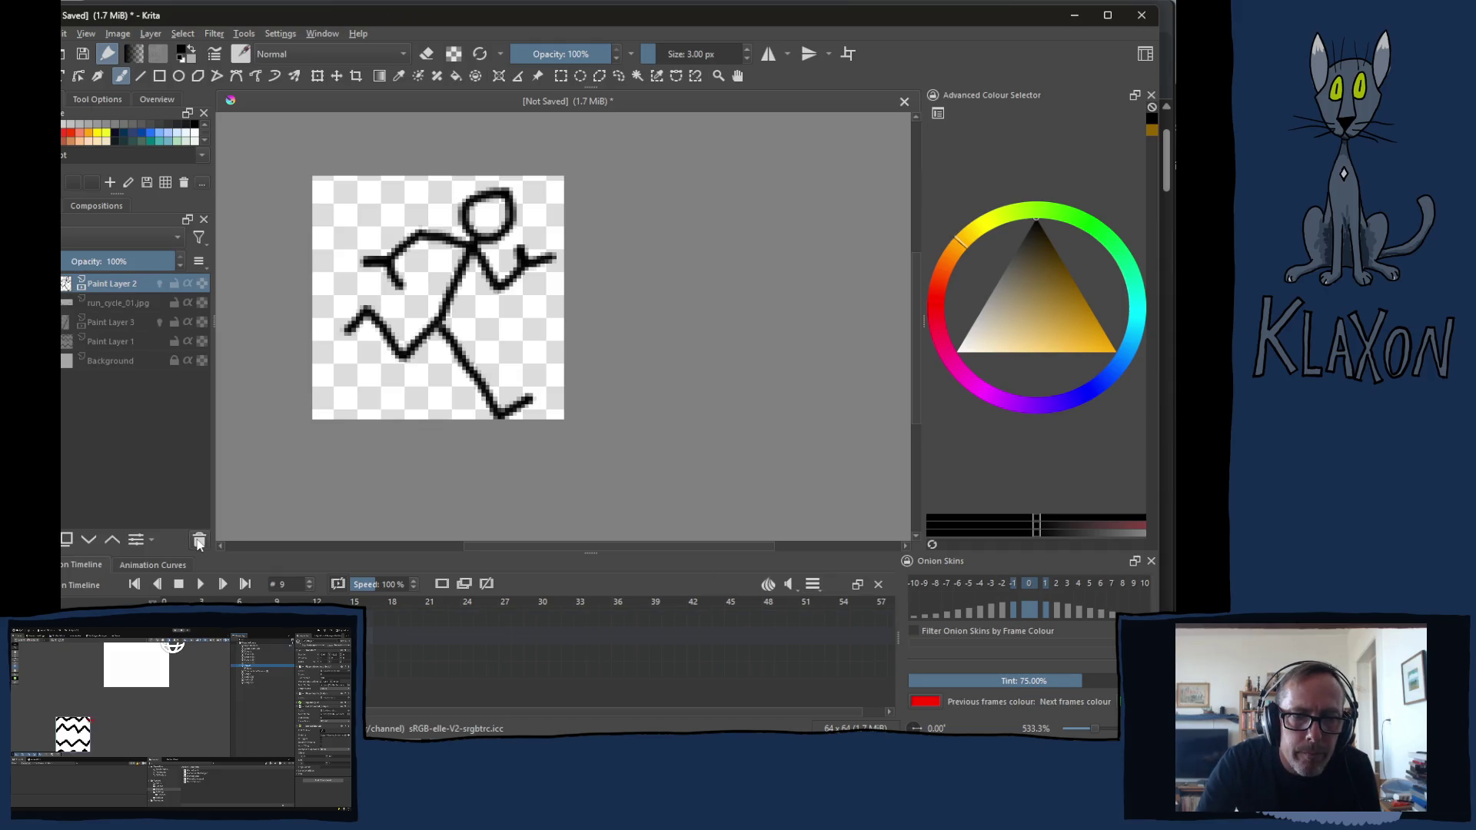
key("period")
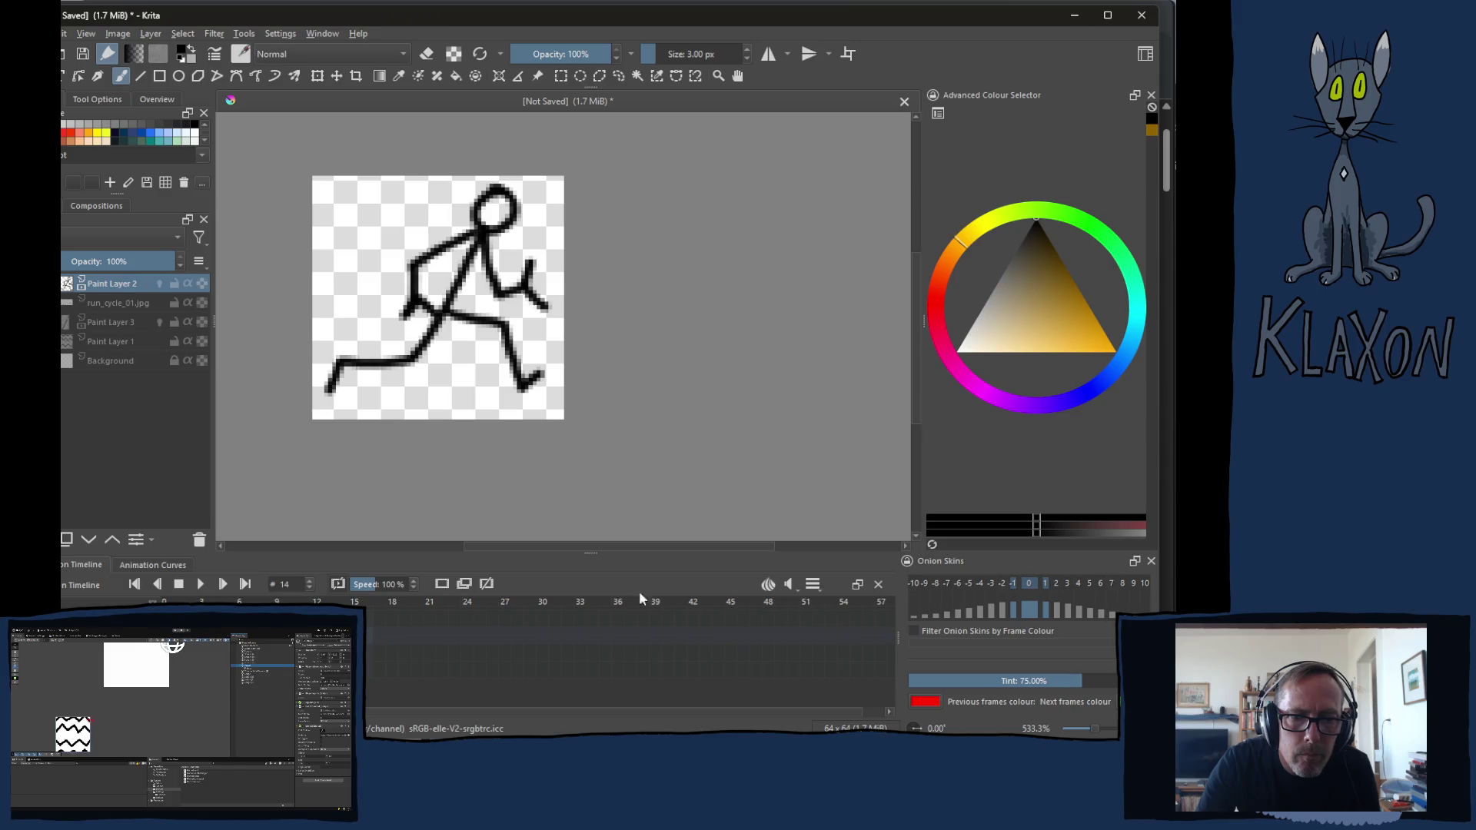
Check the clip range of frames 3 to 14 in the timeline settings, then play and stop the run cycle
left_click(814, 585)
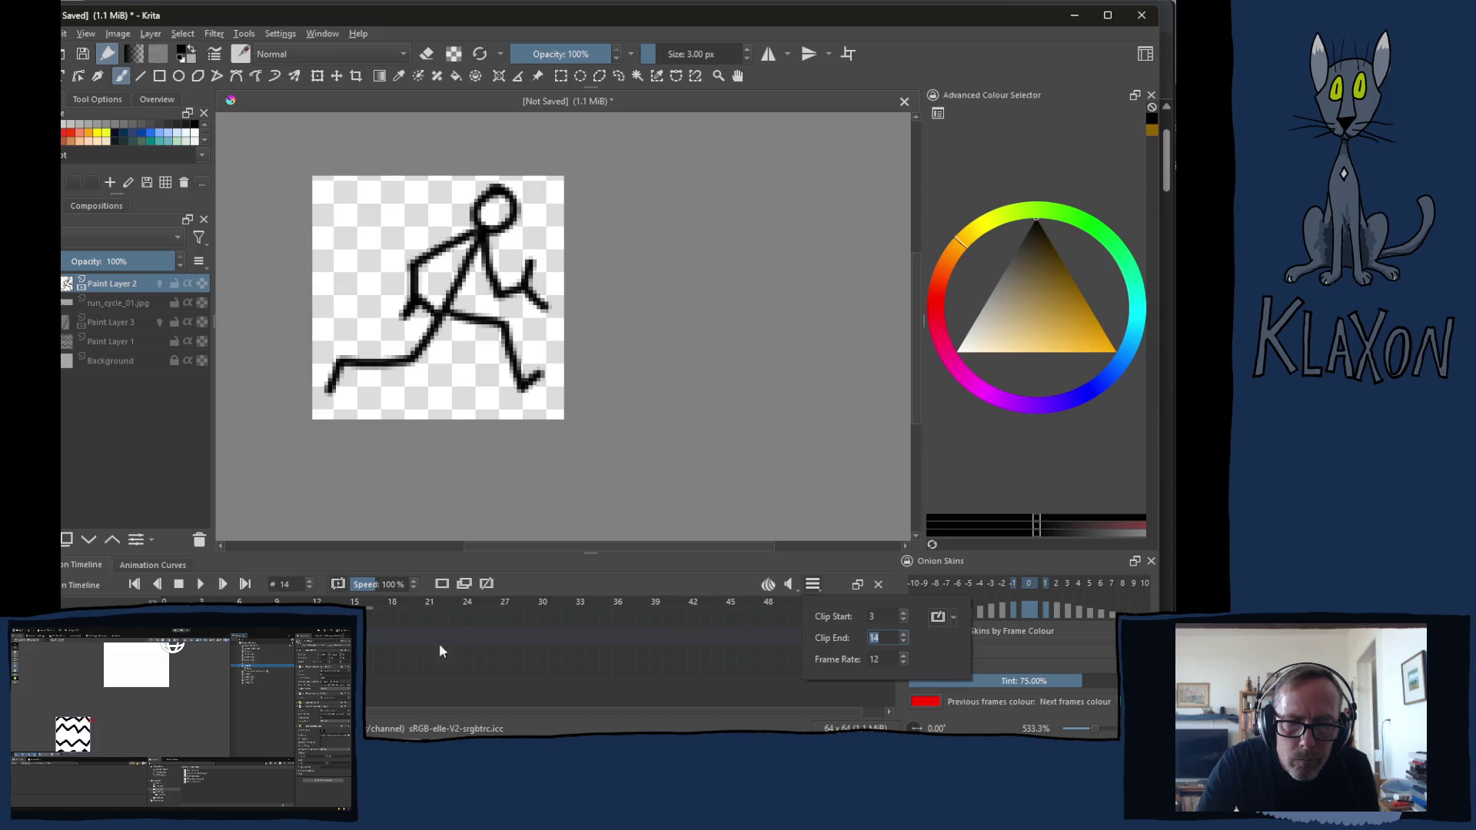
key("period")
left_click(486, 585)
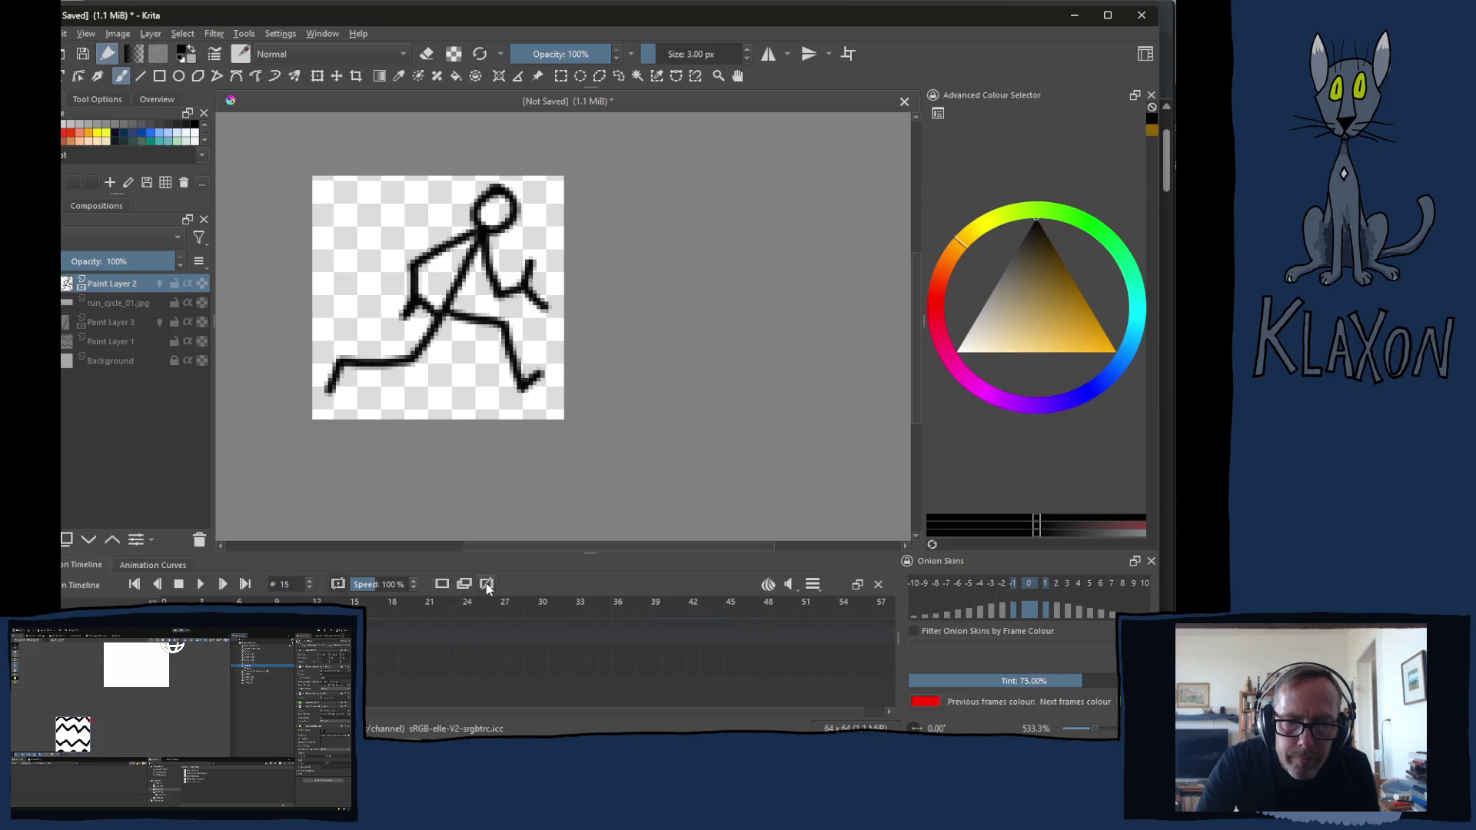
left_click(204, 585)
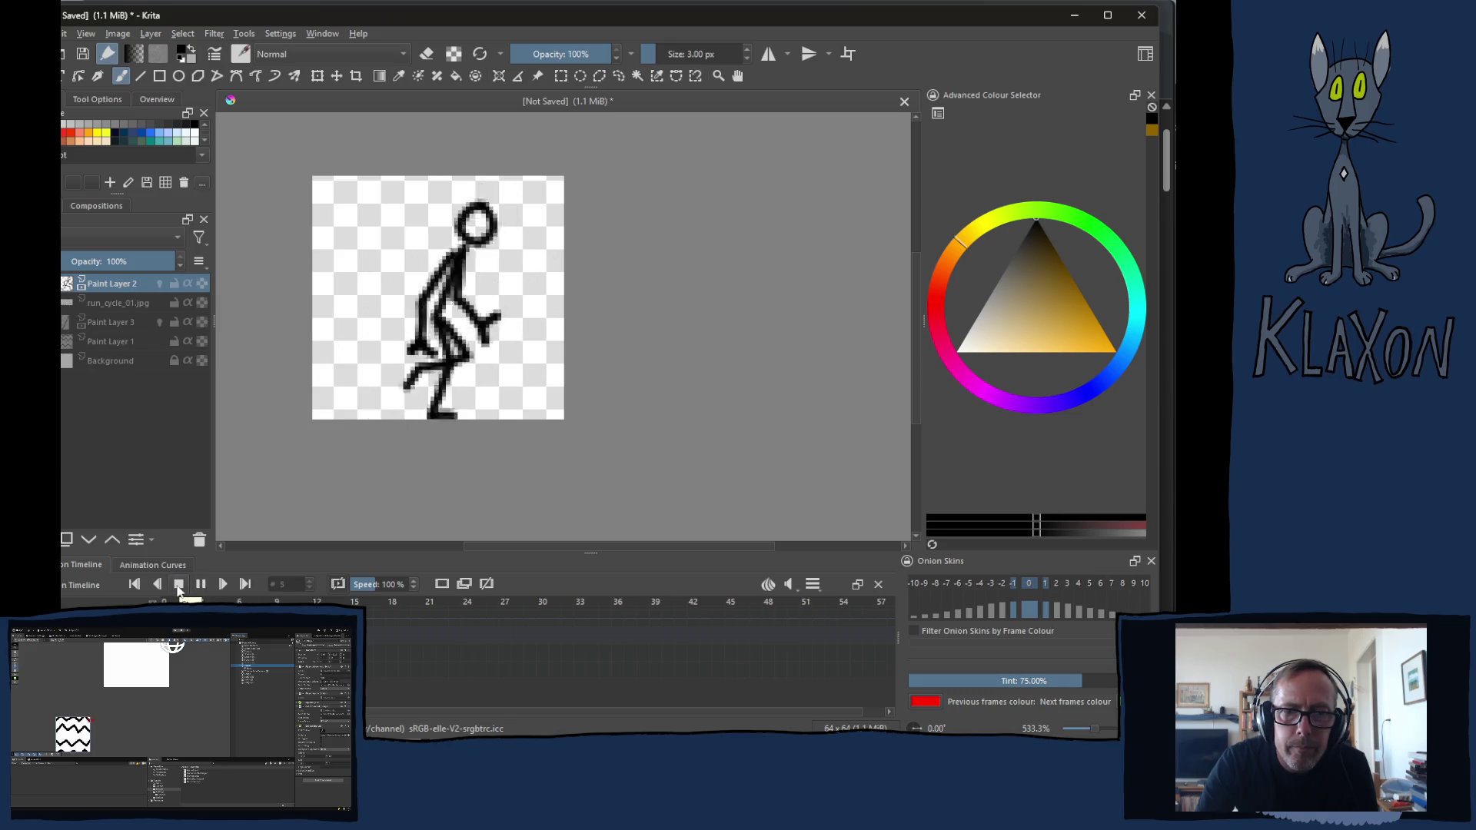
left_click(199, 585)
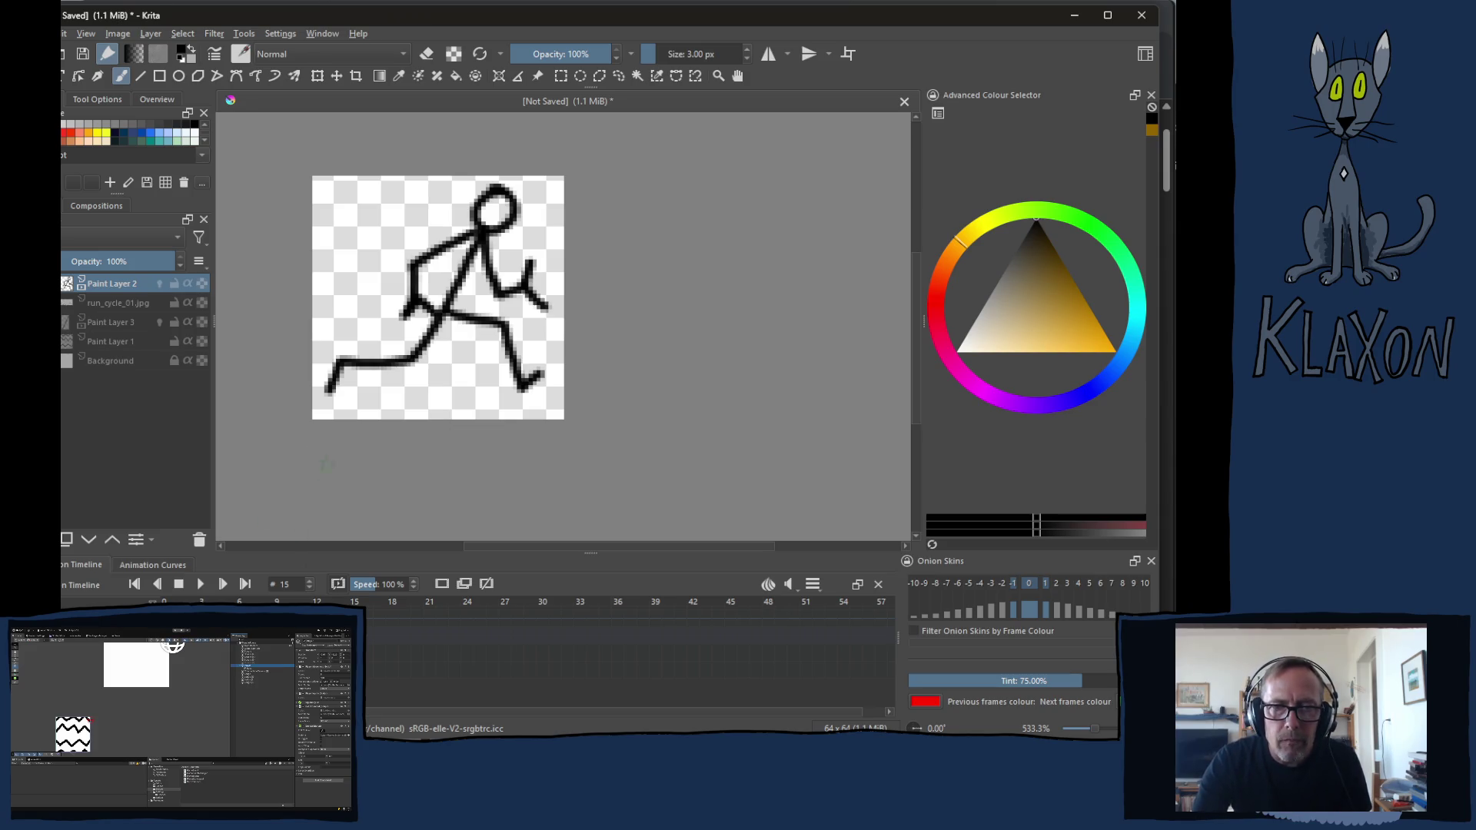
Return to frame 3 and insert a new Paint Layer 4 above Paint Layer 2
left_click(202, 601)
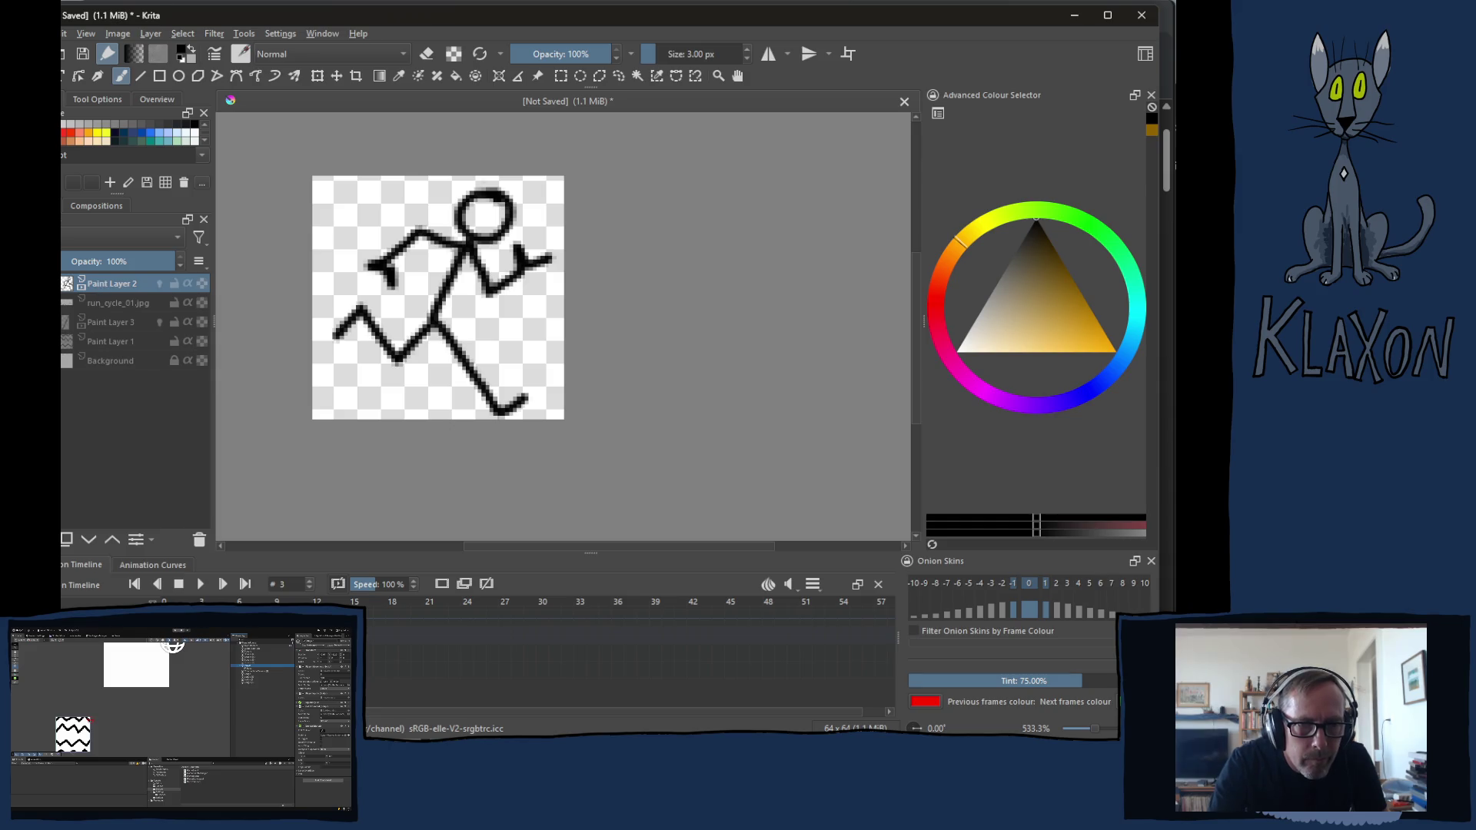
key("Insert")
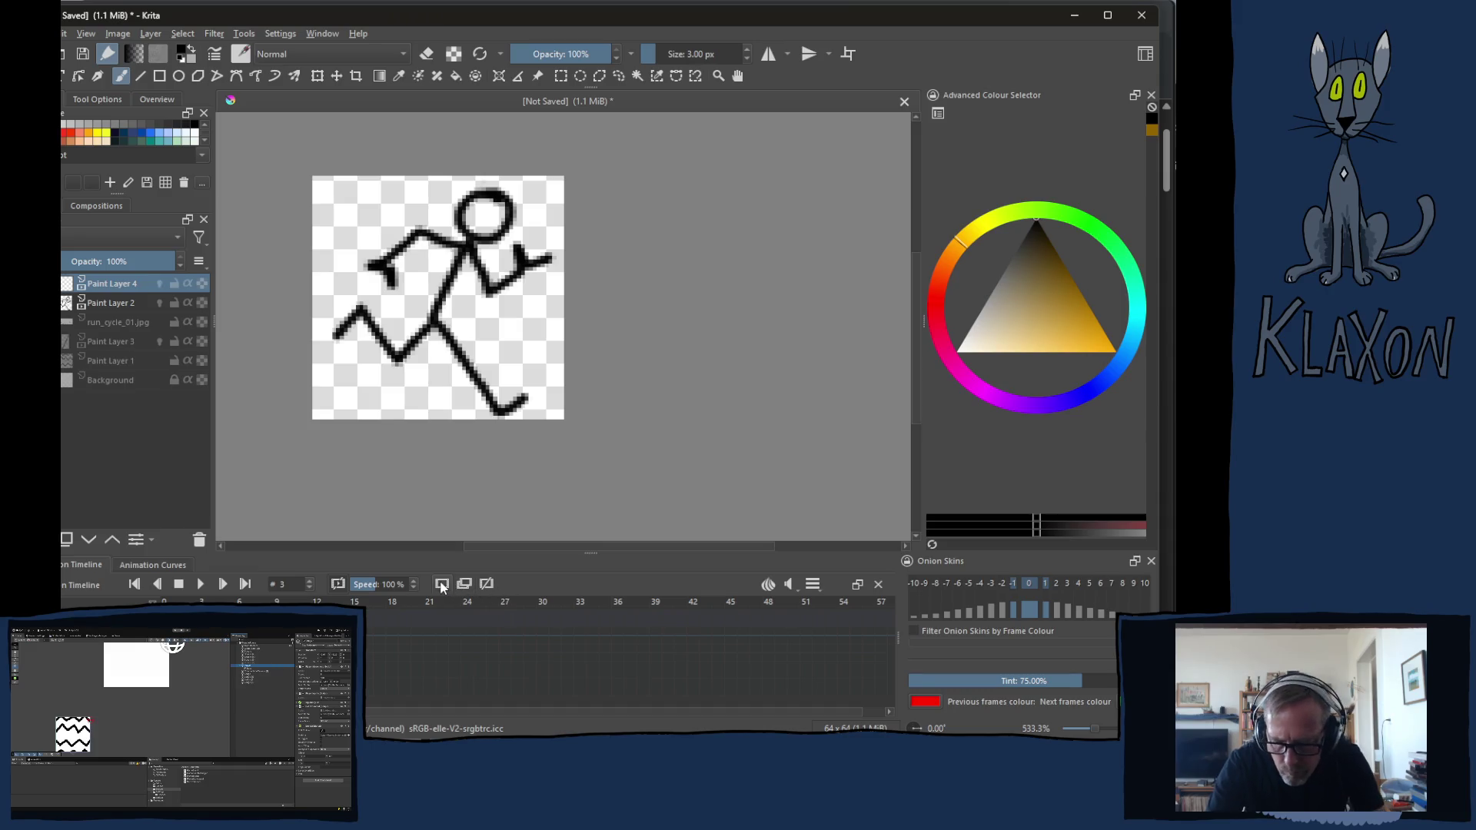
key("period")
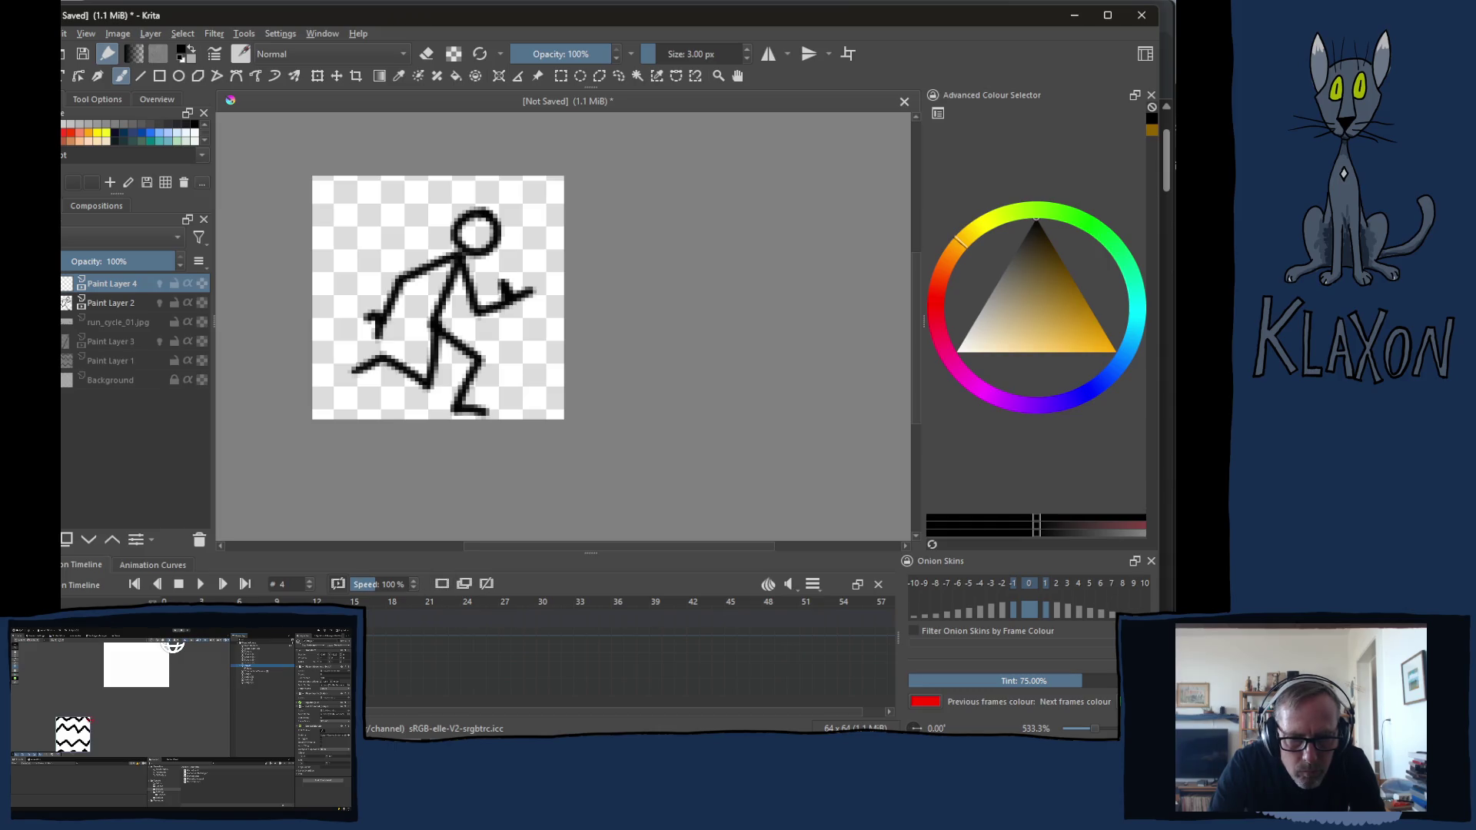
key("period")
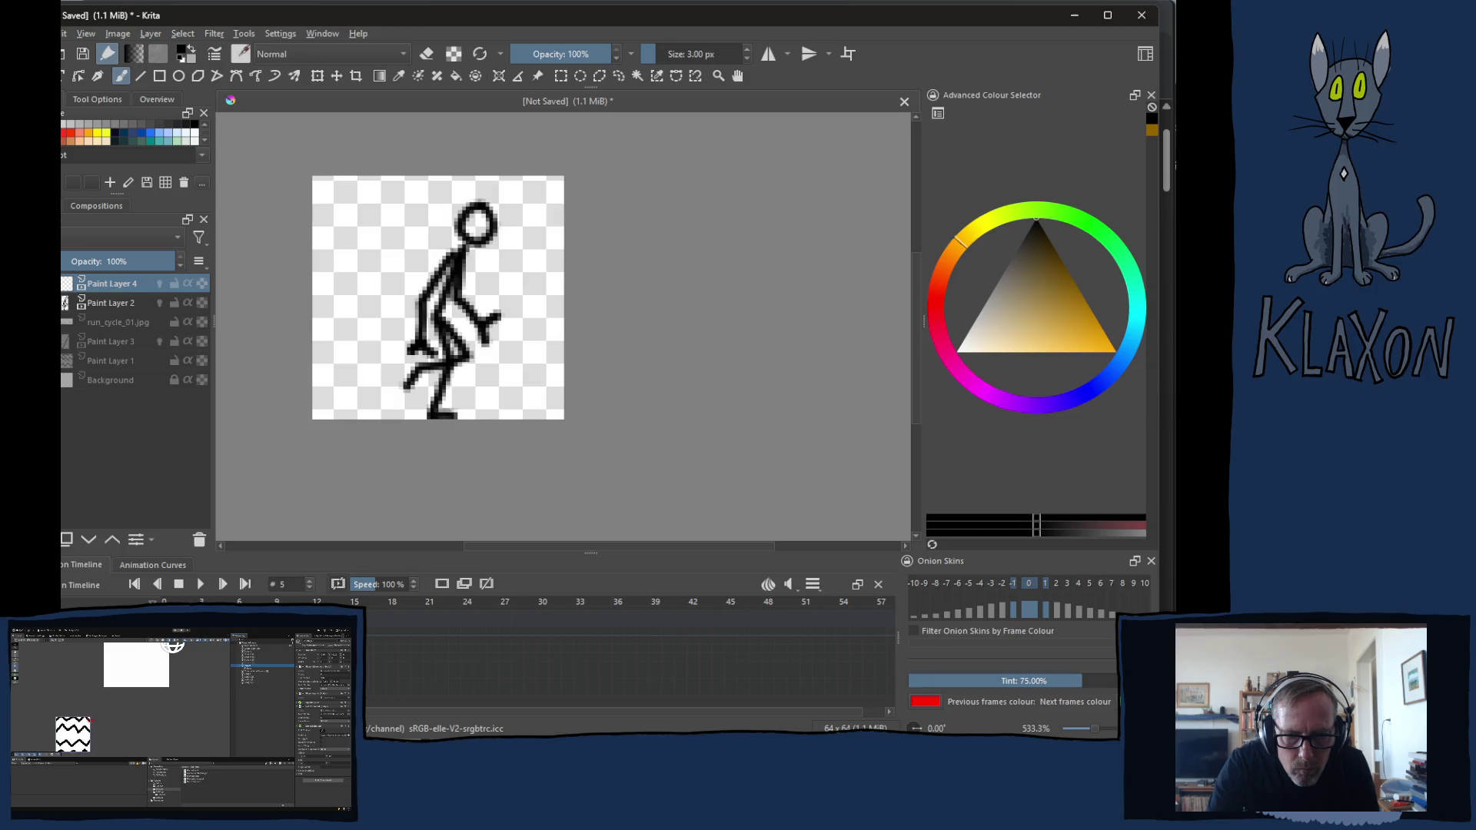
key("space")
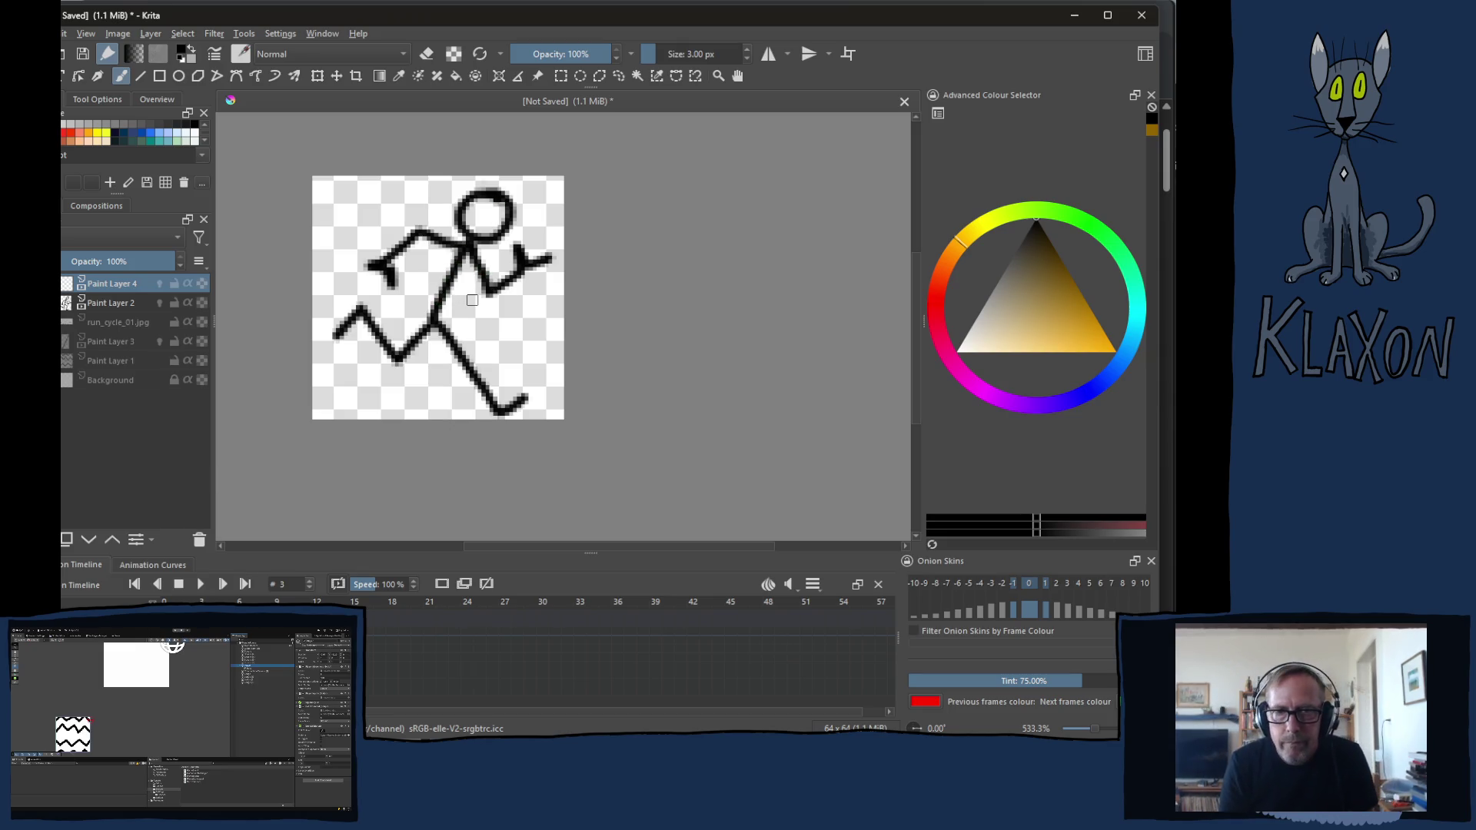
right_click(434, 263)
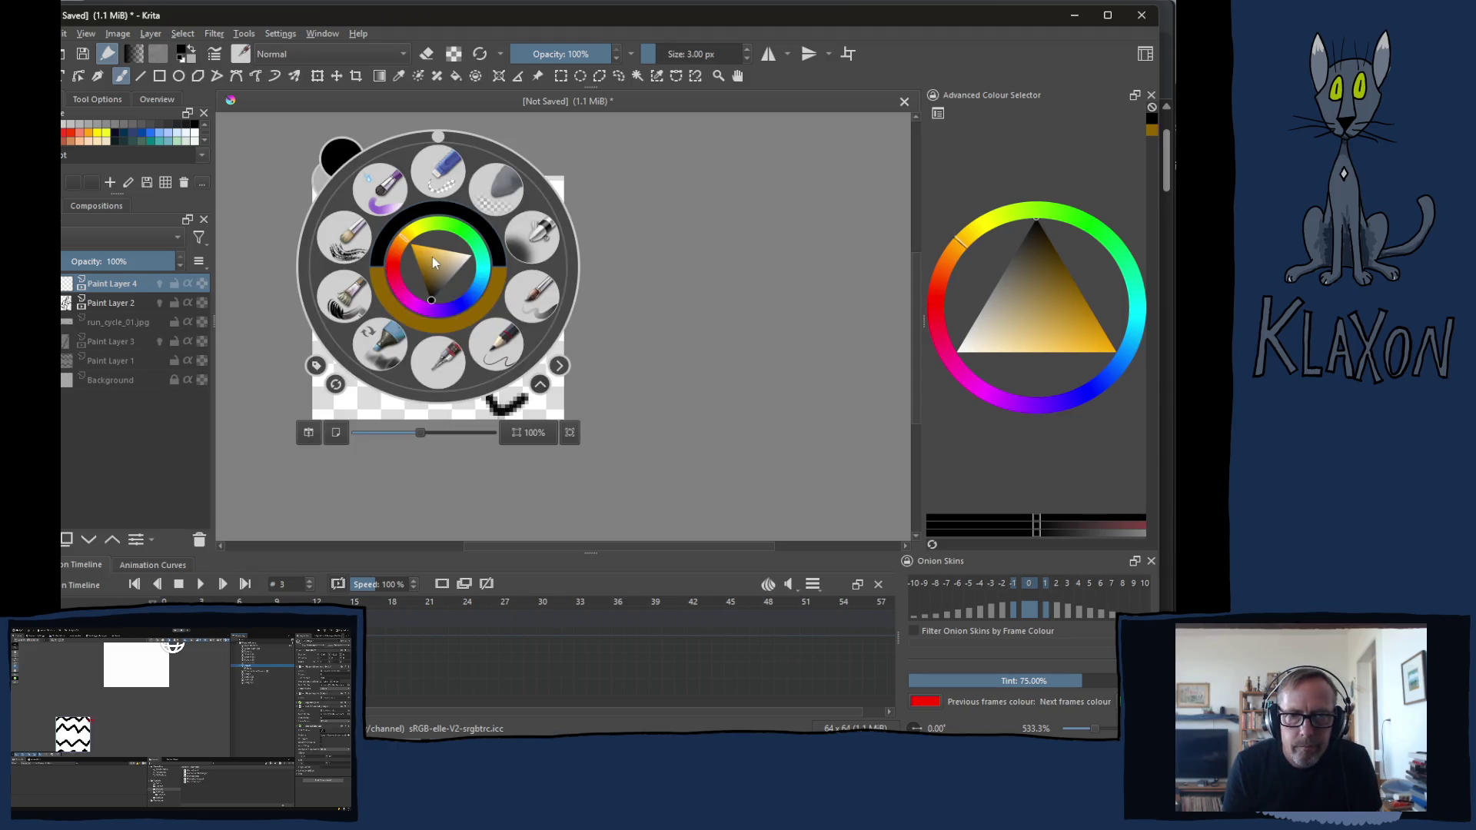
Pick a dark red from the pop-up palette's hue ring and triangle as the painting colour, then close it
left_click(395, 274)
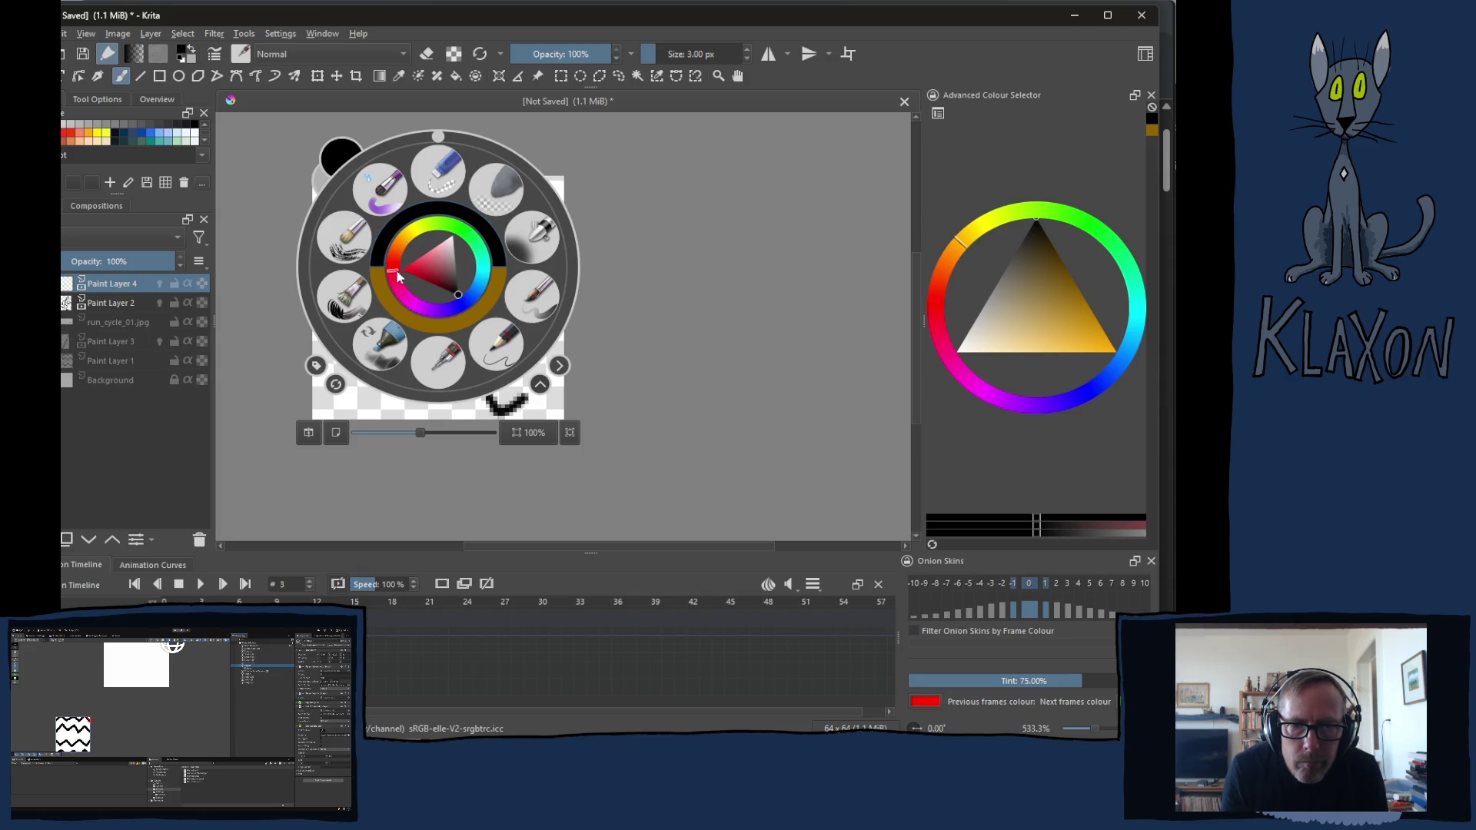
left_click(442, 287)
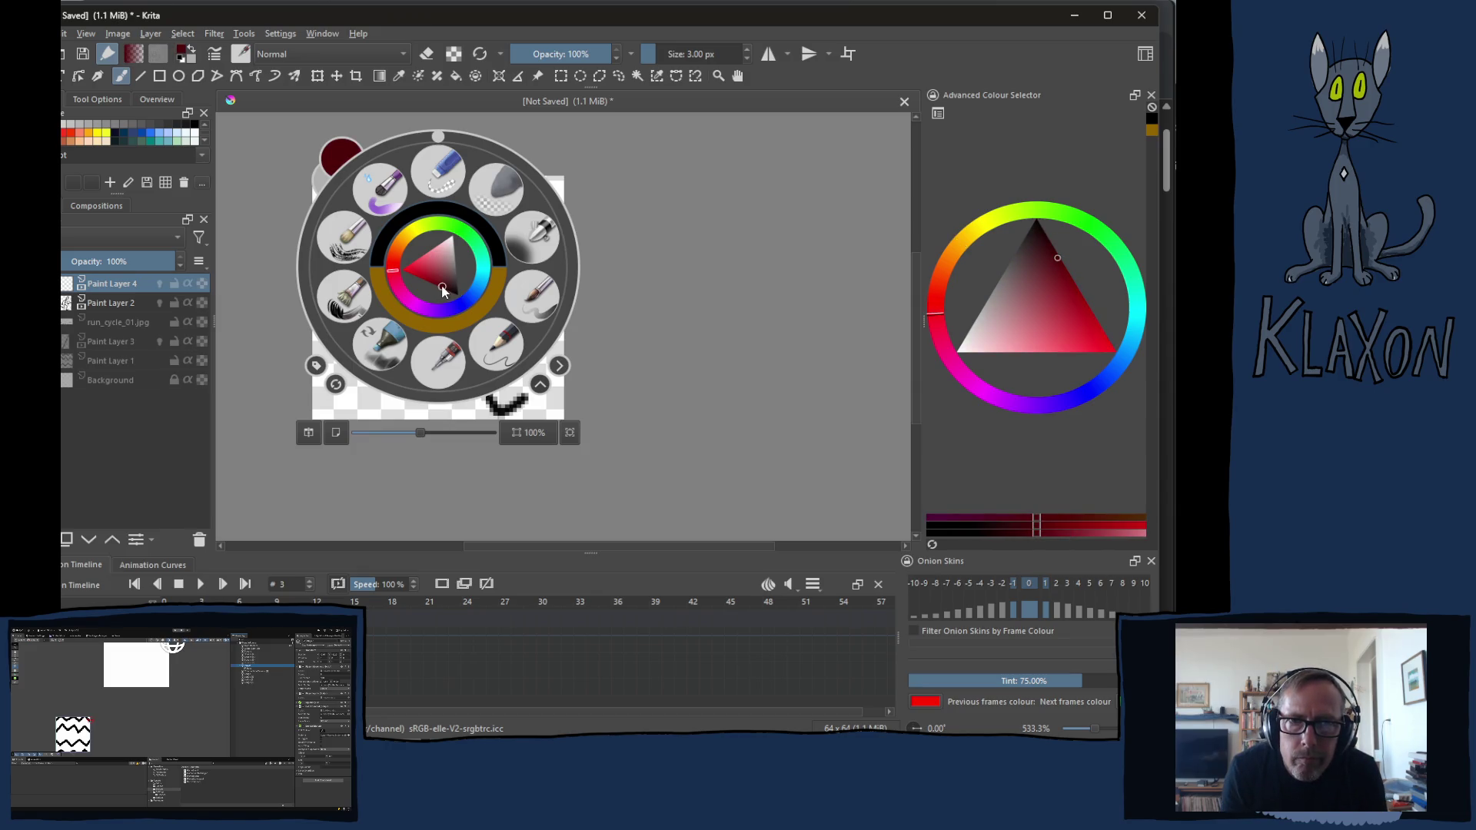
left_click(438, 286)
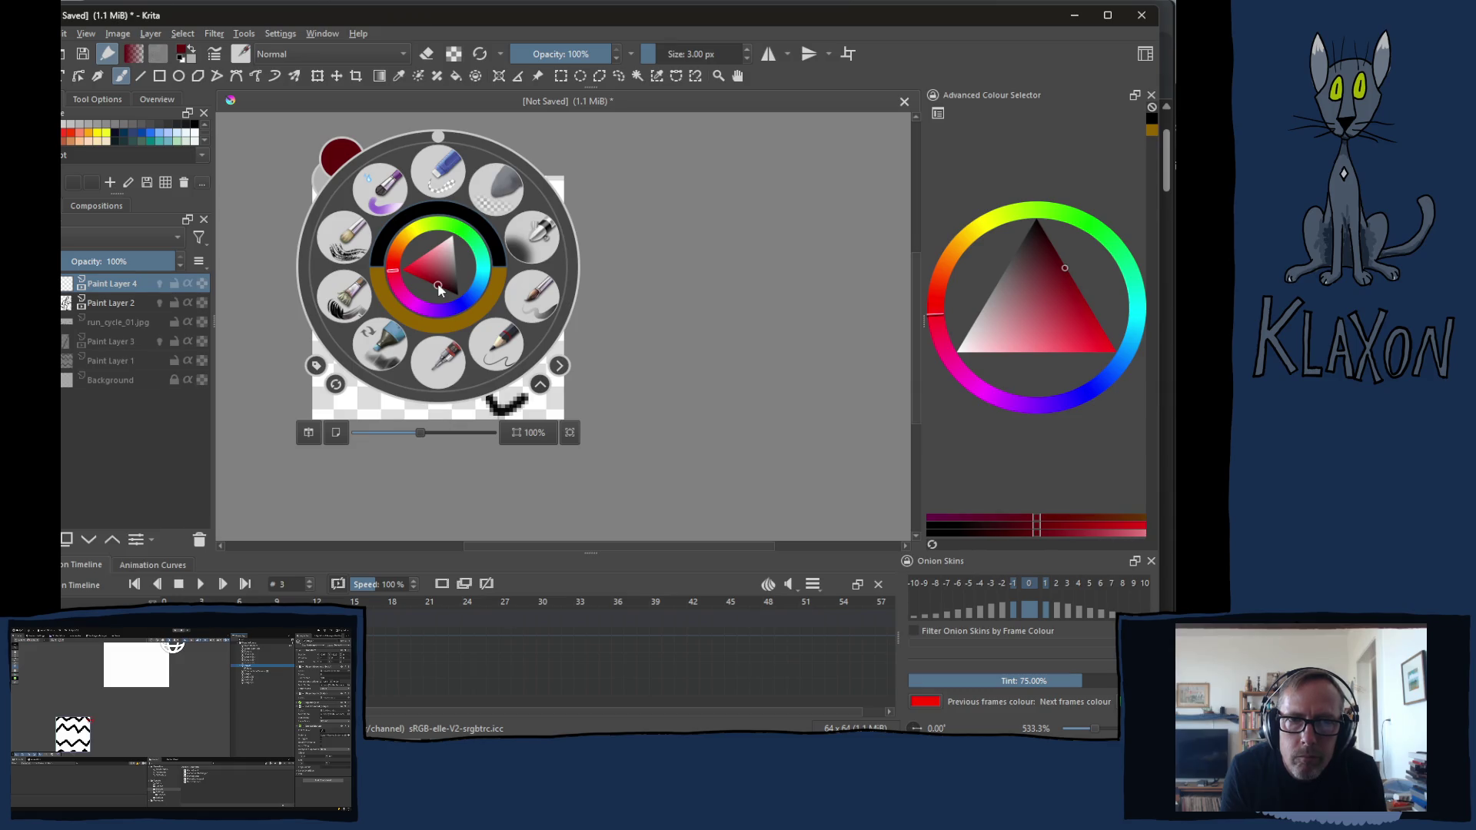
right_click(415, 233)
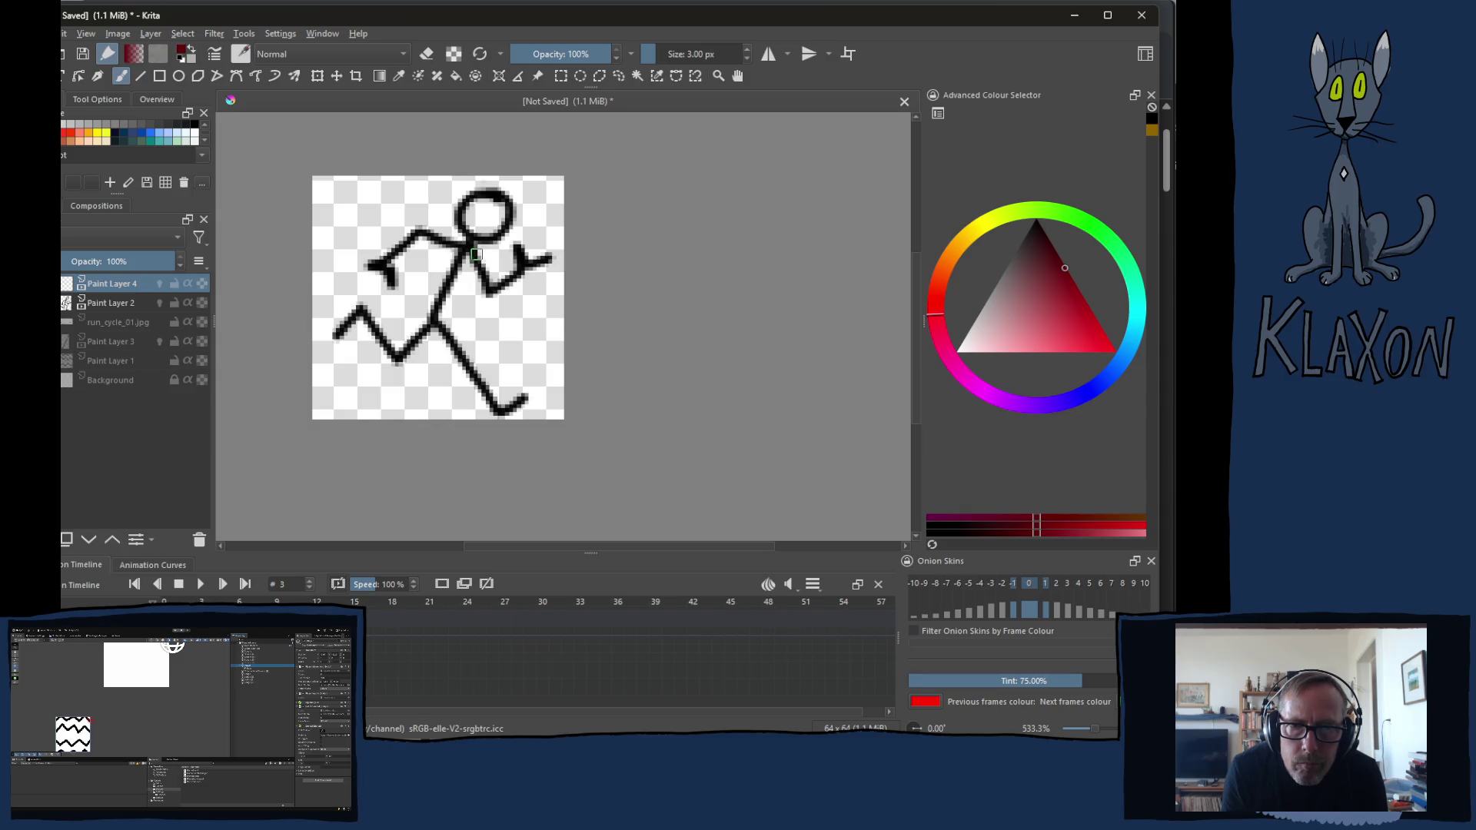
Trace the torso, arm and leg in dark red on frames 3, 4 and 5
mouse_move(468, 245)
left_mouse_down()
mouse_move(492, 293)
mouse_move(551, 262)
left_mouse_up()
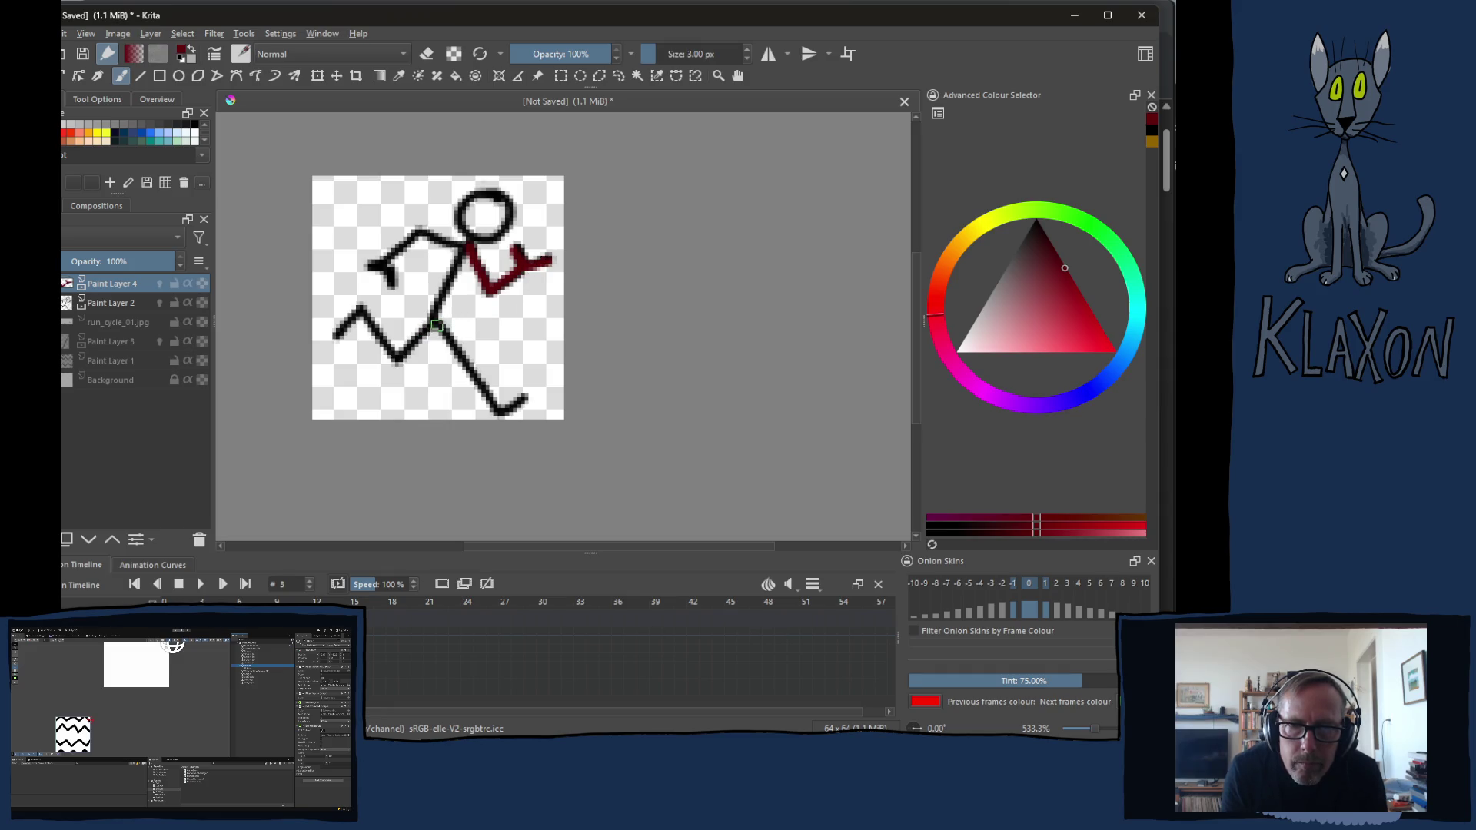
mouse_move(427, 331)
left_mouse_down()
mouse_move(401, 355)
mouse_move(334, 334)
left_mouse_up()
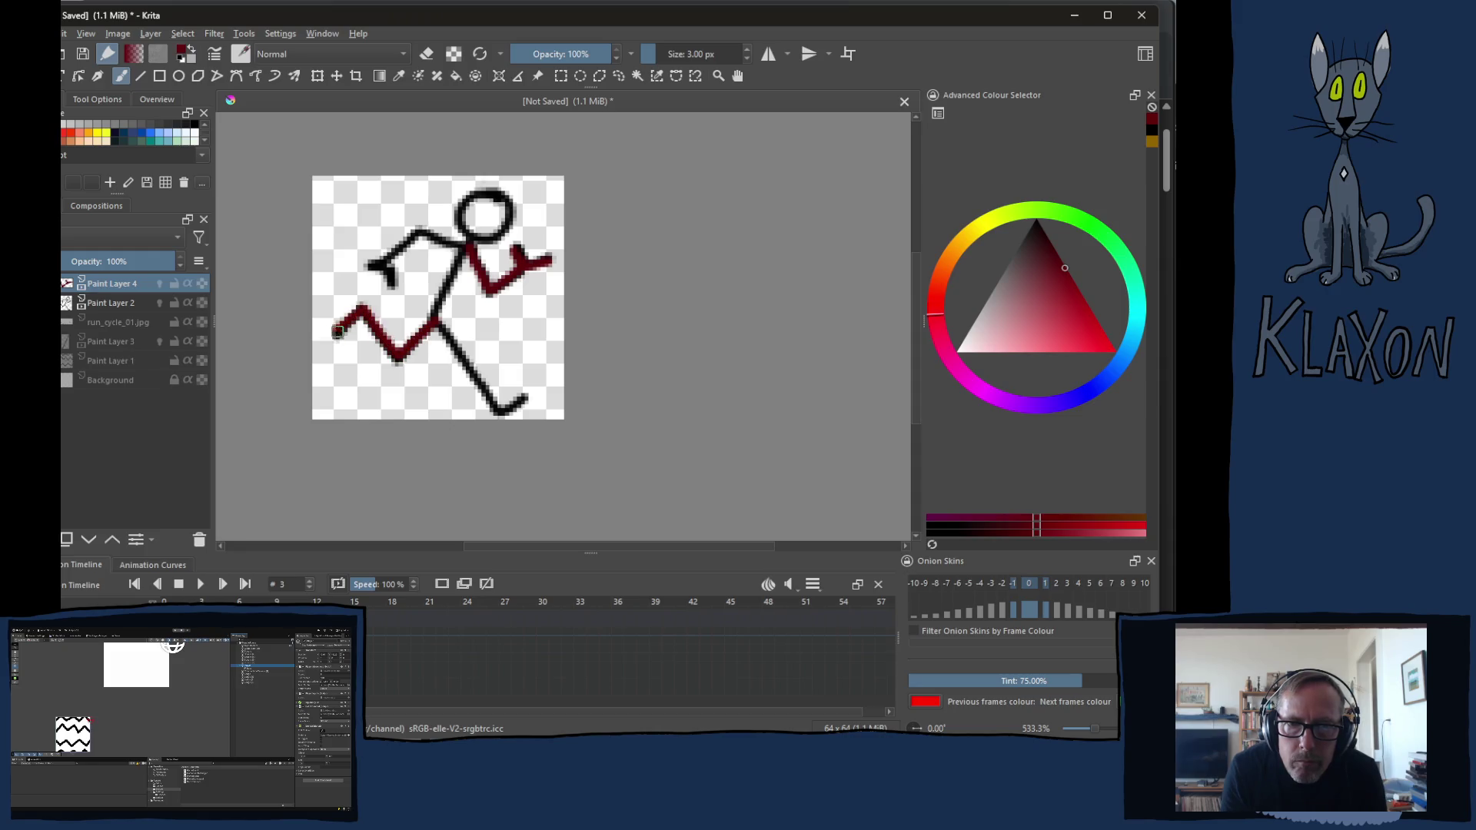
key("period")
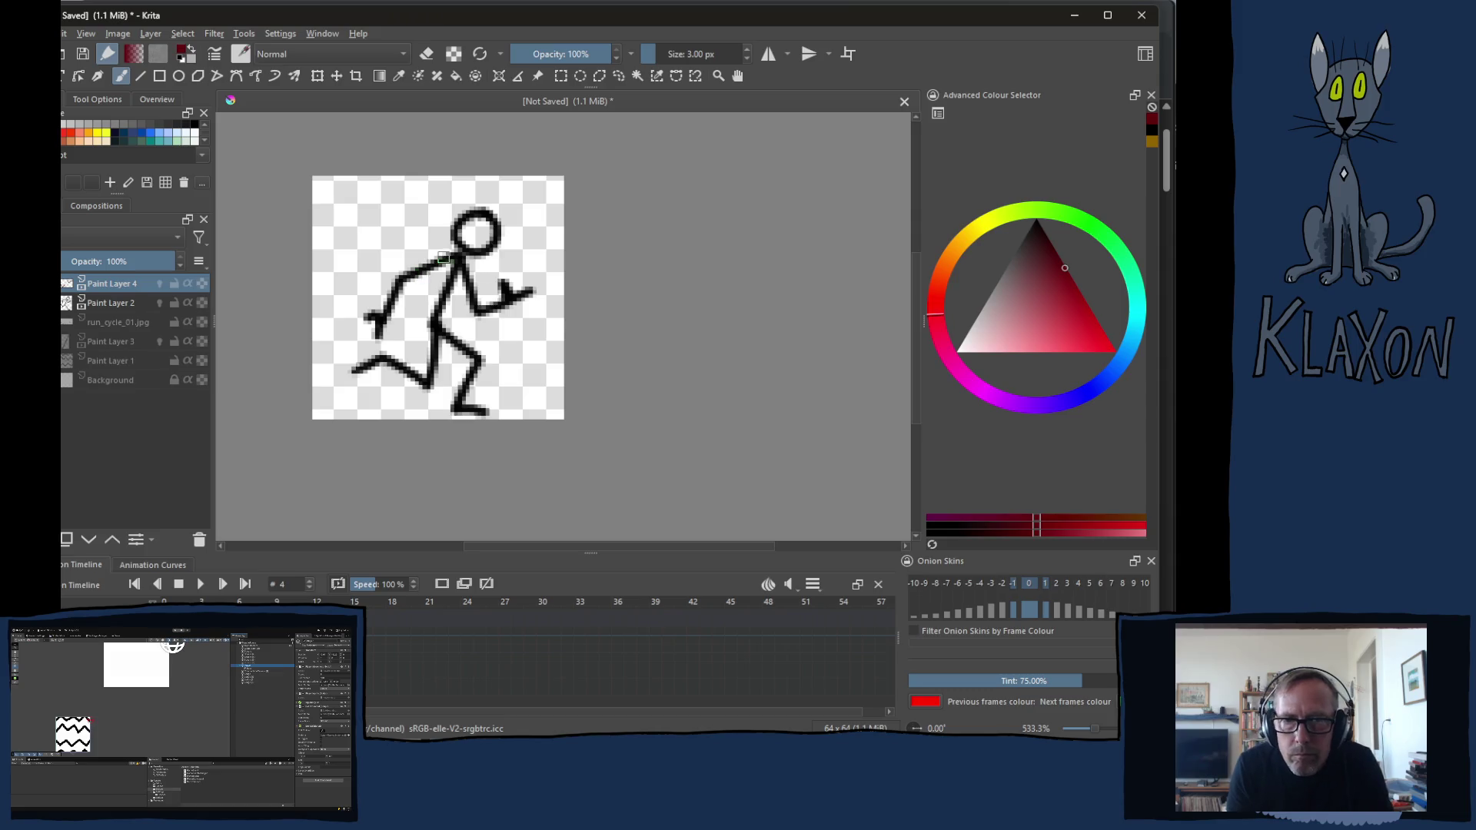
mouse_move(463, 263)
left_mouse_down()
mouse_move(475, 311)
mouse_move(537, 294)
left_mouse_up()
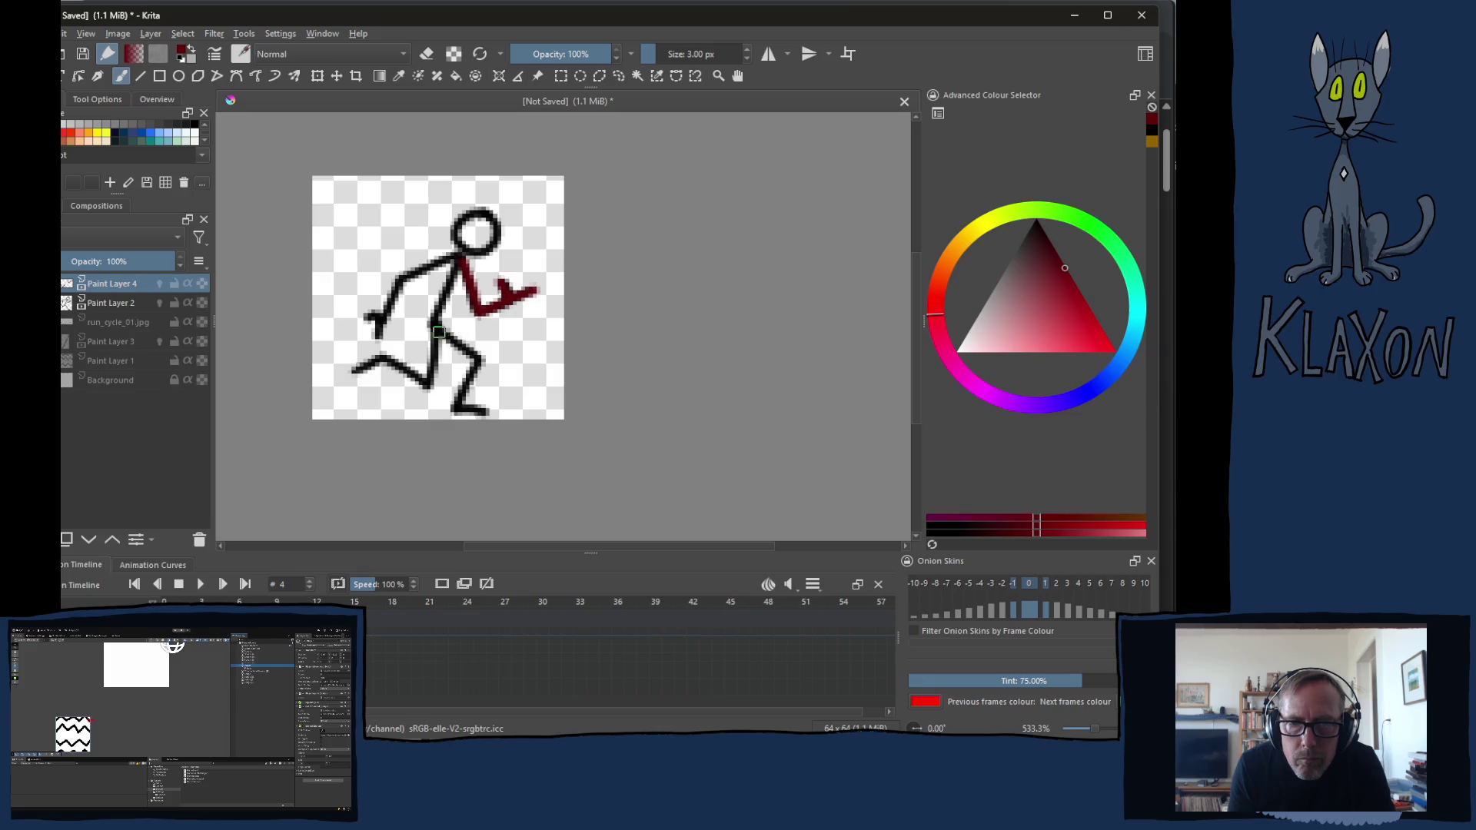
mouse_move(435, 336)
left_mouse_down()
mouse_move(428, 387)
mouse_move(384, 348)
mouse_move(357, 367)
left_mouse_up()
key("period")
mouse_move(465, 252)
left_mouse_down()
mouse_move(498, 320)
mouse_move(485, 352)
mouse_move(429, 366)
left_mouse_up()
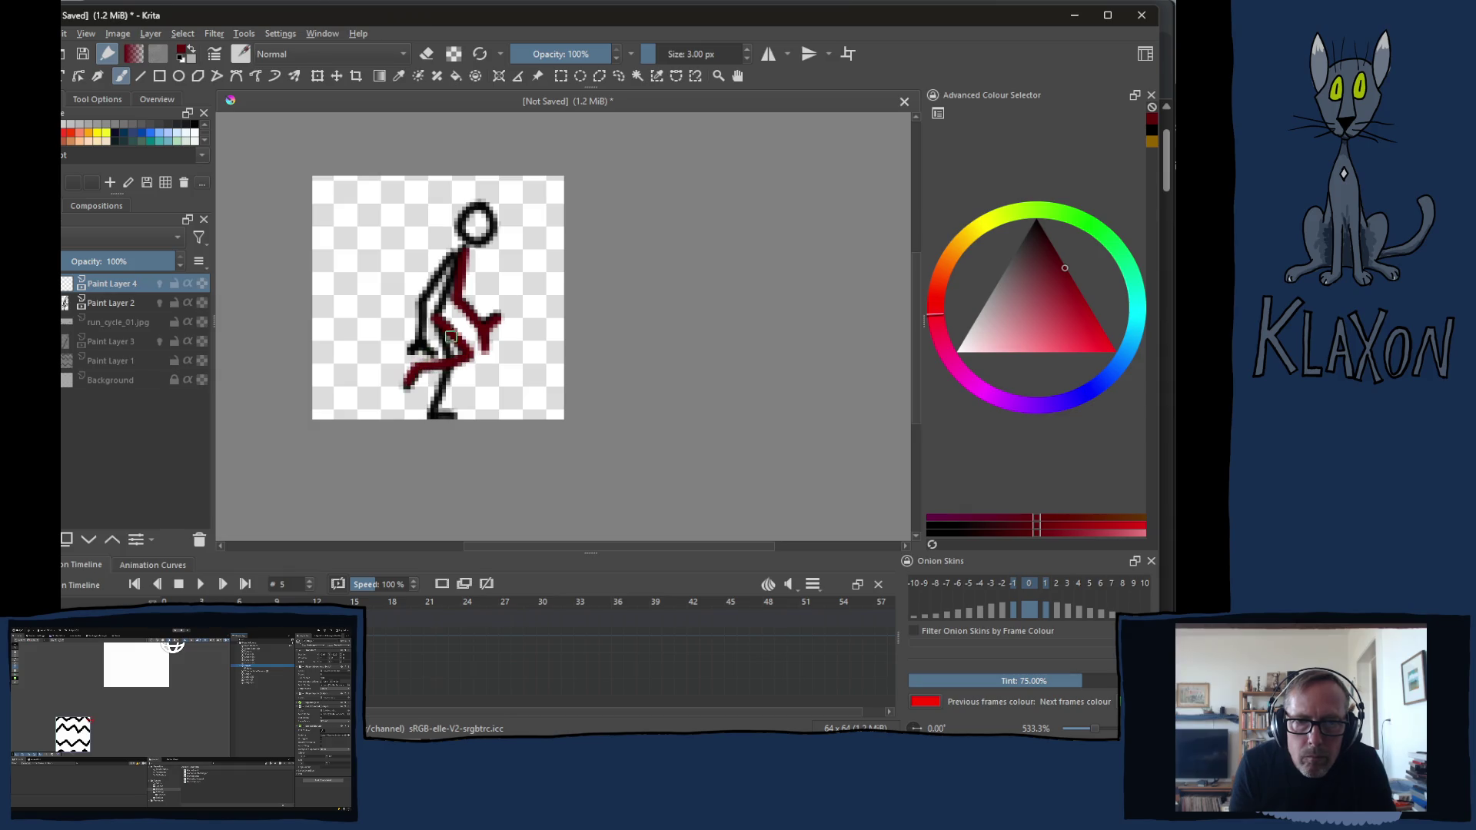
Trace the neck, torso and back arm in dark red on frames 6, 7 and 8
key("Right")
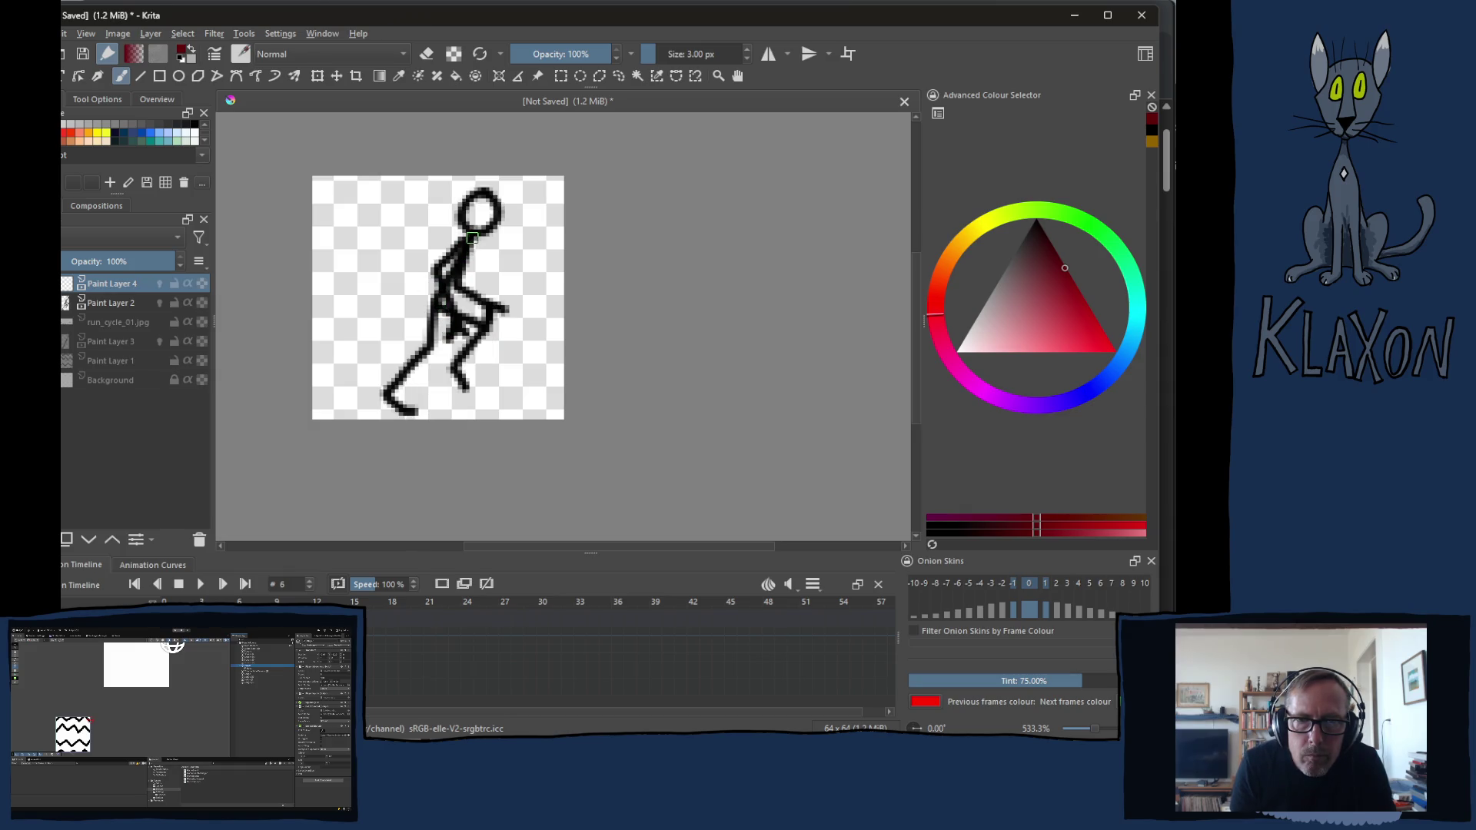
mouse_move(469, 240)
left_mouse_down()
mouse_move(442, 268)
mouse_move(461, 393)
left_mouse_up()
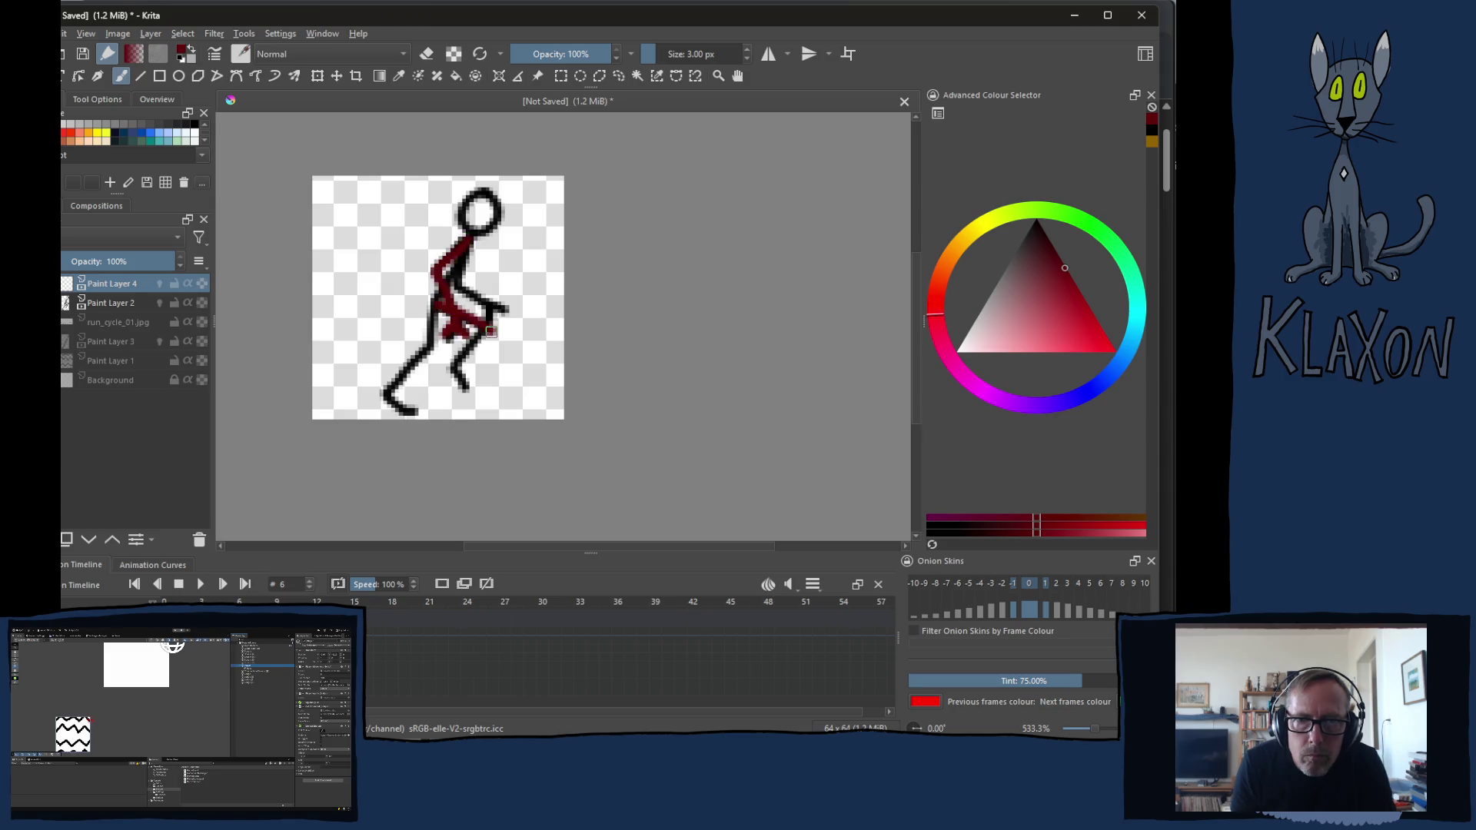
key("Right")
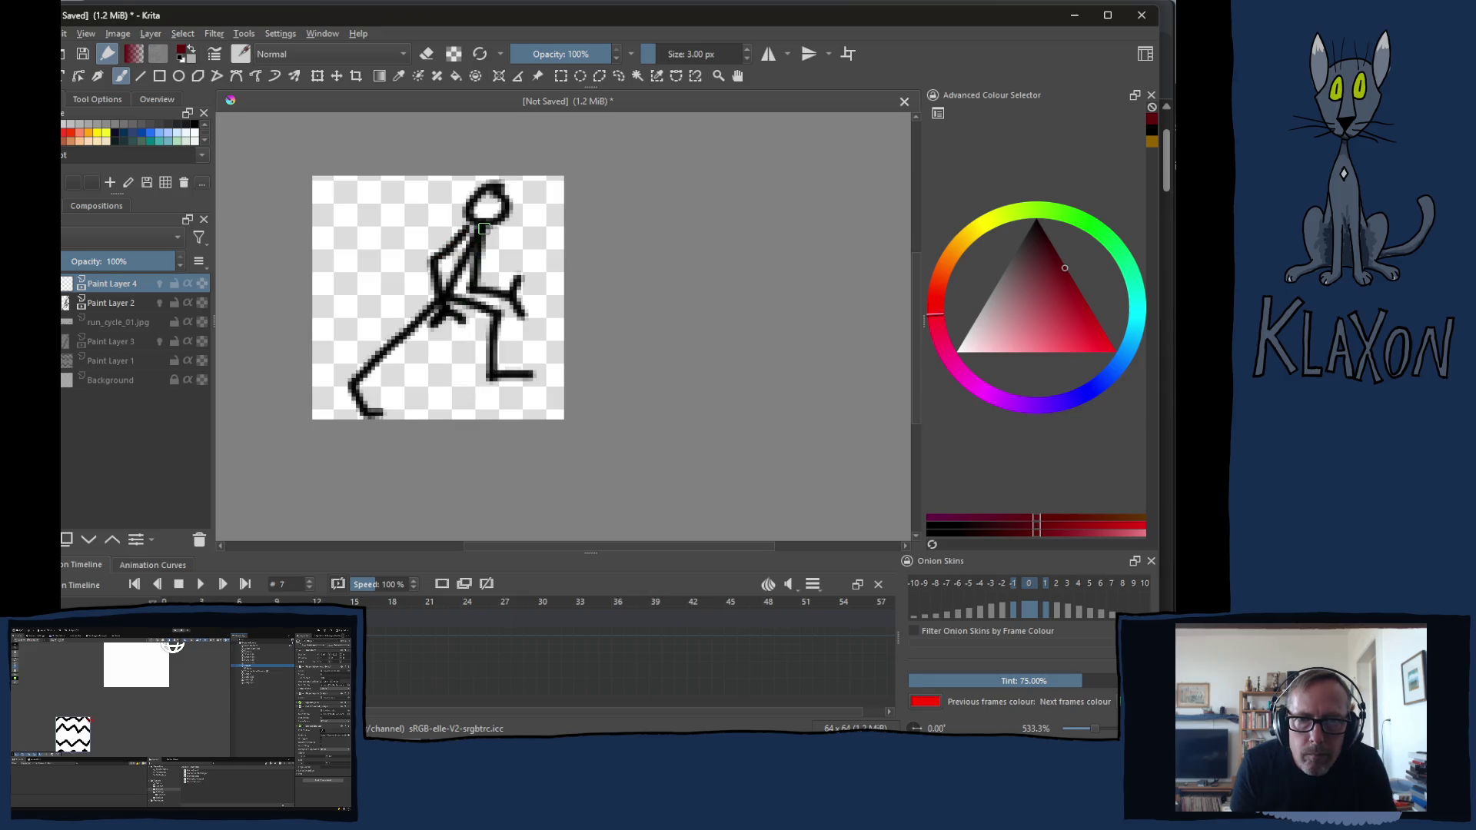
mouse_move(483, 227)
left_mouse_down()
mouse_move(445, 309)
mouse_move(502, 324)
mouse_move(494, 371)
mouse_move(528, 374)
left_mouse_up()
key("Right")
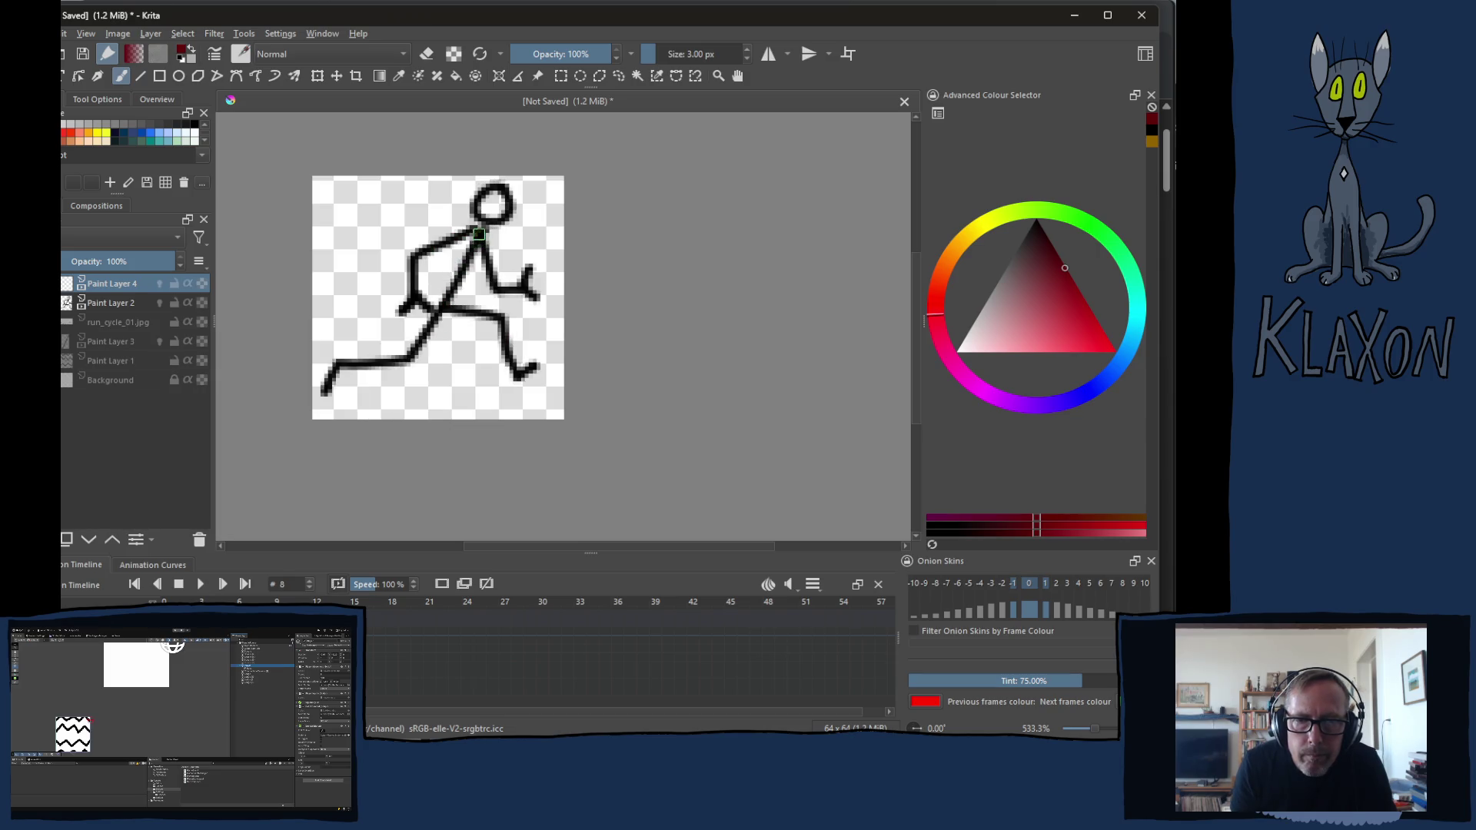
mouse_move(478, 230)
left_mouse_down()
mouse_move(411, 257)
mouse_move(406, 303)
mouse_move(532, 374)
left_mouse_up()
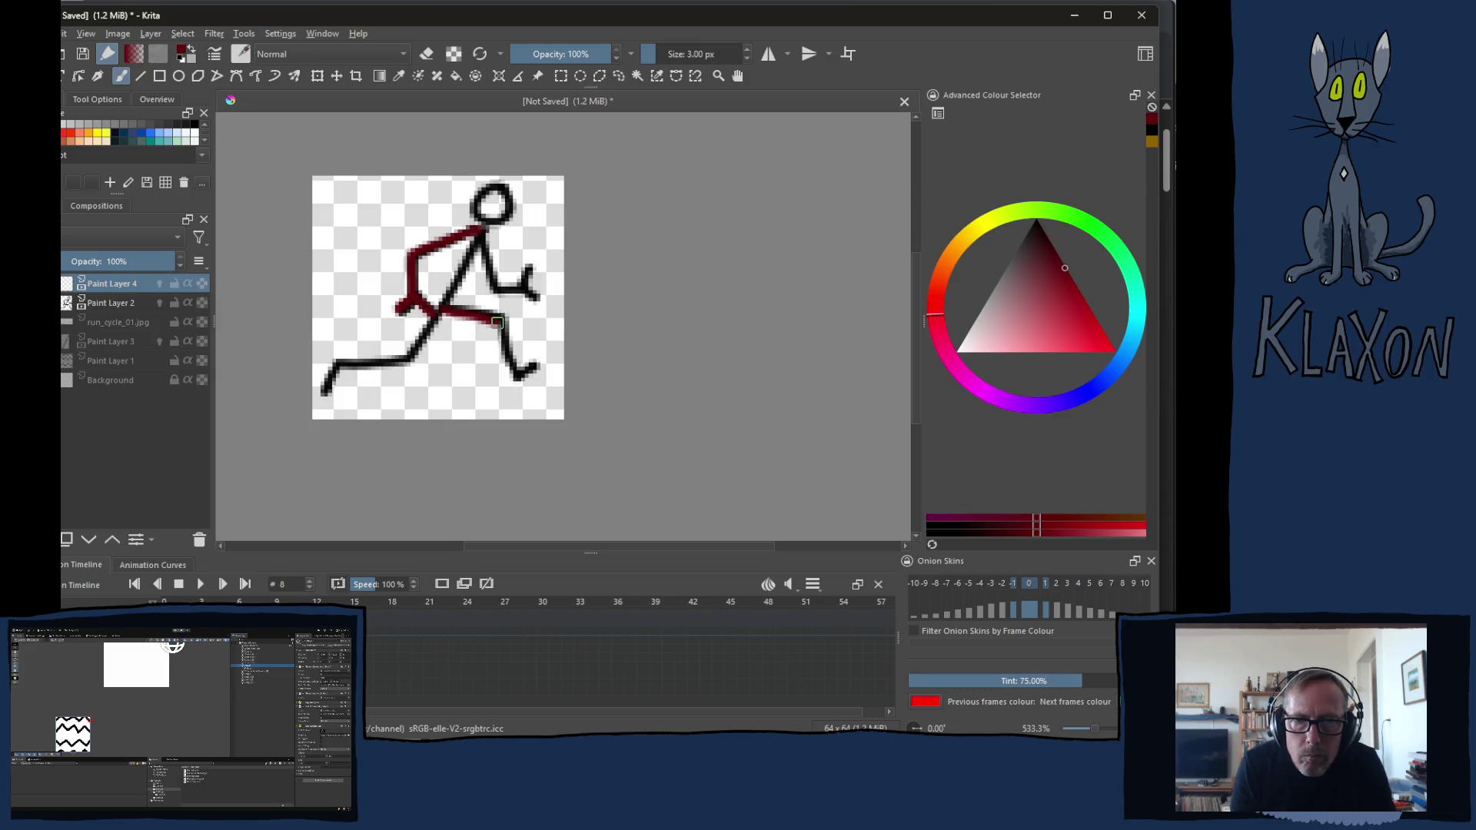
Trace the back arm from neck to hand in dark red on frames 9 through 12
key("Right")
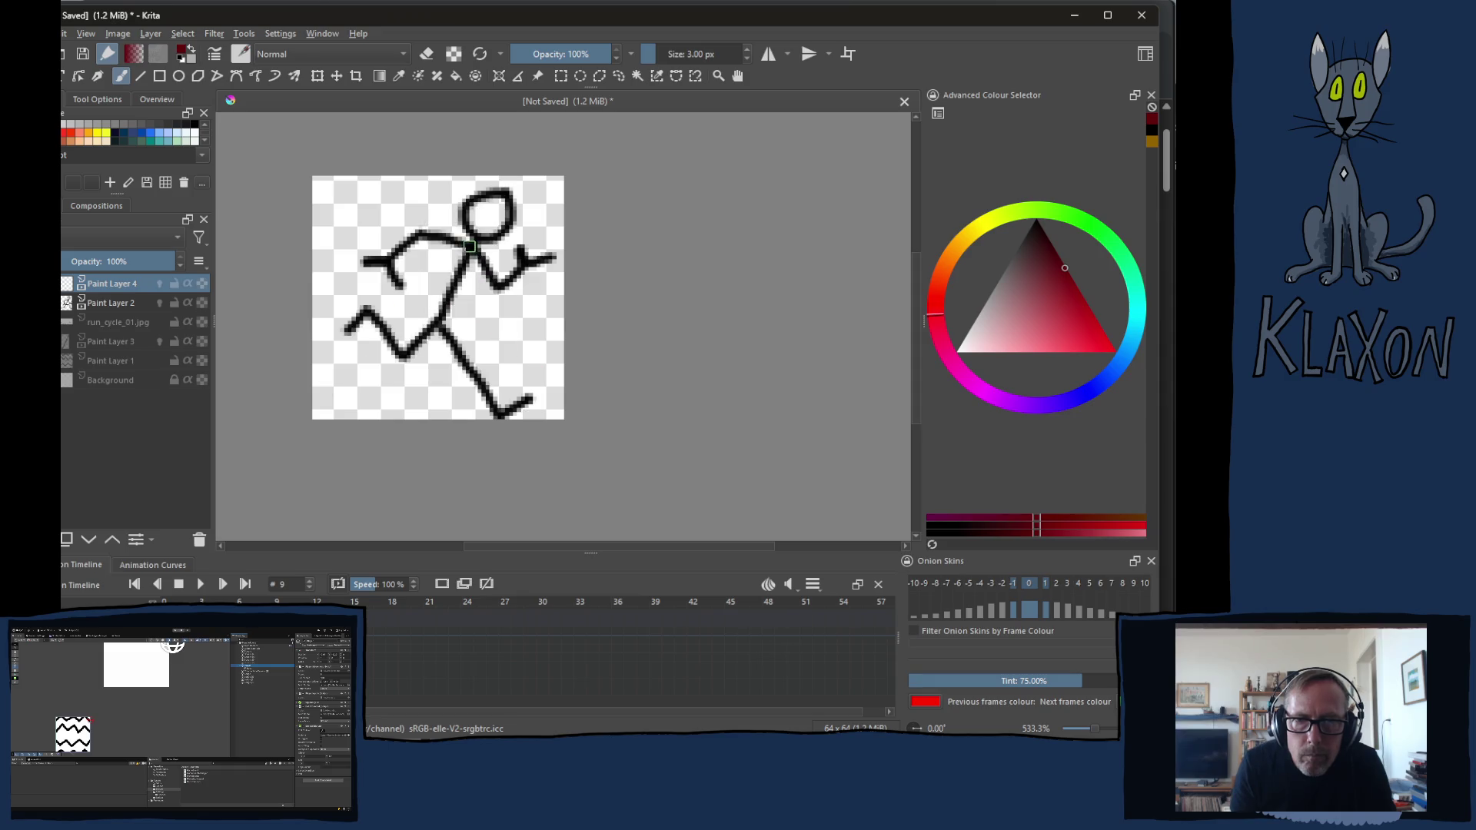
mouse_move(464, 244)
left_mouse_down()
mouse_move(415, 233)
mouse_move(362, 260)
mouse_move(415, 293)
mouse_move(503, 418)
mouse_move(533, 403)
left_mouse_up()
key("Right")
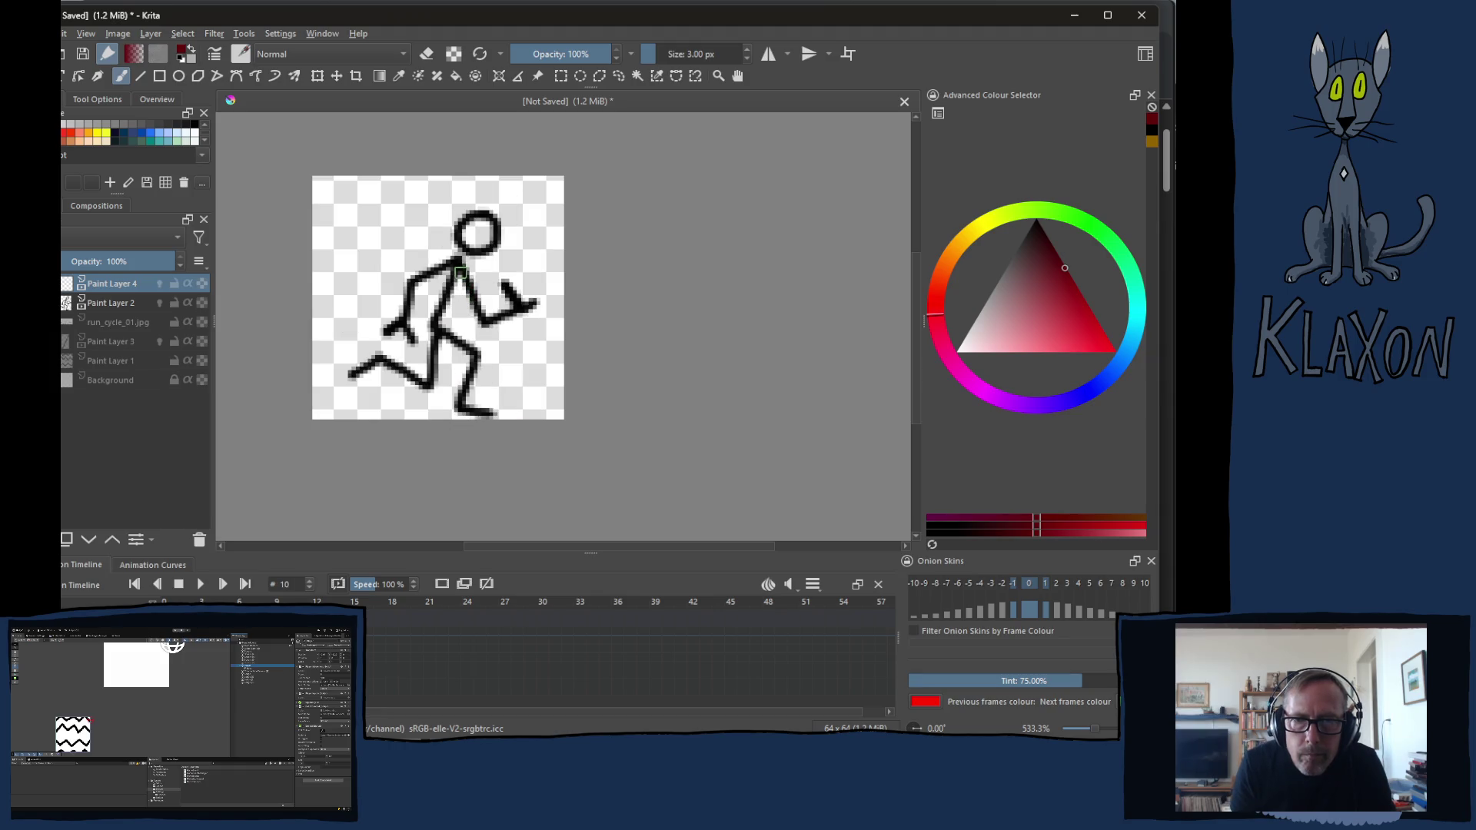
mouse_move(448, 264)
left_mouse_down()
mouse_move(401, 319)
mouse_move(485, 364)
mouse_move(466, 411)
mouse_move(501, 416)
left_mouse_up()
key("period")
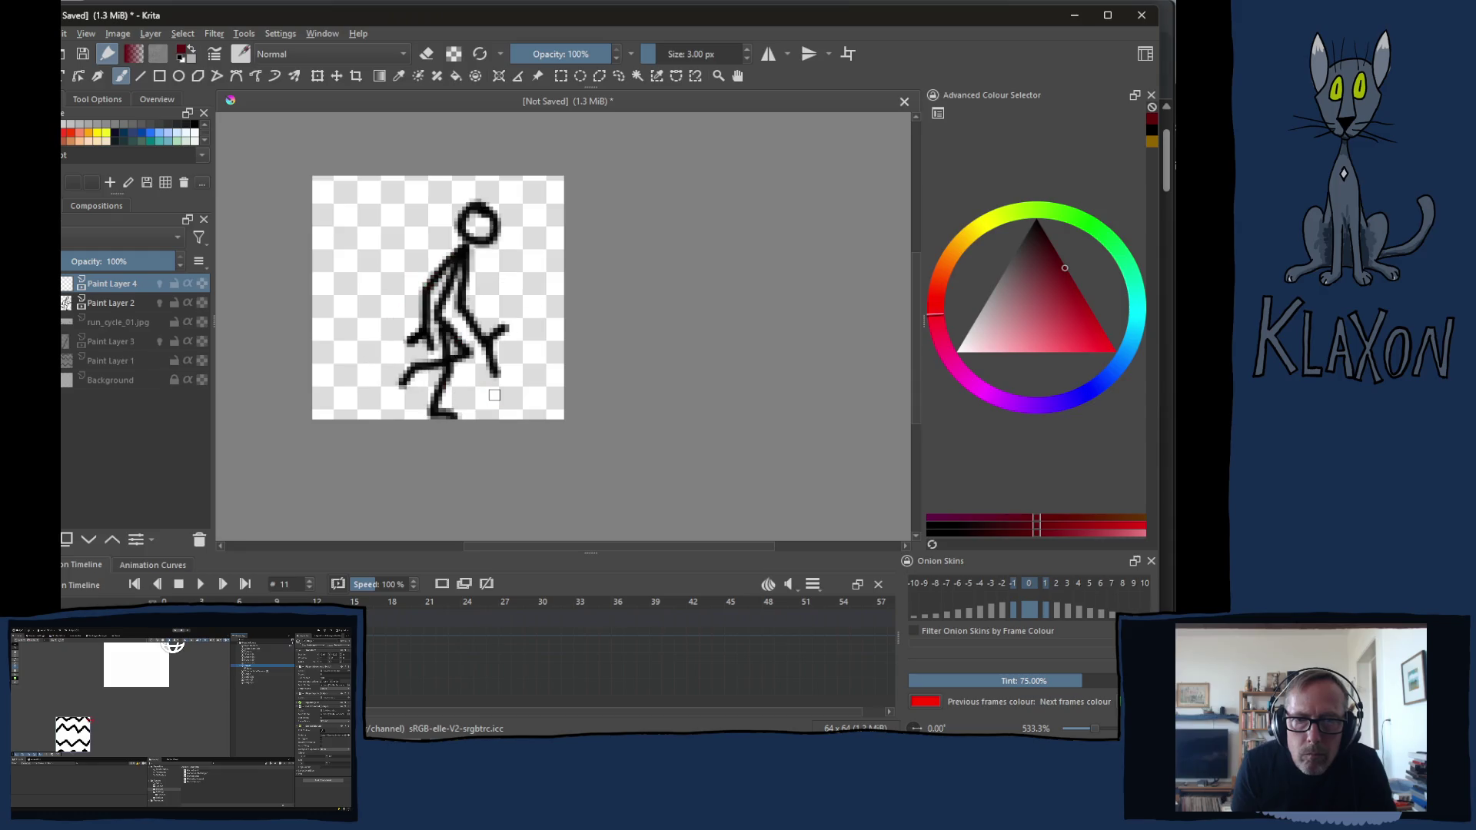
mouse_move(464, 249)
left_mouse_down()
mouse_move(422, 289)
mouse_move(425, 327)
mouse_move(407, 341)
mouse_move(446, 346)
mouse_move(432, 412)
left_mouse_up()
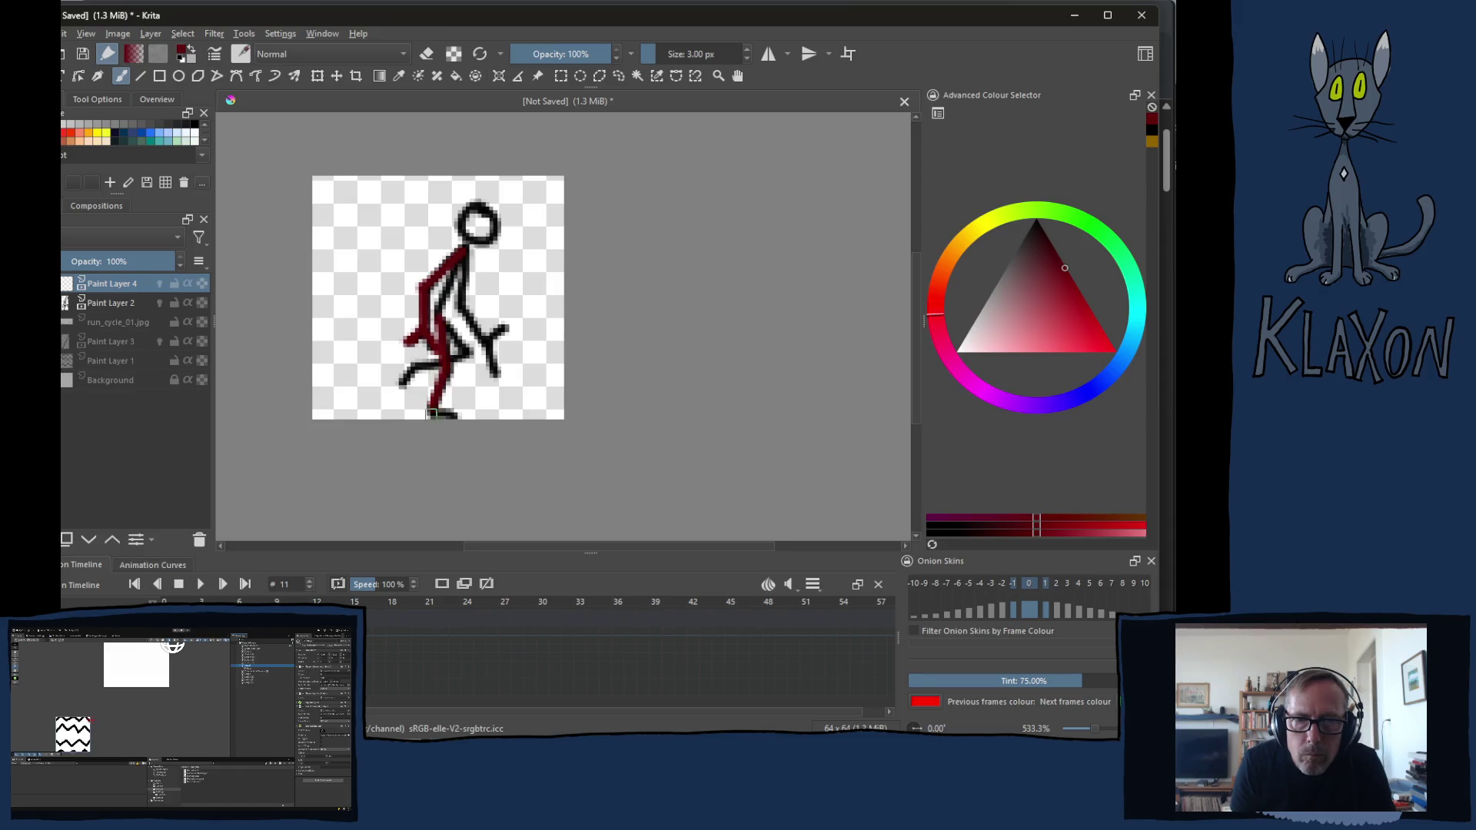
key("period")
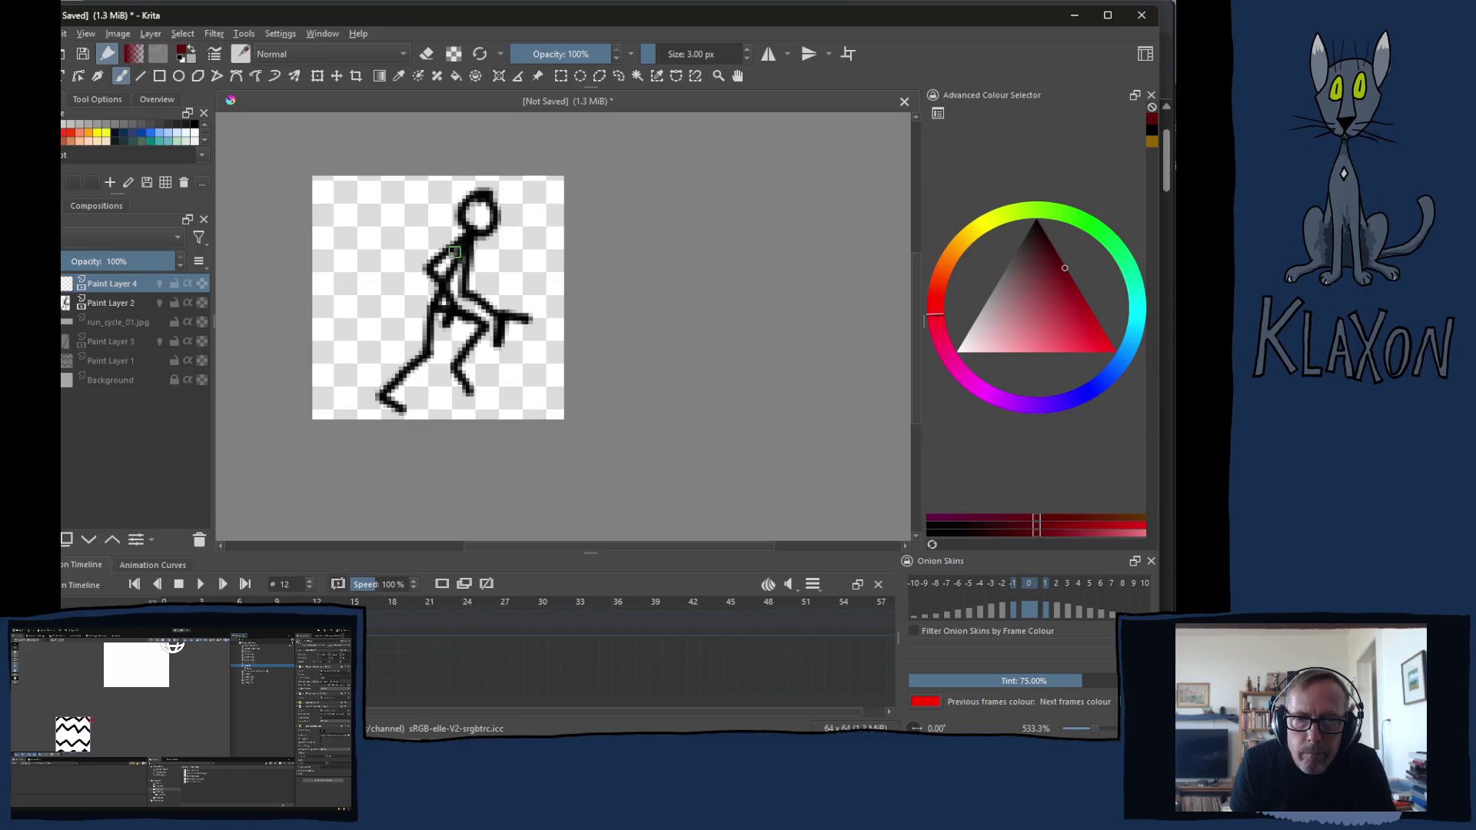
mouse_move(463, 242)
left_mouse_down()
mouse_move(424, 268)
mouse_move(450, 312)
mouse_move(375, 404)
mouse_move(411, 407)
left_mouse_up()
Trace the torso, arm and legs in dark red on frames 13 and 14, then start playback
key("period")
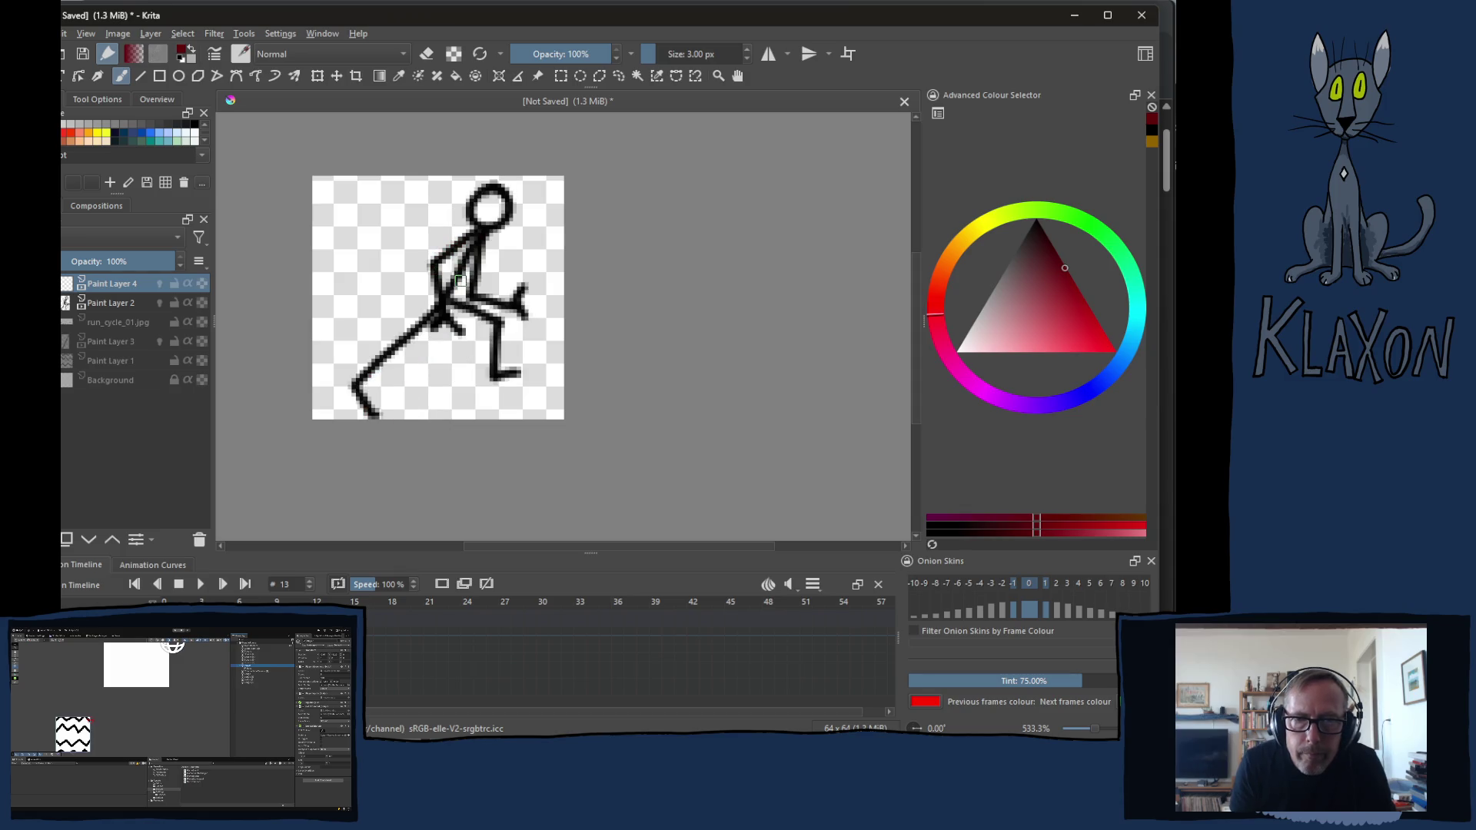
mouse_move(483, 241)
left_mouse_down()
mouse_move(474, 302)
mouse_move(518, 311)
mouse_move(524, 298)
mouse_move(530, 334)
left_mouse_up()
mouse_move(436, 315)
left_mouse_down()
mouse_move(361, 373)
mouse_move(379, 413)
left_mouse_up()
key("period")
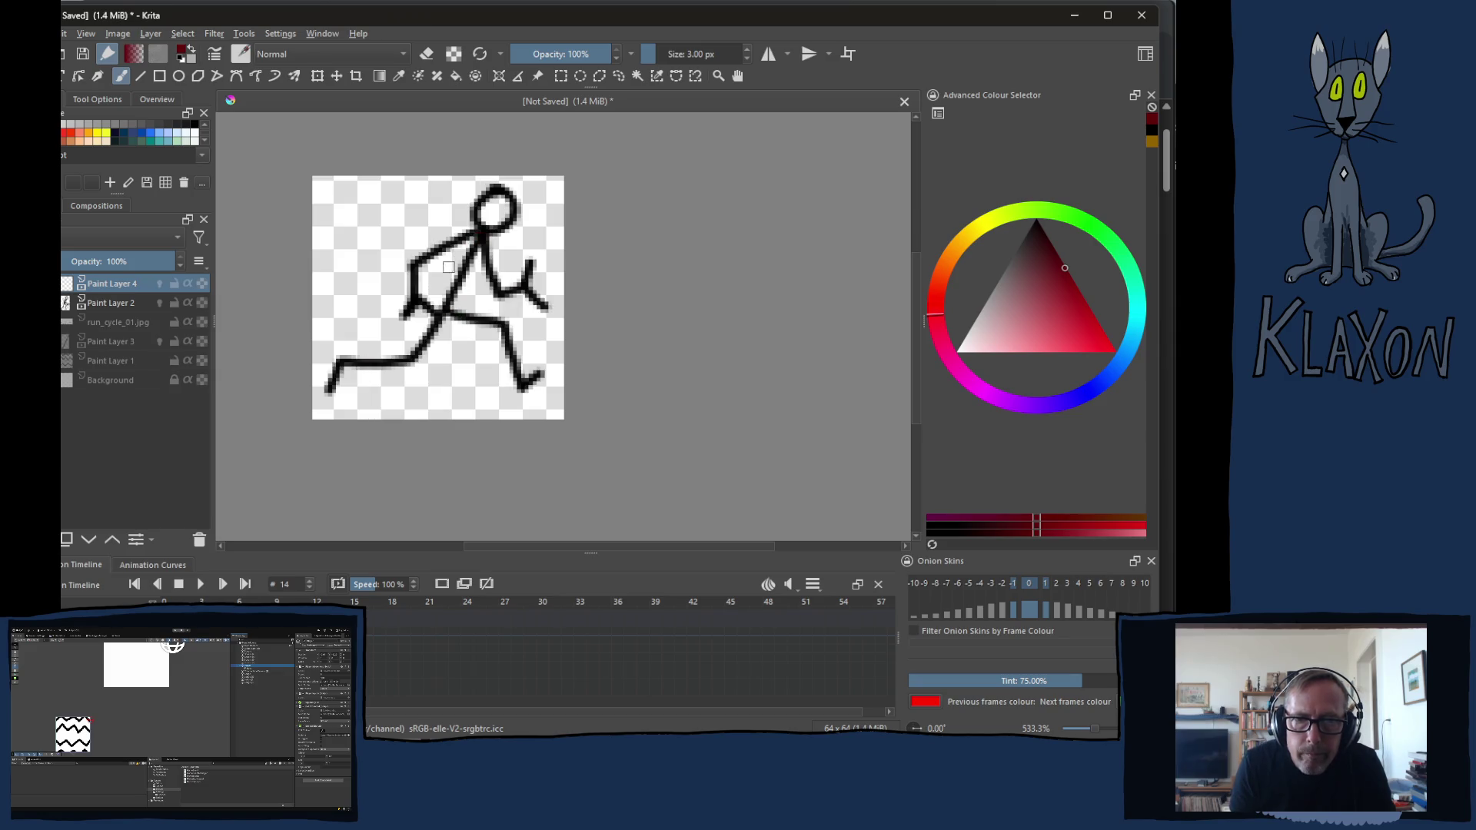
mouse_move(484, 254)
left_mouse_down()
mouse_move(502, 294)
mouse_move(528, 261)
mouse_move(545, 317)
left_mouse_up()
left_click_drag(437, 326, 325, 395)
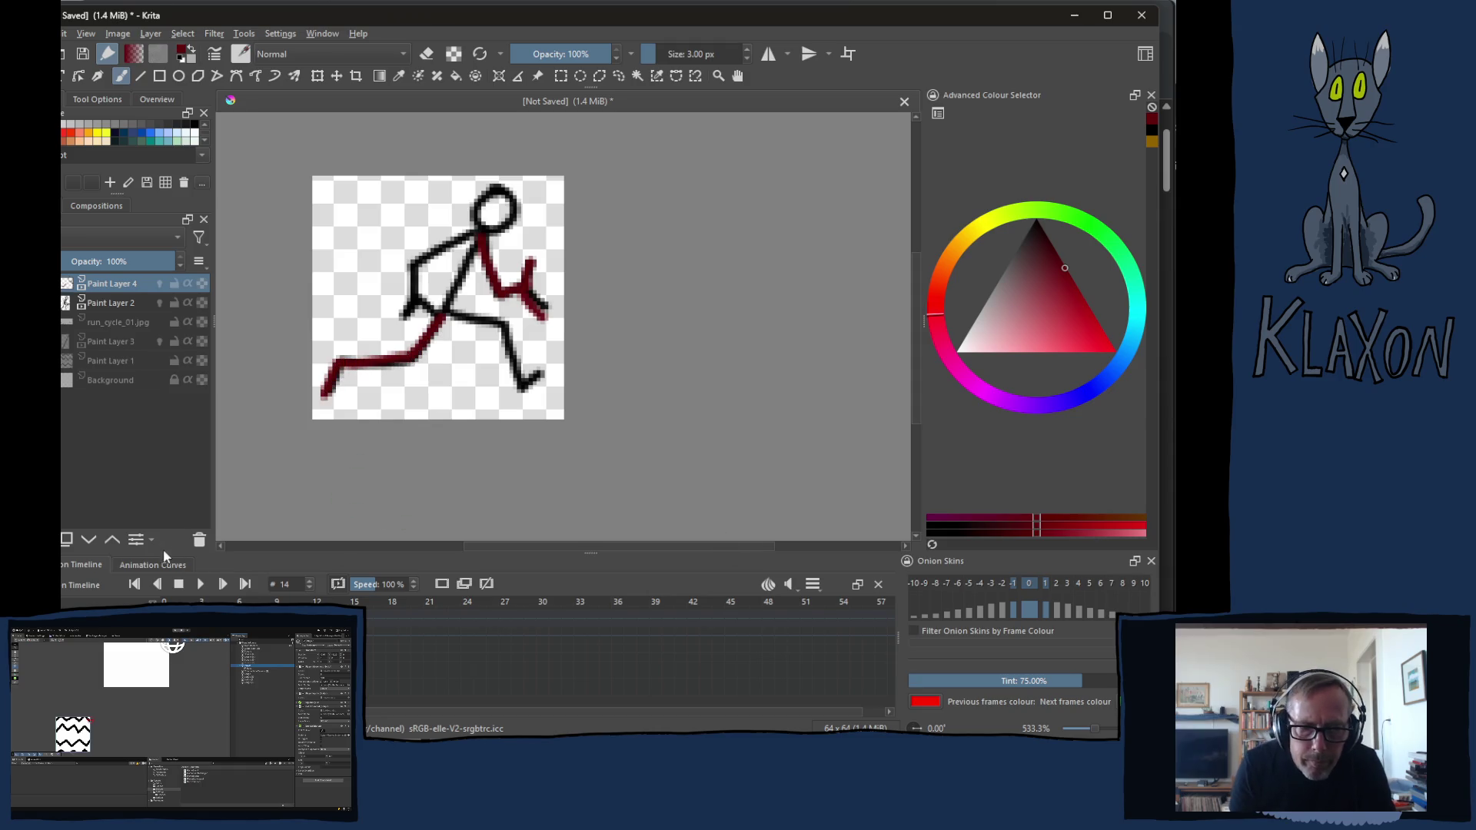
left_click(202, 585)
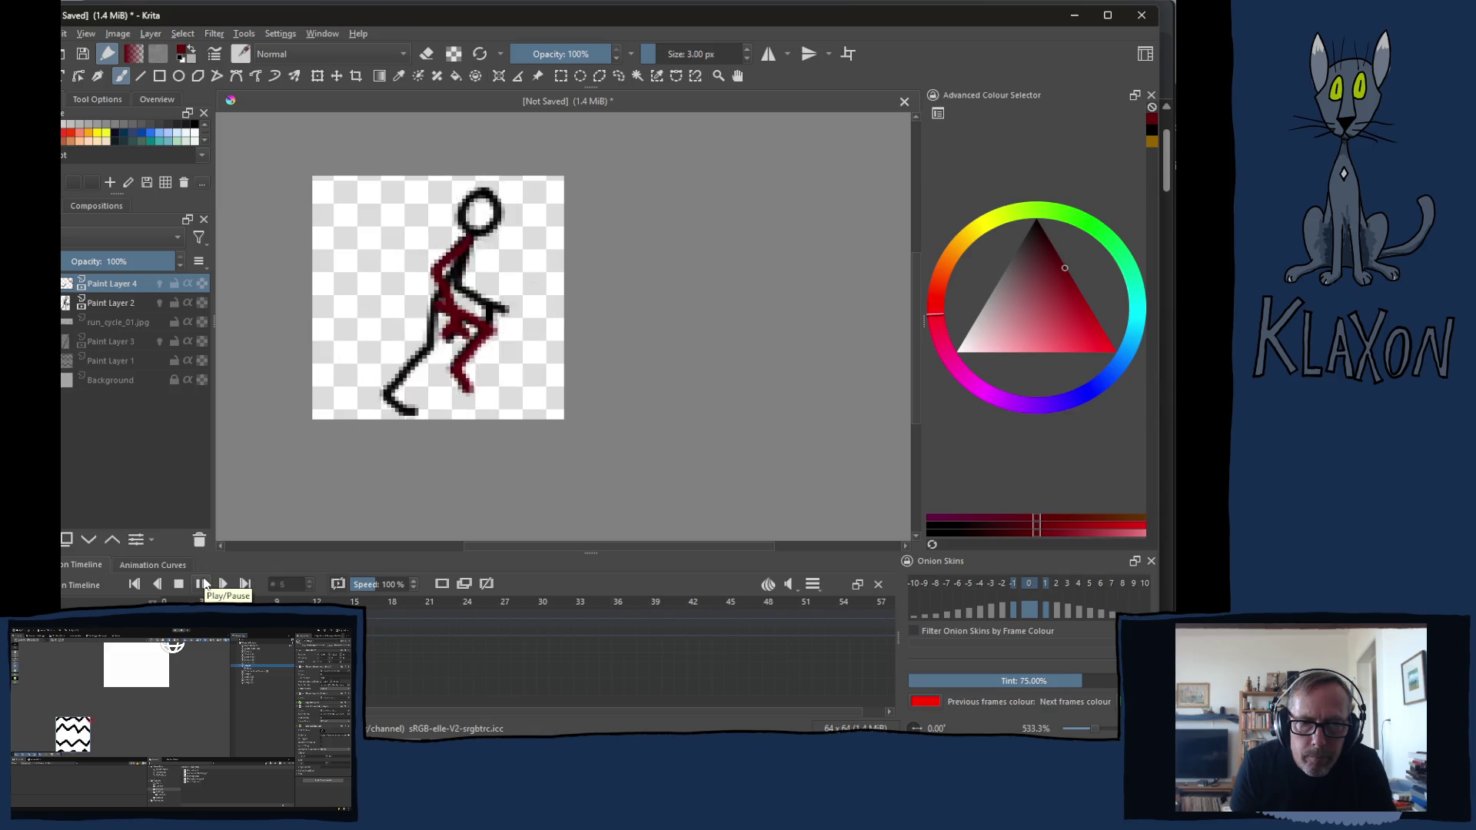
Stop playback, pick a brighter red in the Advanced Colour Selector, return to frame 3 and paint the left arm
left_click(200, 585)
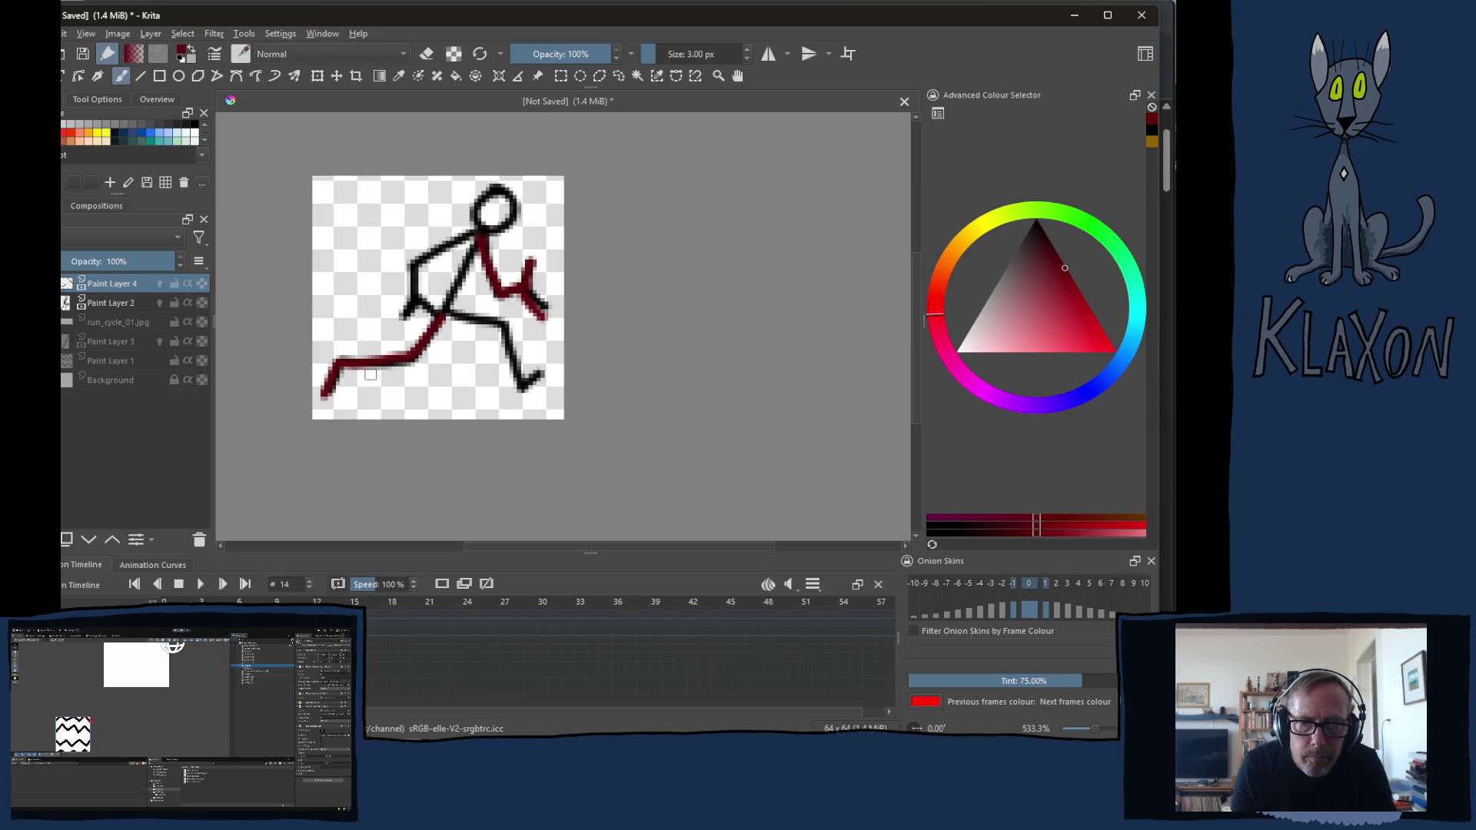
left_click(1079, 301)
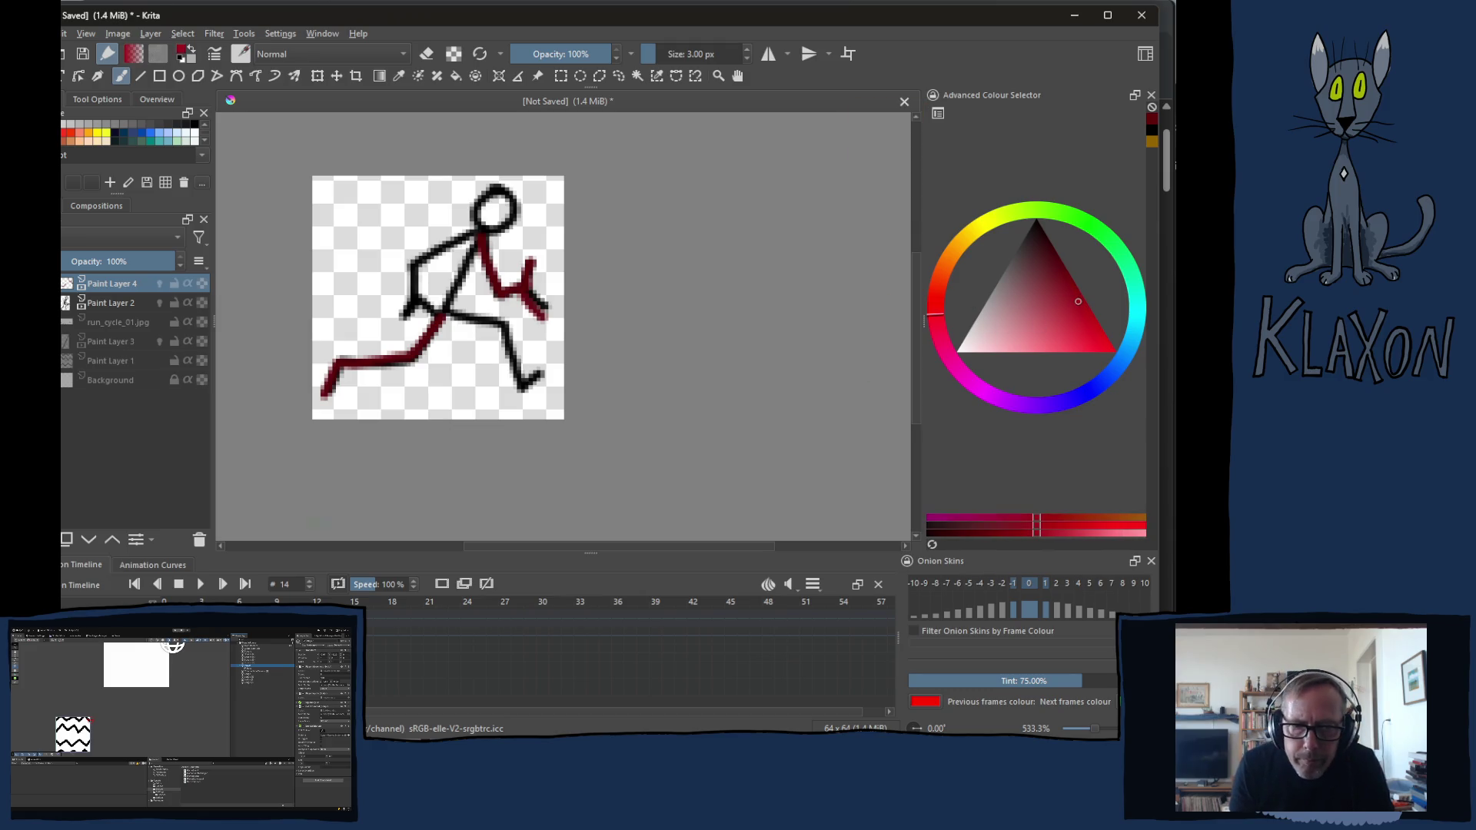
left_click(215, 601)
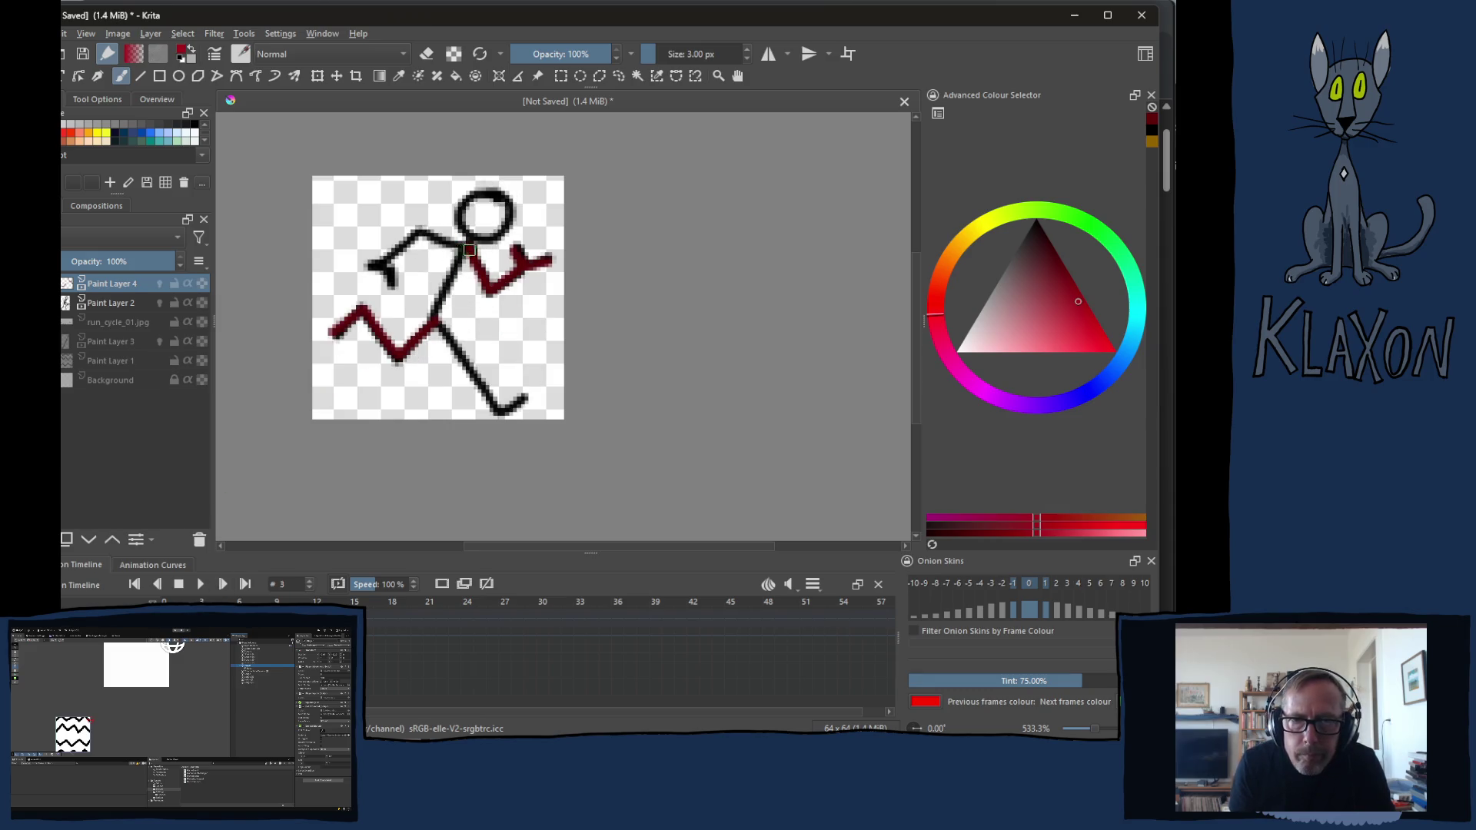
mouse_move(468, 248)
left_mouse_down()
mouse_move(365, 265)
mouse_move(392, 302)
left_mouse_up()
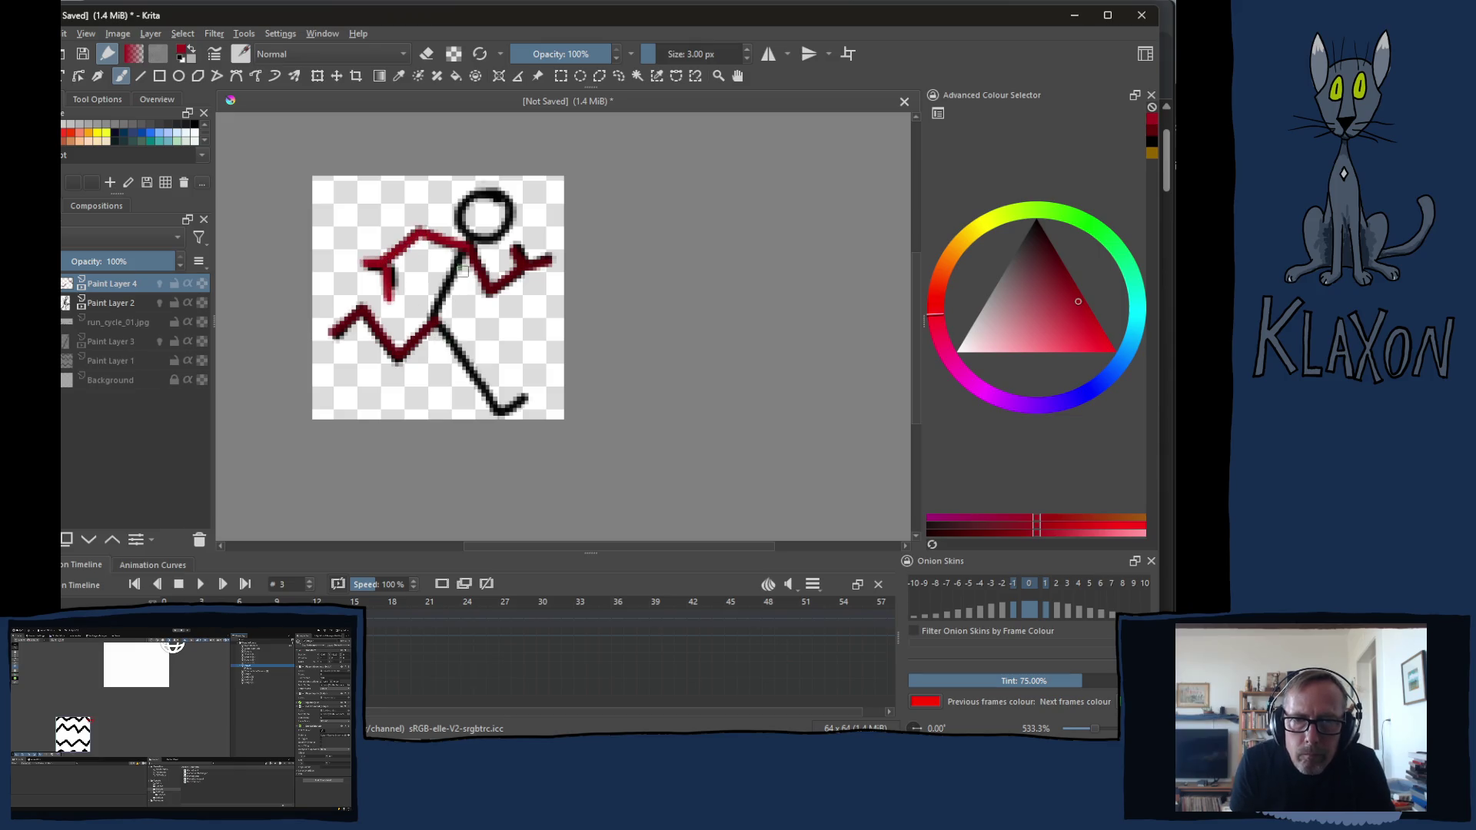
Repaint the head, torso, front arm and legs in brighter red on frames 3 and 4
mouse_move(468, 252)
left_mouse_down()
mouse_move(439, 328)
mouse_move(500, 407)
mouse_move(522, 399)
left_mouse_up()
left_click_drag(503, 192, 497, 200)
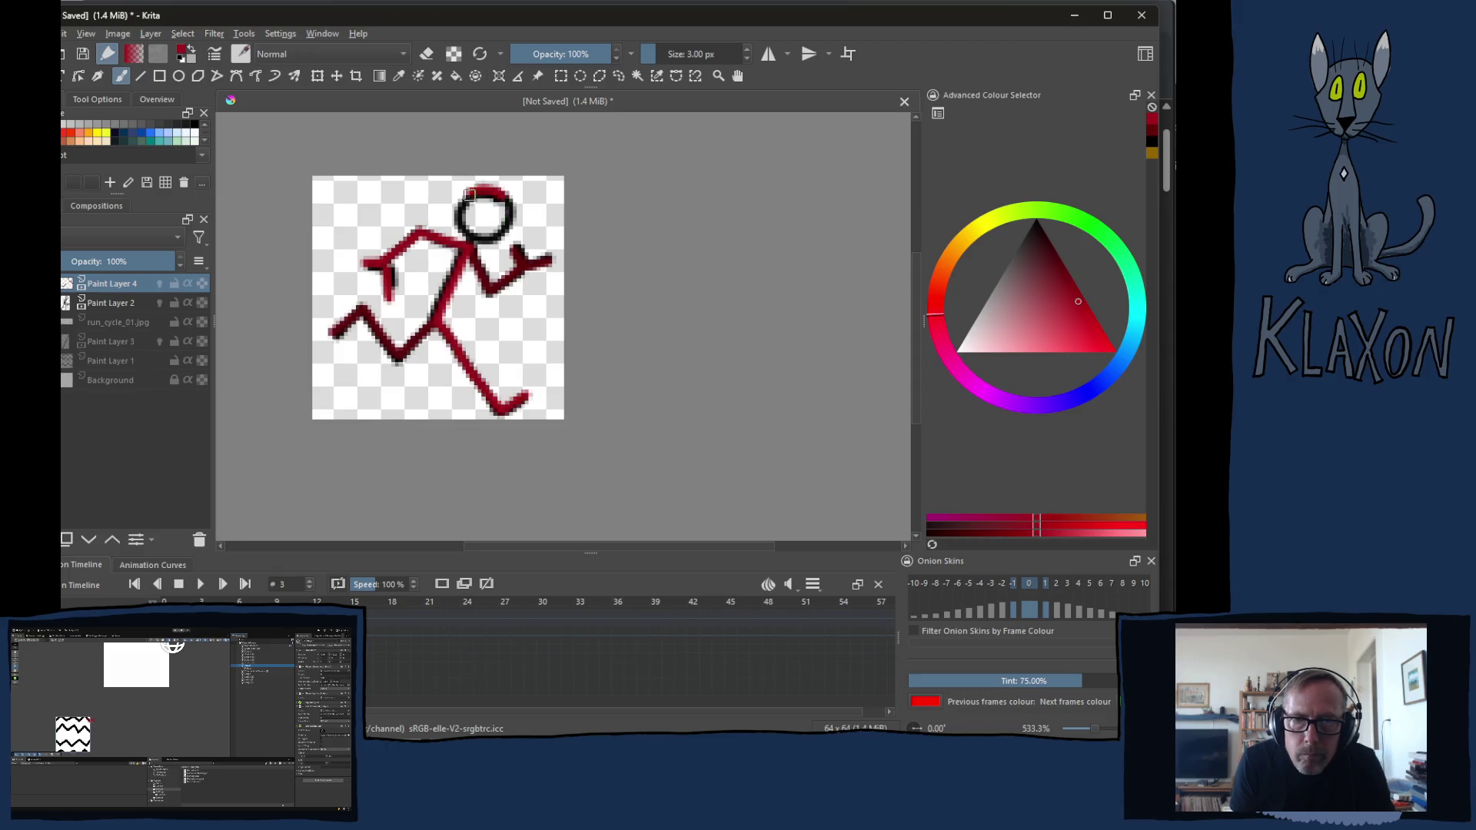
key("period")
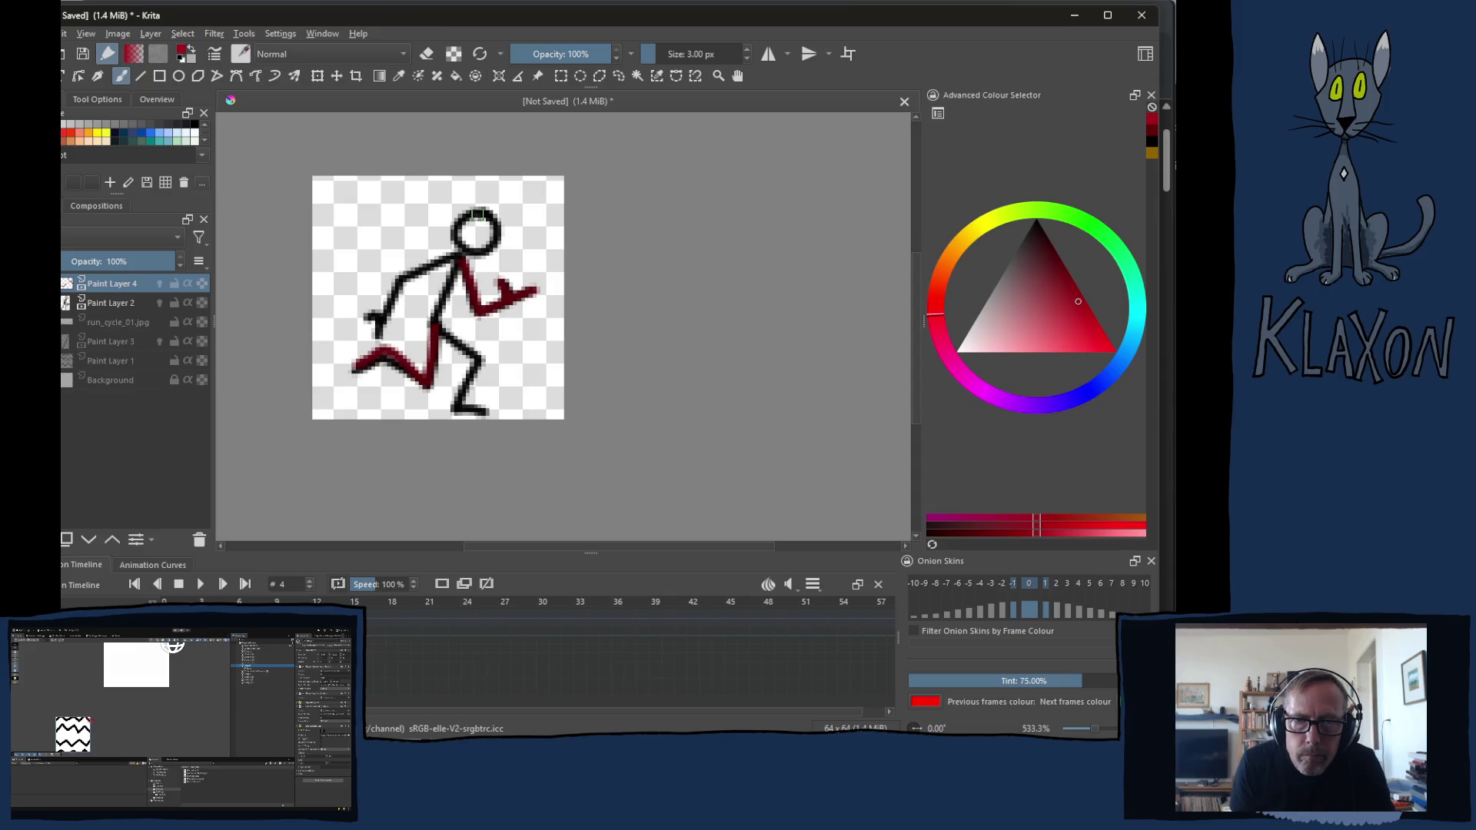
mouse_move(495, 214)
left_mouse_down()
mouse_move(465, 214)
mouse_move(486, 208)
left_mouse_up()
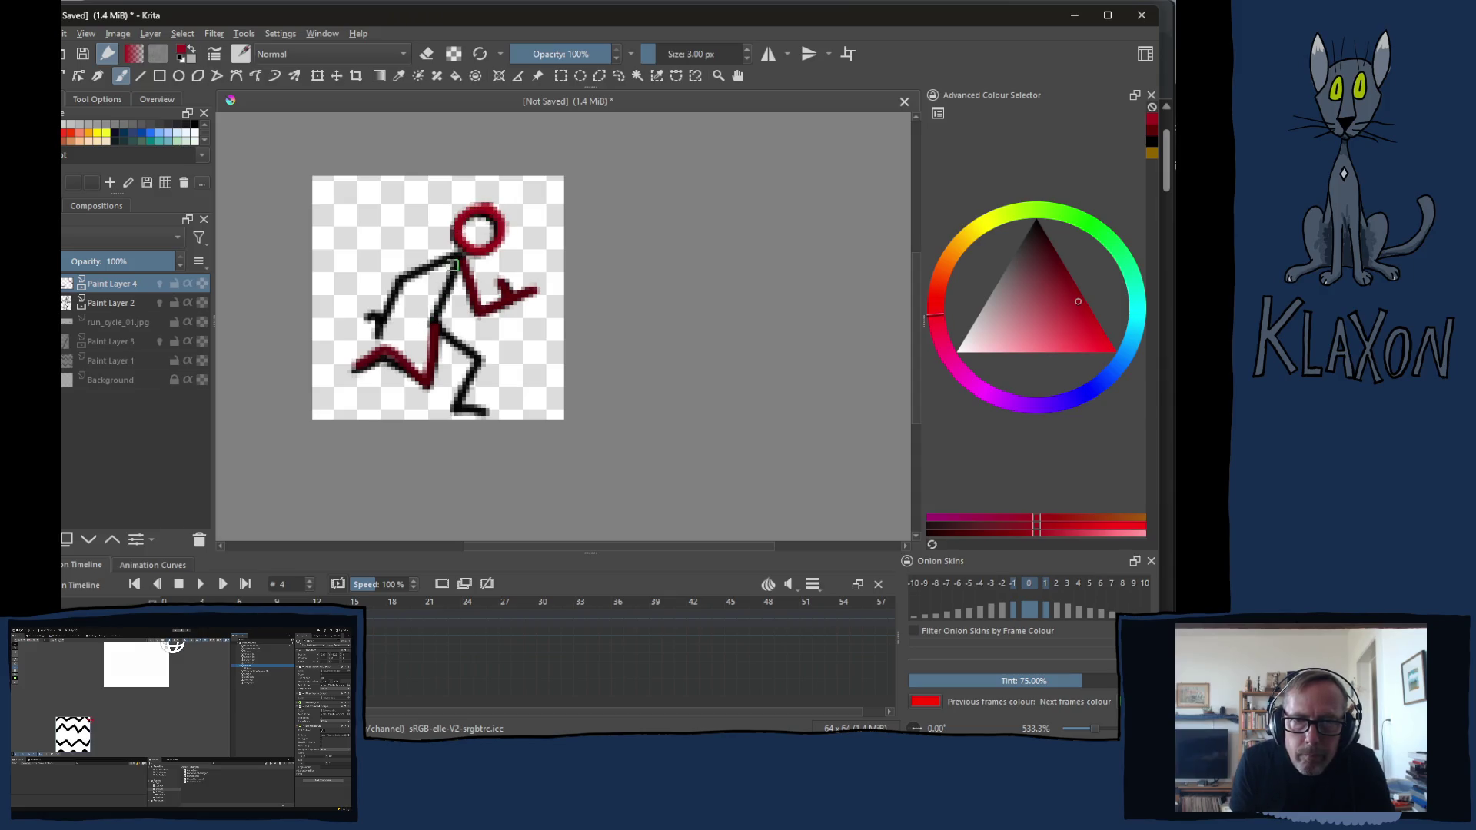
mouse_move(461, 261)
left_mouse_down()
mouse_move(396, 287)
mouse_move(376, 337)
left_mouse_up()
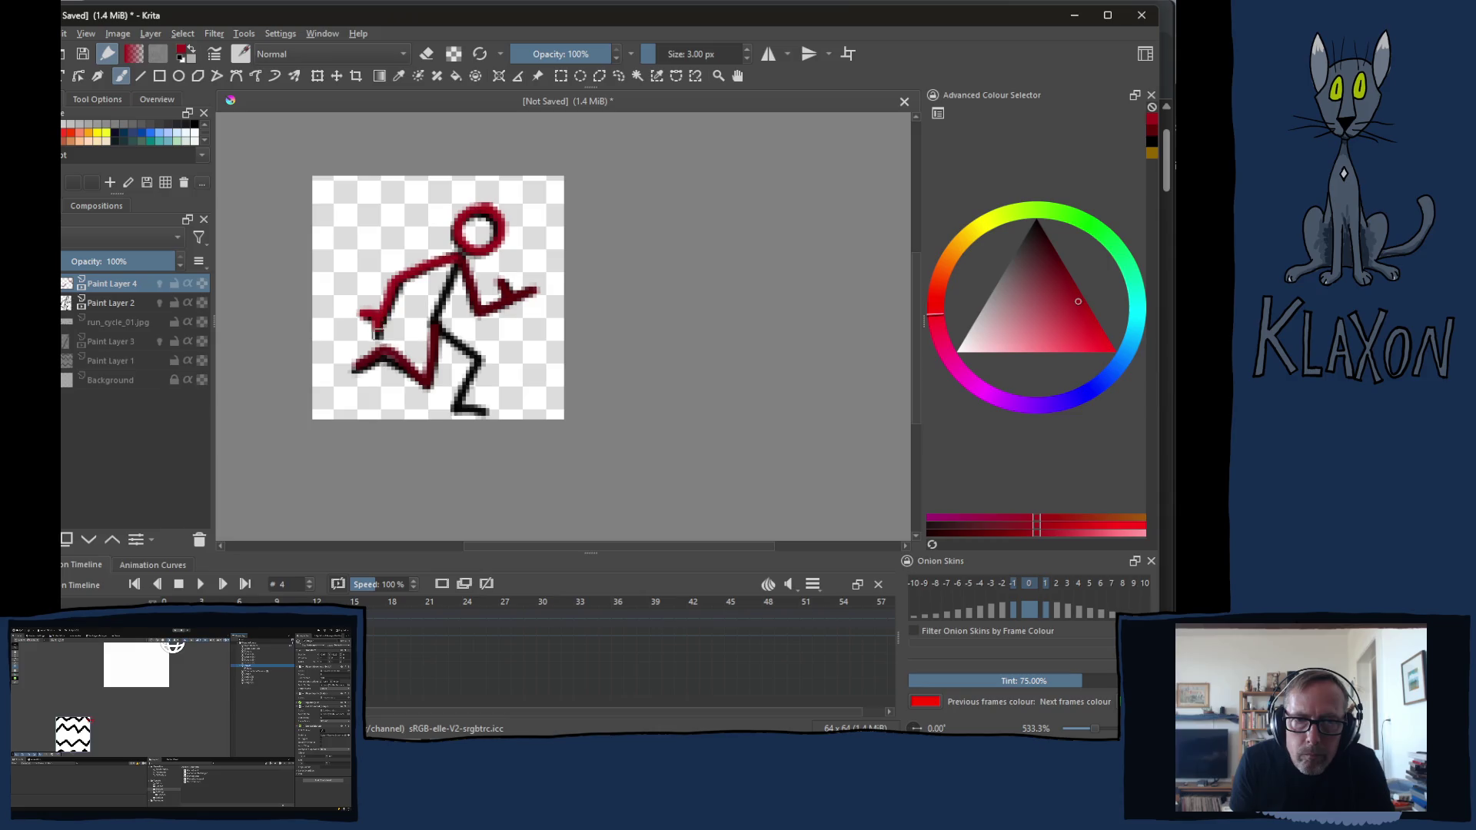
mouse_move(442, 303)
left_mouse_down()
mouse_move(465, 256)
mouse_move(433, 323)
mouse_move(474, 364)
mouse_move(457, 404)
mouse_move(487, 410)
left_mouse_up()
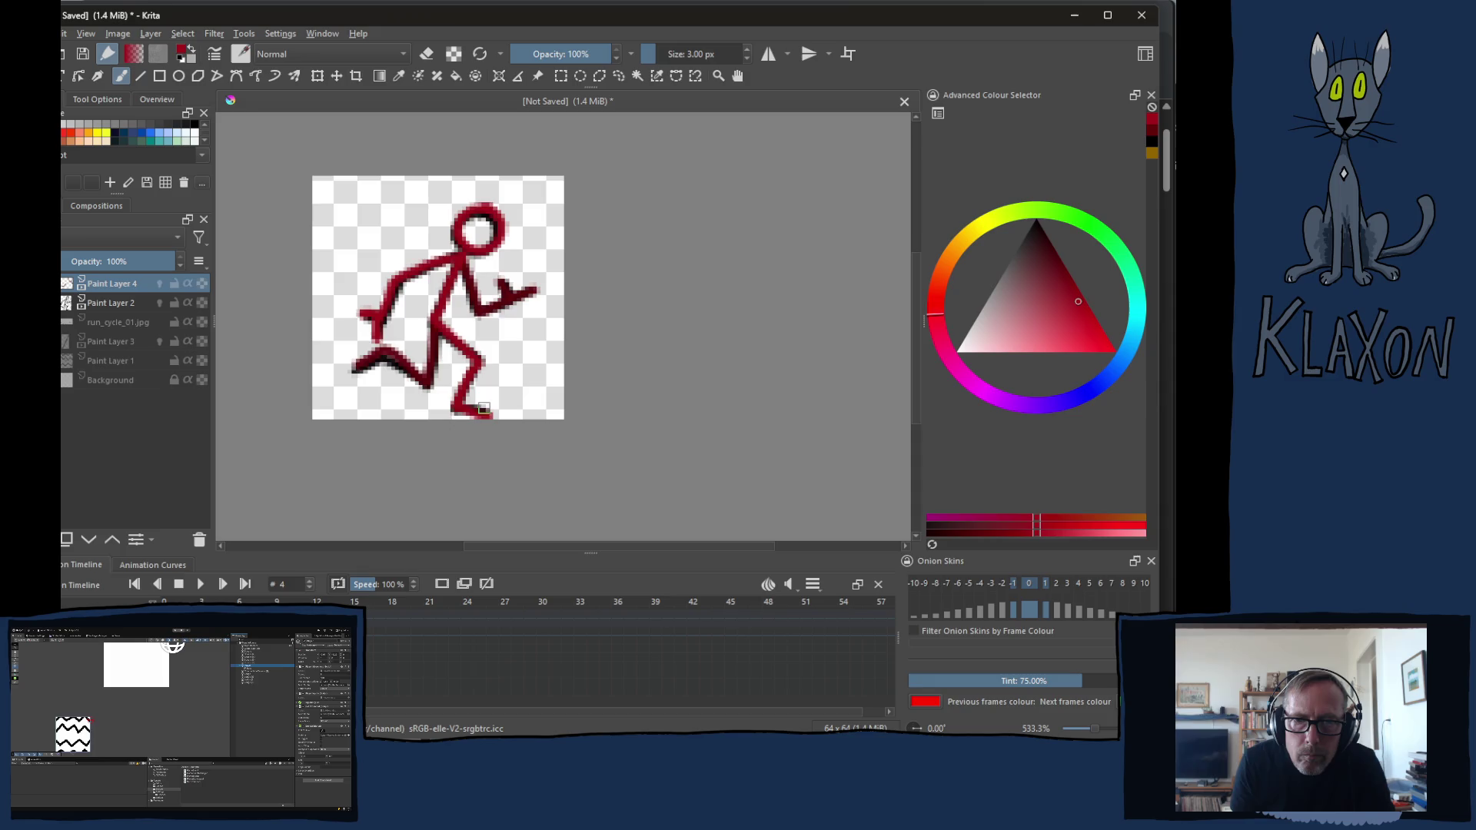
Repaint the head, neck, torso and arm in red on frames 5, 6 and 7
key("Right")
mouse_move(491, 205)
left_mouse_down()
mouse_move(459, 221)
mouse_move(474, 206)
mouse_move(417, 288)
mouse_move(421, 337)
mouse_move(403, 349)
mouse_move(438, 358)
left_mouse_up()
left_click_drag(459, 259, 435, 415)
key("period")
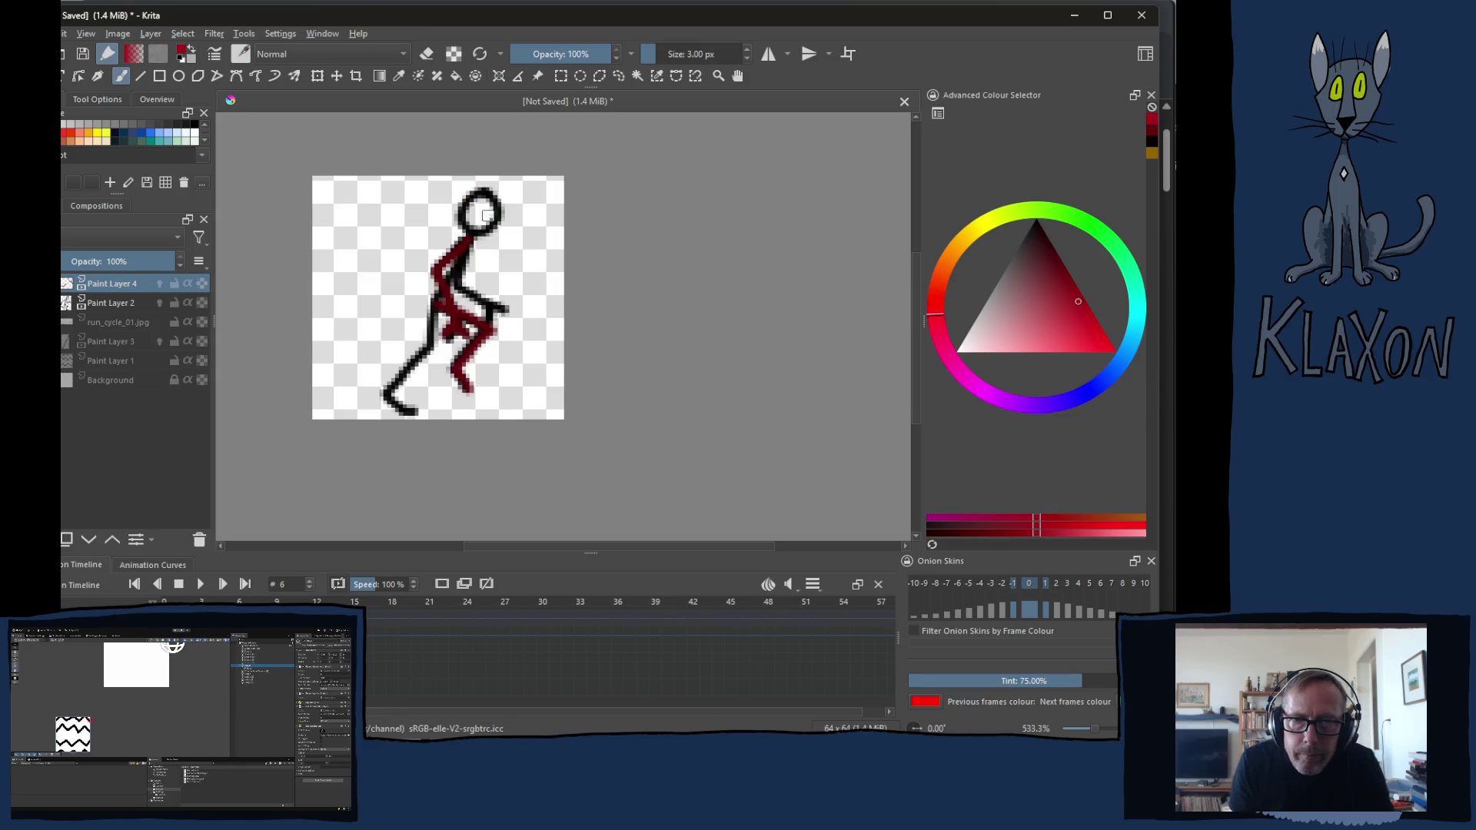
left_click_drag(488, 217, 471, 245)
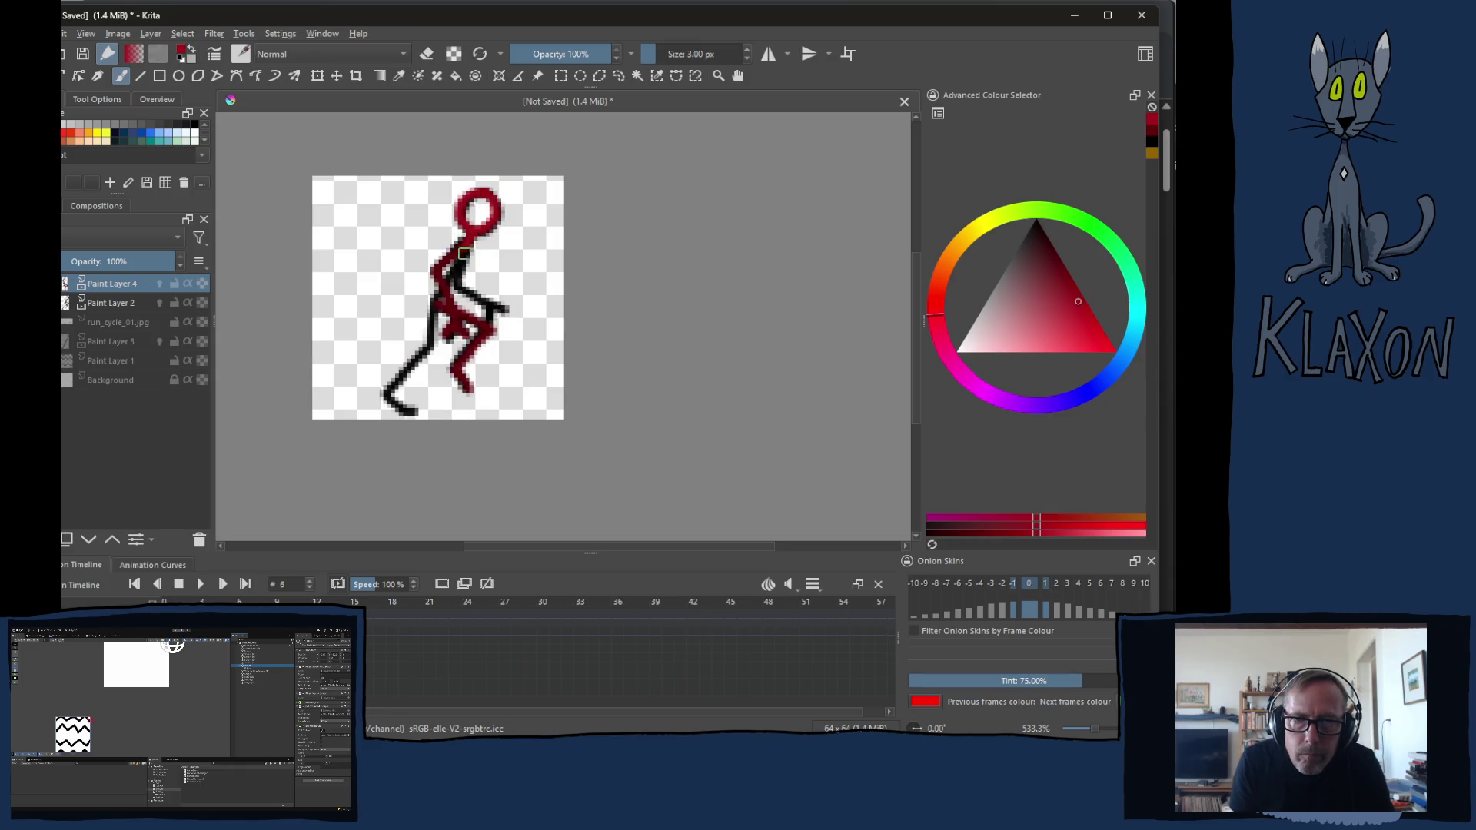
mouse_move(465, 246)
left_mouse_down()
mouse_move(519, 307)
mouse_move(388, 397)
mouse_move(409, 413)
left_mouse_up()
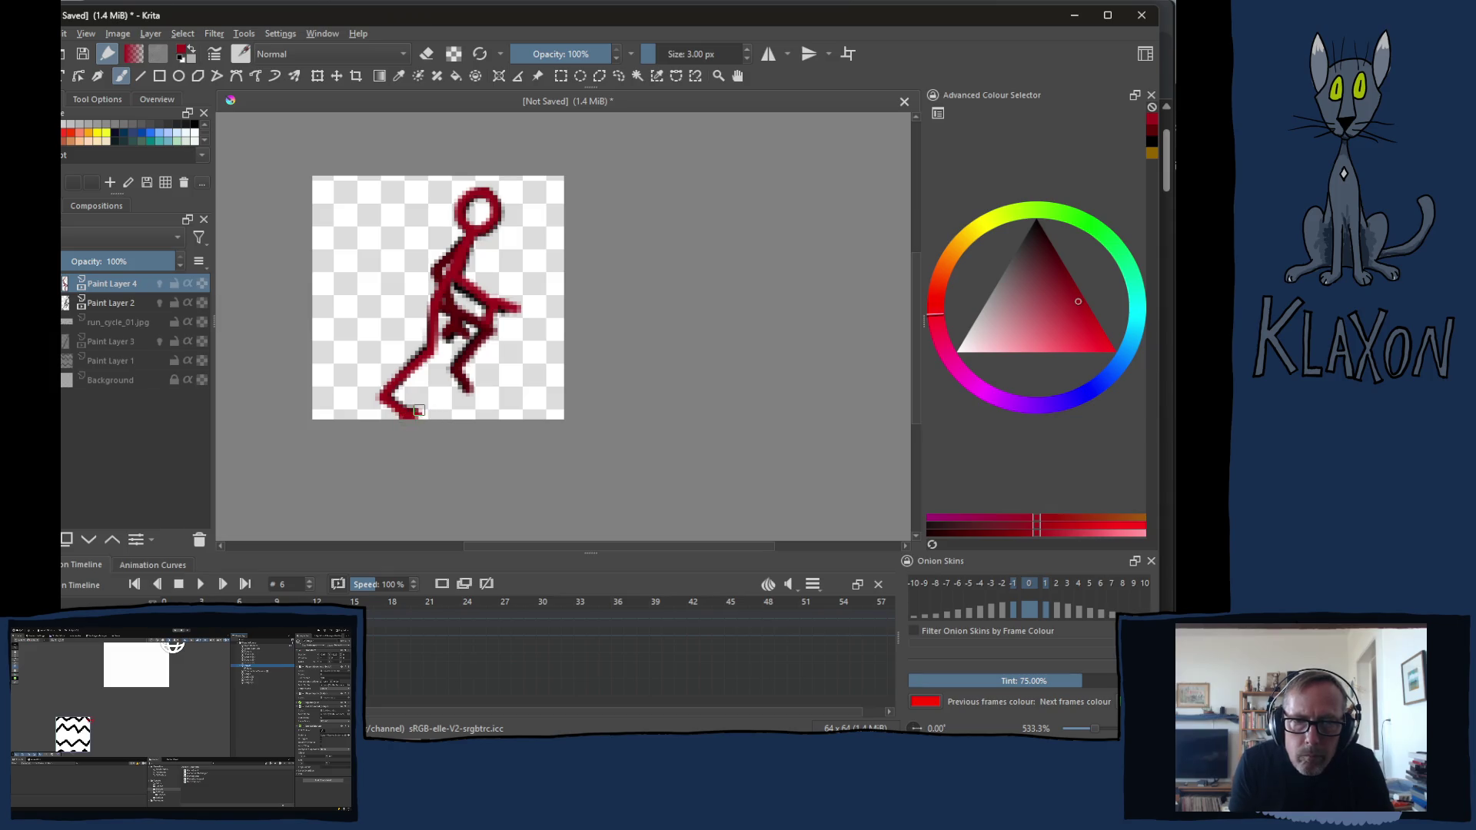
key("period")
mouse_move(494, 185)
left_mouse_down()
mouse_move(508, 203)
mouse_move(376, 415)
left_mouse_up()
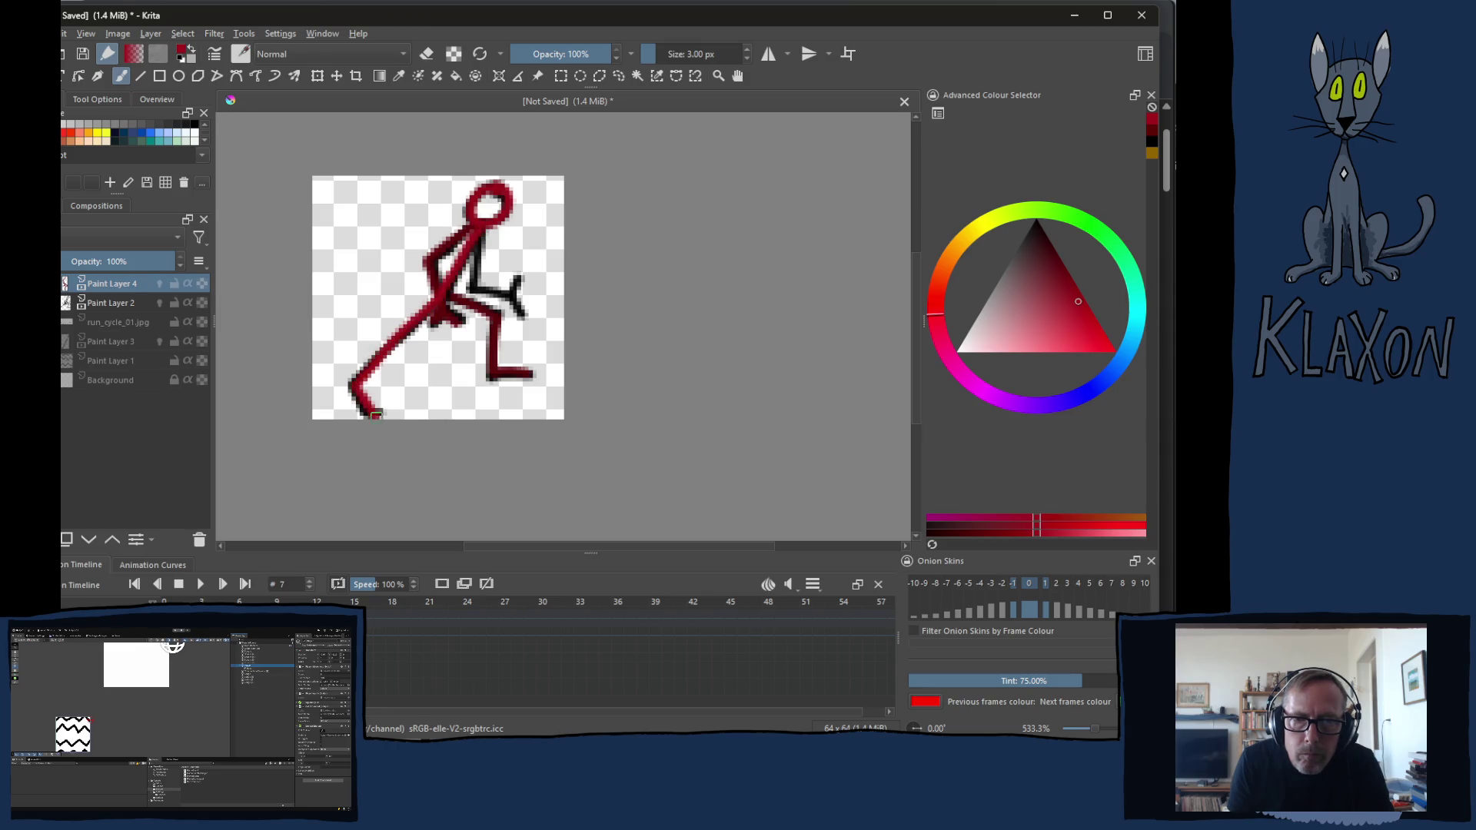
left_click_drag(478, 244, 514, 293)
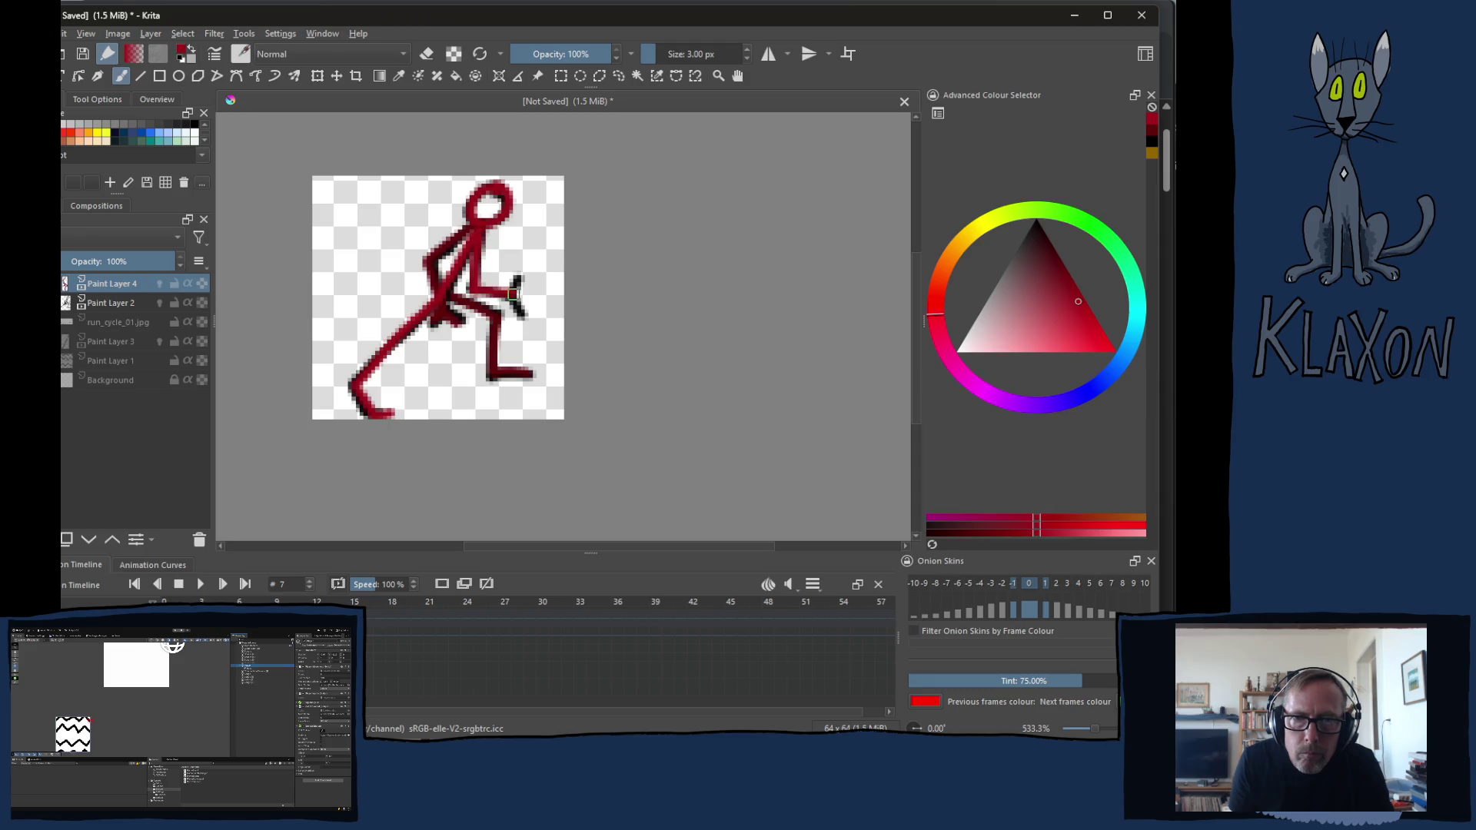
Repaint frame 8's head, lower leg and upper arm in red, then start frame 9's head and torso
key("Right")
mouse_move(504, 186)
left_mouse_down()
mouse_move(504, 222)
mouse_move(406, 362)
left_mouse_up()
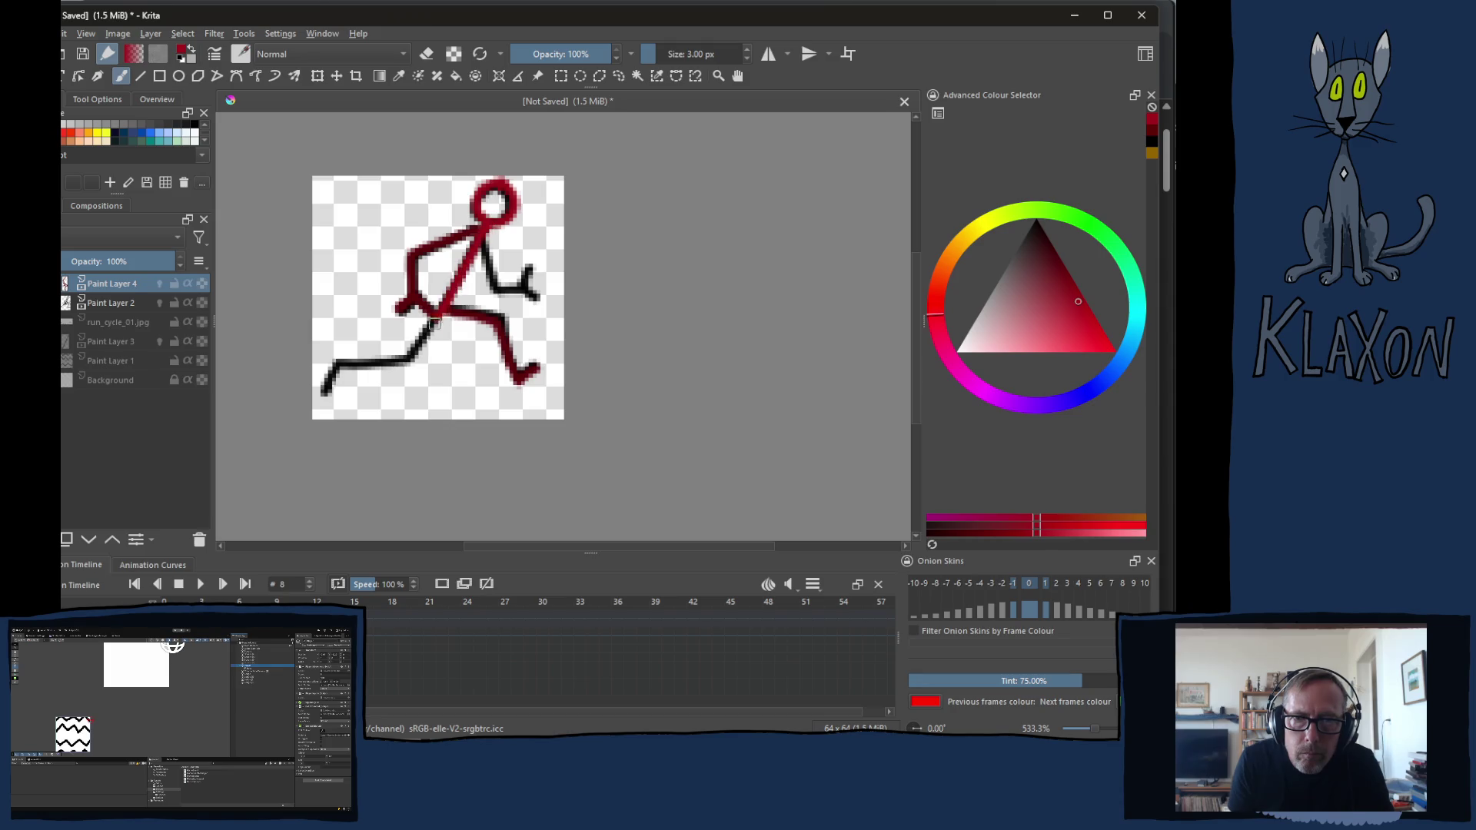
left_click_drag(406, 362, 326, 397)
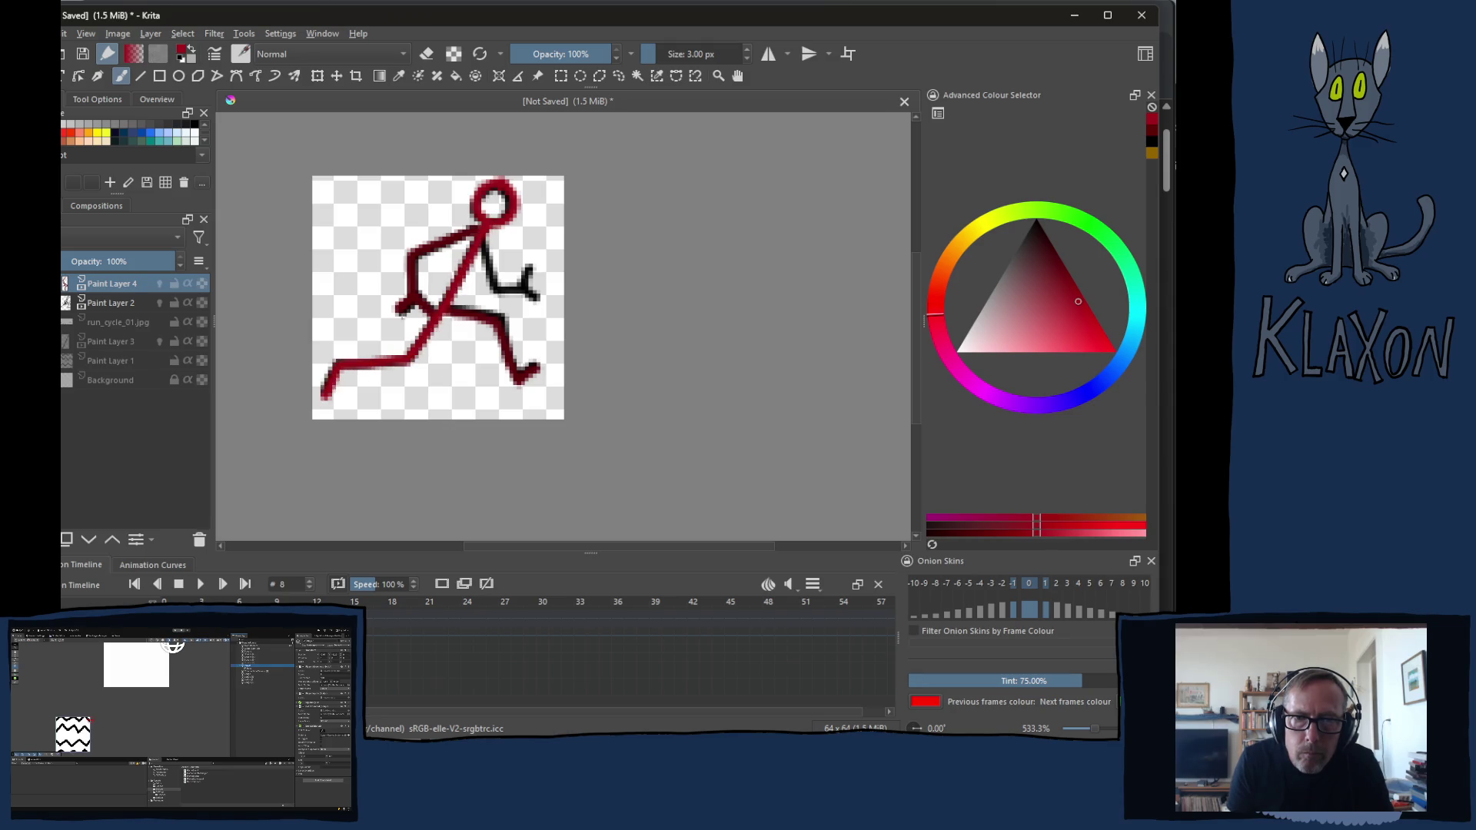
left_click_drag(482, 234, 500, 289)
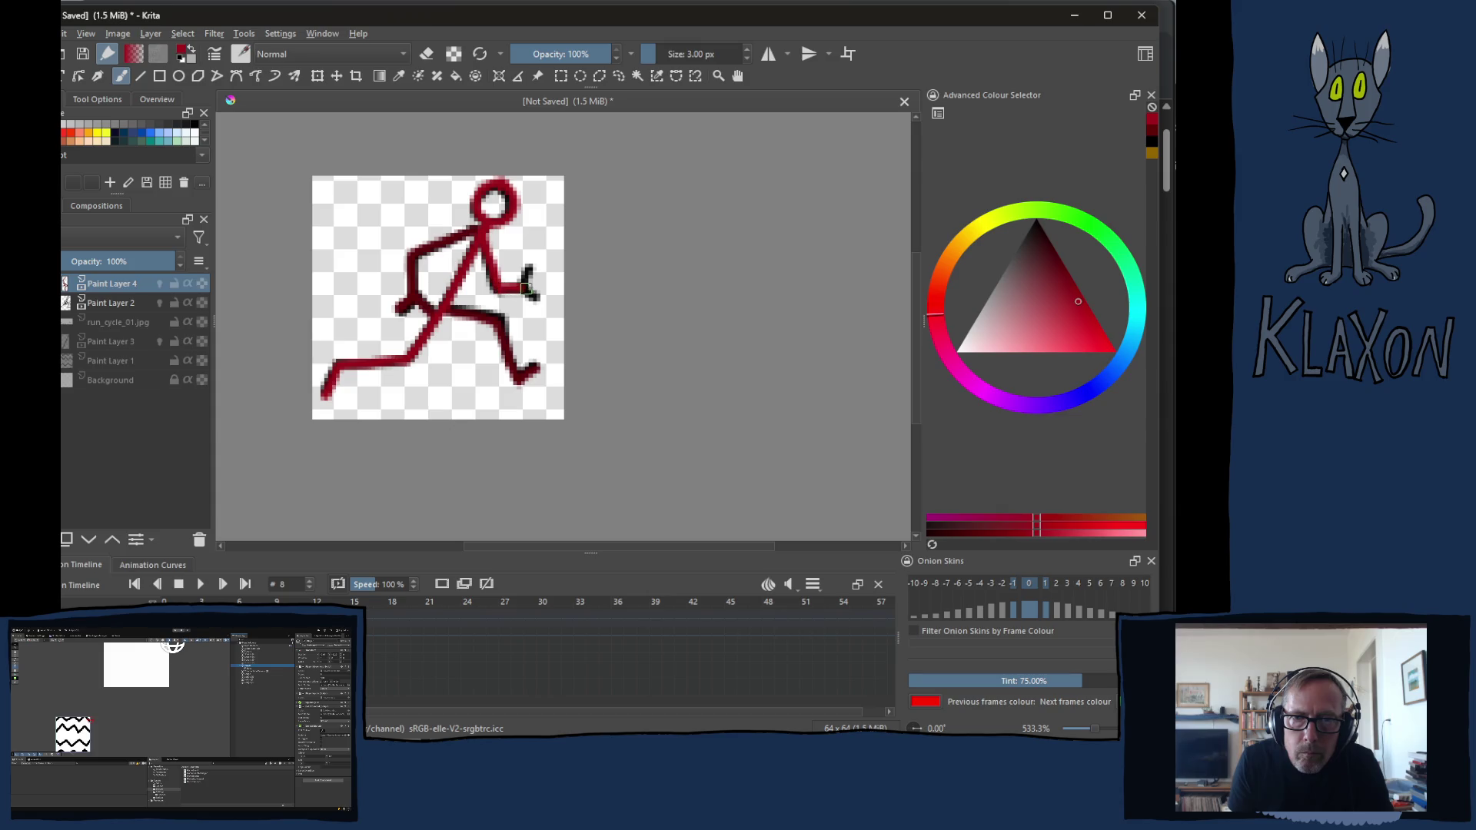
key("period")
mouse_move(507, 191)
left_mouse_down()
mouse_move(466, 219)
mouse_move(525, 224)
mouse_move(503, 206)
mouse_move(437, 332)
mouse_move(404, 357)
mouse_move(381, 329)
mouse_move(349, 337)
left_mouse_up()
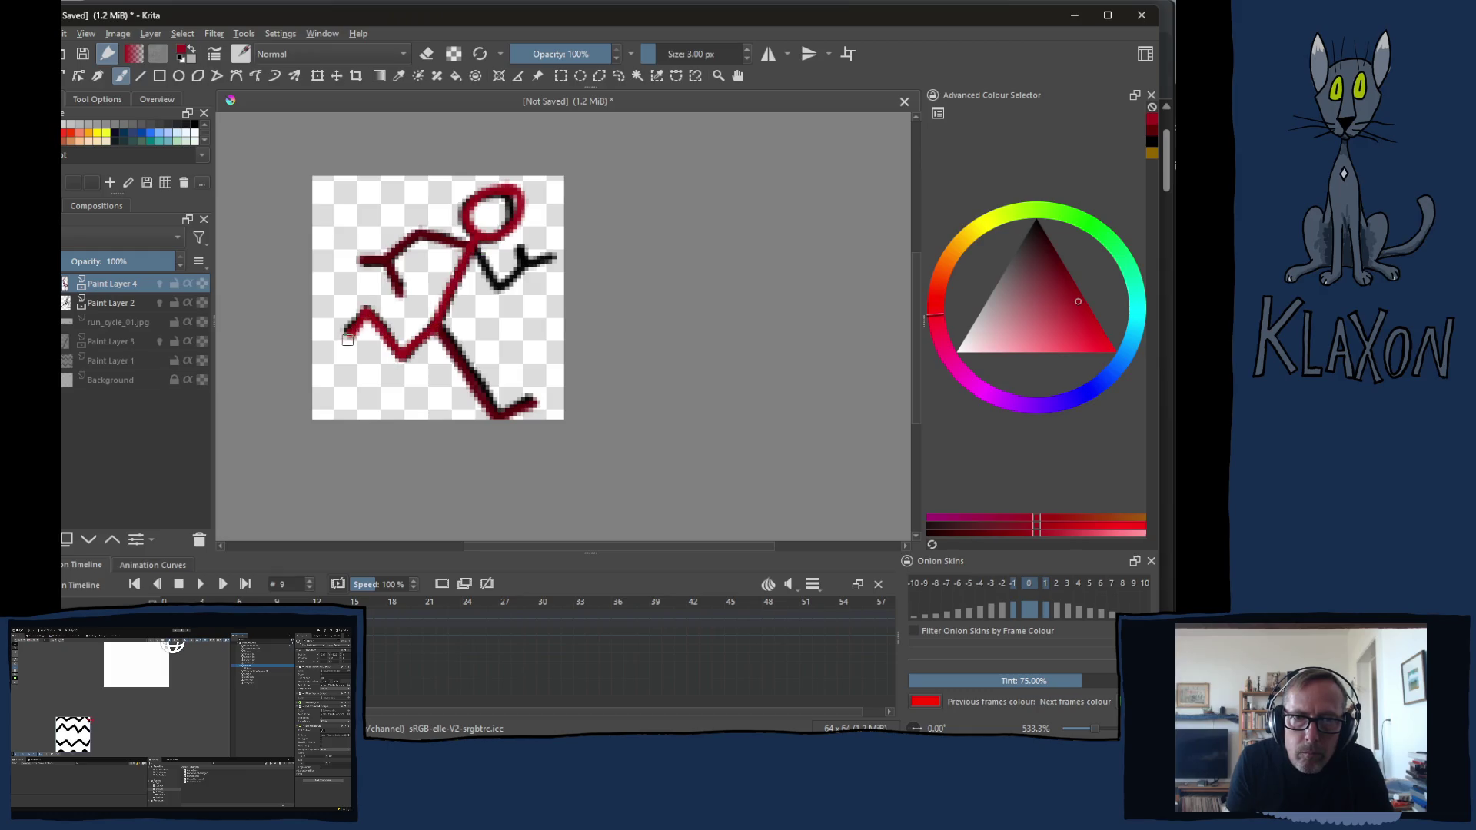
Trace the runner's arm, head, torso and back leg in red on frames 9 through 11
mouse_move(474, 250)
left_mouse_down()
mouse_move(503, 288)
mouse_move(531, 264)
mouse_move(519, 238)
mouse_move(550, 256)
left_mouse_up()
key("period")
mouse_move(485, 213)
left_mouse_down()
mouse_move(462, 248)
mouse_move(476, 219)
mouse_move(482, 302)
mouse_move(521, 309)
mouse_move(501, 271)
mouse_move(545, 297)
left_mouse_up()
mouse_move(462, 261)
left_mouse_down()
mouse_move(428, 386)
mouse_move(380, 351)
mouse_move(350, 376)
left_mouse_up()
key("period")
mouse_move(481, 210)
left_mouse_down()
mouse_move(467, 309)
mouse_move(494, 338)
mouse_move(515, 319)
mouse_move(495, 365)
left_mouse_up()
mouse_move(462, 268)
left_mouse_down()
mouse_move(441, 314)
mouse_move(462, 346)
mouse_move(398, 385)
left_mouse_up()
Trace the head, torso, arms and legs in red on frames 12 through 14
key("period")
mouse_move(473, 198)
left_mouse_down()
mouse_move(501, 219)
mouse_move(485, 194)
mouse_move(434, 297)
mouse_move(474, 319)
mouse_move(478, 341)
mouse_move(453, 376)
mouse_move(472, 394)
left_mouse_up()
mouse_move(469, 251)
left_mouse_down()
mouse_move(471, 306)
mouse_move(508, 323)
mouse_move(502, 347)
mouse_move(512, 300)
left_mouse_up()
key("period")
mouse_move(468, 217)
left_mouse_down()
mouse_move(498, 192)
mouse_move(436, 252)
mouse_move(447, 315)
mouse_move(459, 310)
left_mouse_up()
mouse_move(482, 240)
left_mouse_down()
mouse_move(448, 305)
mouse_move(503, 320)
mouse_move(500, 386)
left_mouse_up()
key("period")
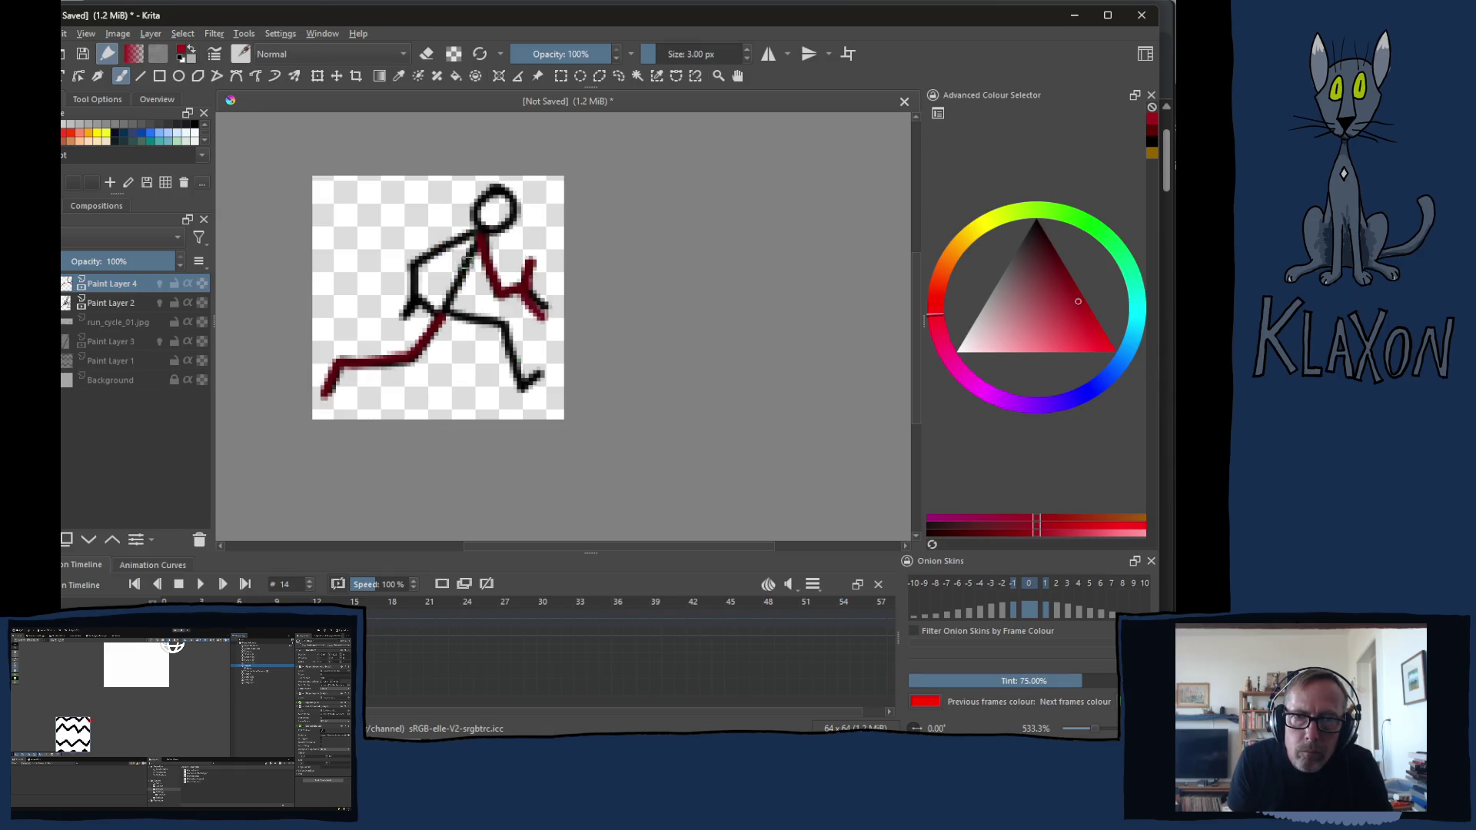
mouse_move(497, 200)
left_mouse_down()
mouse_move(417, 258)
mouse_move(404, 312)
mouse_move(439, 312)
left_mouse_up()
mouse_move(481, 252)
left_mouse_down()
mouse_move(444, 313)
mouse_move(508, 328)
mouse_move(526, 388)
mouse_move(542, 371)
left_mouse_up()
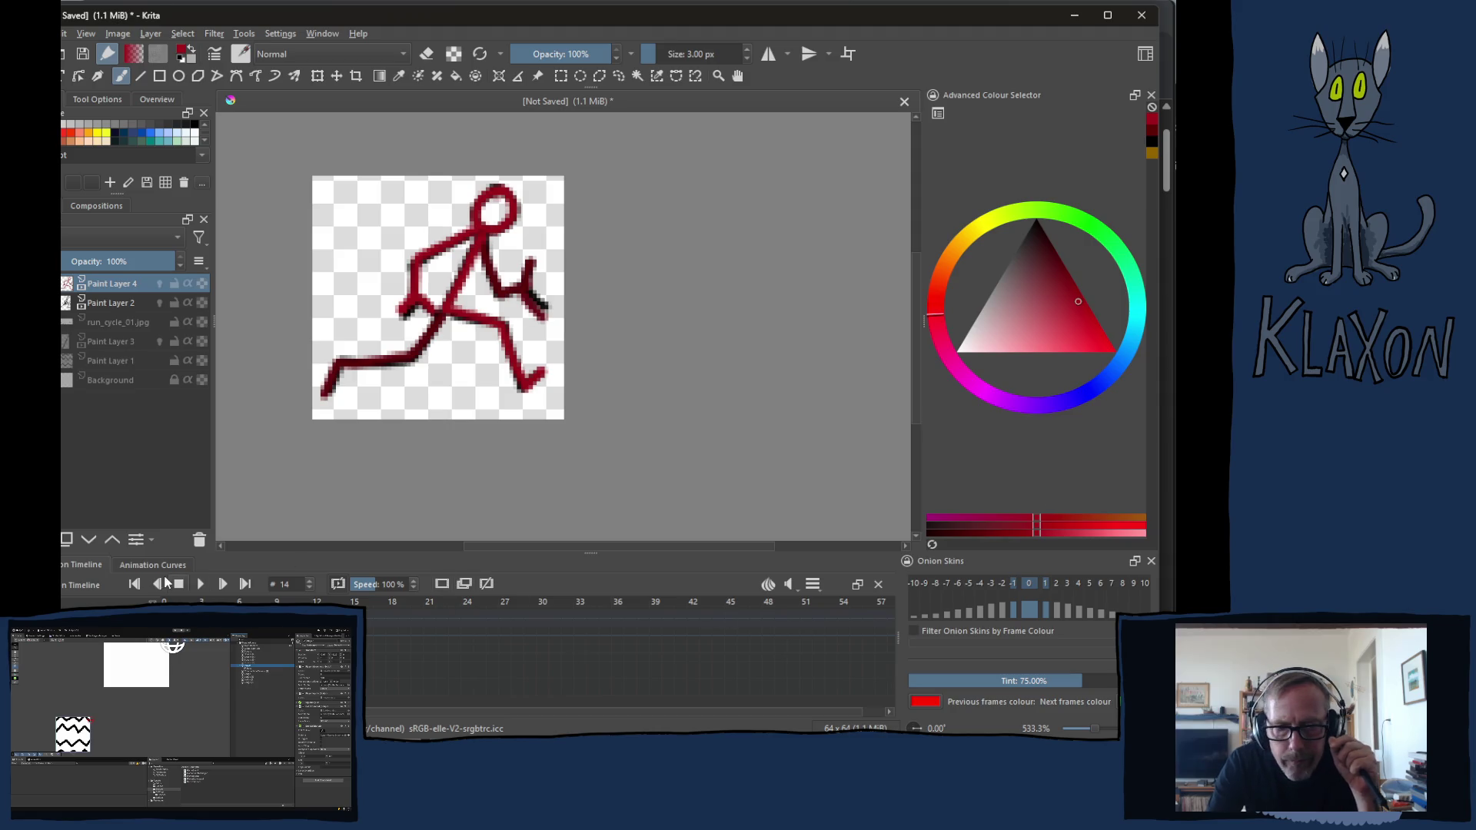
Preview the cycle, pick a brighter red with the Fill tool, hide Paint Layer 2 and undo a test head fill
left_click(201, 585)
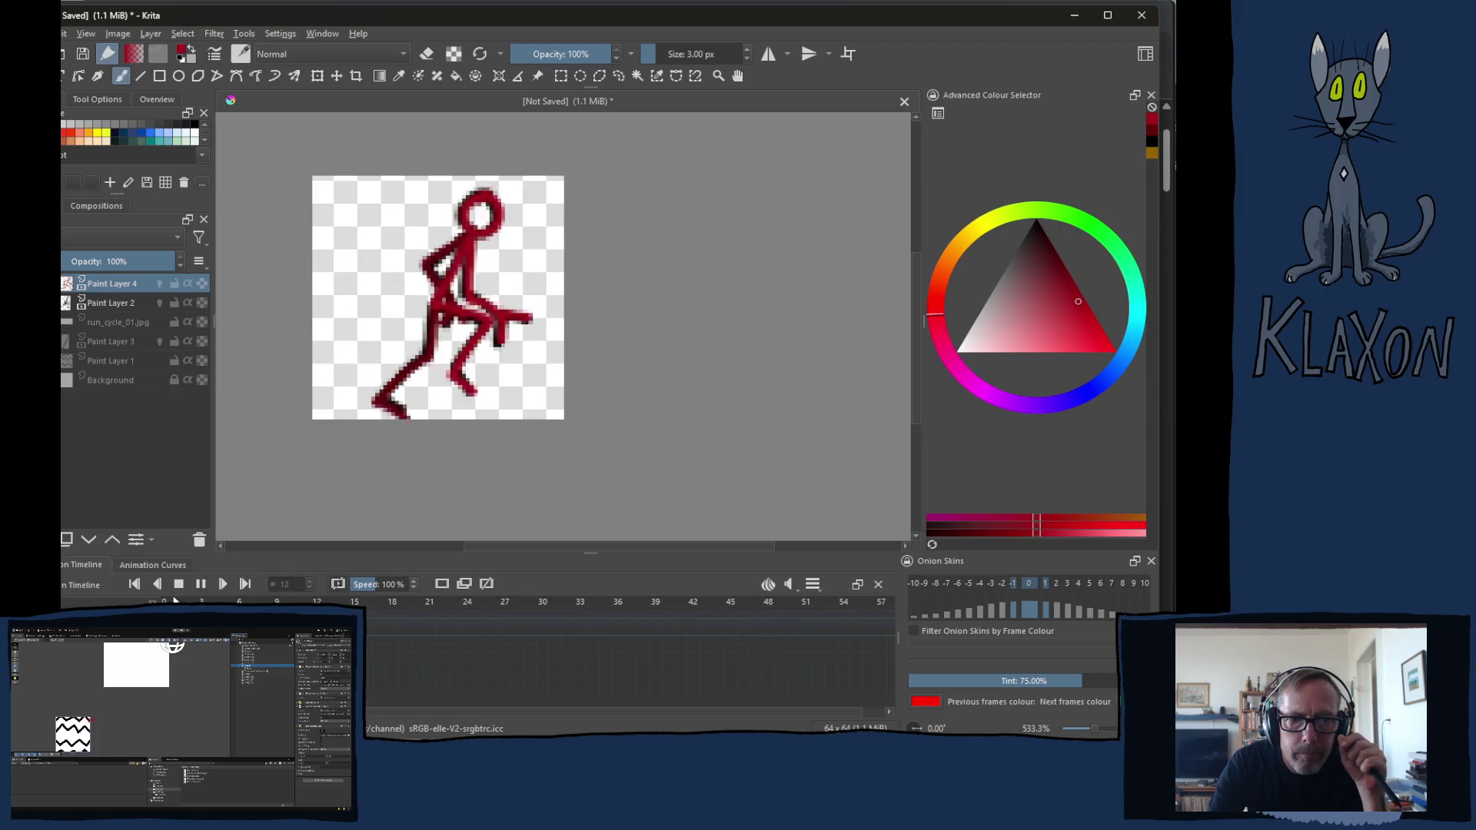
left_click(178, 584)
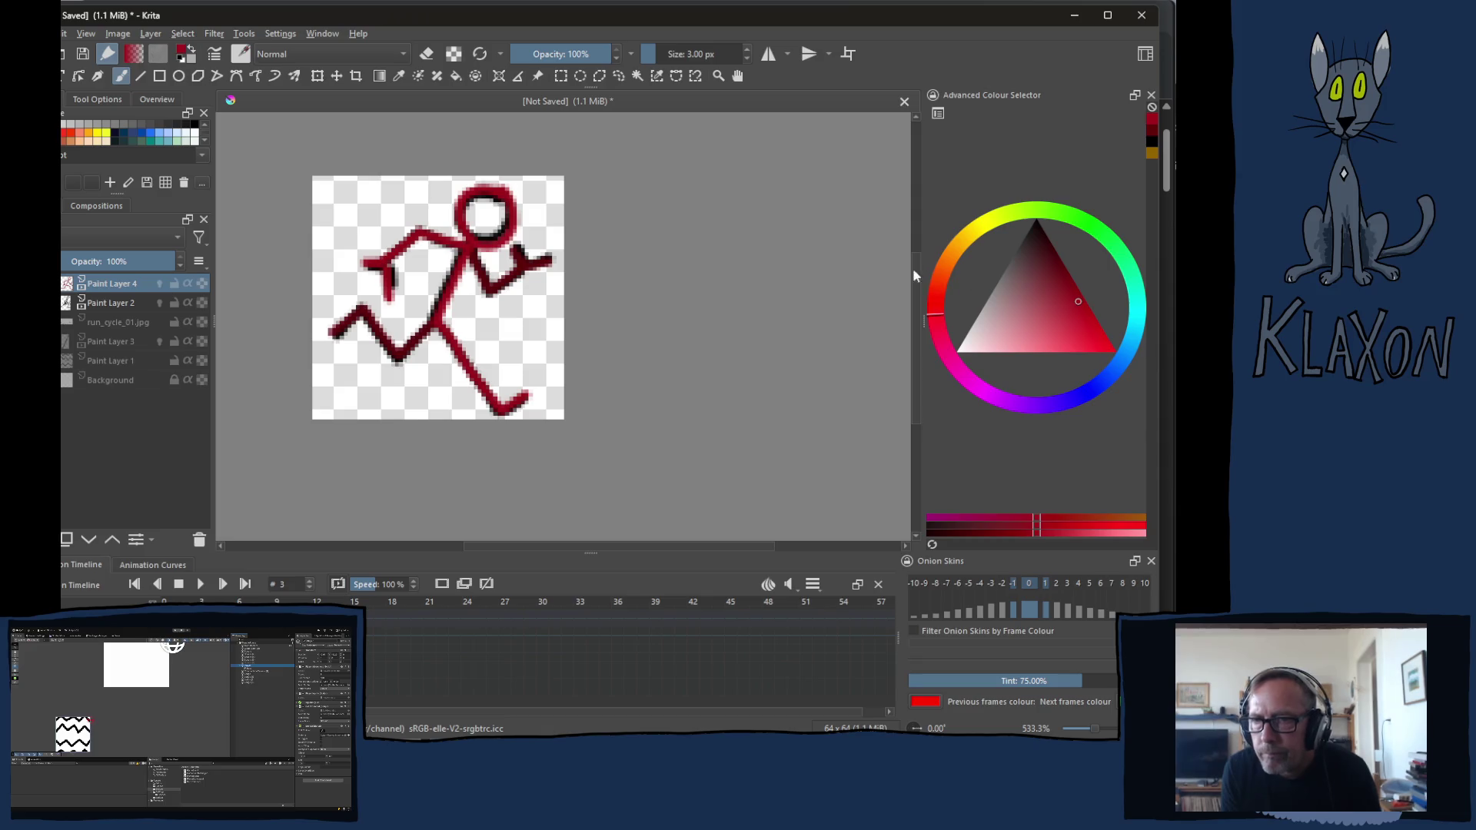
left_click(1068, 319)
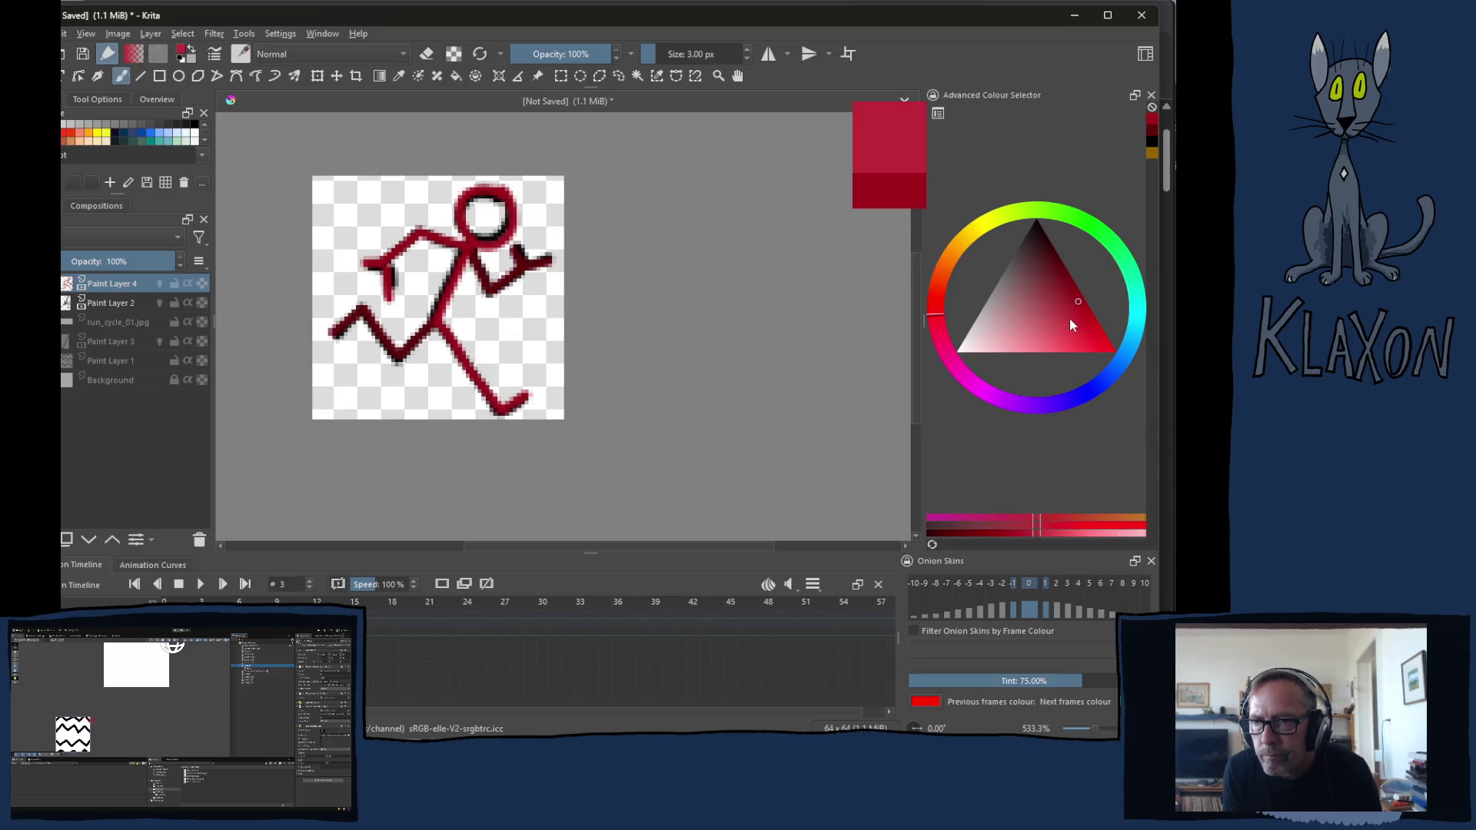
key("f")
left_click(159, 302)
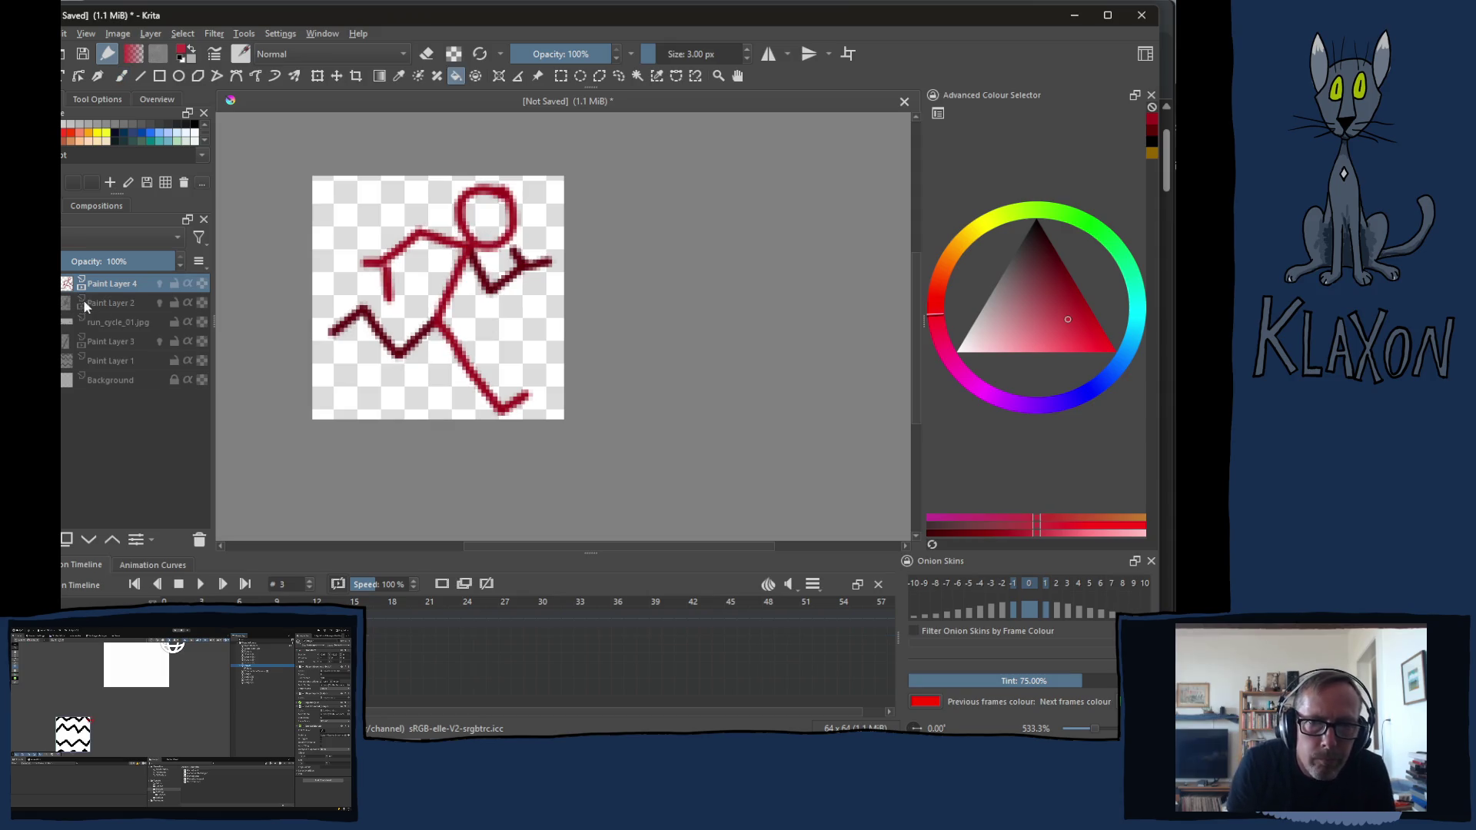
left_click(502, 228)
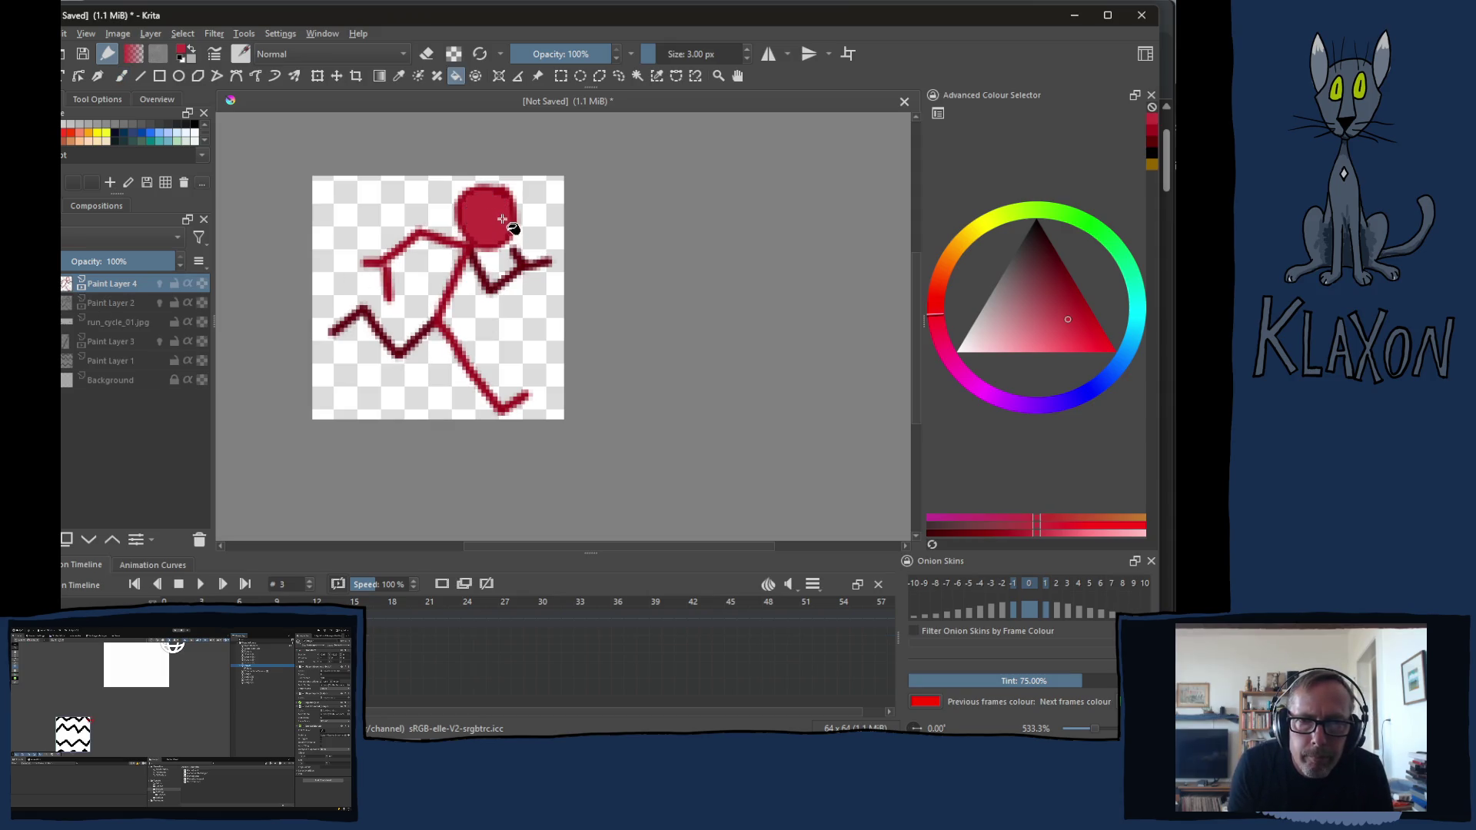
key("ctrl+z")
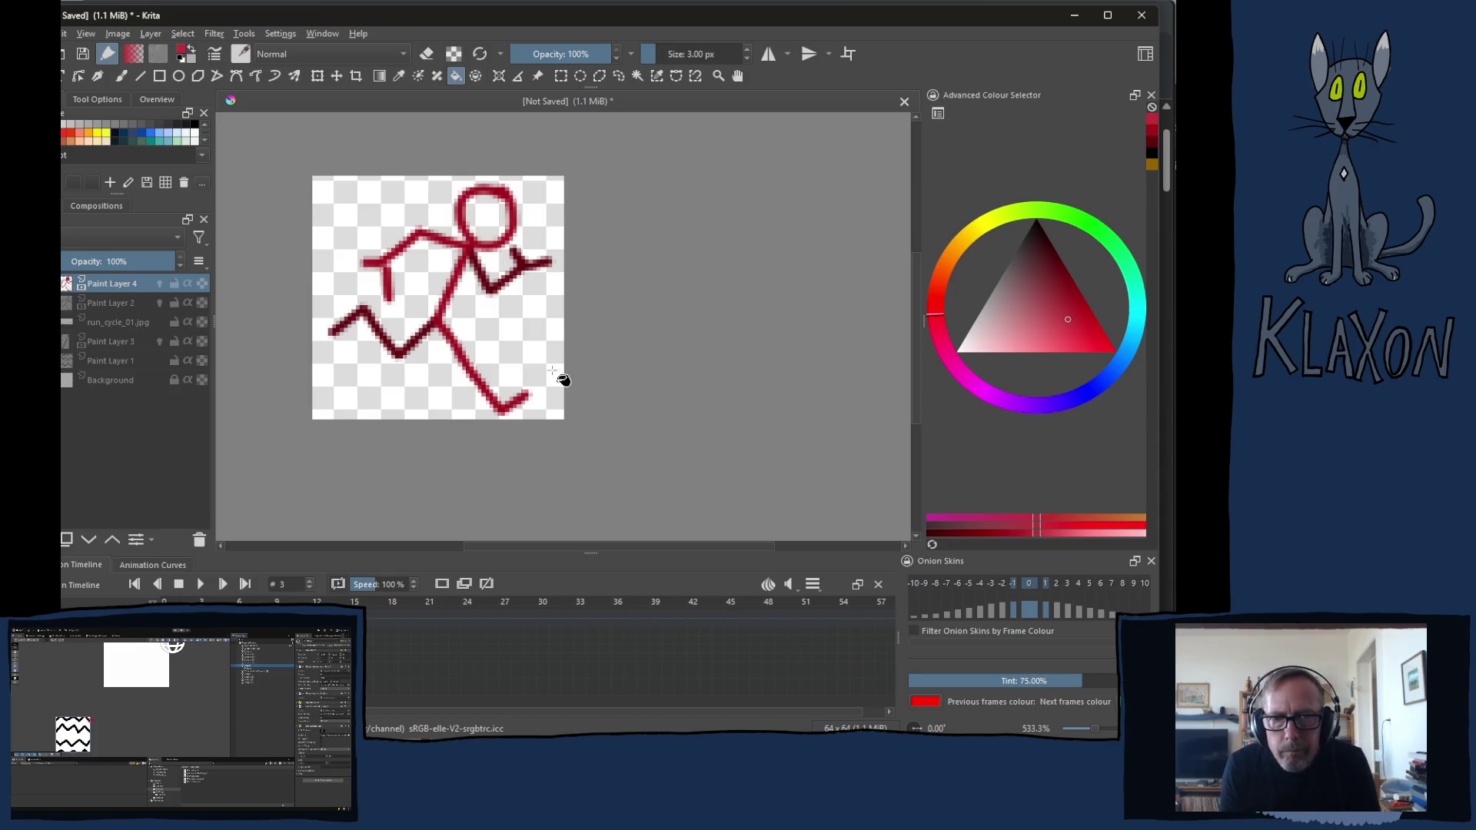
left_click(111, 304)
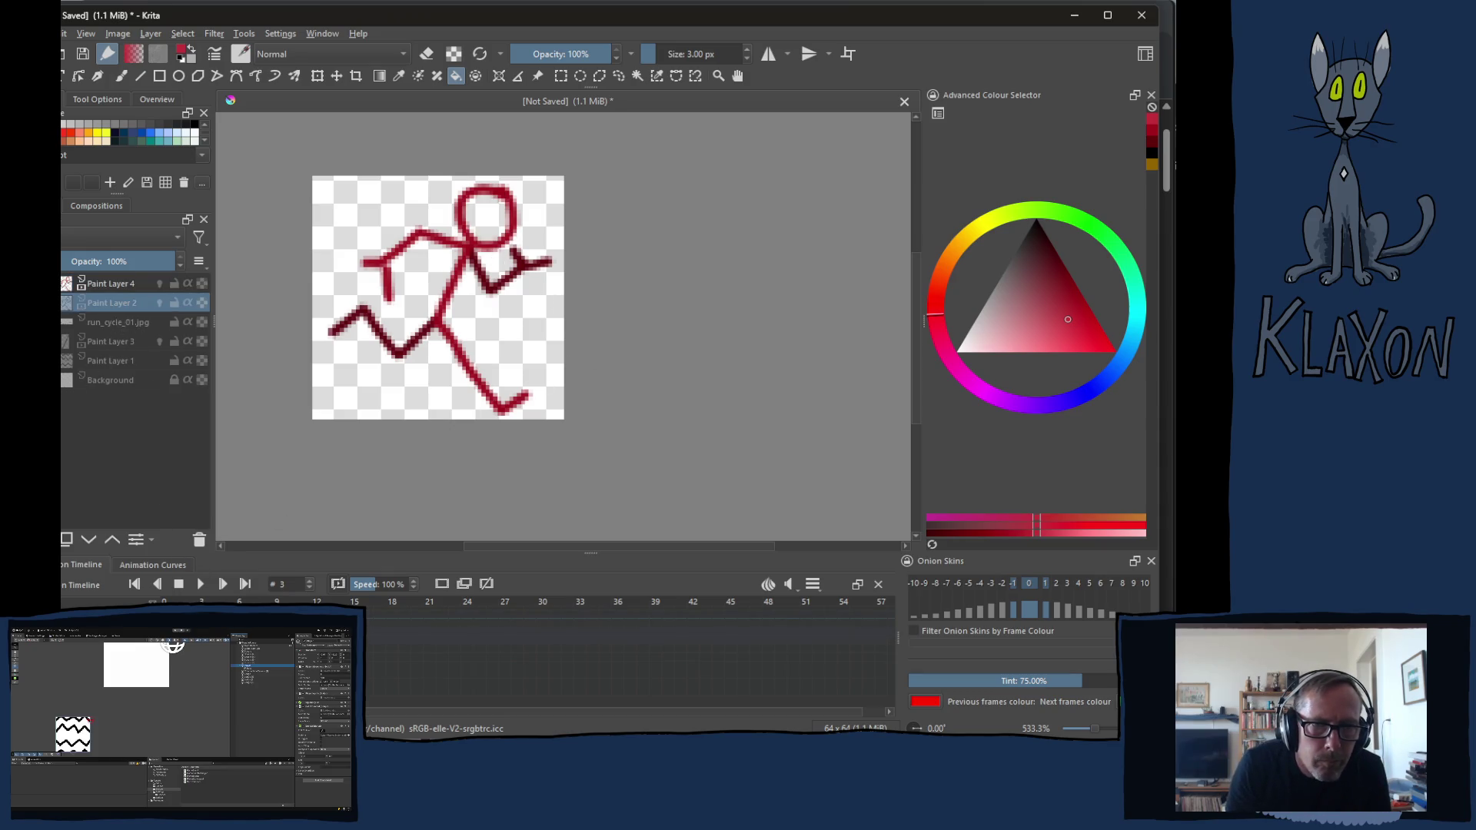
Add Paint Layer 5, paint frame 3's head solid red, move to frame 5 and start playback
key("Insert")
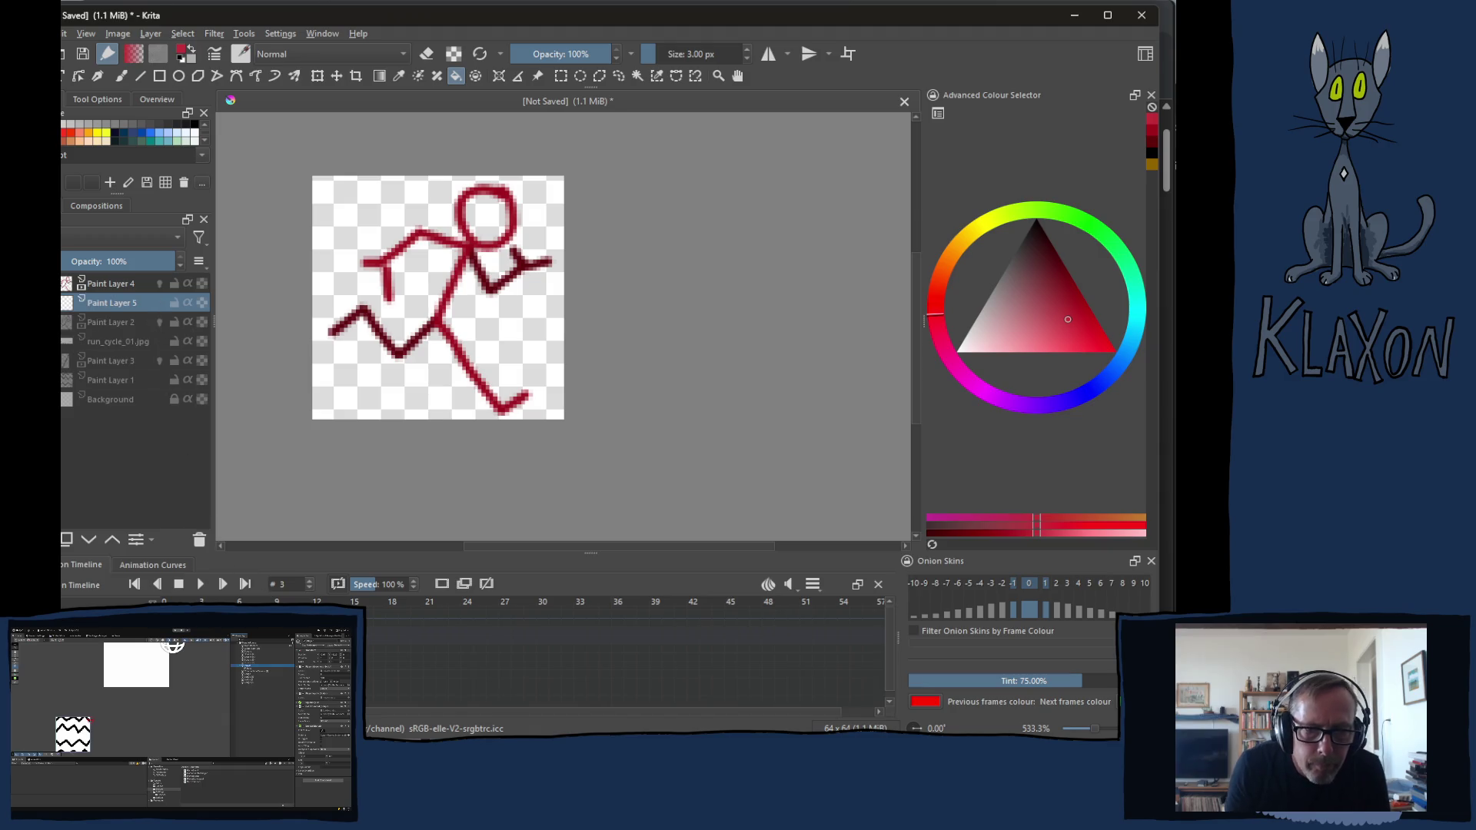
key("period")
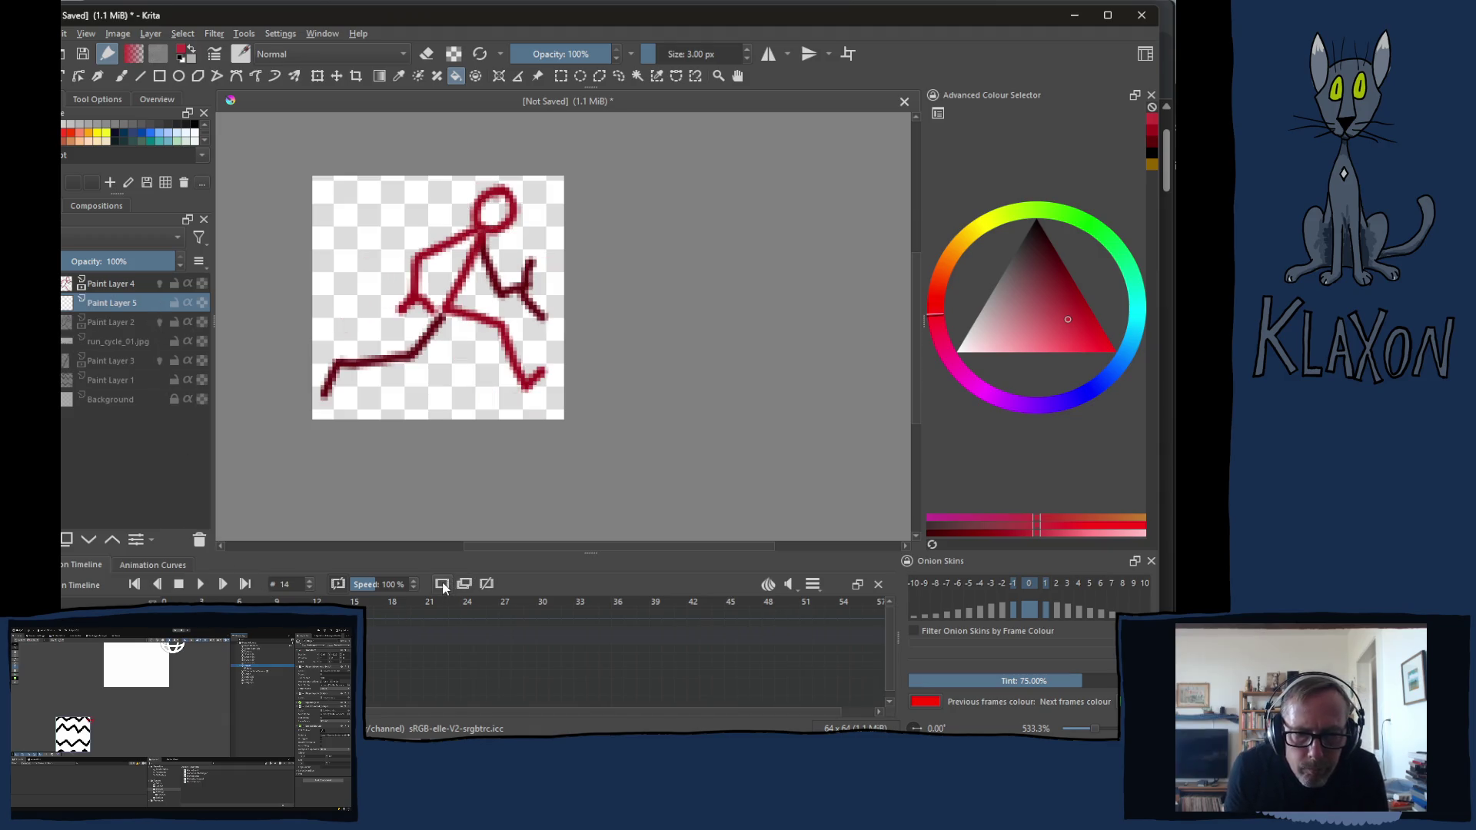
key("alt+comma")
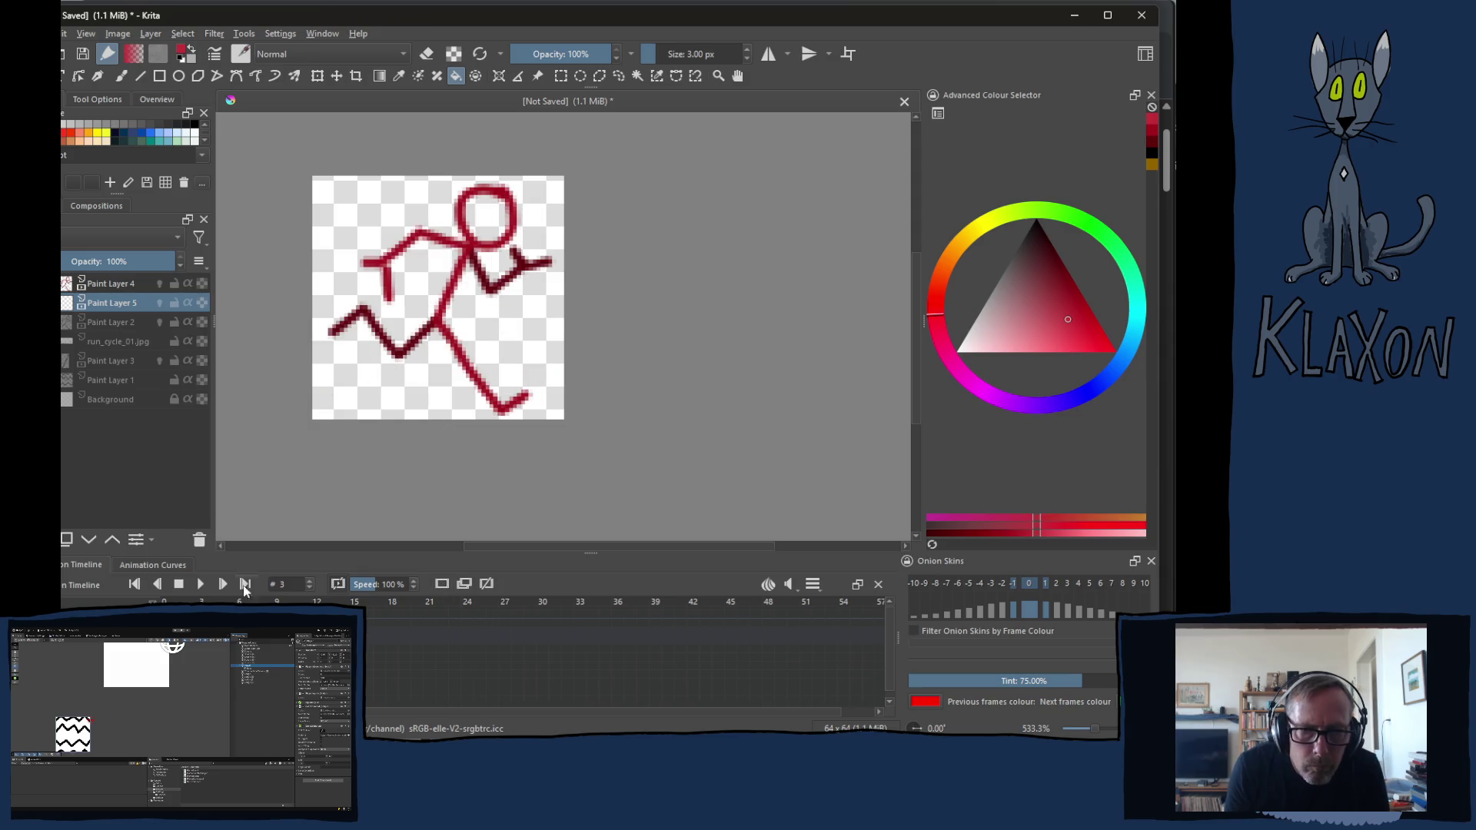
mouse_move(493, 218)
left_mouse_down()
mouse_move(478, 229)
mouse_move(489, 238)
mouse_move(492, 215)
left_mouse_up()
key("period")
key("period")
key("period")
key("period")
key("period")
key("period")
key("period")
key("period")
key("period")
key("period")
key("period")
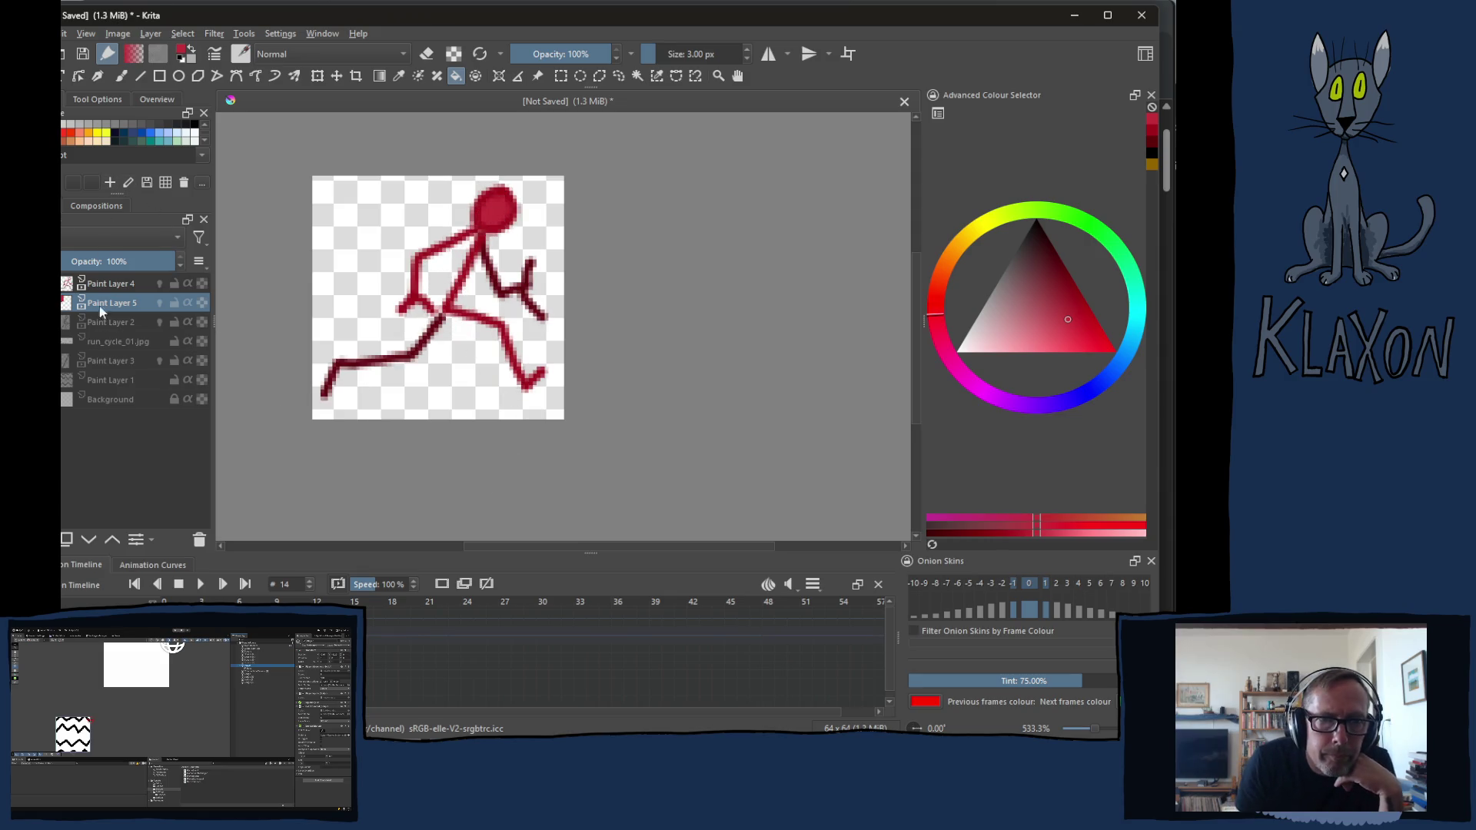
left_click(203, 585)
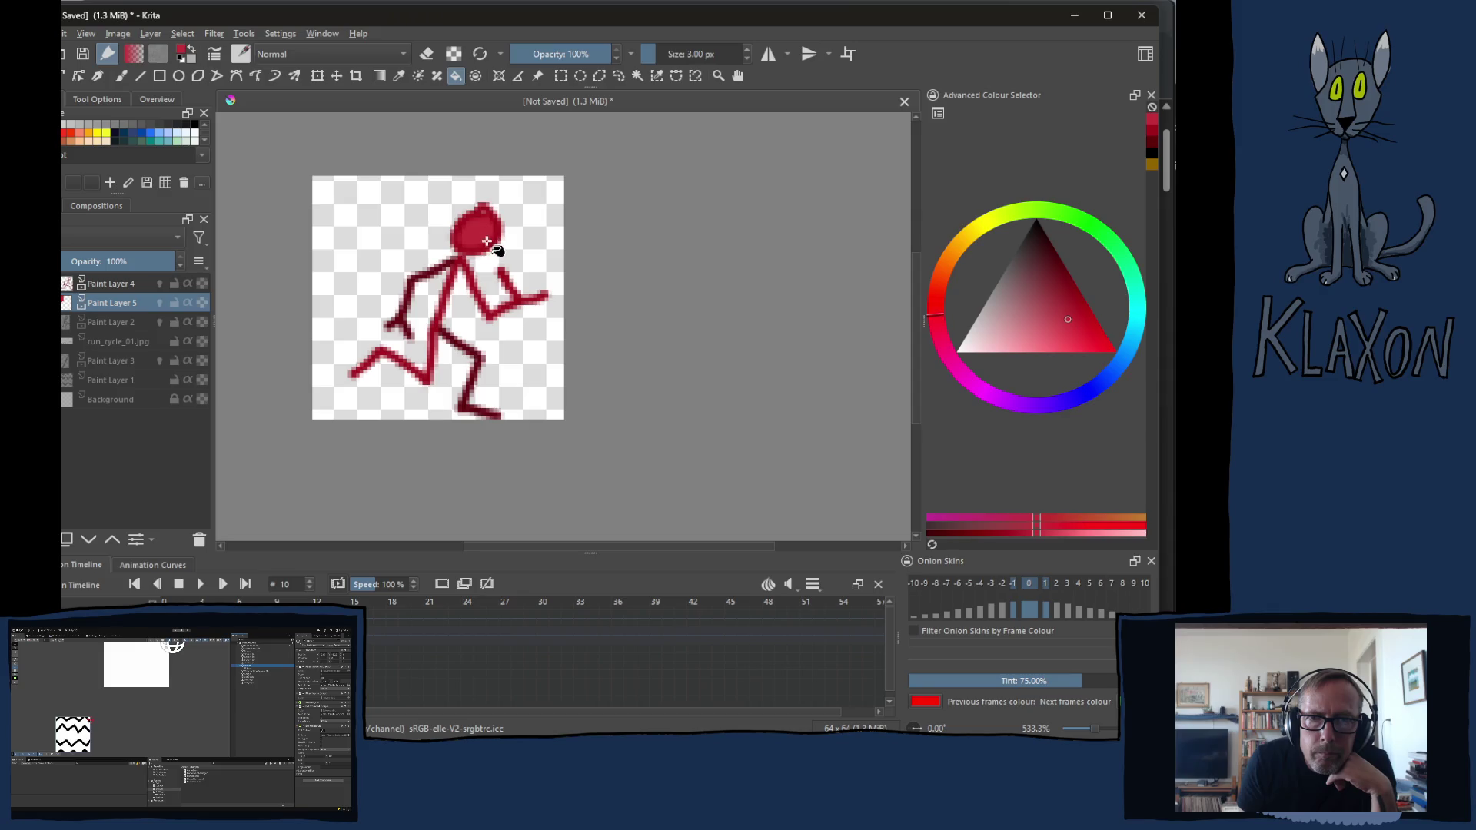
Play and stop the cycle at frame 12, return to the brush on Paint Layer 5 and add Paint Layer 6
left_click(204, 584)
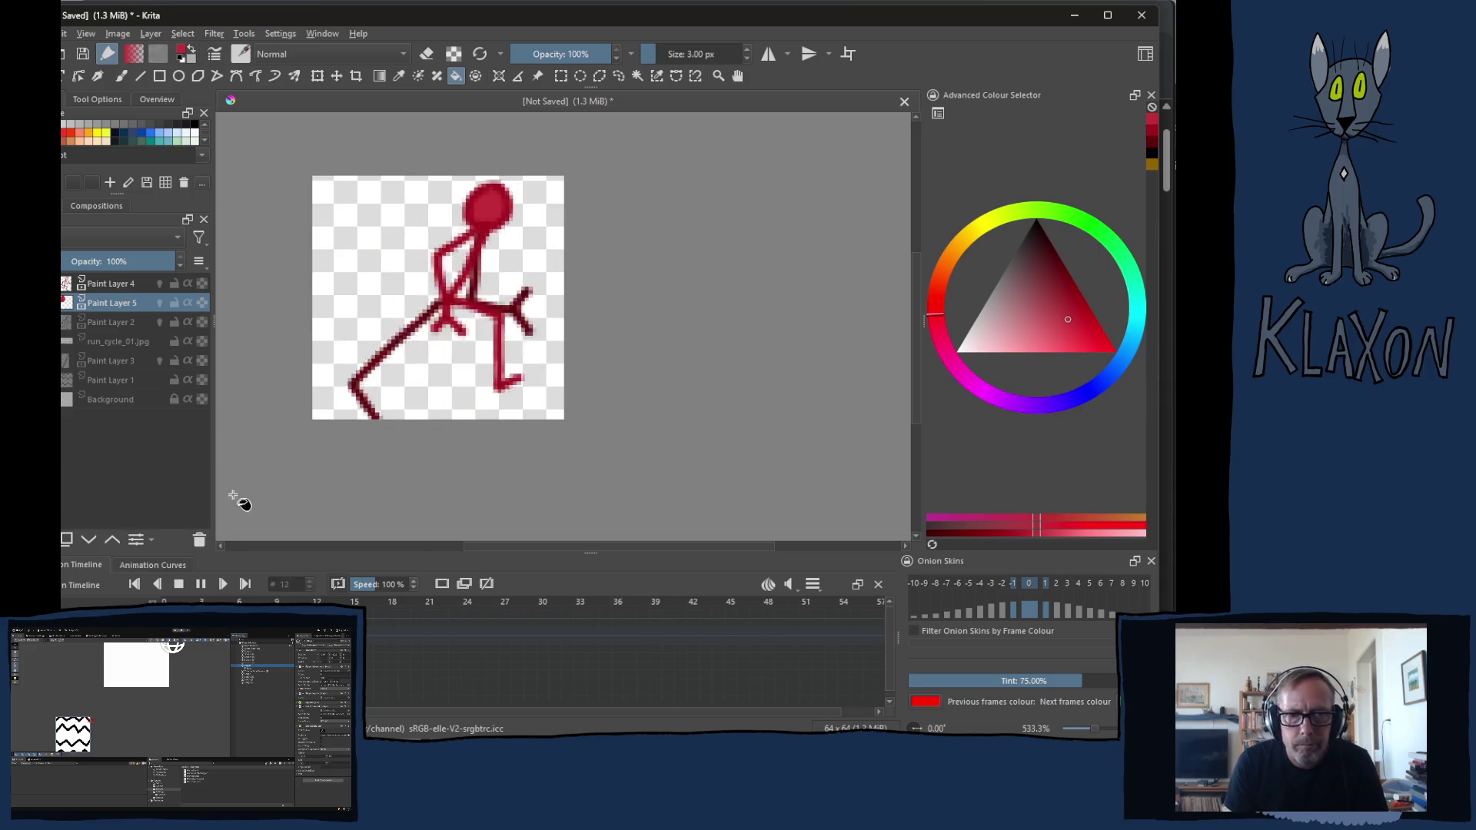
left_click(197, 583)
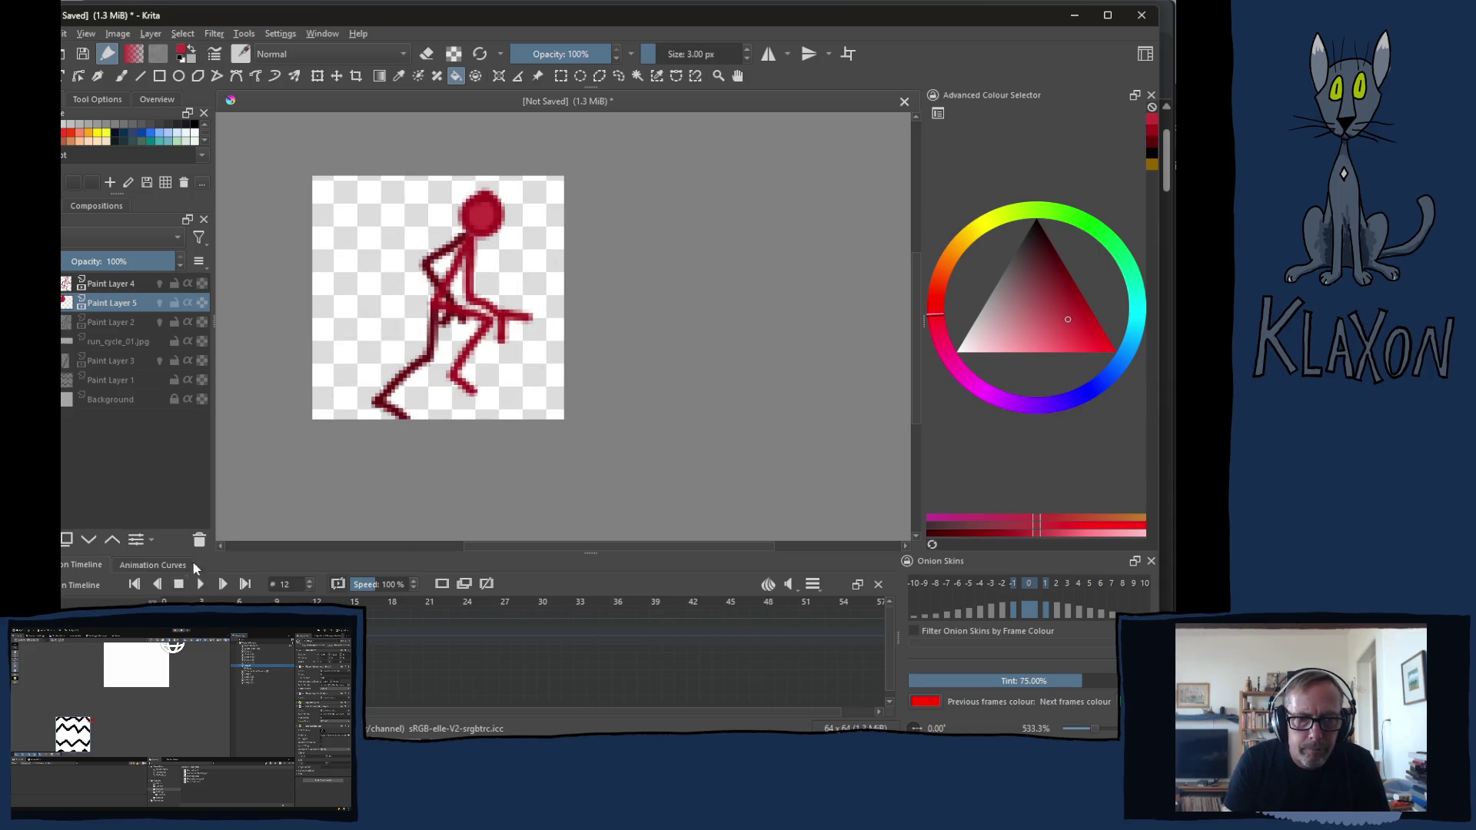
left_click(107, 285)
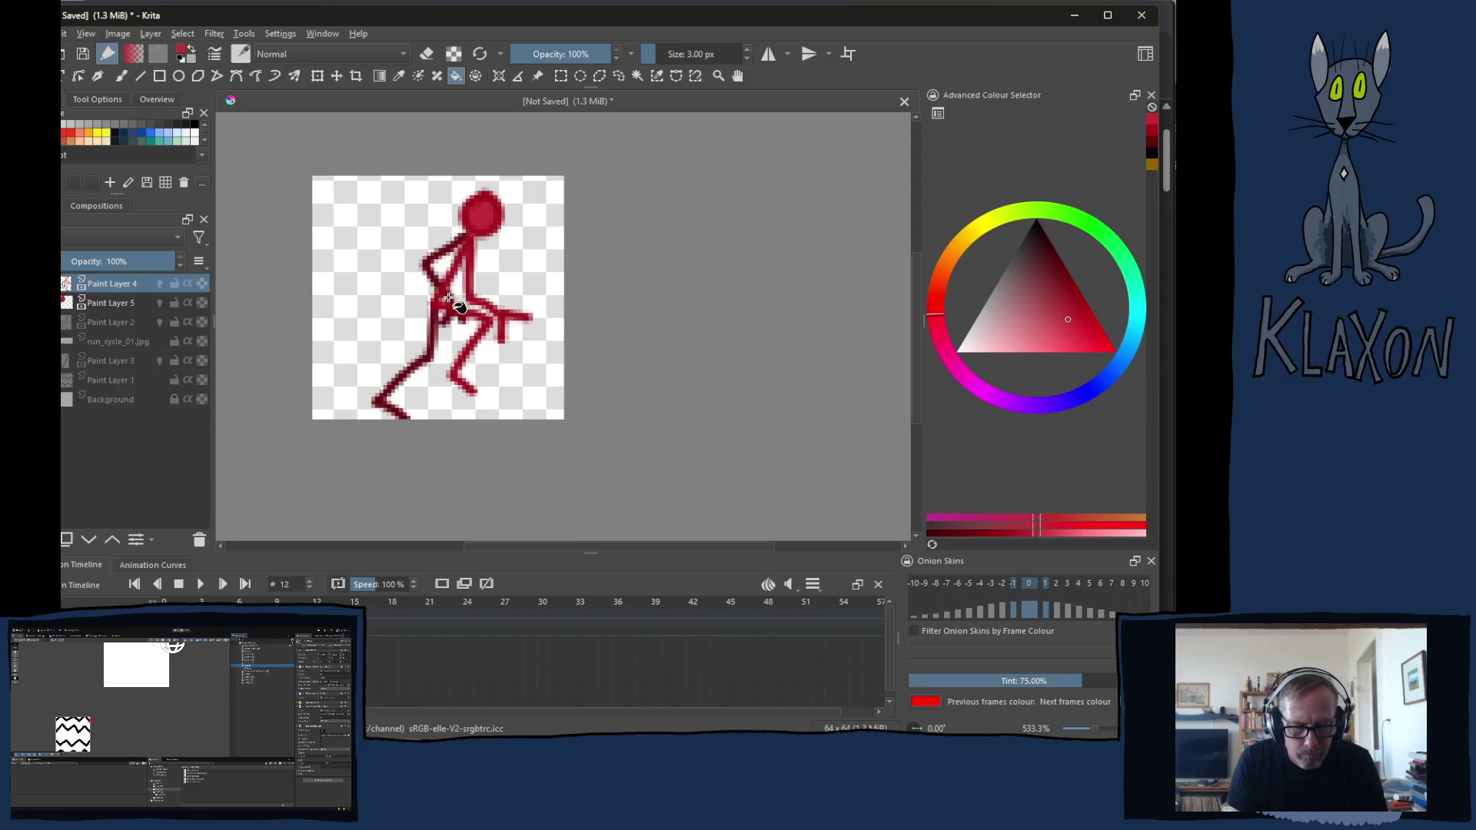
key("b")
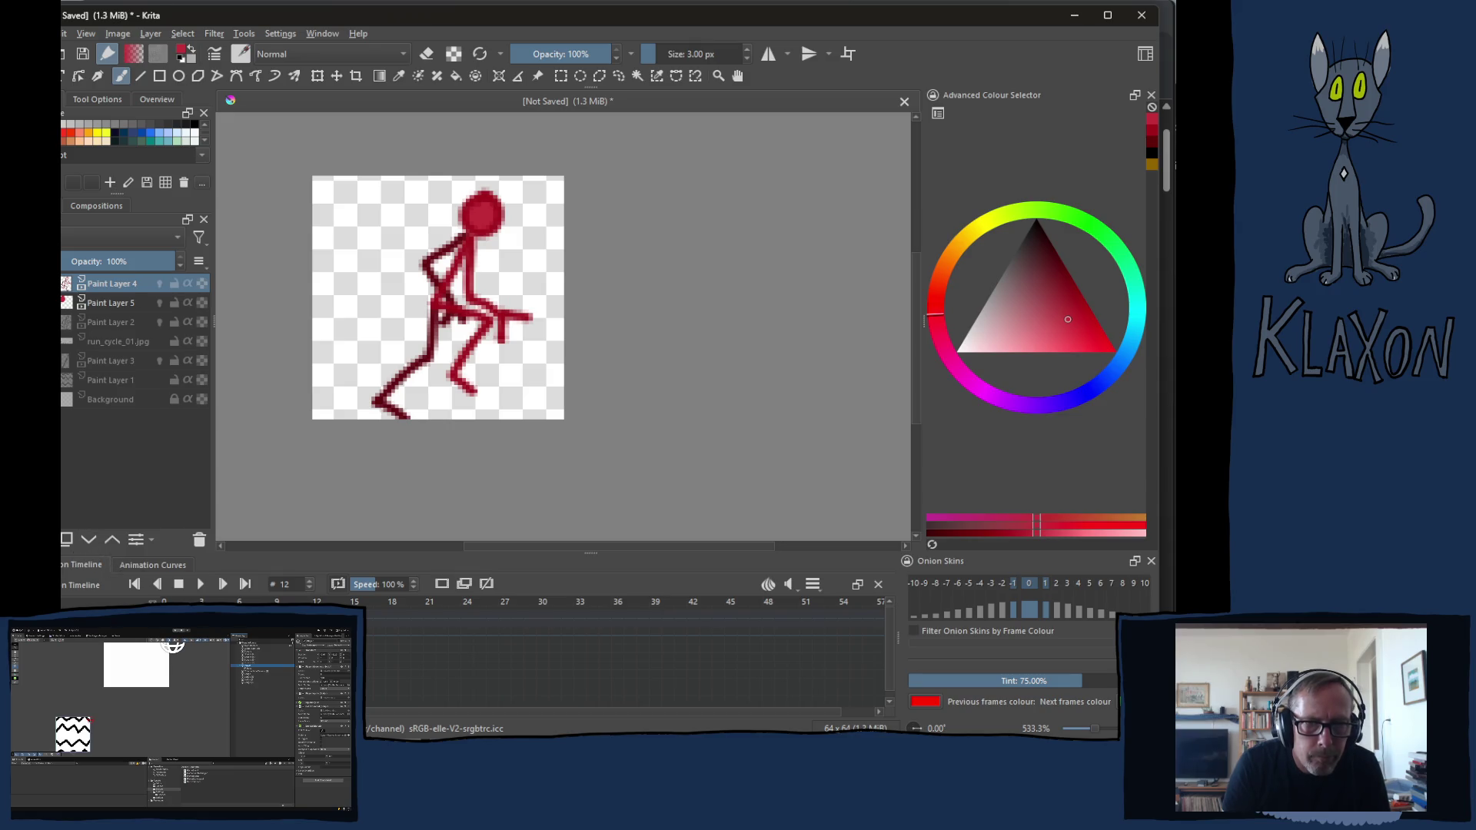
left_click(92, 306)
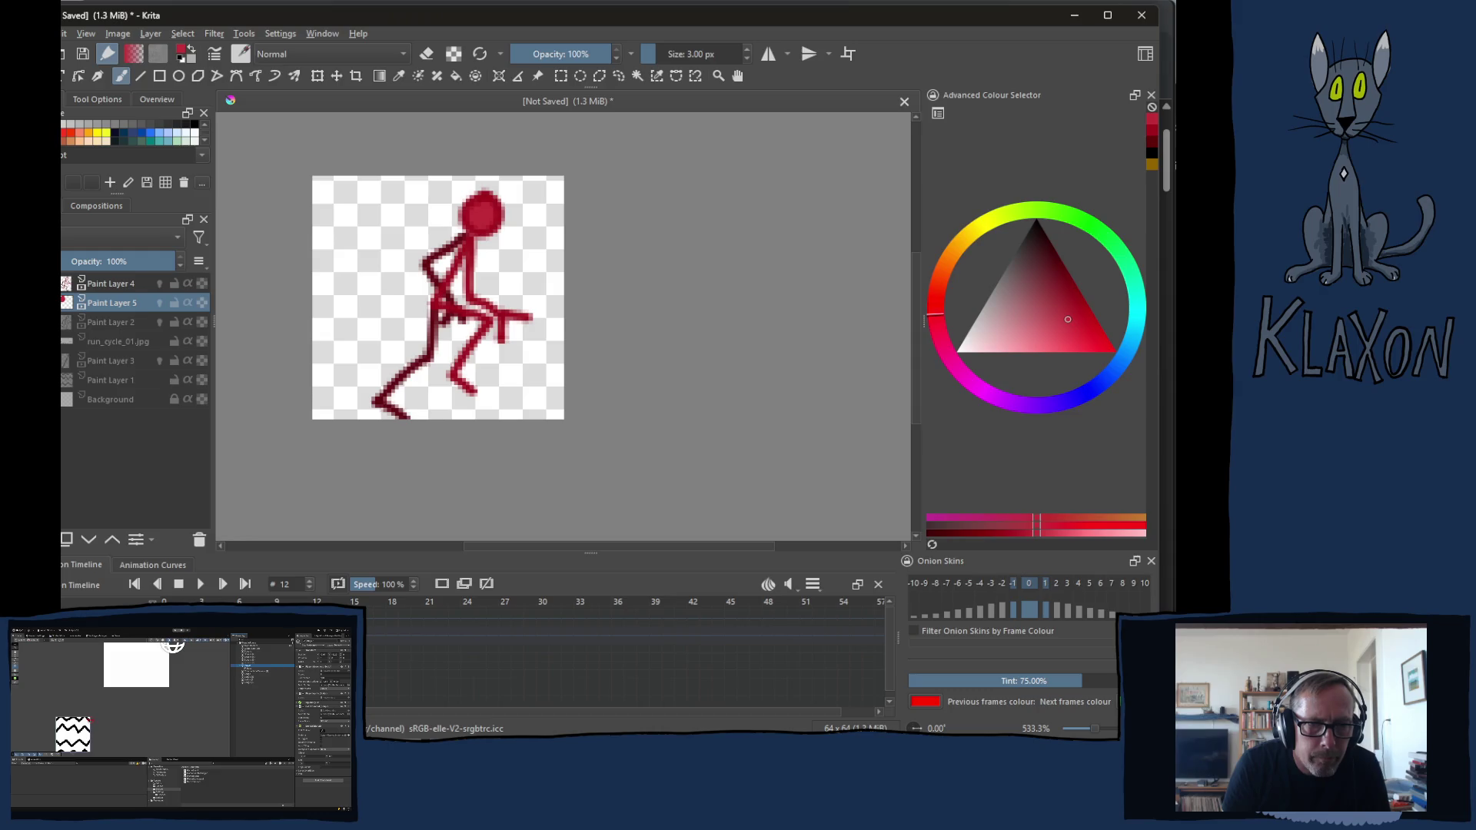
key("Insert")
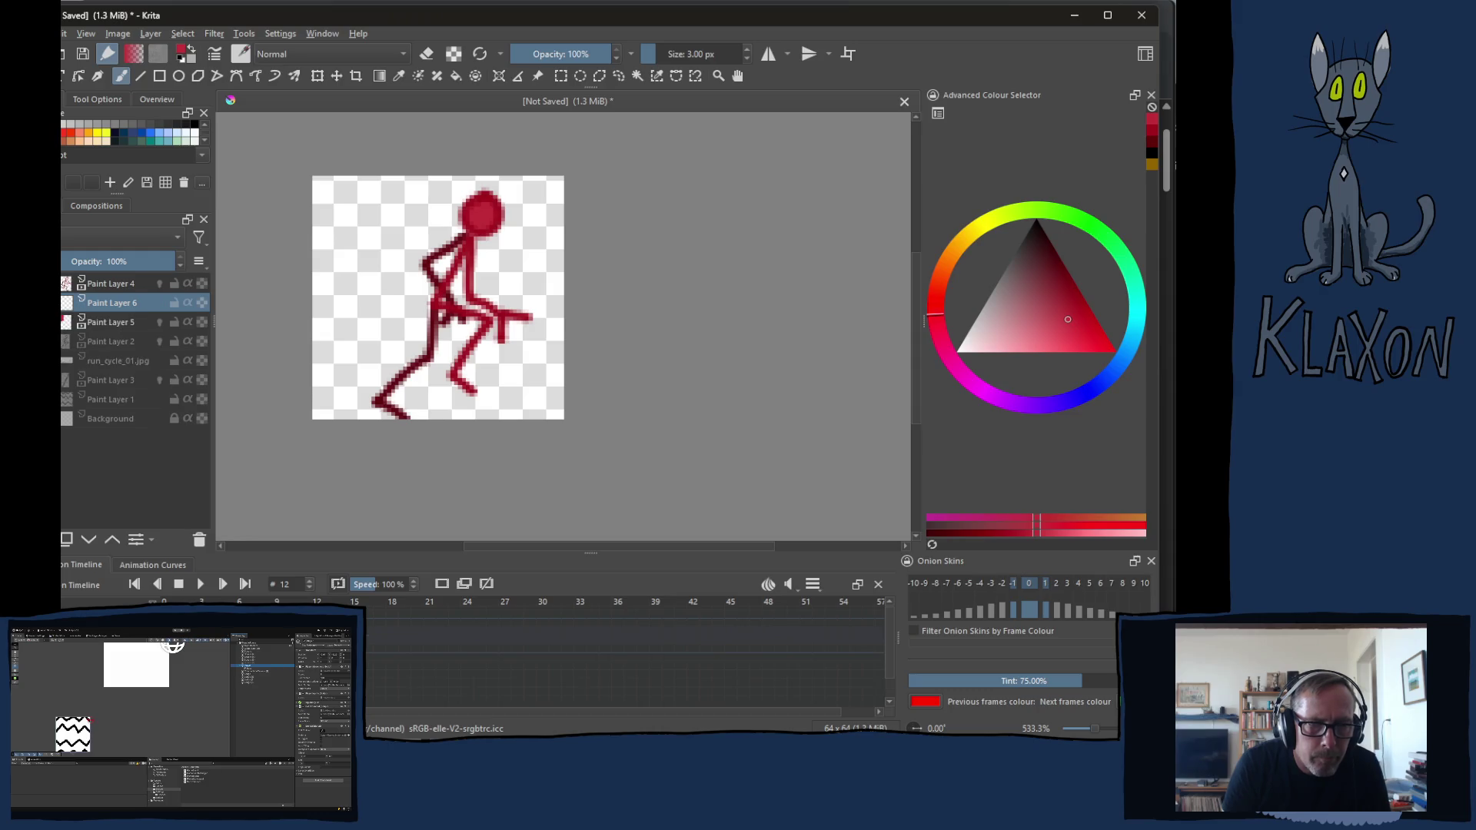
Add Paint Layer 7, select Layer 6, pick a darker red and resize the brush to about 5.77 px
key("Insert")
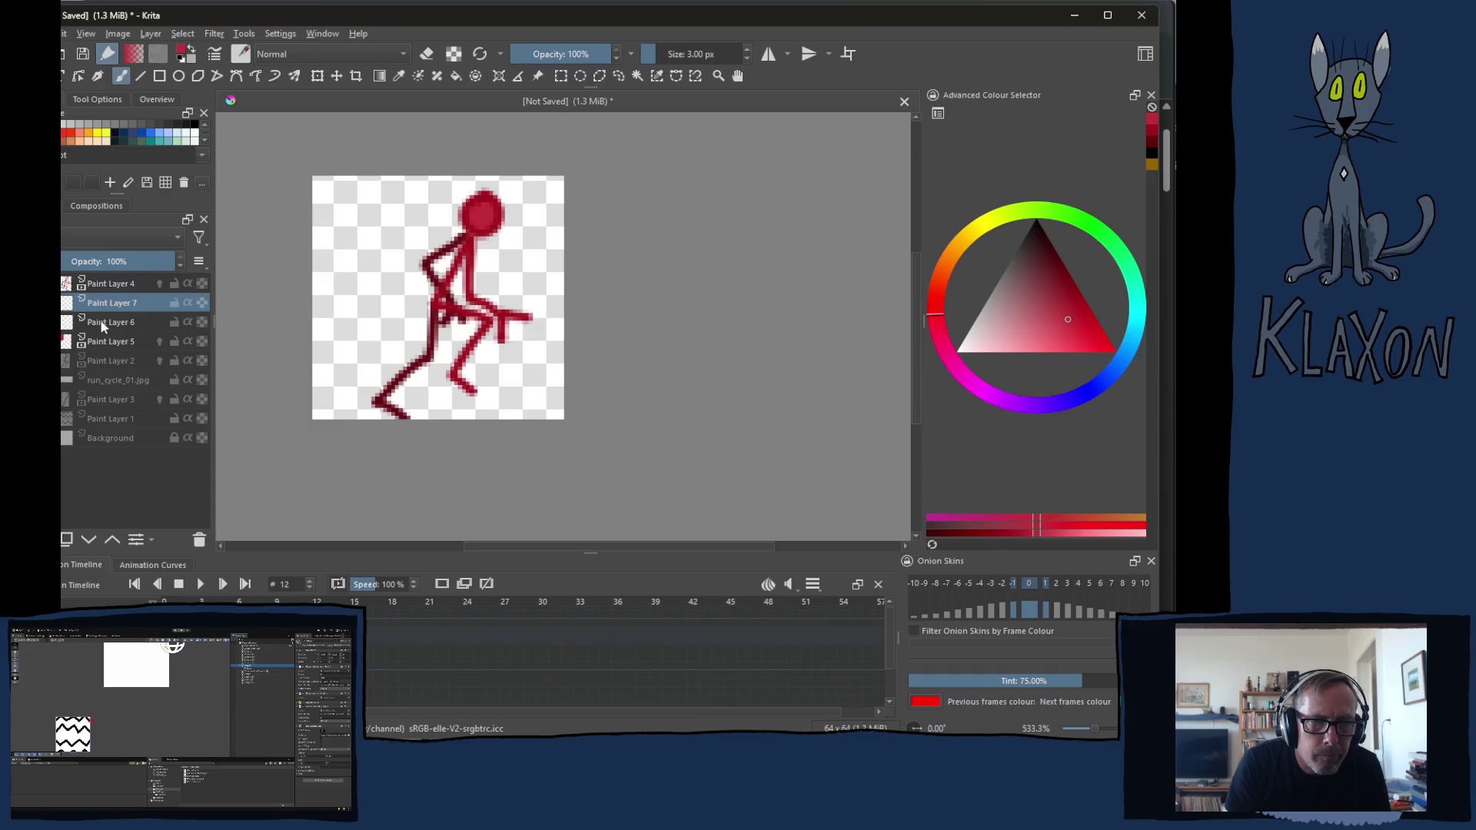
left_click(101, 322)
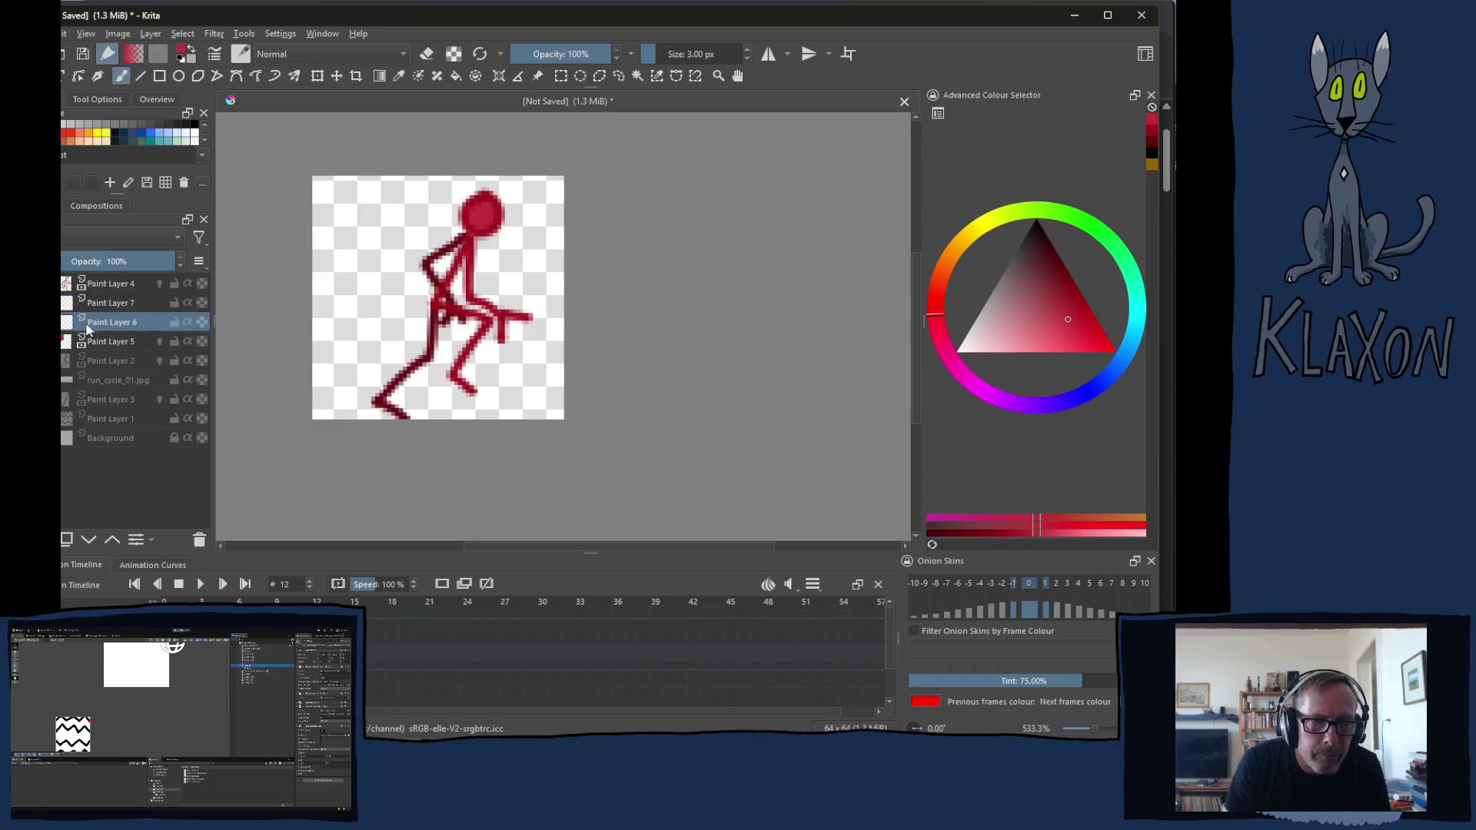
right_click(443, 289)
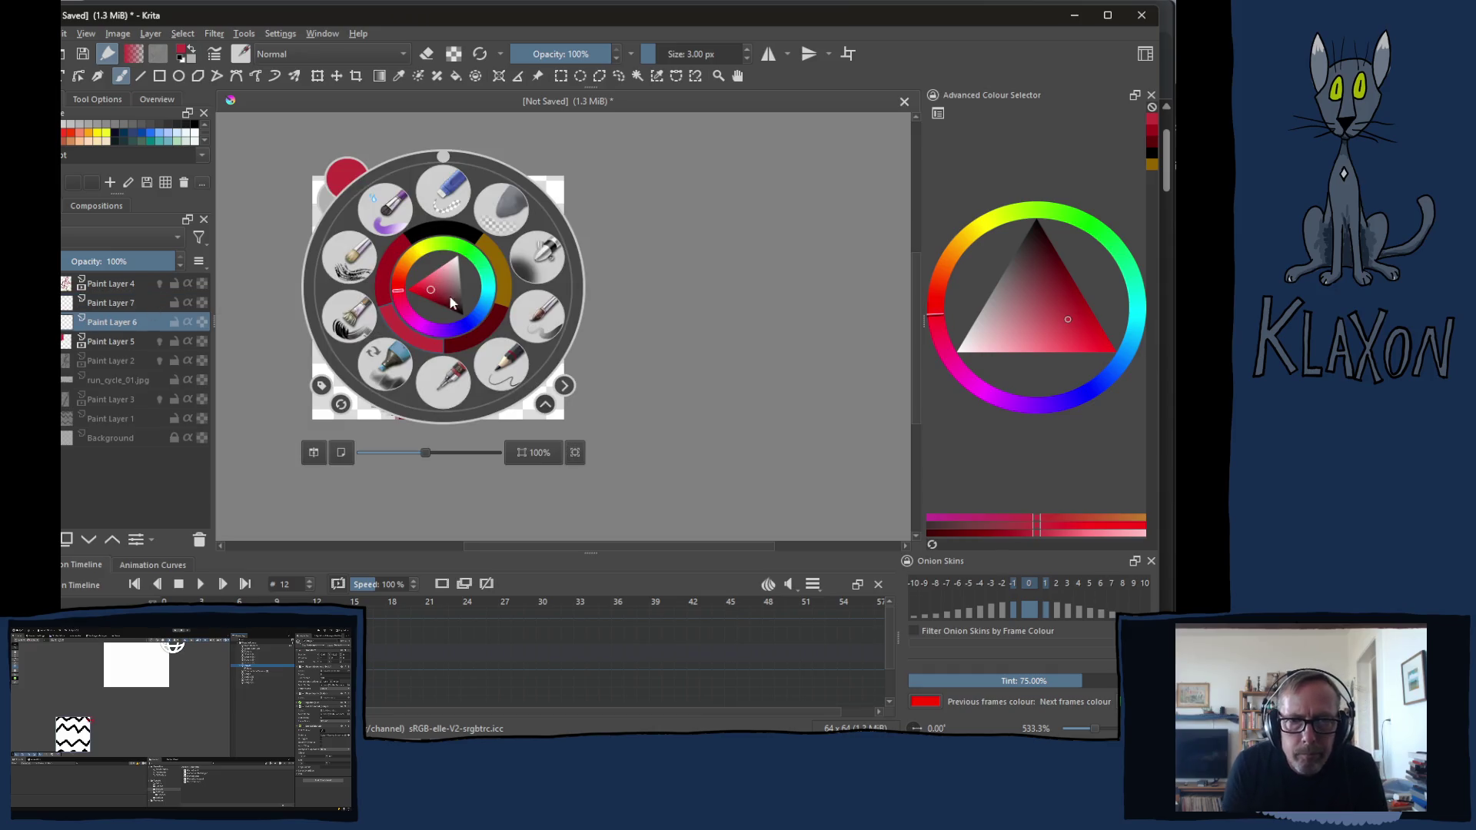
left_click(484, 334)
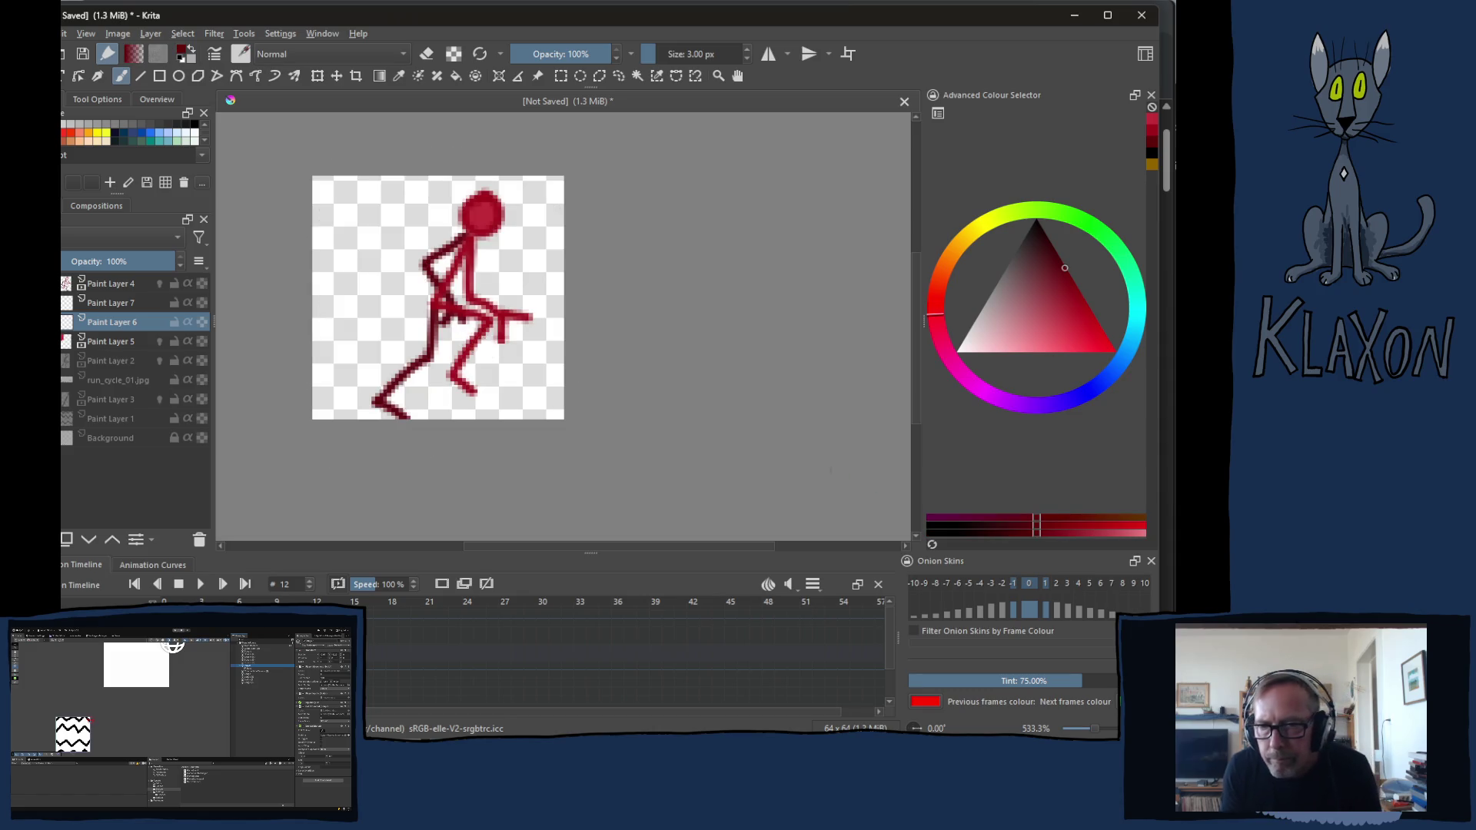
left_click_drag(442, 353, 444, 352)
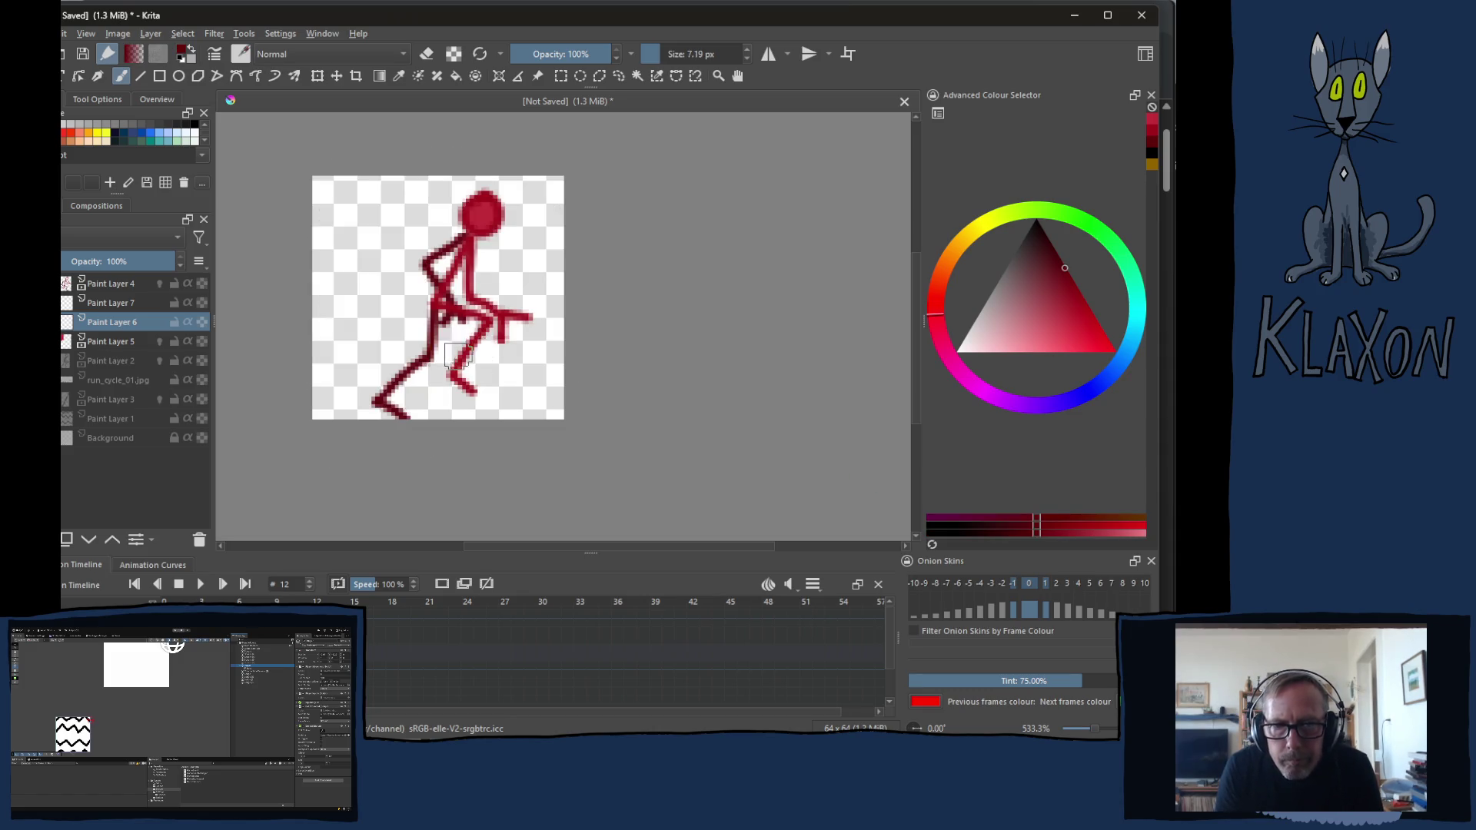
mouse_move(456, 240)
left_mouse_down()
mouse_move(420, 268)
mouse_move(458, 332)
mouse_move(378, 395)
mouse_move(418, 412)
left_mouse_up()
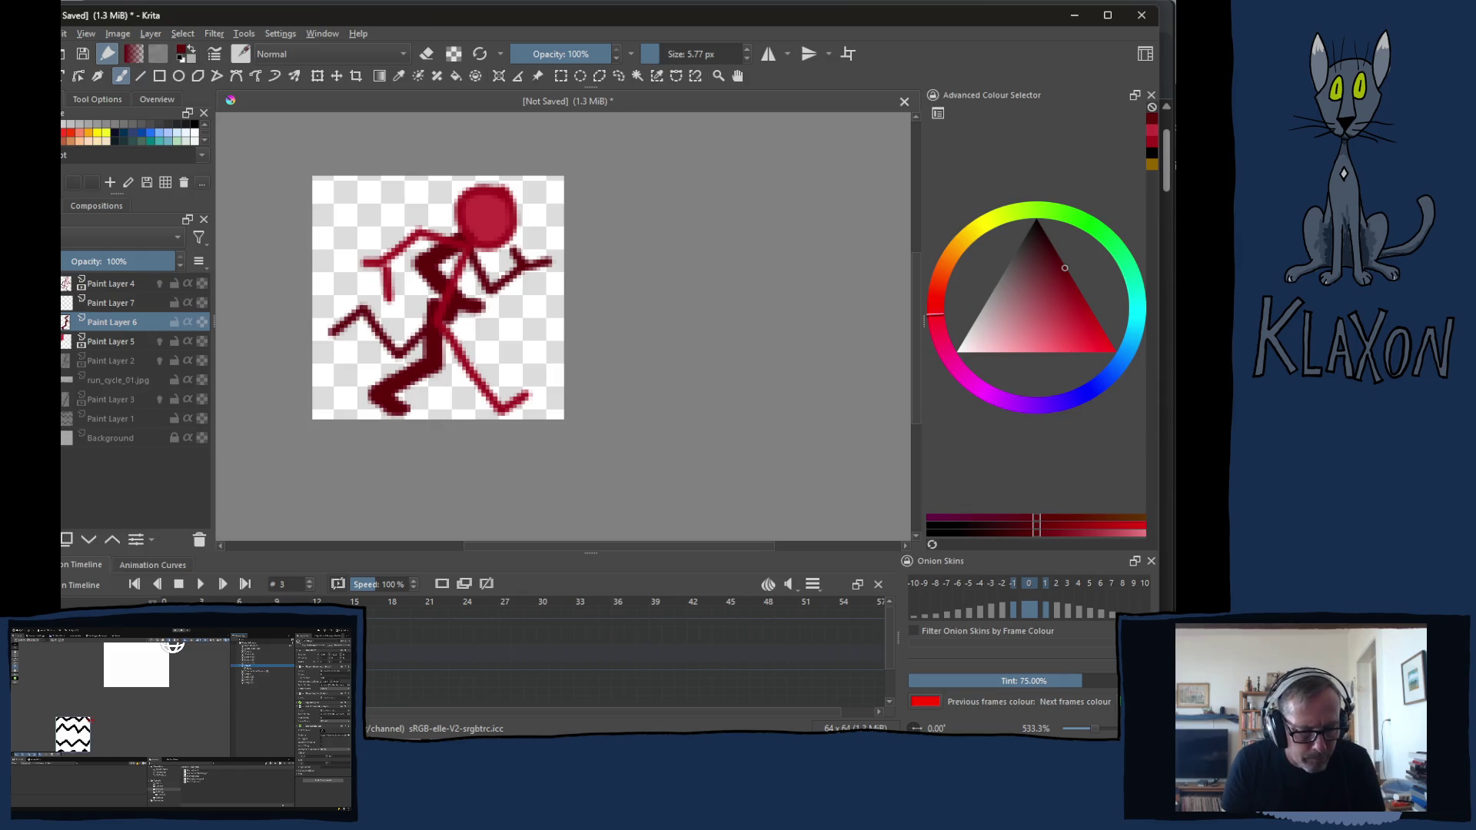
key("period")
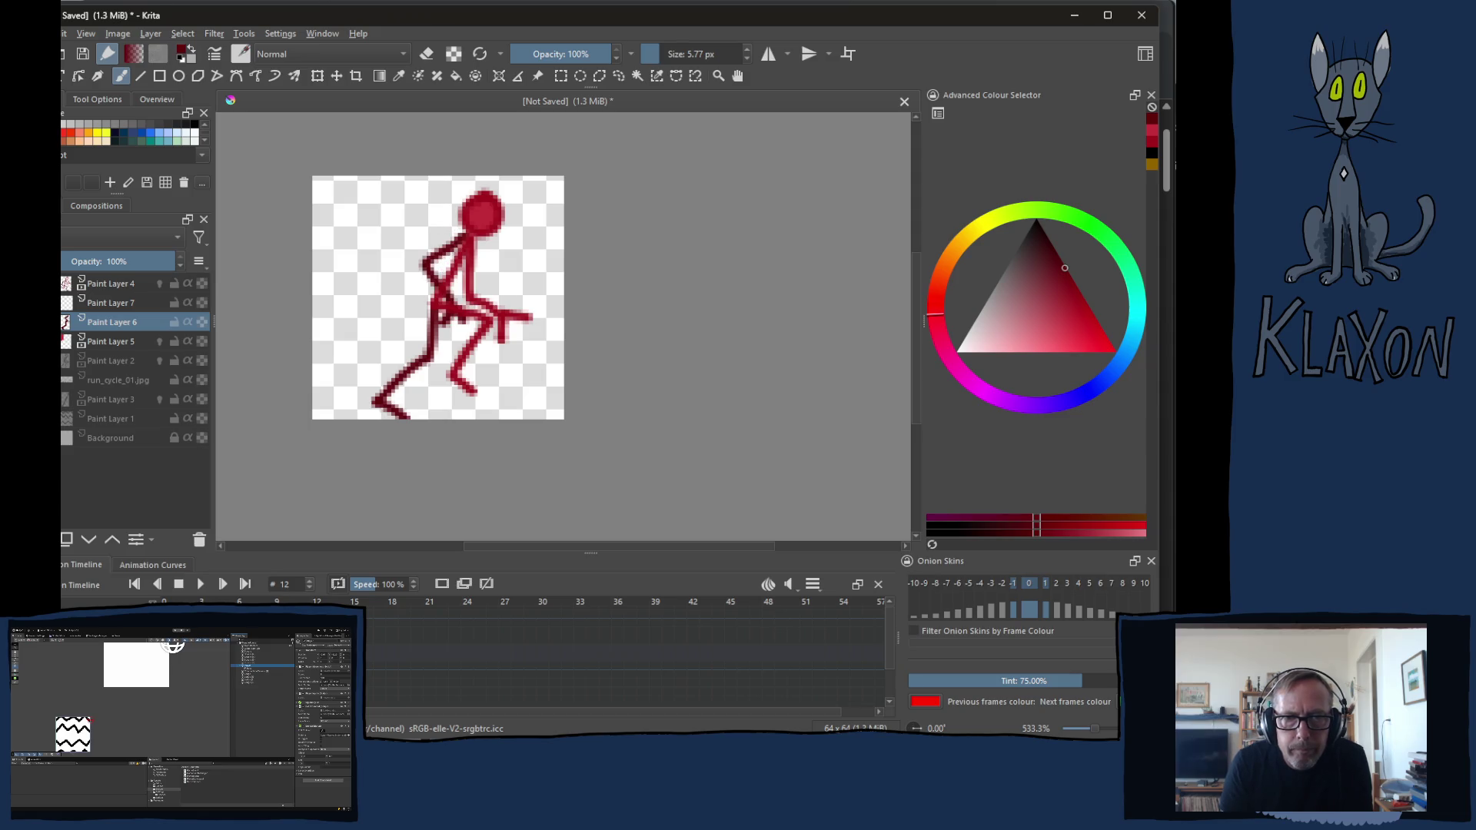
On Paint Layer 7 at frame 3, thicken the torso, back leg and shoulder in dark red
left_click(70, 304)
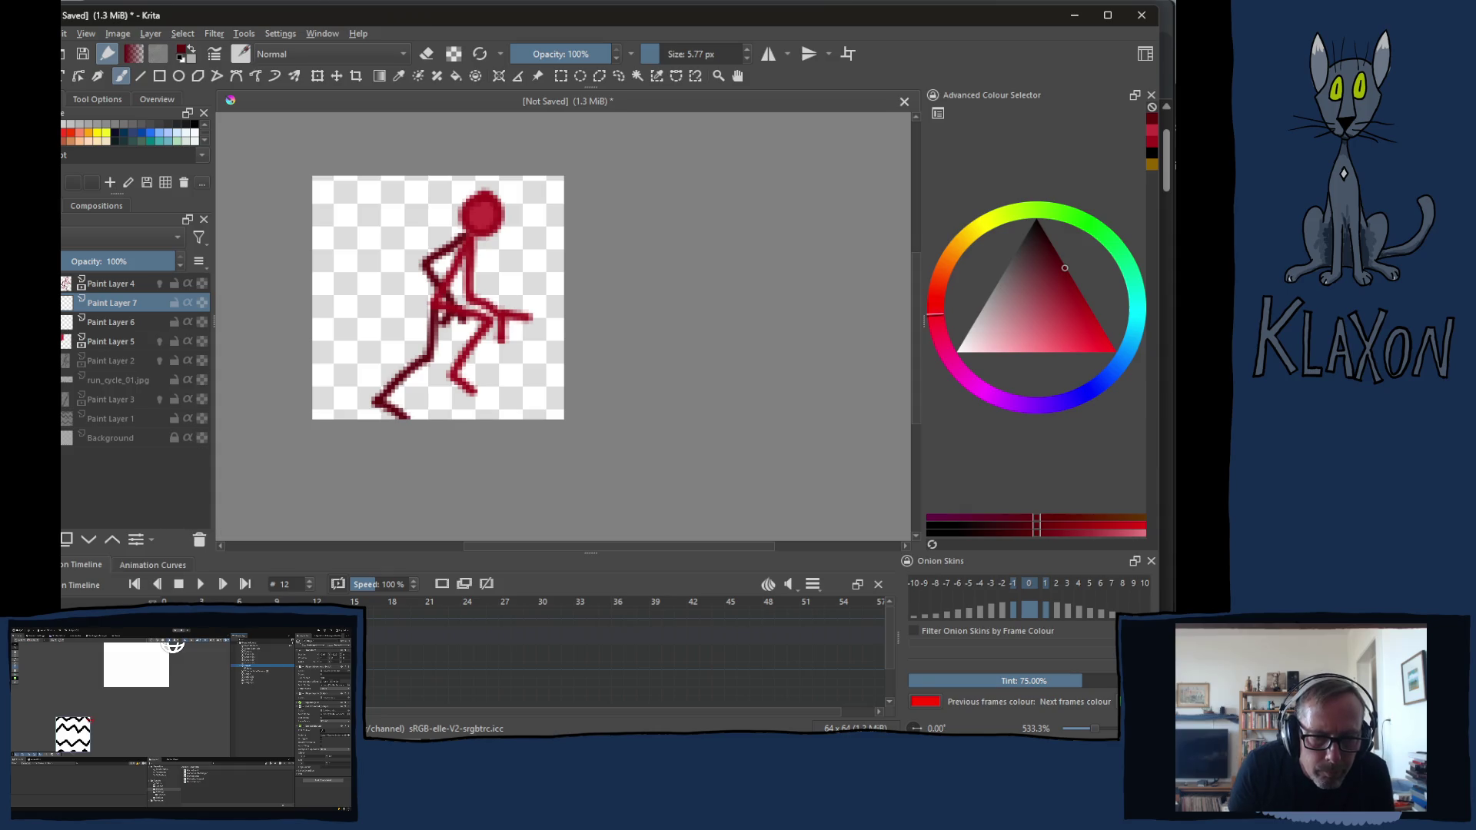
key("alt+Left")
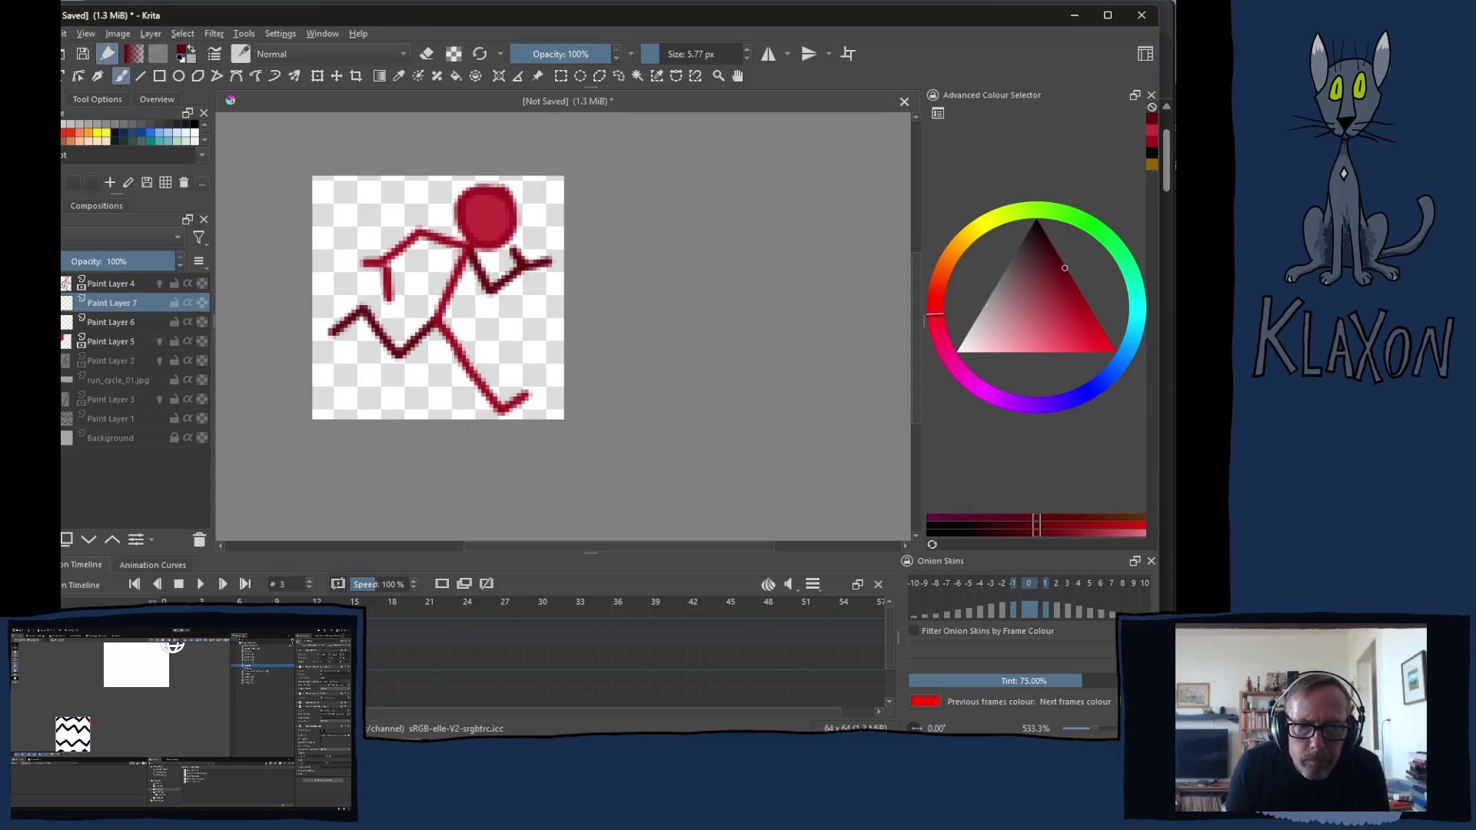
key("alt+Right")
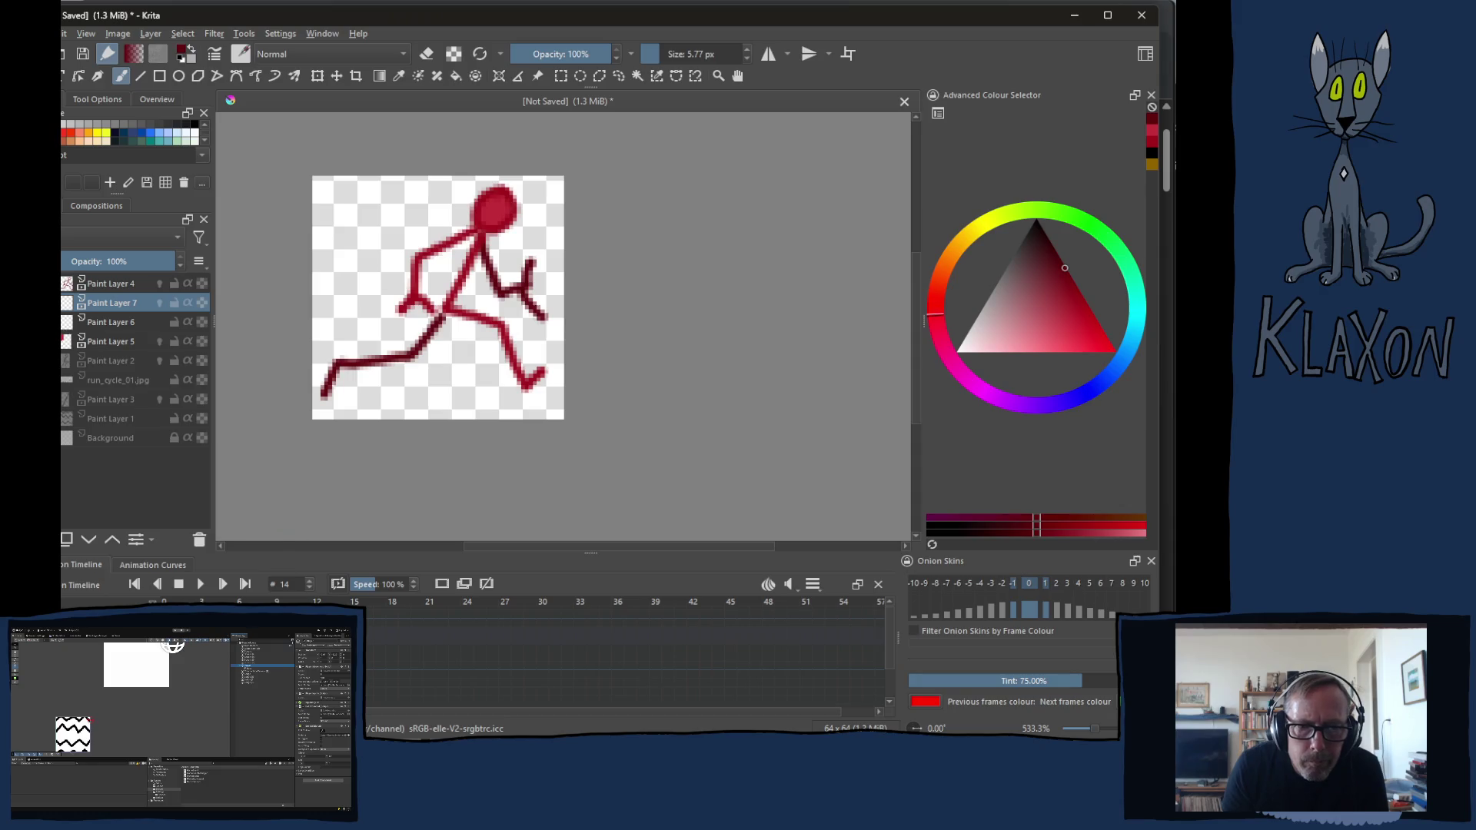
key("alt+Left")
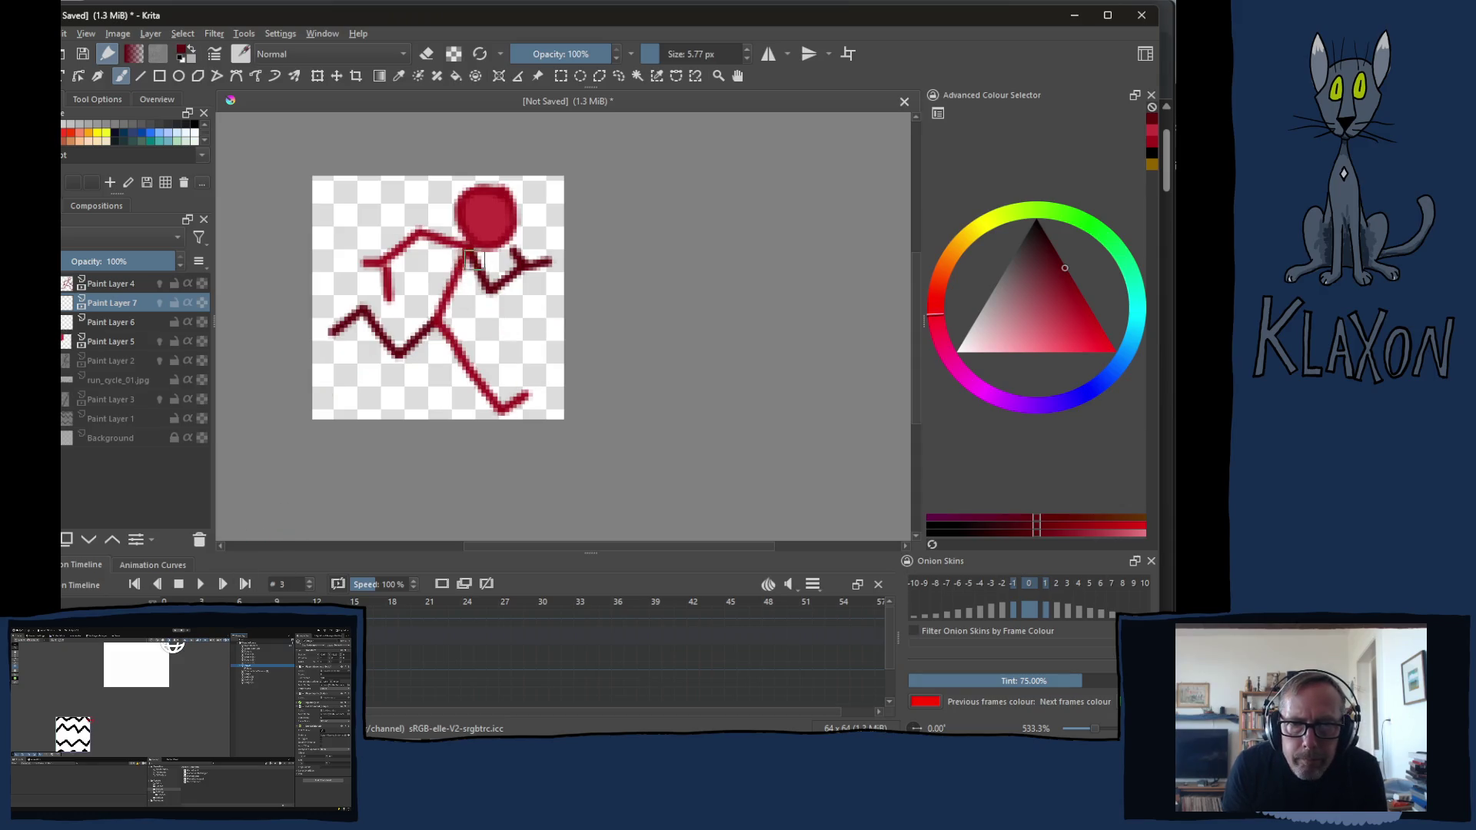
mouse_move(469, 255)
left_mouse_down()
mouse_move(489, 289)
mouse_move(541, 269)
left_mouse_up()
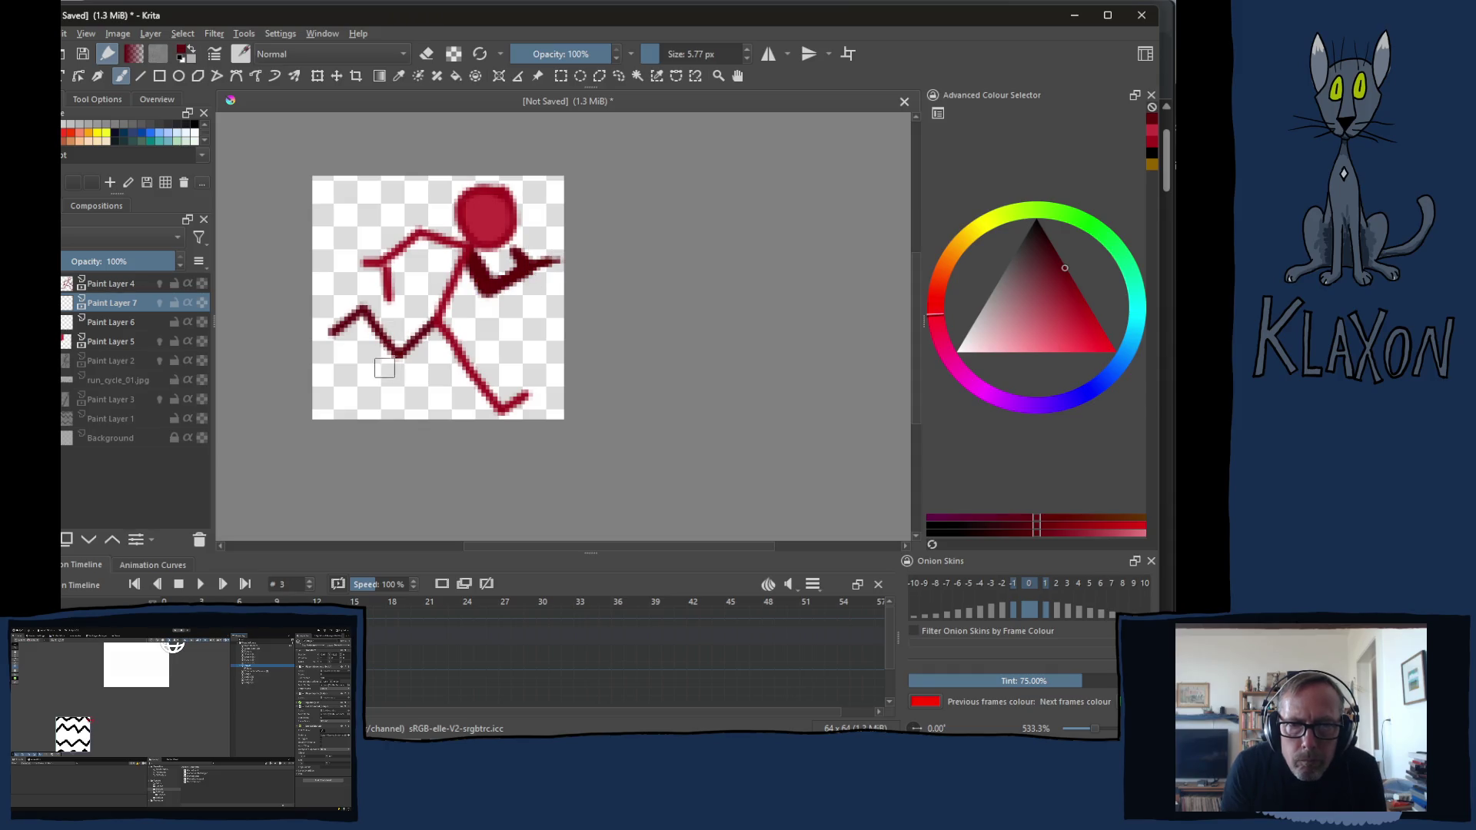
mouse_move(444, 322)
left_mouse_down()
mouse_move(401, 356)
mouse_move(328, 334)
left_mouse_up()
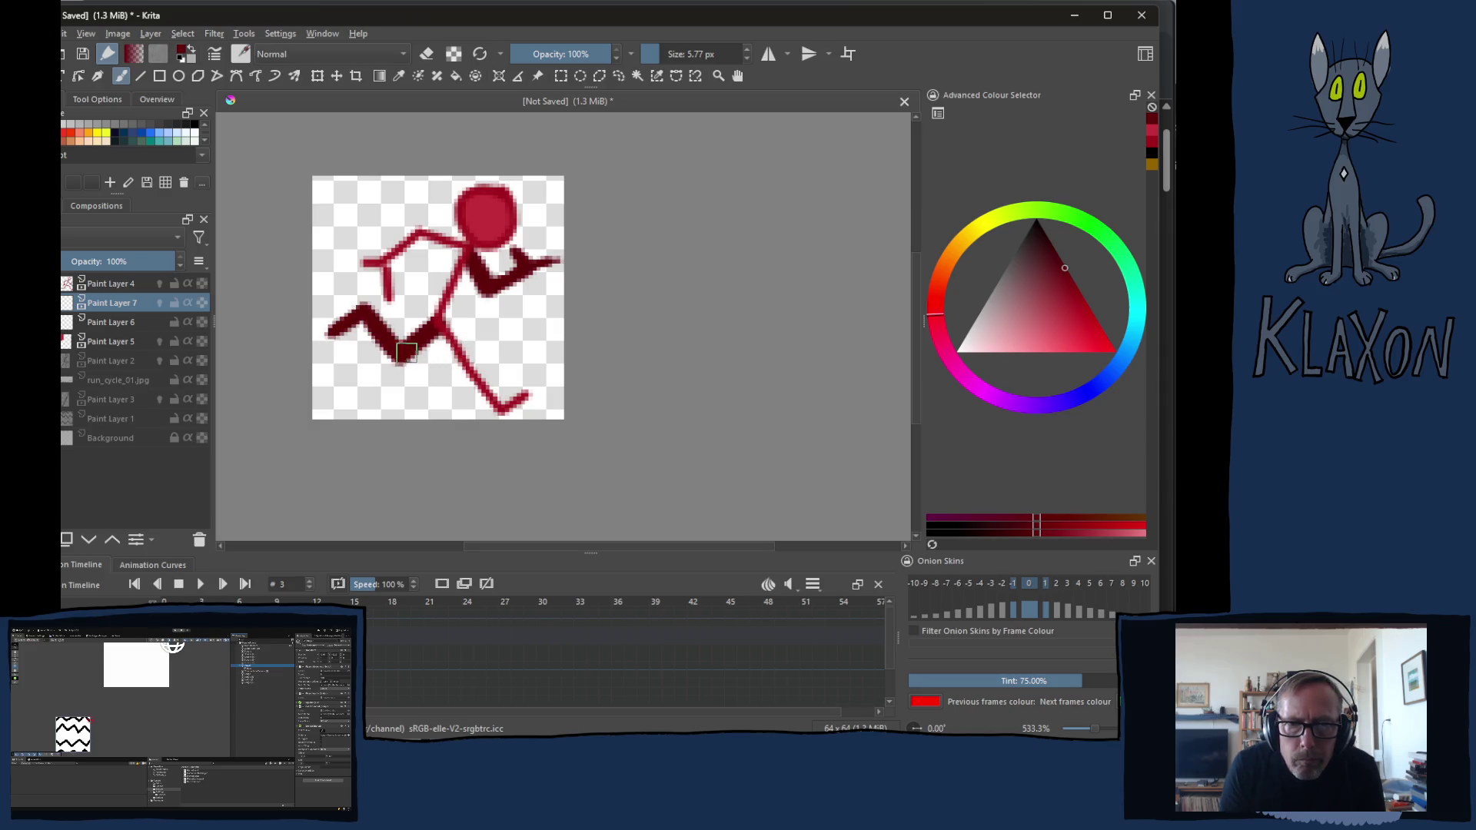
left_click_drag(473, 272, 467, 261)
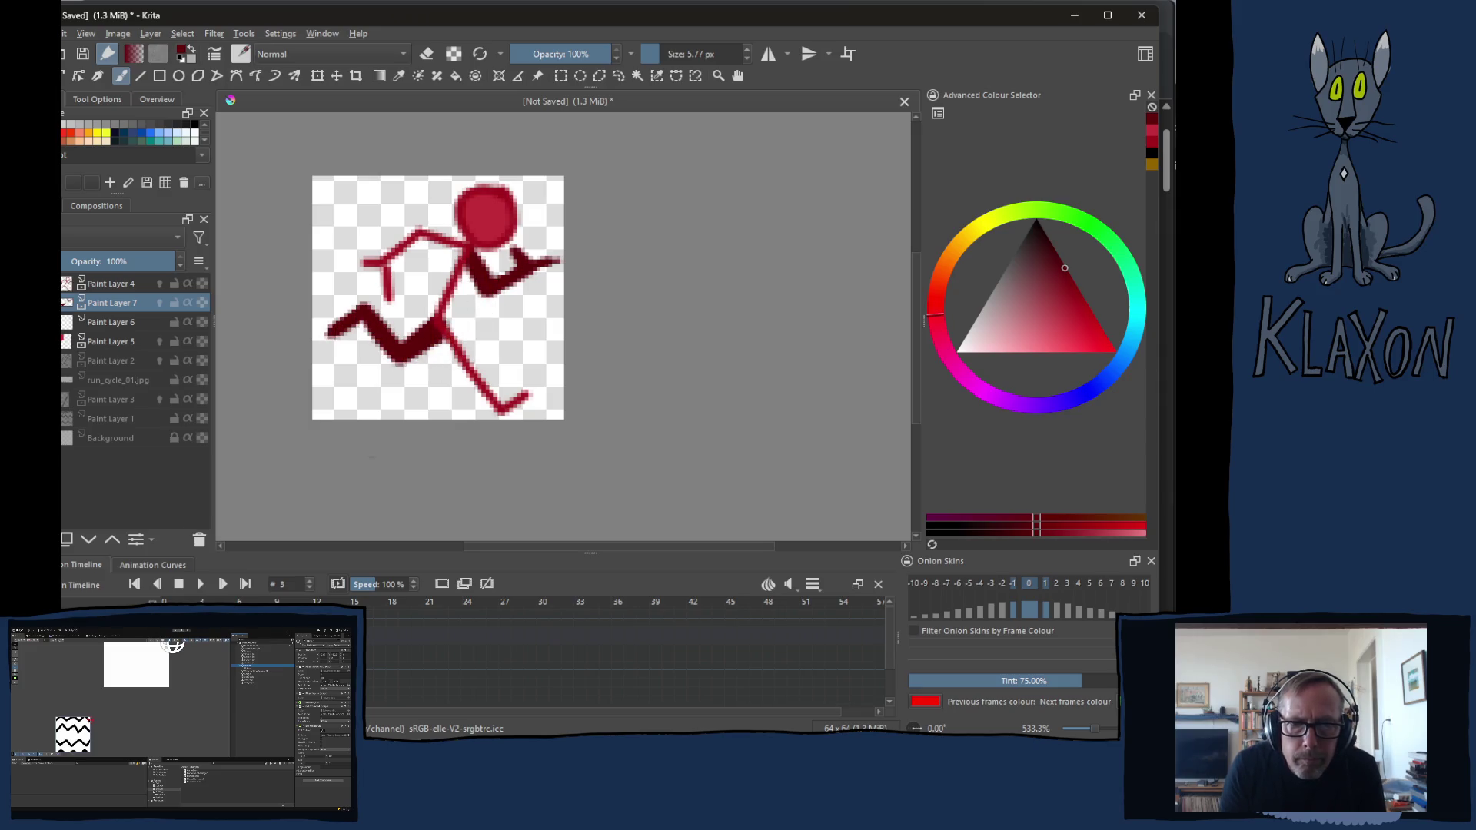
Thicken frame 4's torso, back leg and thigh, then frame 5's hip and thigh
key("period")
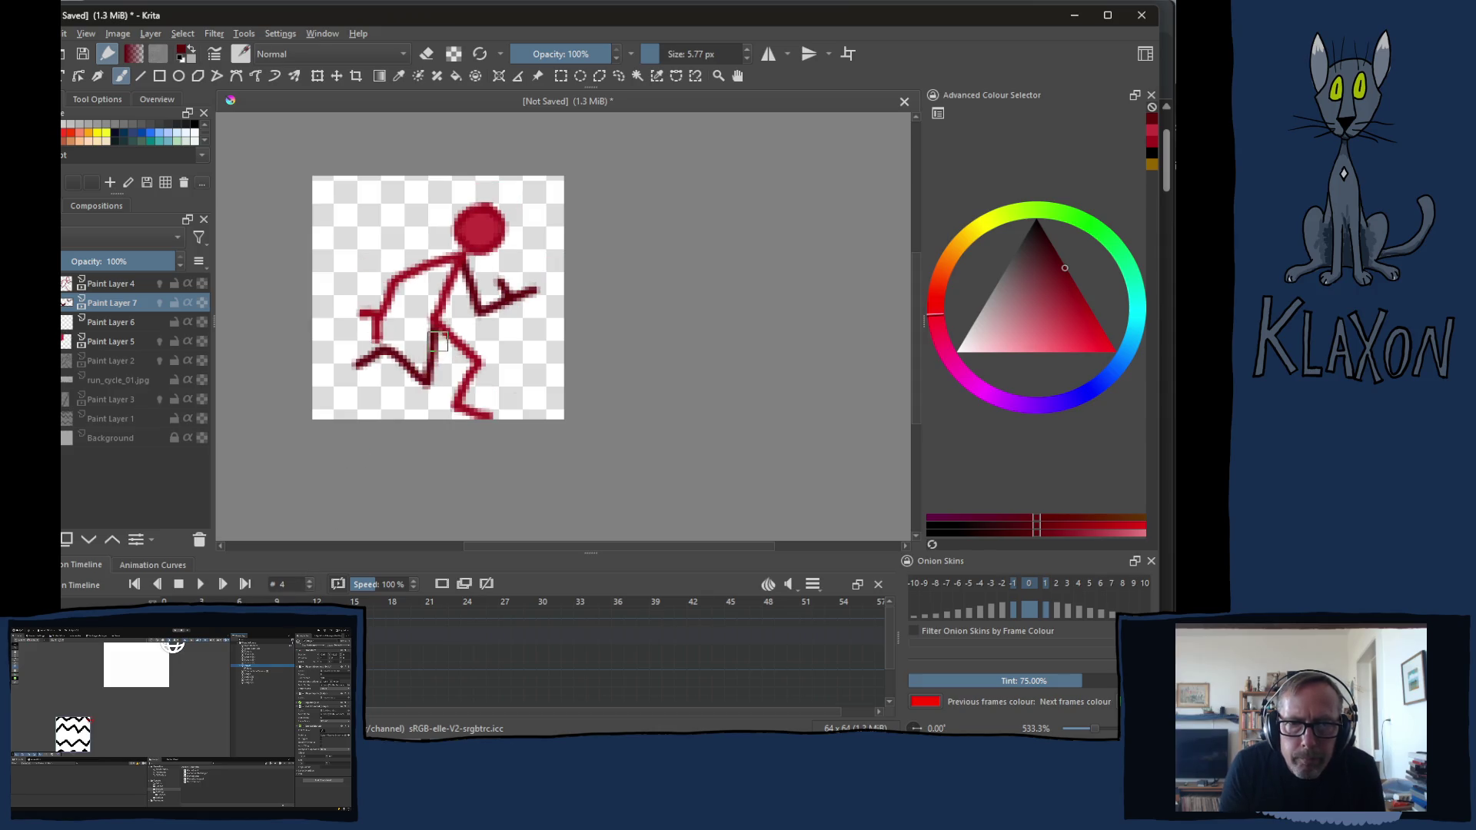
mouse_move(467, 265)
left_mouse_down()
mouse_move(484, 315)
mouse_move(540, 286)
left_mouse_up()
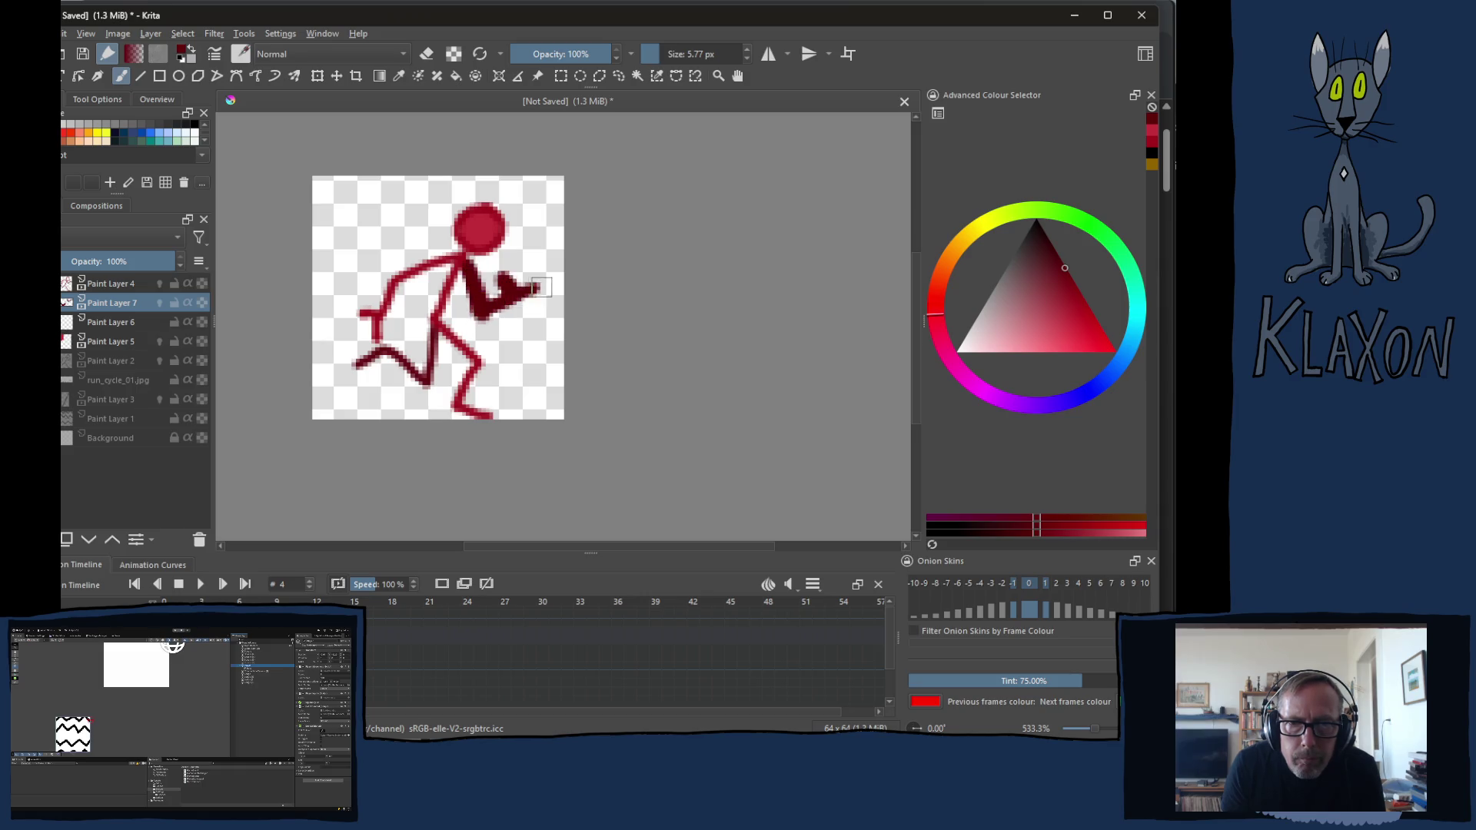
mouse_move(436, 333)
left_mouse_down()
mouse_move(425, 393)
mouse_move(355, 368)
left_mouse_up()
mouse_move(445, 367)
left_mouse_down()
mouse_move(445, 333)
mouse_move(445, 367)
left_mouse_up()
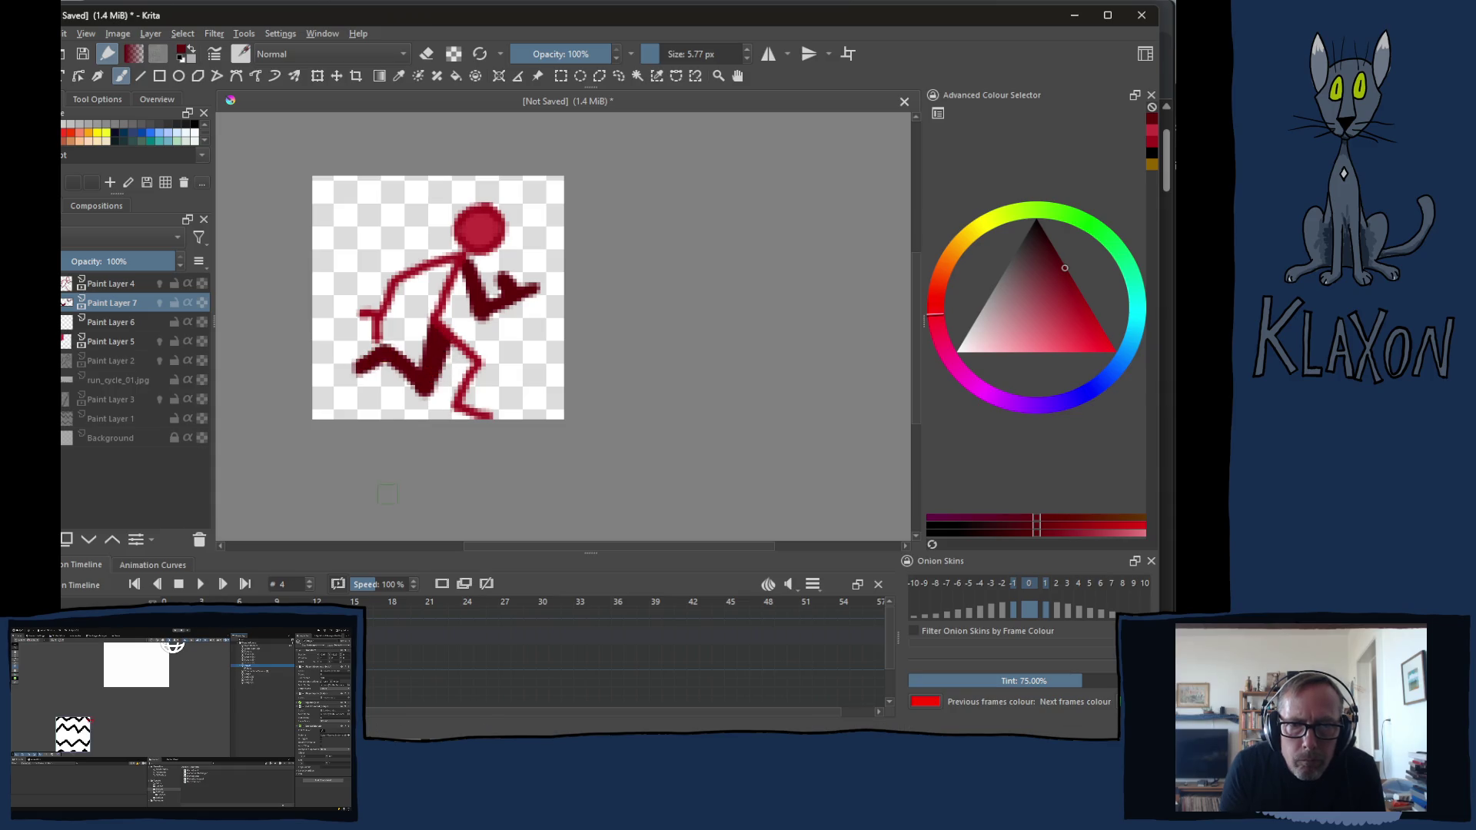
key("period")
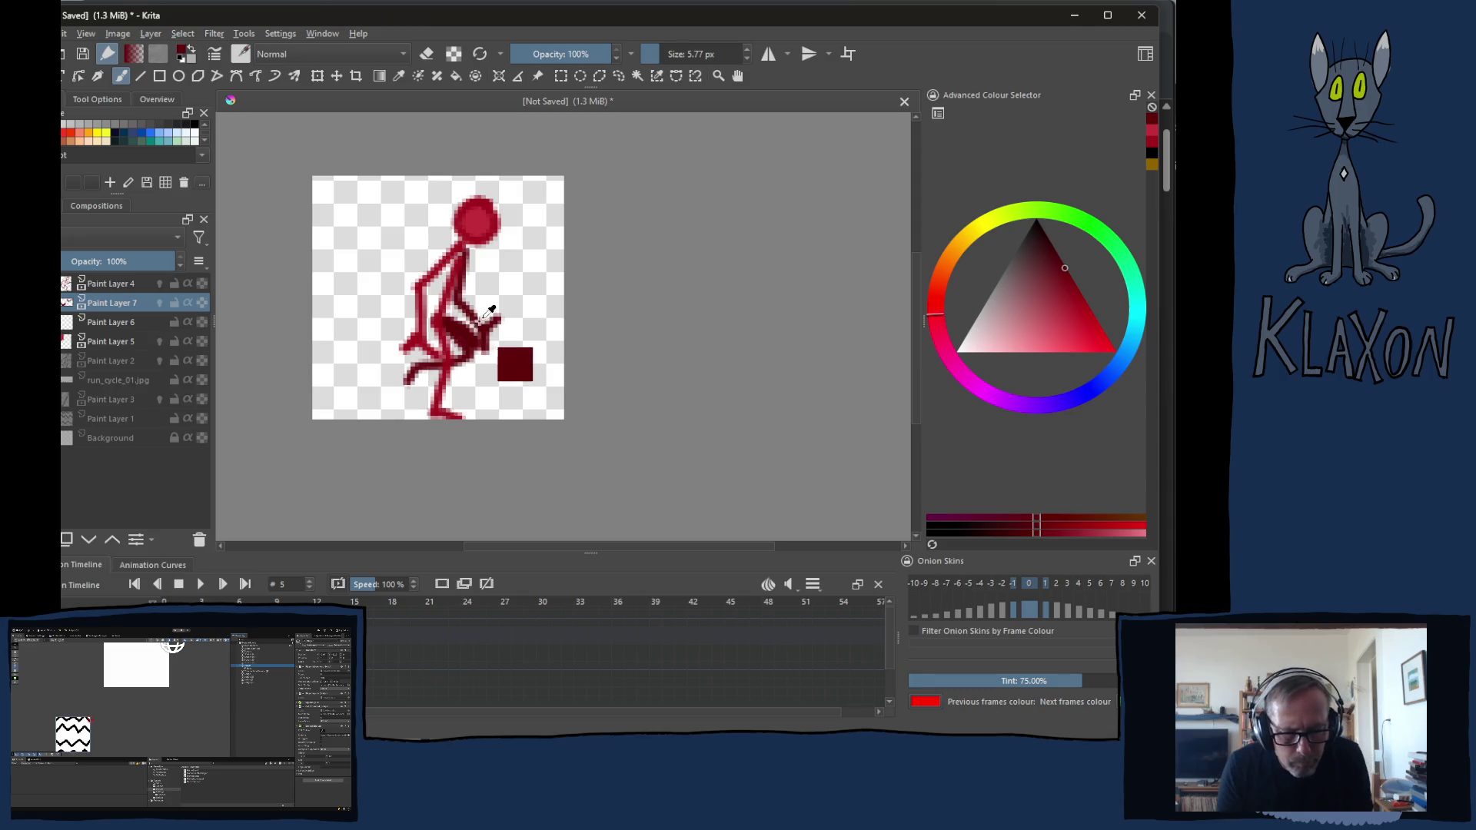
mouse_move(473, 359)
left_mouse_down()
mouse_move(446, 325)
mouse_move(466, 256)
mouse_move(464, 310)
mouse_move(422, 369)
left_mouse_up()
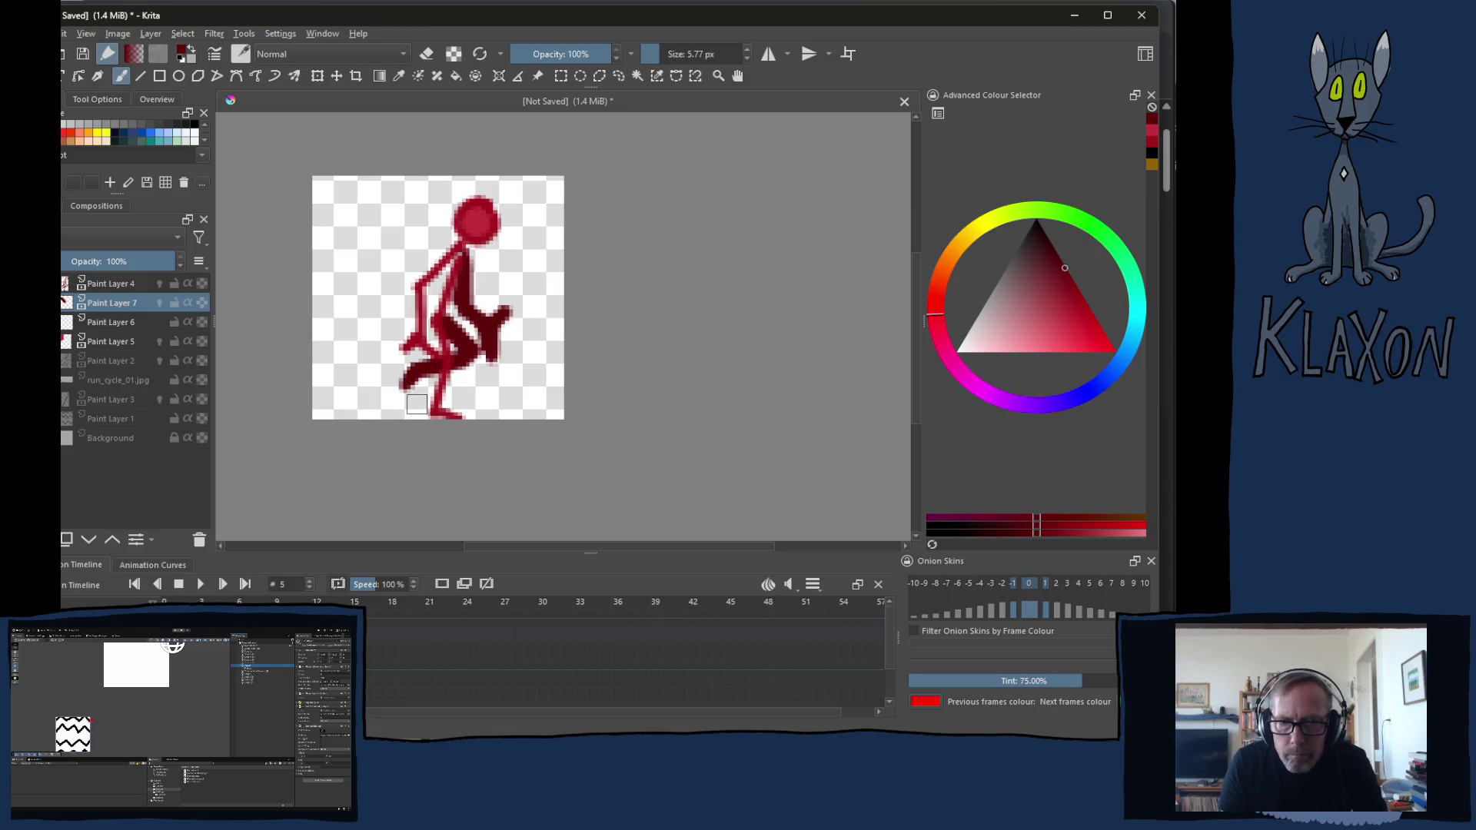
Thicken the hip, upper thigh and upper back in dark red on frames 6 and 7
key("period")
mouse_move(436, 319)
left_mouse_down()
mouse_move(463, 324)
mouse_move(471, 384)
left_mouse_up()
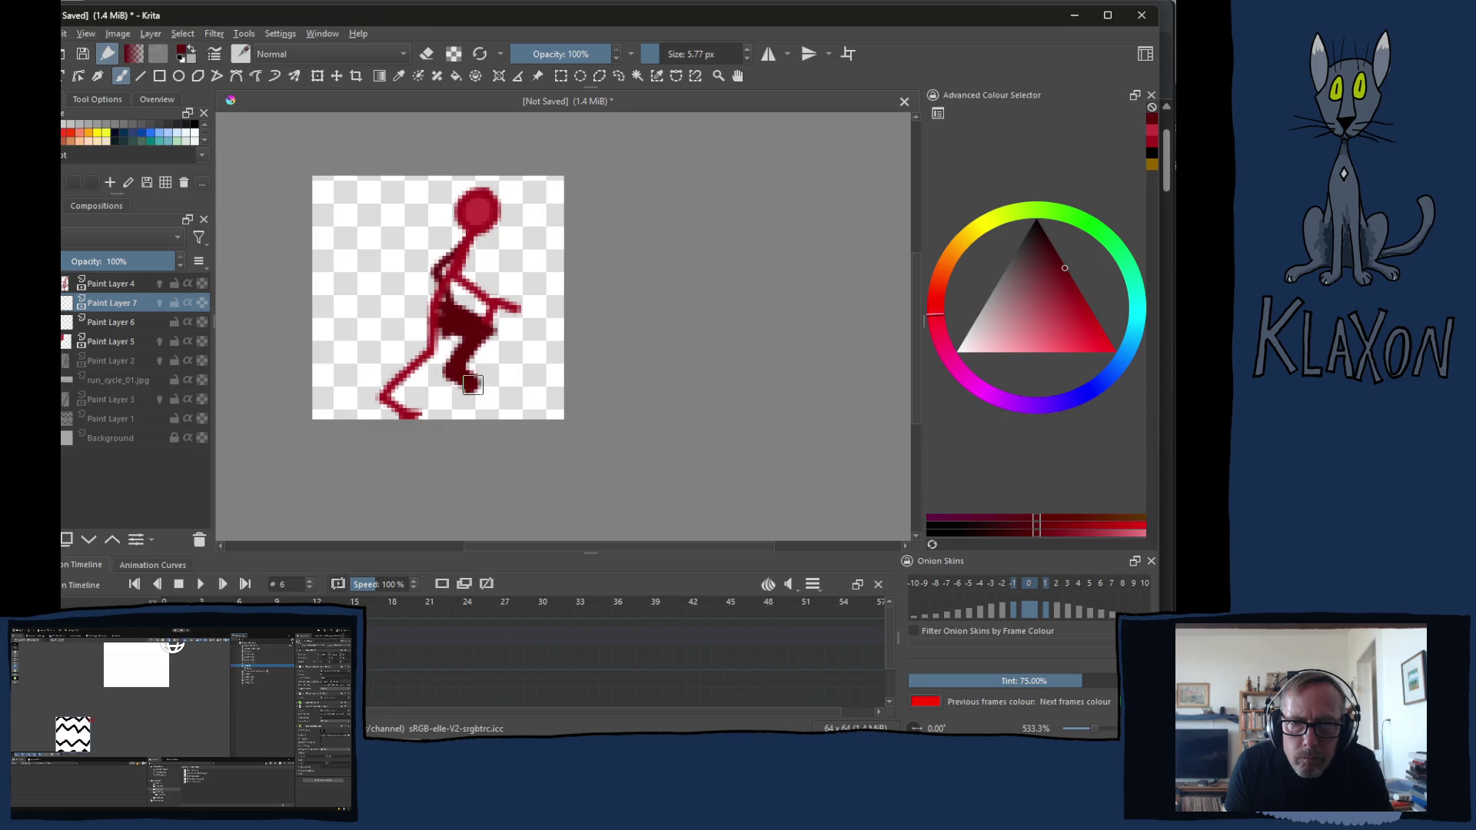
left_click_drag(472, 242, 442, 289)
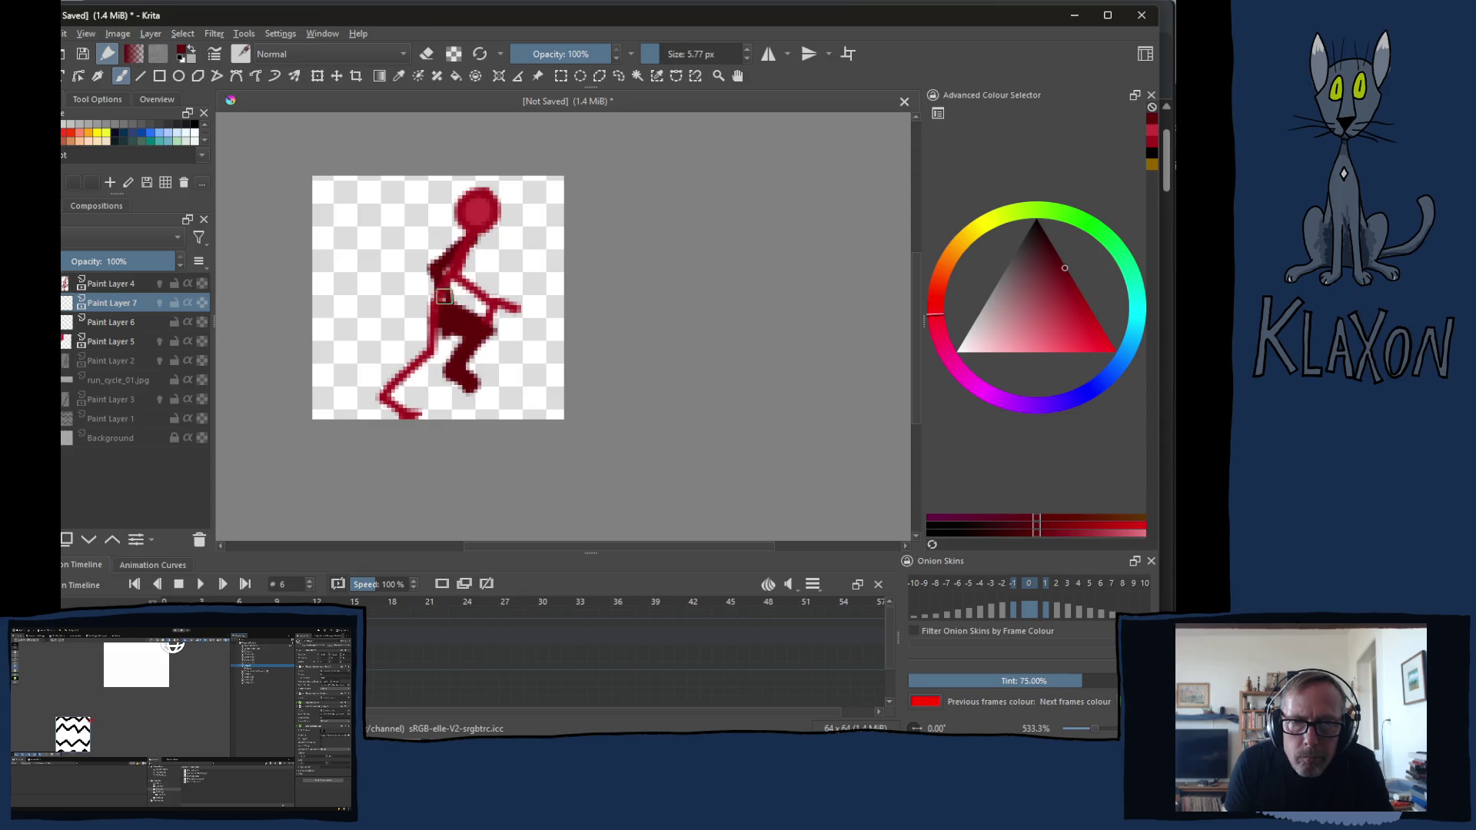
key("period")
mouse_move(473, 226)
left_mouse_down()
mouse_move(425, 267)
mouse_move(456, 329)
mouse_move(457, 295)
mouse_move(496, 334)
mouse_move(491, 378)
mouse_move(525, 375)
left_mouse_up()
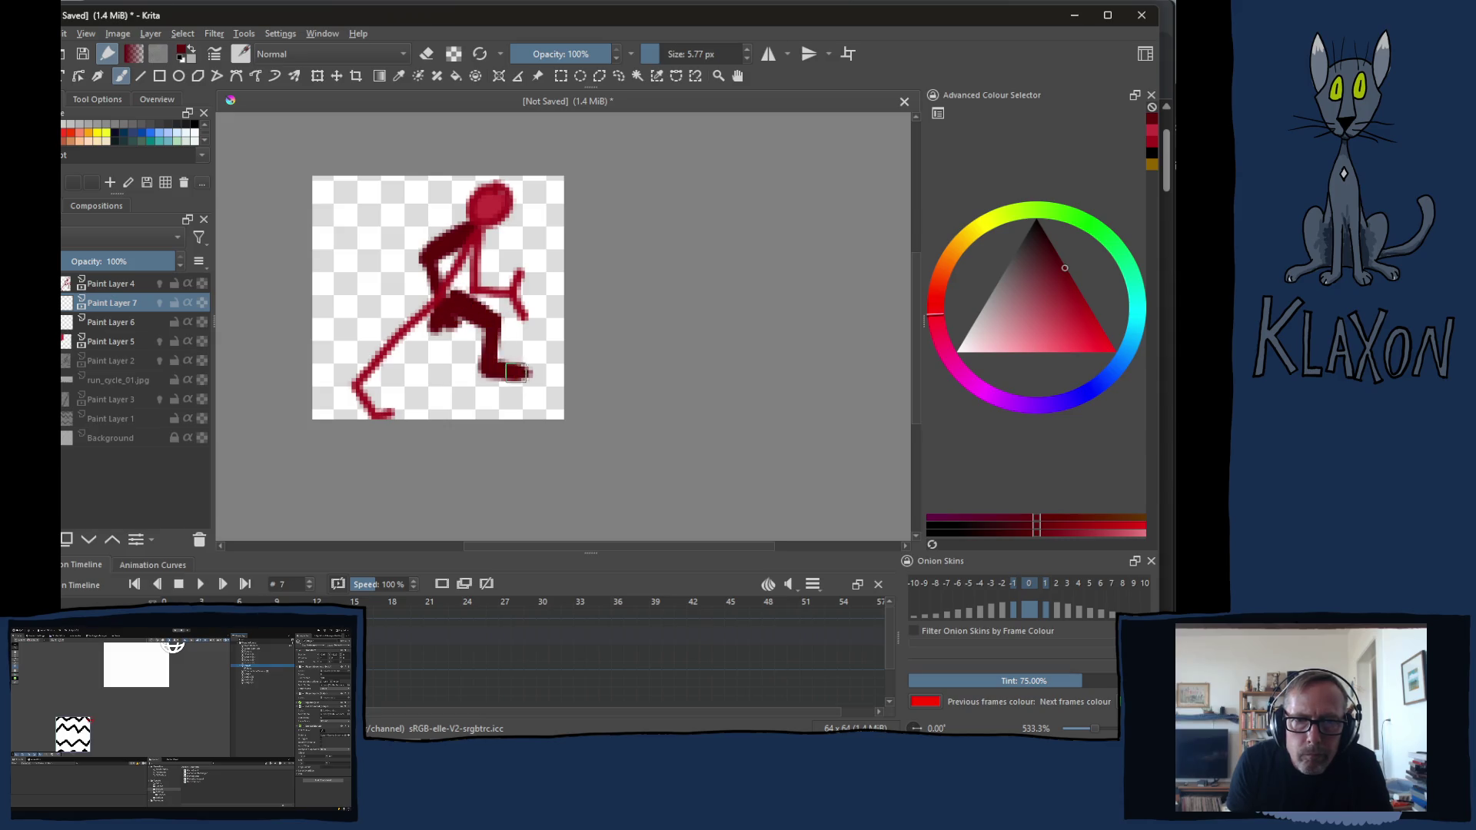
Thicken the next frame's thigh, back arm and lower leg, redoing the leg block as a cleaner stroke
key("period")
mouse_move(448, 324)
left_mouse_down()
mouse_move(507, 334)
mouse_move(521, 381)
mouse_move(537, 362)
left_mouse_up()
mouse_move(475, 234)
left_mouse_down()
mouse_move(415, 248)
mouse_move(429, 254)
mouse_move(407, 302)
mouse_move(423, 316)
left_mouse_up()
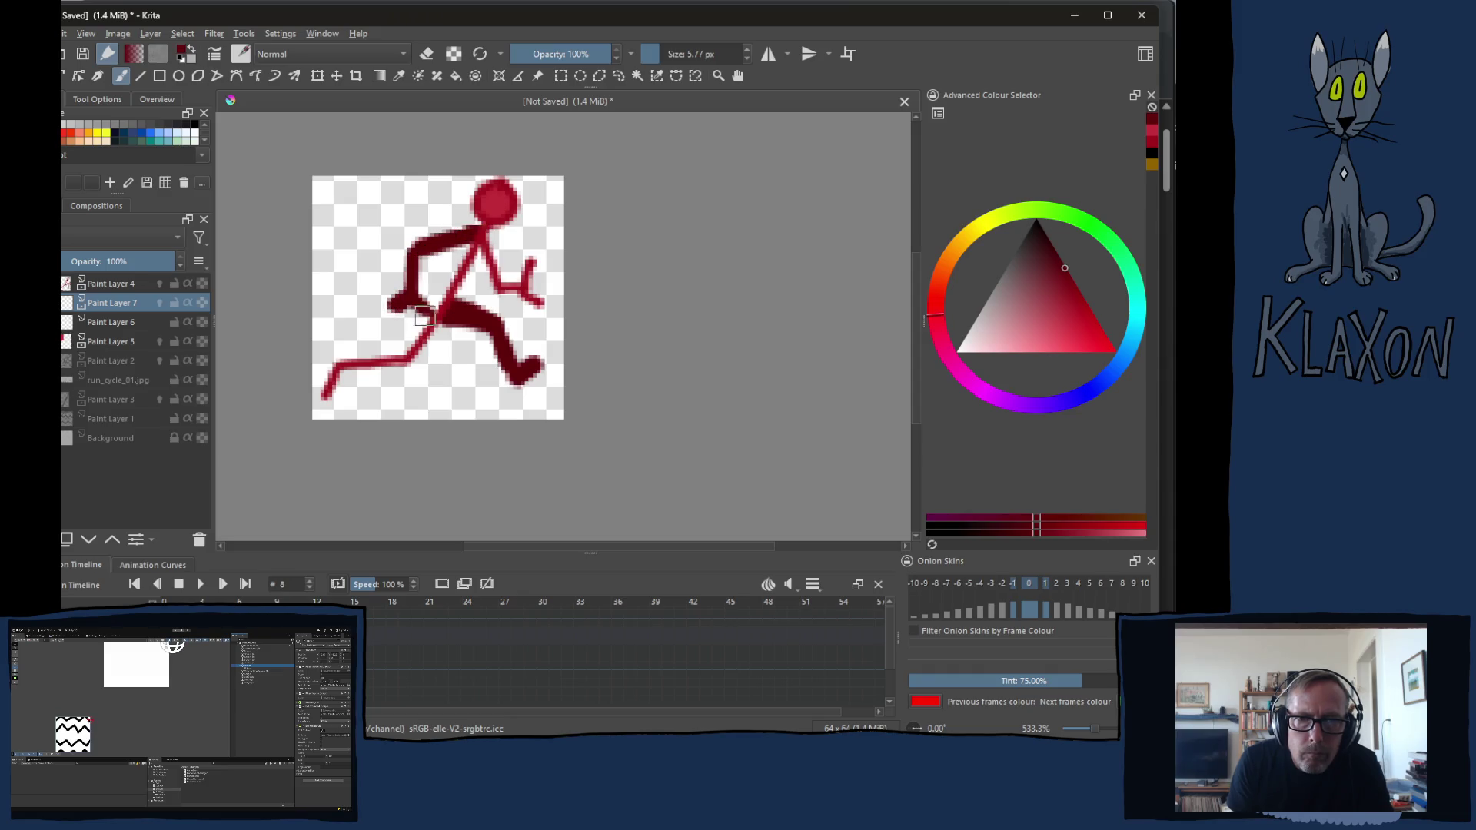
mouse_move(465, 255)
left_mouse_down()
mouse_move(415, 233)
mouse_move(463, 247)
mouse_move(353, 263)
mouse_move(398, 302)
left_mouse_up()
left_click_drag(439, 348, 483, 411)
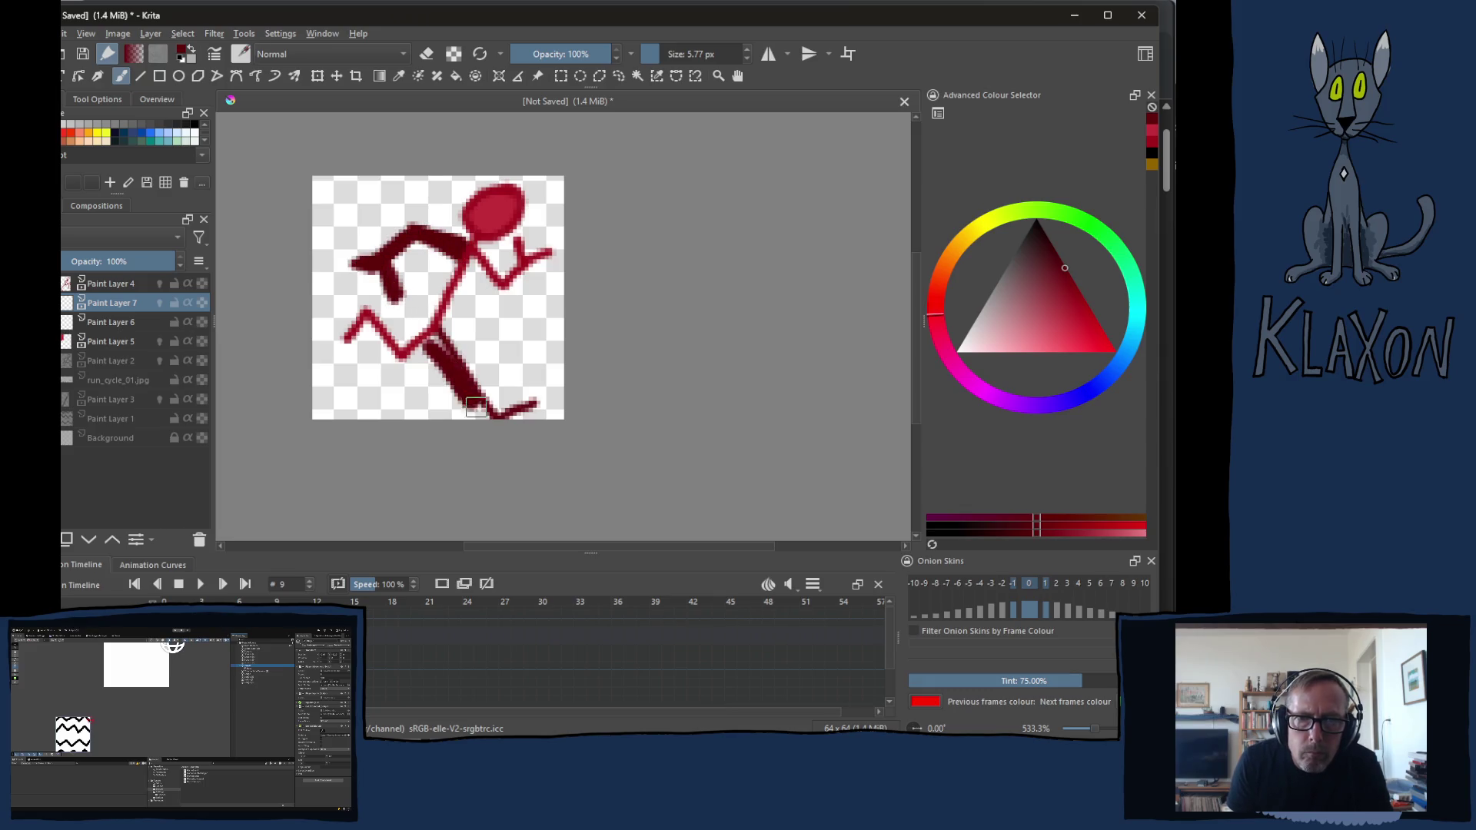
left_click_drag(445, 335, 489, 414)
left_click_drag(441, 347, 489, 405)
key("ctrl+z")
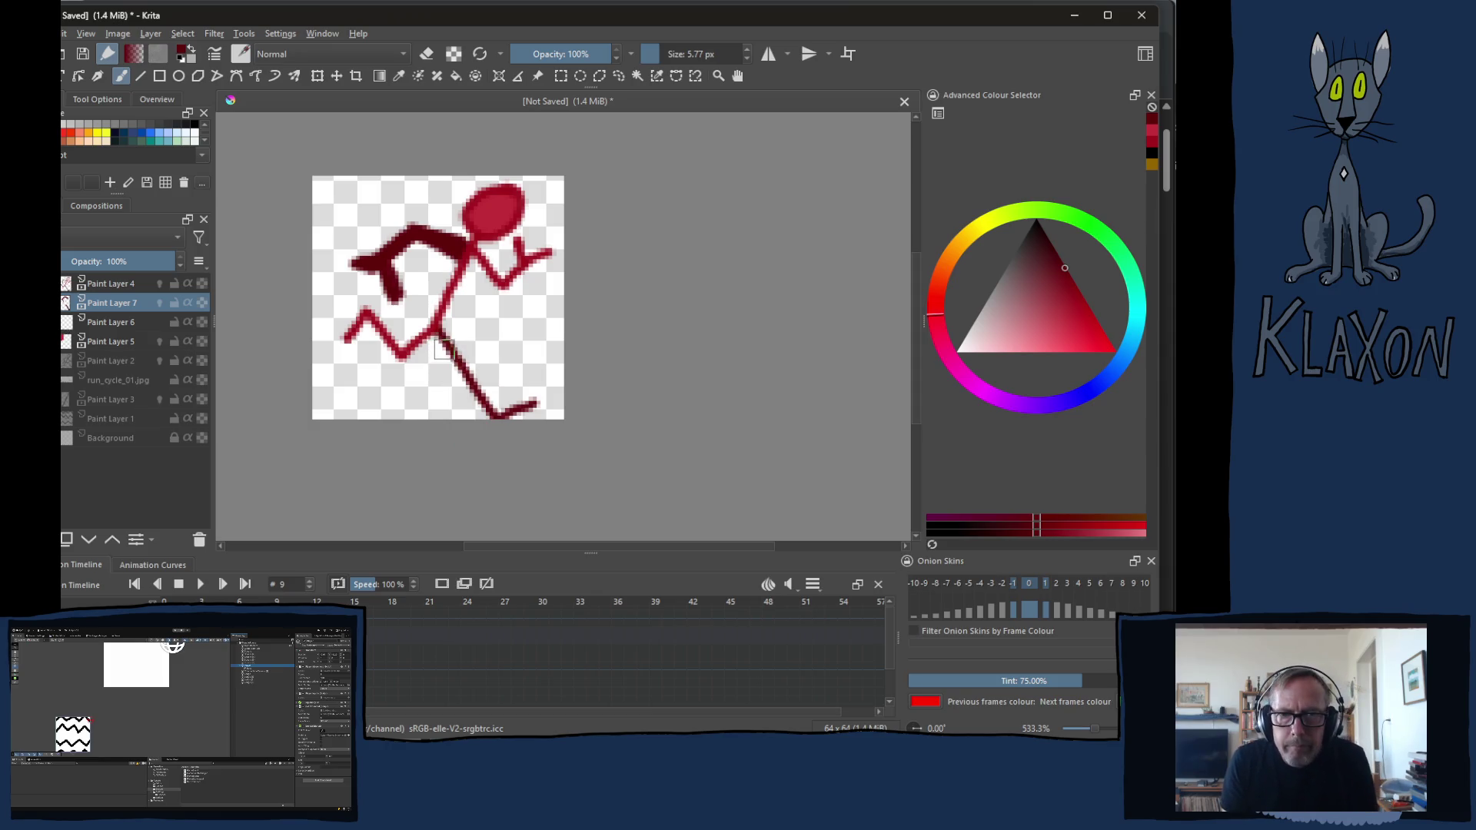
mouse_move(433, 335)
left_mouse_down()
mouse_move(494, 411)
mouse_move(434, 340)
mouse_move(496, 410)
mouse_move(525, 379)
left_mouse_up()
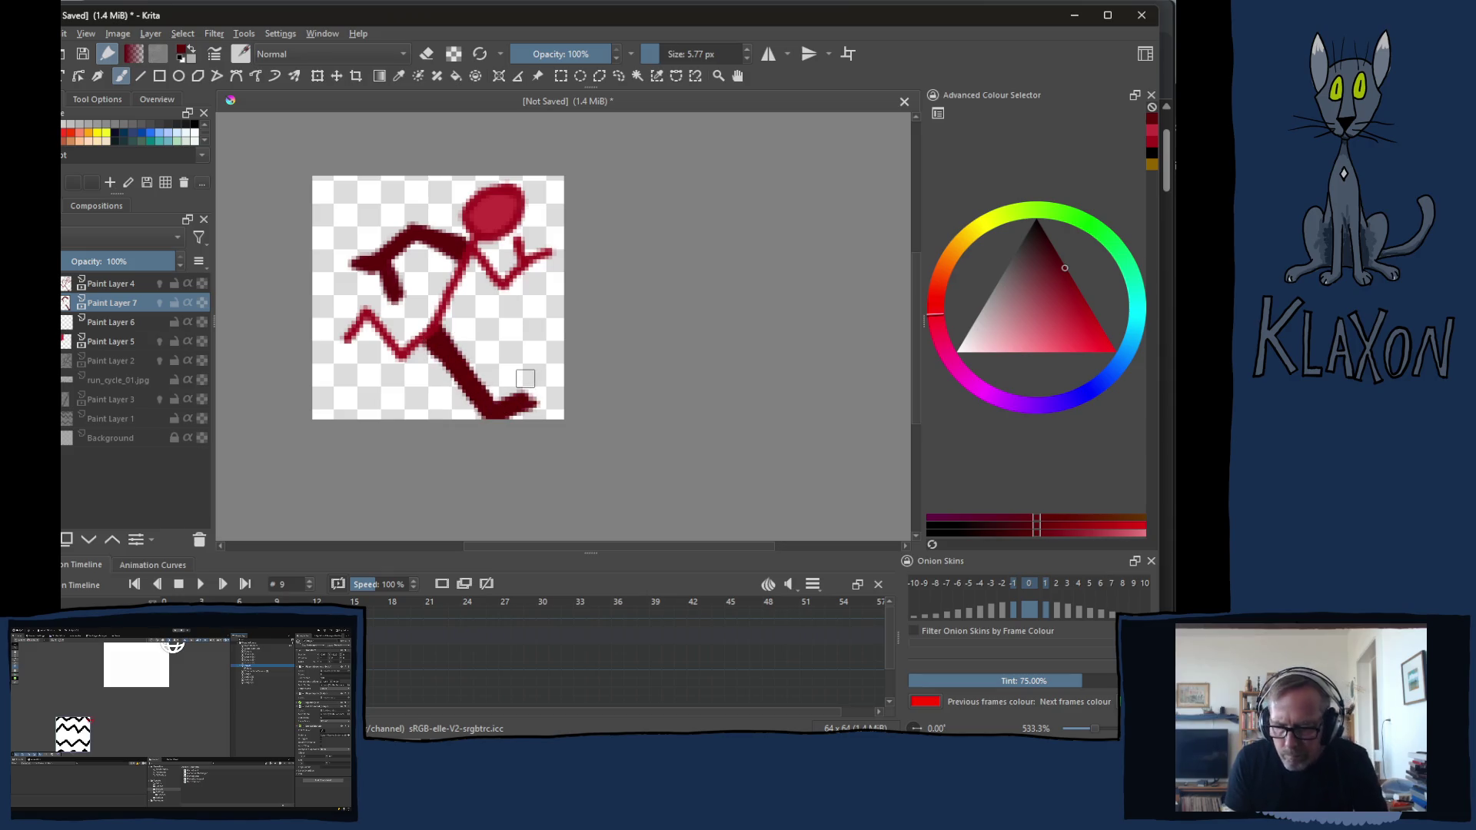
Thicken the upper leg, arms, hip and torso in dark red on frames 10 through 12
key("period")
mouse_move(435, 326)
left_mouse_down()
mouse_move(479, 367)
mouse_move(463, 395)
mouse_move(486, 409)
left_mouse_up()
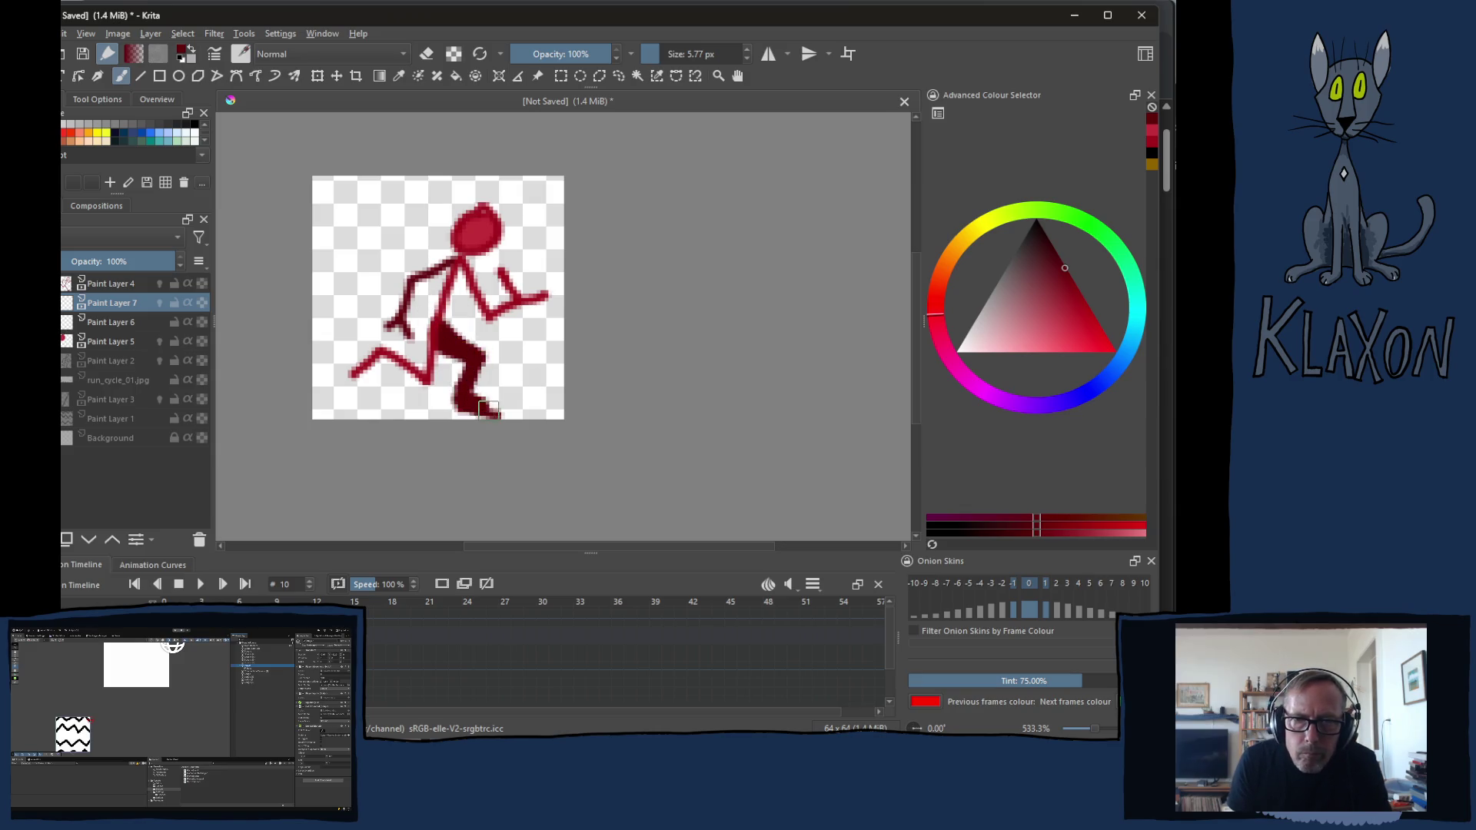
mouse_move(449, 271)
left_mouse_down()
mouse_move(410, 299)
mouse_move(392, 332)
mouse_move(406, 334)
left_mouse_up()
key("period")
mouse_move(465, 258)
left_mouse_down()
mouse_move(417, 297)
mouse_move(401, 340)
mouse_move(455, 352)
mouse_move(429, 415)
mouse_move(450, 409)
left_mouse_up()
key("period")
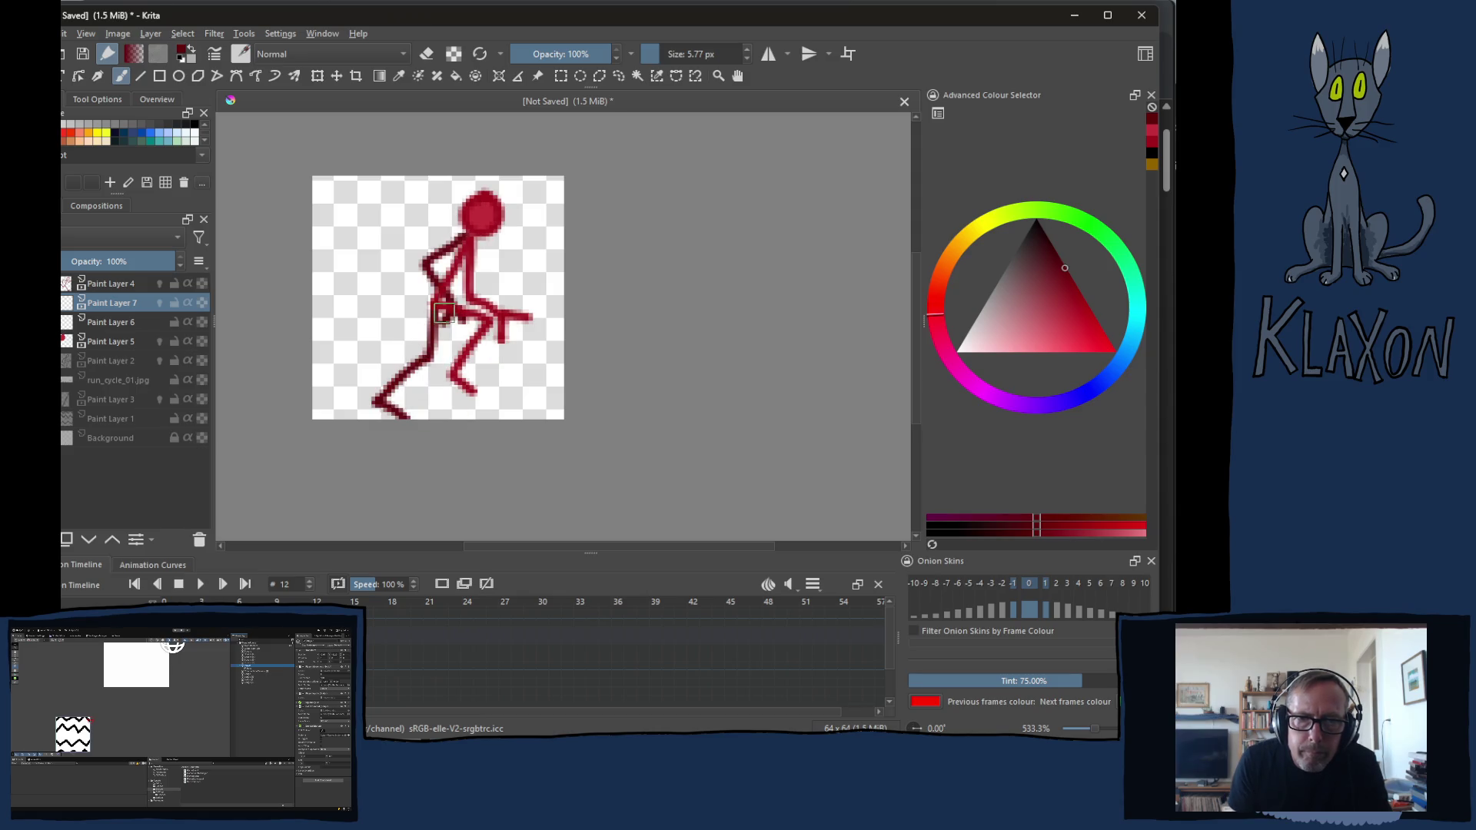
mouse_move(442, 304)
left_mouse_down()
mouse_move(440, 338)
mouse_move(381, 398)
mouse_move(412, 396)
left_mouse_up()
mouse_move(433, 317)
left_mouse_down()
mouse_move(462, 246)
mouse_move(425, 263)
mouse_move(456, 317)
left_mouse_up()
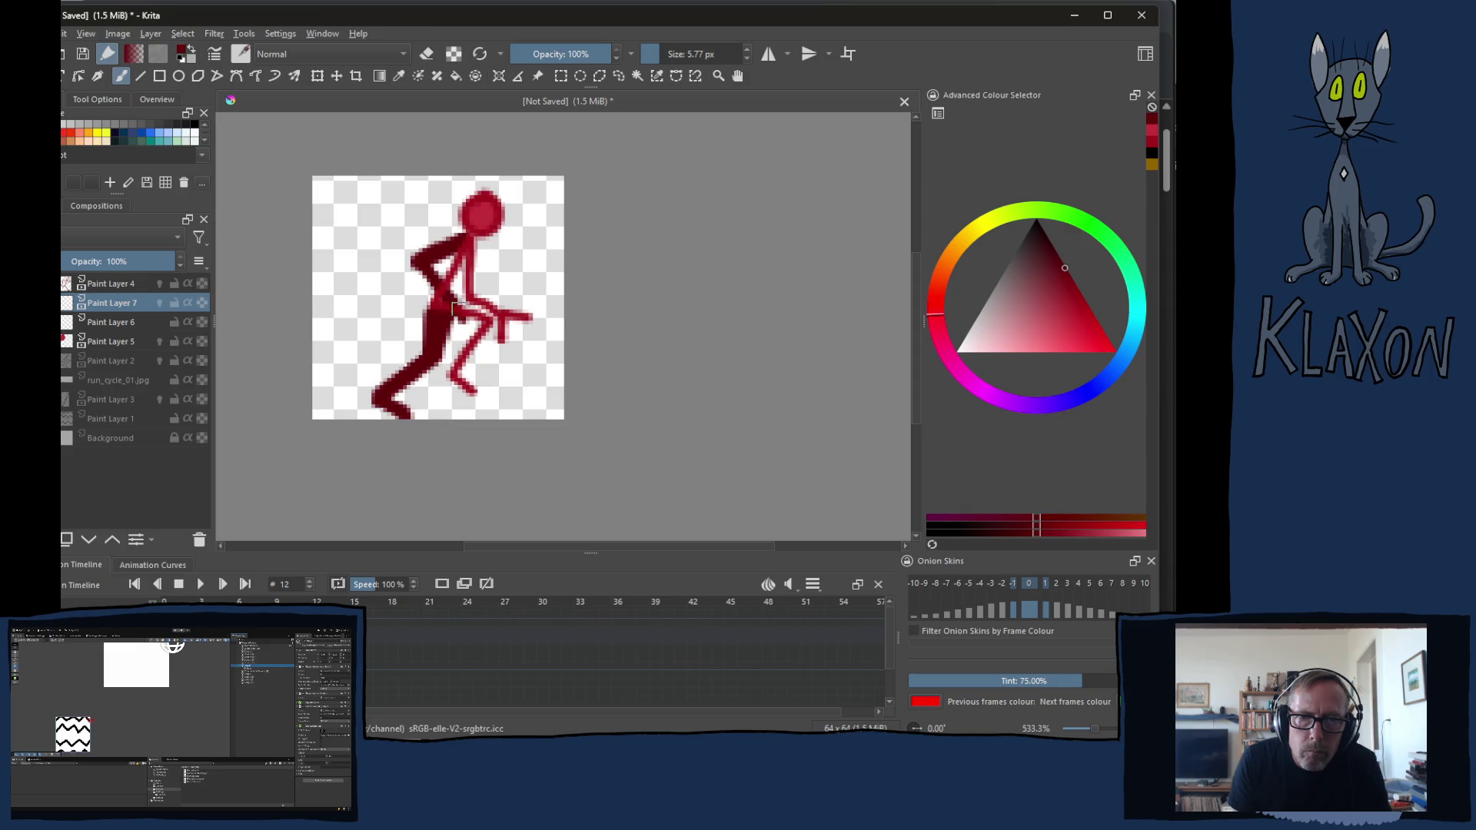
Thicken frame 13's torso and front leg and frame 14's back thigh and arm, then return to frame 4
key("period")
left_click_drag(479, 244, 476, 302)
mouse_move(485, 247)
left_mouse_down()
mouse_move(477, 302)
mouse_move(528, 297)
mouse_move(511, 328)
mouse_move(352, 381)
mouse_move(462, 304)
mouse_move(364, 410)
left_mouse_up()
key("period")
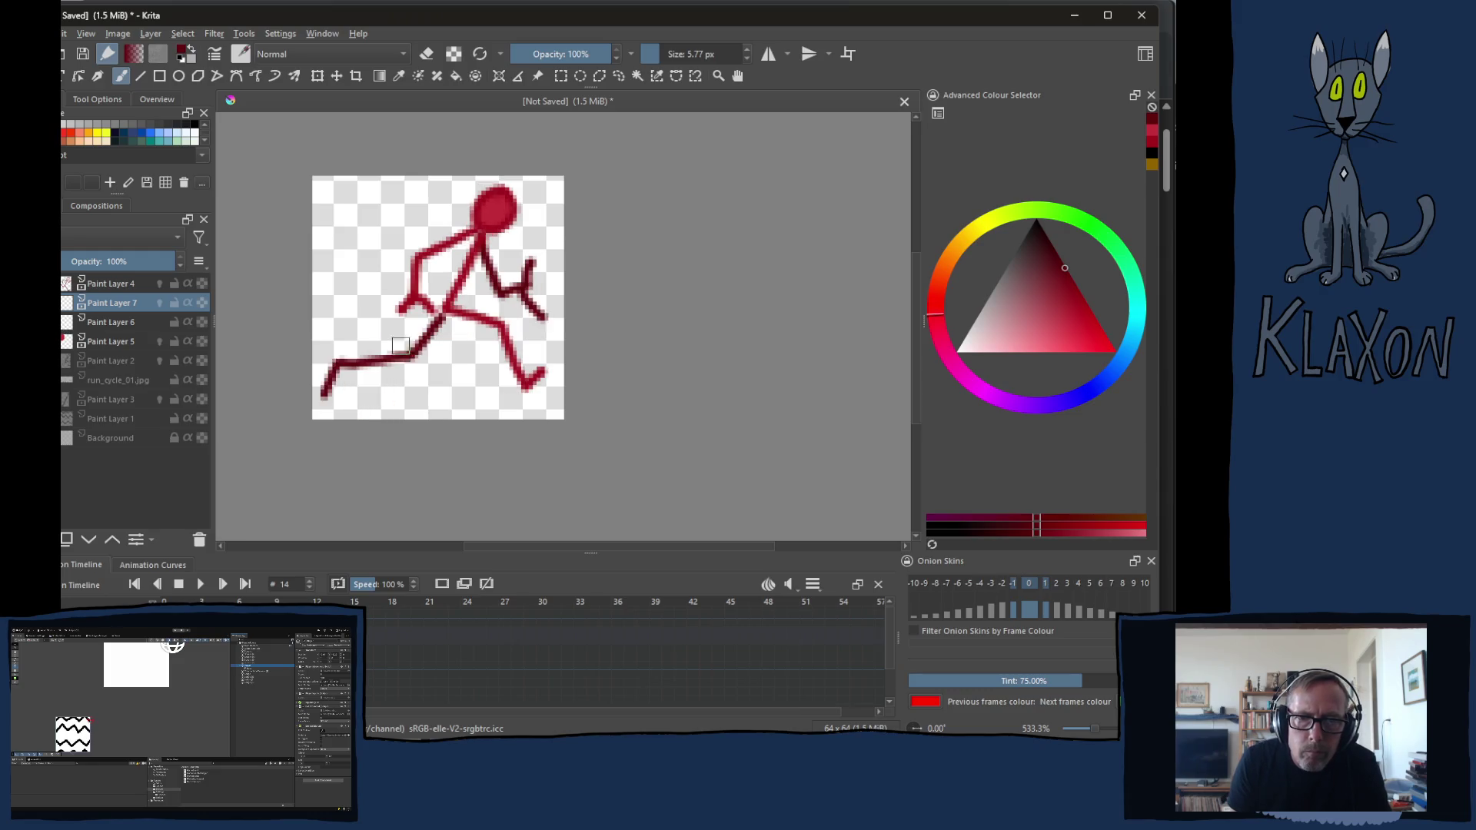
left_click_drag(462, 320, 326, 394)
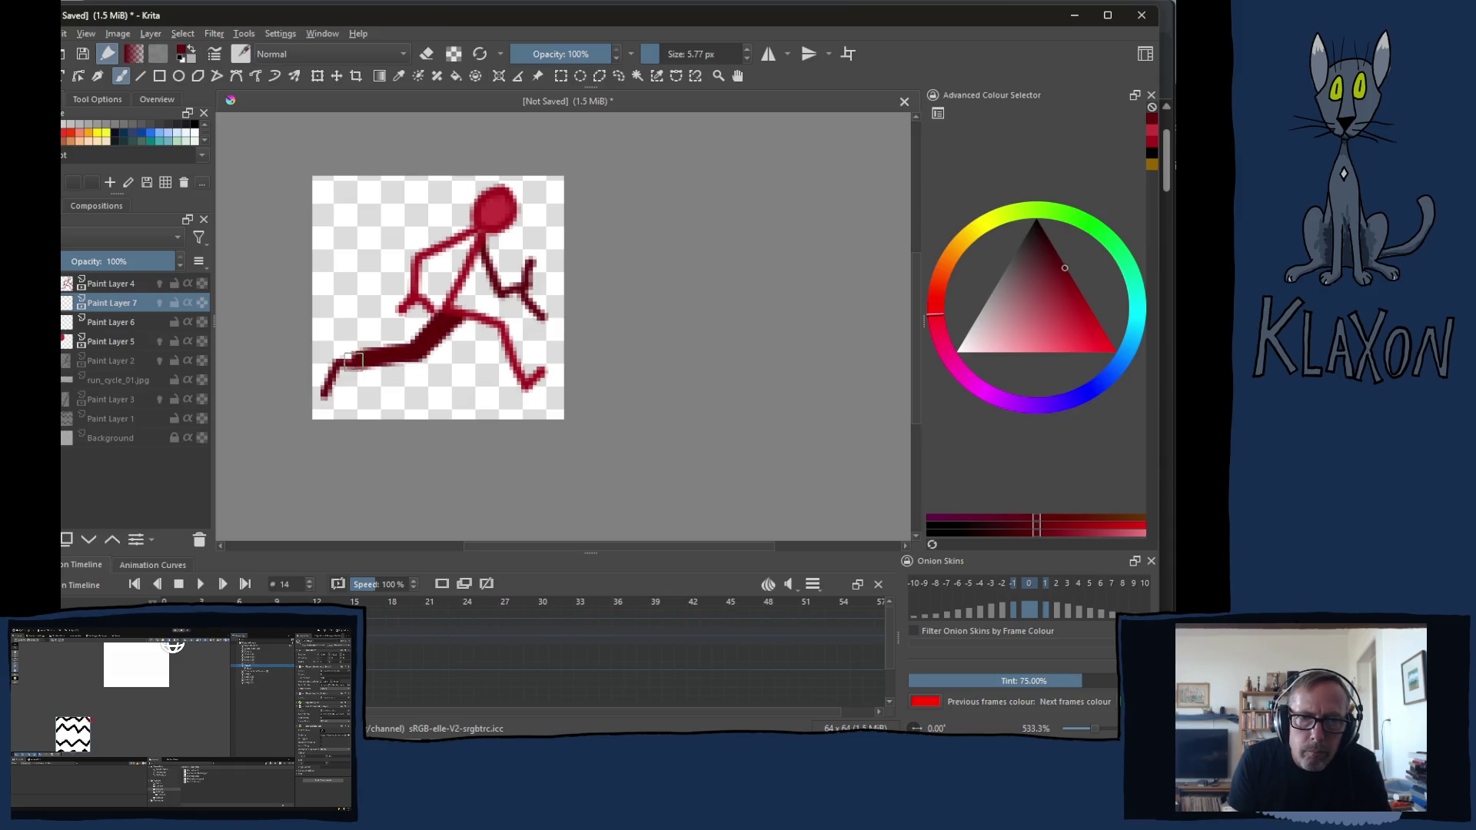
mouse_move(485, 259)
left_mouse_down()
mouse_move(507, 307)
mouse_move(531, 283)
left_mouse_up()
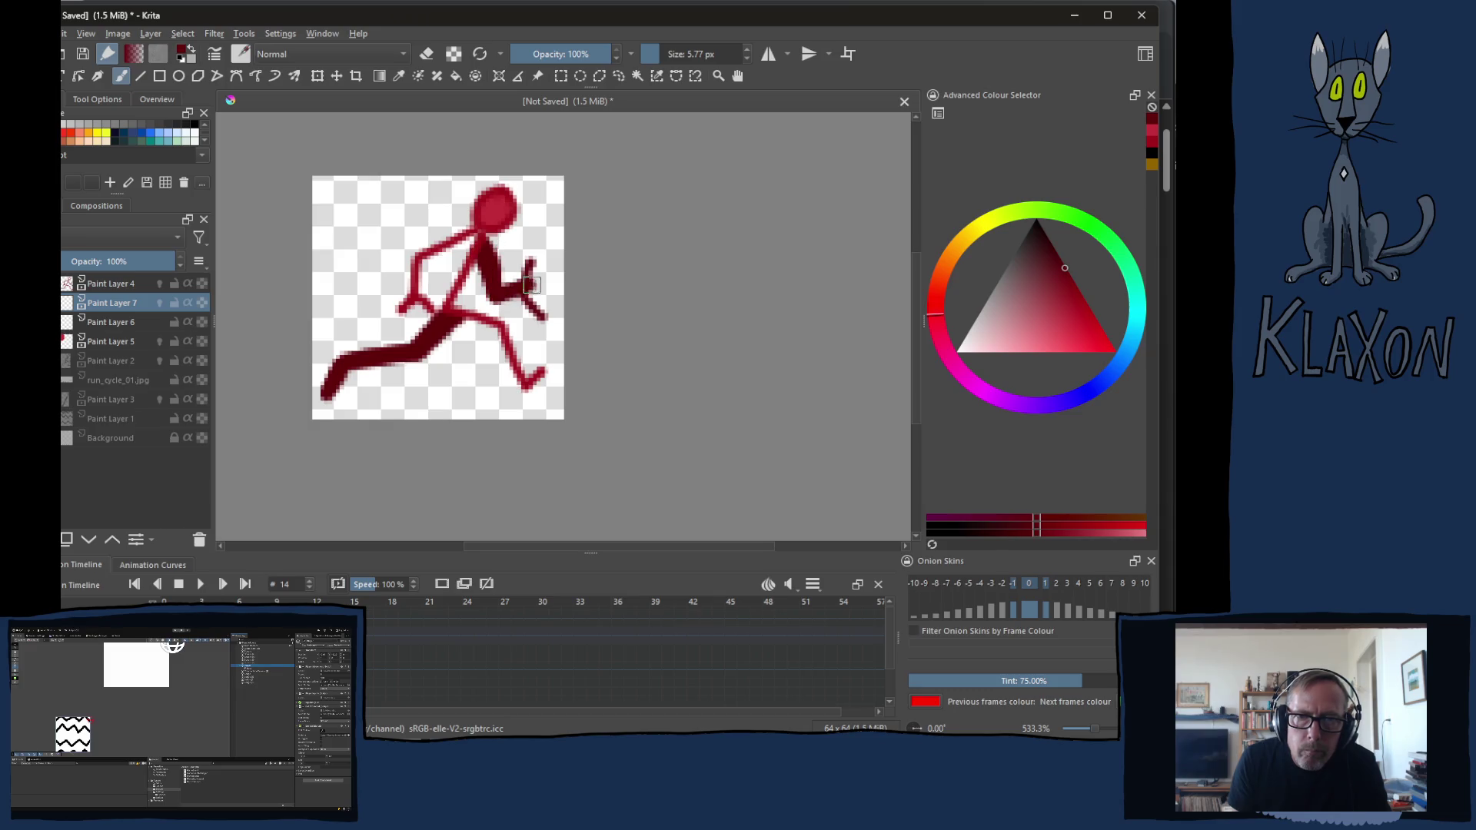
key("Left")
key("Left")
key("Left")
key("Left")
key("Left")
key("Left")
key("Left")
key("Left")
key("Left")
key("Left")
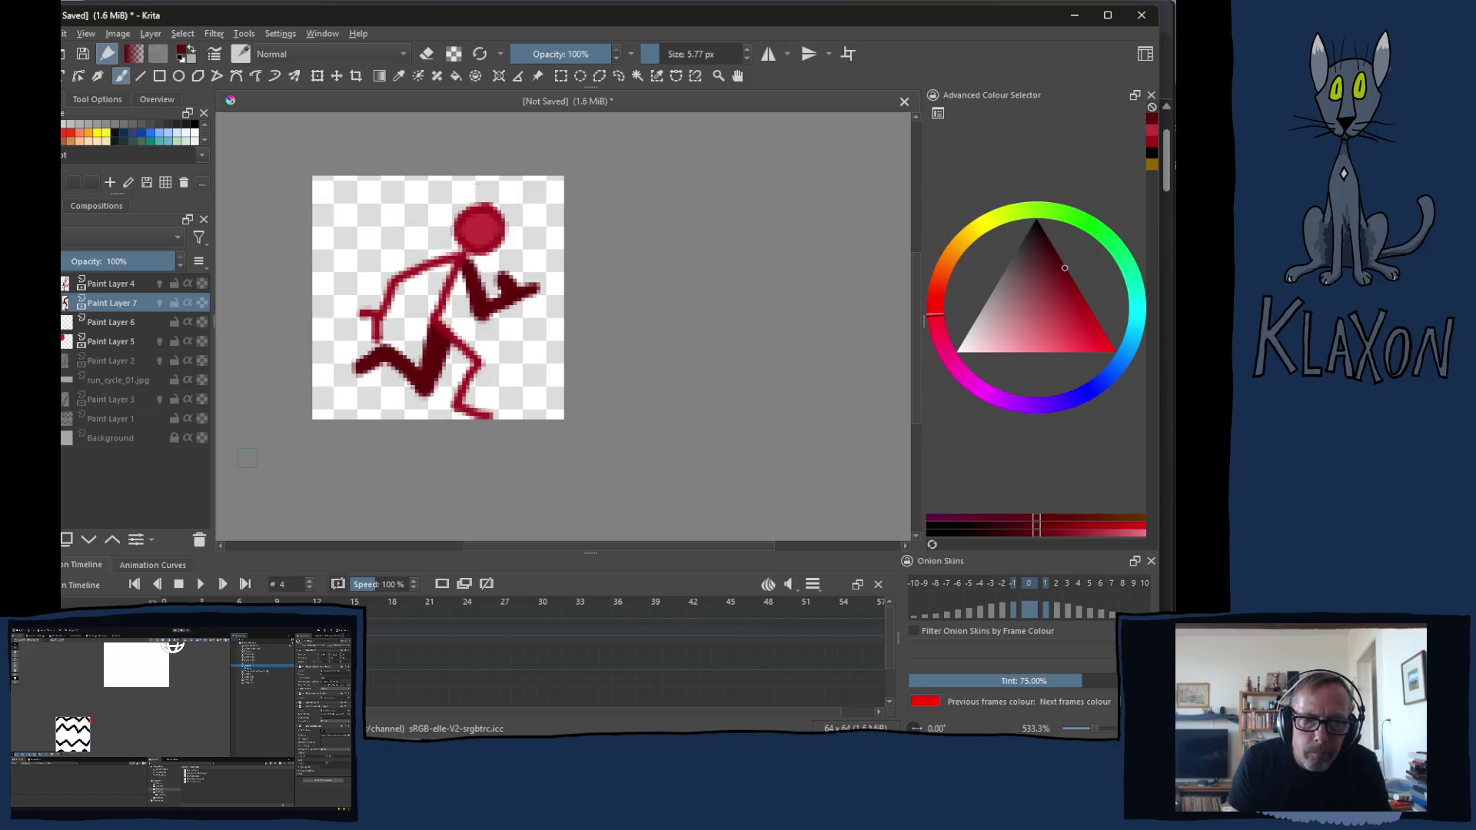
key("Left")
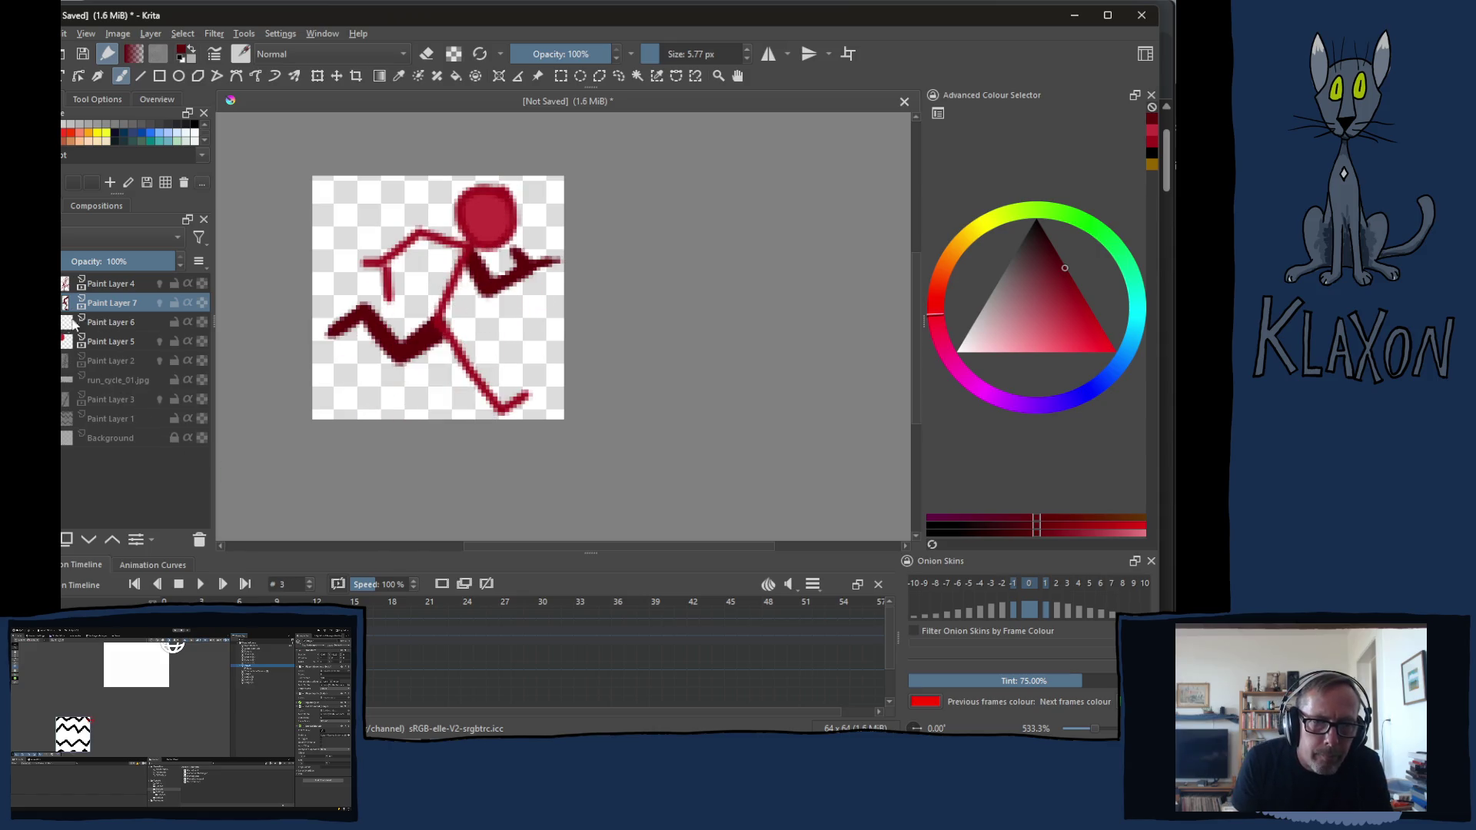
Move Paint Layer 6 above Paint Layer 7, pick a brighter red and preview the cycle to frame 3
left_click(94, 326)
left_click(113, 539)
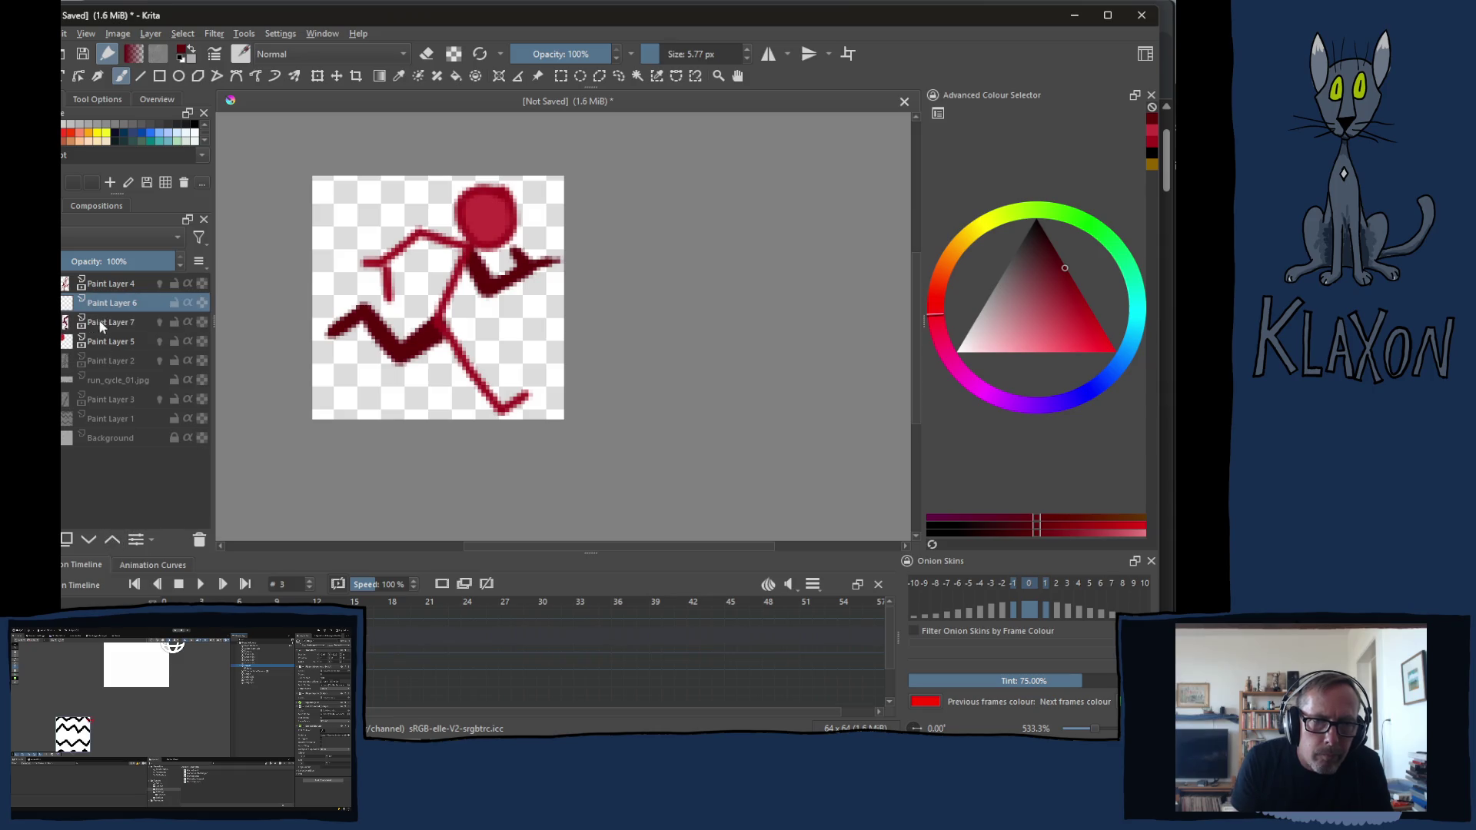
right_click(390, 256)
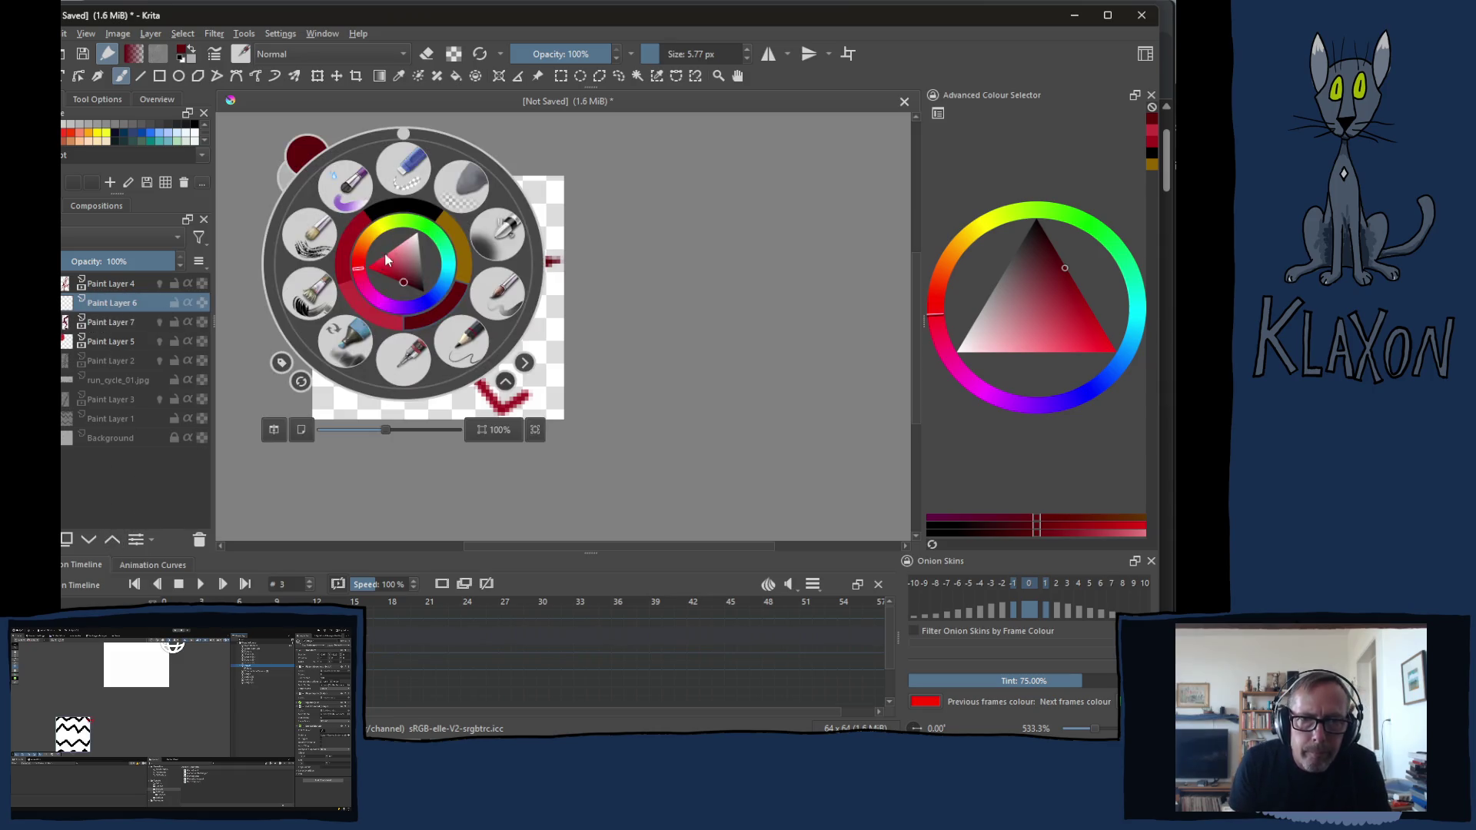
left_click(355, 250)
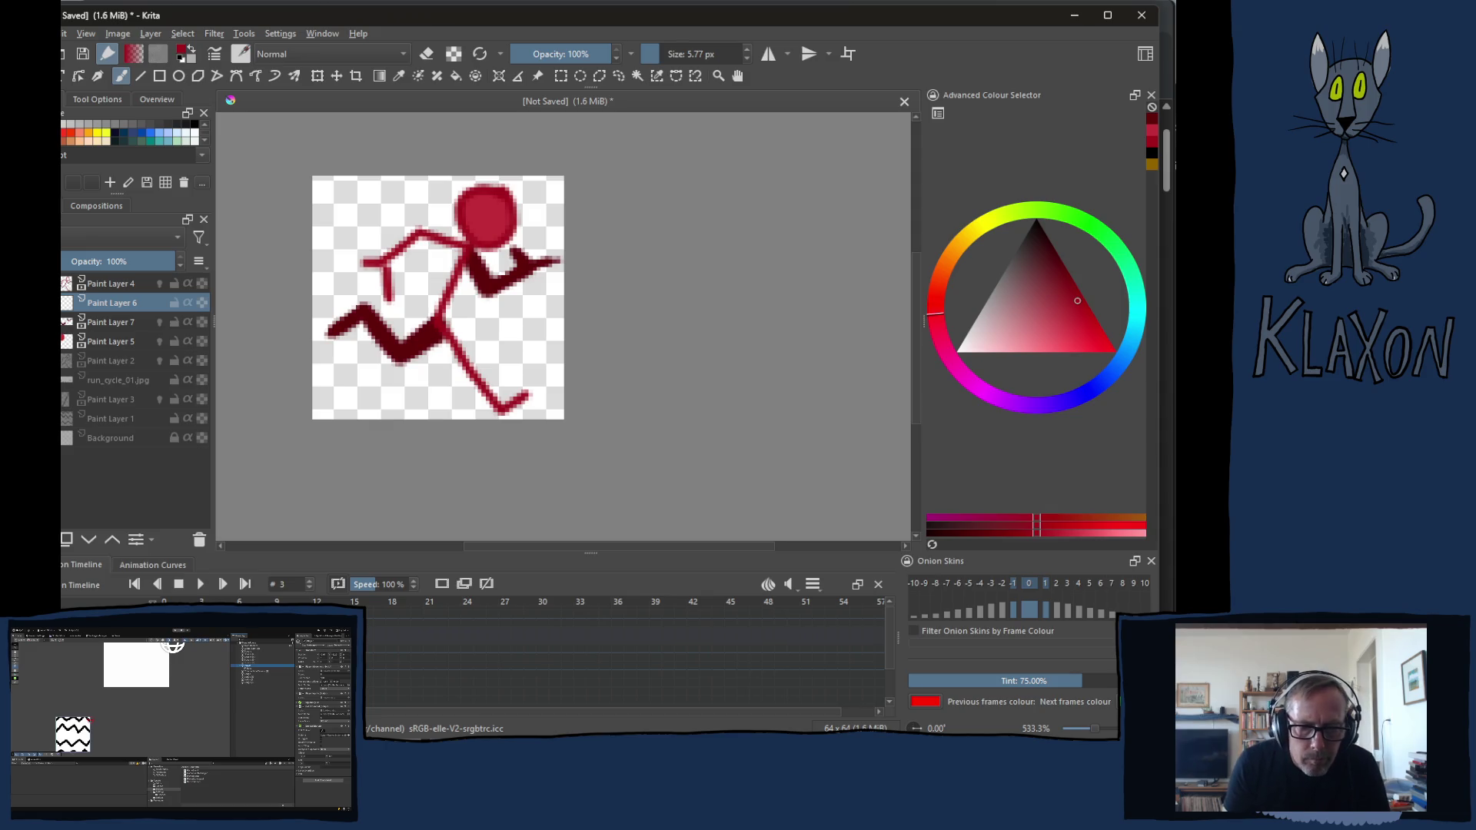
key("space")
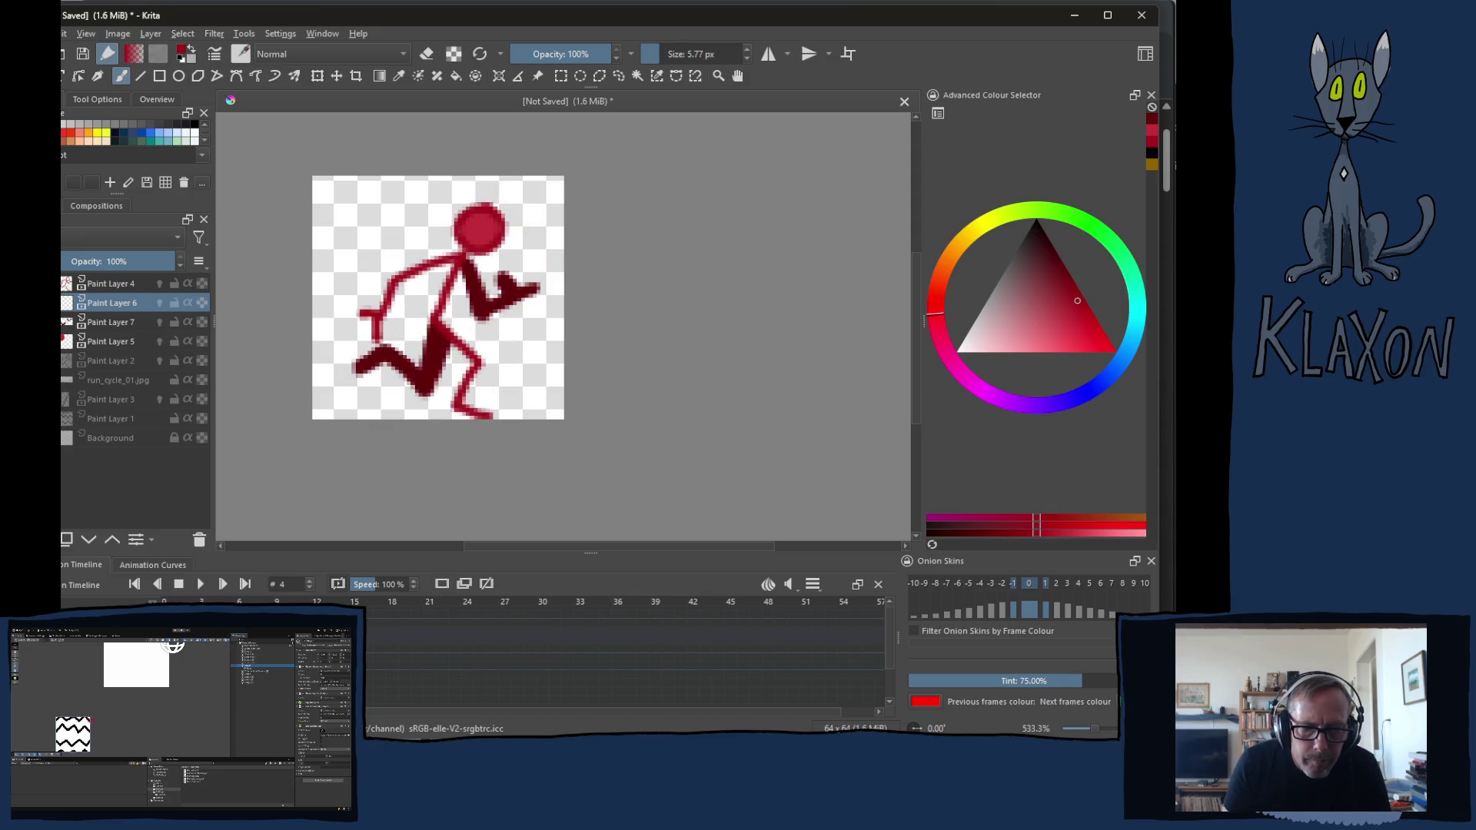
key("space")
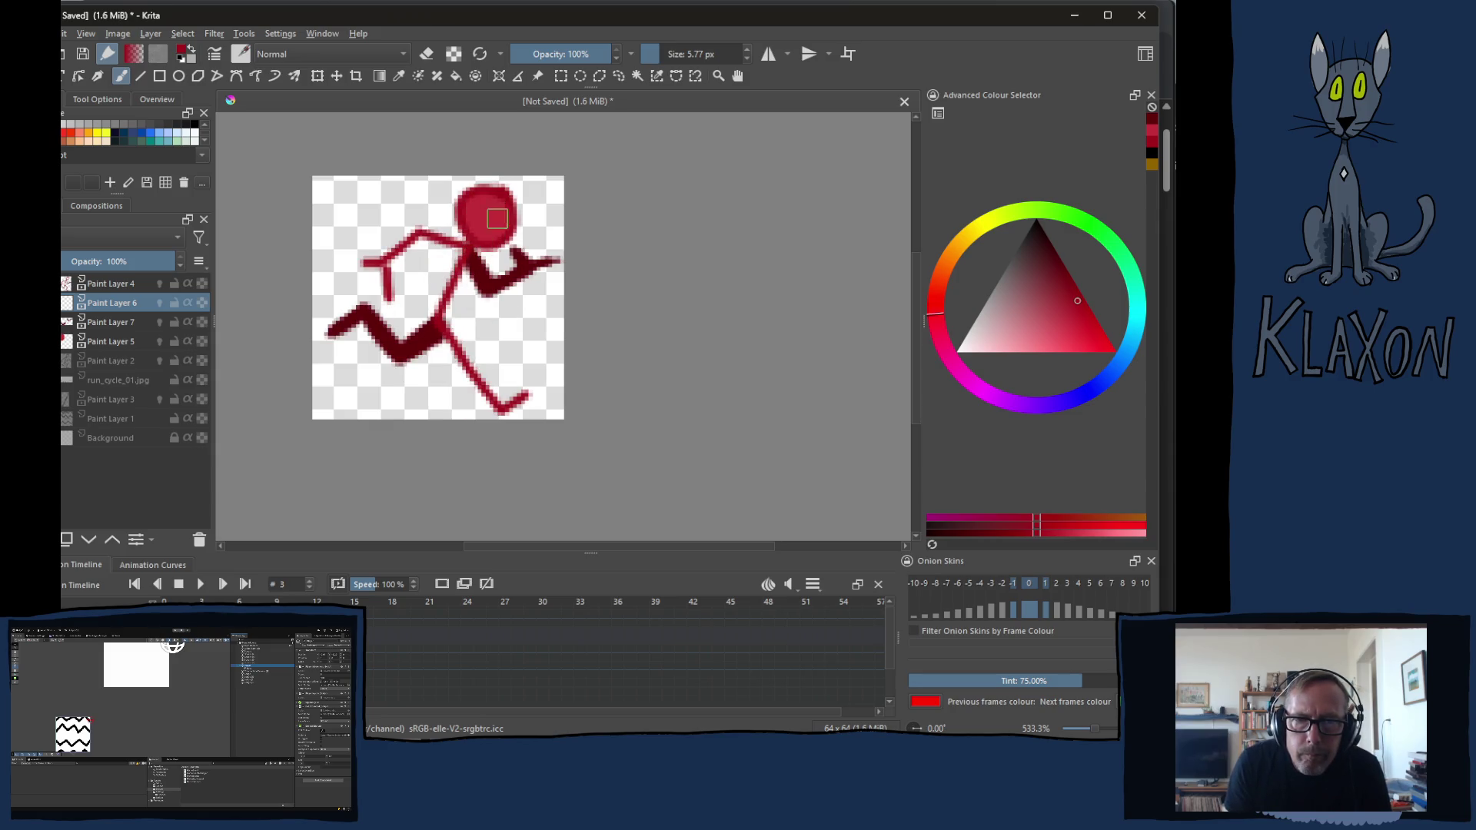
Thicken frame 3's torso in bright red, keep Layer 6 above Layer 7 and hide Paint Layer 4
left_click_drag(469, 260, 452, 309)
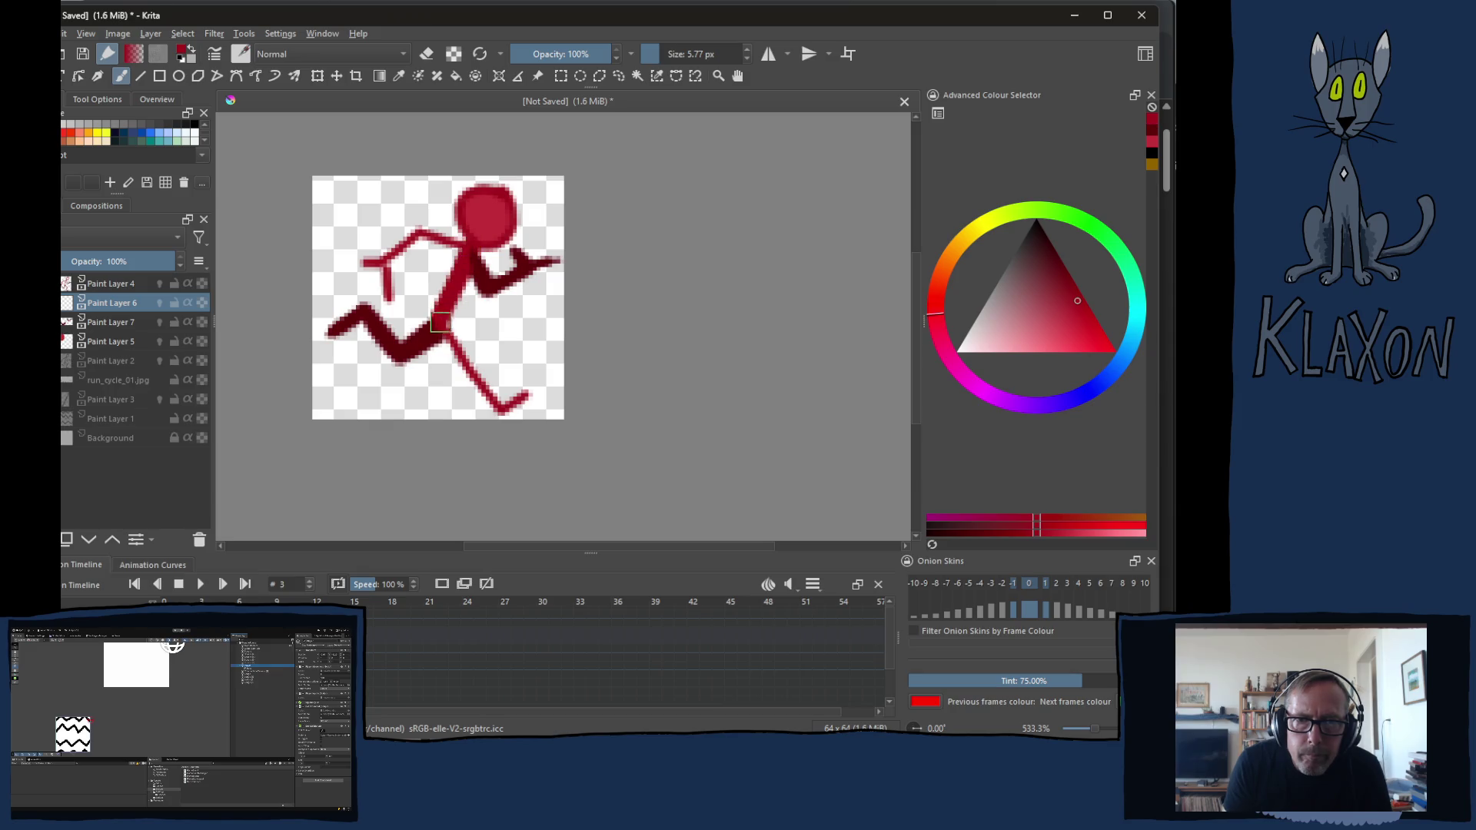
left_click_drag(464, 282, 478, 252)
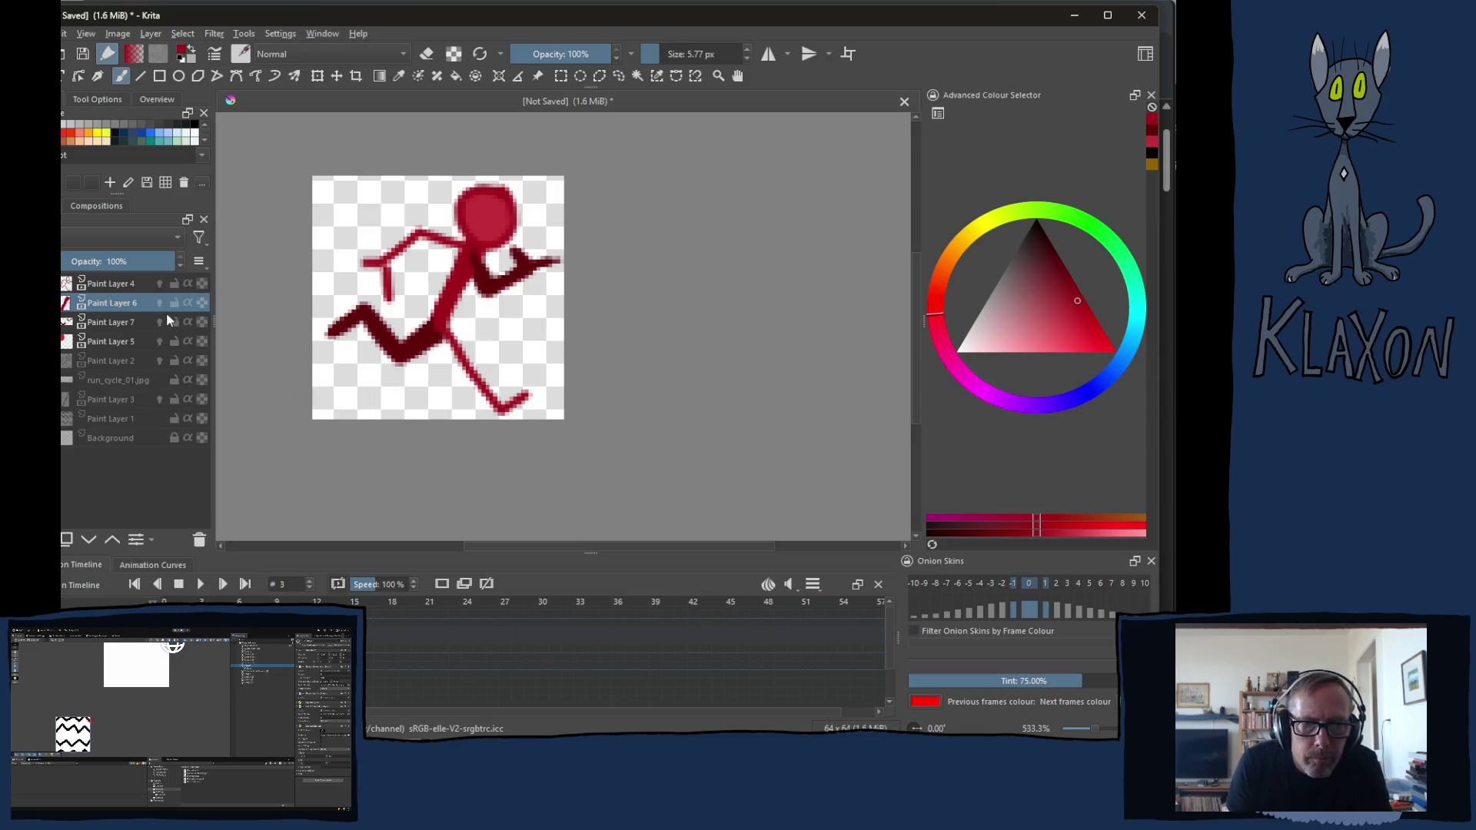
left_click(90, 539)
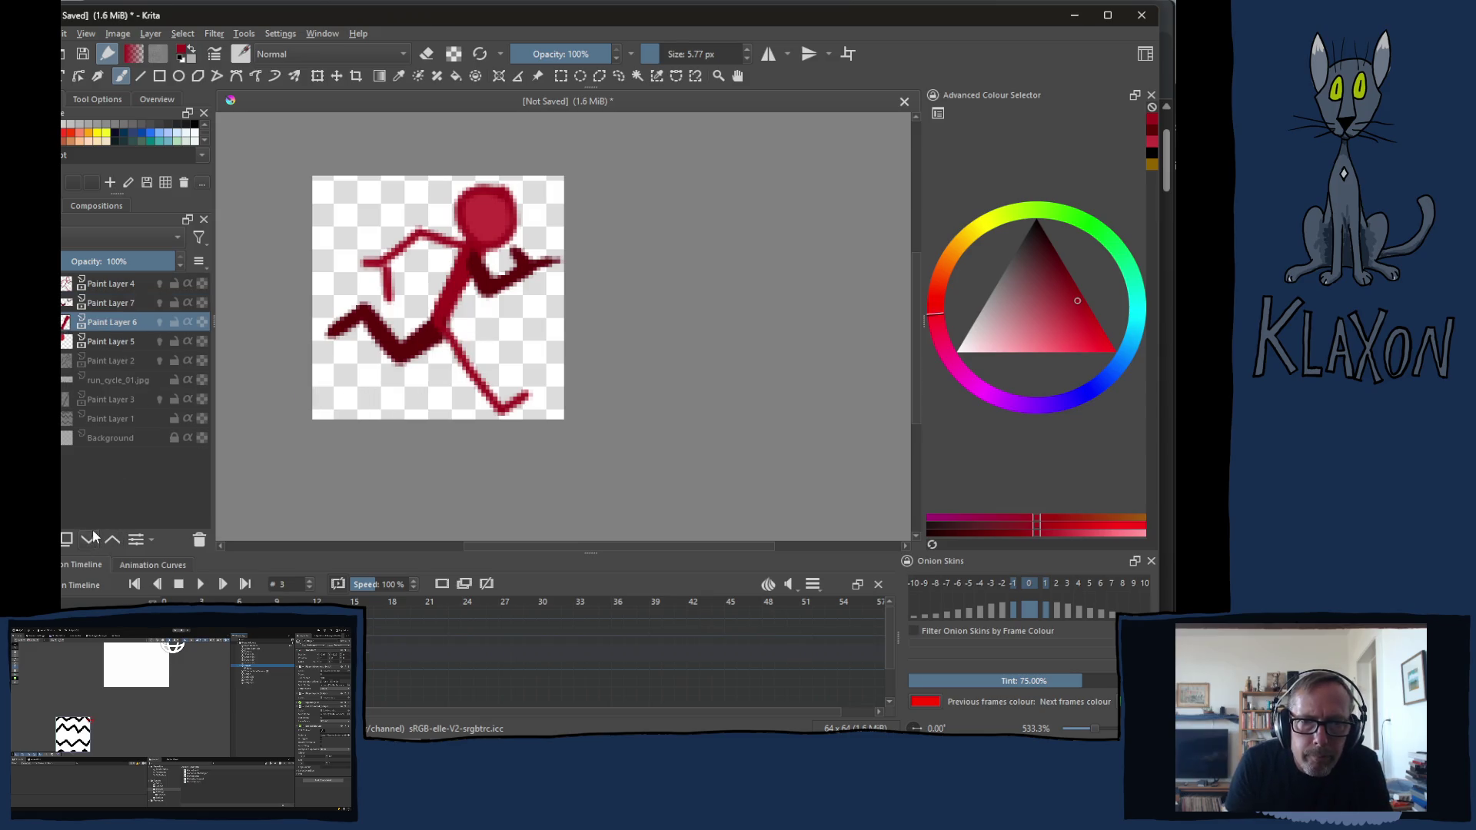
left_click(112, 539)
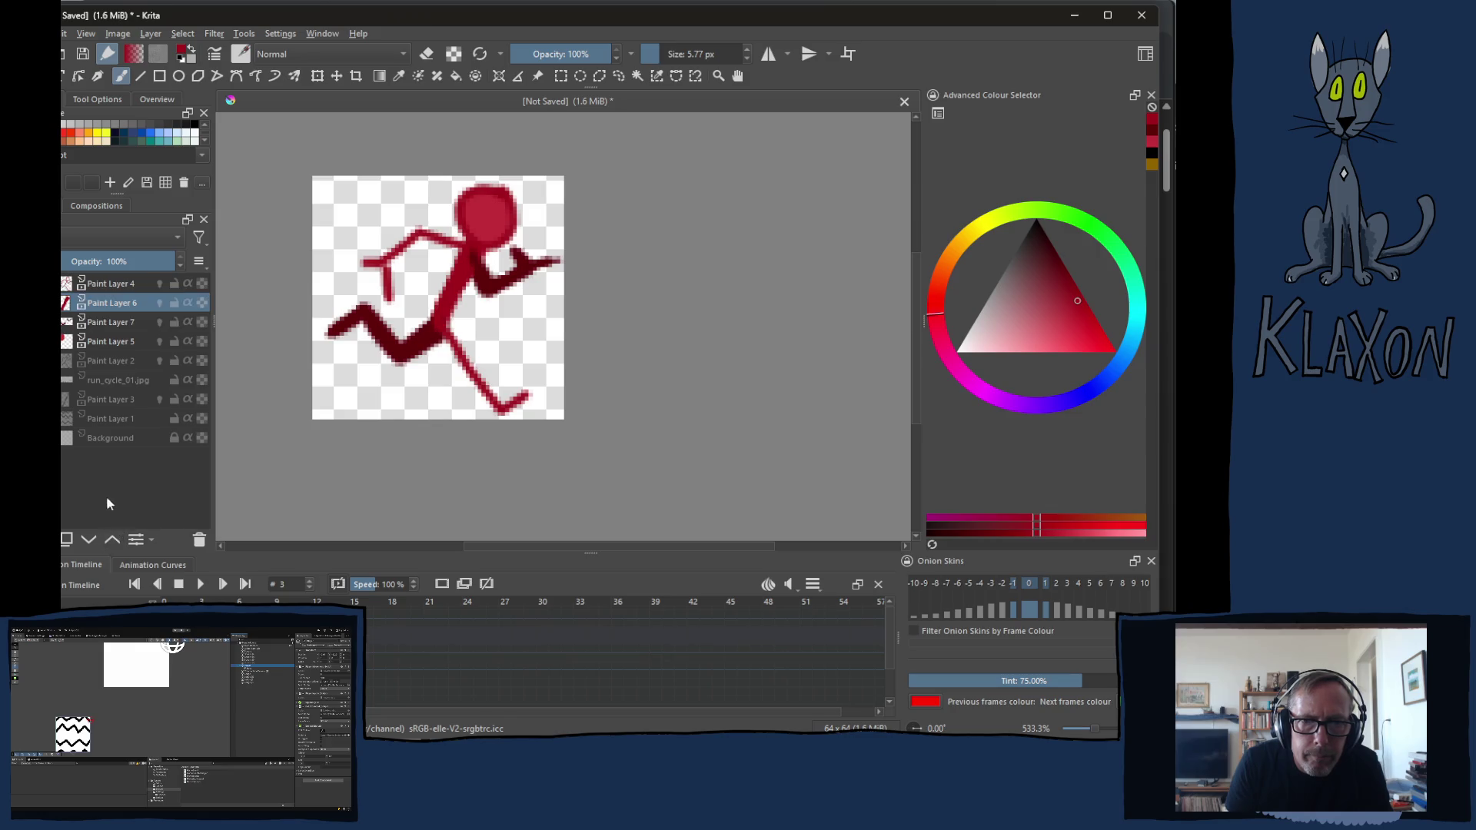
left_click(81, 285)
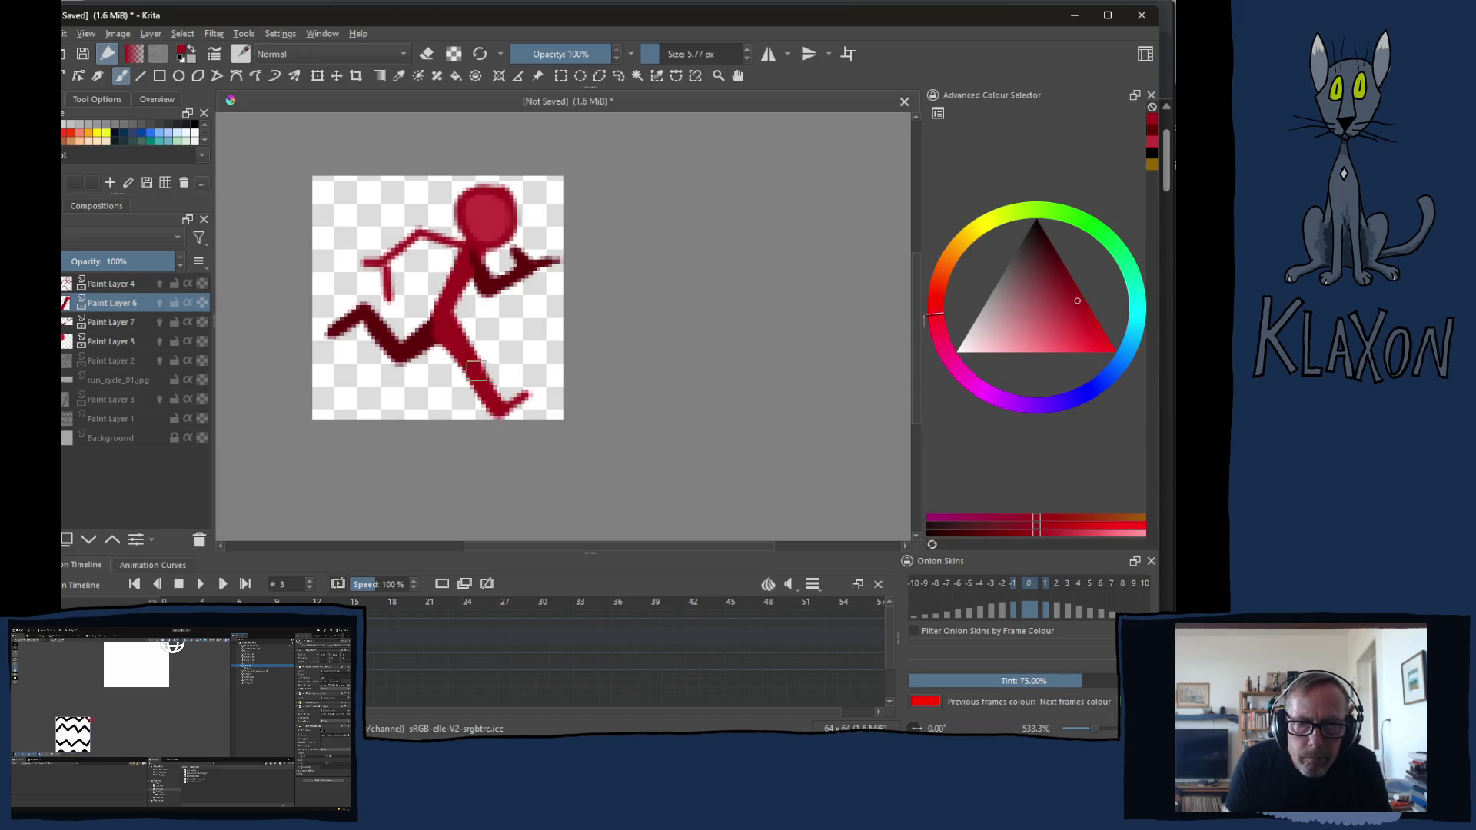
Fill in the foot, arm and head, then the next frame's hip and upper arm in red
left_click_drag(505, 407, 533, 391)
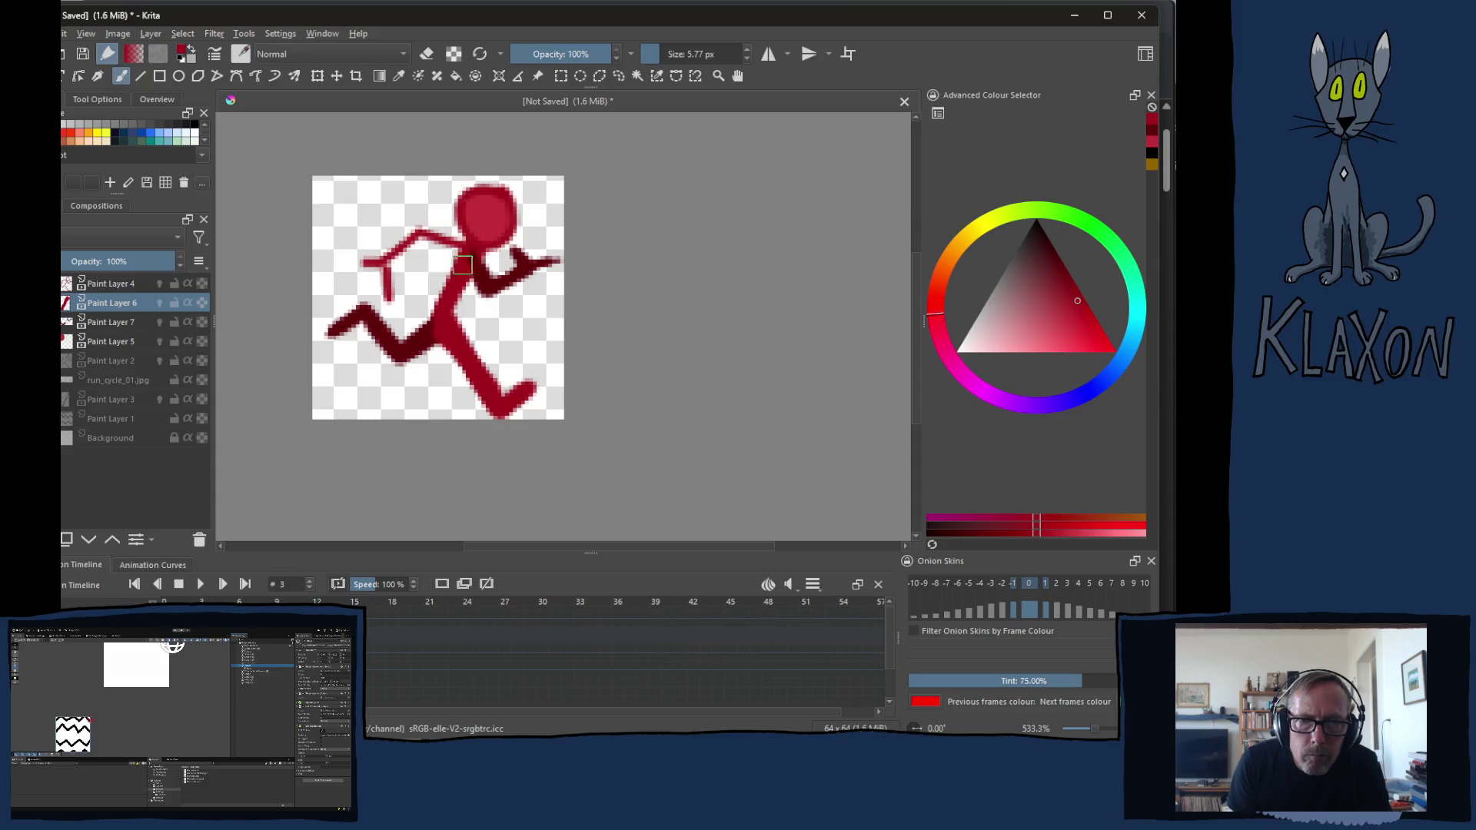
mouse_move(465, 258)
left_mouse_down()
mouse_move(418, 231)
mouse_move(387, 263)
mouse_move(368, 258)
left_mouse_up()
mouse_move(487, 210)
left_mouse_down()
mouse_move(503, 205)
mouse_move(475, 223)
mouse_move(492, 215)
mouse_move(443, 332)
mouse_move(468, 275)
mouse_move(452, 341)
mouse_move(485, 368)
mouse_move(455, 406)
mouse_move(492, 418)
left_mouse_up()
key("period")
left_click_drag(428, 305, 445, 324)
left_click_drag(440, 267, 398, 280)
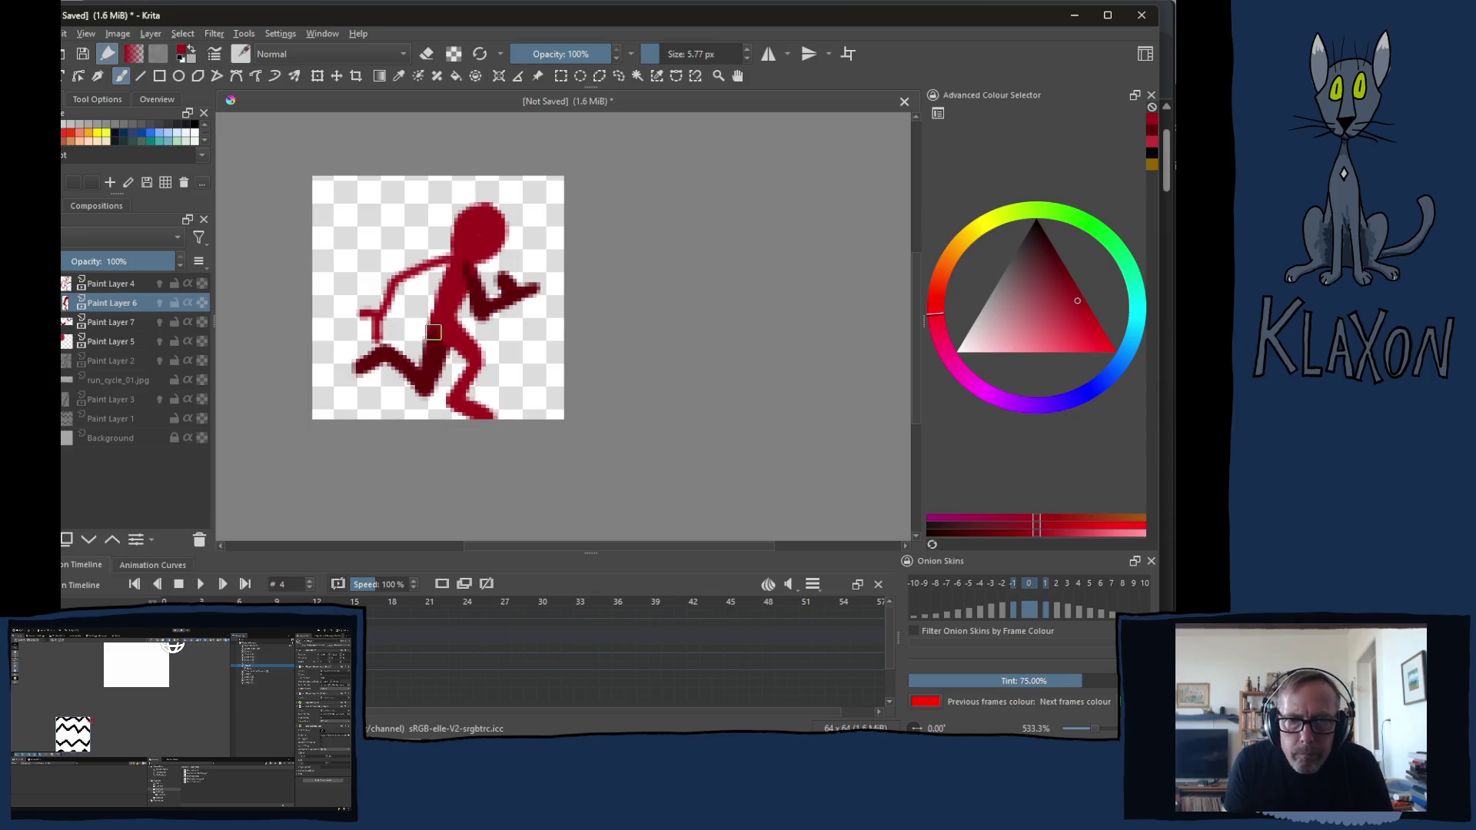
left_click_drag(454, 269, 378, 333)
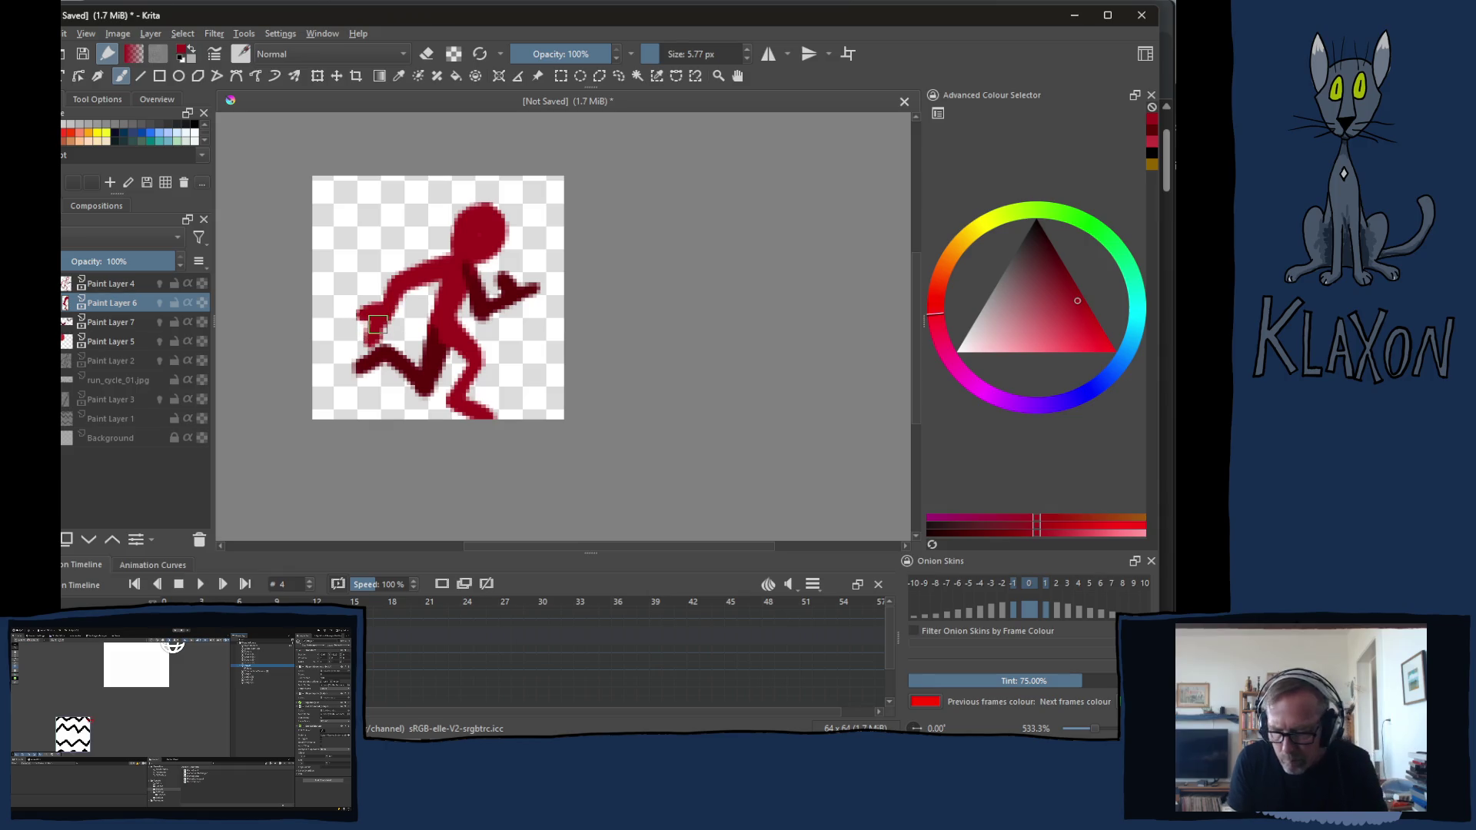
Thicken frame 5's torso and back arm and frame 6's head and arms
key("period")
left_click_drag(466, 246, 429, 411)
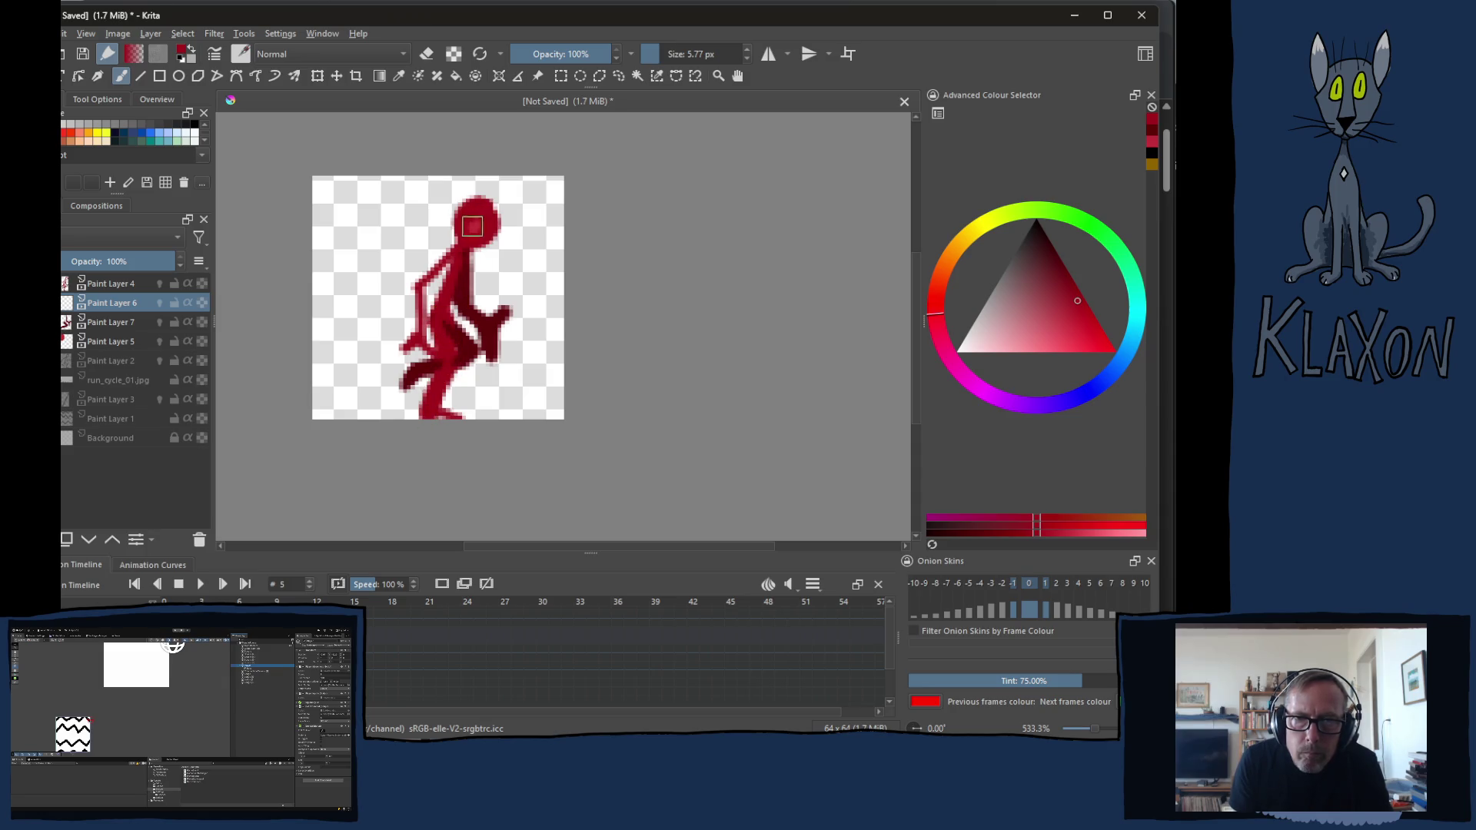
left_click_drag(454, 263, 398, 346)
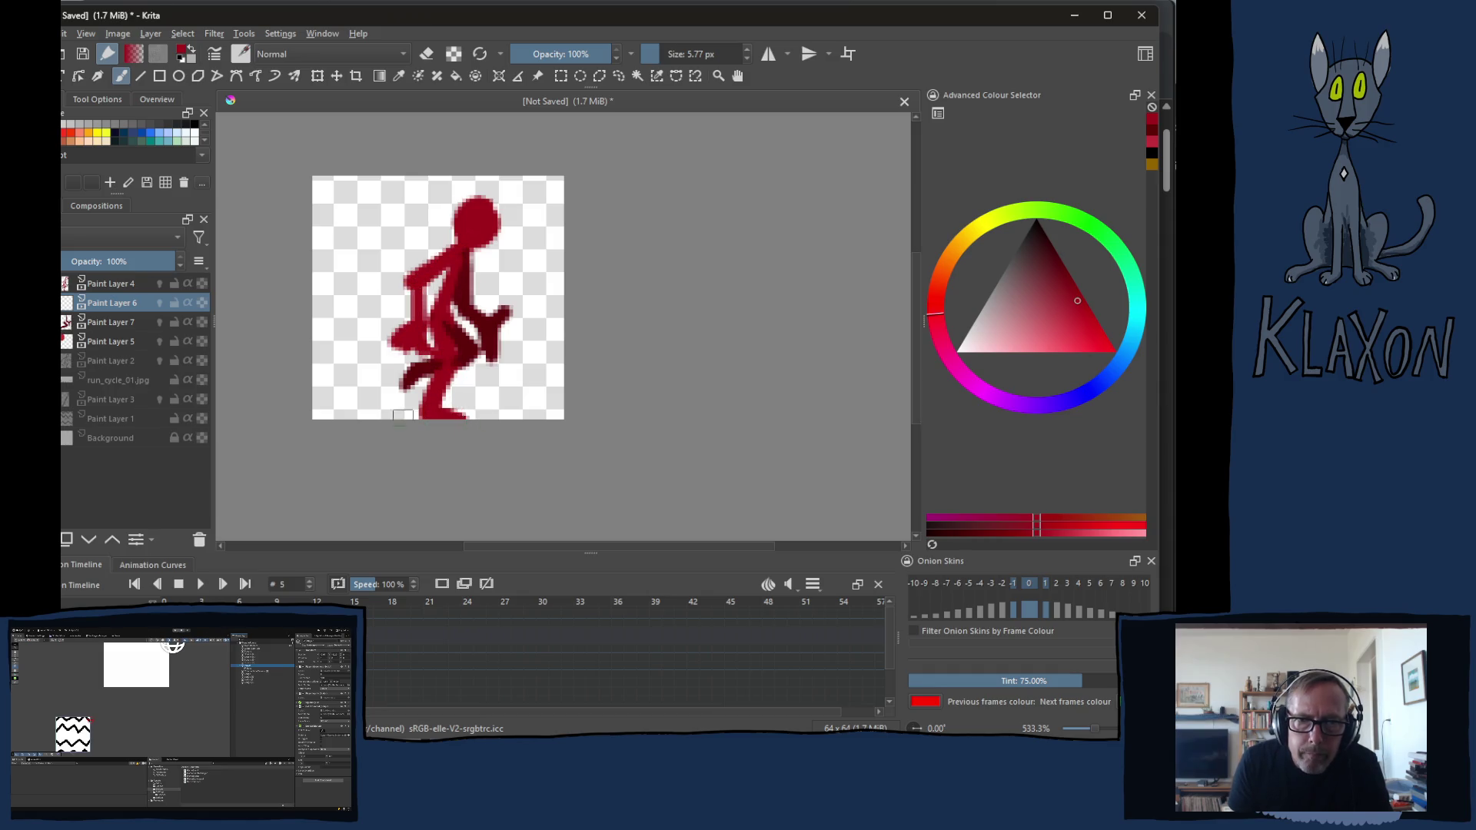
key("period")
mouse_move(470, 223)
left_mouse_down()
mouse_move(431, 355)
mouse_move(378, 398)
mouse_move(415, 414)
left_mouse_up()
mouse_move(479, 239)
left_mouse_down()
mouse_move(460, 286)
mouse_move(505, 312)
mouse_move(537, 308)
left_mouse_up()
Thicken frame 7's torso, lower back leg and forward arm, then frame 8's torso
key("period")
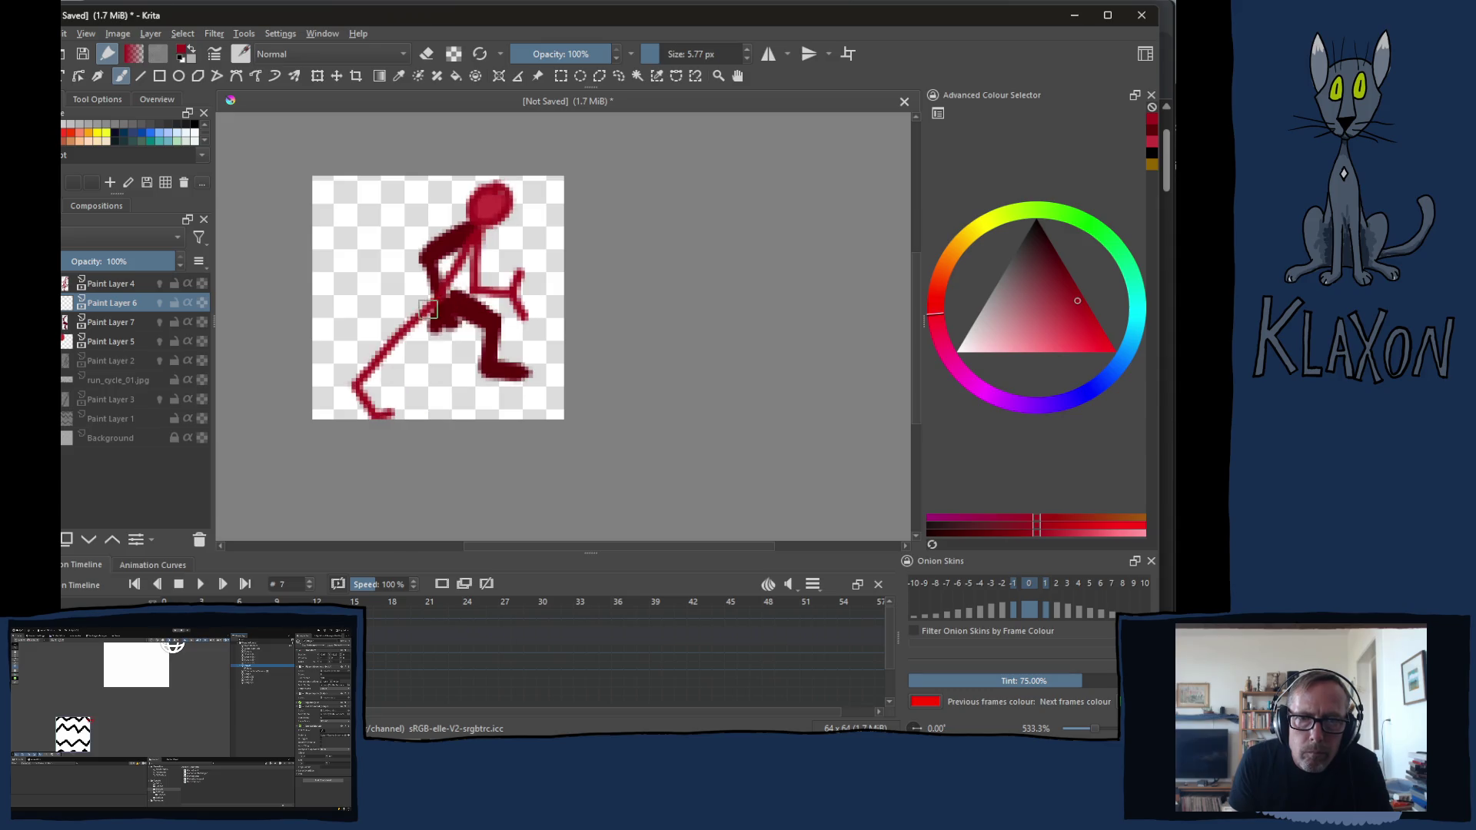
mouse_move(481, 225)
left_mouse_down()
mouse_move(444, 306)
mouse_move(358, 380)
mouse_move(445, 319)
left_mouse_up()
left_click_drag(361, 388, 393, 400)
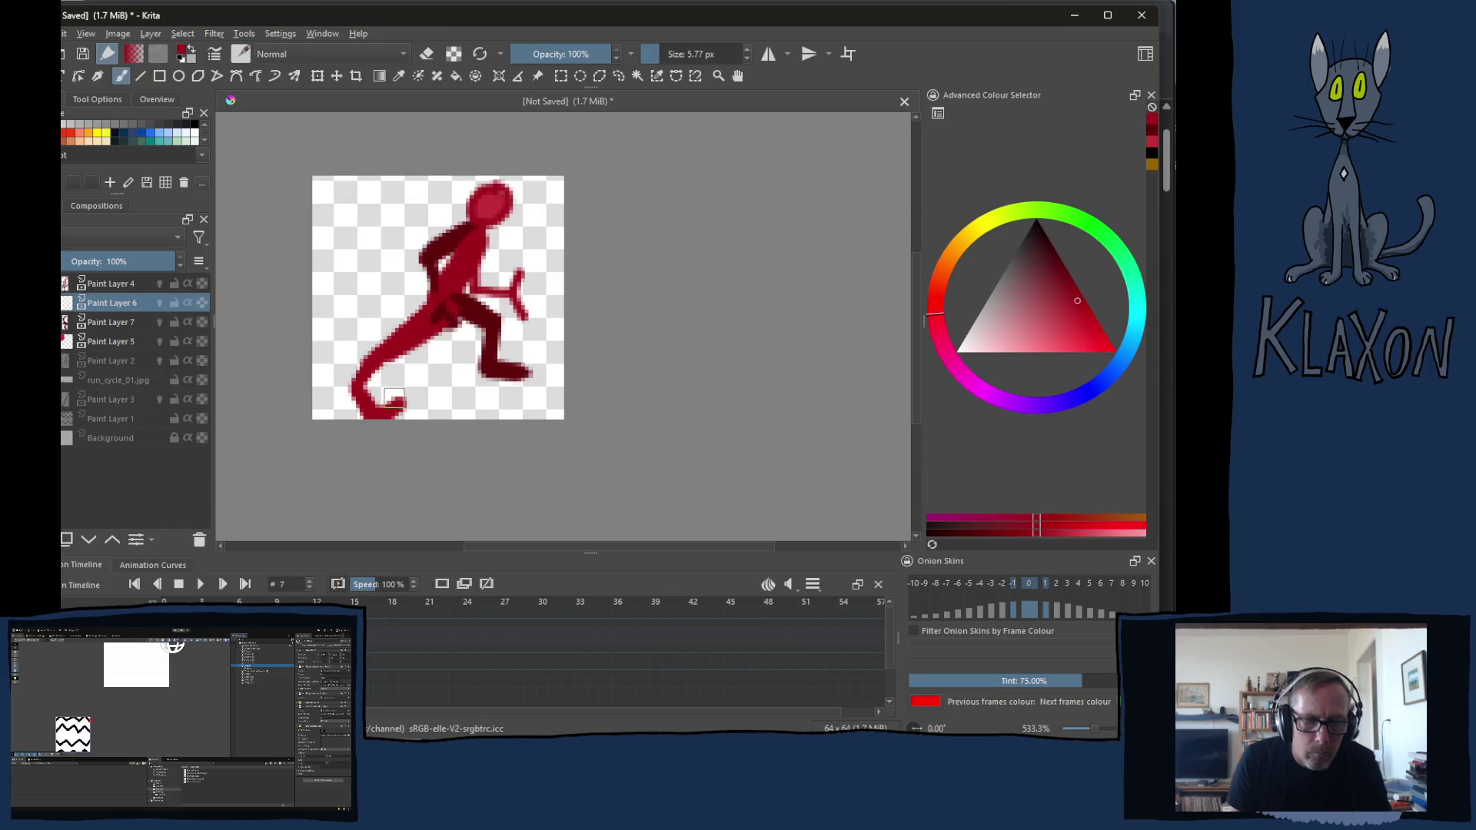
key("ctrl+z")
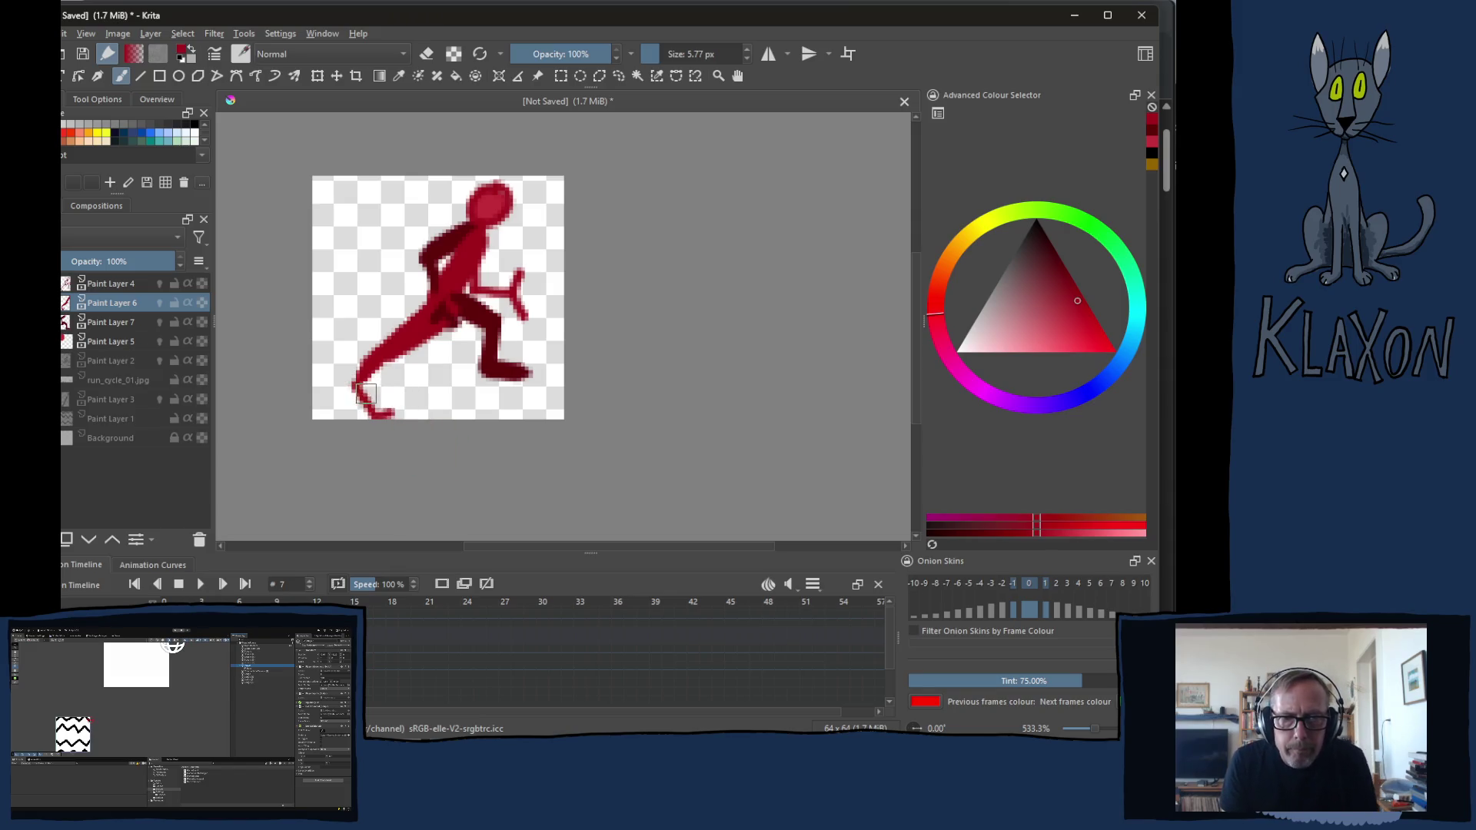
mouse_move(368, 390)
left_mouse_down()
mouse_move(358, 380)
mouse_move(401, 410)
left_mouse_up()
left_click_drag(473, 277, 528, 312)
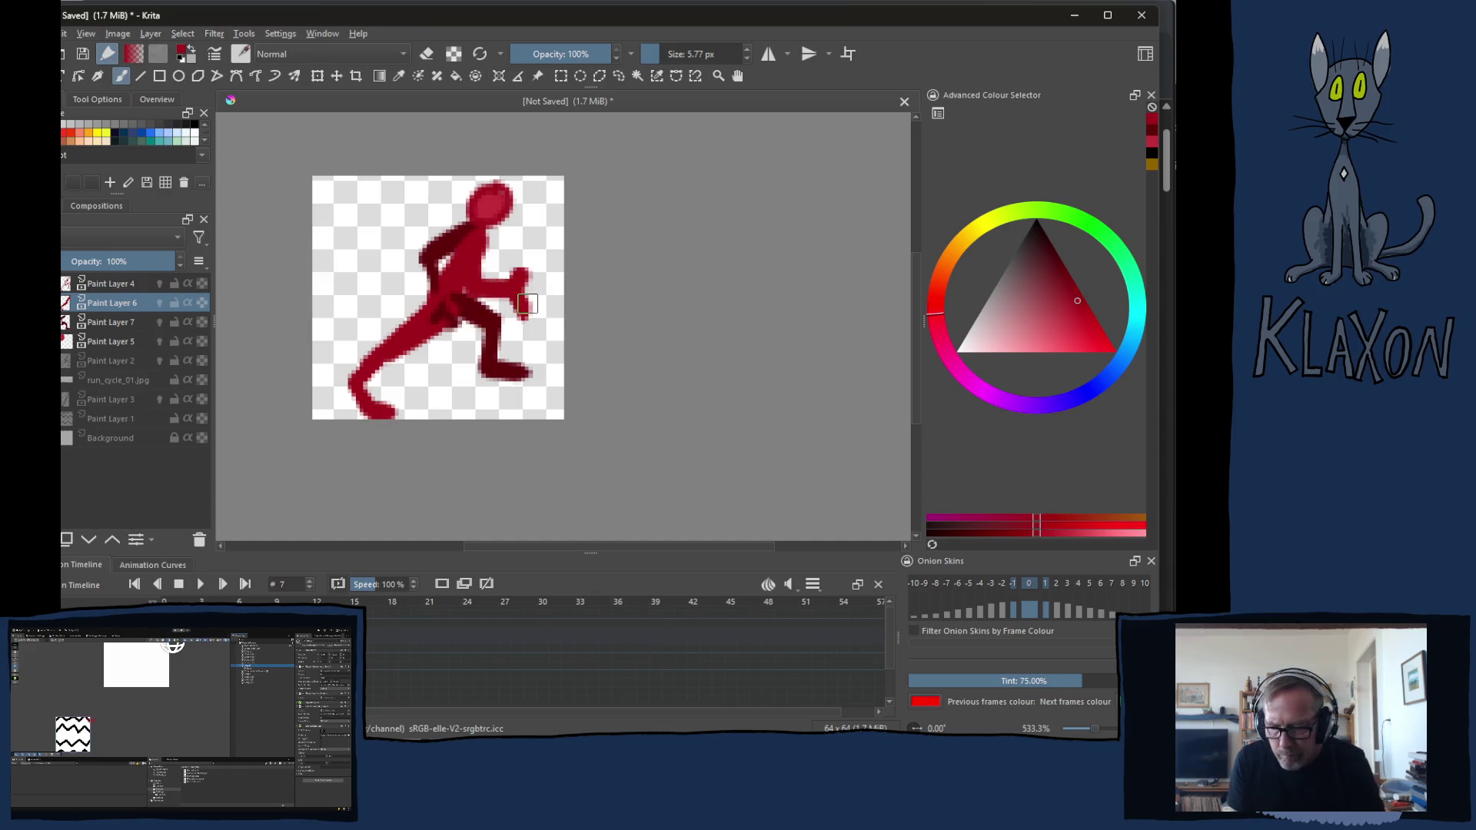
key("Right")
mouse_move(487, 236)
left_mouse_down()
mouse_move(412, 340)
mouse_move(317, 407)
left_mouse_up()
Thicken the torso and front arm in solid red on frames 8, 9 and 10
mouse_move(462, 294)
left_mouse_down()
mouse_move(485, 251)
mouse_move(505, 288)
mouse_move(528, 283)
left_mouse_up()
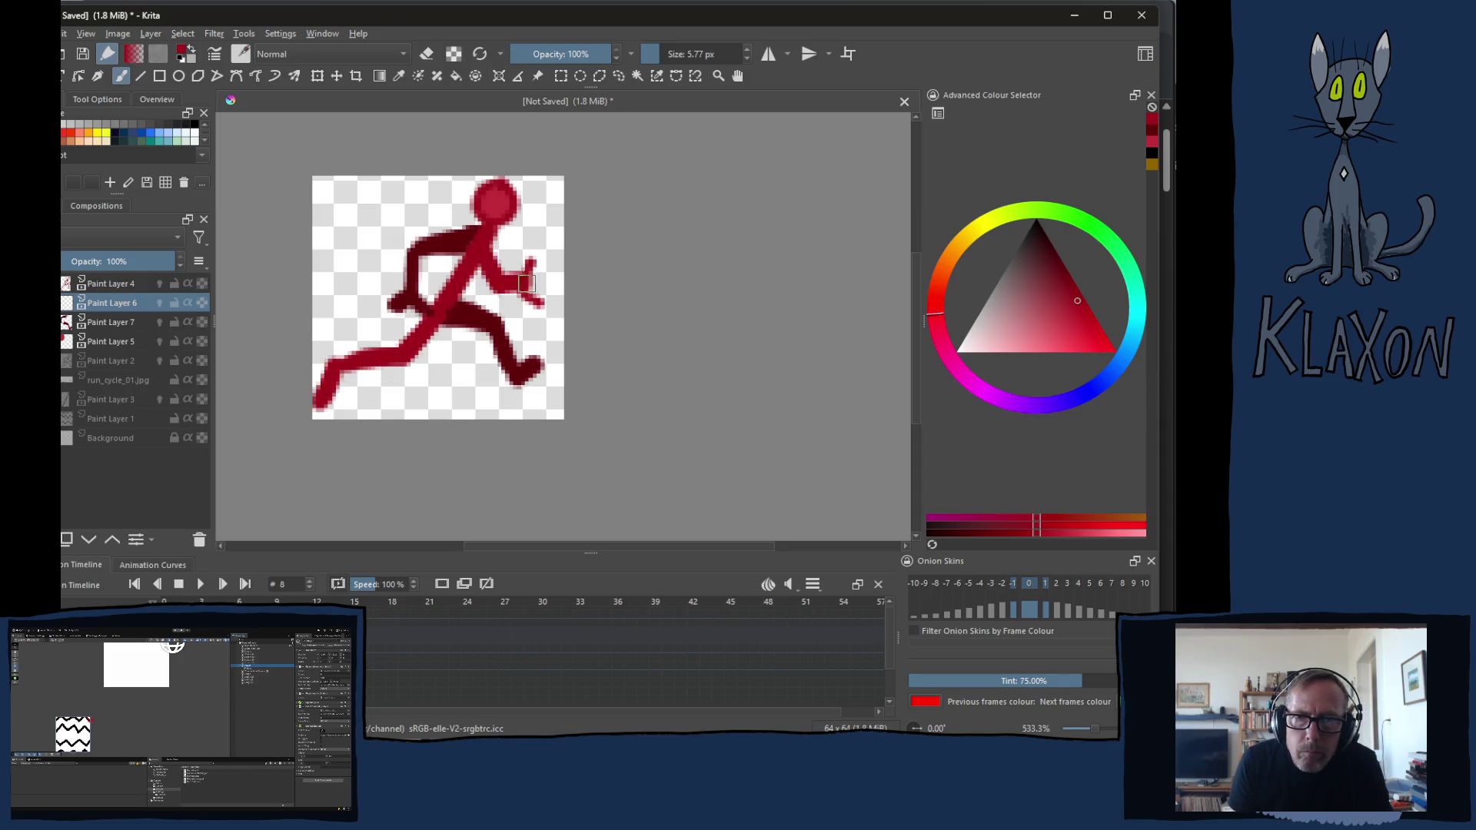
key("Right")
mouse_move(483, 237)
left_mouse_down()
mouse_move(433, 334)
mouse_move(400, 354)
mouse_move(369, 310)
mouse_move(346, 341)
left_mouse_up()
mouse_move(477, 260)
left_mouse_down()
mouse_move(502, 291)
mouse_move(540, 244)
mouse_move(554, 256)
left_mouse_up()
key("Right")
mouse_move(463, 265)
left_mouse_down()
mouse_move(429, 382)
mouse_move(442, 335)
mouse_move(427, 375)
mouse_move(386, 348)
mouse_move(353, 369)
left_mouse_up()
mouse_move(466, 273)
left_mouse_down()
mouse_move(503, 323)
mouse_move(526, 302)
left_mouse_up()
left_click_drag(507, 311, 547, 296)
Repaint the torso and arm in solid red on frames 11 and 12
key("Right")
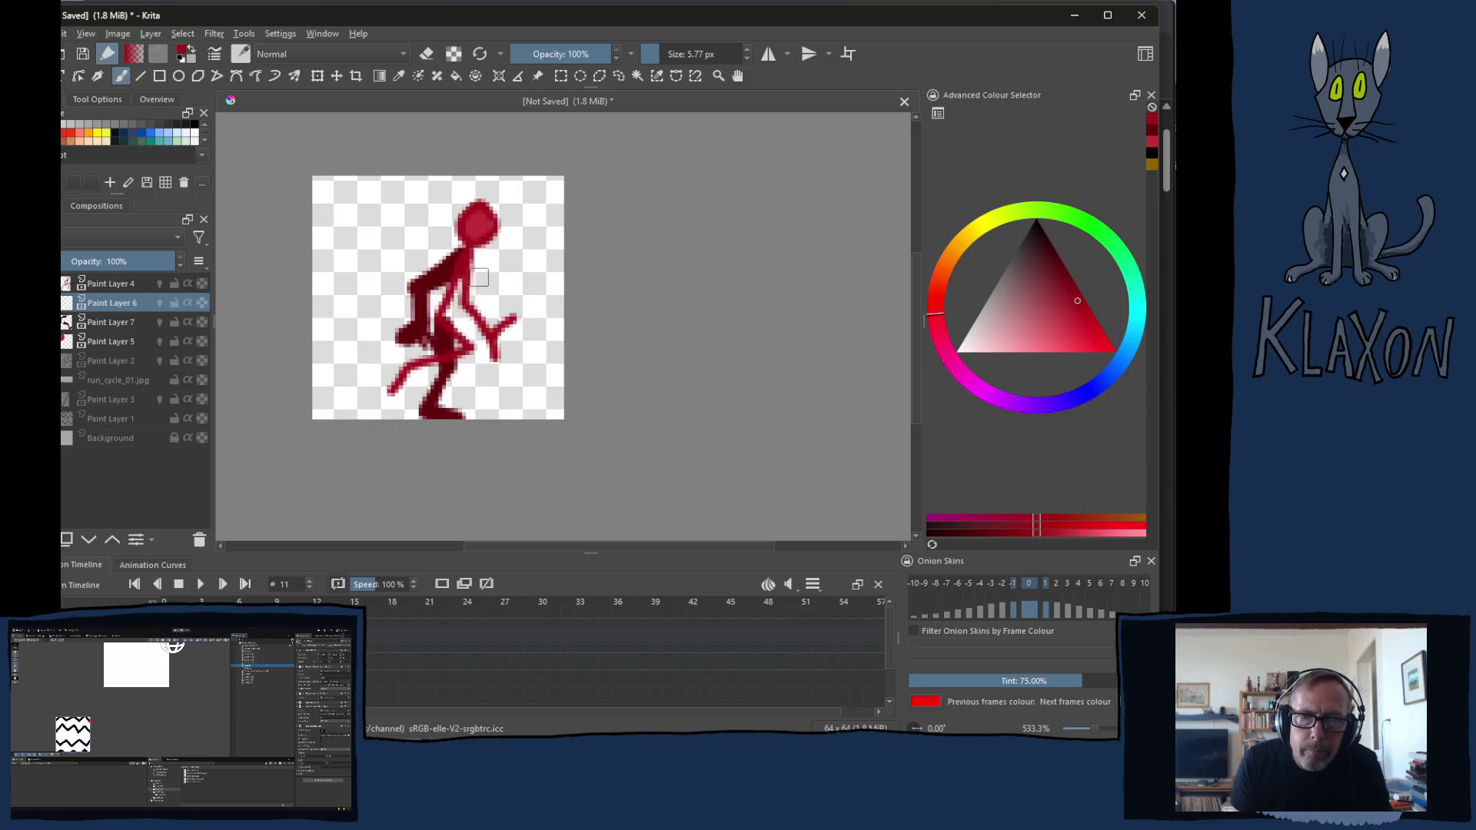
mouse_move(471, 261)
left_mouse_down()
mouse_move(439, 328)
mouse_move(478, 339)
mouse_move(385, 398)
left_mouse_up()
mouse_move(468, 290)
left_mouse_down()
mouse_move(501, 336)
mouse_move(534, 315)
left_mouse_up()
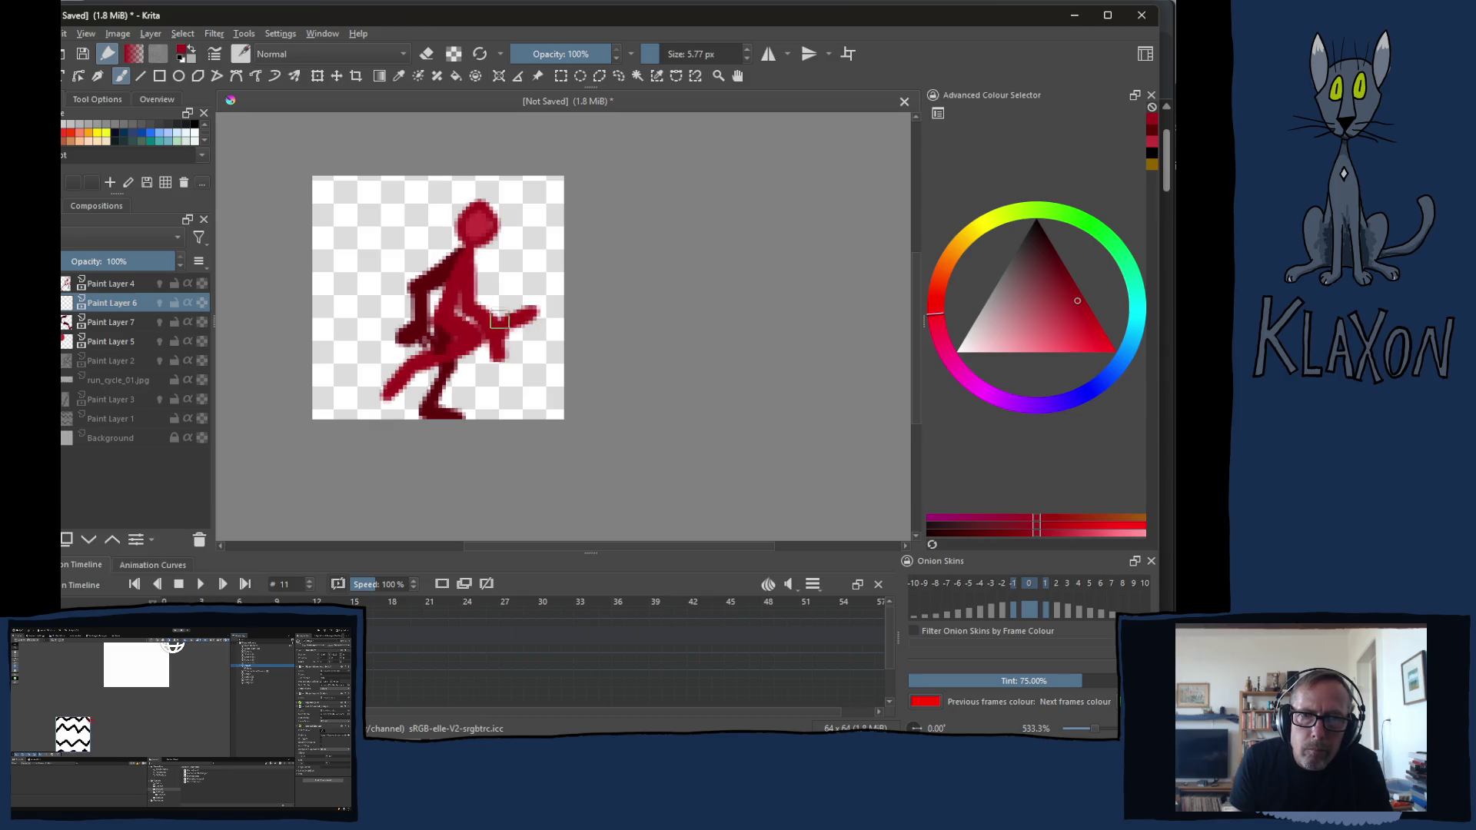
key("period")
mouse_move(470, 242)
left_mouse_down()
mouse_move(433, 311)
mouse_move(447, 303)
mouse_move(465, 384)
left_mouse_up()
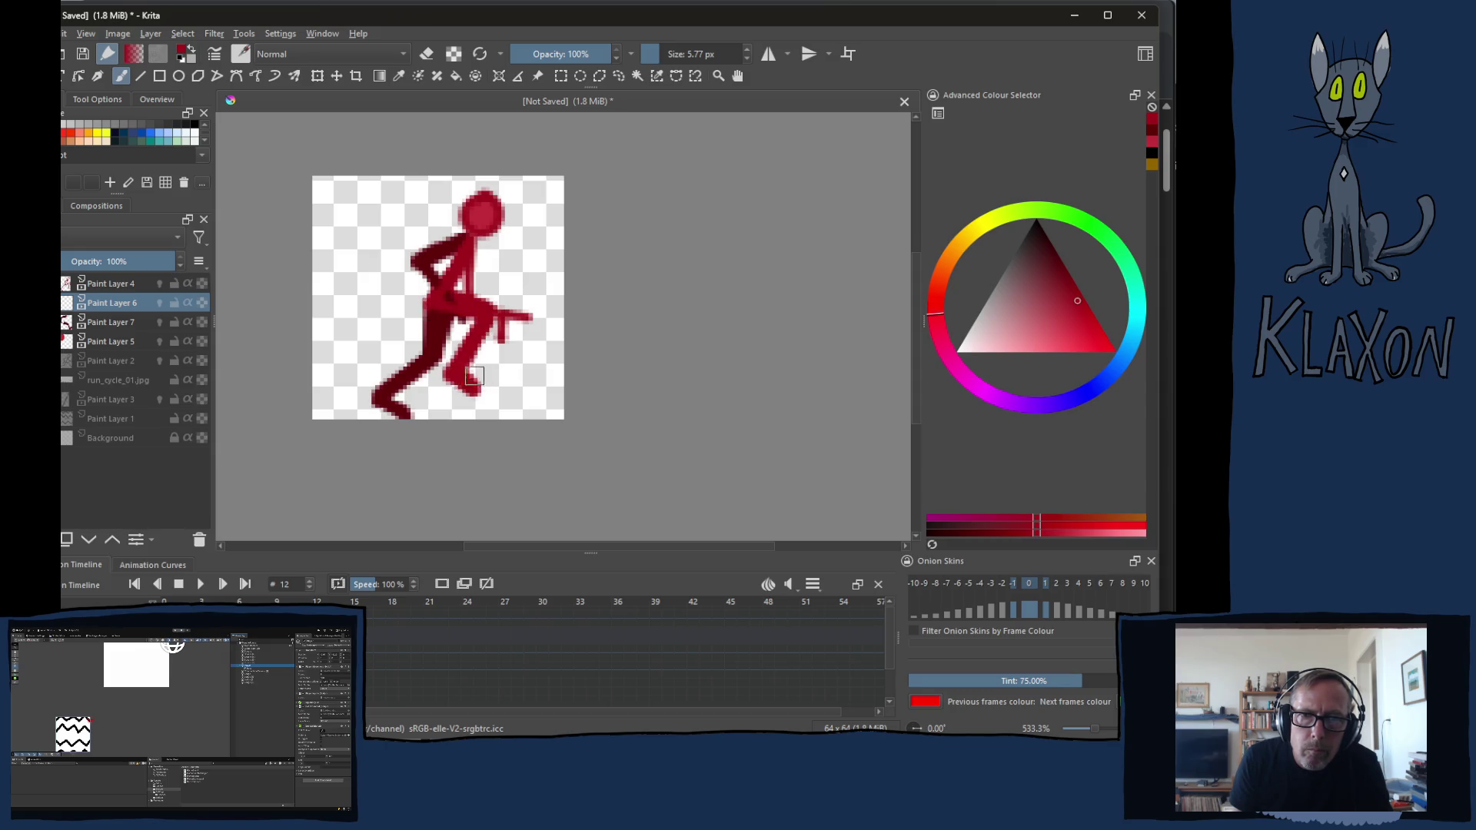
left_click_drag(472, 298, 531, 317)
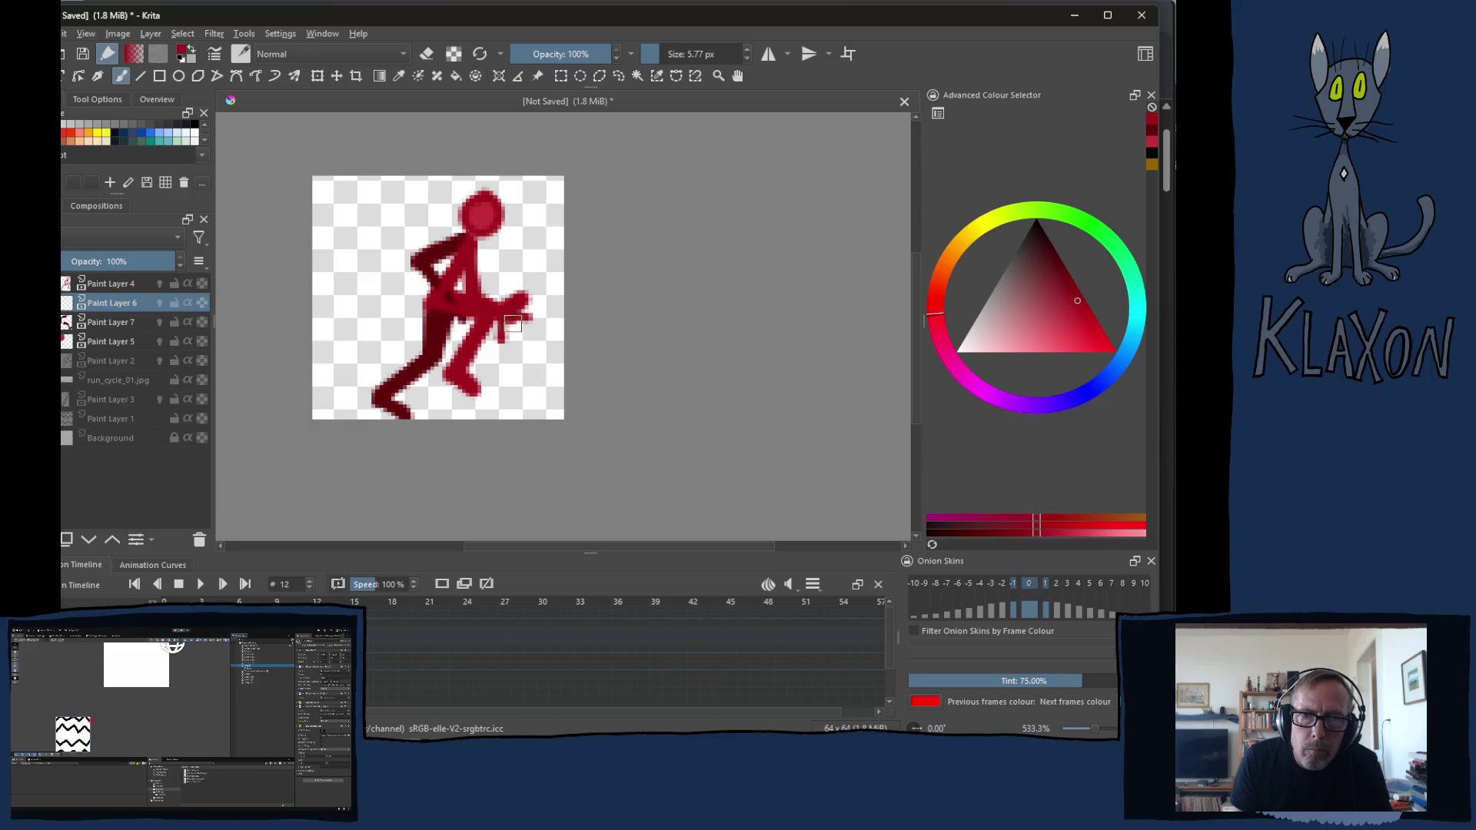
Thicken the legs, torso and front arm on frames 13 and 14
key("period")
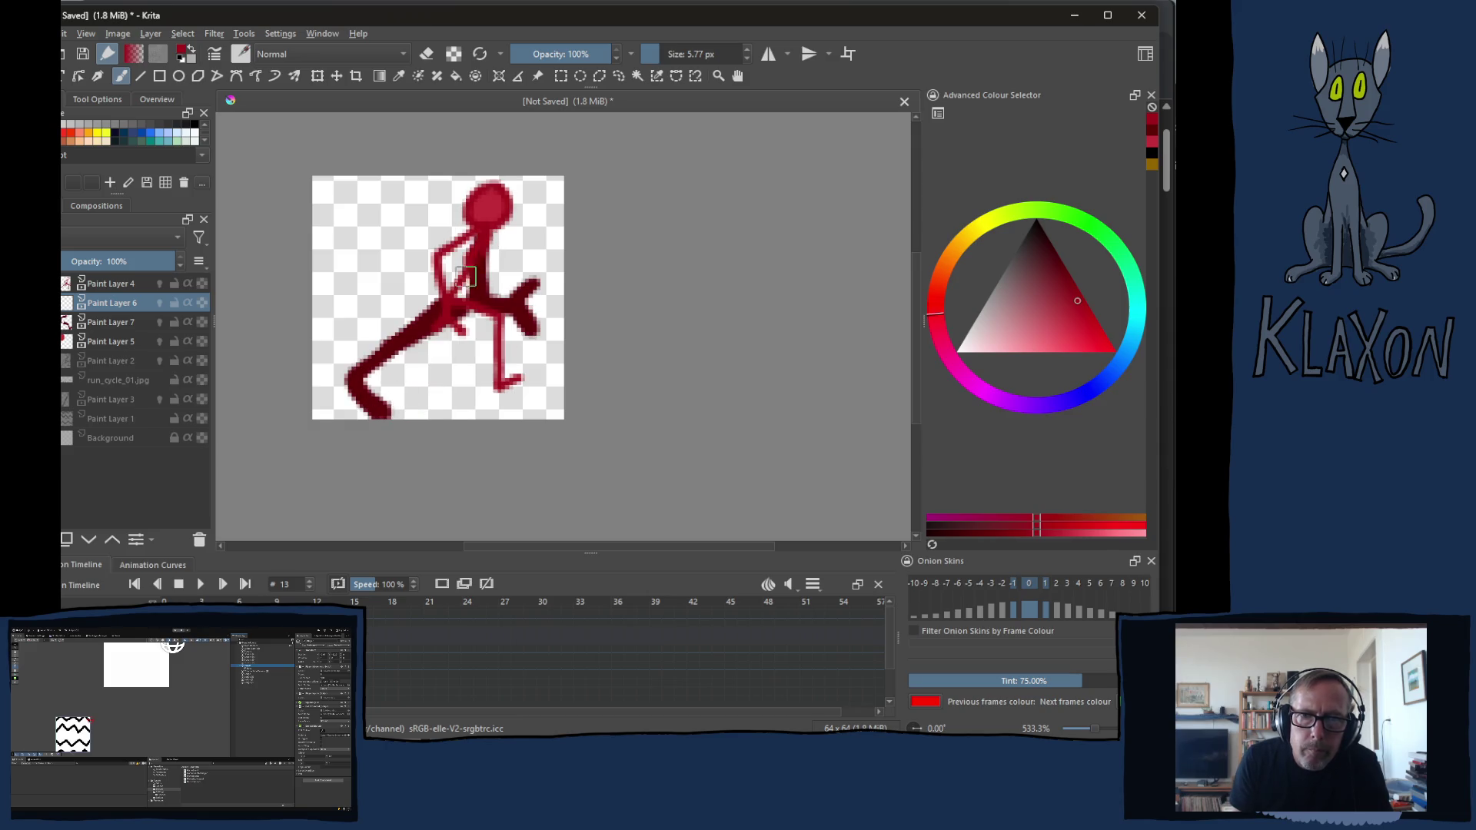
left_click_drag(499, 316, 521, 381)
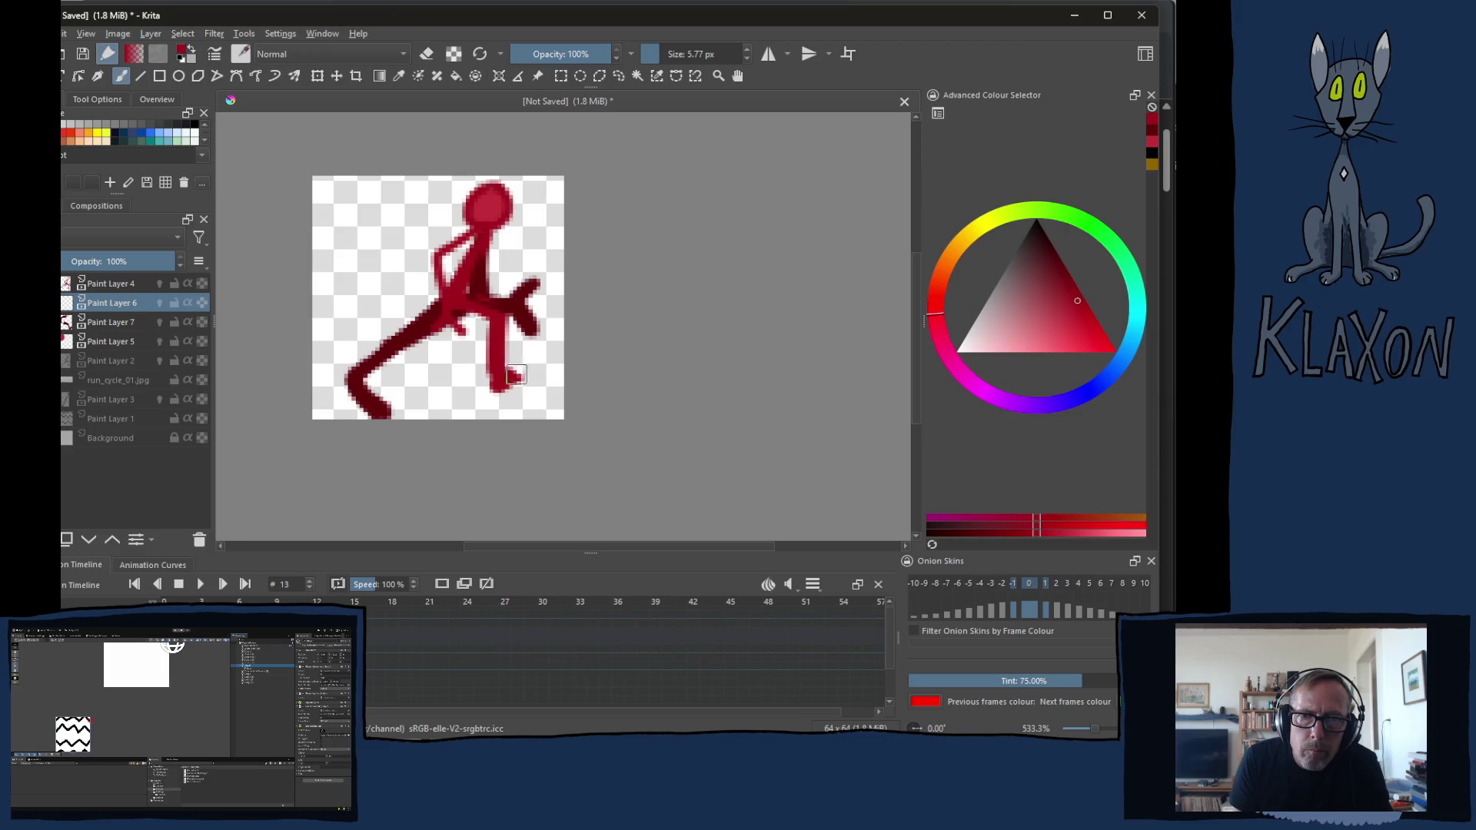
left_click_drag(471, 240, 441, 313)
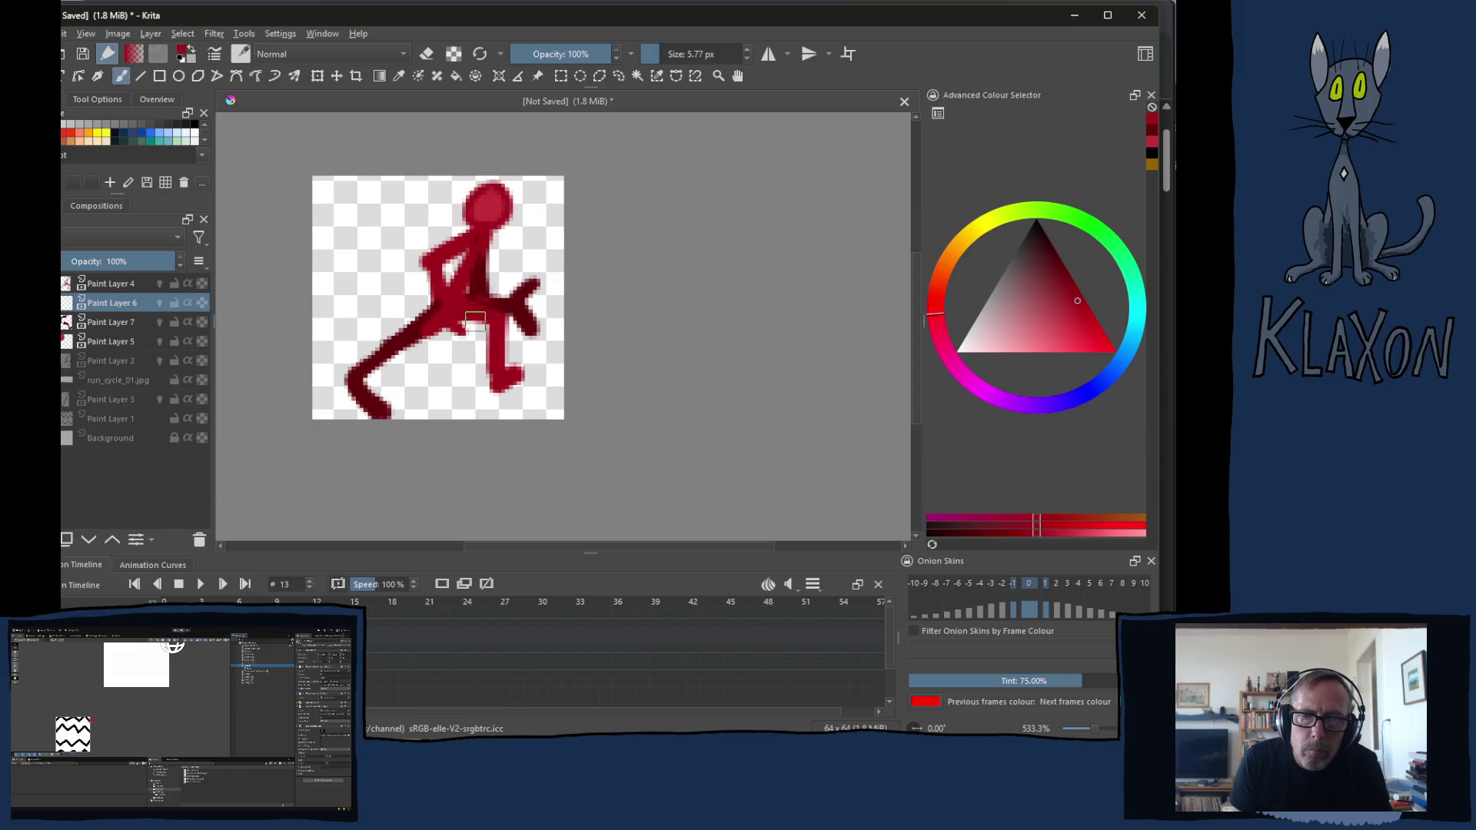
key("Right")
mouse_move(463, 306)
left_mouse_down()
mouse_move(507, 314)
mouse_move(456, 318)
left_mouse_up()
left_click_drag(500, 322, 545, 375)
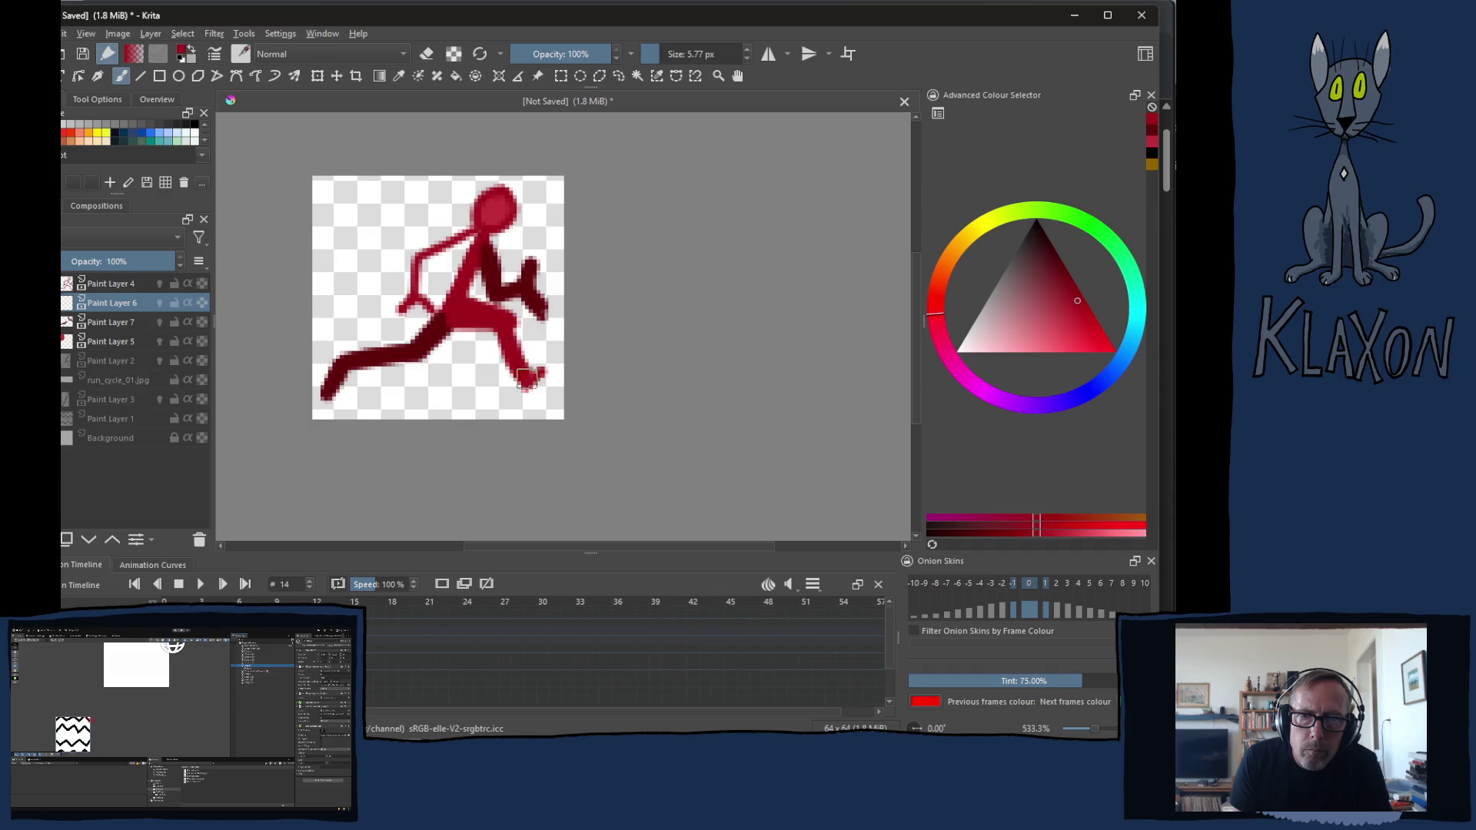
left_click_drag(480, 238, 398, 309)
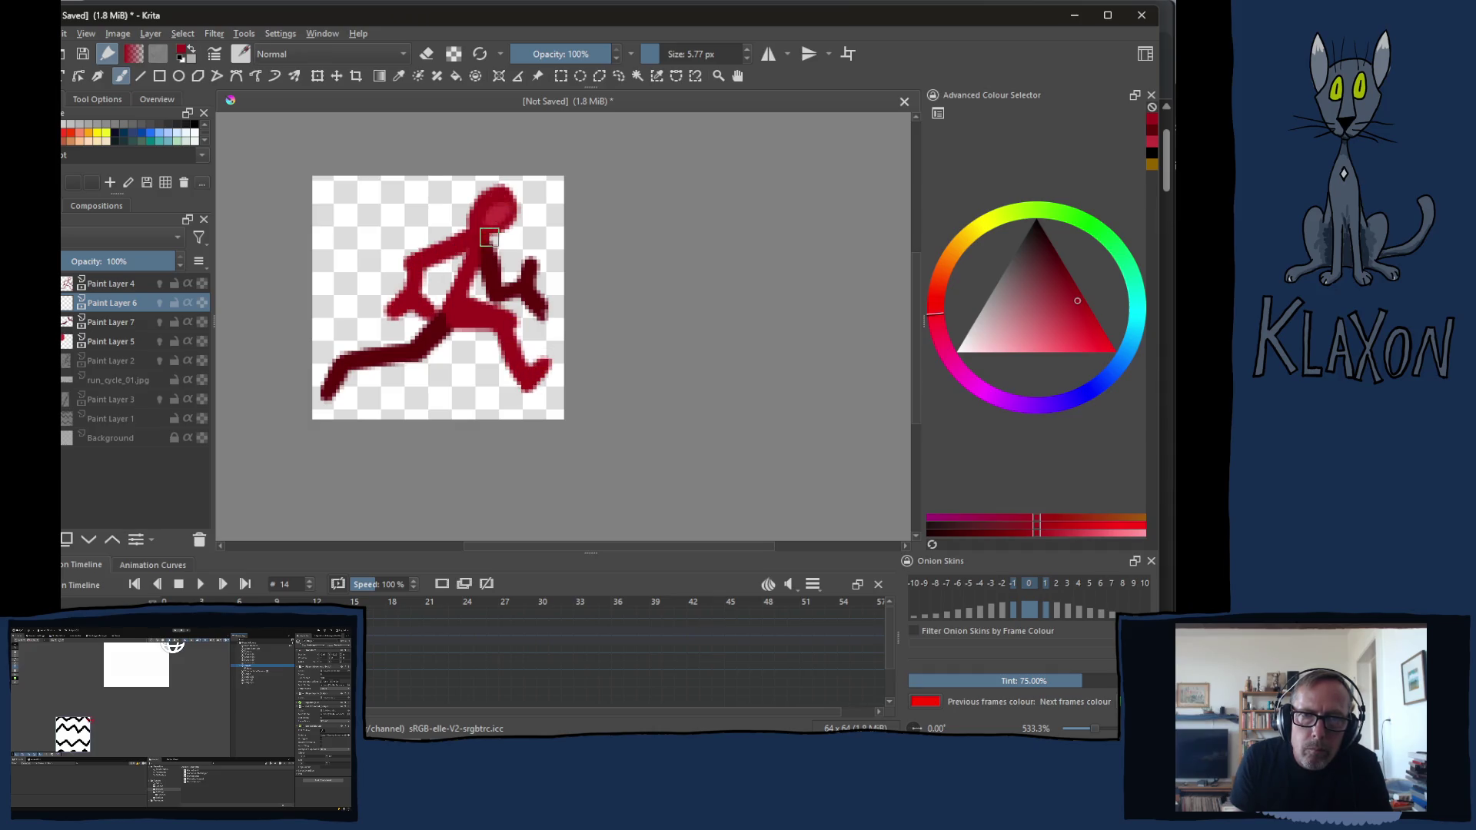
Step back through frames 12, 10 and 7, filling out each runner's head more solidly
key("Left")
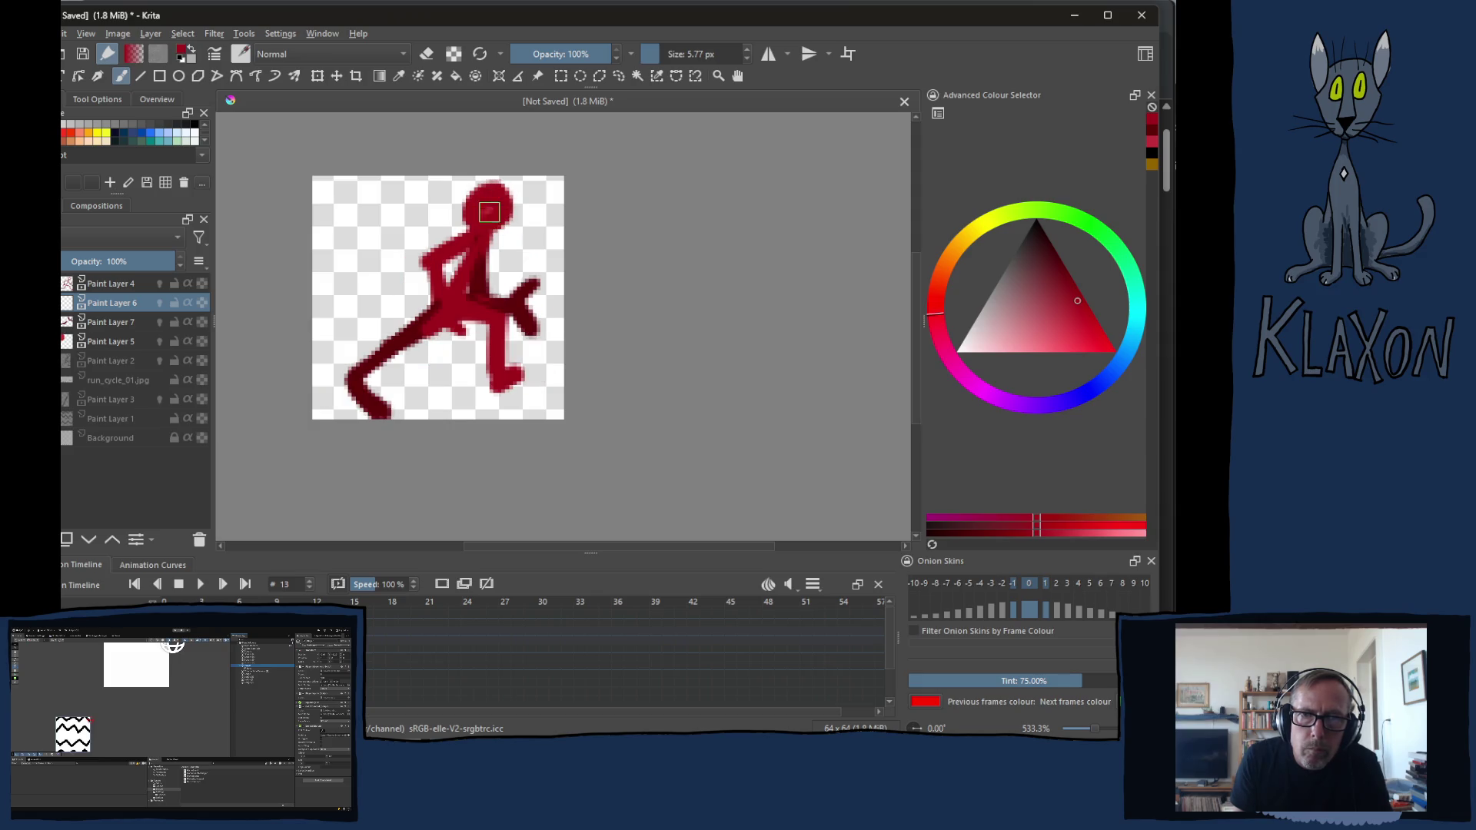
key("Left")
left_click_drag(470, 219, 491, 223)
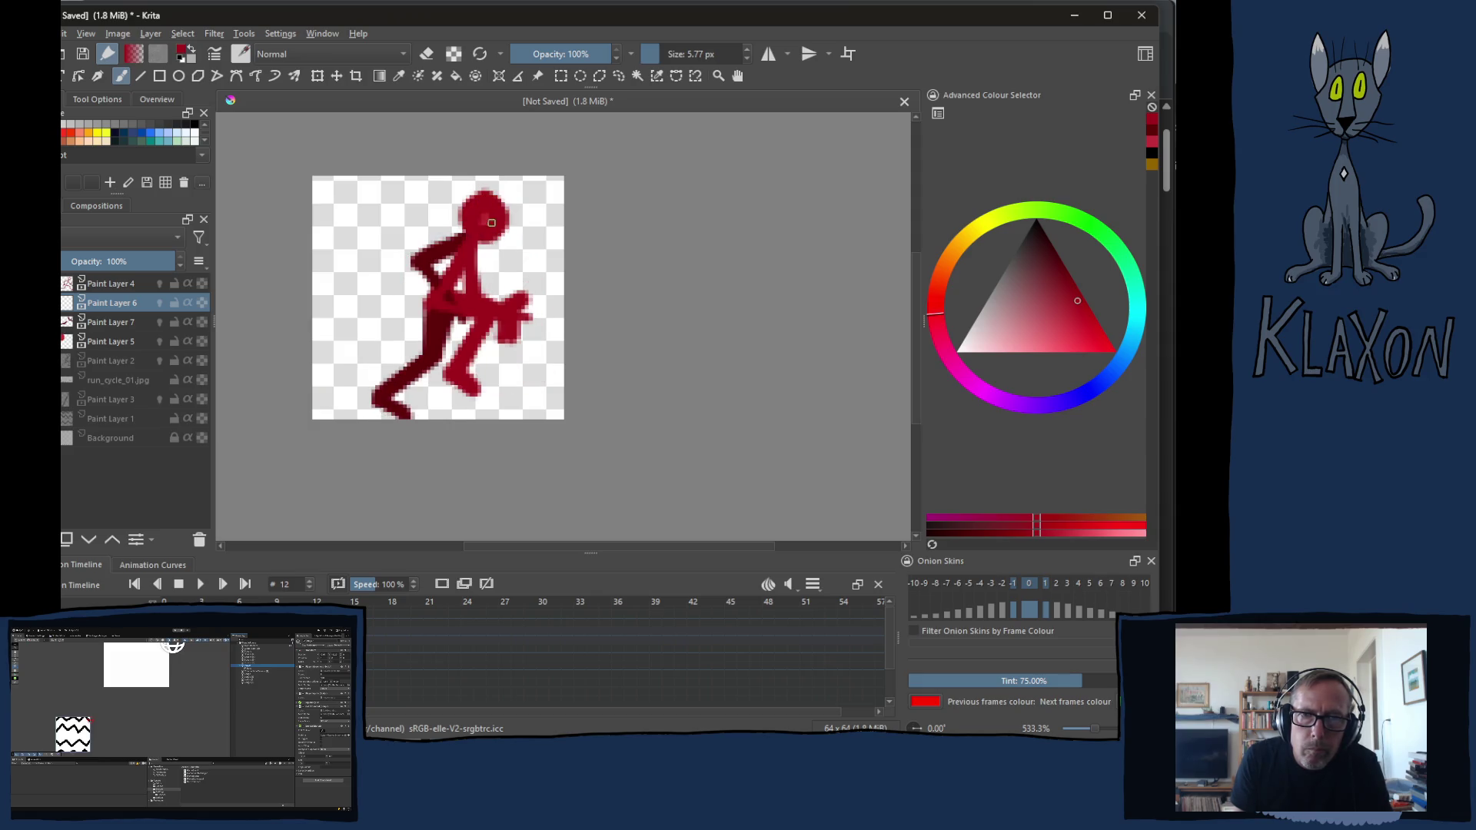
key("Left")
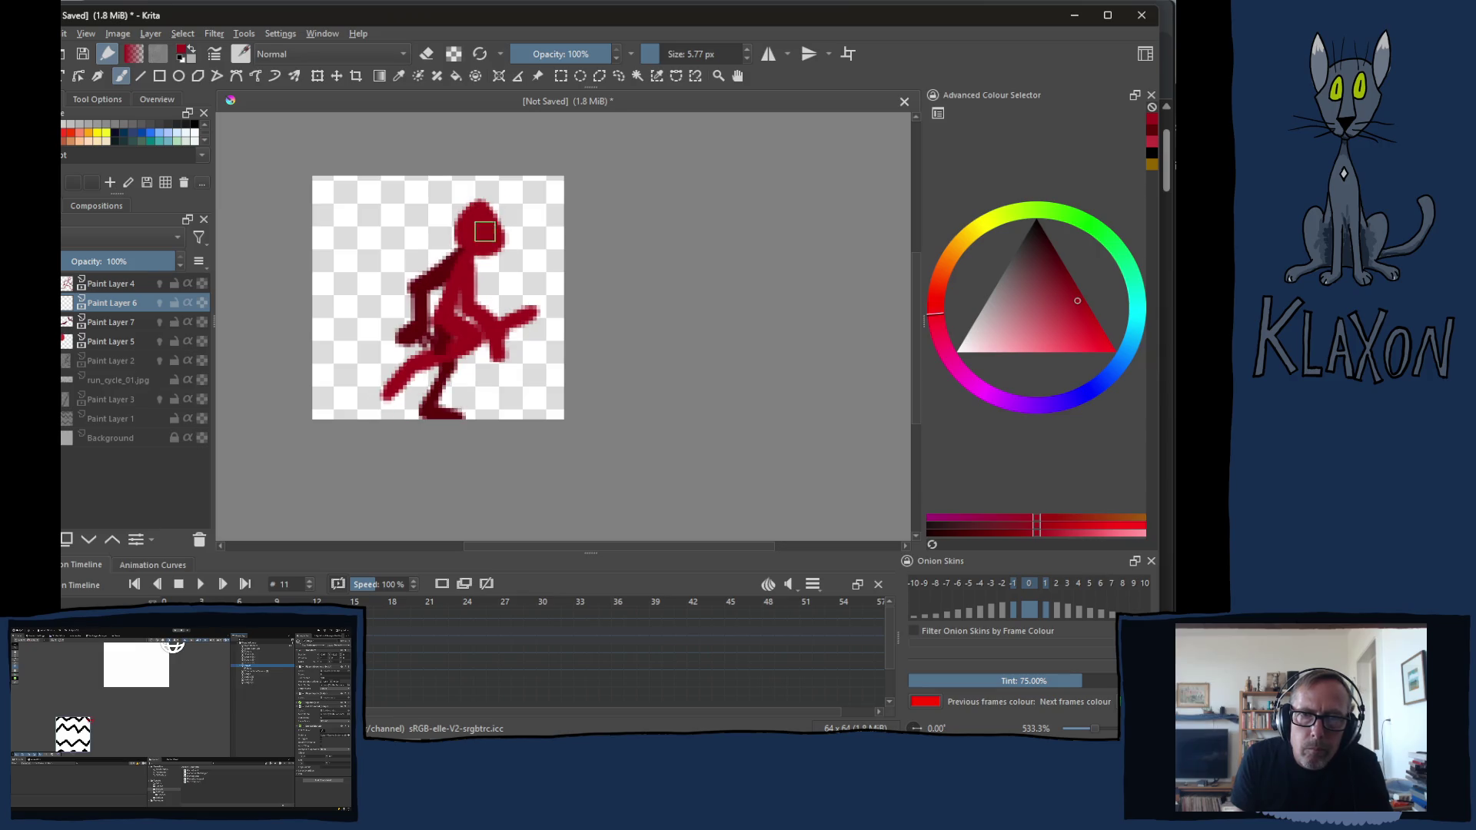
key("Left")
left_click_drag(473, 228, 487, 236)
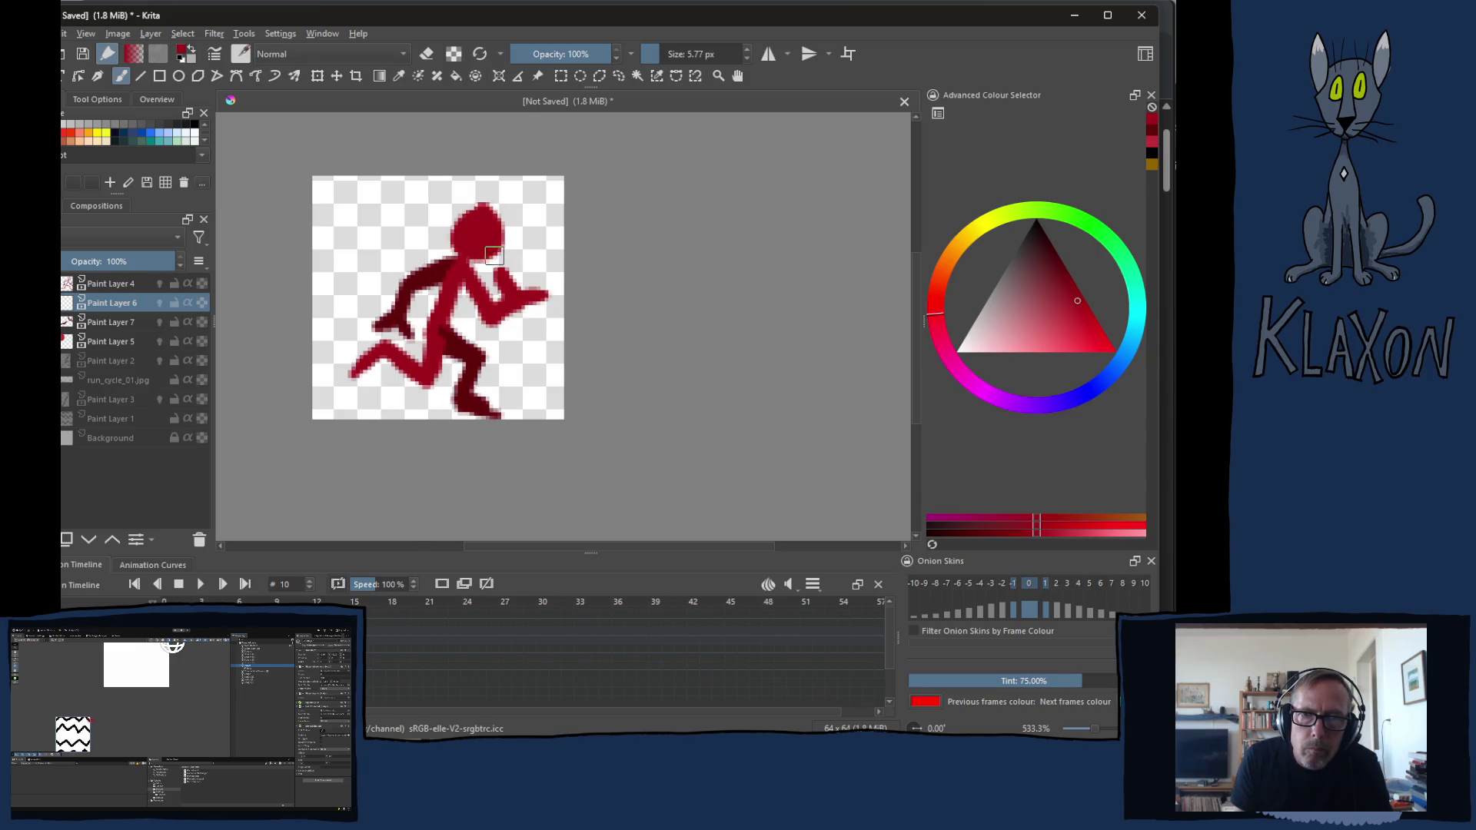
key("Left")
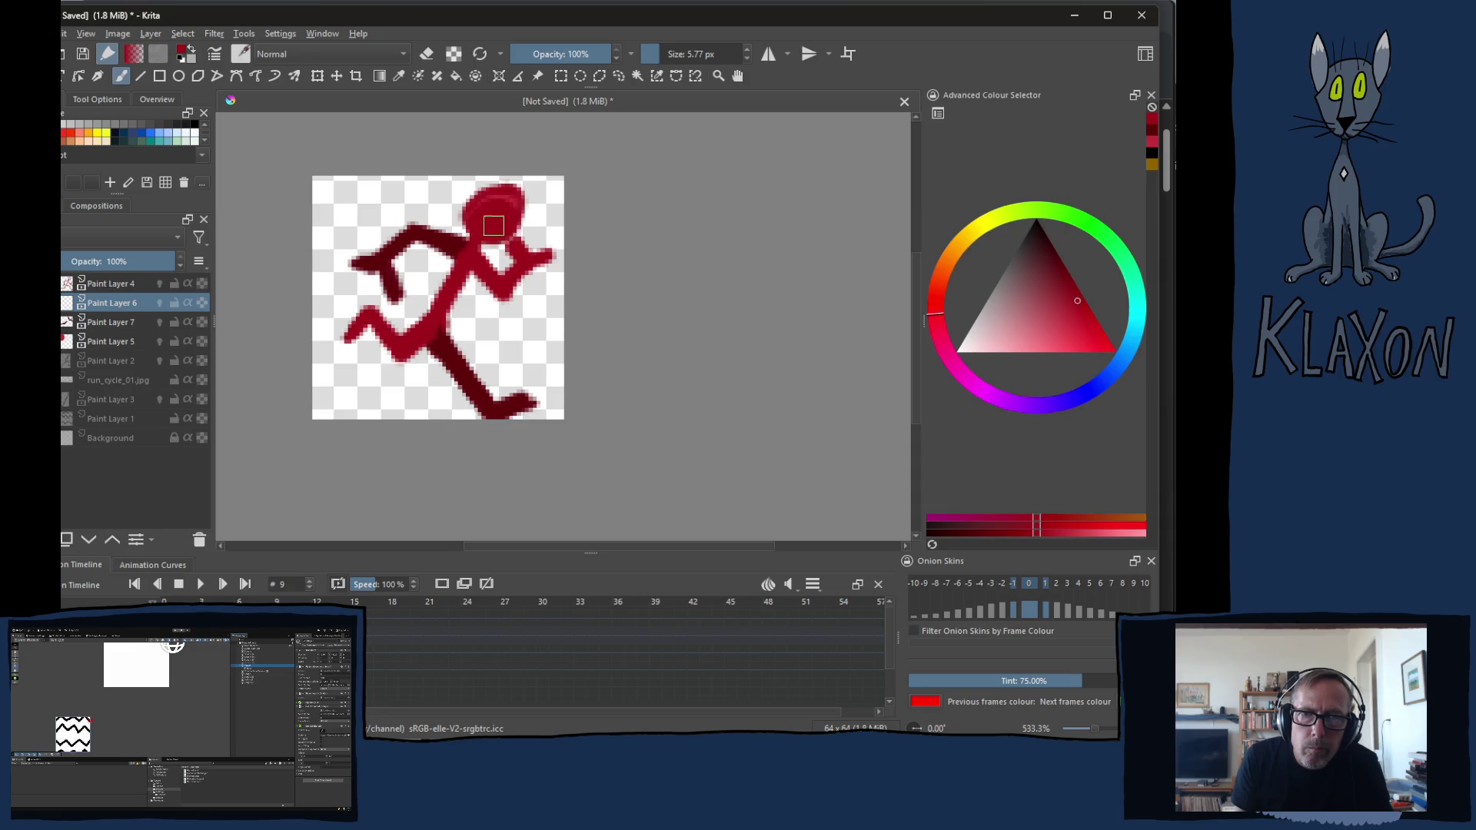
key("Left")
key("Left")
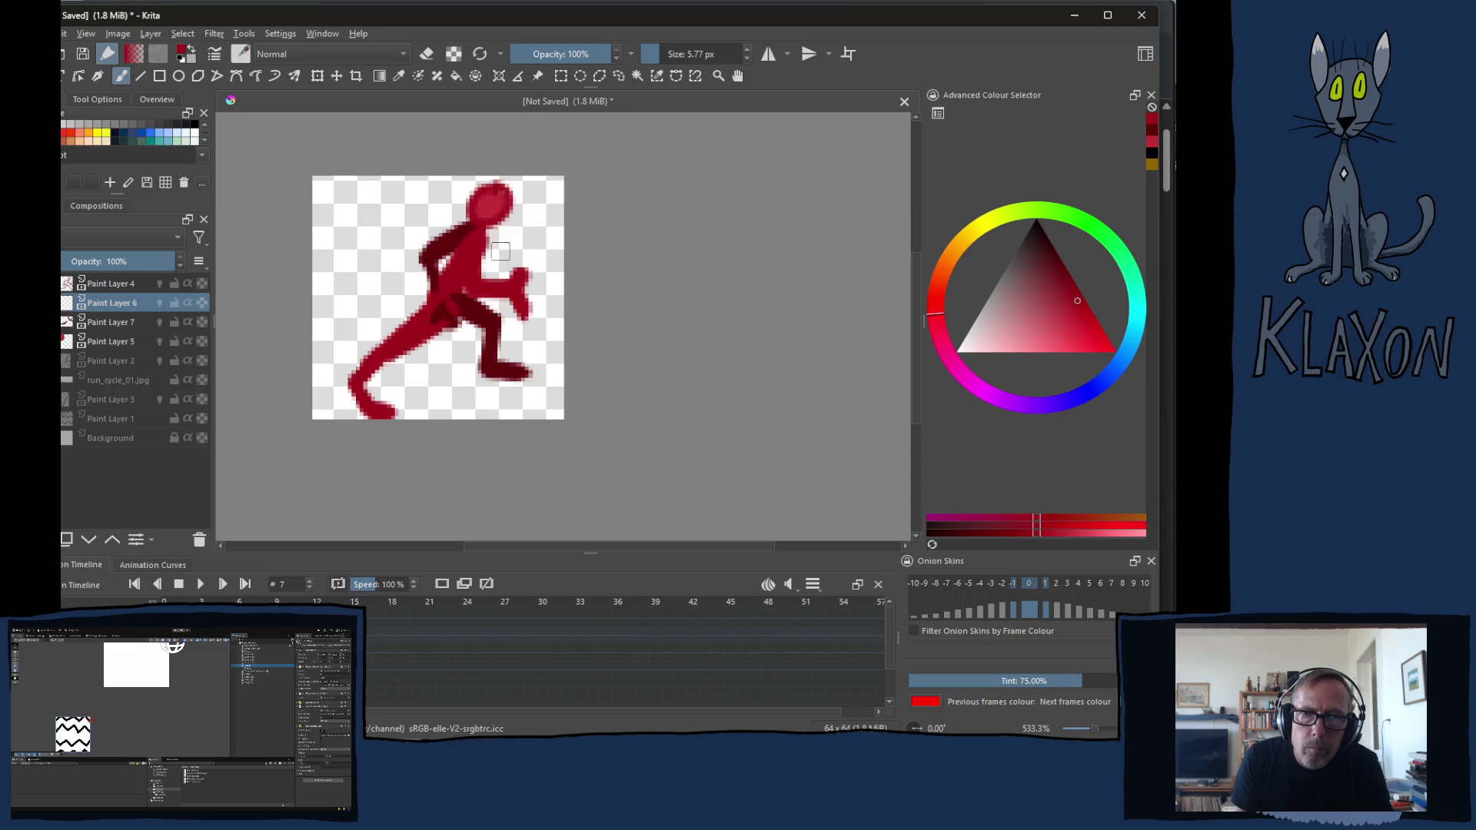
left_click_drag(495, 212, 493, 212)
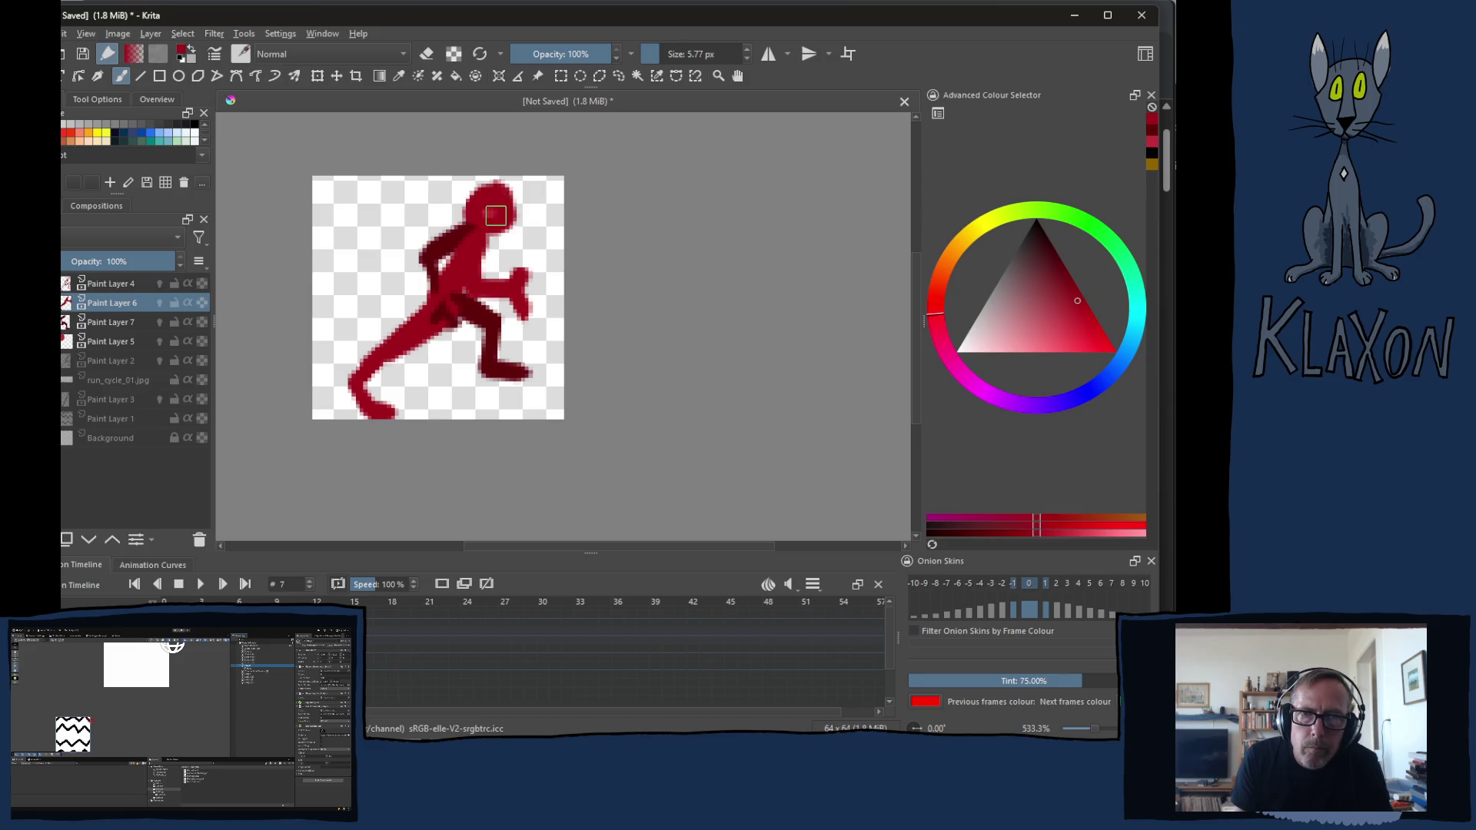
key("Right")
key("Right")
key("Right")
key("Right")
key("Right")
key("Right")
key("Right")
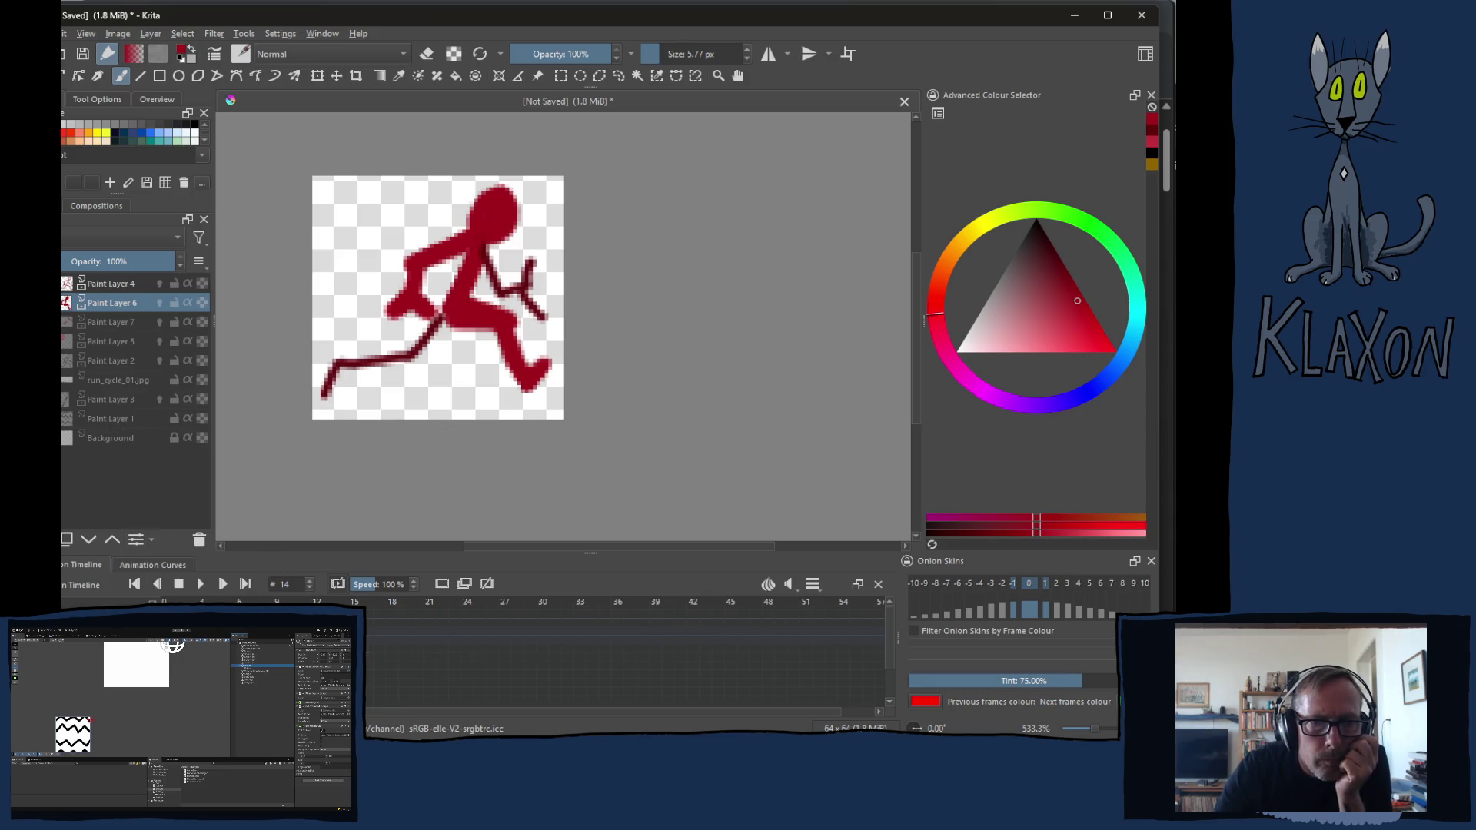
Adjust the Layers docker selection so only Paint Layer 6 stays selected
left_click(111, 283, "ctrl")
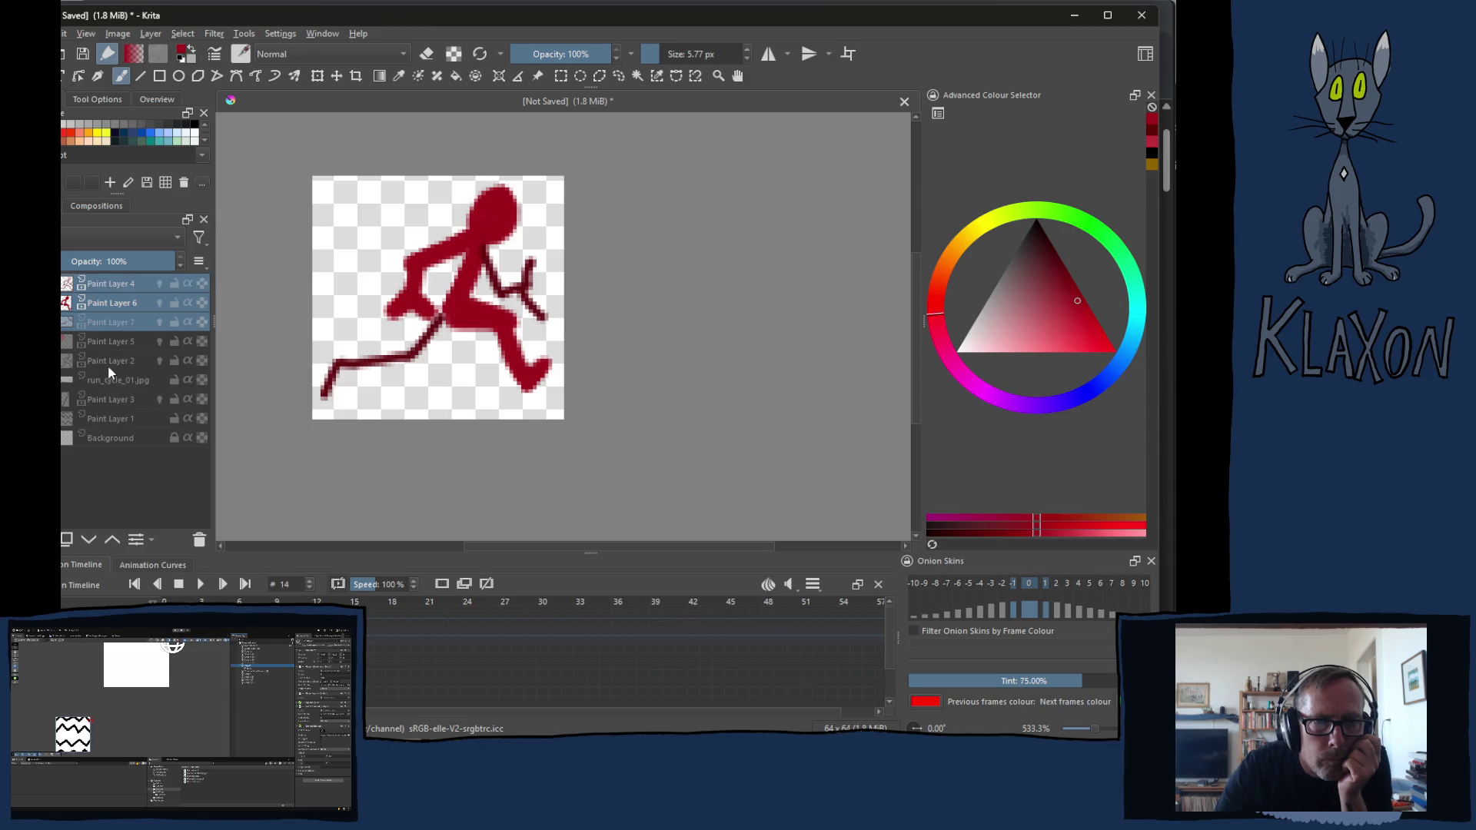
left_click(112, 283, "ctrl")
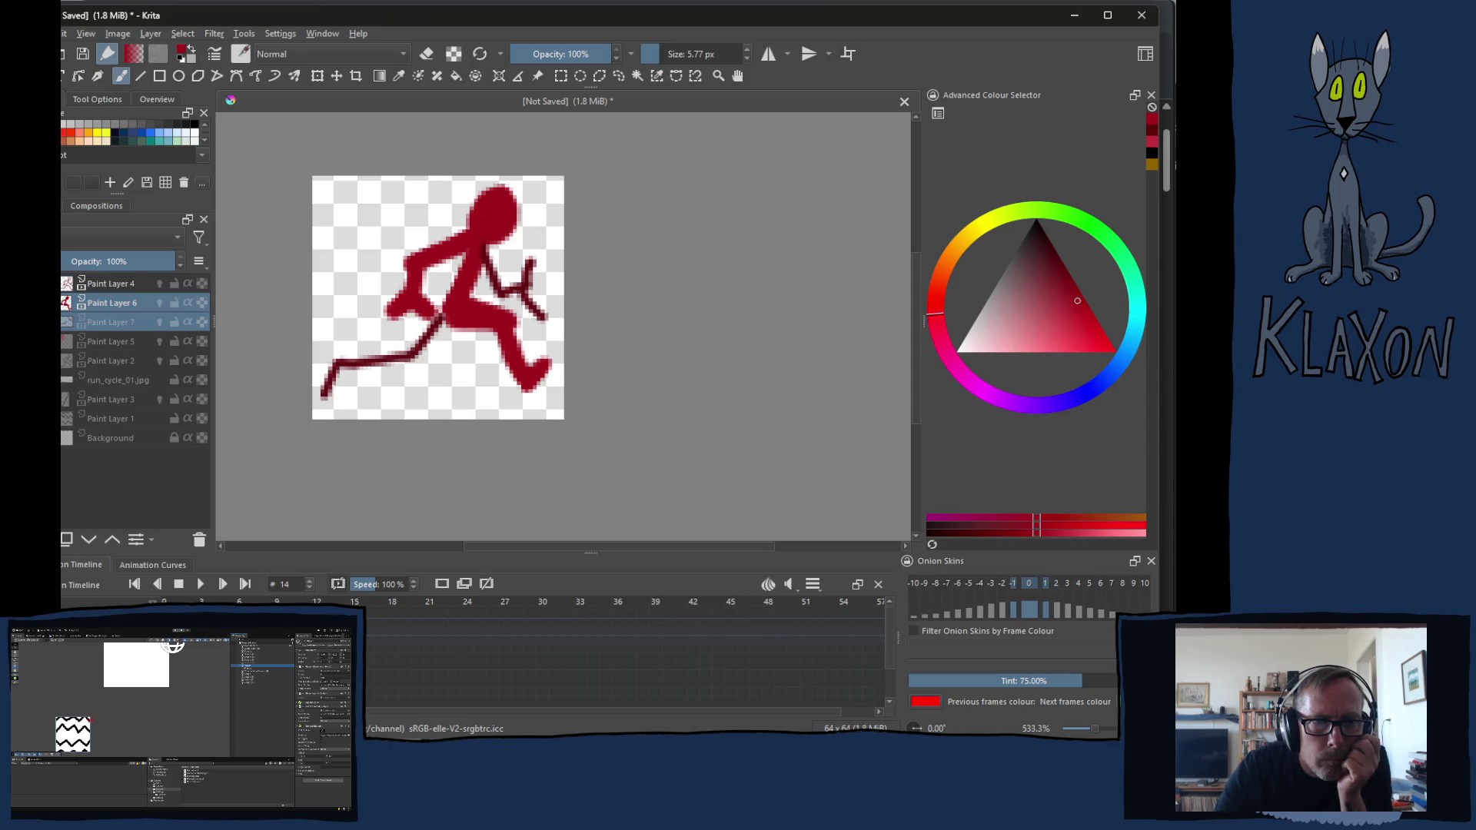
left_click(112, 322, "ctrl")
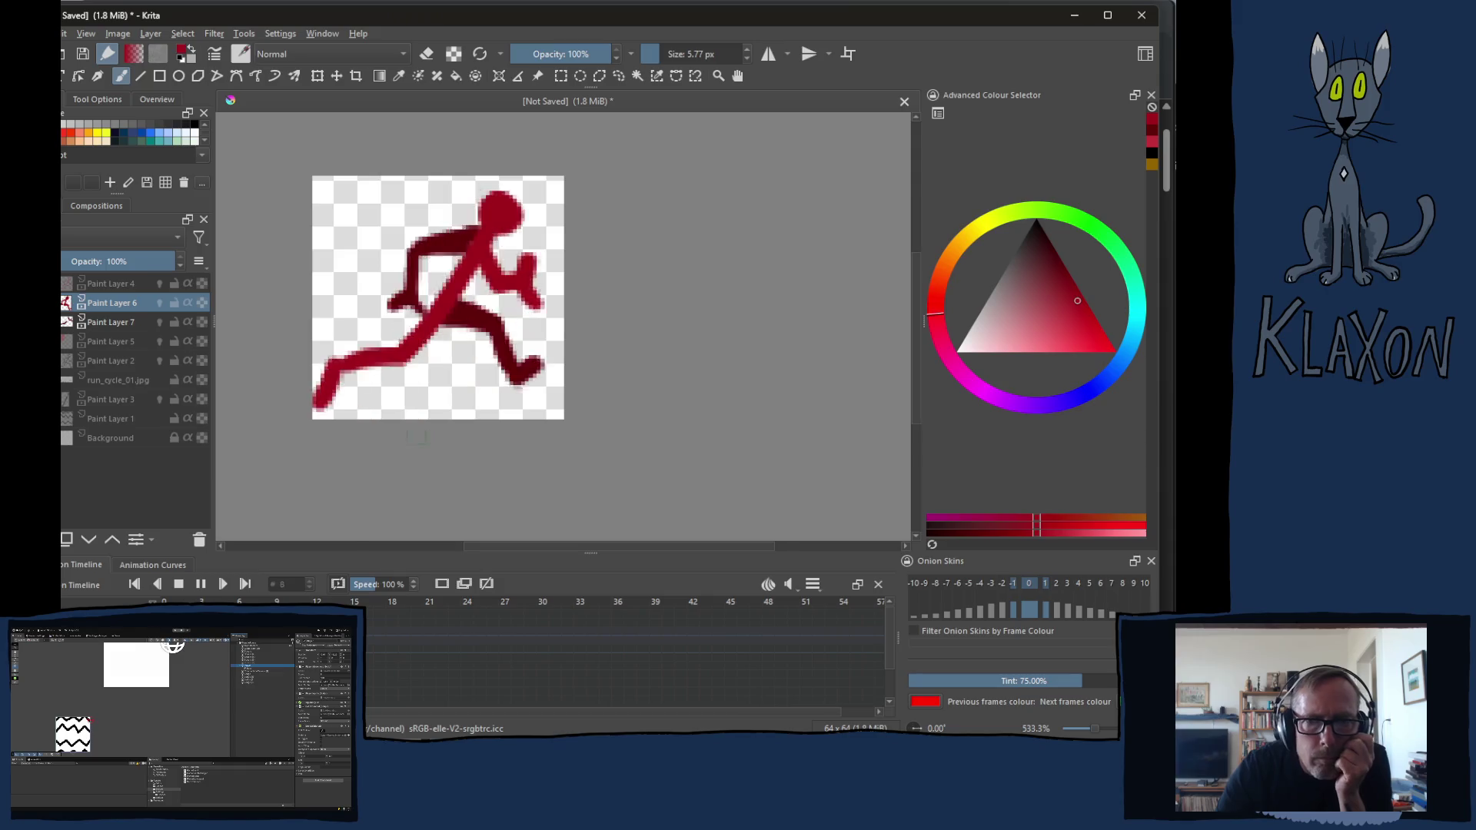
scroll(409, 418, "down", 2)
scroll(410, 417, "down", 1)
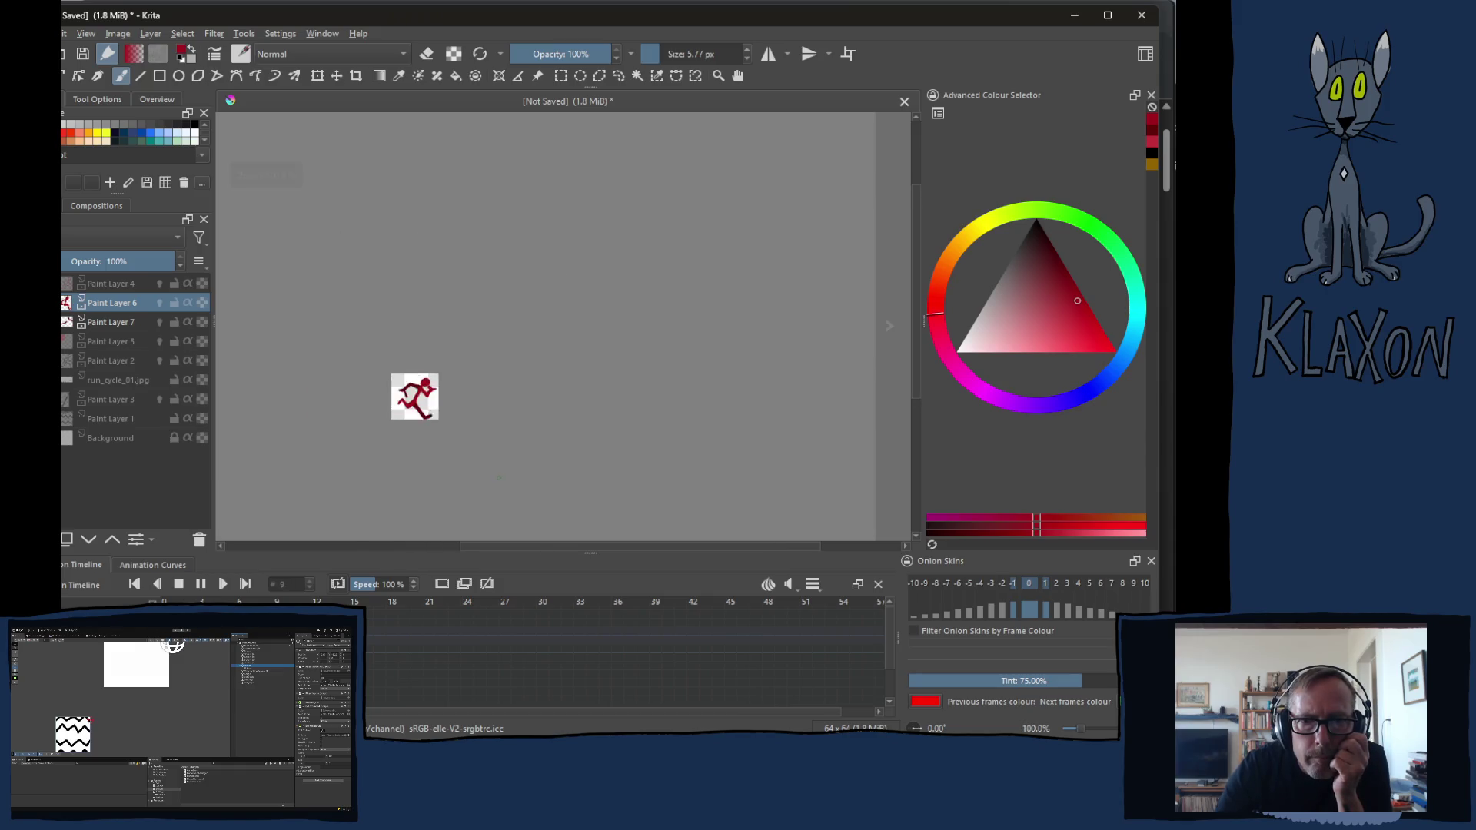
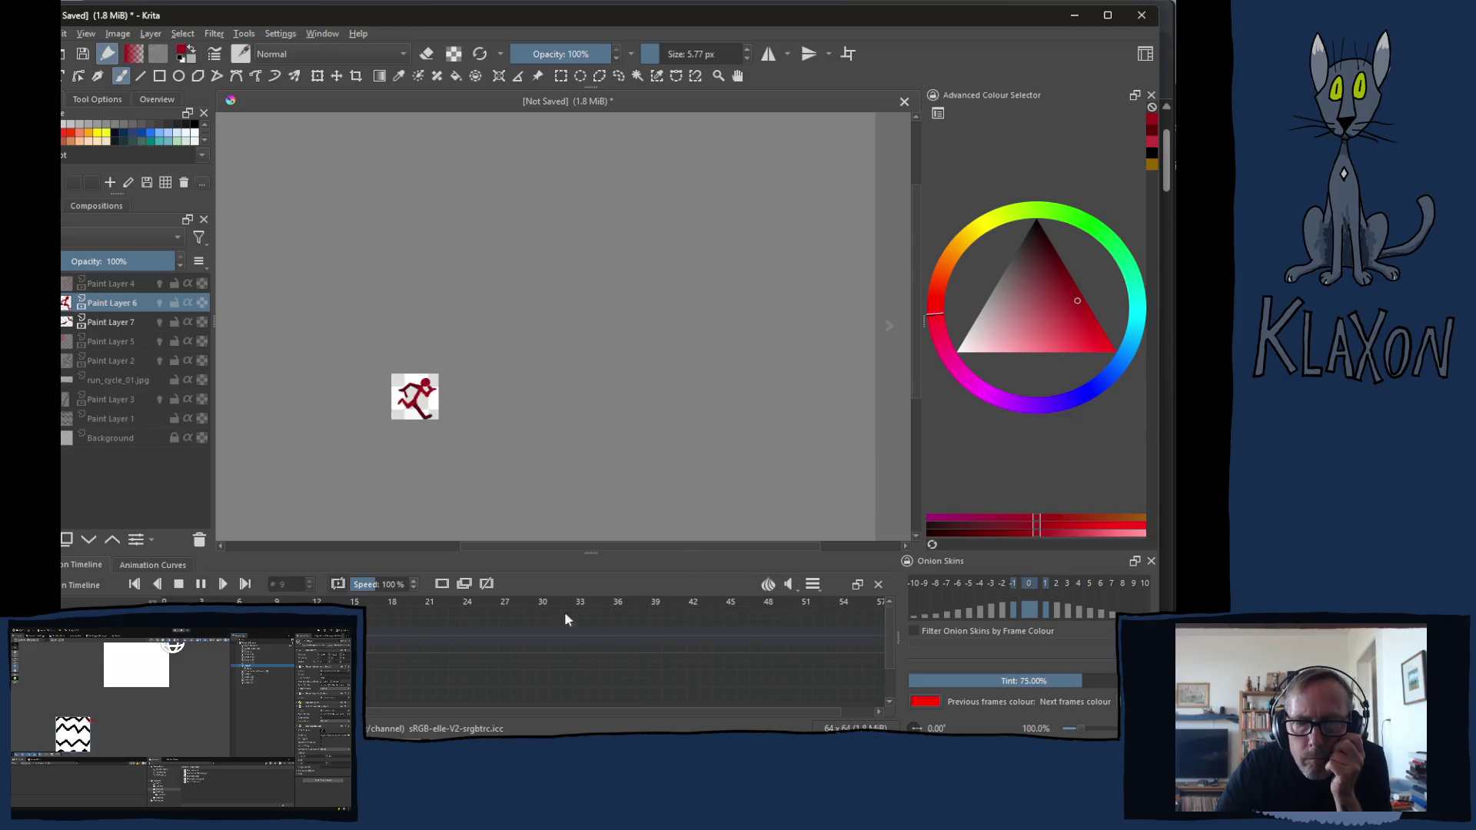
Change the frame rate from 12 to 16 fps in the playback settings, keeping clip range 3–14
left_click(812, 585)
double_click(893, 659)
type("8")
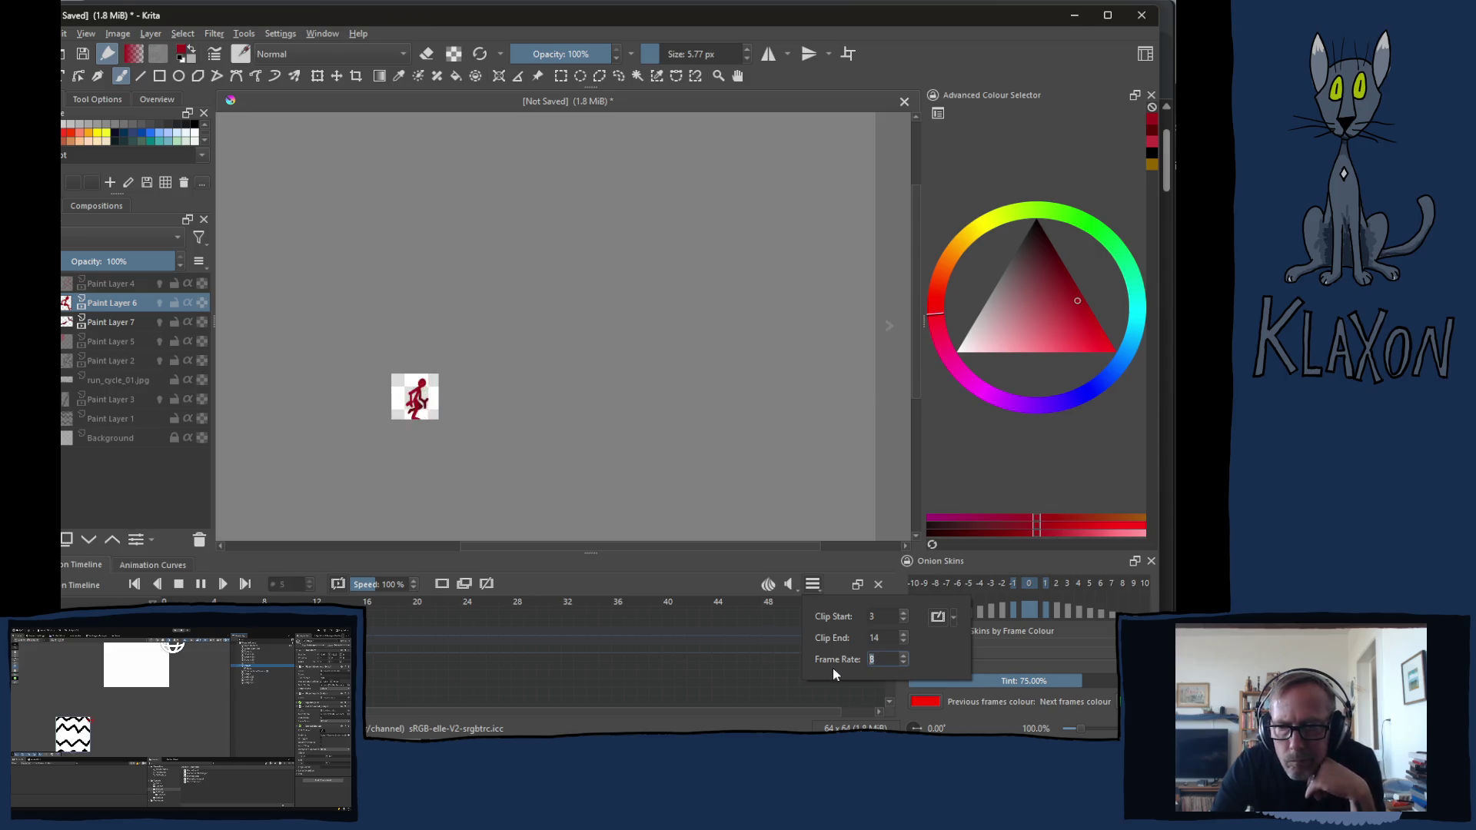
type("25")
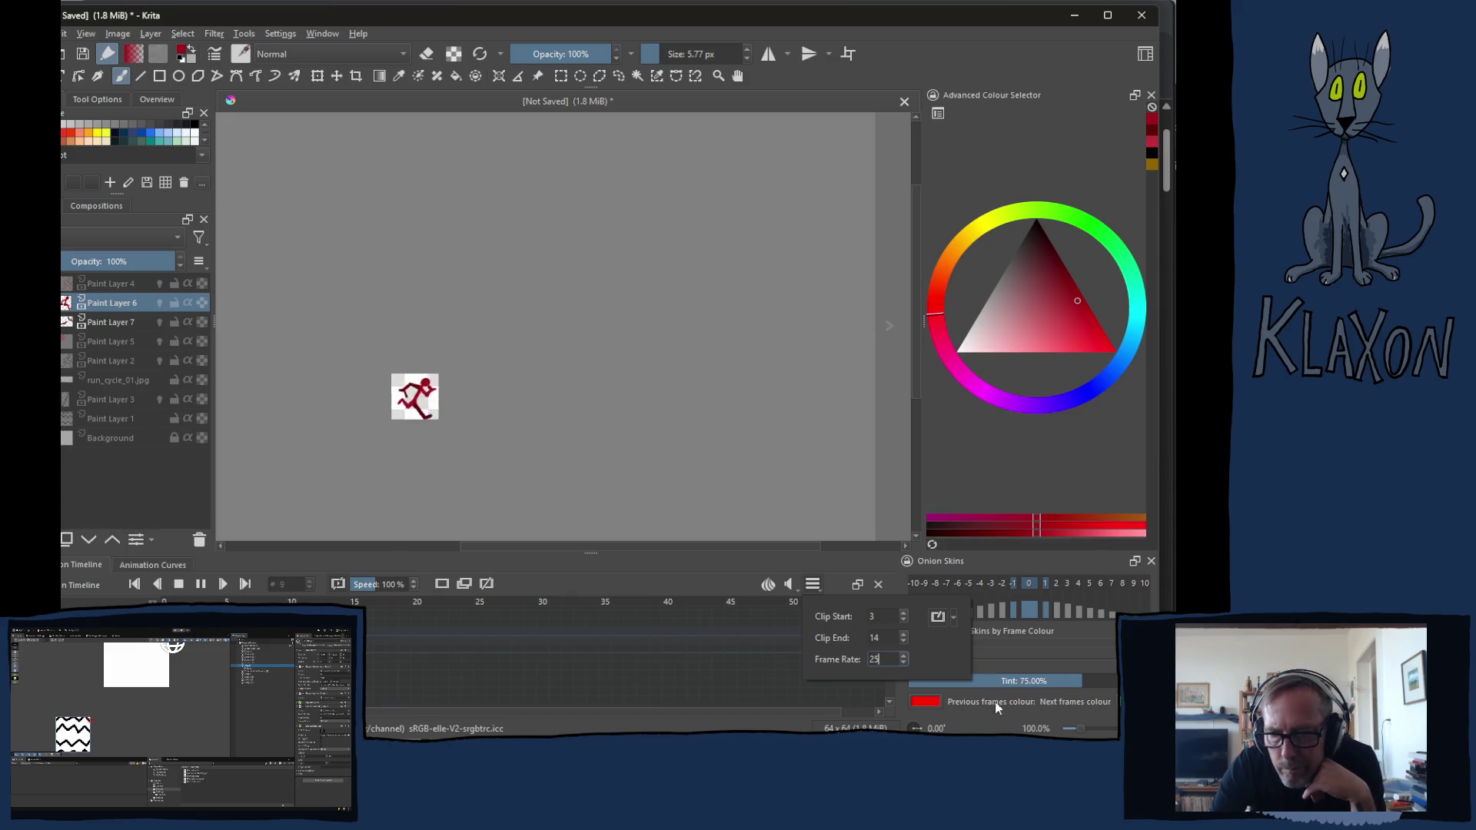
left_click_drag(882, 659, 839, 660)
type("16")
key("Return")
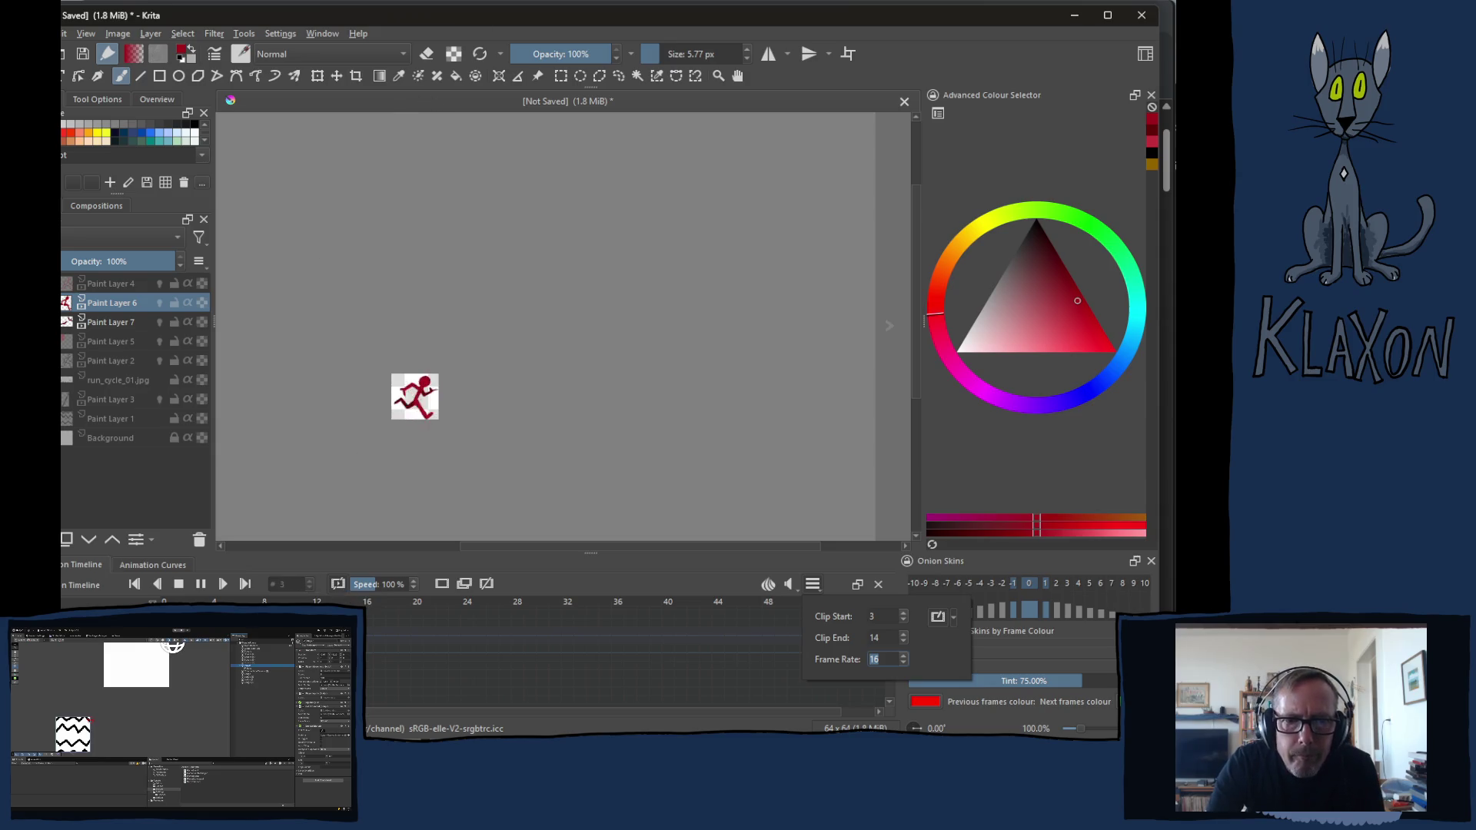
key("Return")
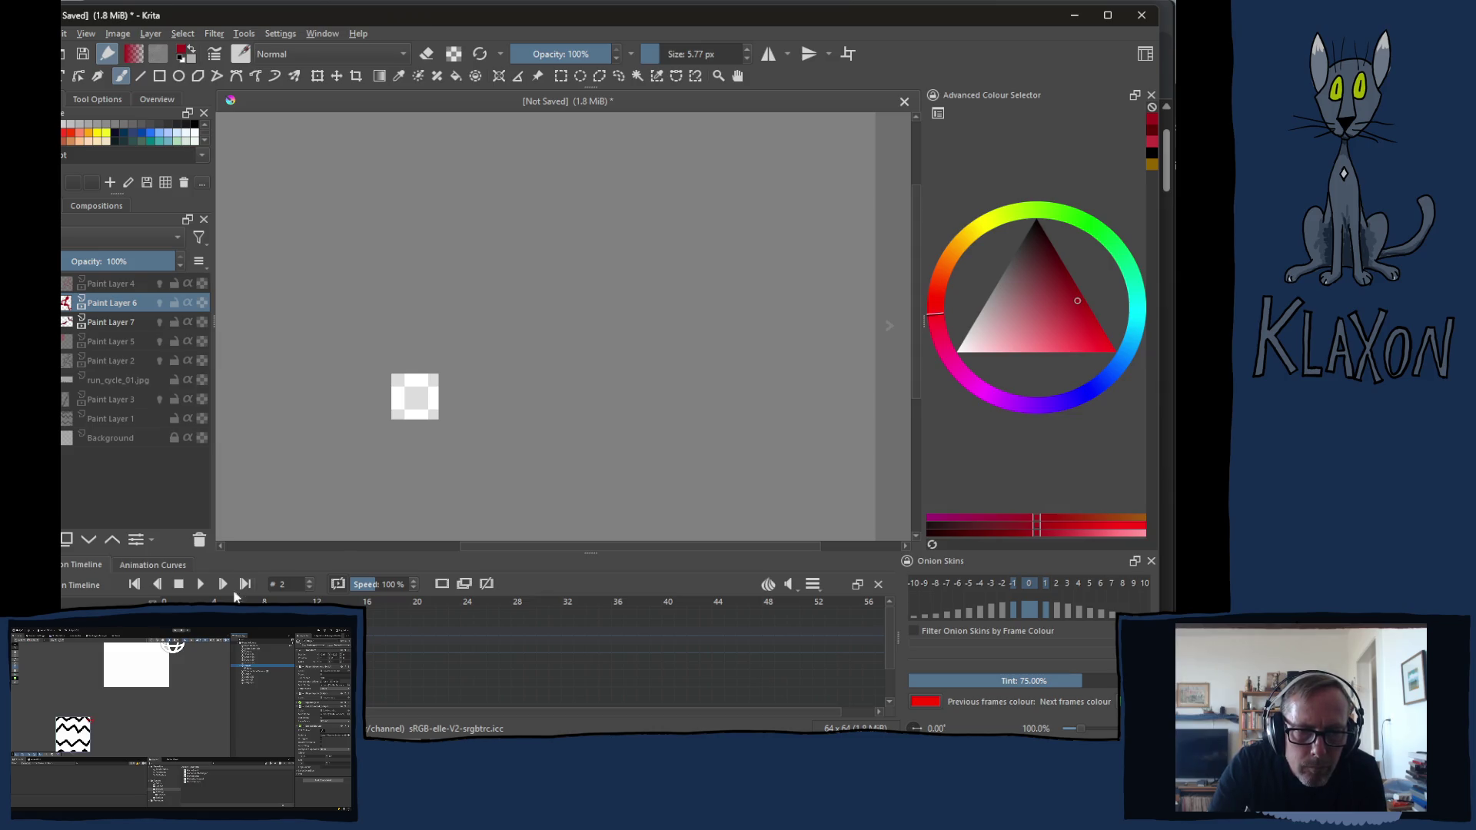
left_click(159, 302)
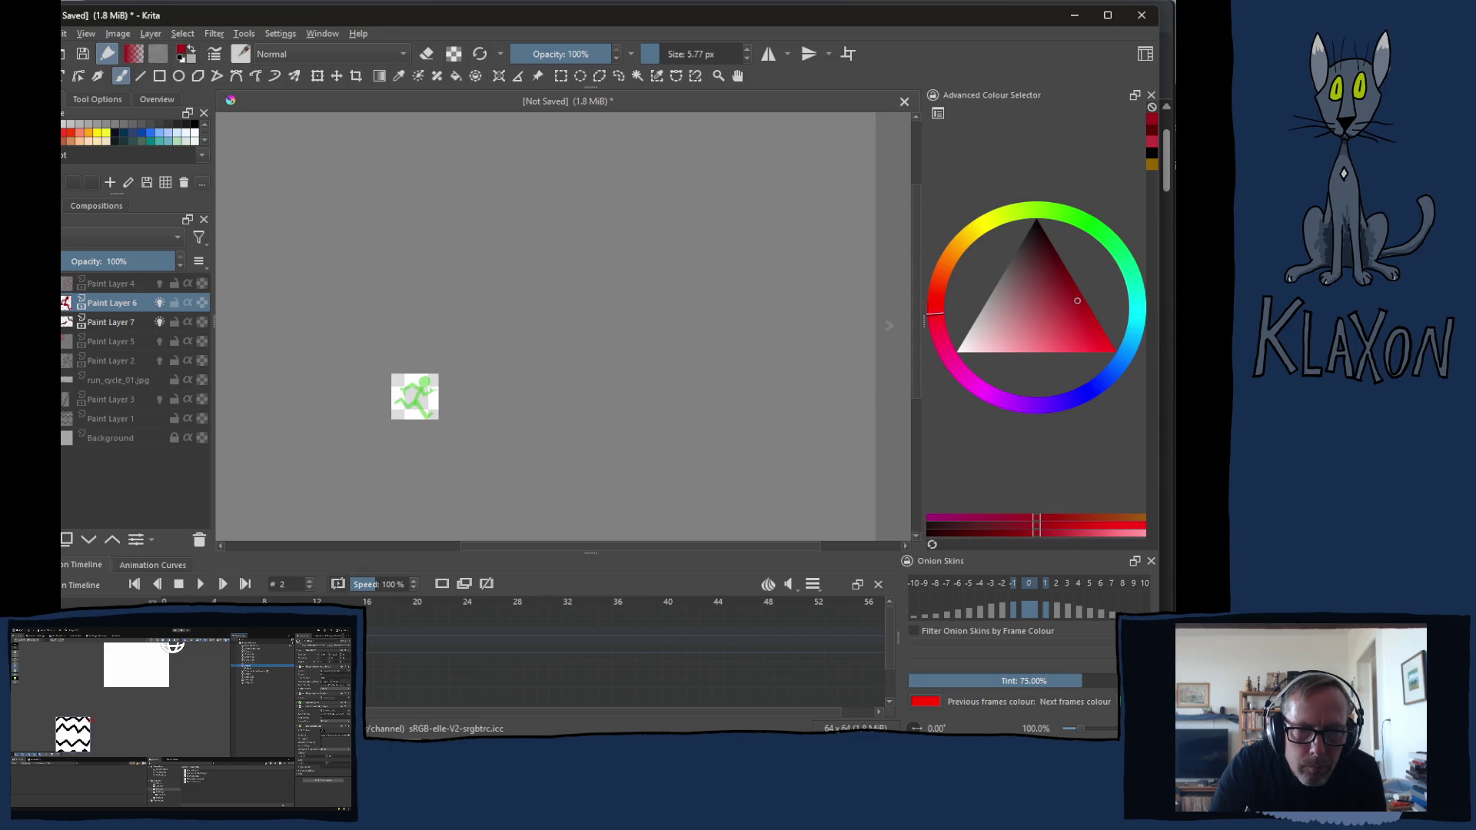
scroll(386, 349, "up", 2, "ctrl")
scroll(386, 348, "up", 2, "ctrl")
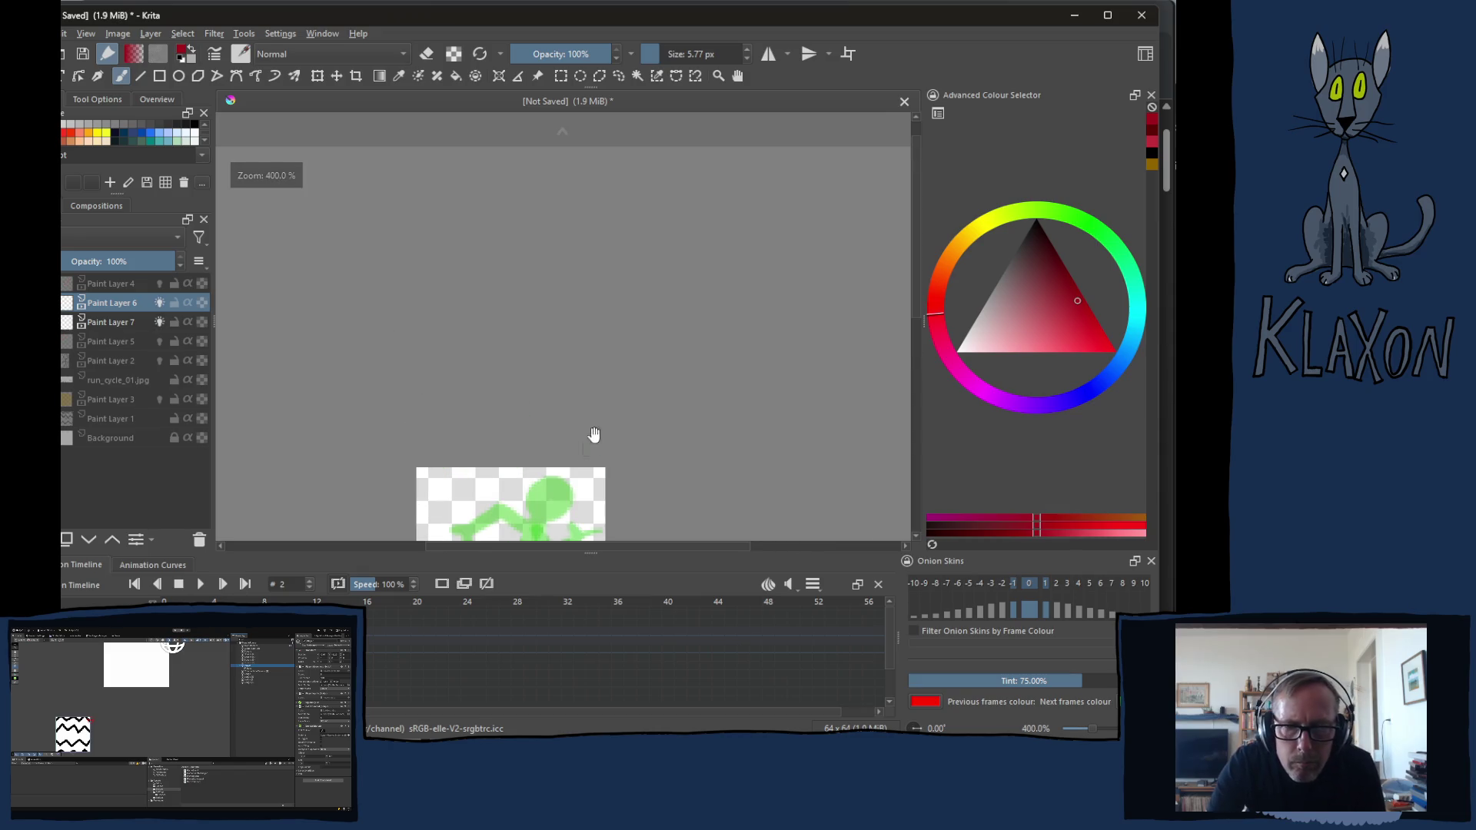
Paint the standing figure's torso, legs, arms and round head on frame 0 over the green guide
left_click_drag(580, 451, 528, 220)
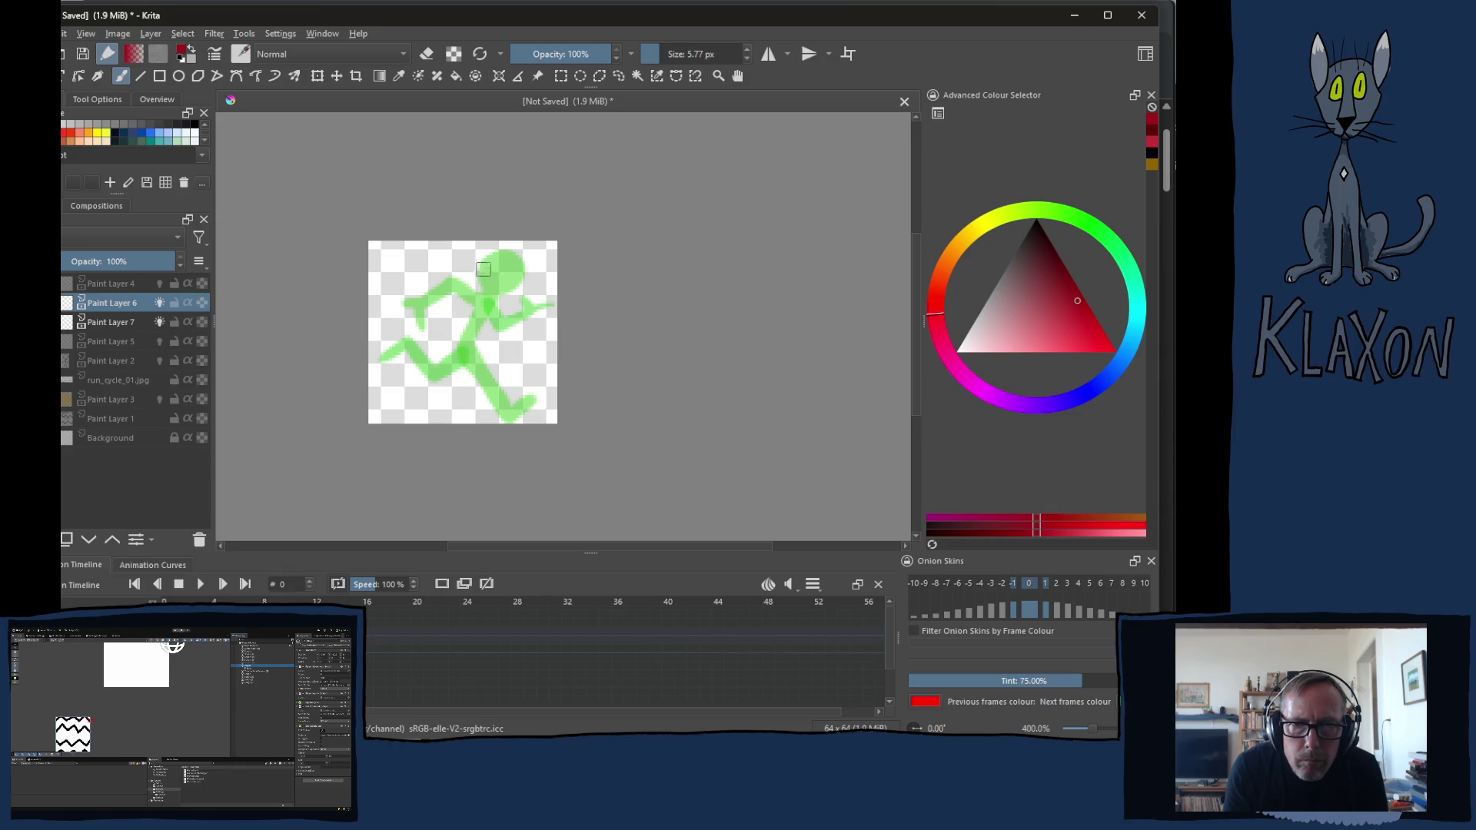
left_click_drag(471, 290, 468, 344)
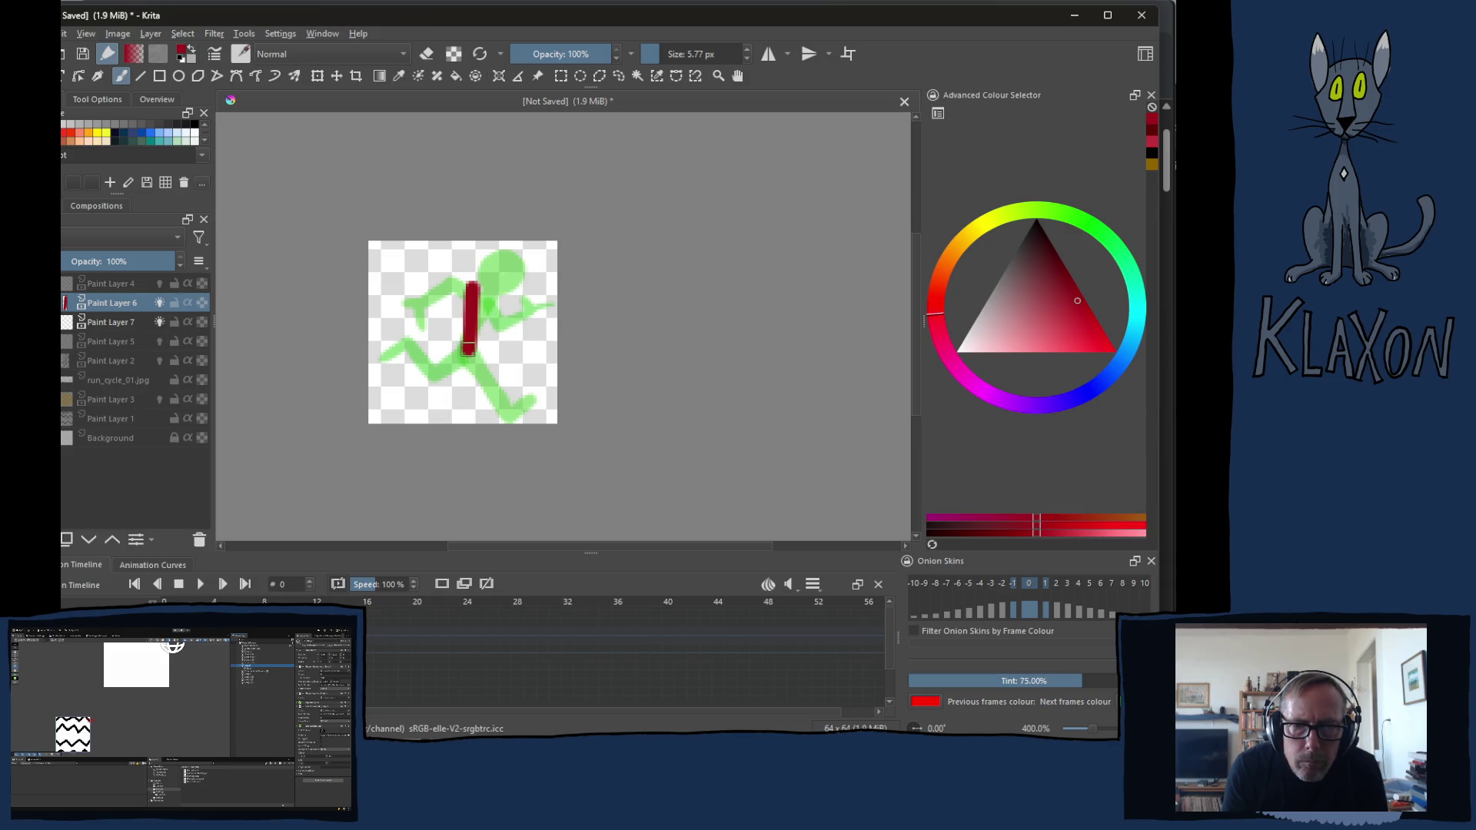
mouse_move(463, 309)
left_mouse_down()
mouse_move(467, 338)
mouse_move(410, 417)
left_mouse_up()
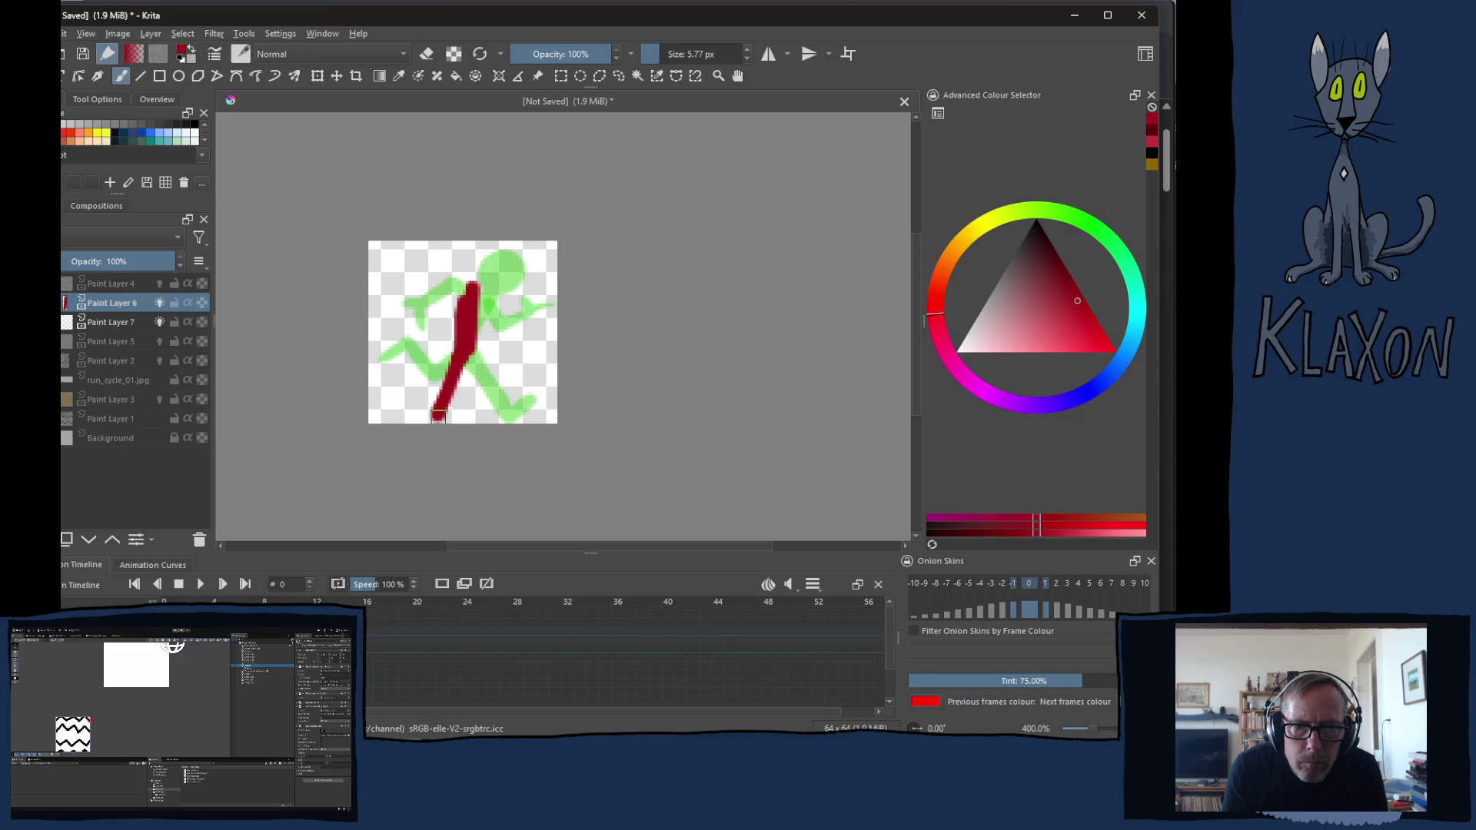
left_click_drag(466, 355, 486, 417)
left_click_drag(471, 352, 508, 412)
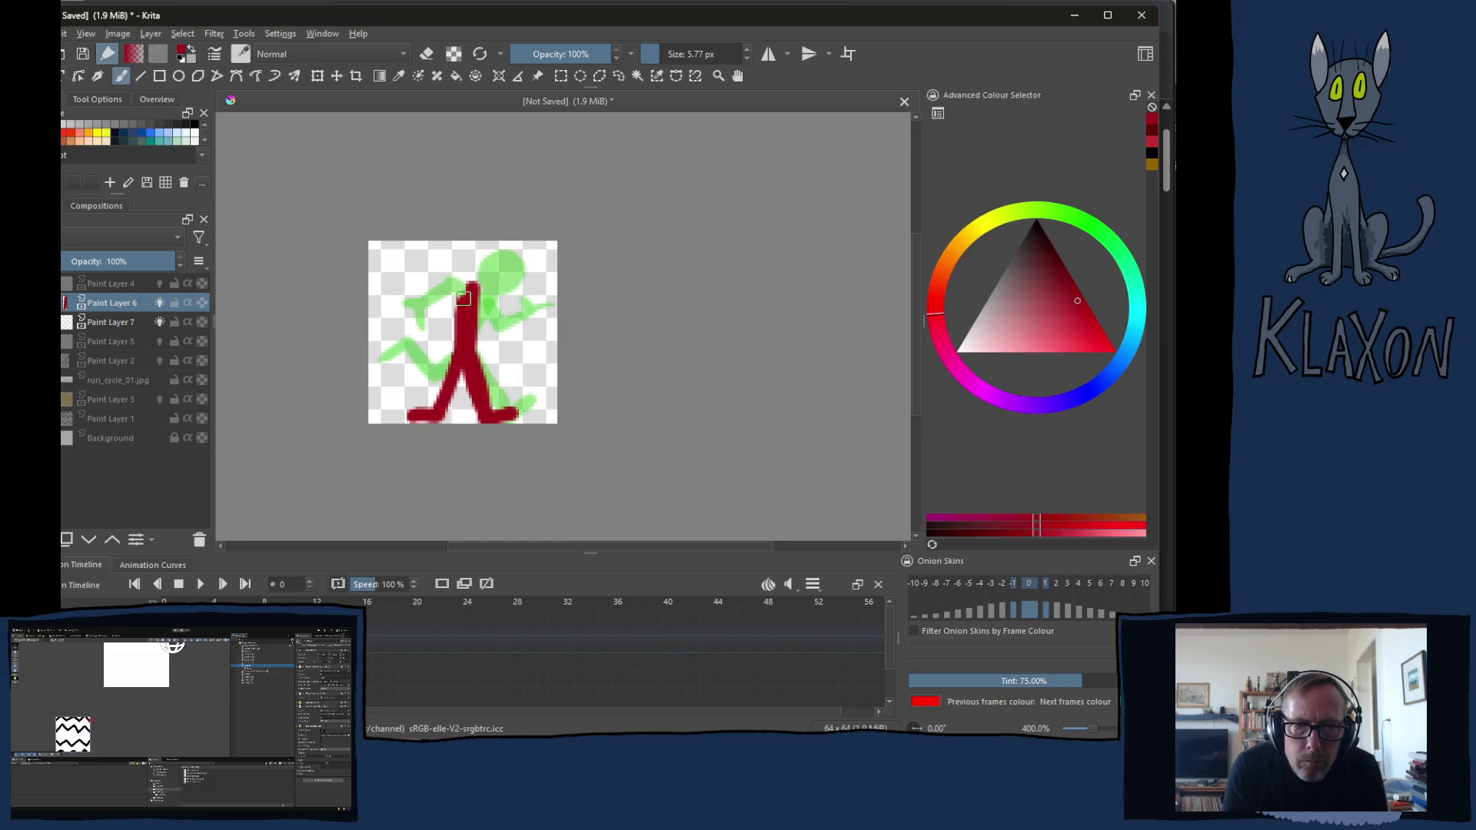
mouse_move(461, 294)
left_mouse_down()
mouse_move(441, 346)
mouse_move(415, 346)
mouse_move(437, 371)
left_mouse_up()
left_click_drag(475, 301, 508, 372)
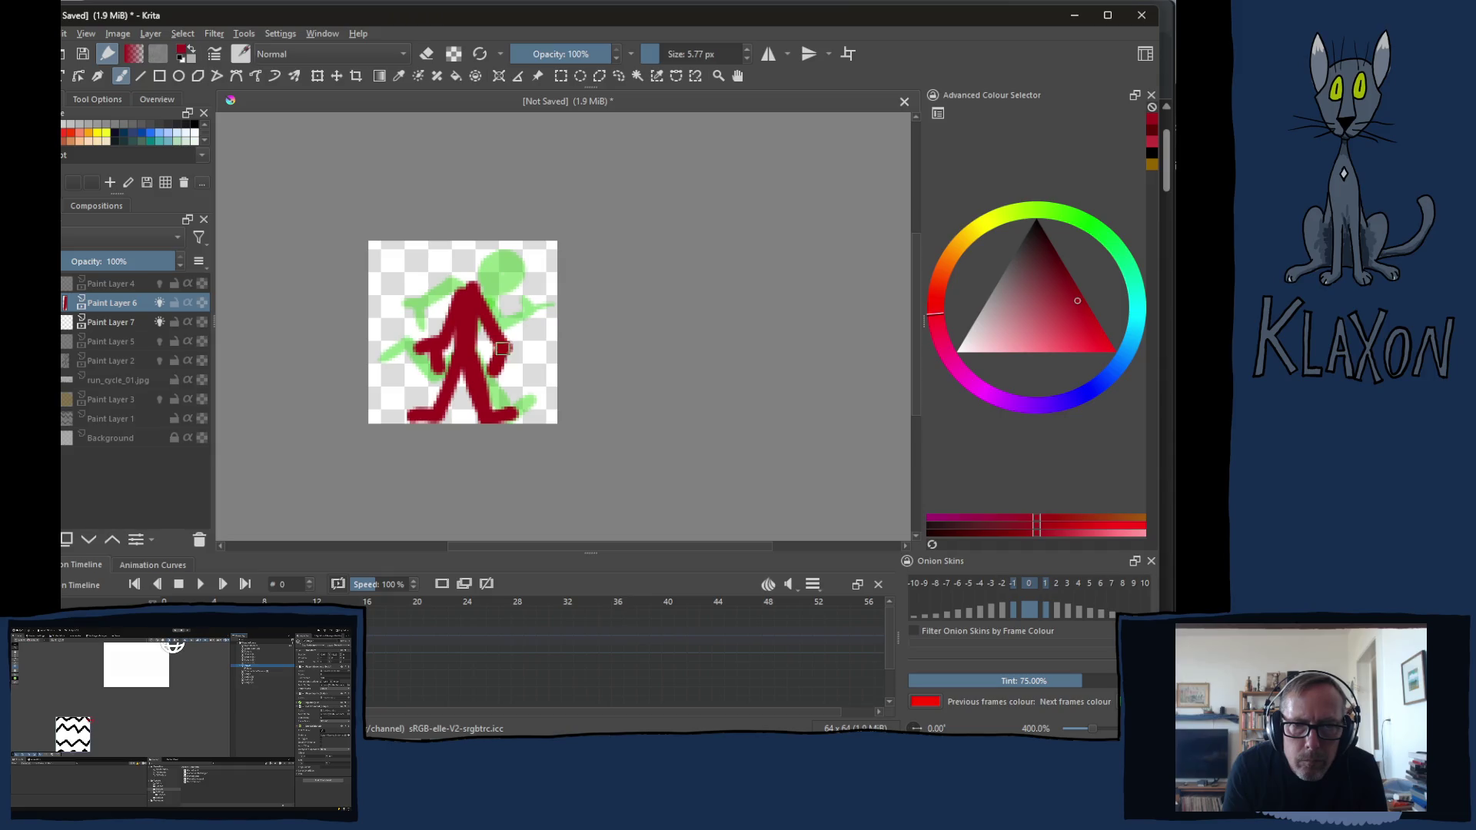
mouse_move(473, 285)
left_mouse_down()
mouse_move(456, 256)
mouse_move(476, 291)
mouse_move(484, 265)
left_mouse_up()
Paint the head, right leg and both arms of the figure again on frame 1
key("Right")
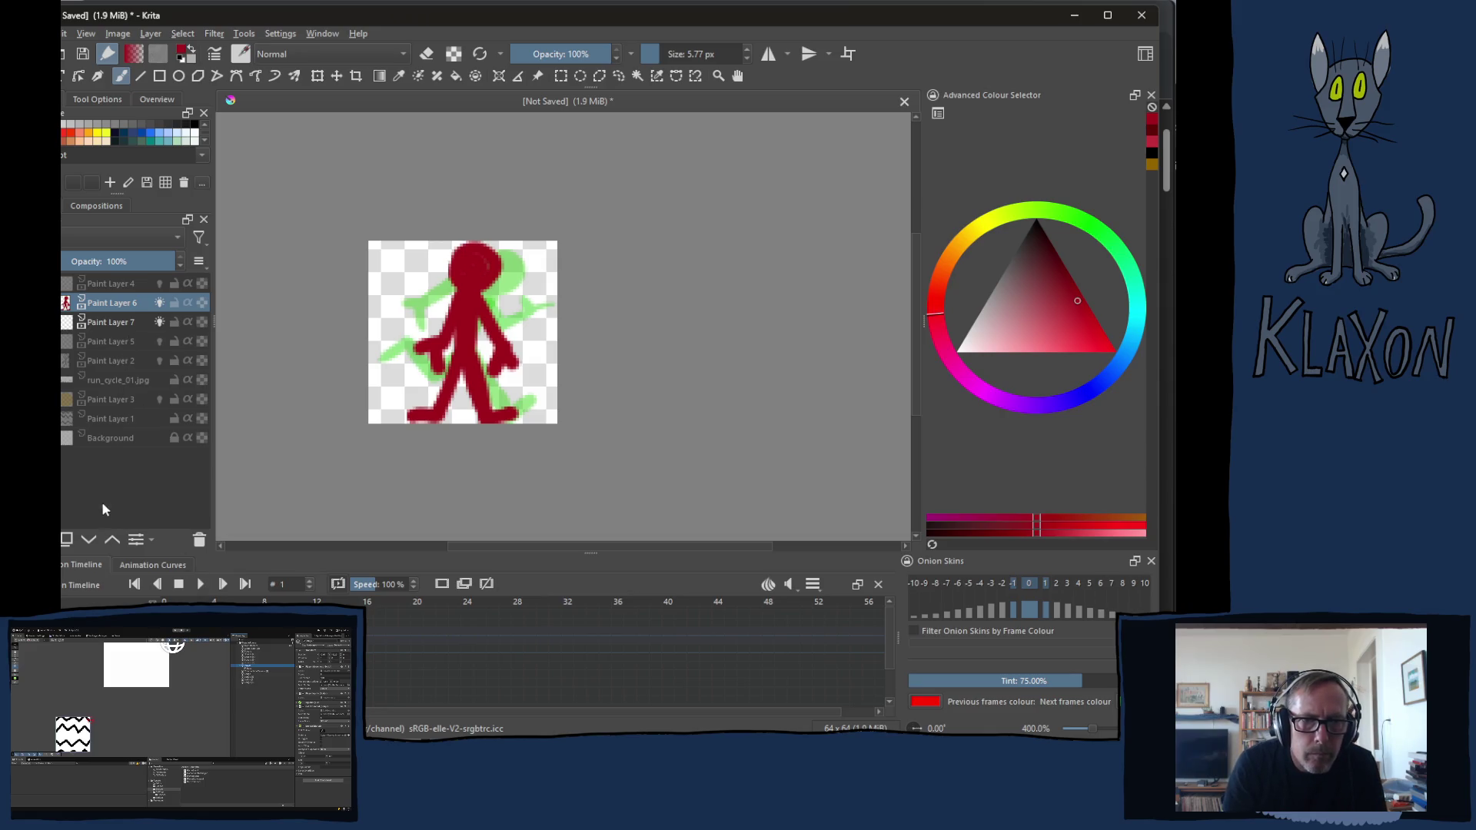
left_click(443, 584)
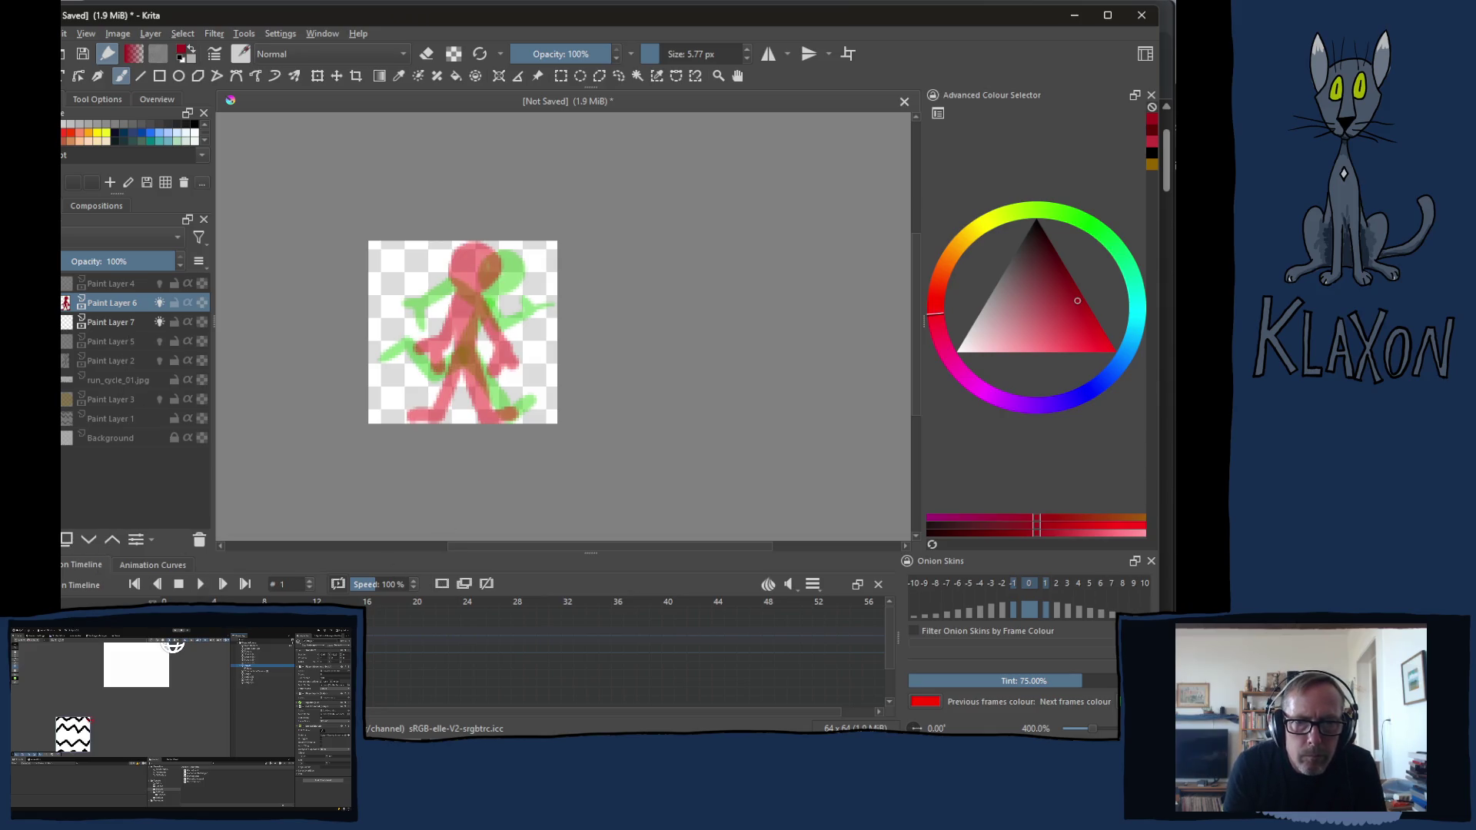
mouse_move(482, 259)
left_mouse_down()
mouse_move(472, 355)
mouse_move(425, 413)
left_mouse_up()
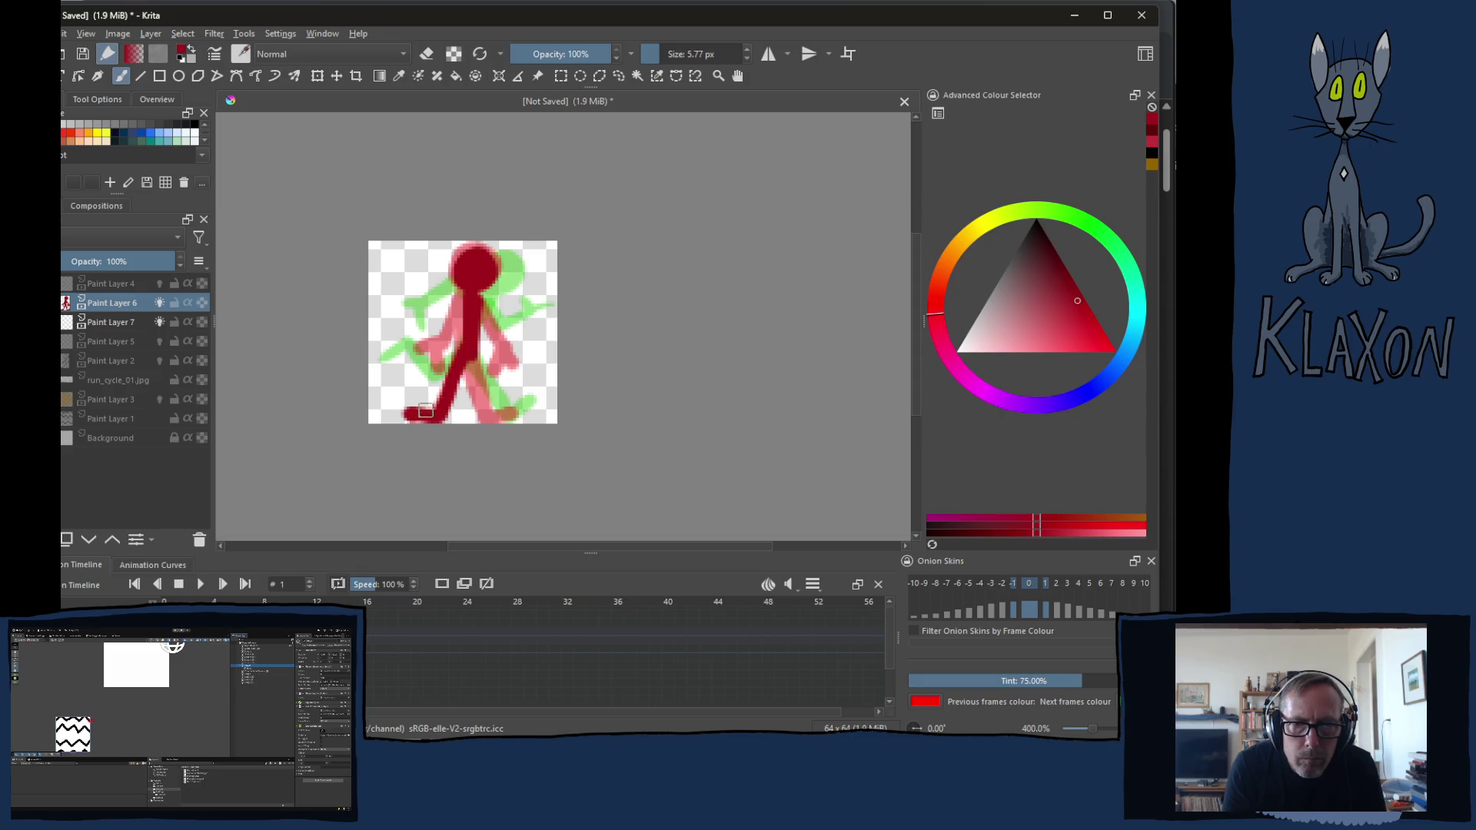
mouse_move(467, 369)
left_mouse_down()
mouse_move(484, 407)
mouse_move(511, 413)
left_mouse_up()
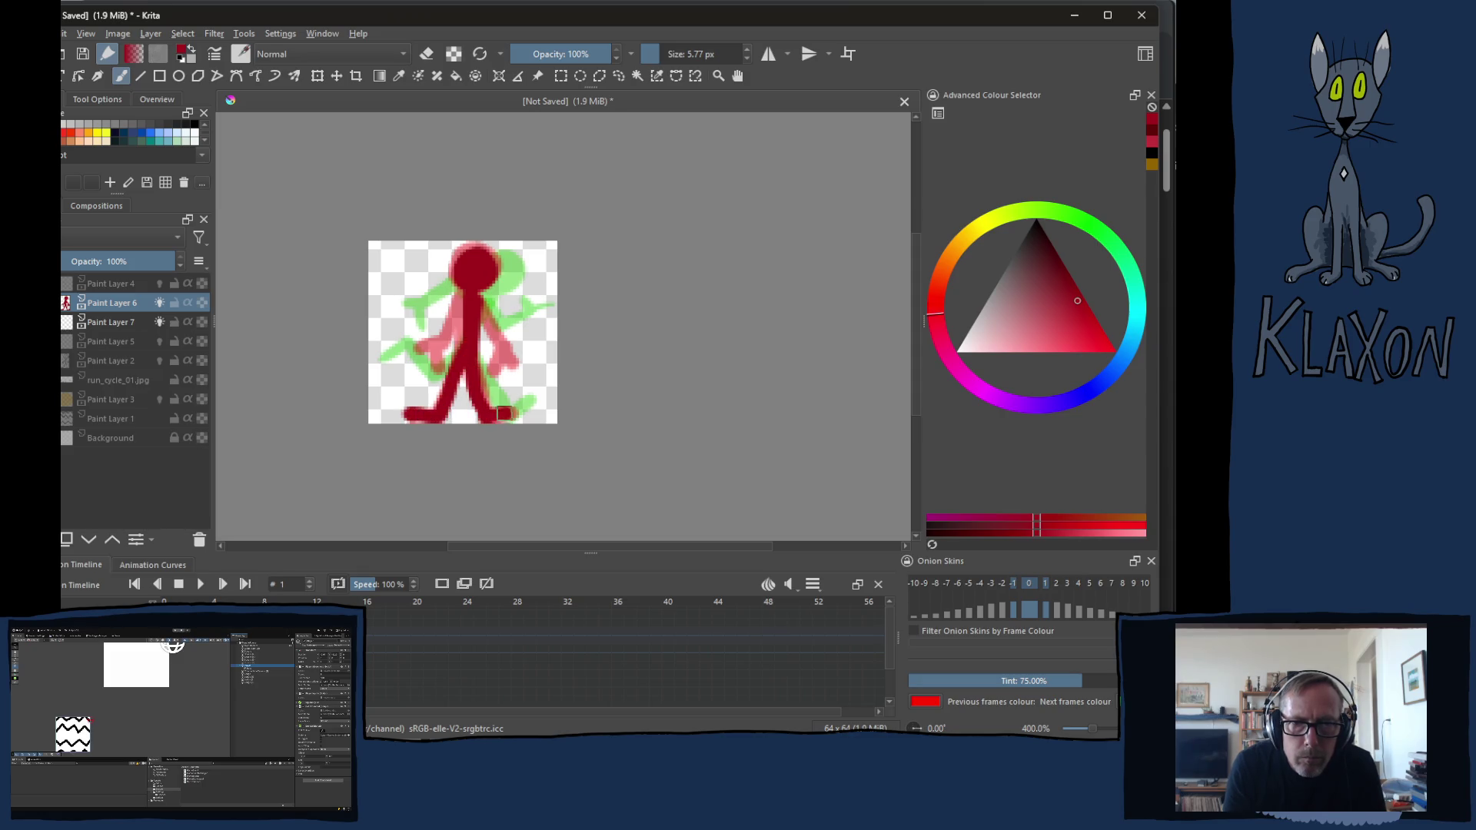
left_click_drag(469, 303, 430, 346)
left_click_drag(480, 302, 511, 362)
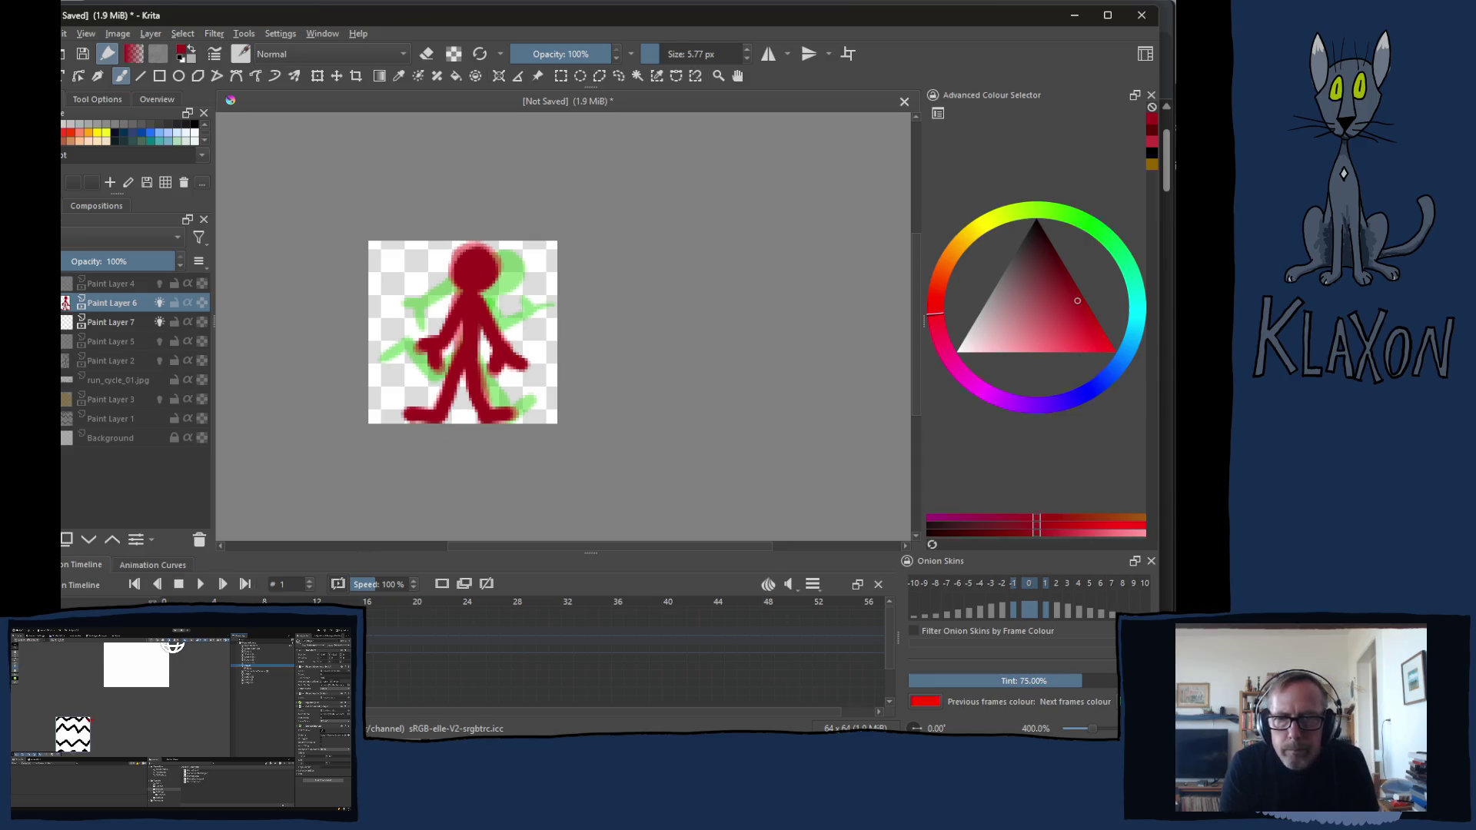
Check the clip range settings and briefly play the animation
left_click(787, 585)
left_click(820, 585)
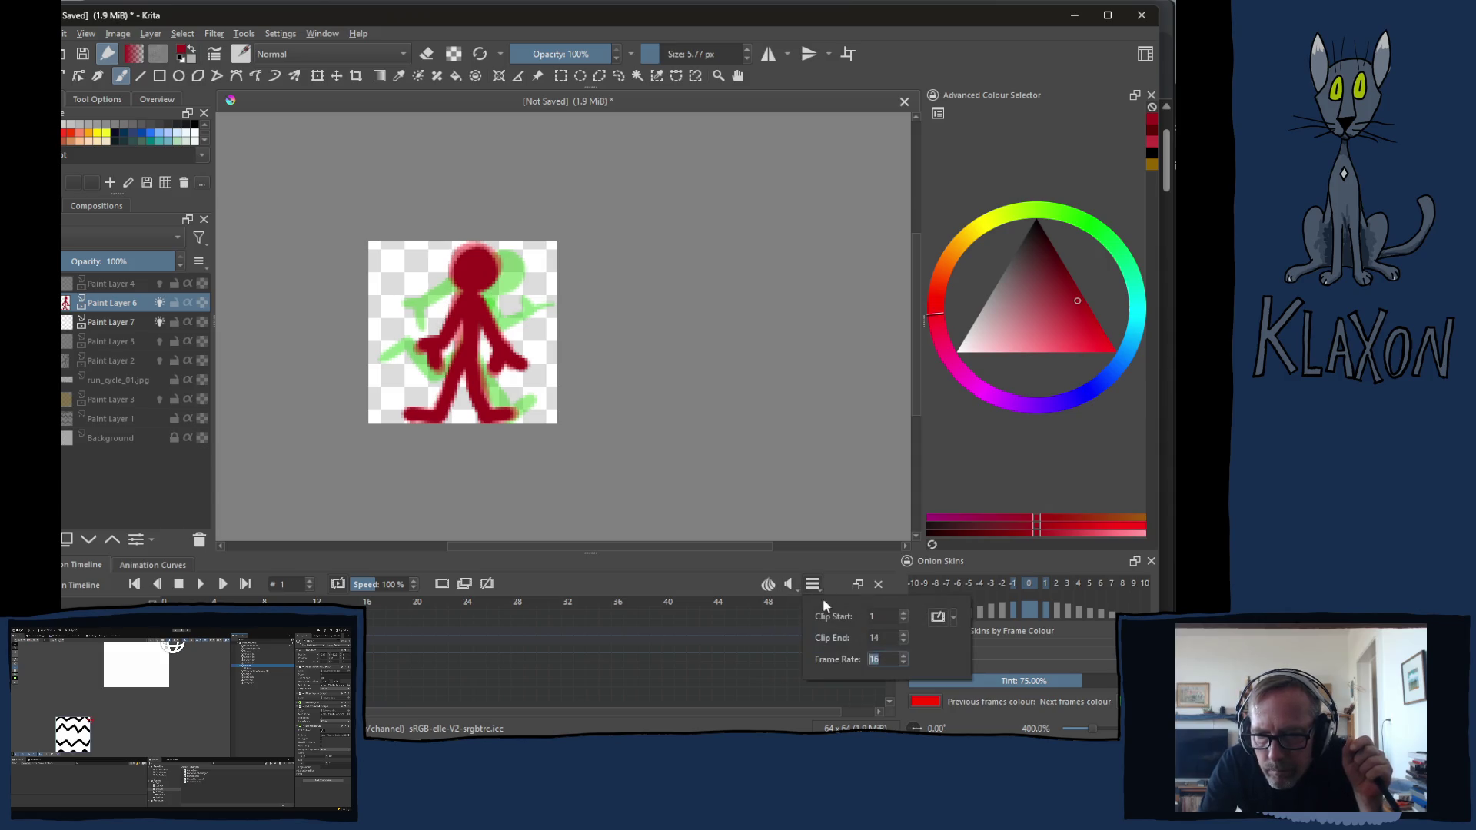
type("2")
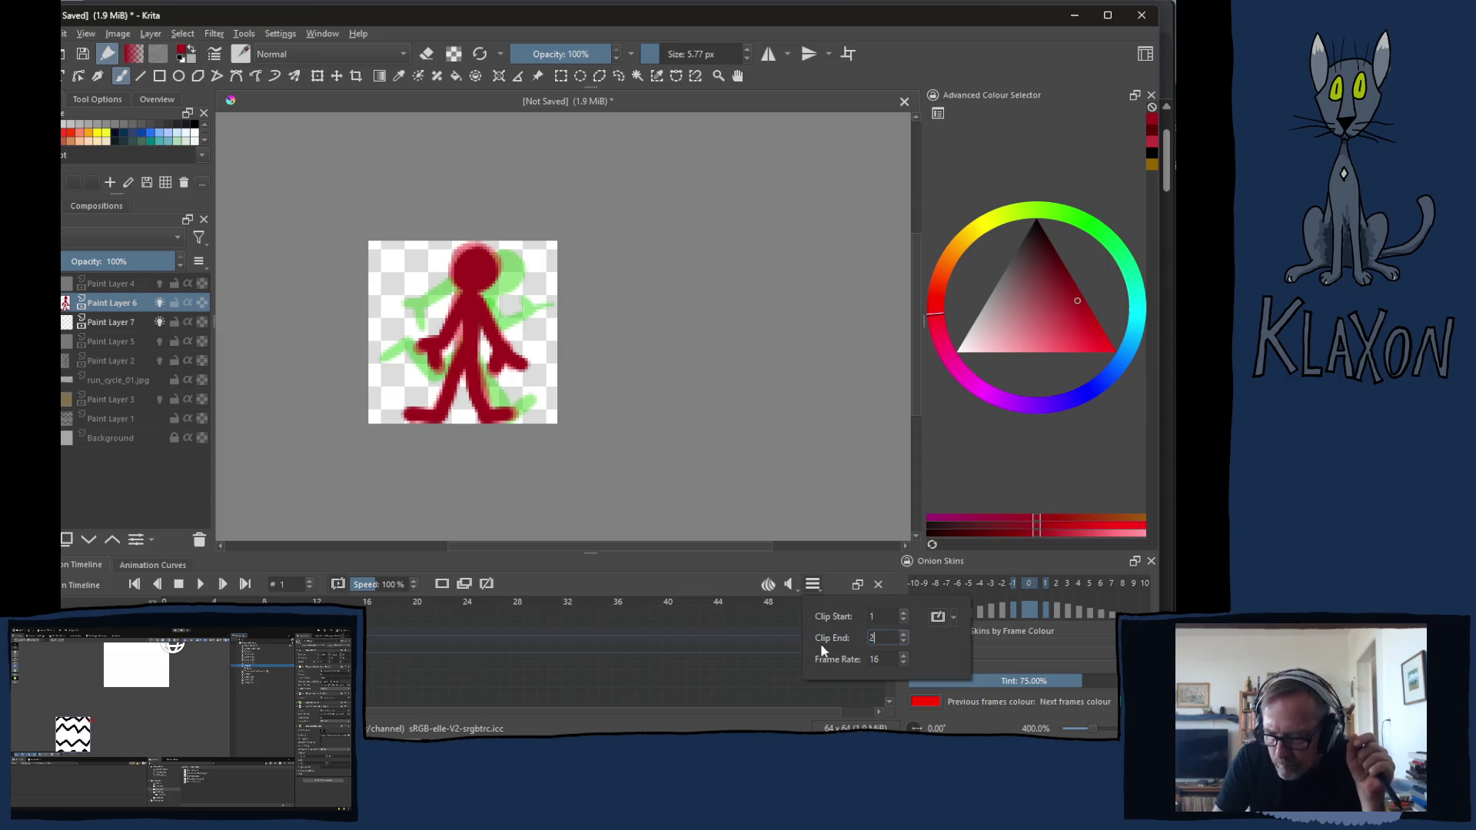
left_click(203, 585)
left_click(202, 585)
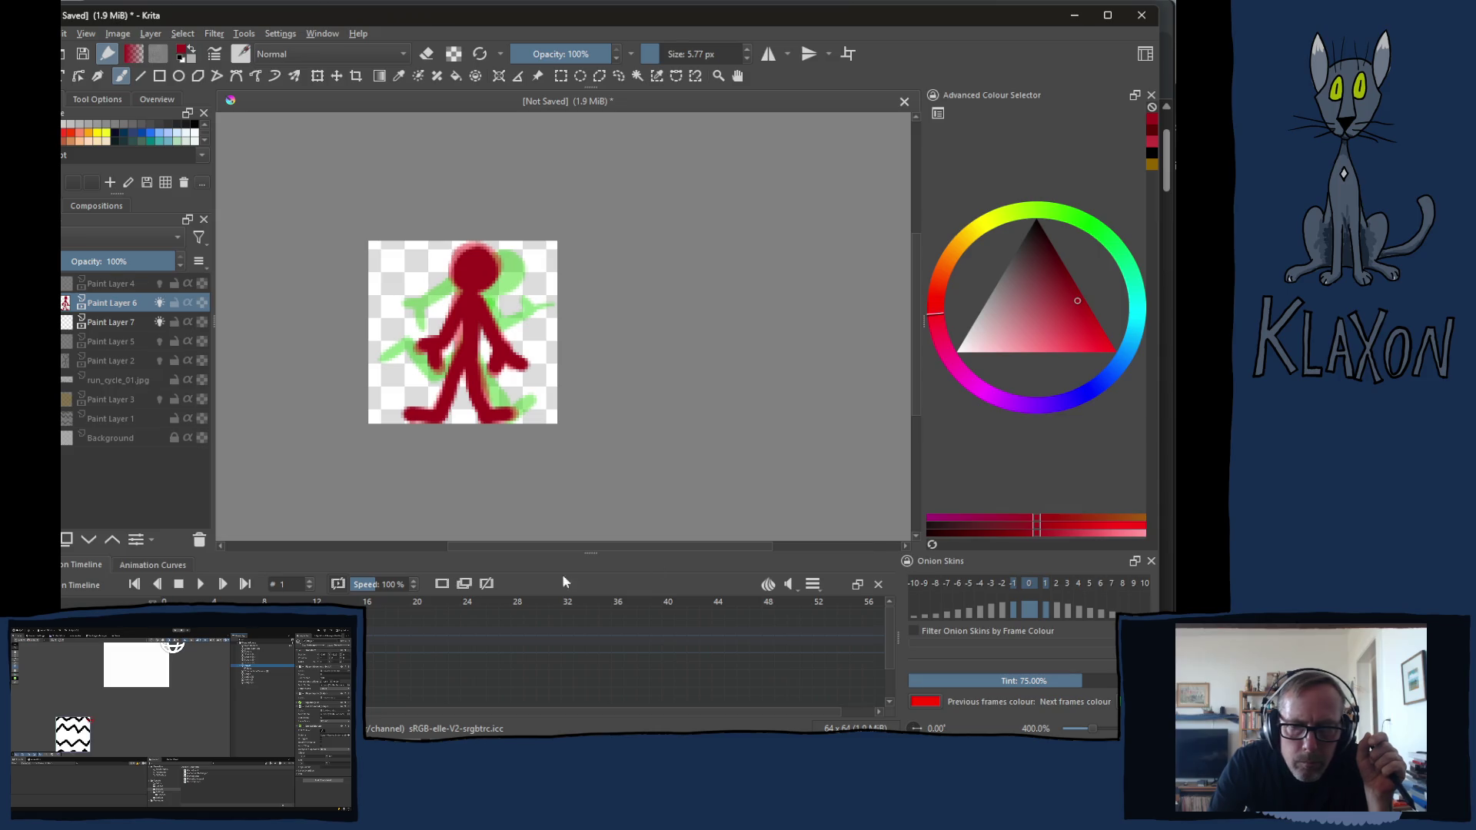
Set Clip Start 0 and Clip End 1, play the two-frame standing animation, and return to 100% zoom
left_click(814, 585)
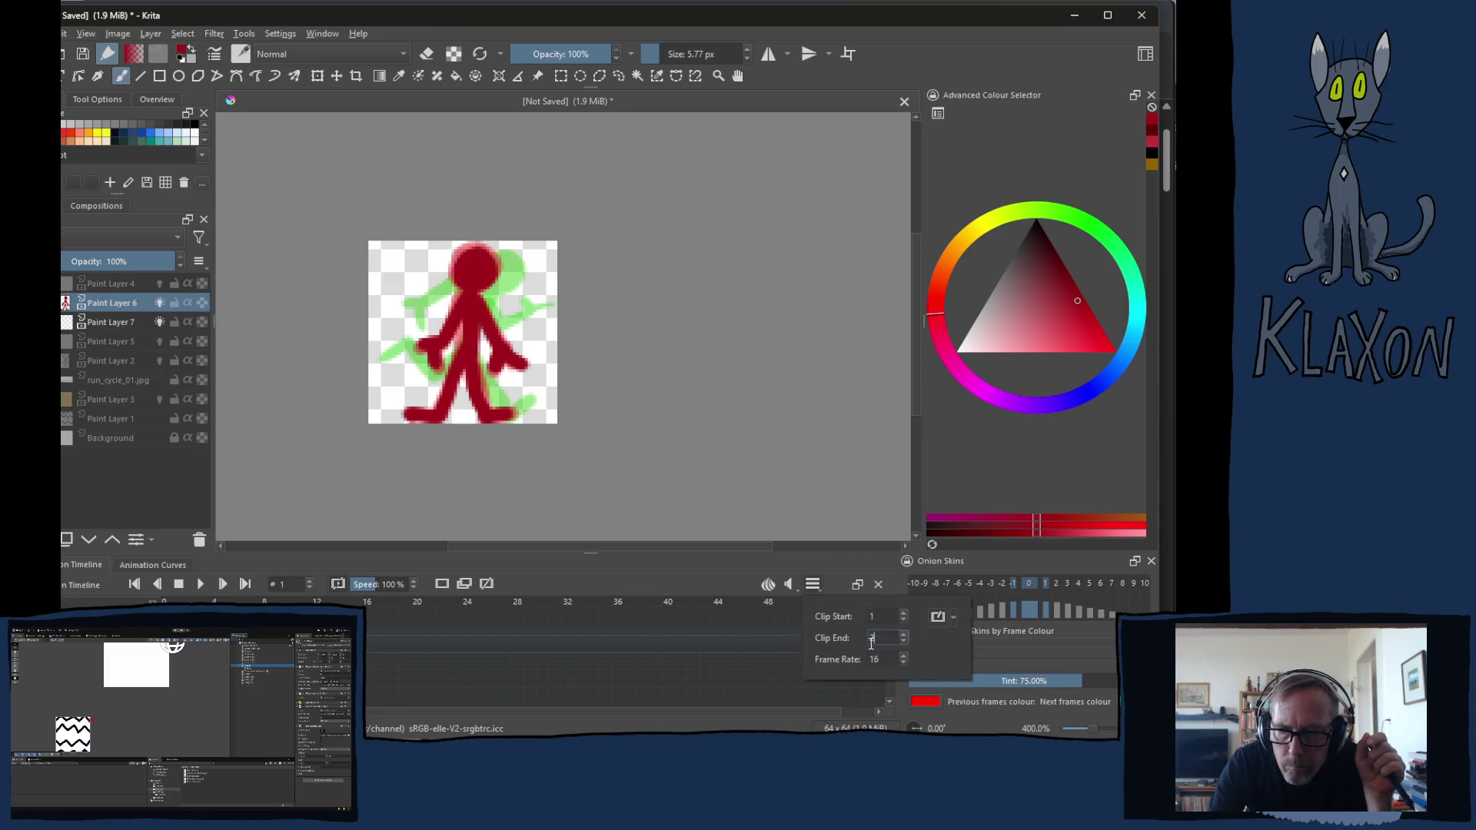
left_click(878, 618)
type("0")
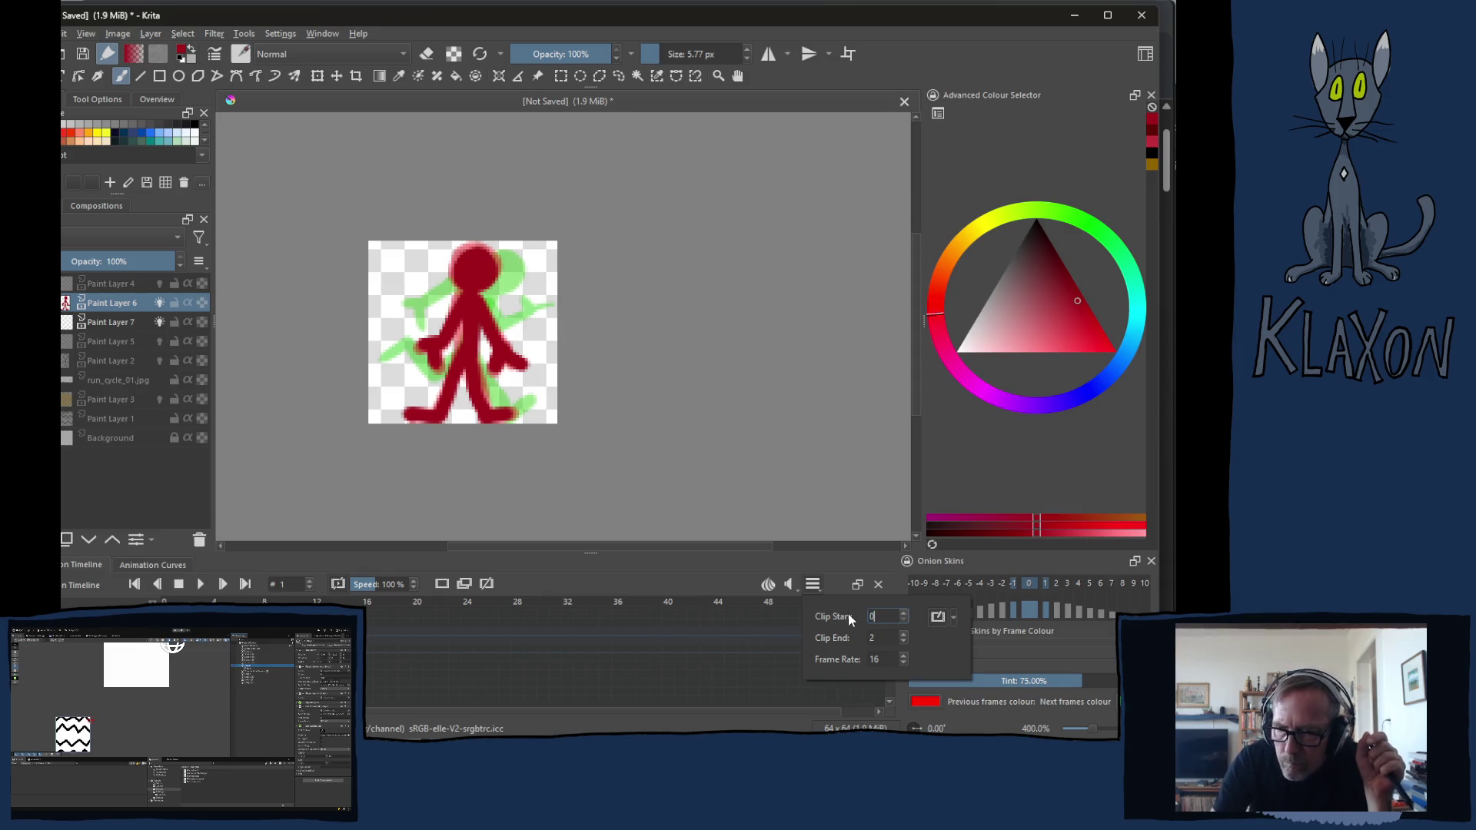
key("Tab")
type("1")
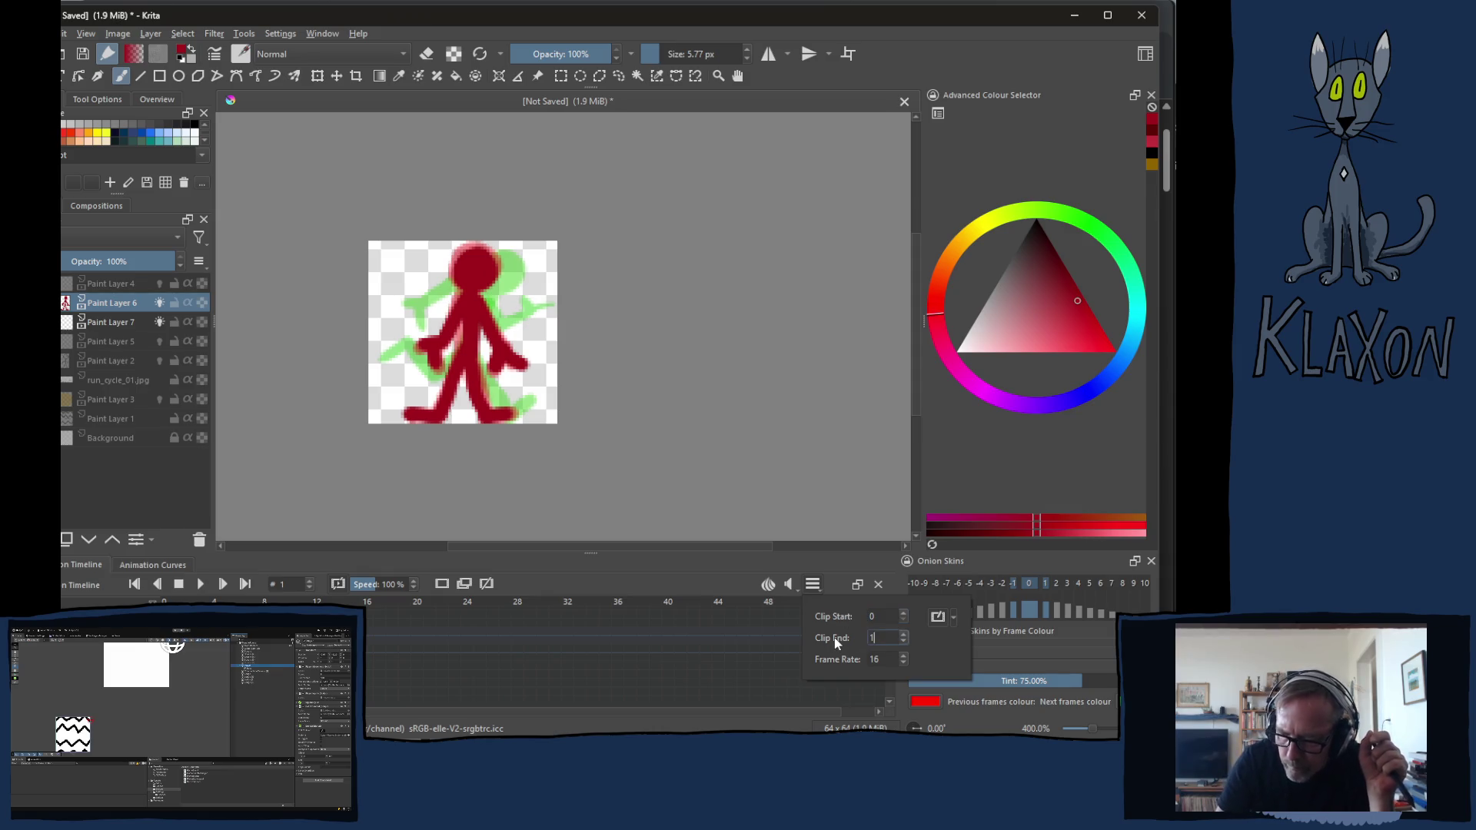
left_click(709, 568)
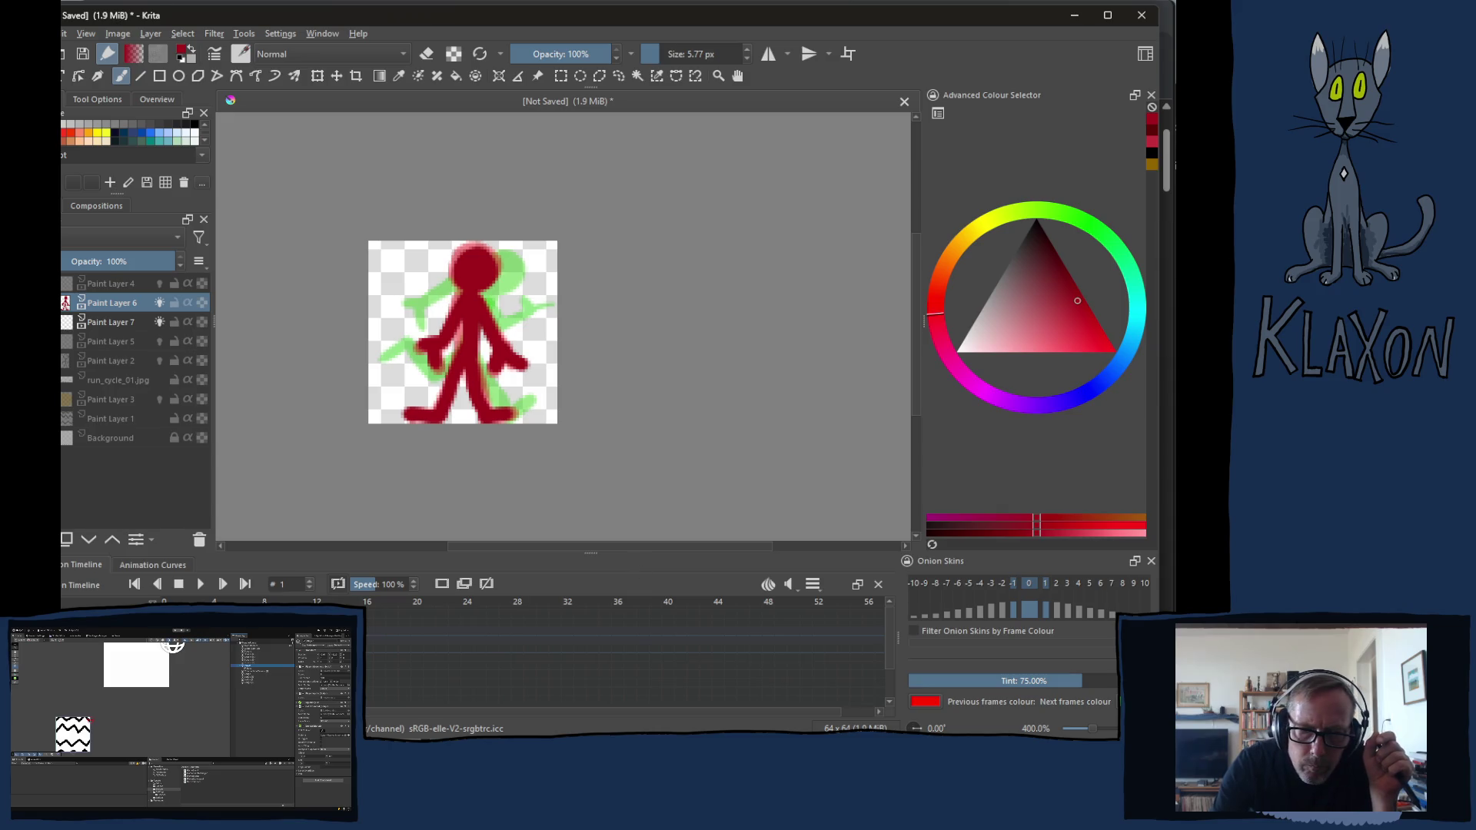
left_click(202, 585)
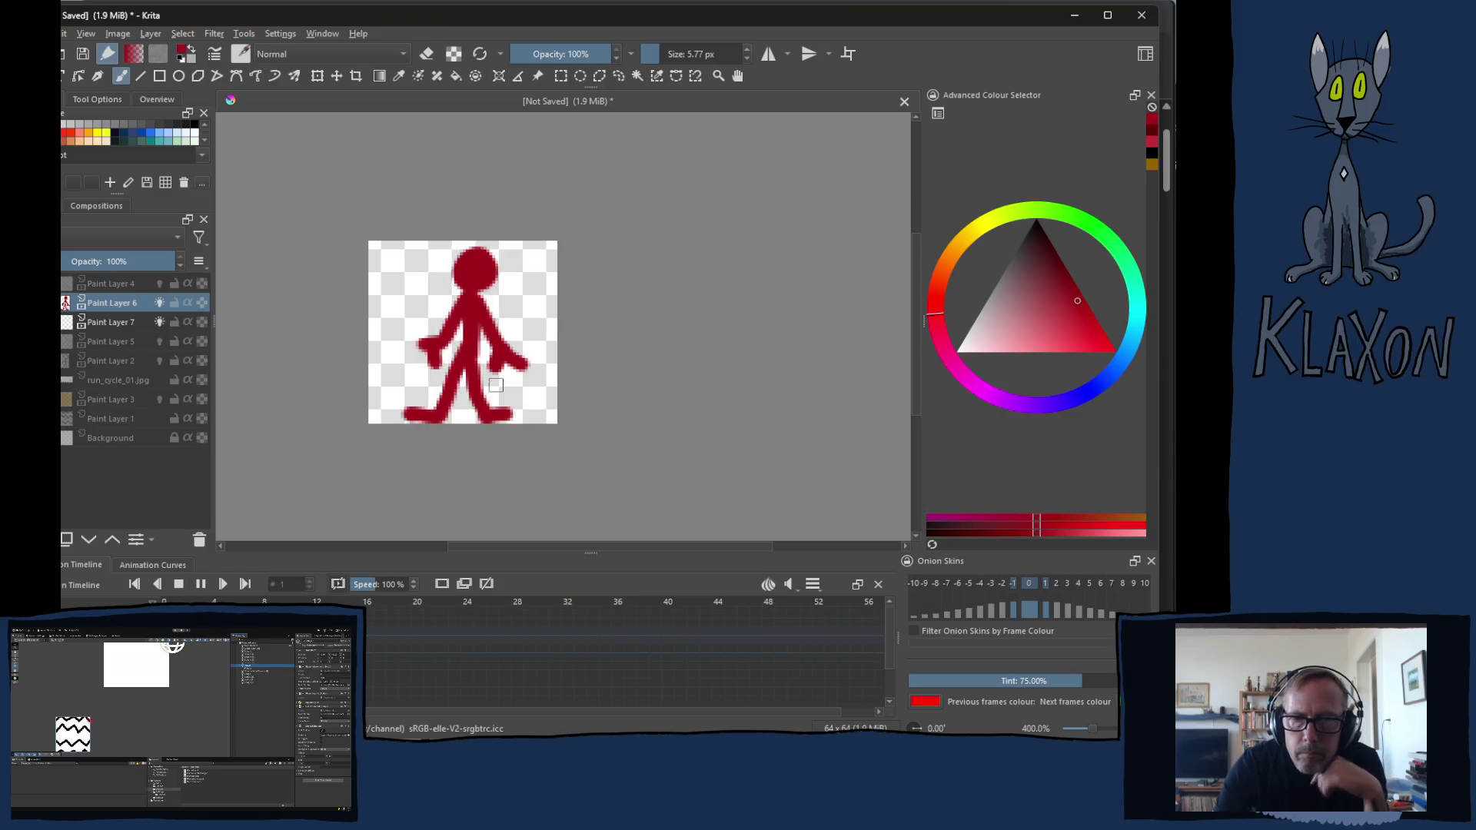
key("1")
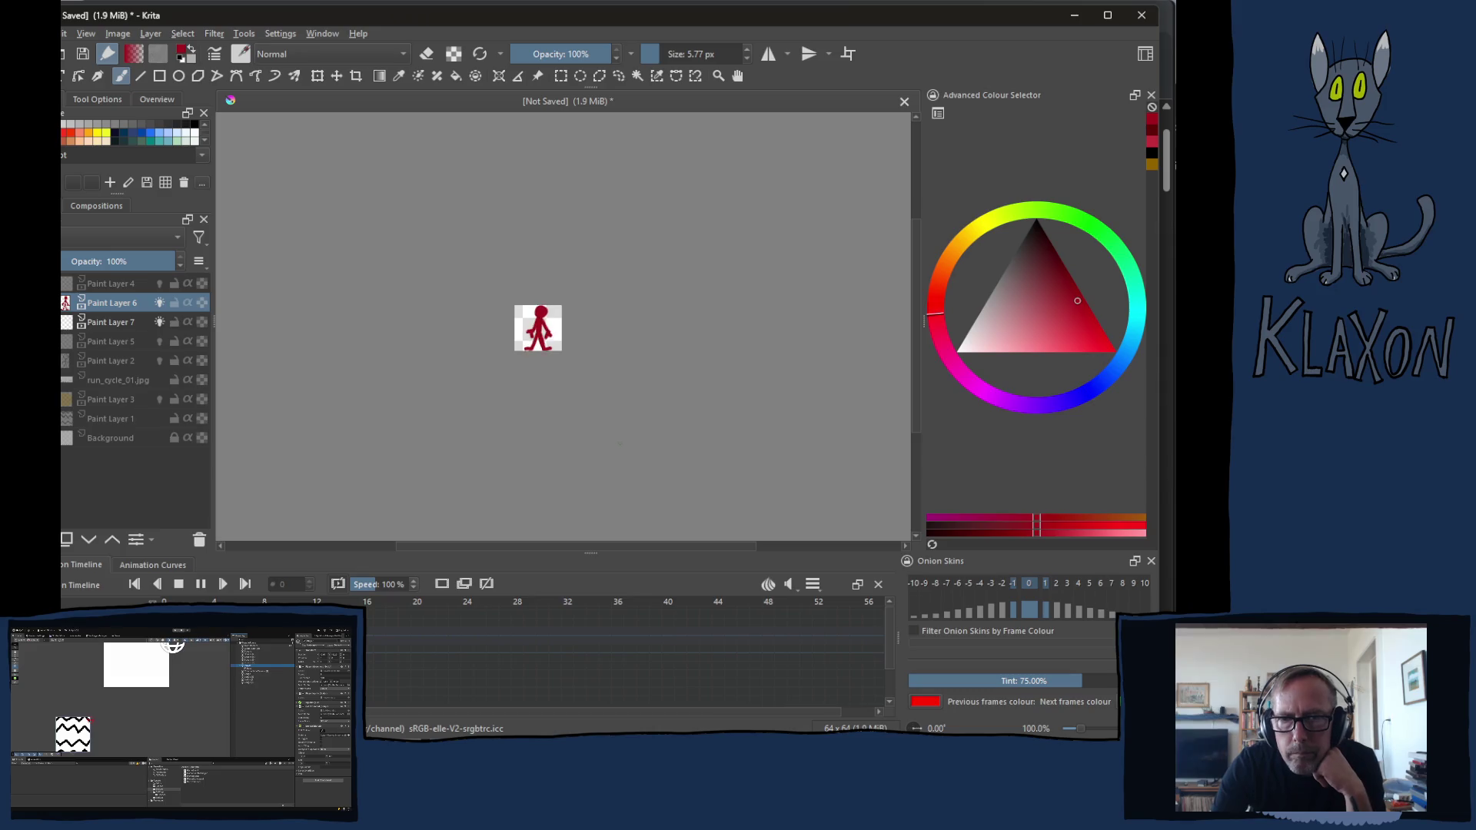
Bring up the clip range settings to restore the 3–14 playback range
left_click(814, 585)
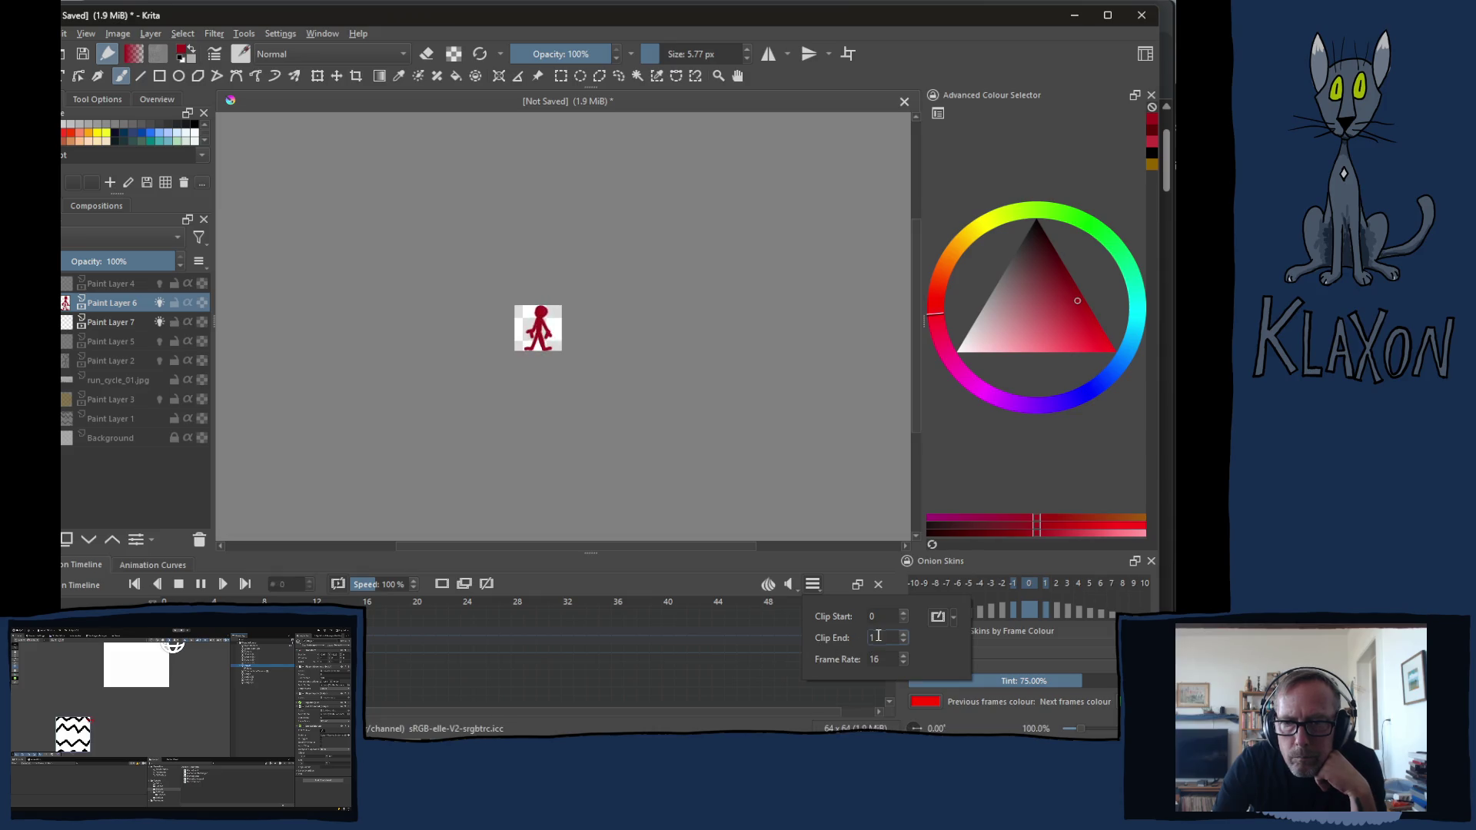
type("4")
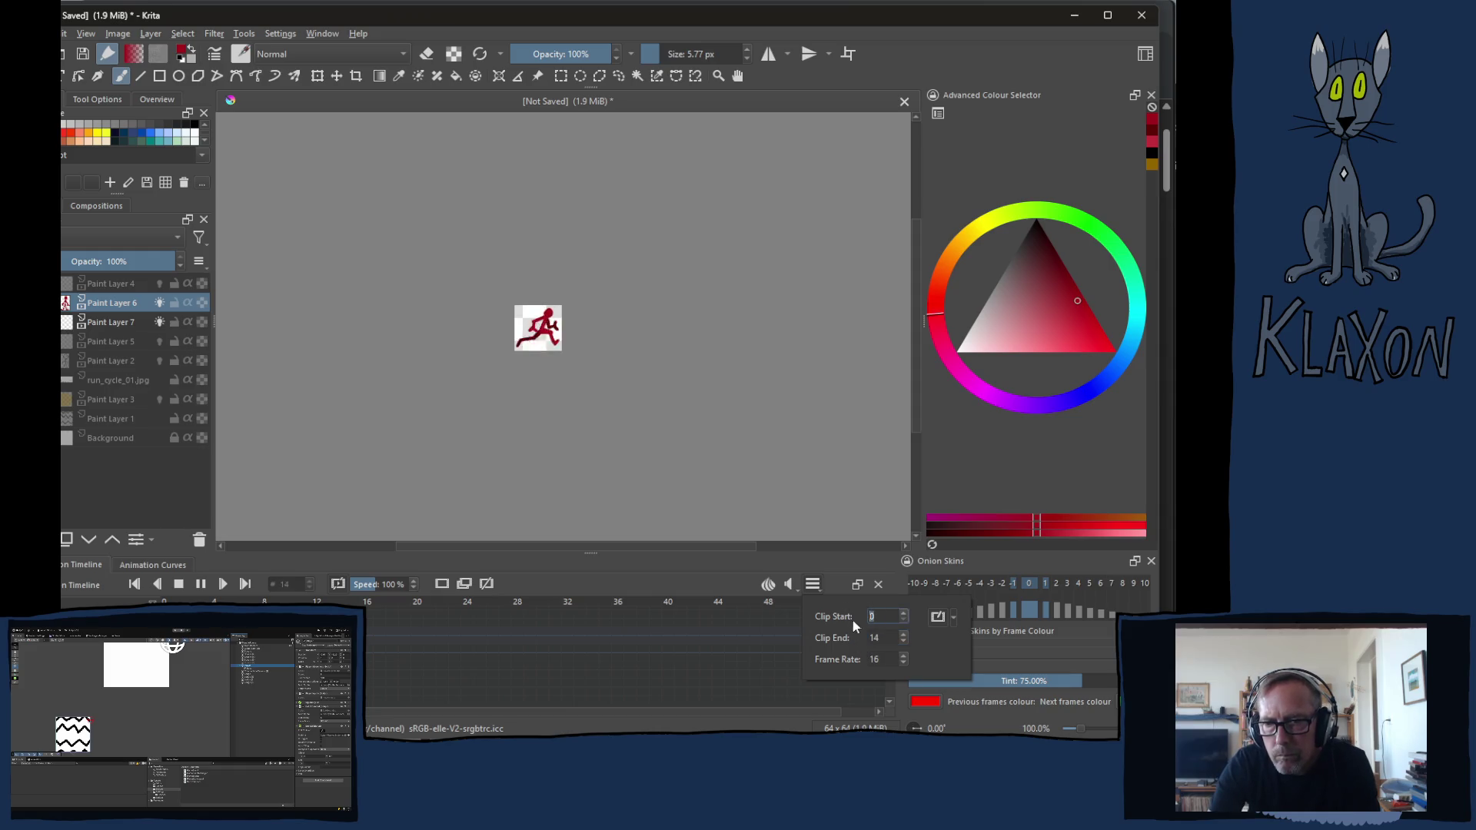
type("3")
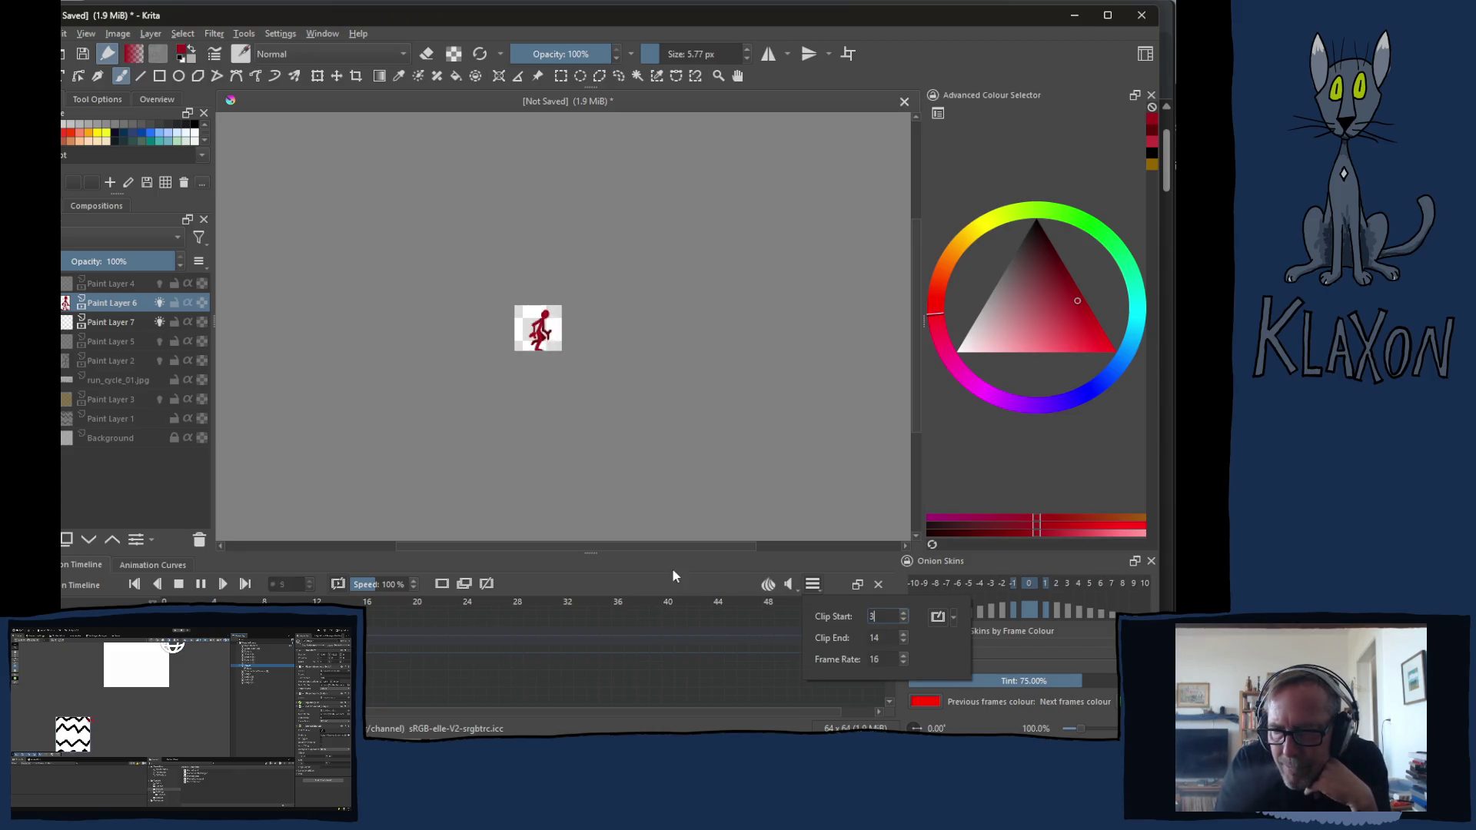
Stop playback, turn on onion skins and settle the timeline on frame 16
left_click(503, 592)
key("space")
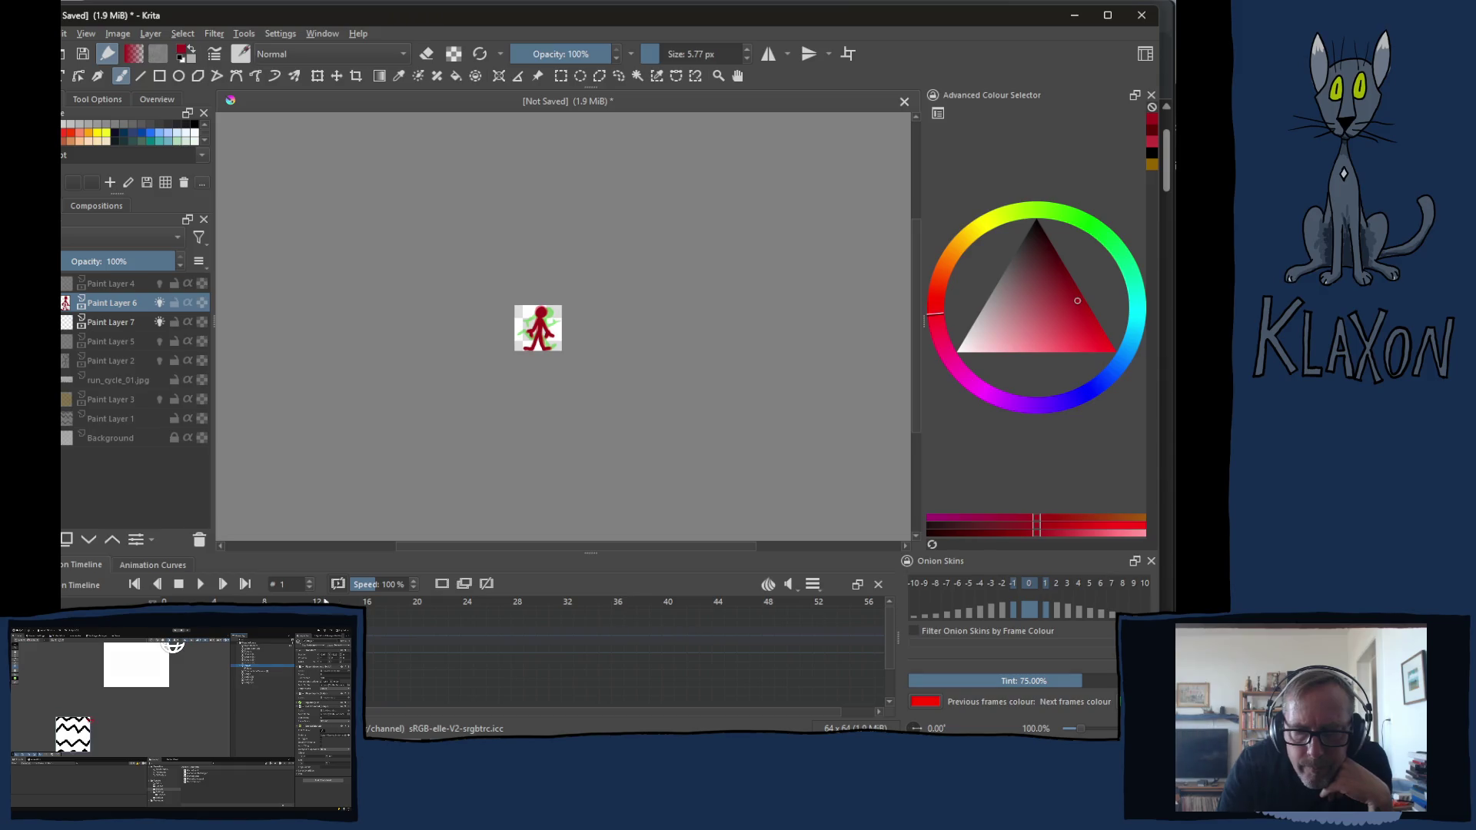
left_click(374, 624)
left_click_drag(375, 624, 370, 620)
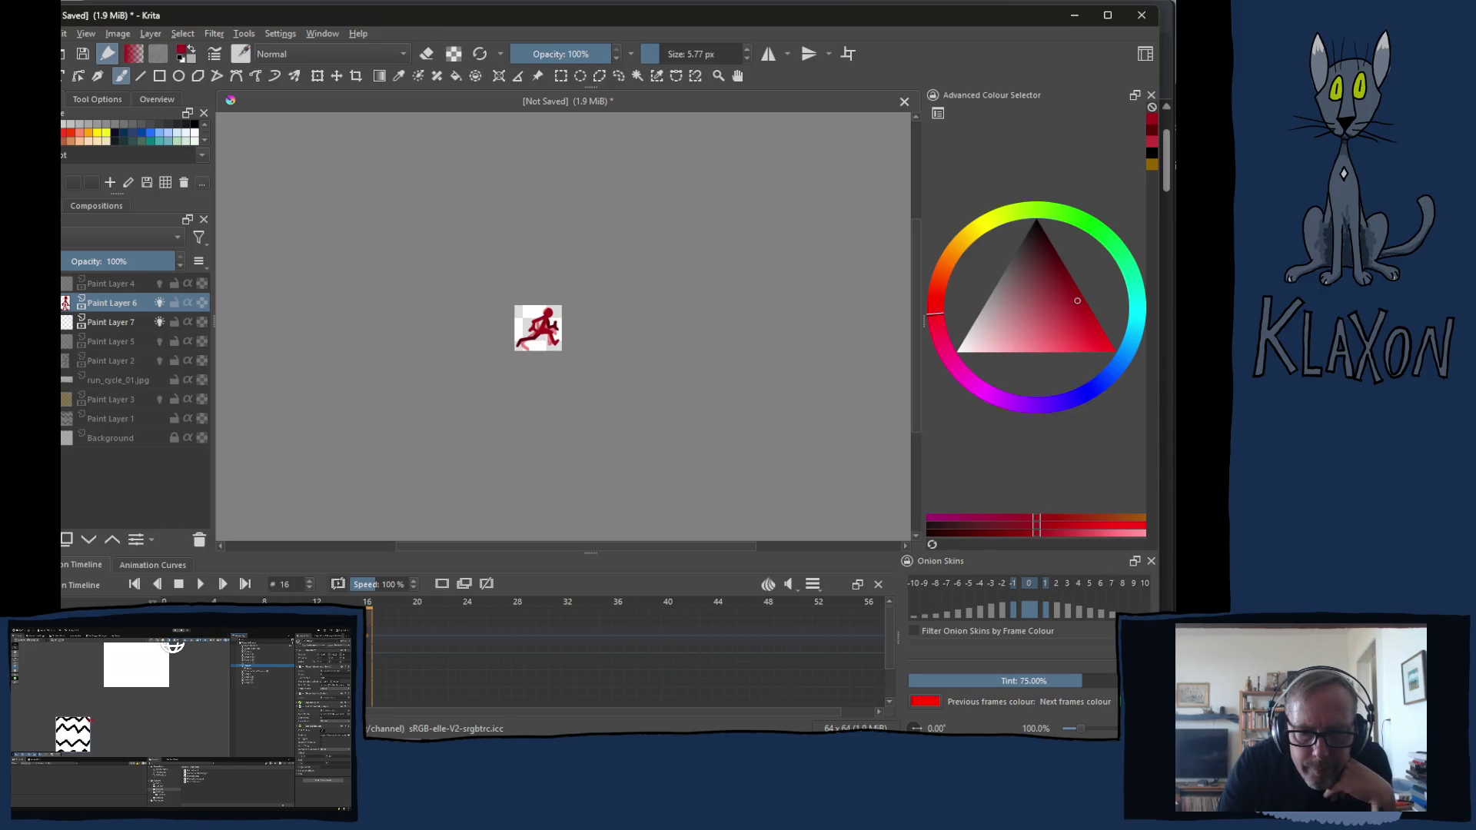
left_click(441, 585)
left_click(388, 633)
left_click(369, 637)
scroll(521, 314, "up", 2)
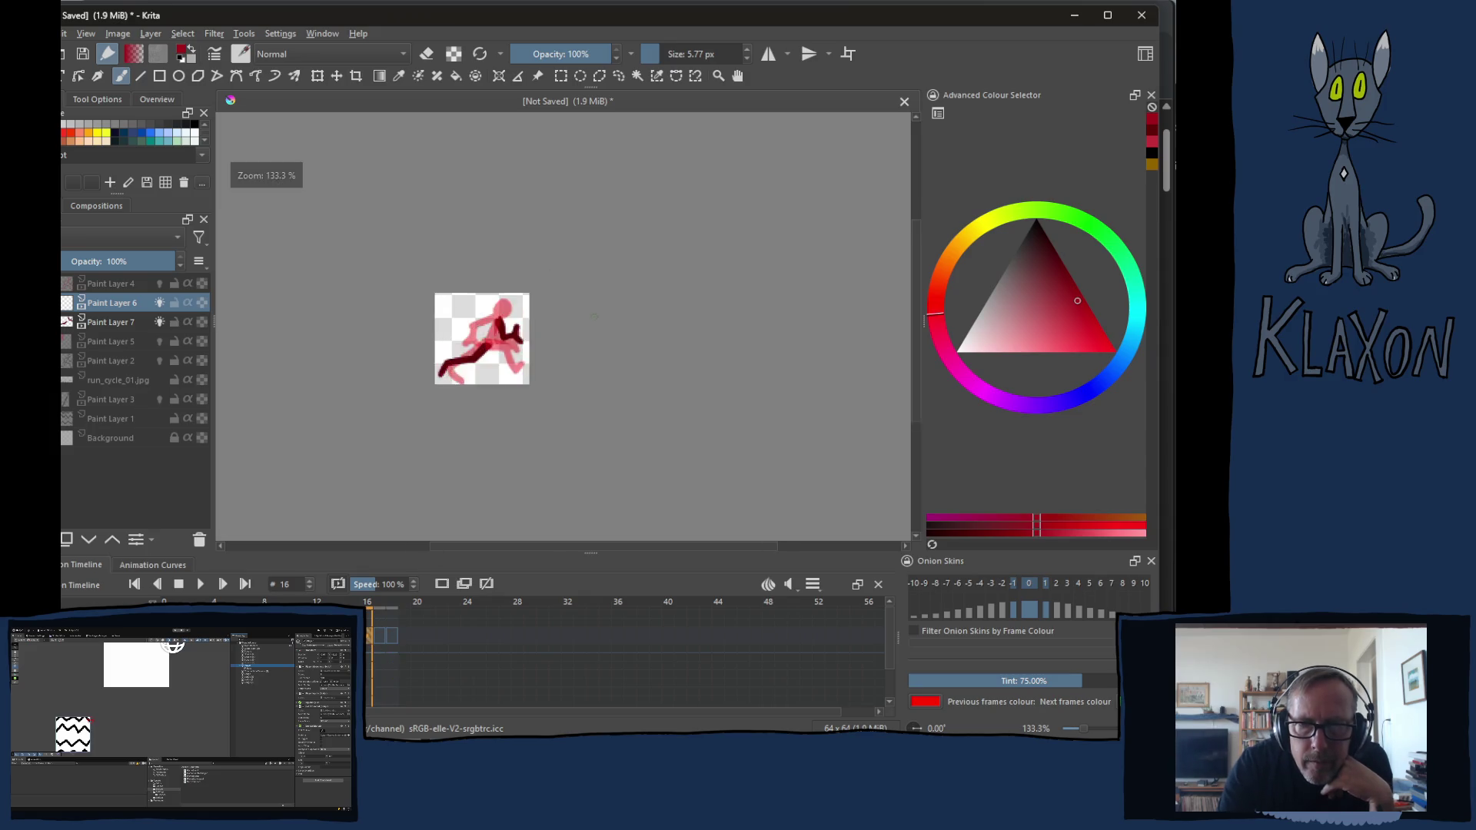
scroll(522, 314, "up", 2)
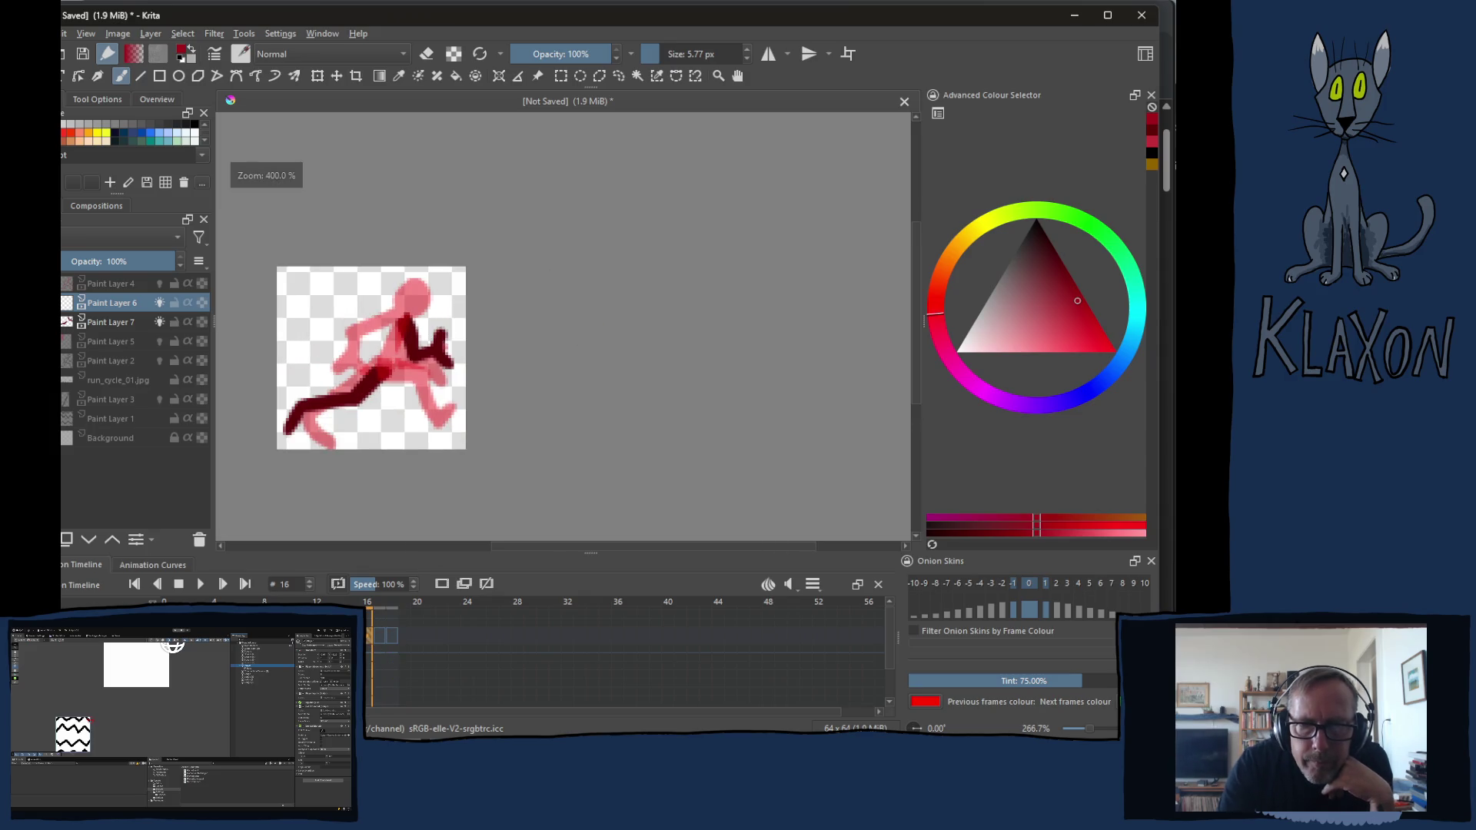
Add a blank keyframe at frame 17, return to frame 16 and make Paint Layer 7 active
left_click(441, 584)
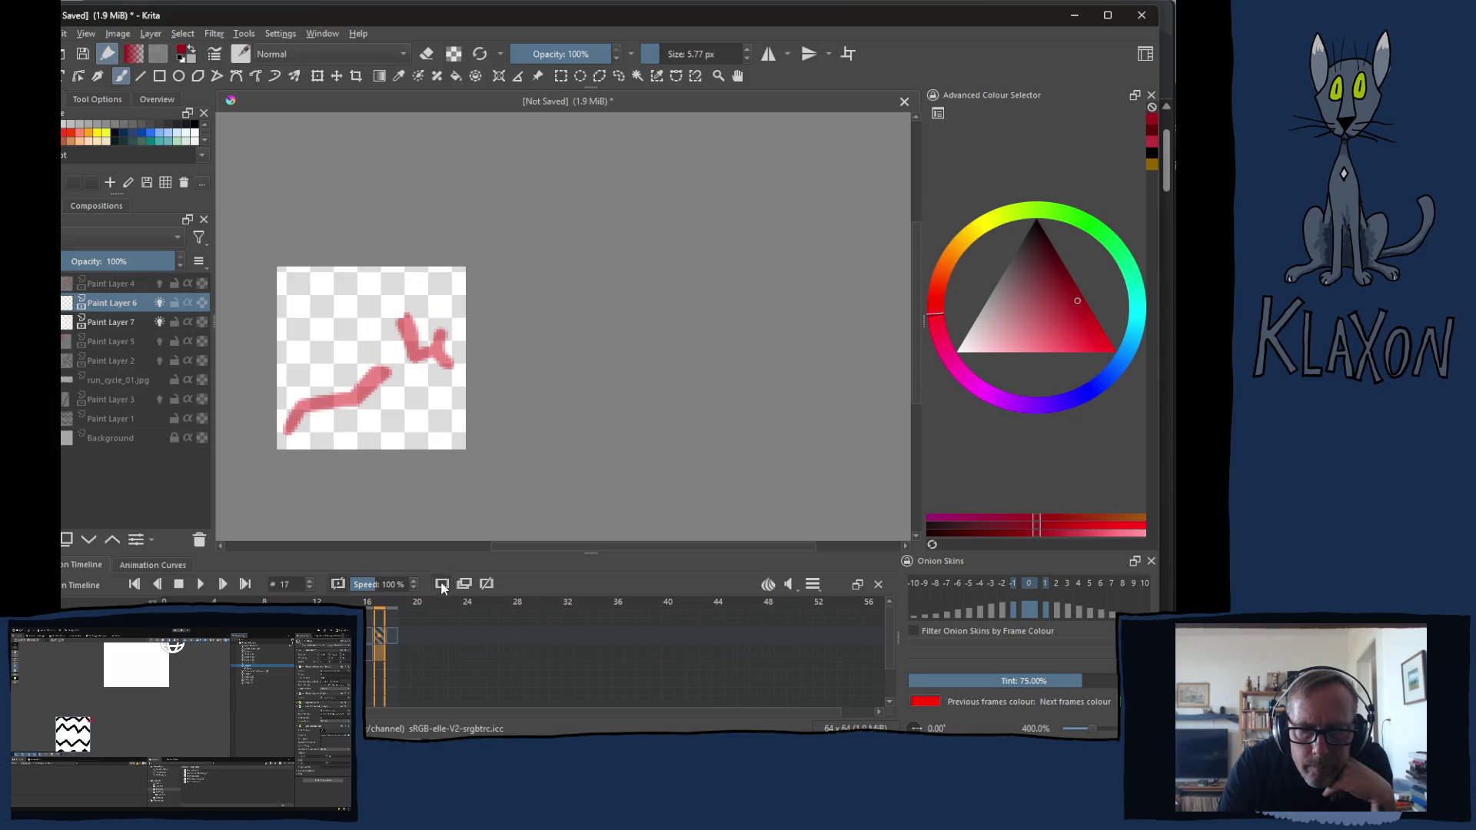
left_click(369, 633)
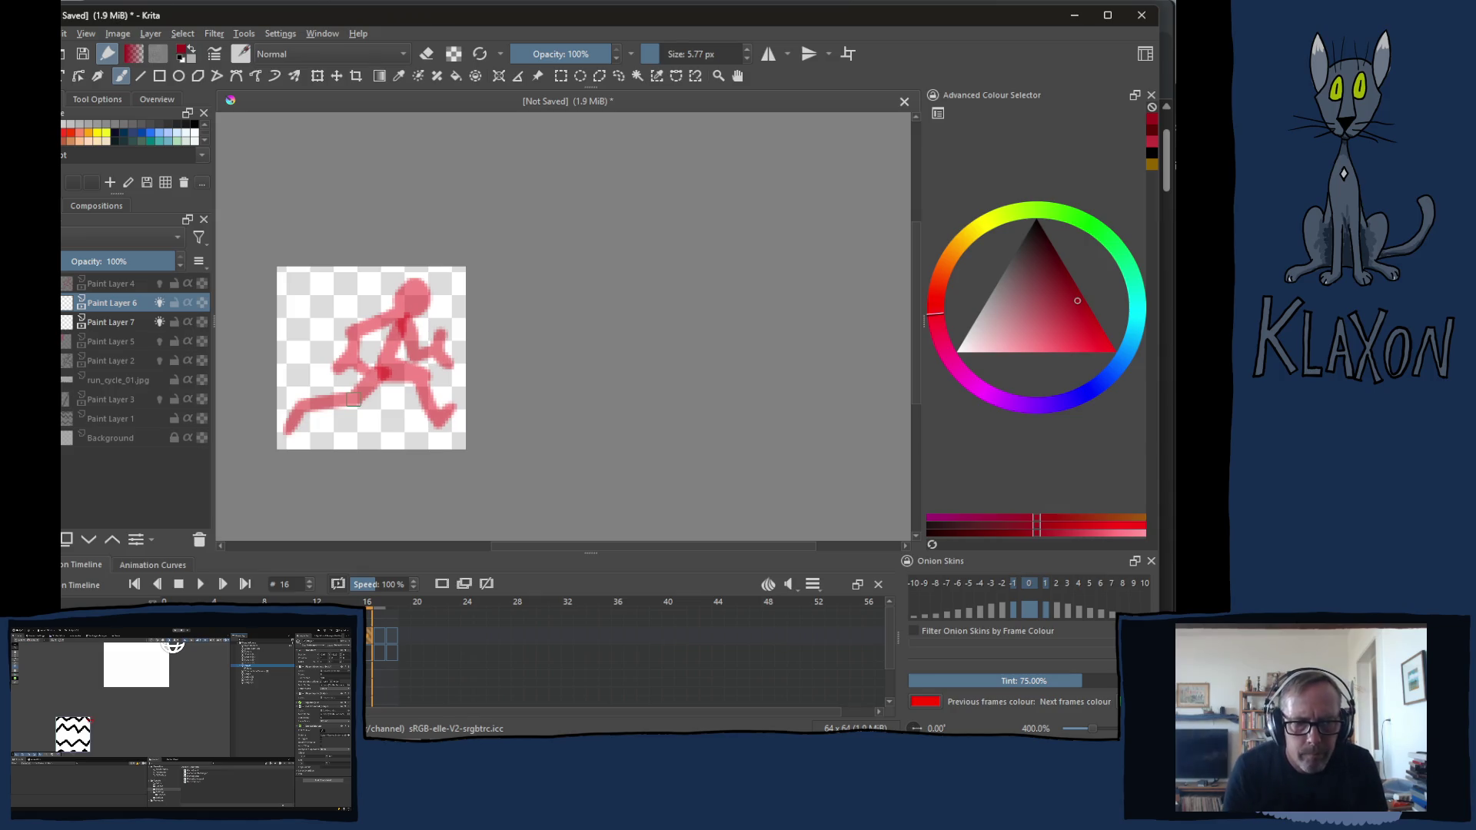
key("Page_Down")
key("Page_Up")
key("Page_Down")
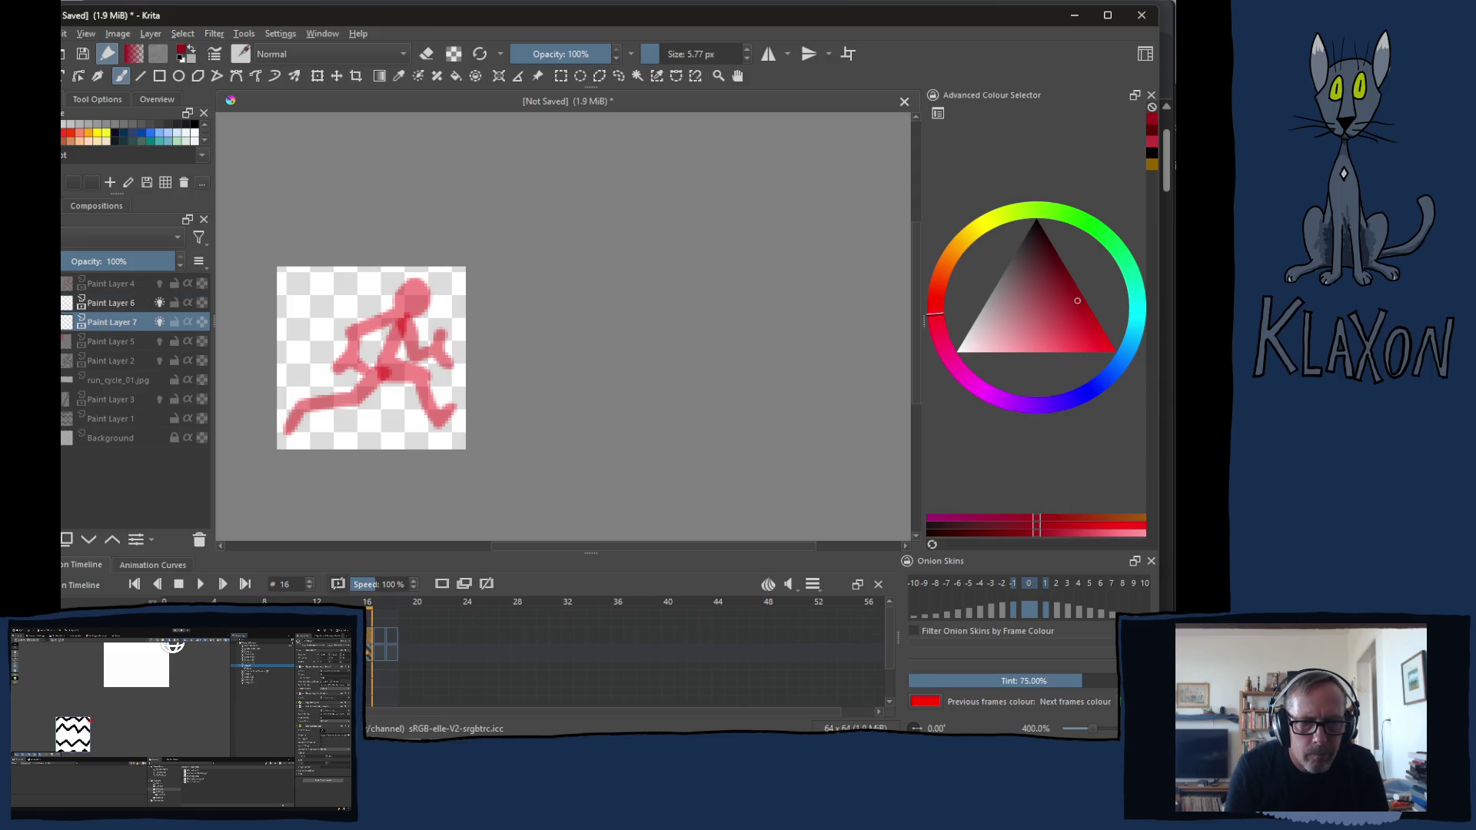
Pick a darker, more saturated red from the pop-up palette
right_click(386, 346)
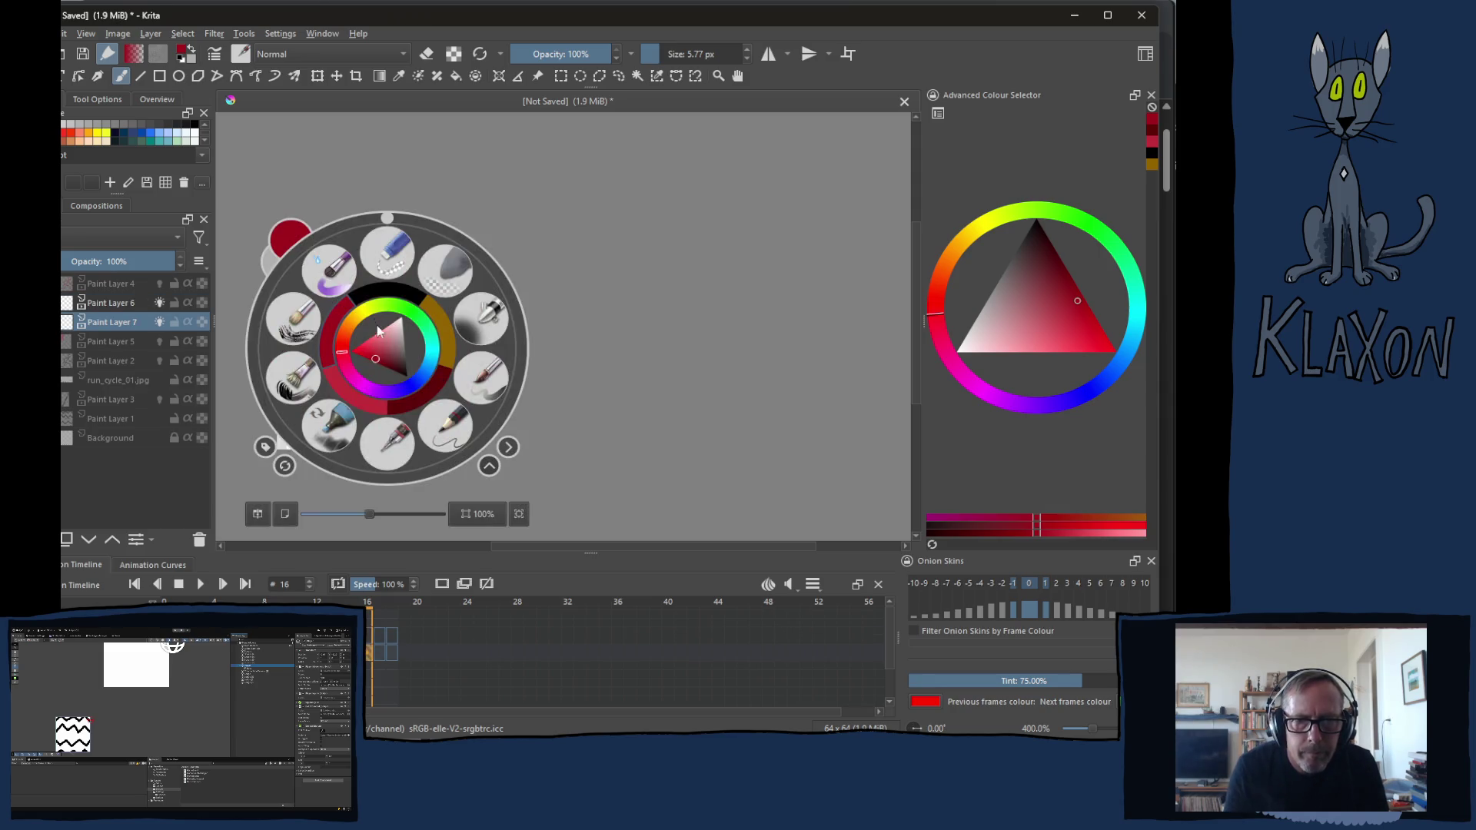
left_click(417, 386)
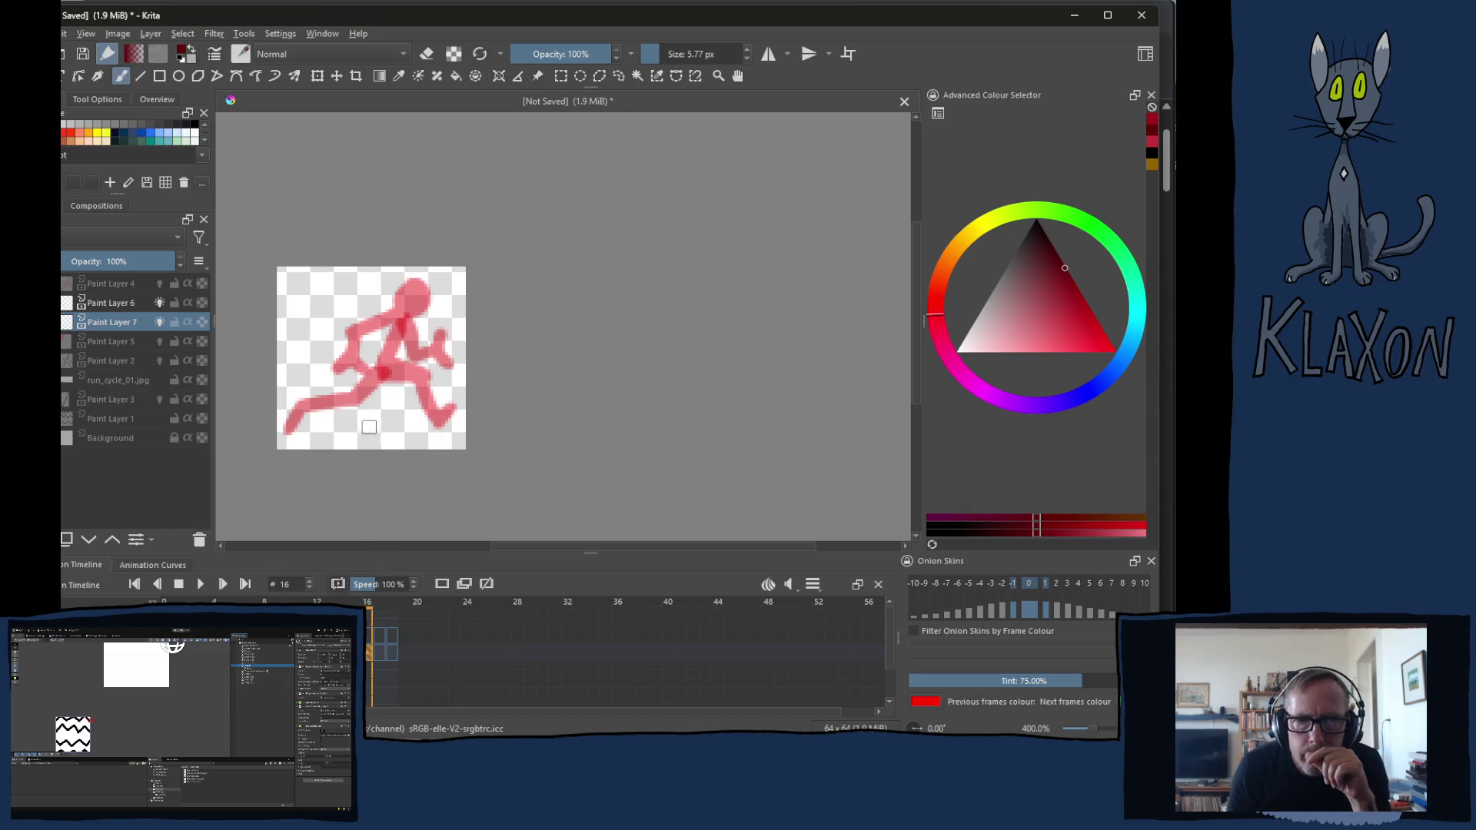
right_click(427, 348)
left_click(365, 331)
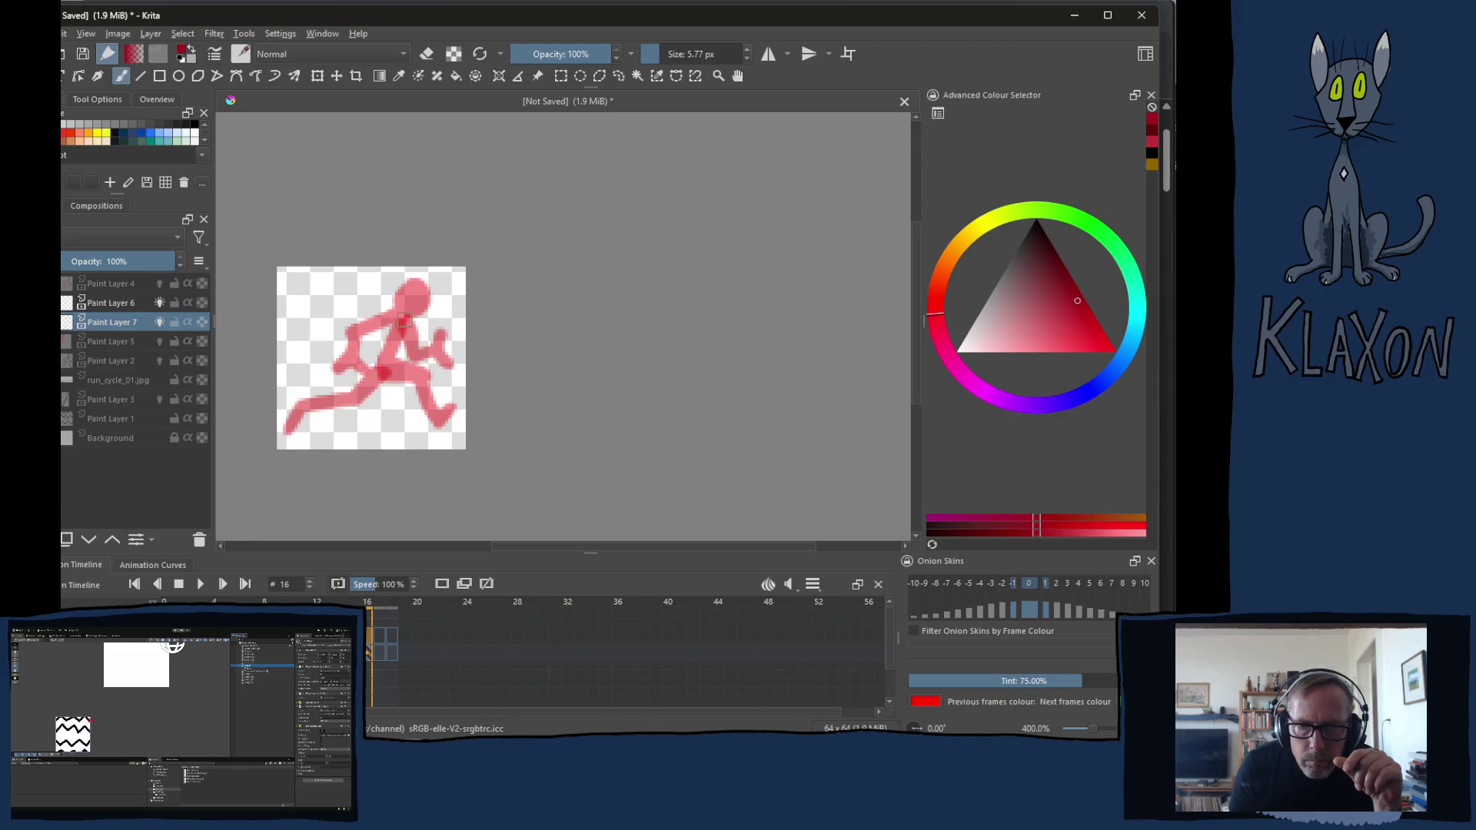
Paint the dark red torso, leg, head and arm on frame 16, then move to frame 17
left_click_drag(409, 314, 386, 368)
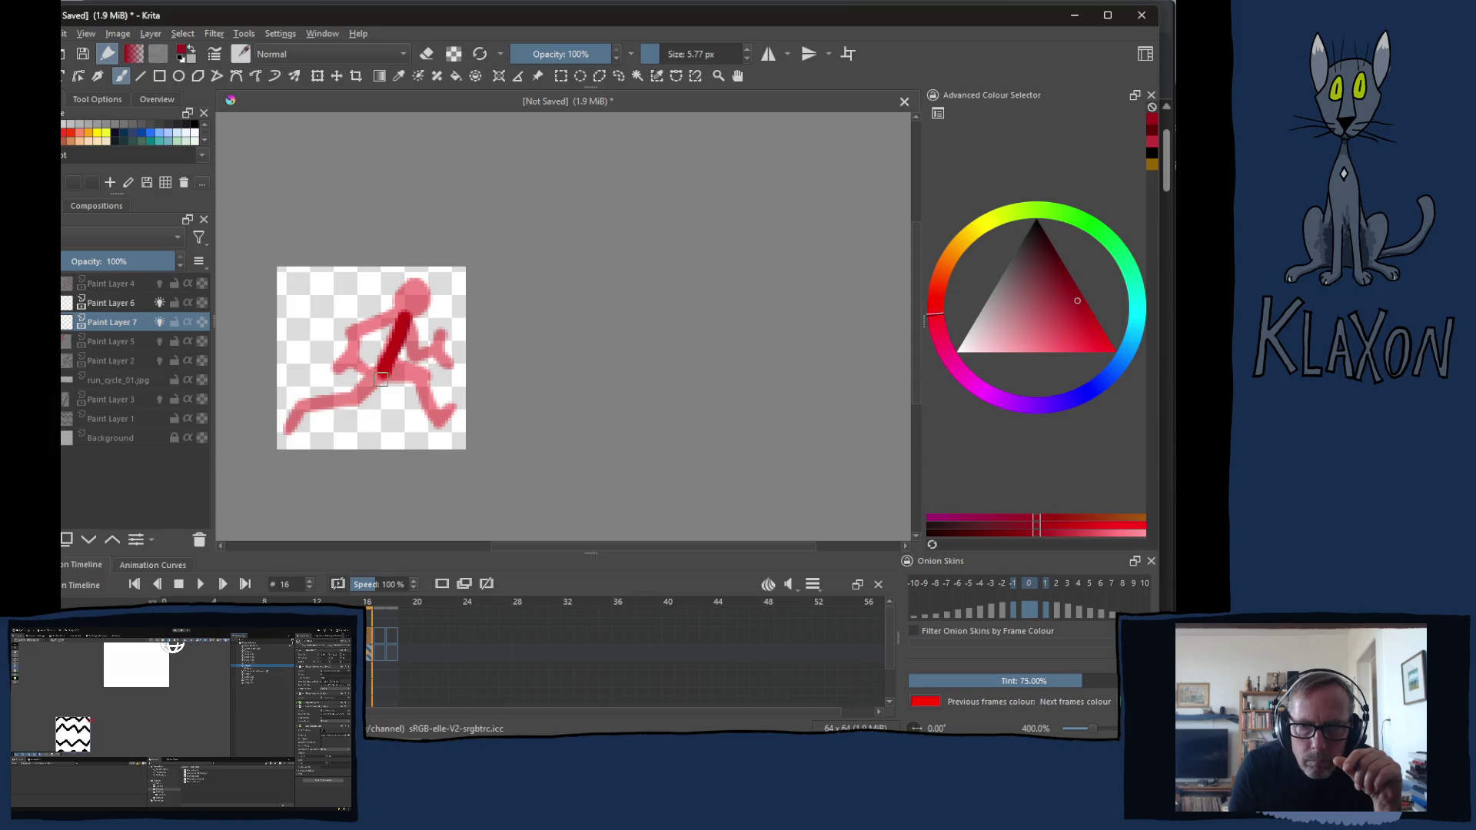
left_click_drag(384, 369, 344, 435)
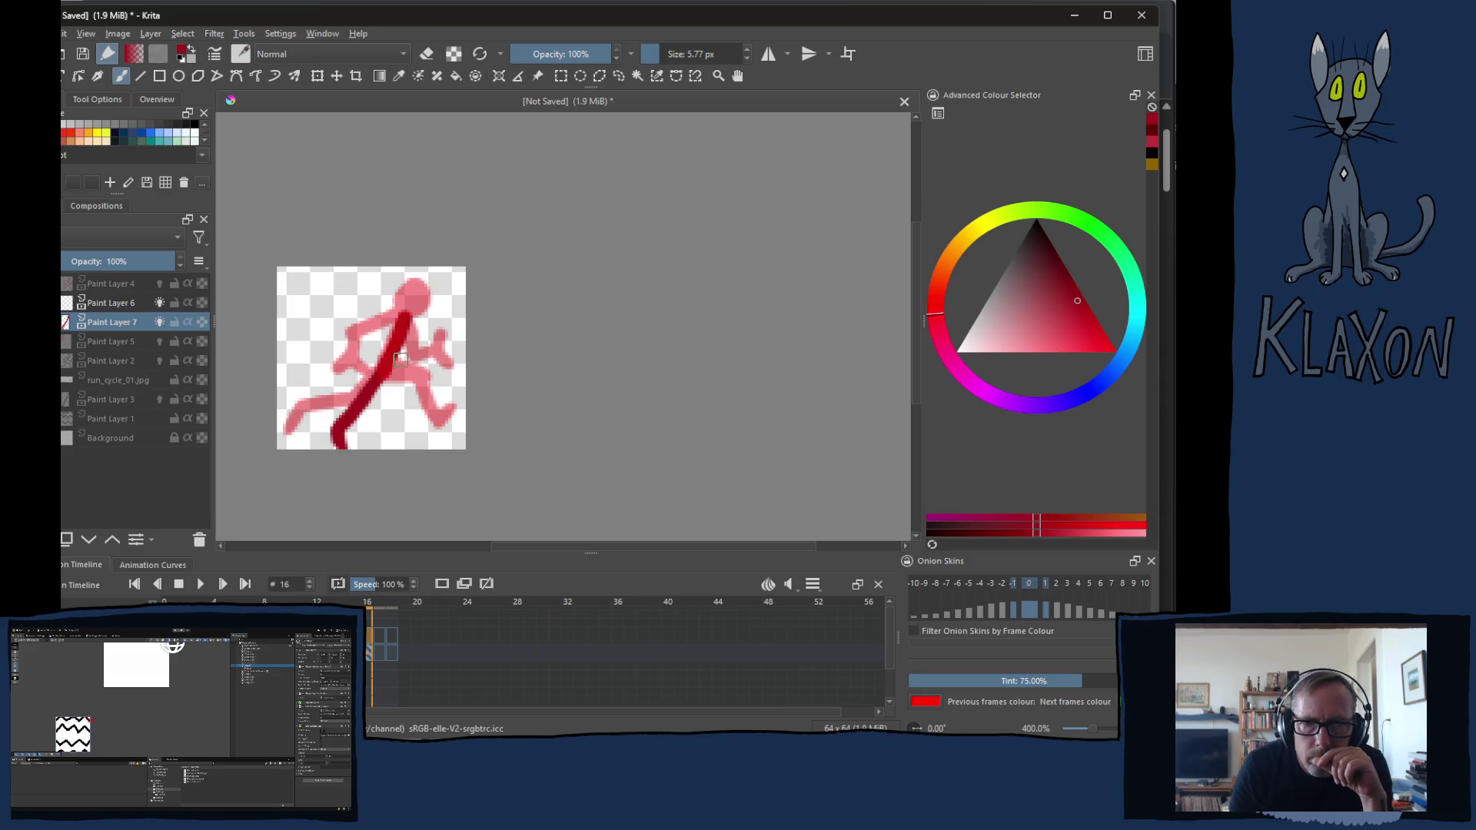
left_click_drag(405, 321, 418, 318)
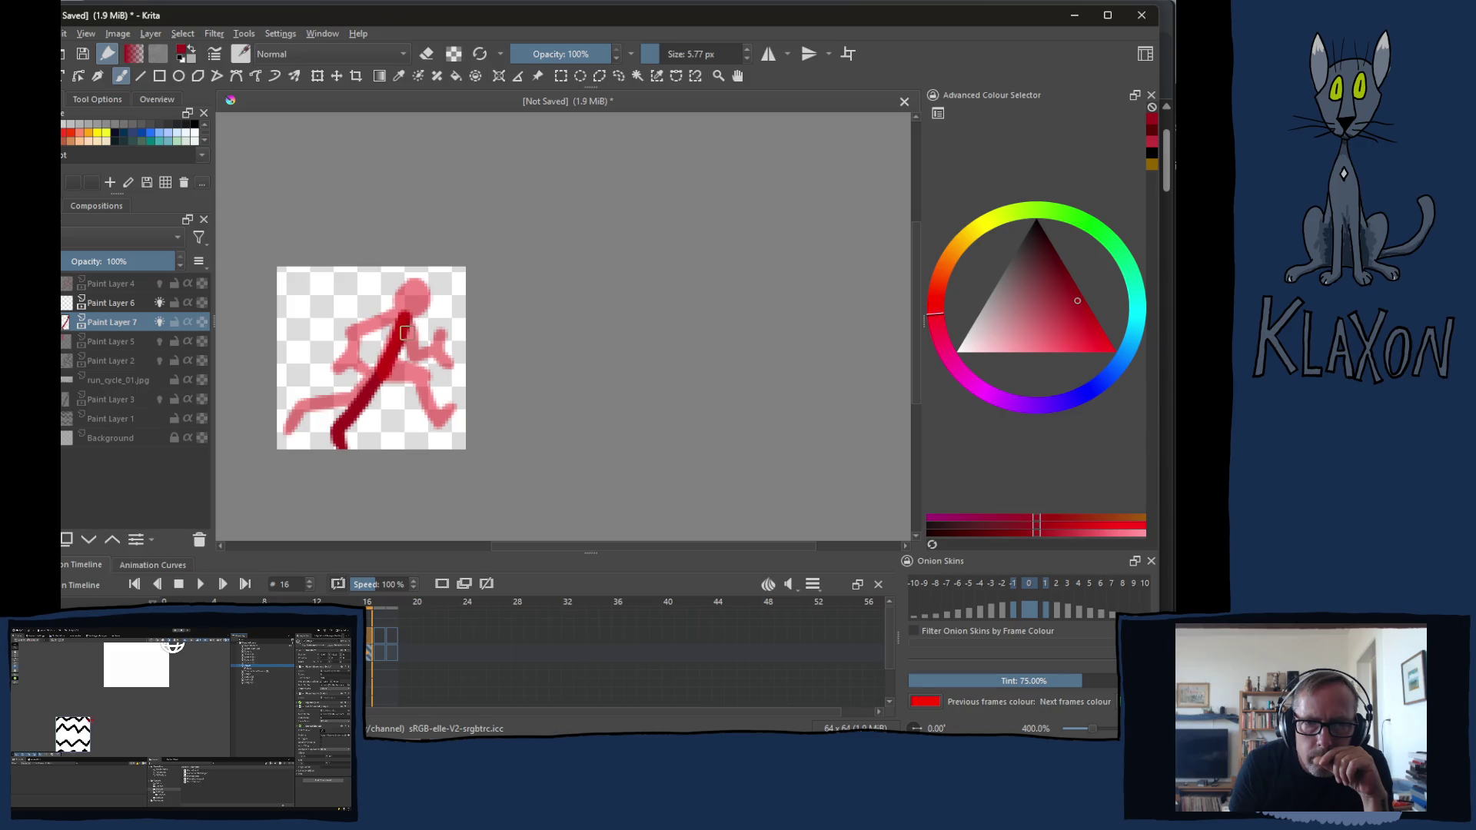
mouse_move(405, 328)
left_mouse_down()
mouse_move(445, 318)
mouse_move(445, 298)
mouse_move(462, 318)
mouse_move(417, 301)
left_mouse_up()
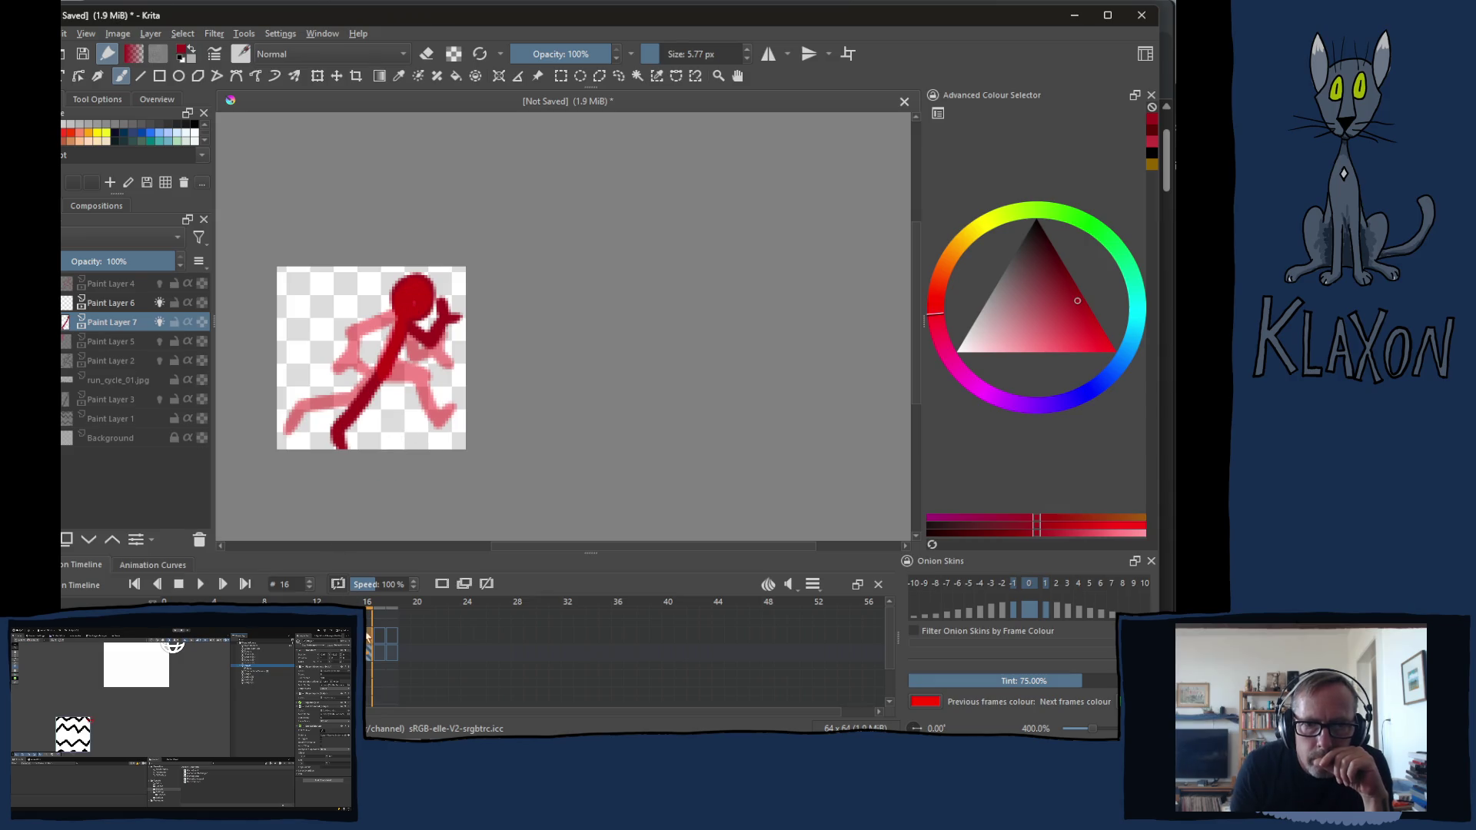
left_click(377, 652)
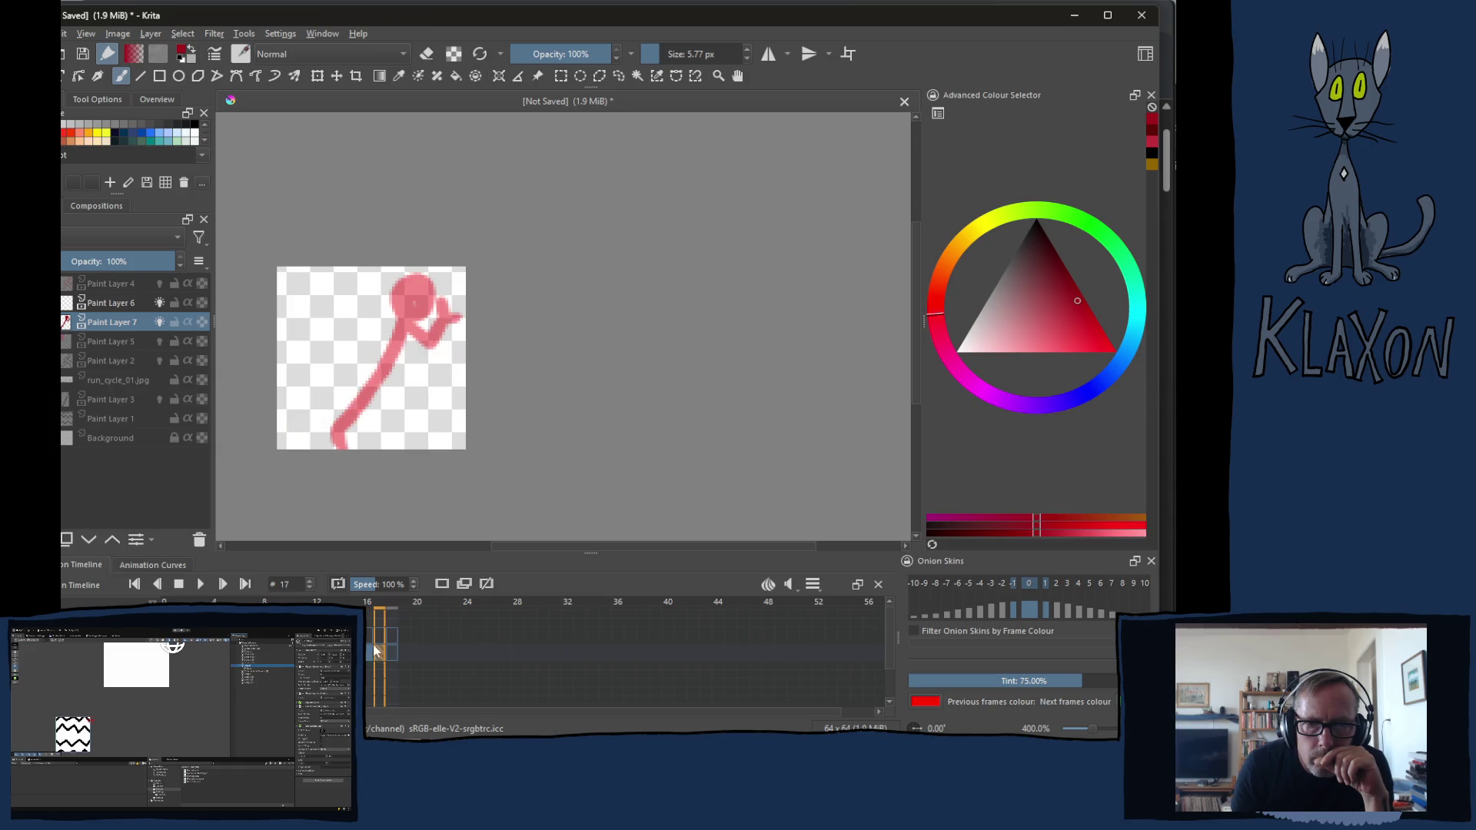
key("Right")
key("Left")
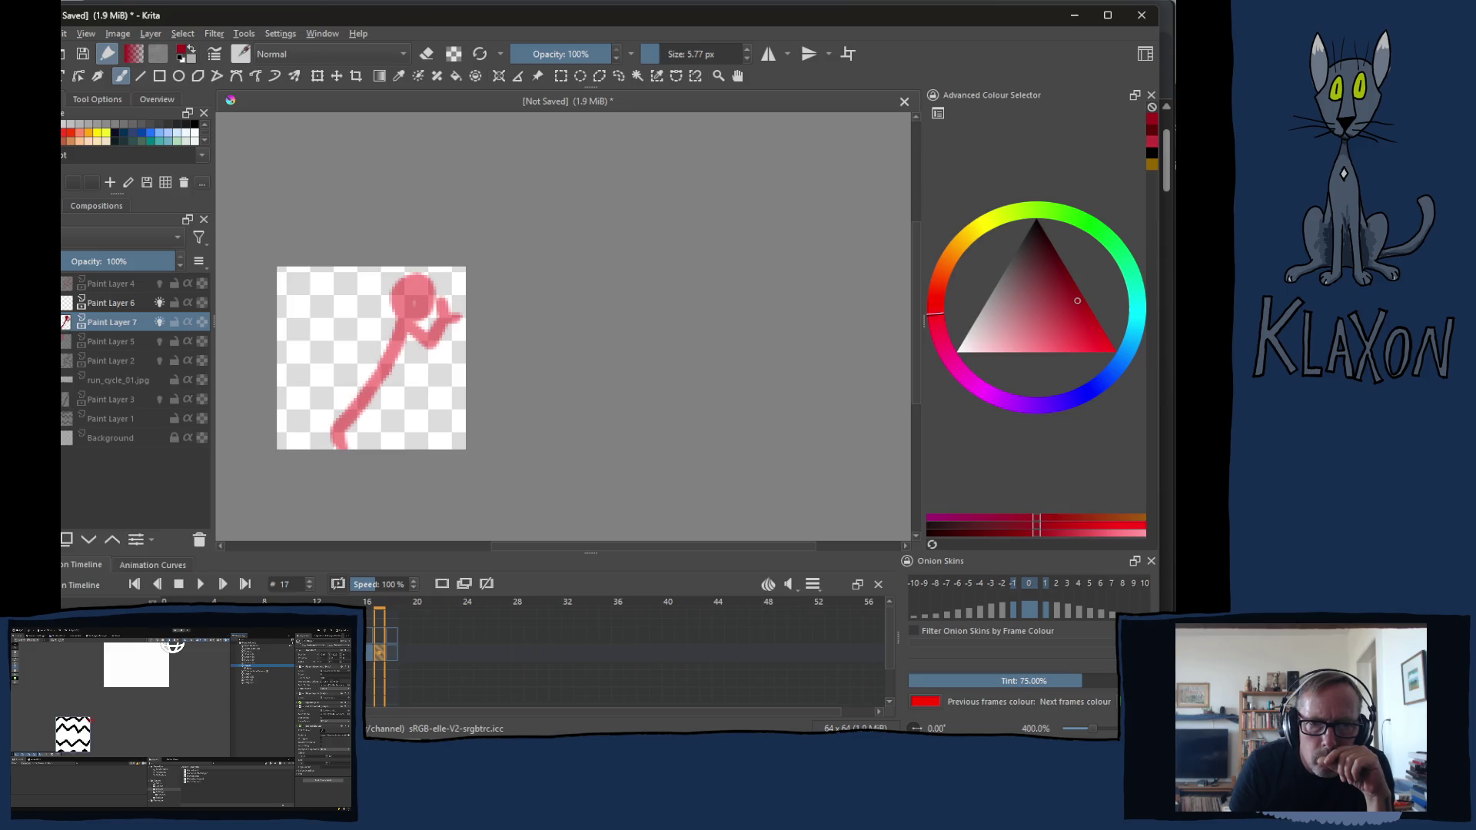
Flip between frames 12 and 16 to preview the motion, then select frame 17 on Paint Layer 6
key("Left")
key("Left")
key("Left")
key("Right")
key("Left")
key("Right")
key("Left")
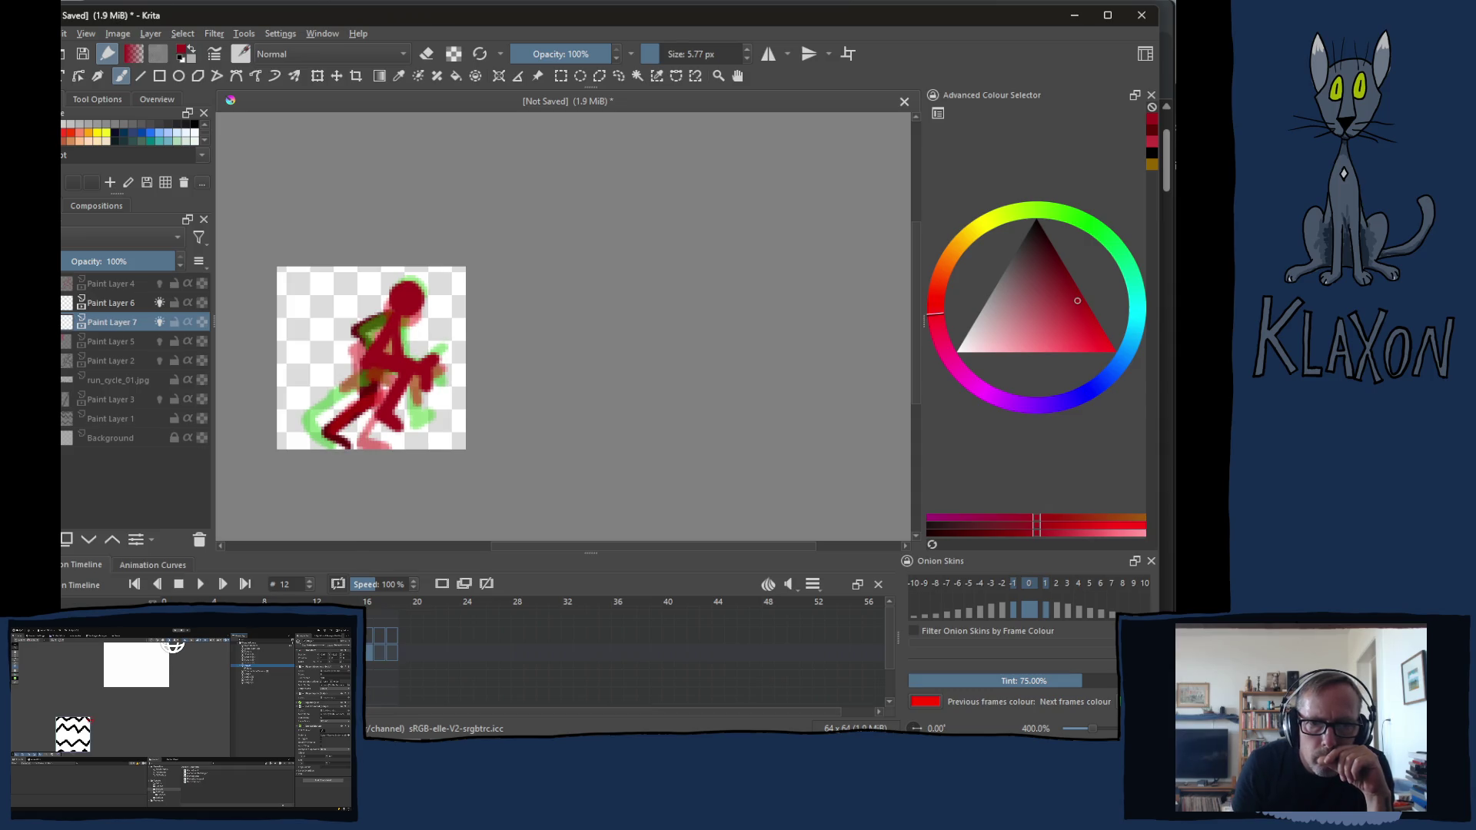
left_click(370, 650)
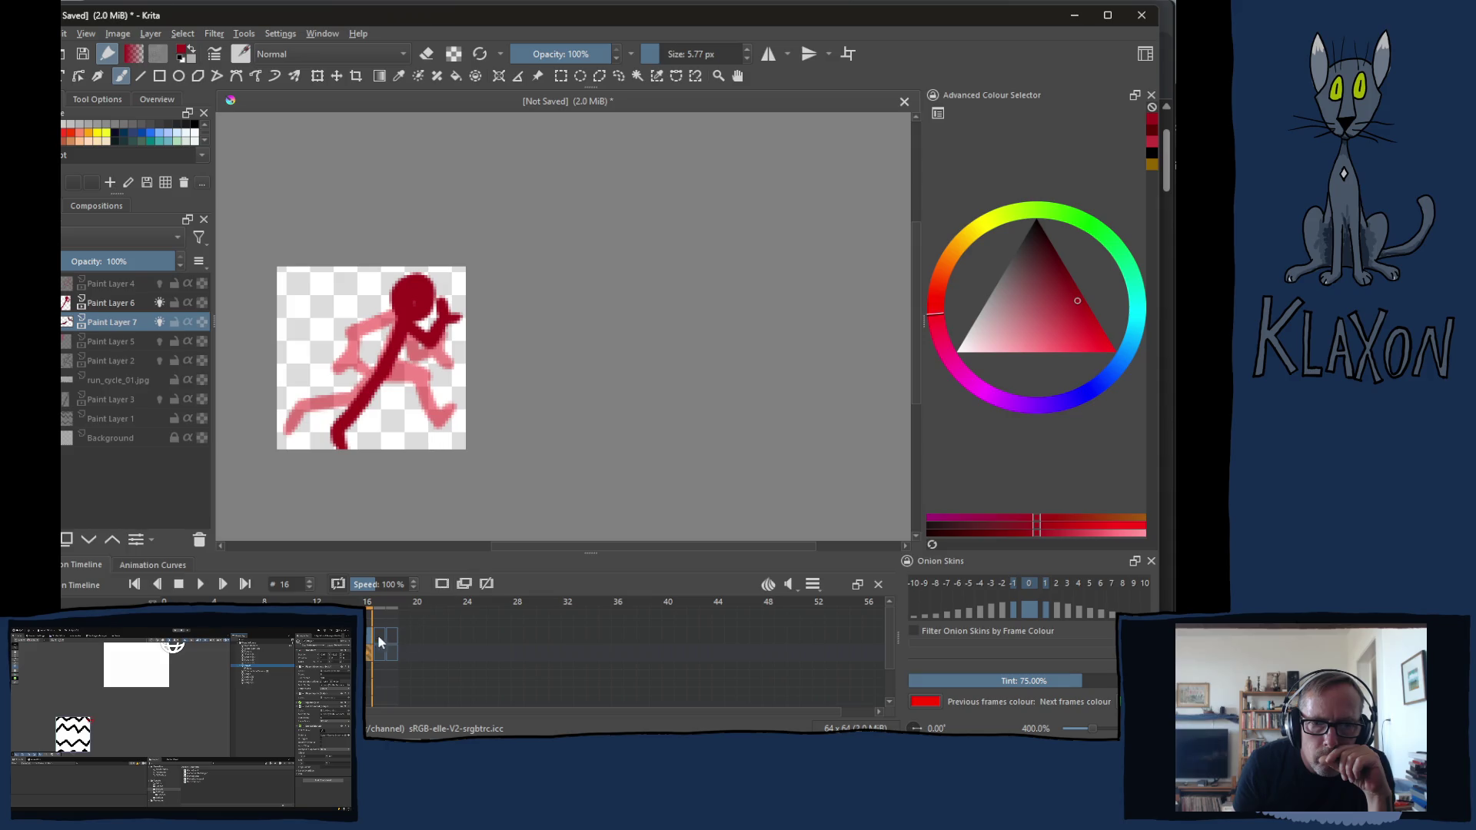
left_click(381, 636)
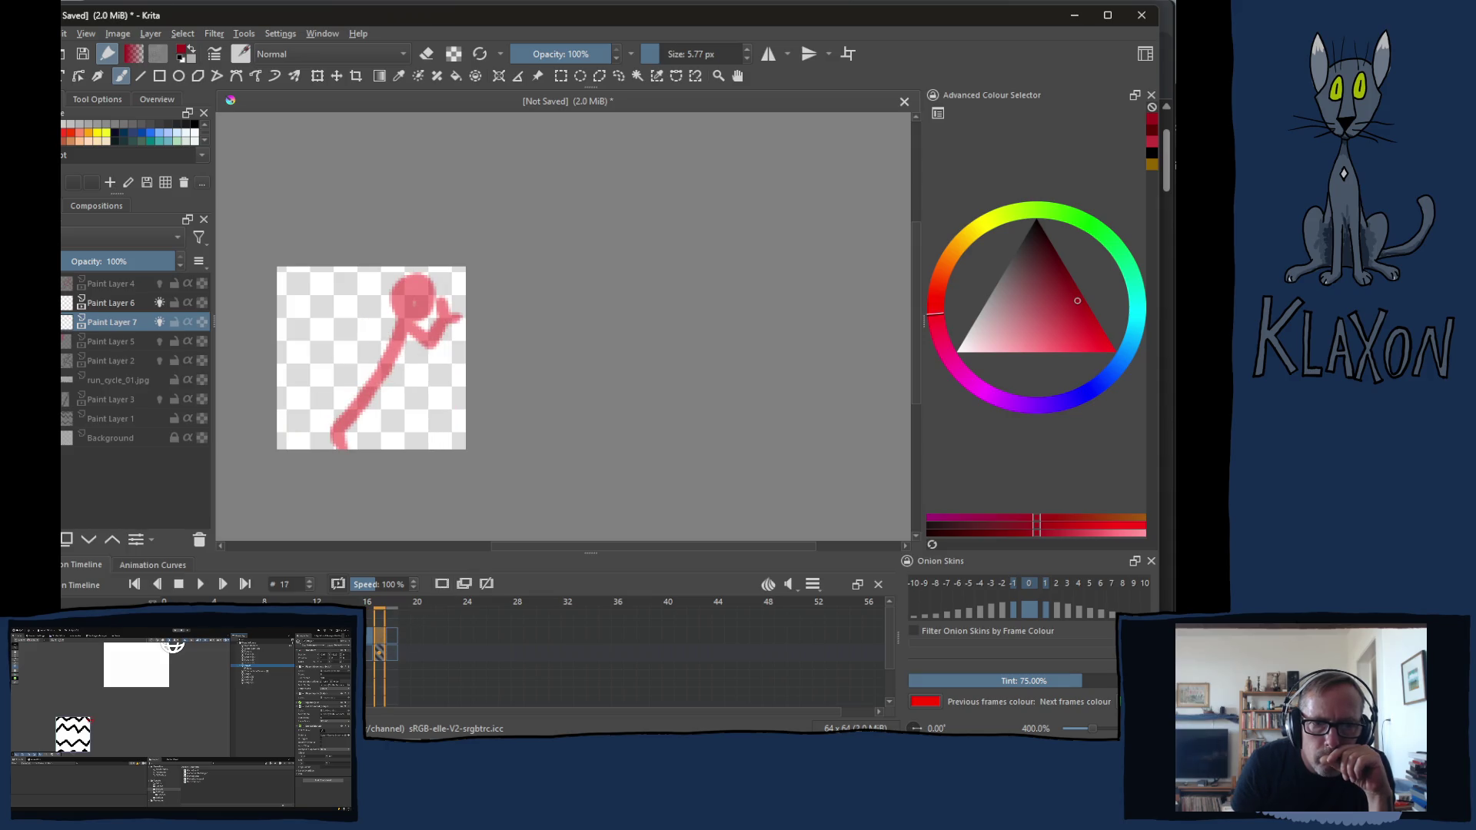
left_click(381, 635)
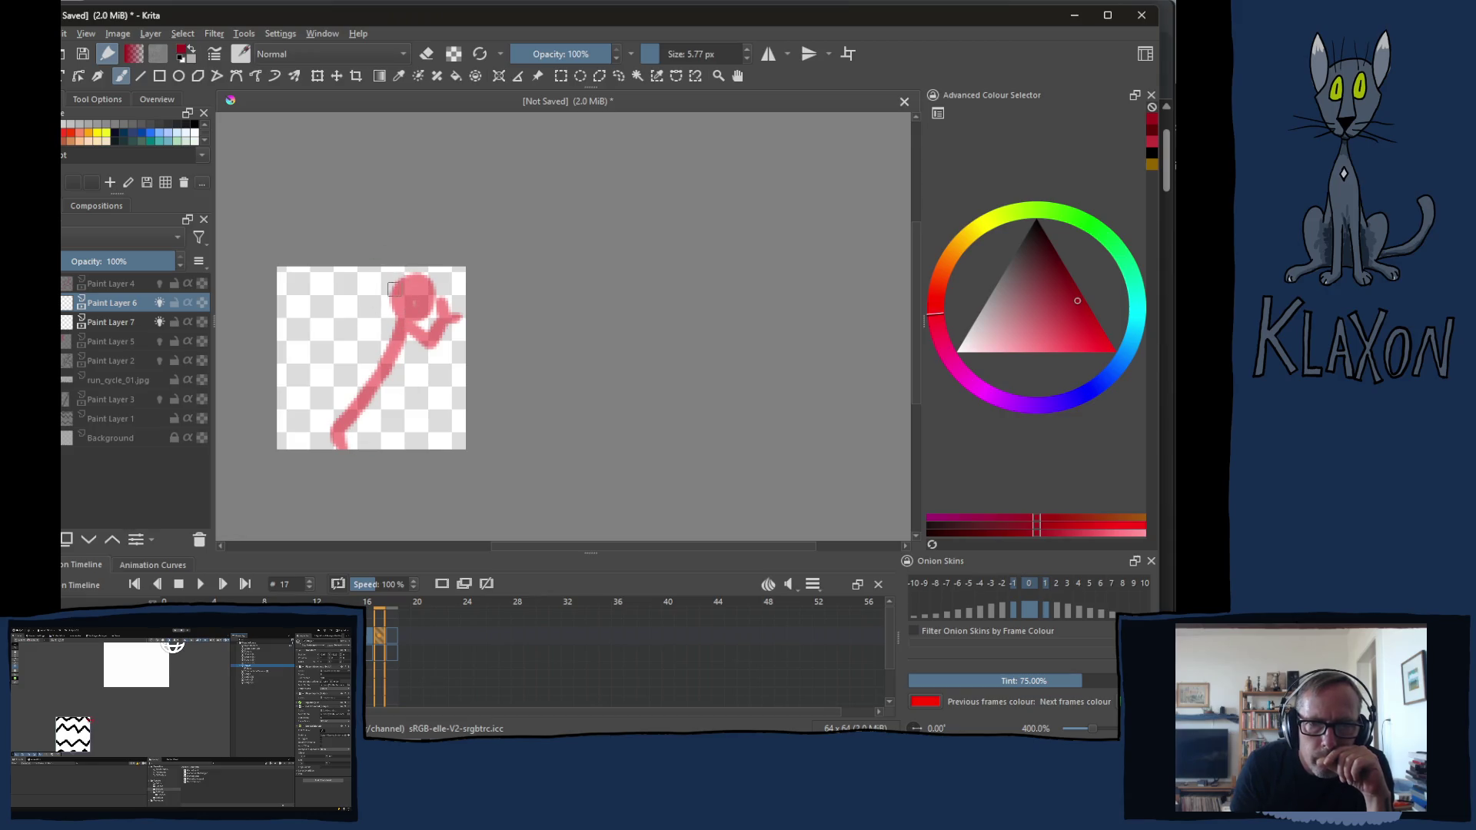
Paint the dark red head, body, right leg and left arm on frame 17, then move to frame 18
left_click_drag(382, 298, 374, 319)
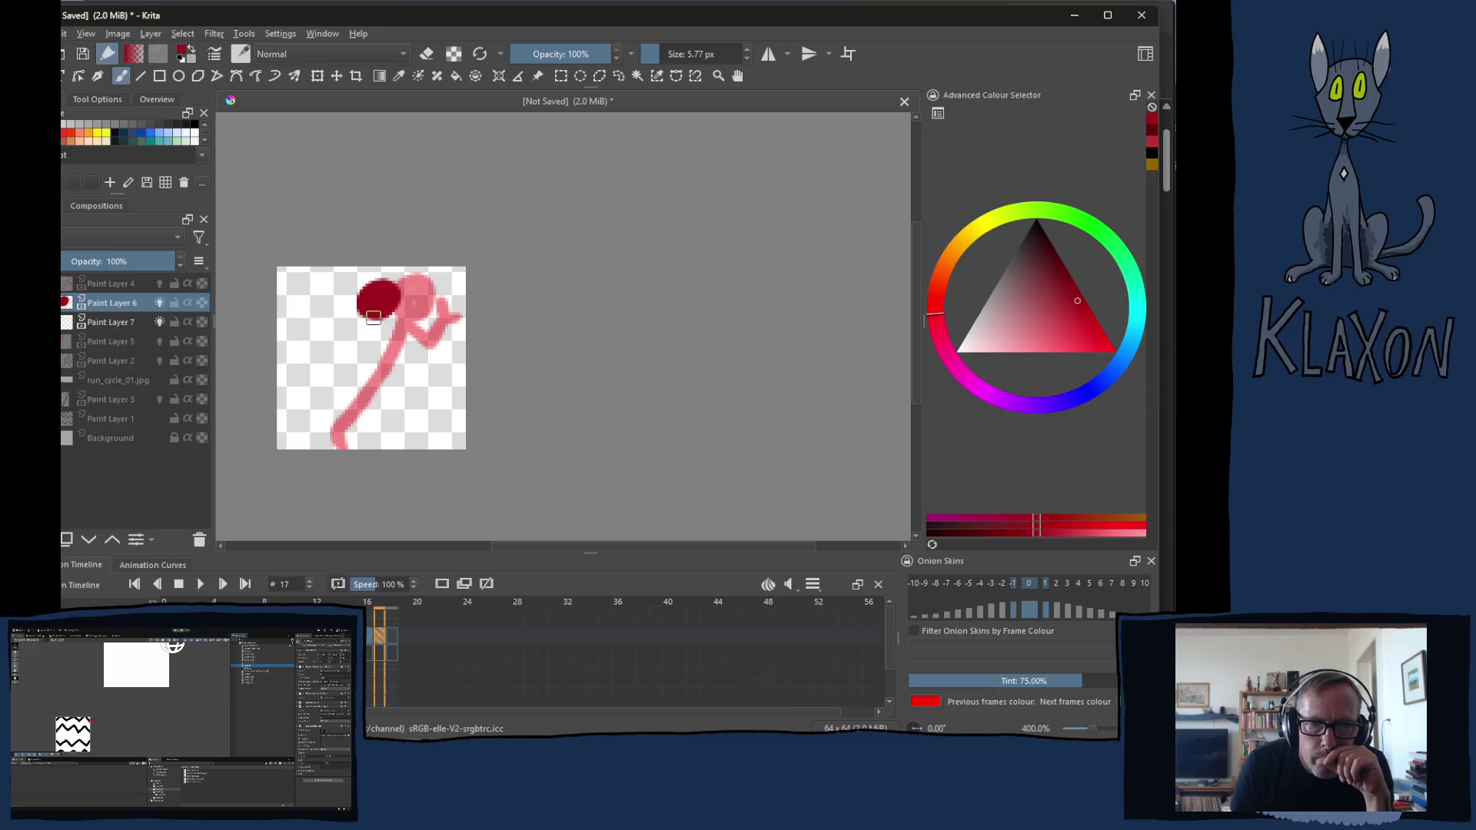
left_click_drag(372, 315, 372, 382)
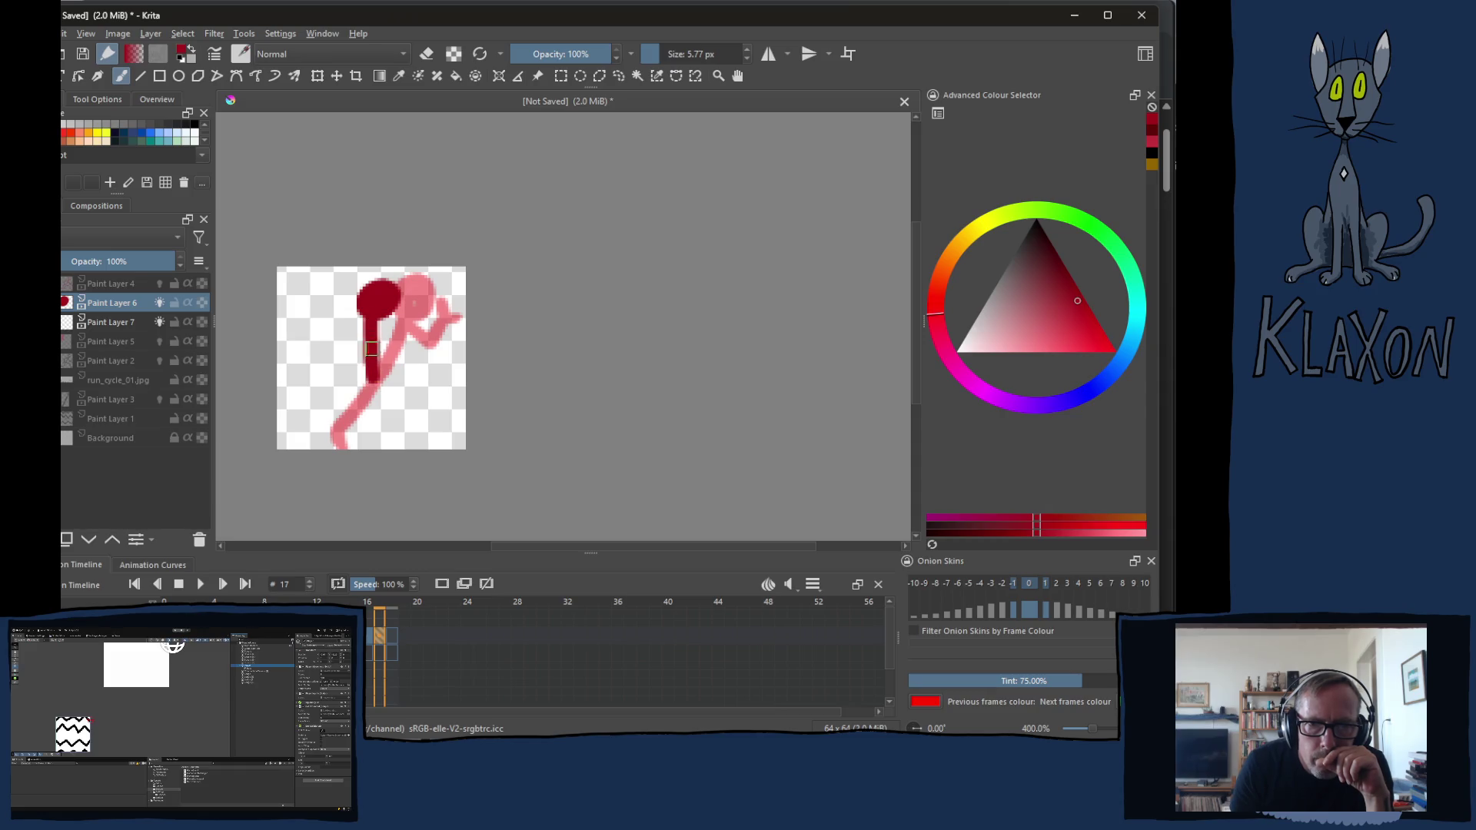
left_click_drag(377, 321, 381, 381)
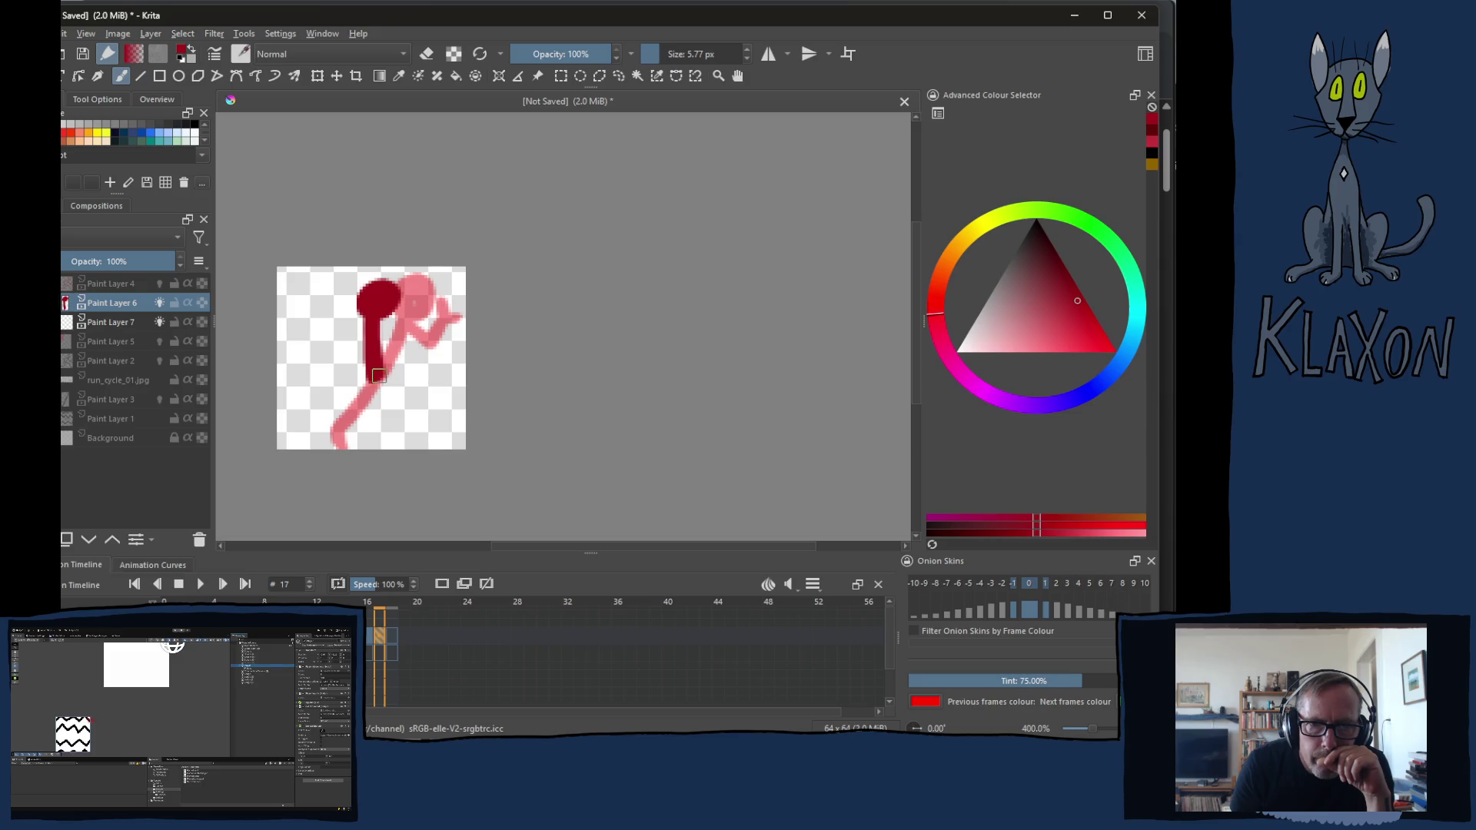
mouse_move(376, 375)
left_mouse_down()
mouse_move(414, 385)
mouse_move(384, 423)
left_mouse_up()
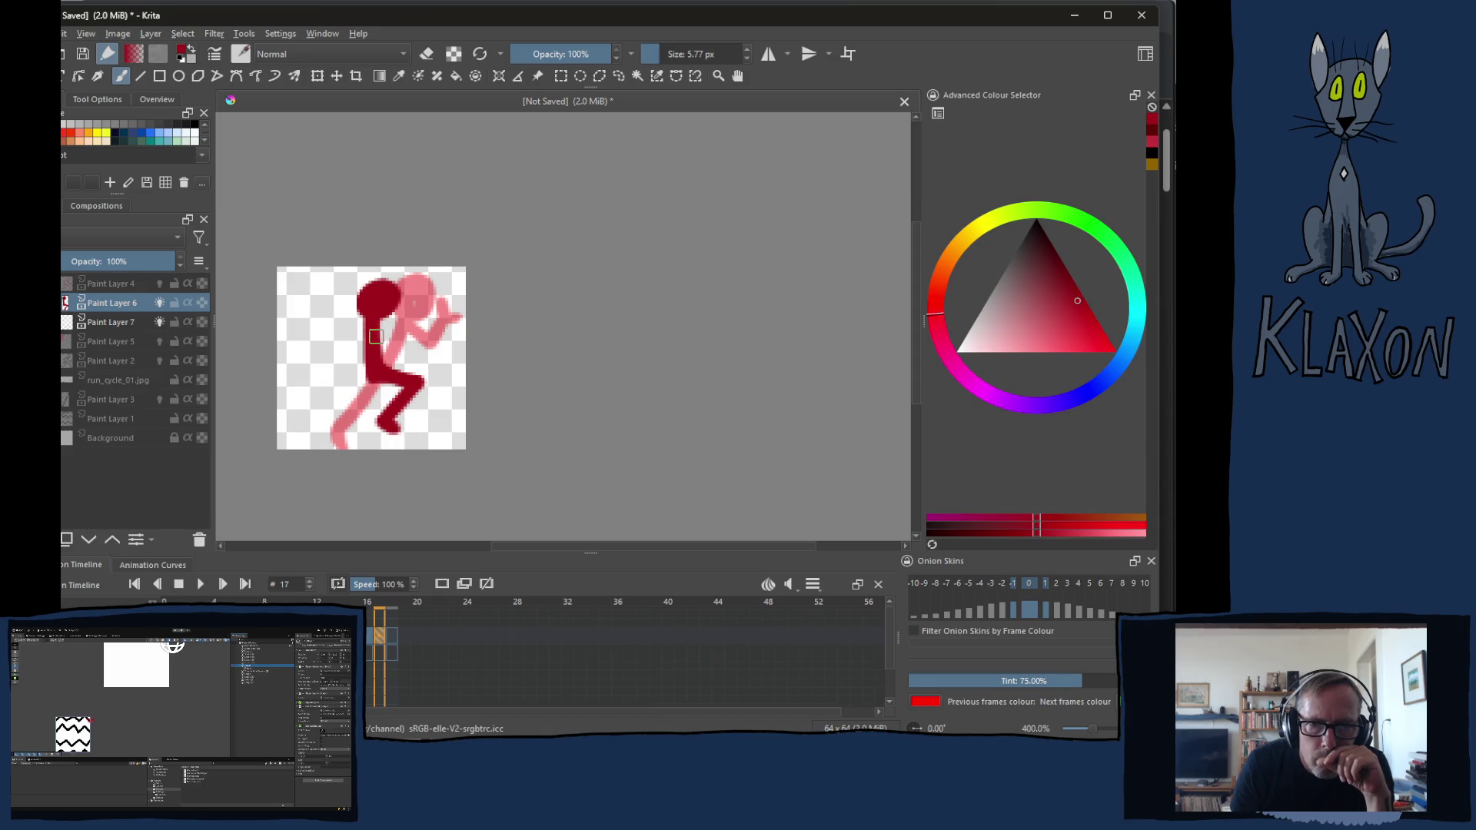
mouse_move(371, 335)
left_mouse_down()
mouse_move(341, 353)
mouse_move(347, 388)
mouse_move(331, 404)
left_mouse_up()
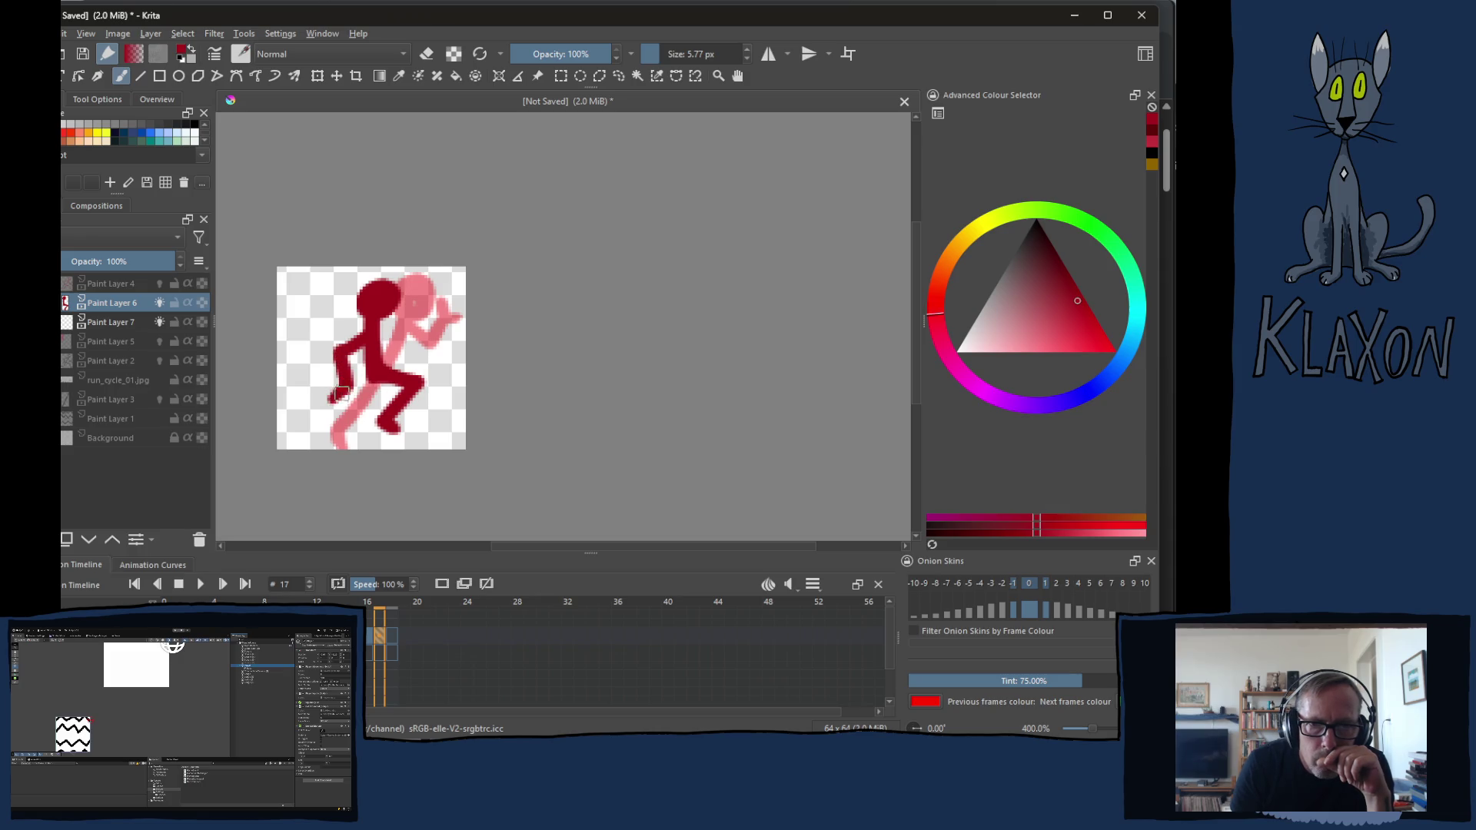
left_click(389, 633)
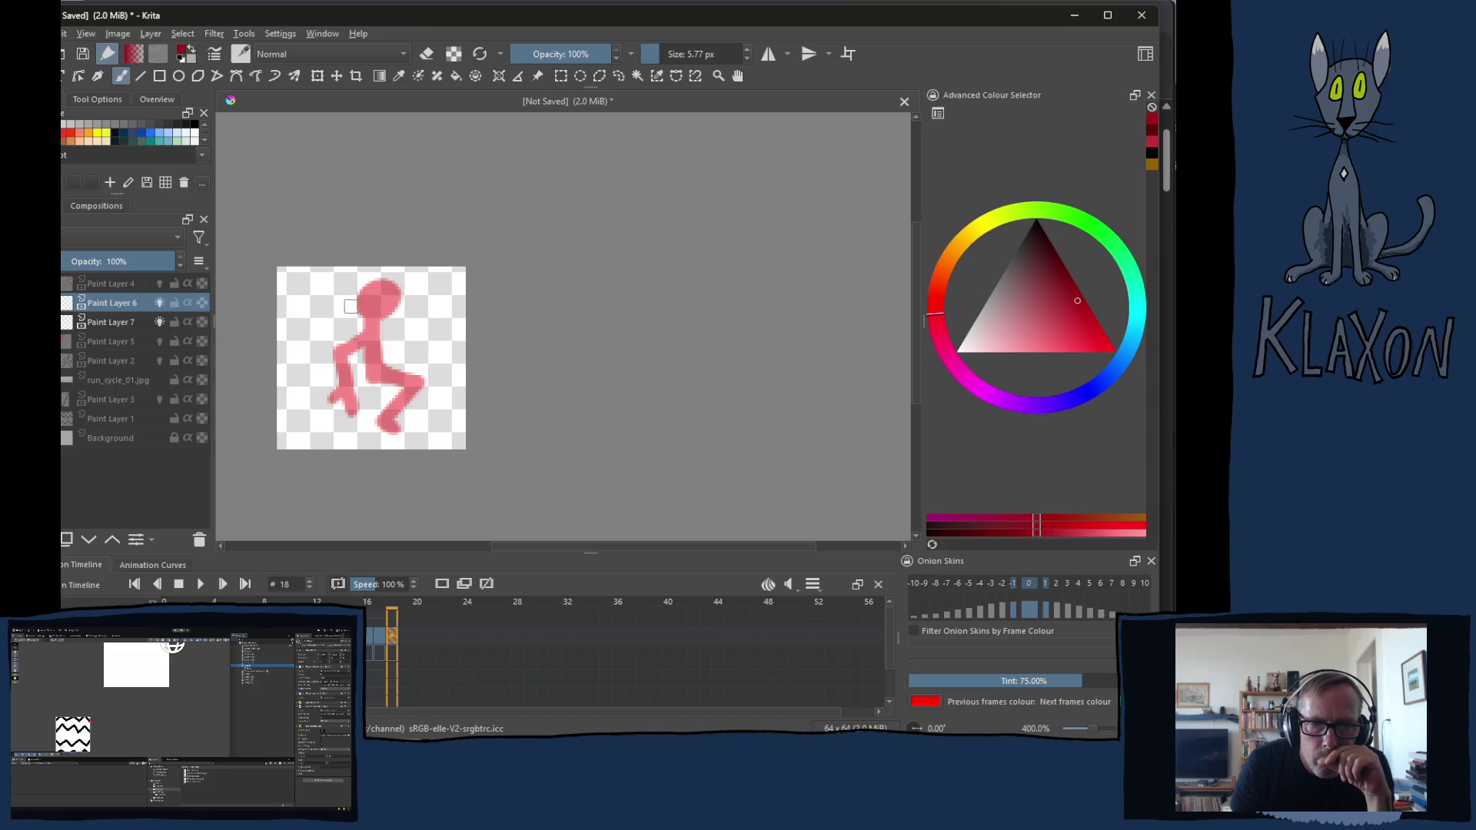
Paint the dark red head, torso and left arm on frame 18, then return to frame 16
mouse_move(351, 298)
left_mouse_down()
mouse_move(341, 313)
mouse_move(365, 298)
mouse_move(381, 383)
left_mouse_up()
mouse_move(365, 334)
left_mouse_down()
mouse_move(427, 438)
mouse_move(456, 437)
left_mouse_up()
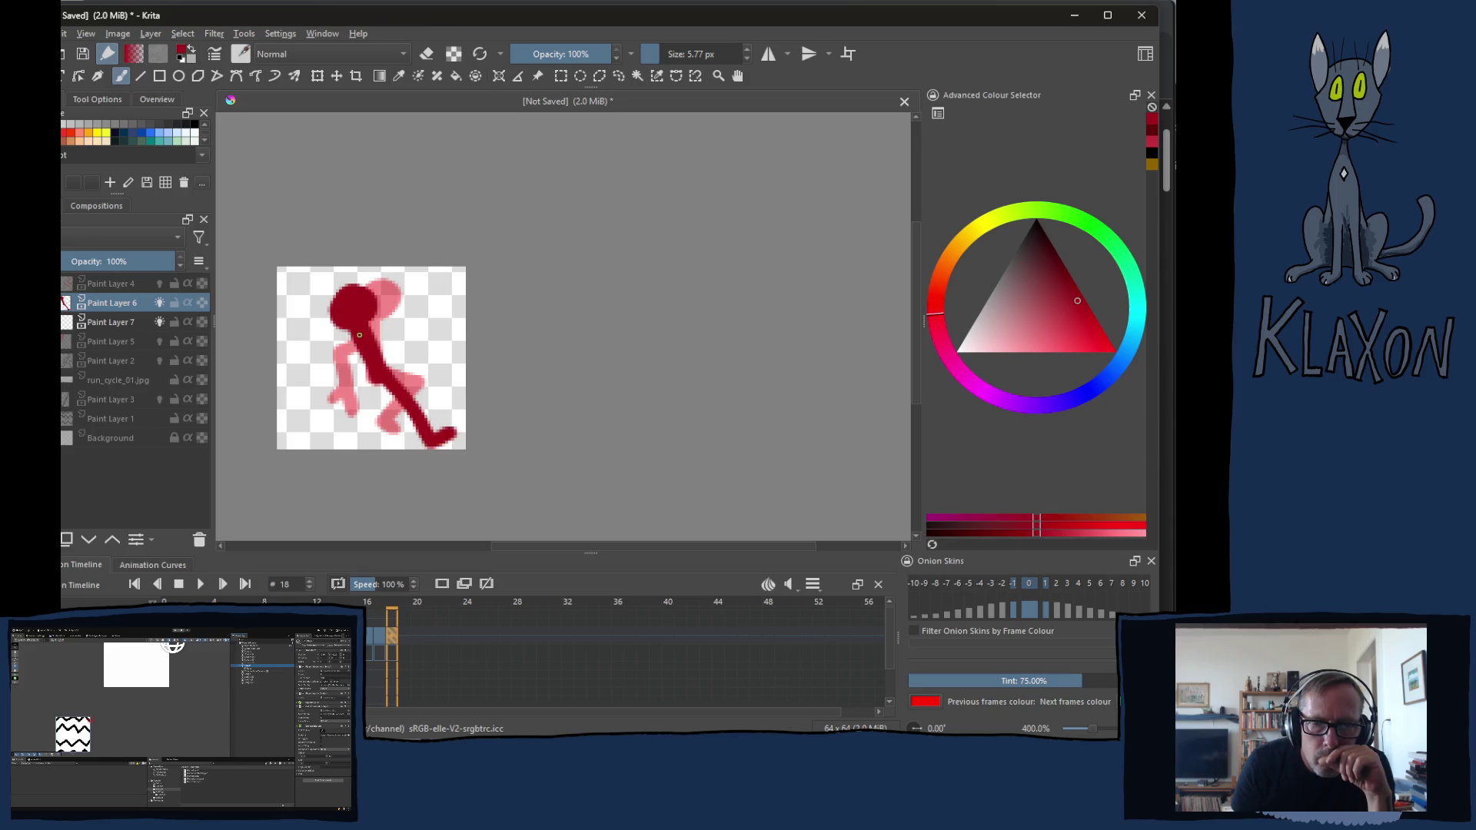
mouse_move(360, 334)
left_mouse_down()
mouse_move(298, 391)
mouse_move(326, 379)
left_mouse_up()
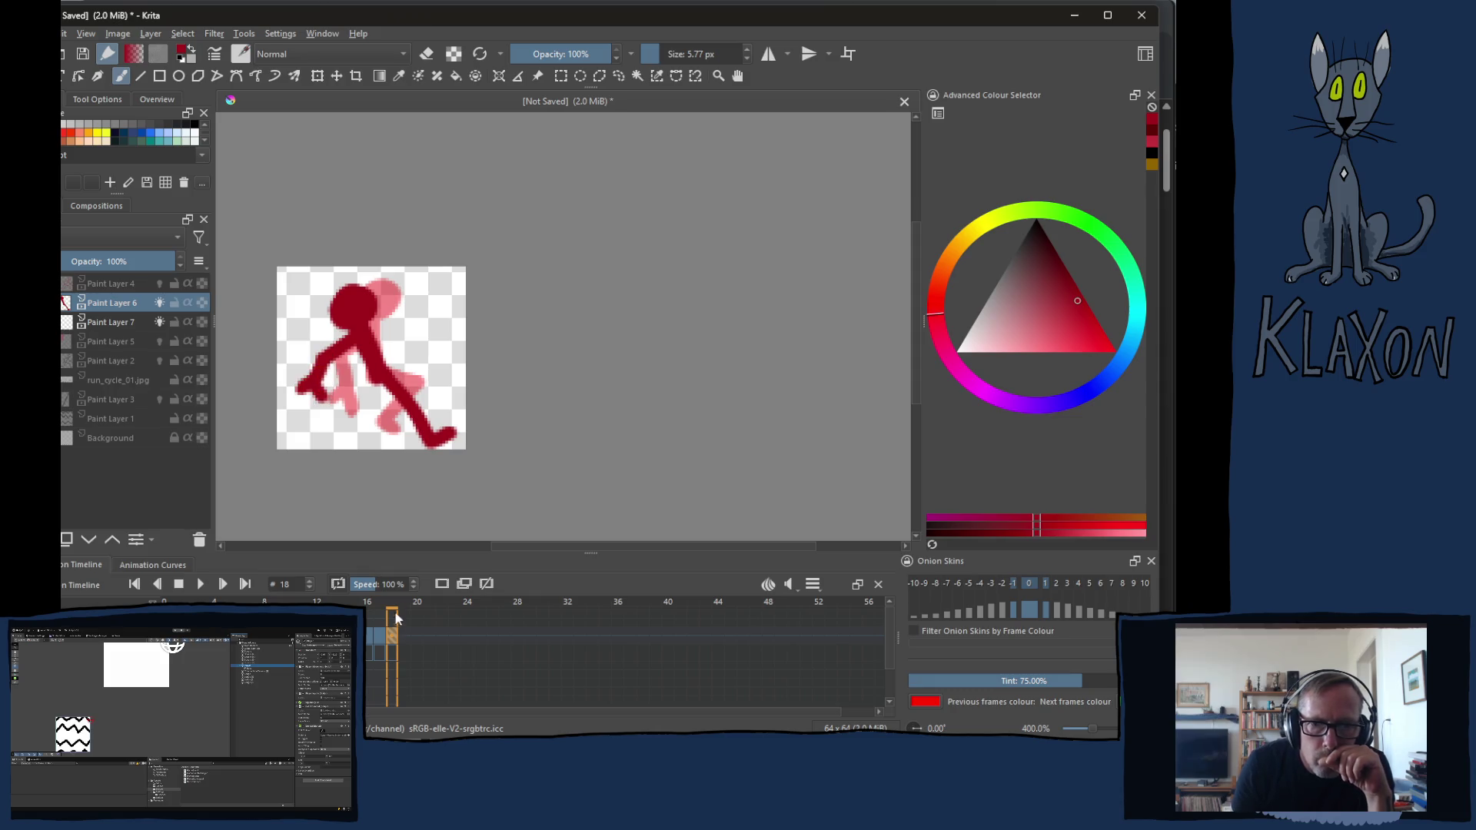
left_click(371, 647)
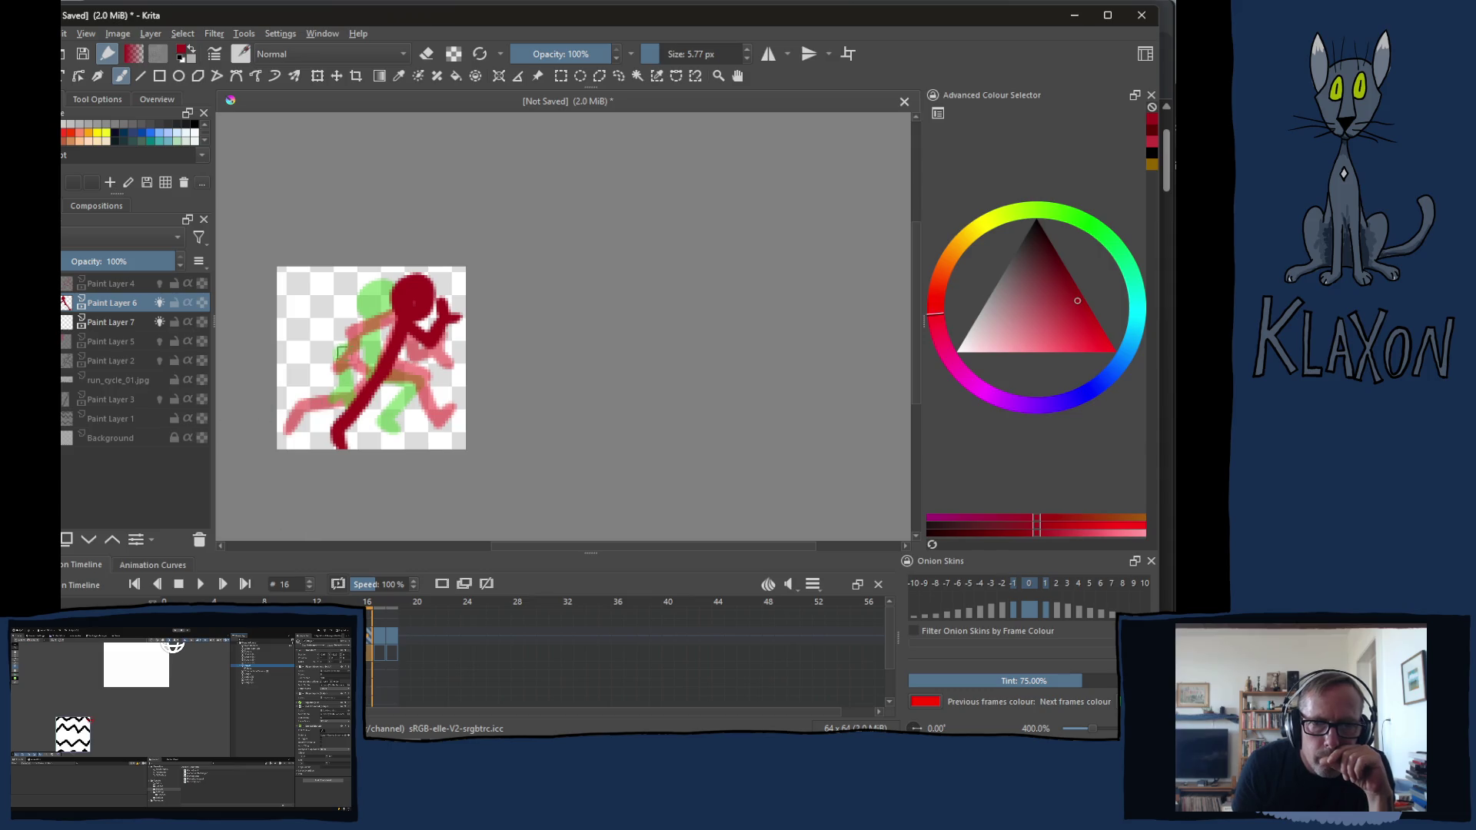
Pick a new red on Paint Layer 7 and paint the torso, hand and leg on frame 16
right_click(371, 341)
left_click(406, 392)
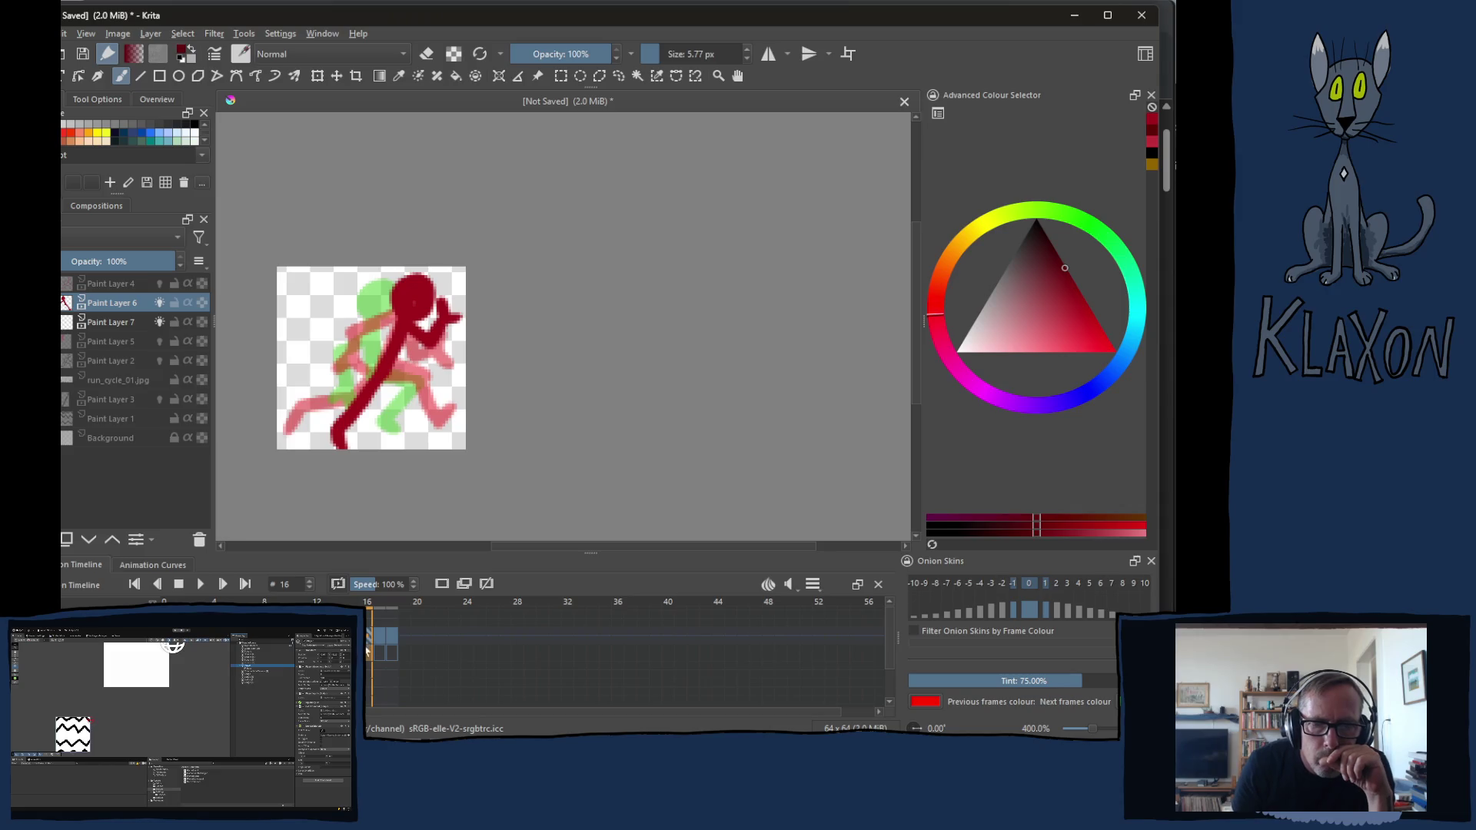
key("Page_Down")
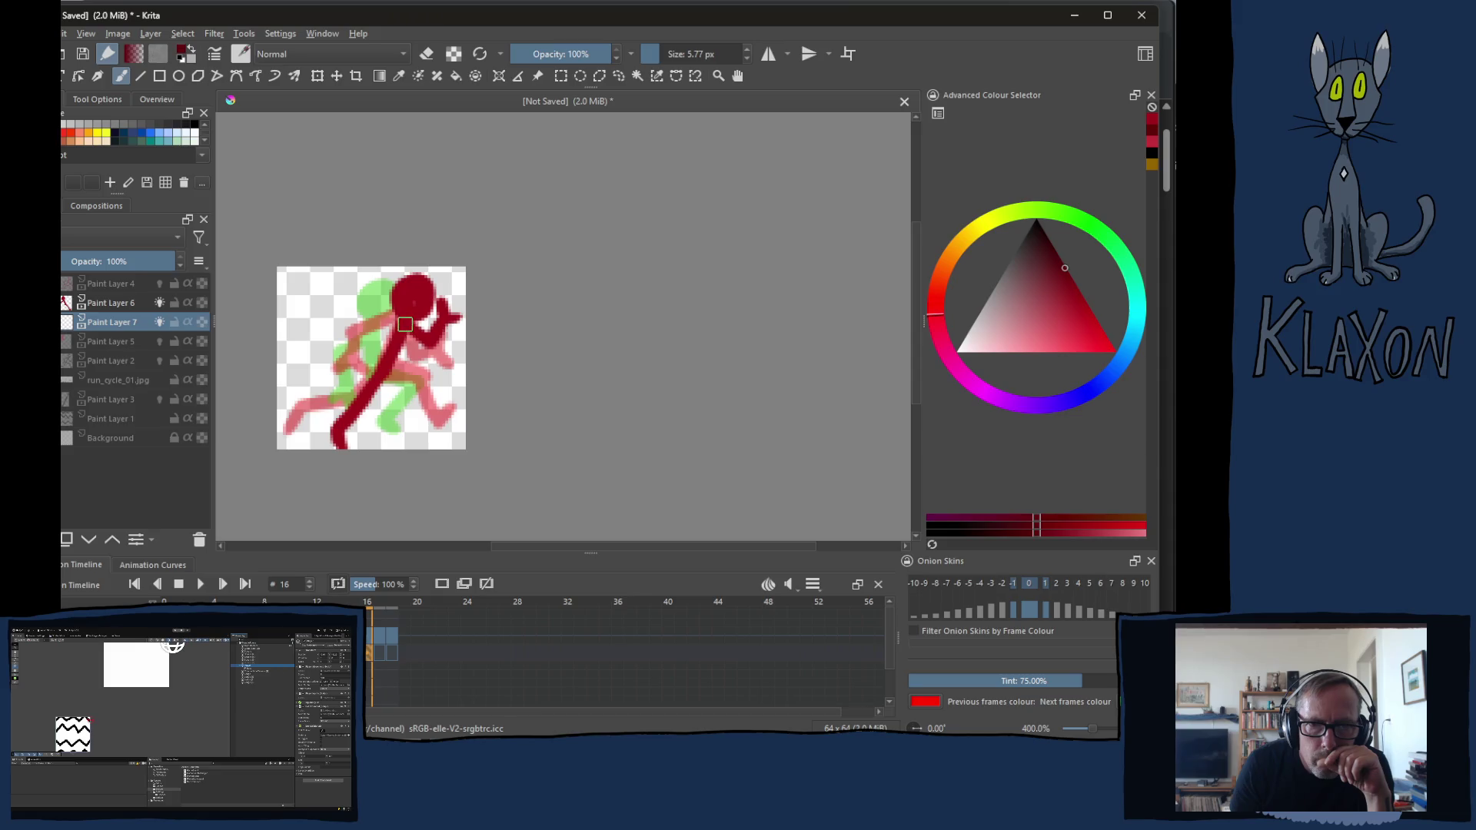
mouse_move(404, 329)
left_mouse_down()
mouse_move(421, 363)
mouse_move(441, 344)
left_mouse_up()
left_click_drag(457, 336, 448, 342)
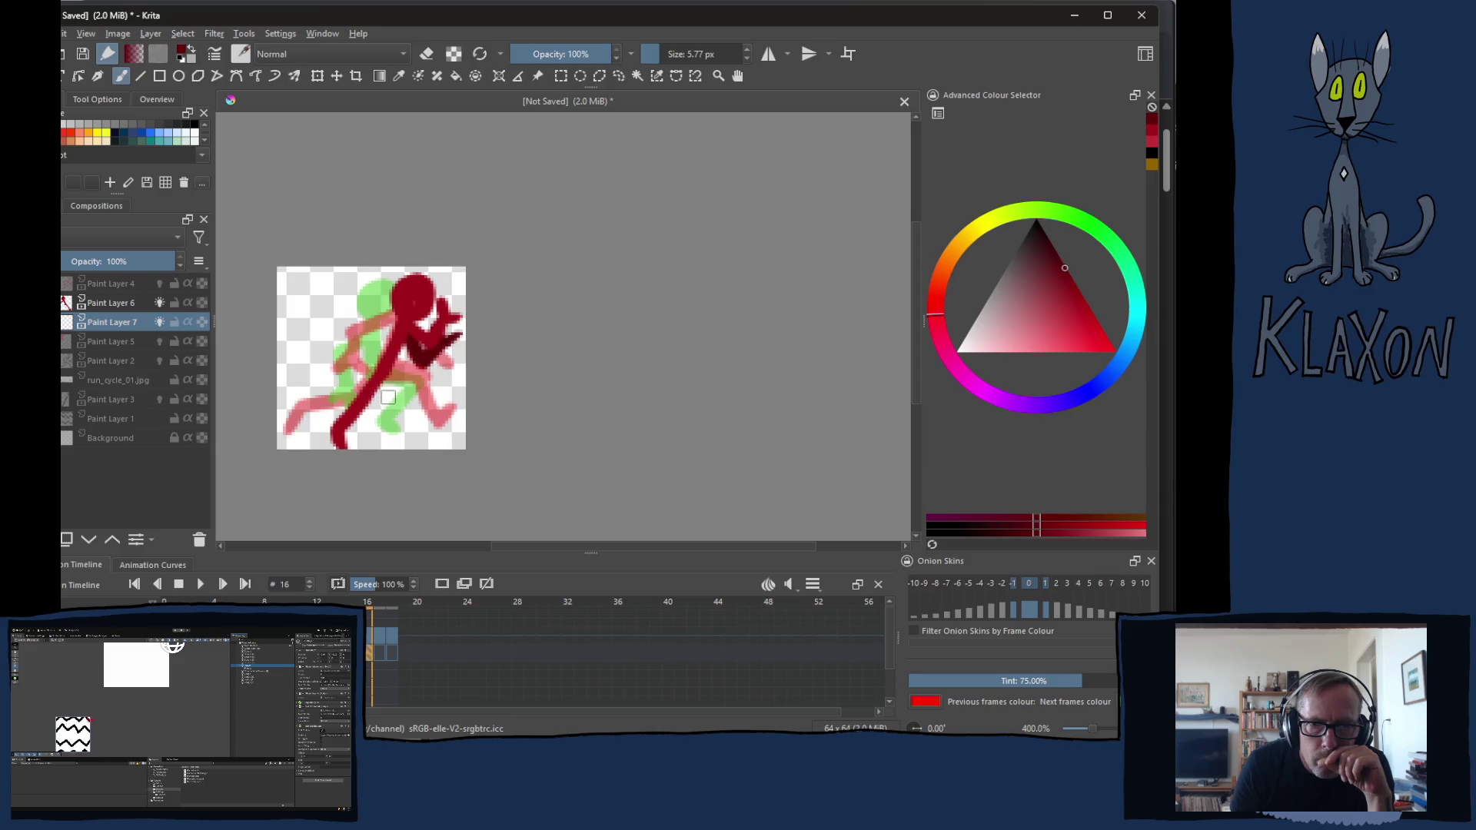
left_click_drag(386, 379, 381, 441)
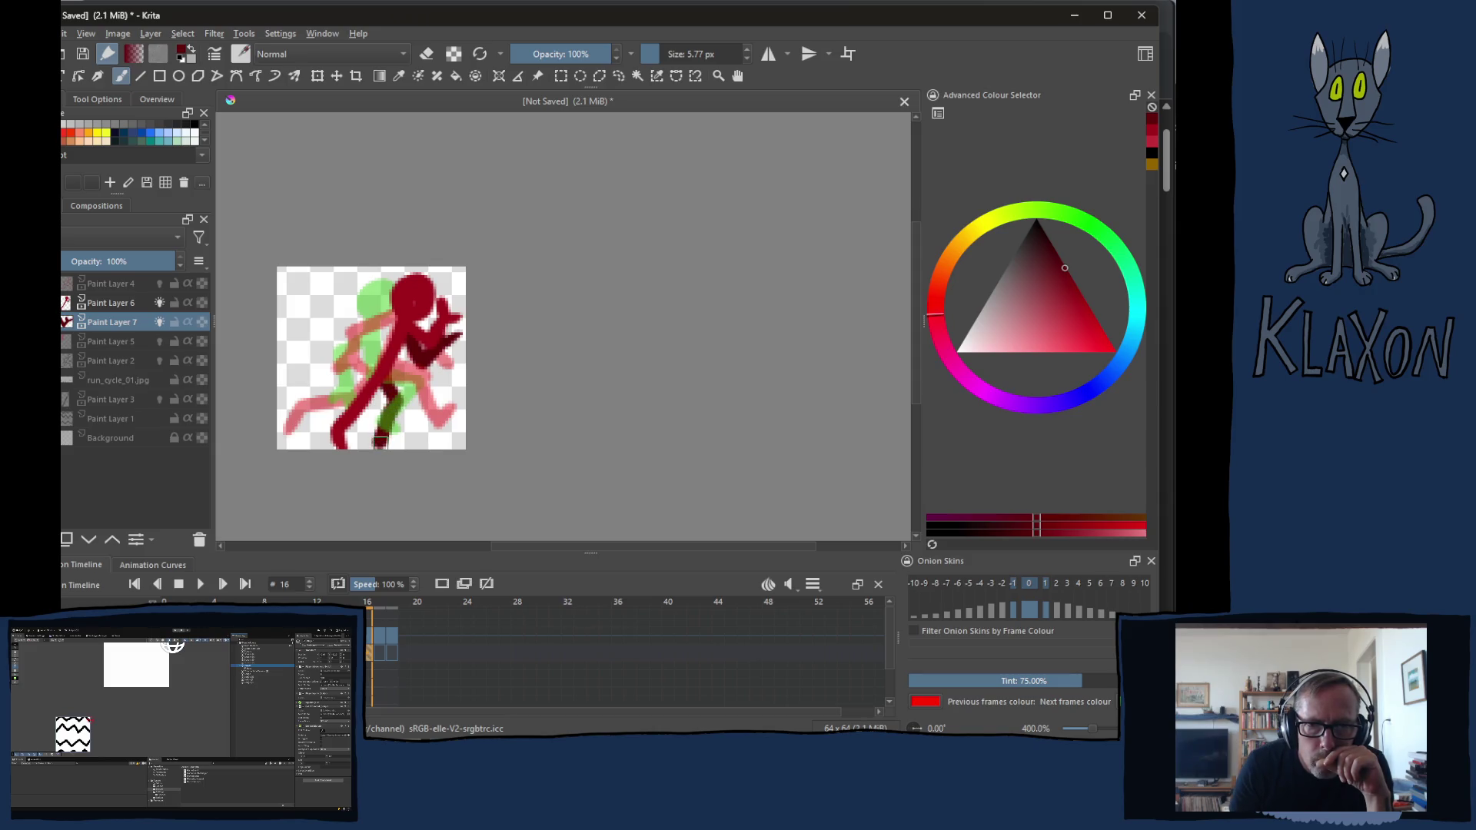
Paint the reaching arm on frame 17 and the bent back leg and second limb on frame 18
left_click(378, 656)
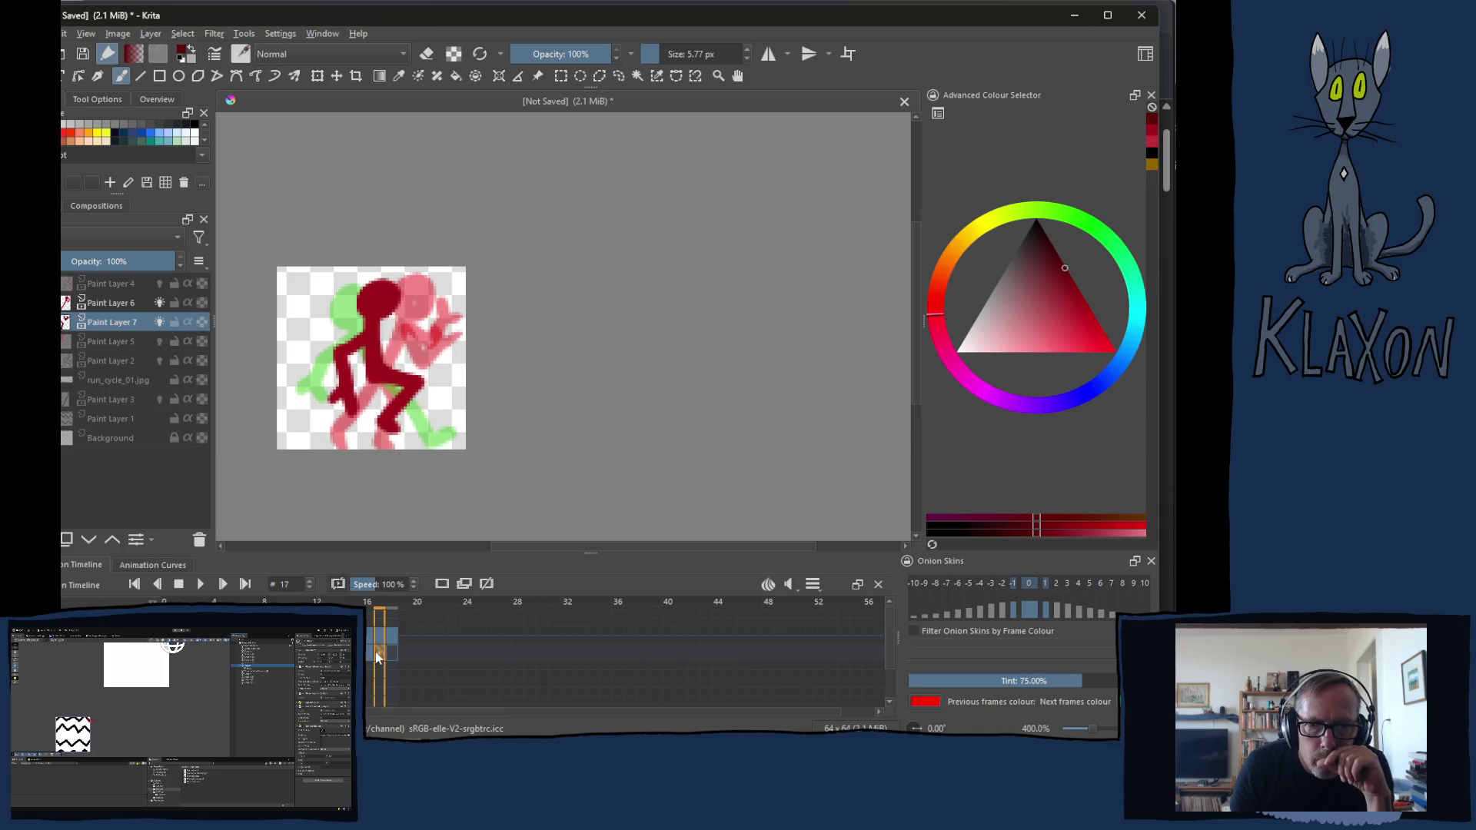
left_click_drag(374, 339, 429, 314)
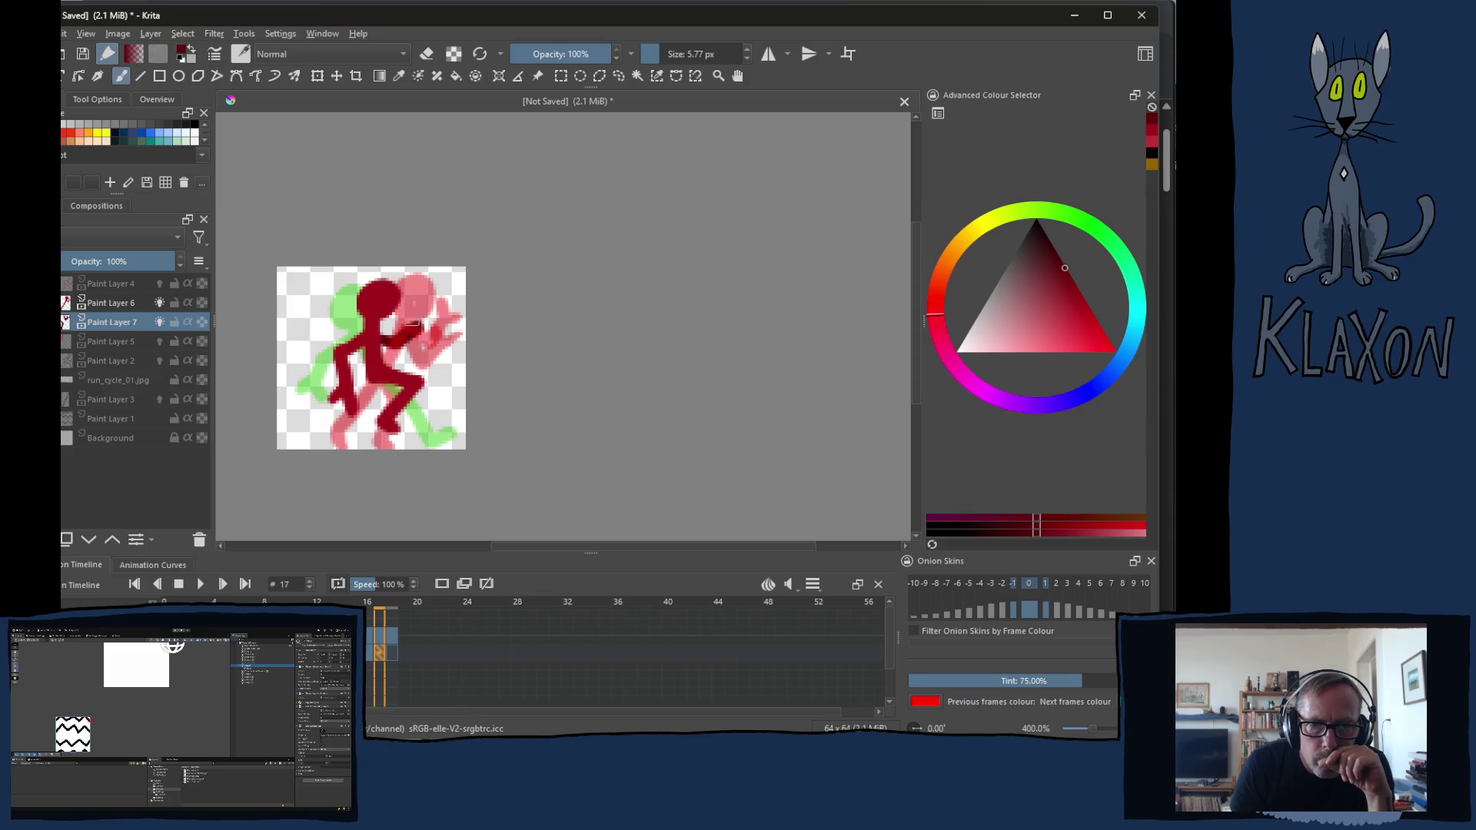
mouse_move(376, 379)
left_mouse_down()
mouse_move(409, 360)
mouse_move(406, 415)
mouse_move(425, 414)
left_mouse_up()
left_click(393, 643)
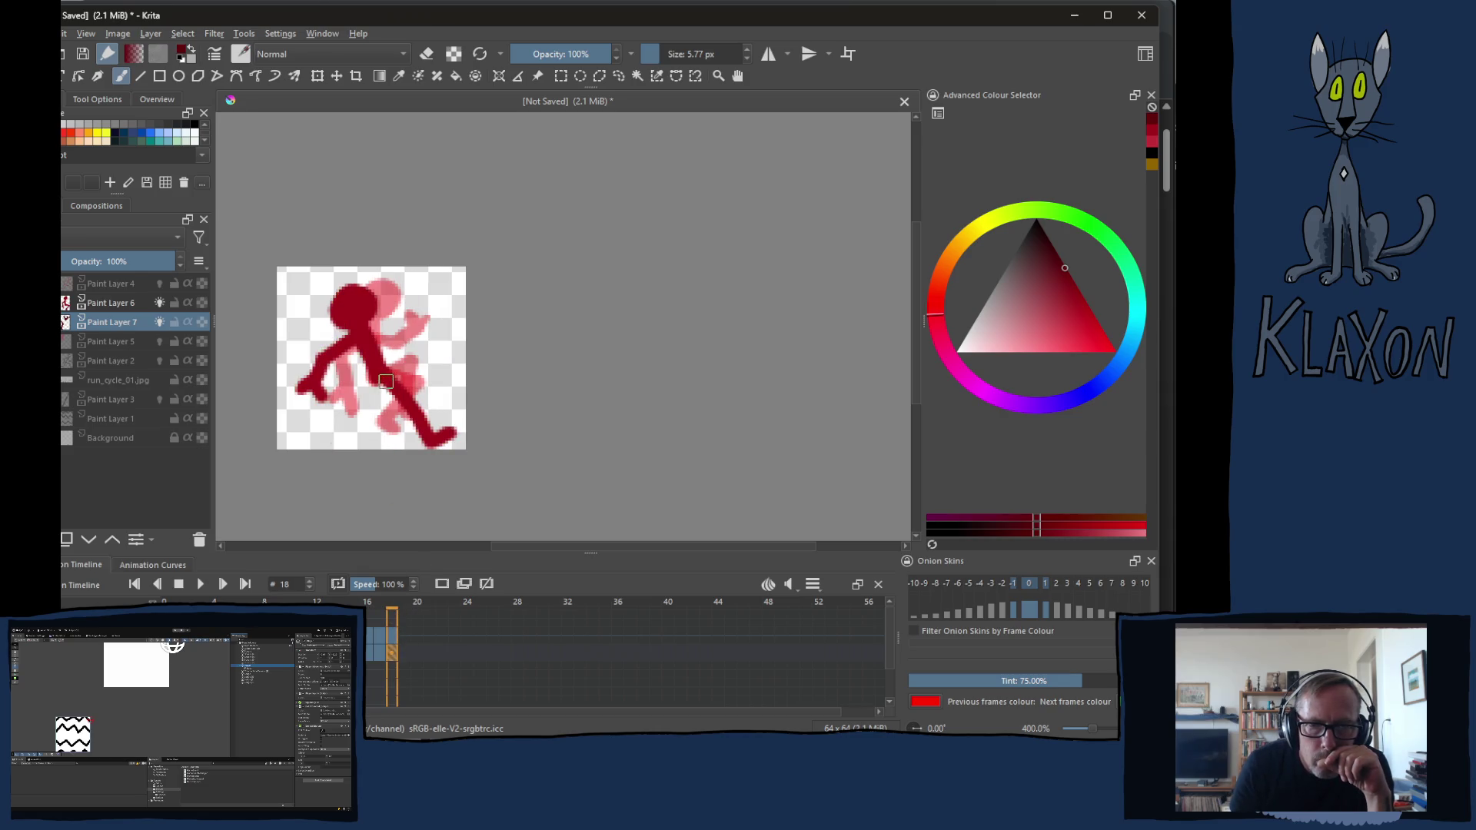
mouse_move(385, 382)
left_mouse_down()
mouse_move(430, 389)
mouse_move(418, 438)
left_mouse_up()
mouse_move(364, 355)
left_mouse_down()
mouse_move(368, 404)
mouse_move(398, 418)
left_mouse_up()
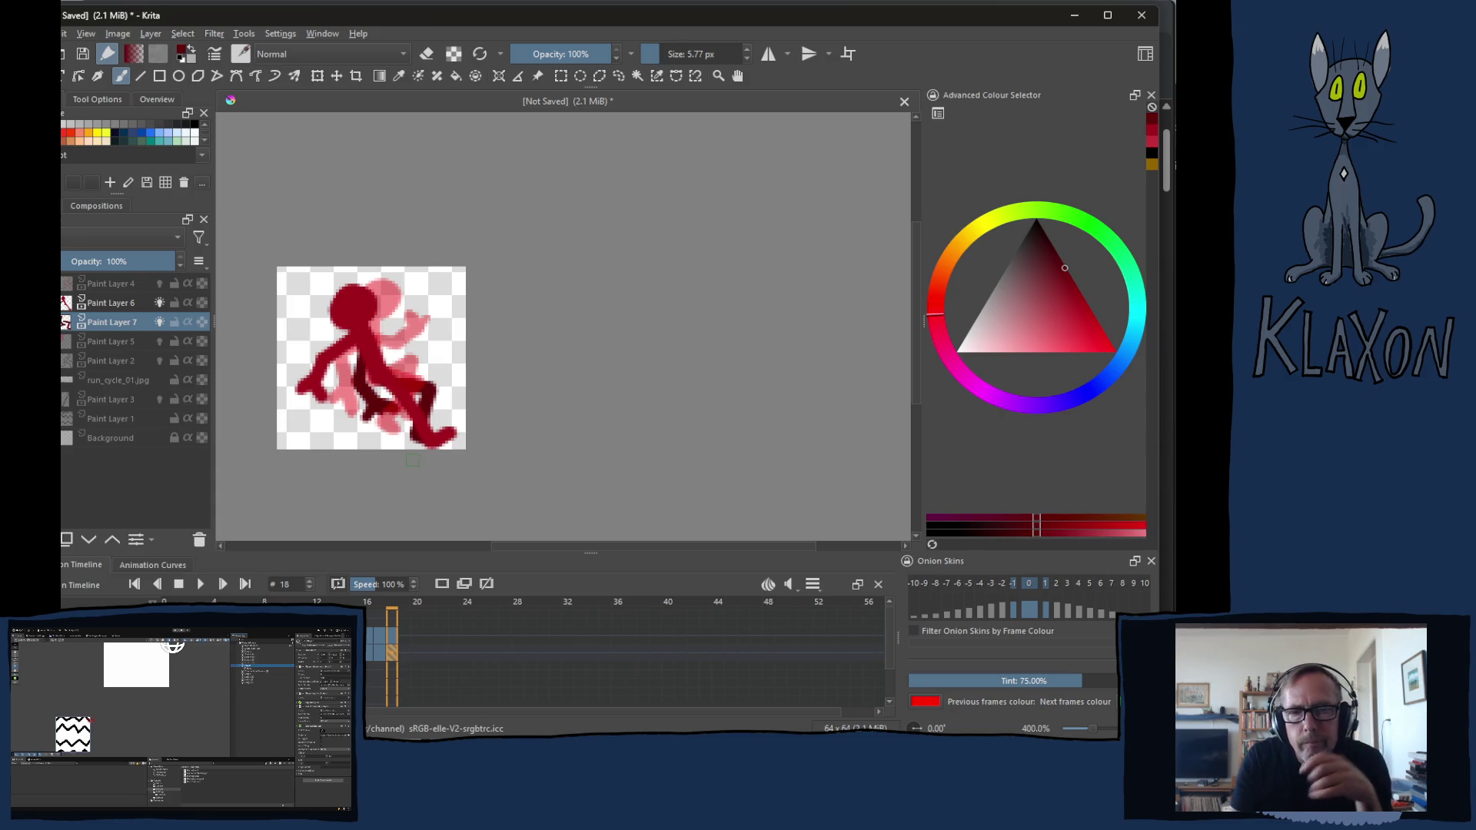
Flip back and forth between frames 16, 17 and 18 to compare the new poses
key("Left")
key("Left")
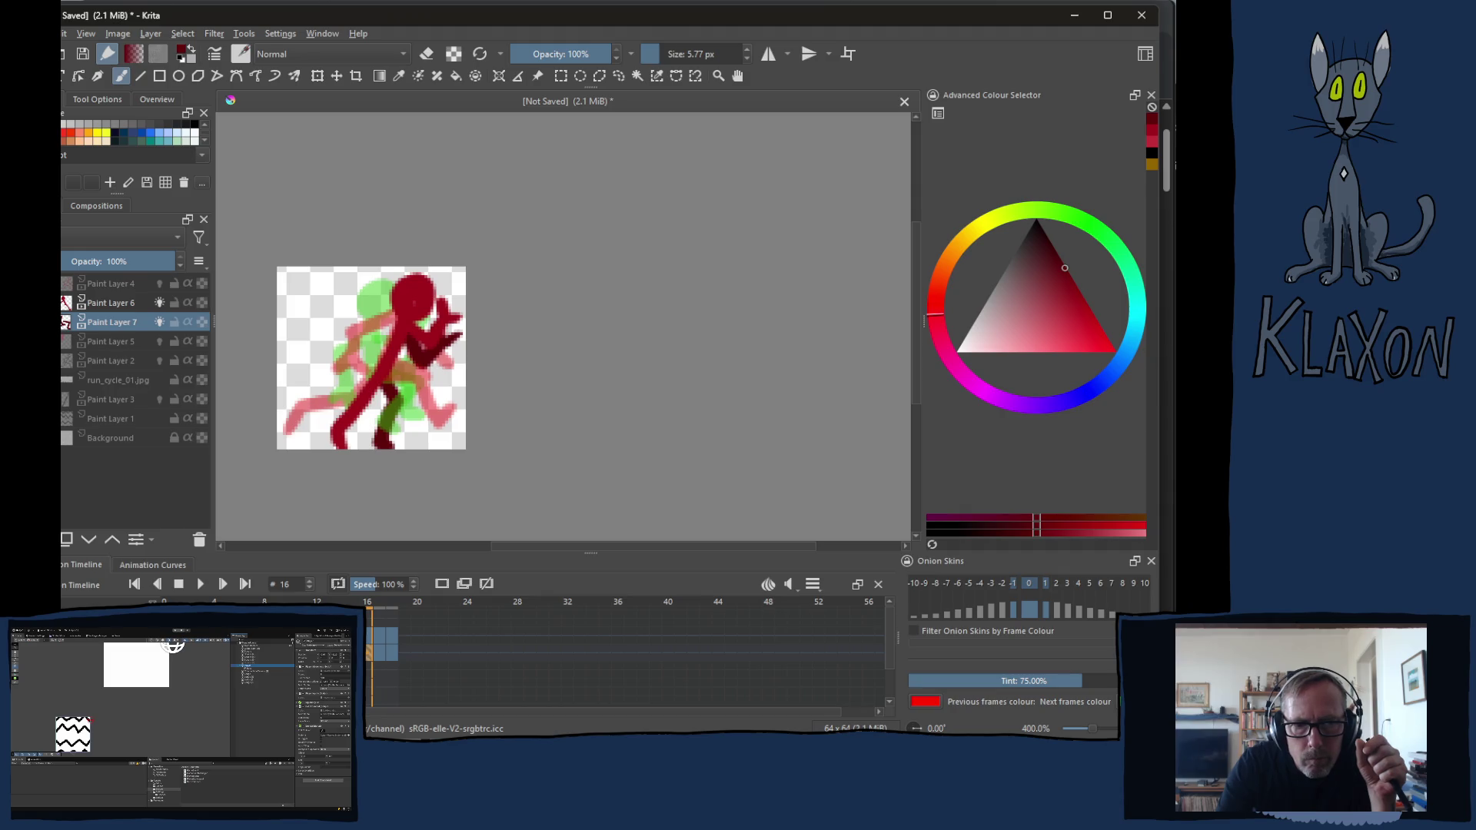
key("Right")
key("Right")
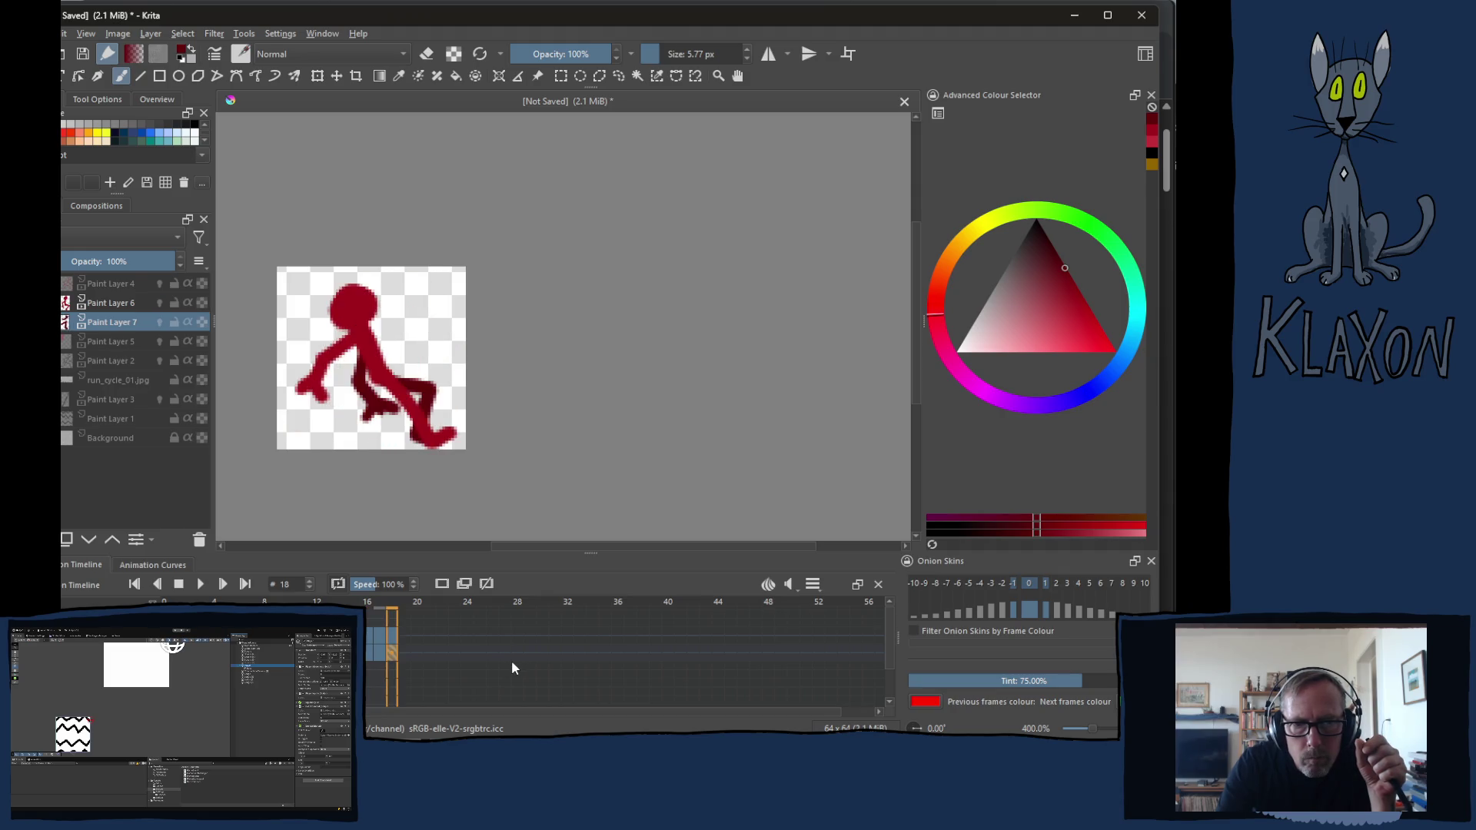
key("Left")
key("Left")
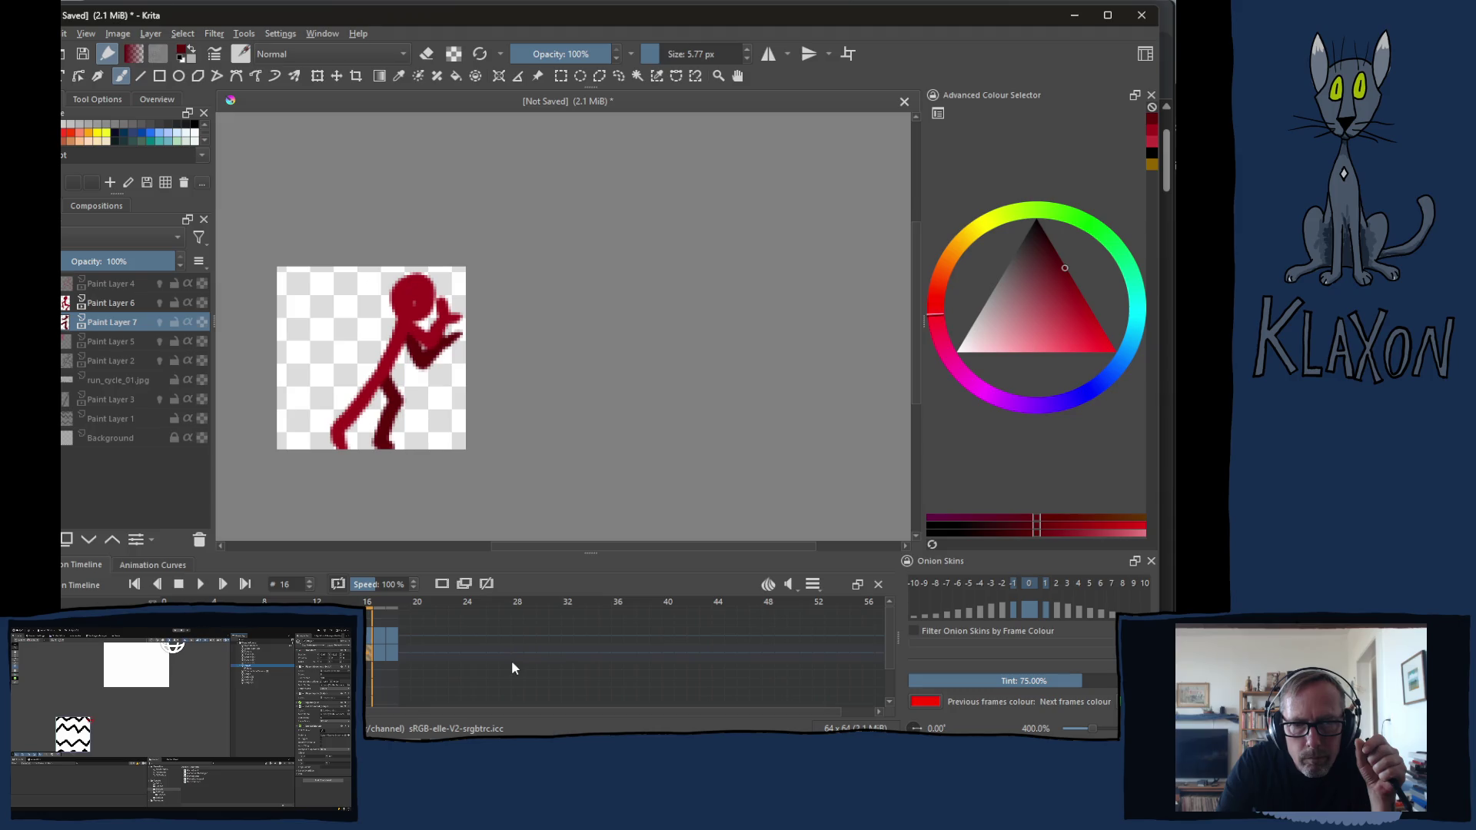
key("Right")
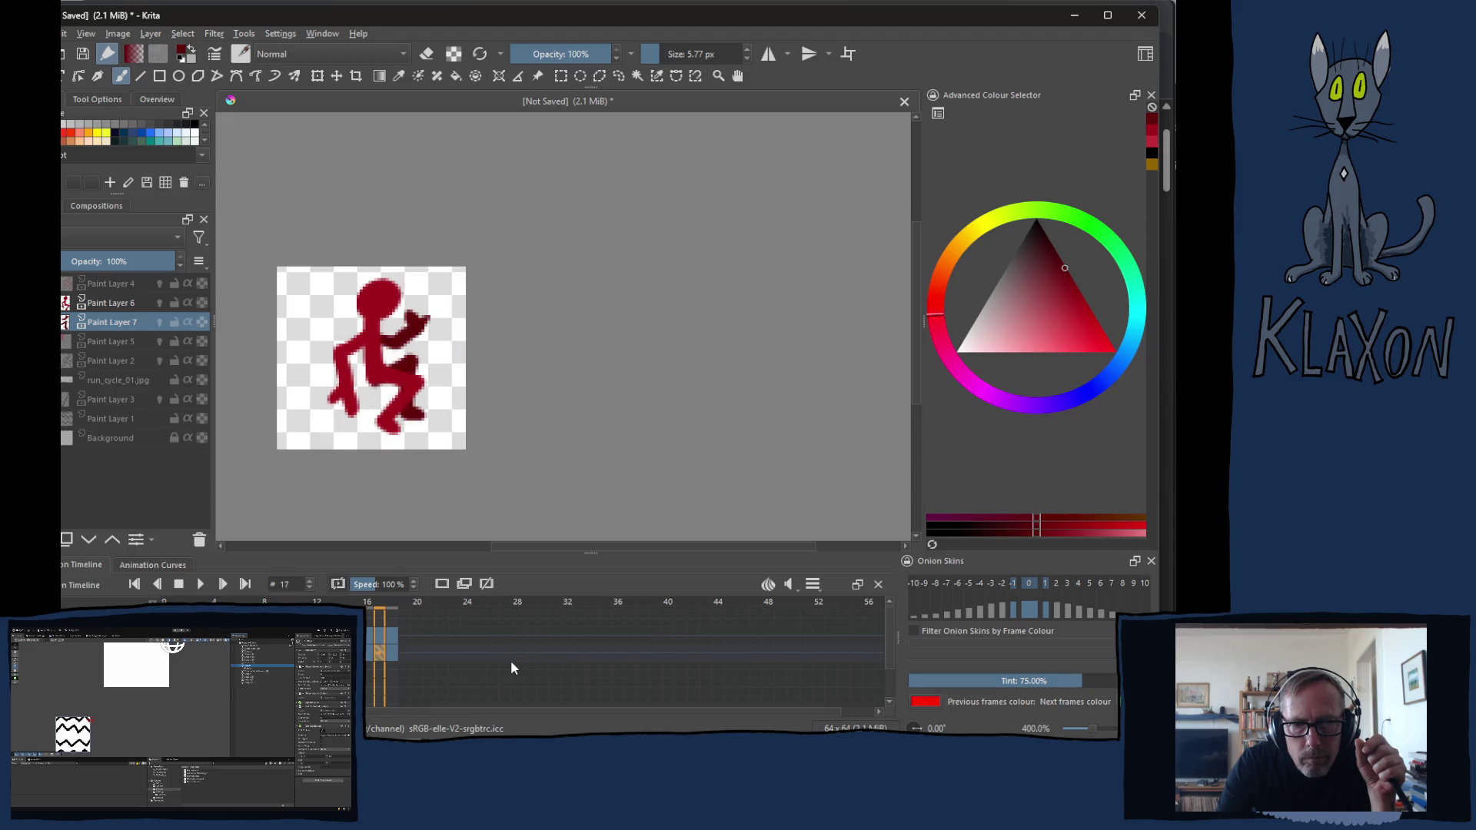
key("Right")
Move the timeline on to frame 20 showing the bent running legs
left_click(419, 641)
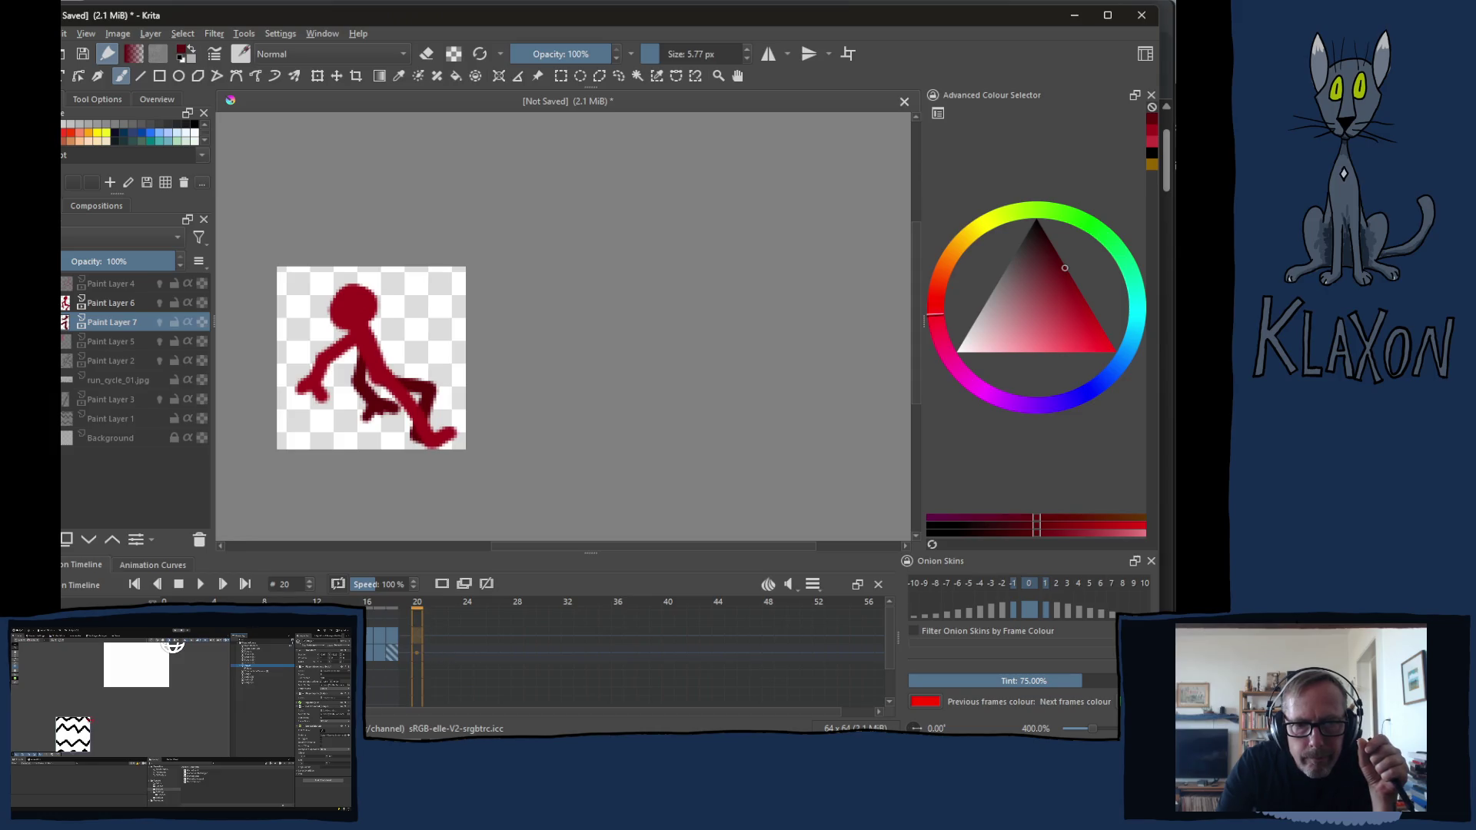
left_click(424, 673)
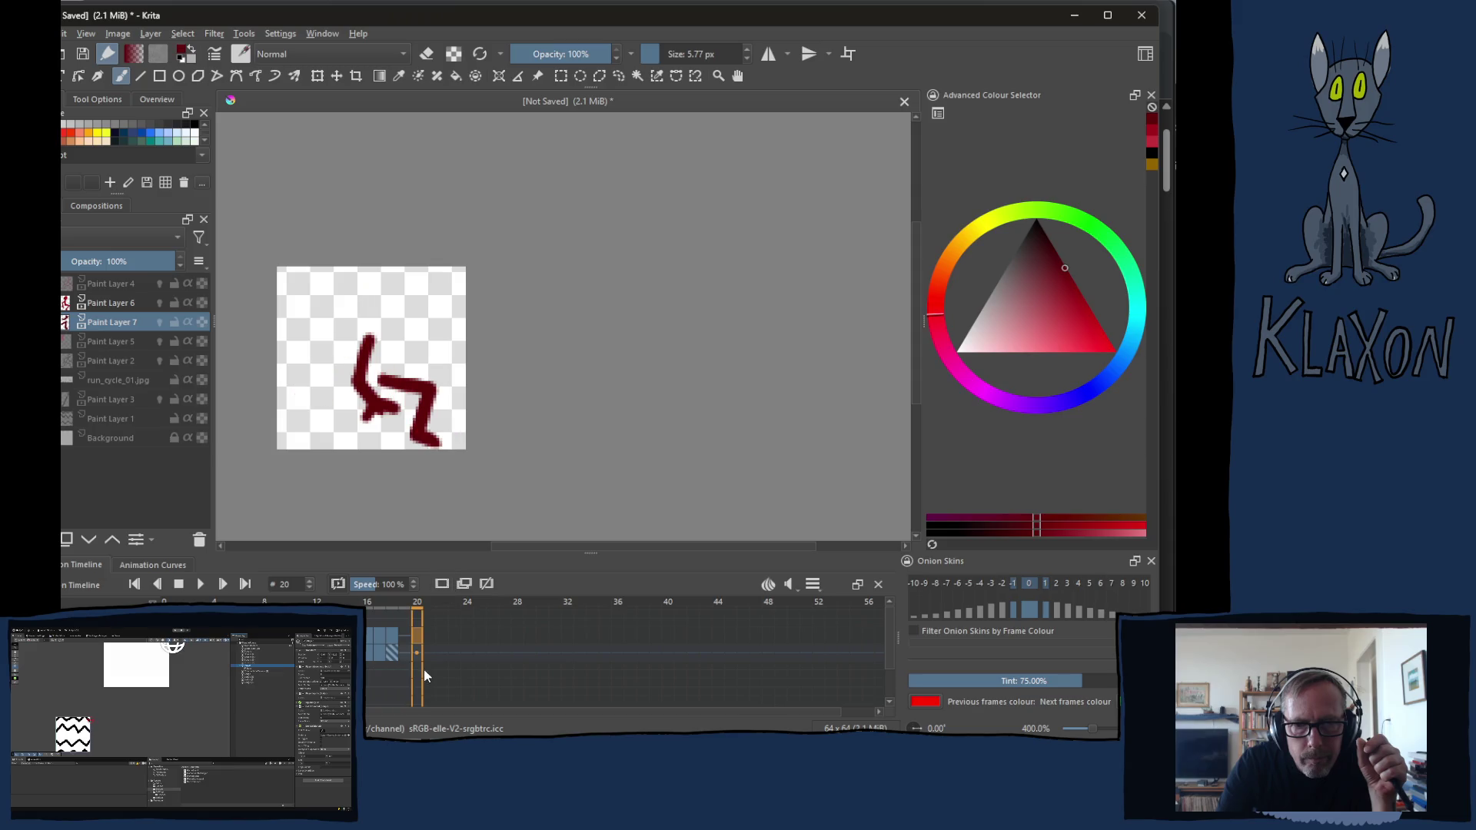
Leave frame 20 empty, show onion skins for Paint Layer 7 and switch to Paint Layer 6 with a red
left_click(443, 587)
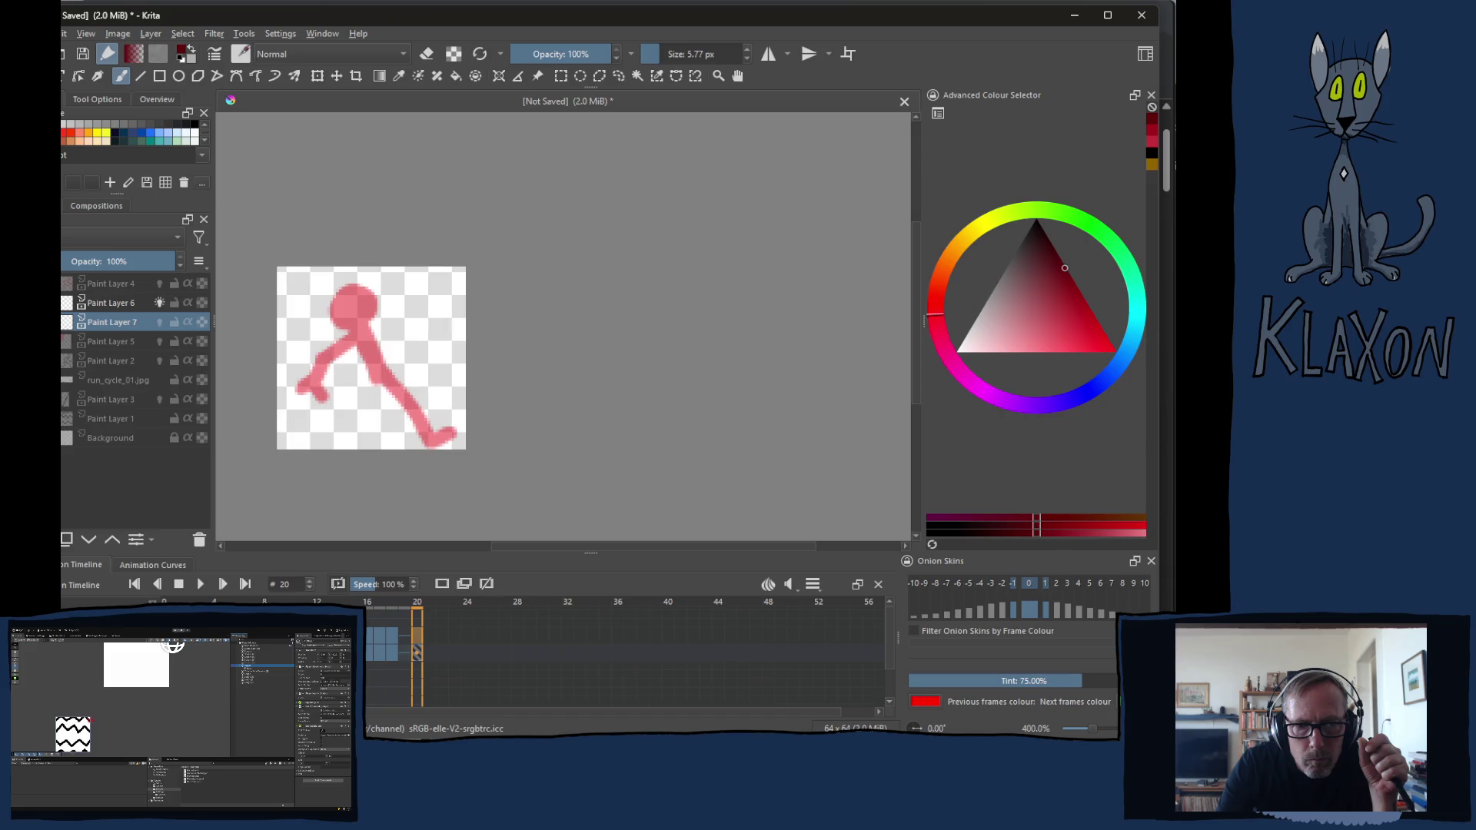
left_click(159, 322)
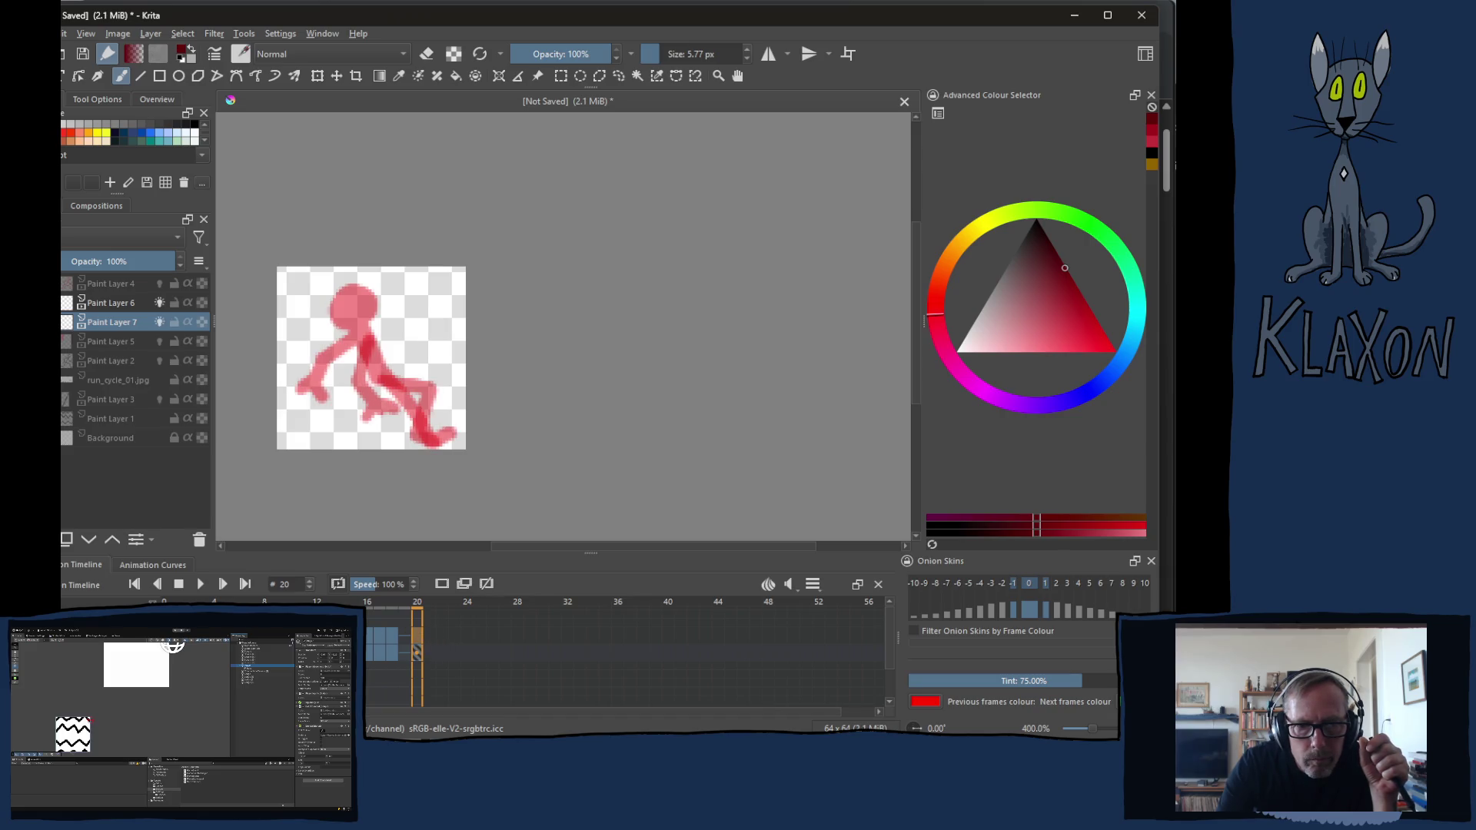
key("Page_Up")
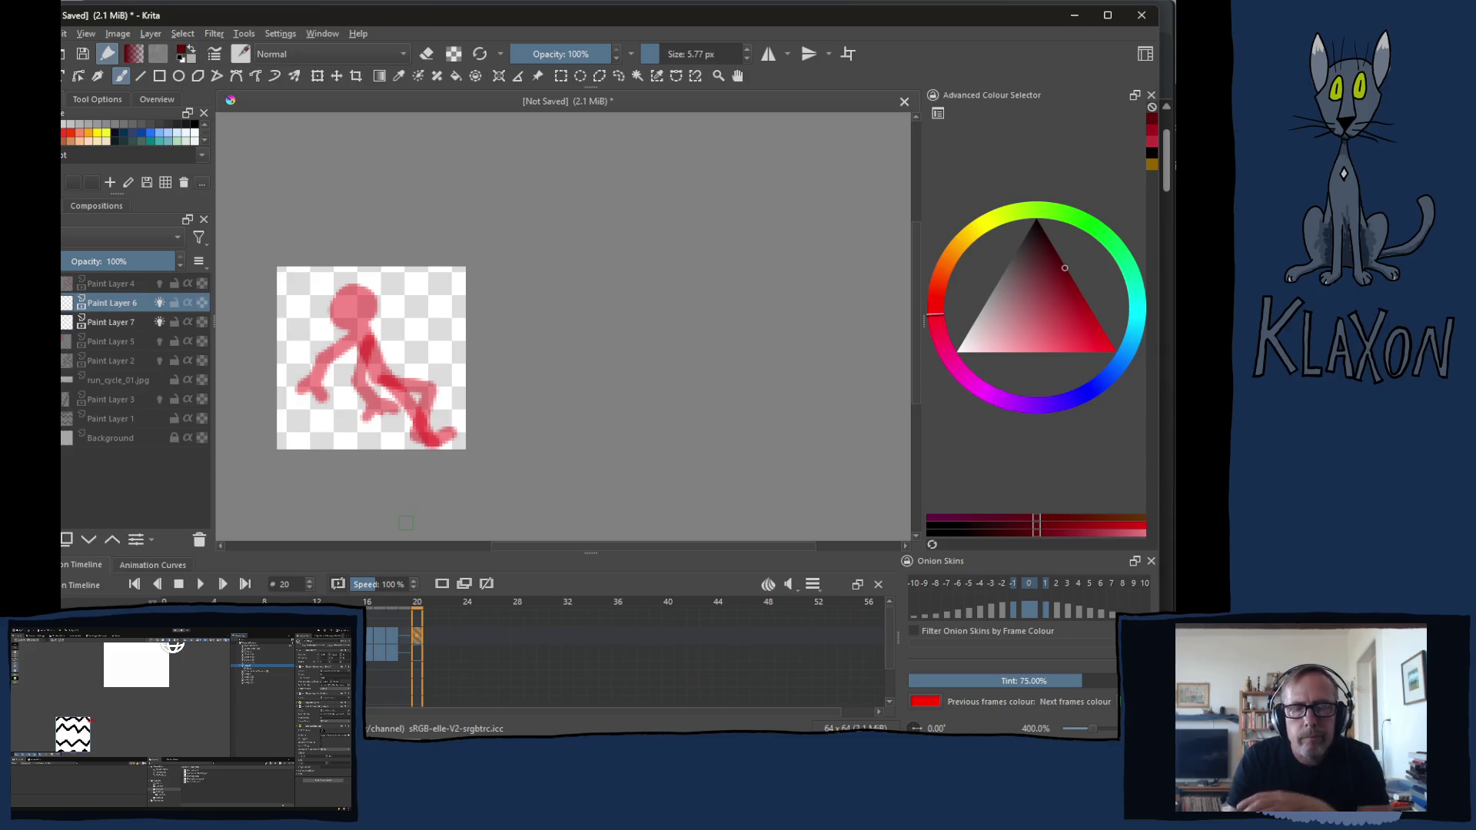
key("l")
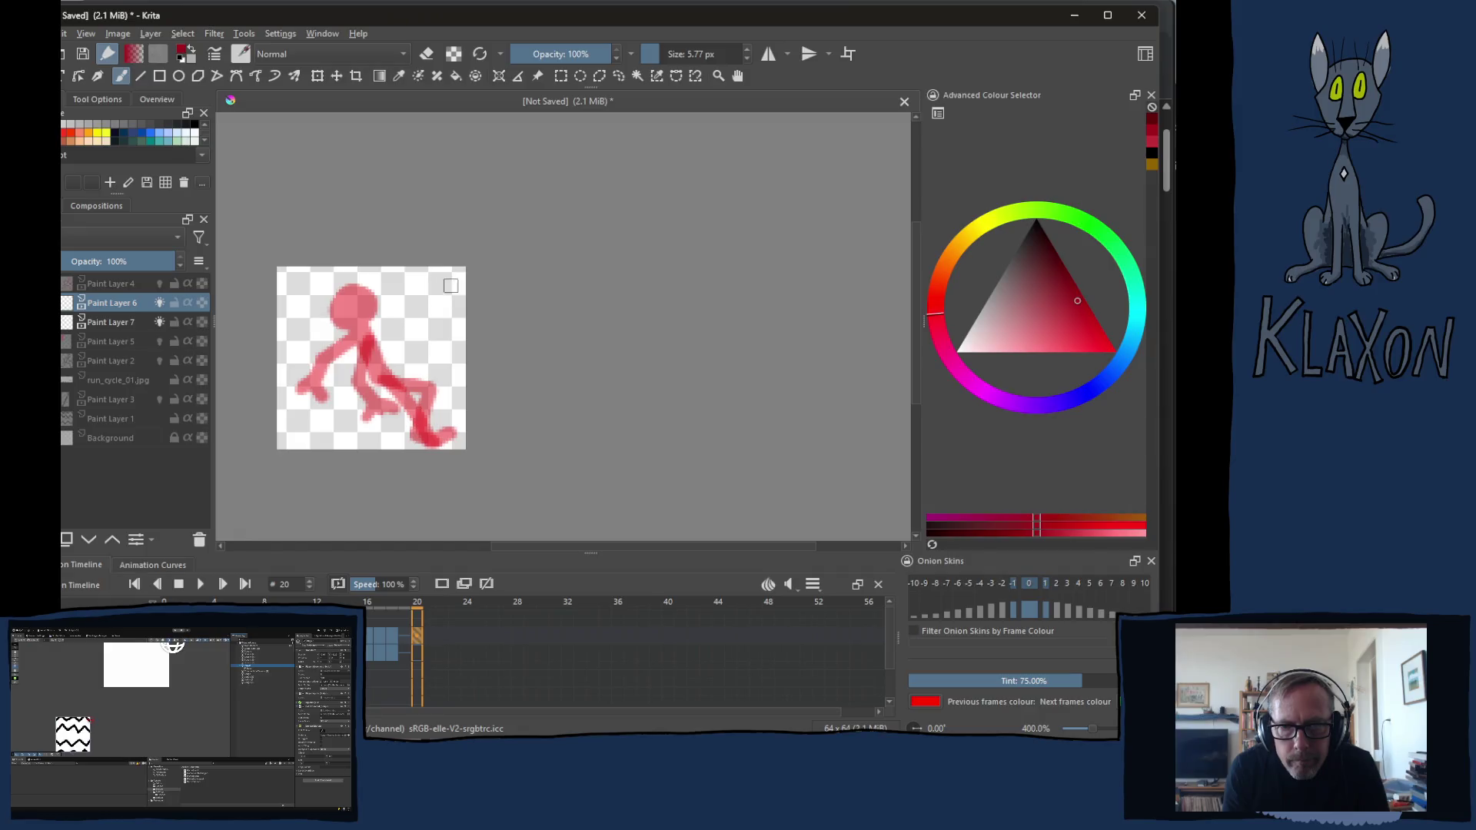
Brush a dark red zigzag leg and round head over the onion skins, then pick a lighter red
left_click_drag(455, 285, 438, 288)
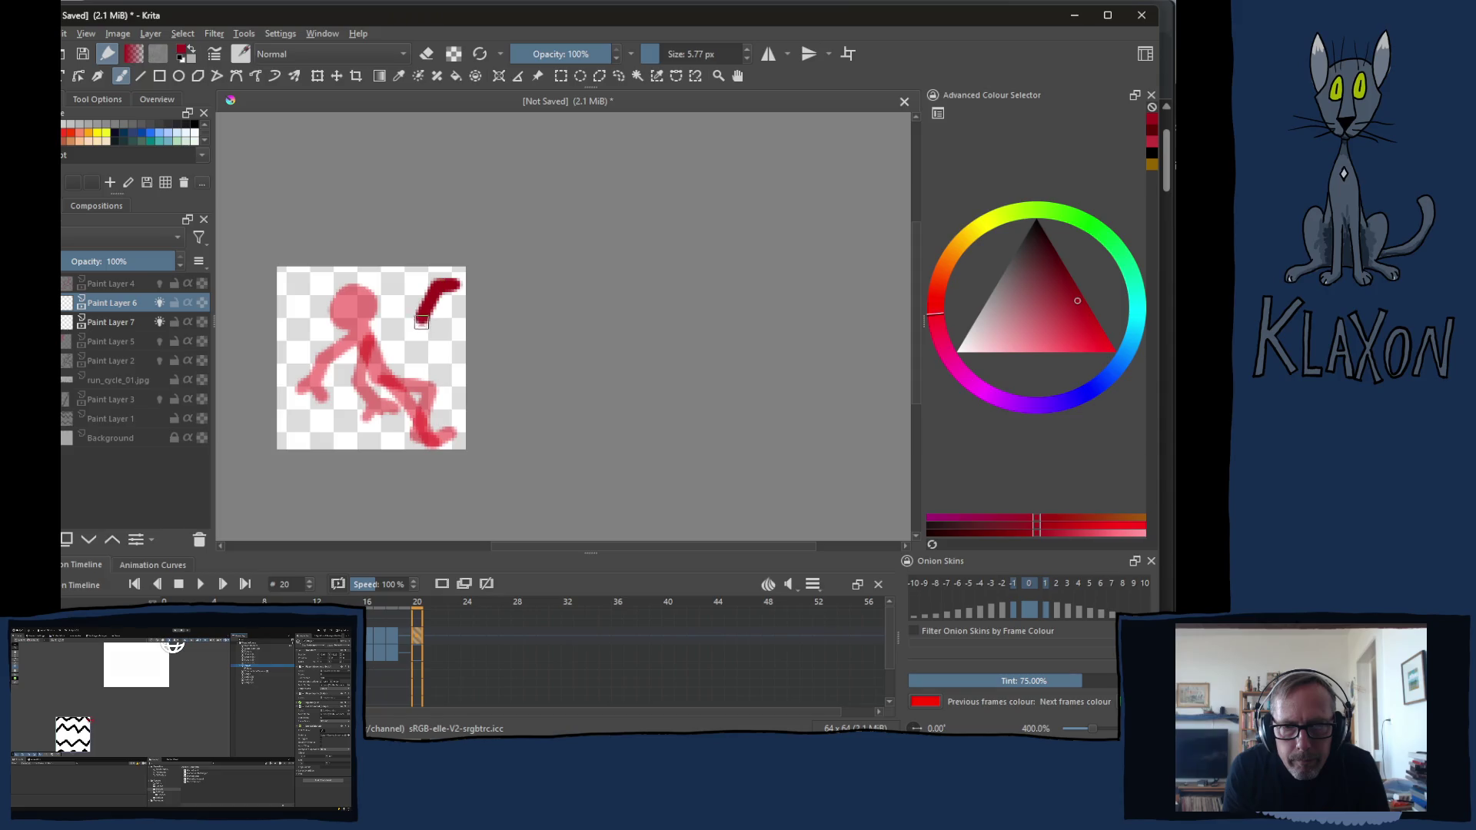
mouse_move(437, 284)
left_mouse_down()
mouse_move(383, 327)
mouse_move(389, 399)
mouse_move(420, 387)
mouse_move(451, 444)
mouse_move(465, 411)
left_mouse_up()
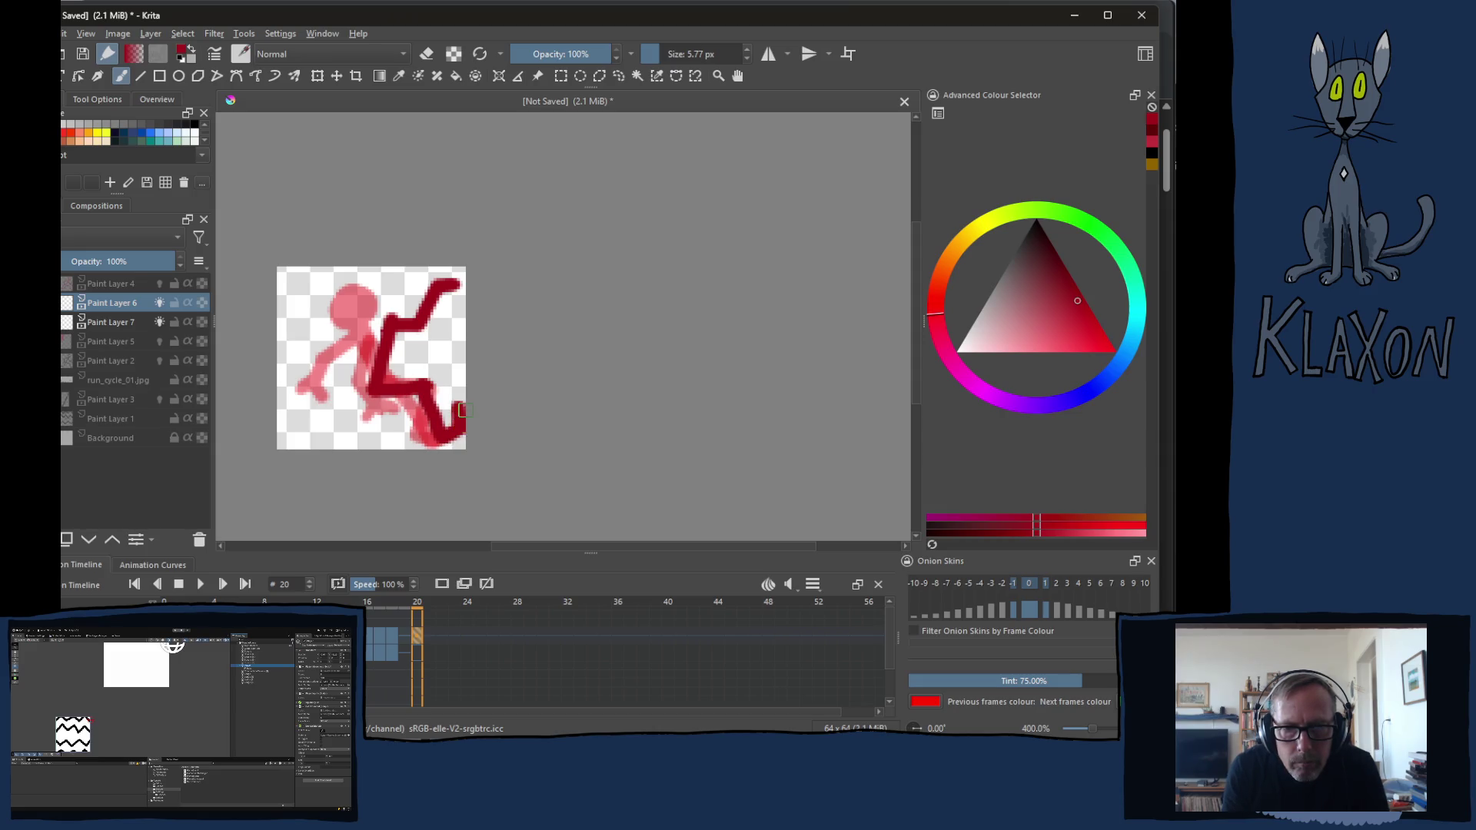
mouse_move(386, 319)
left_mouse_down()
mouse_move(406, 284)
mouse_move(399, 302)
mouse_move(376, 299)
left_mouse_up()
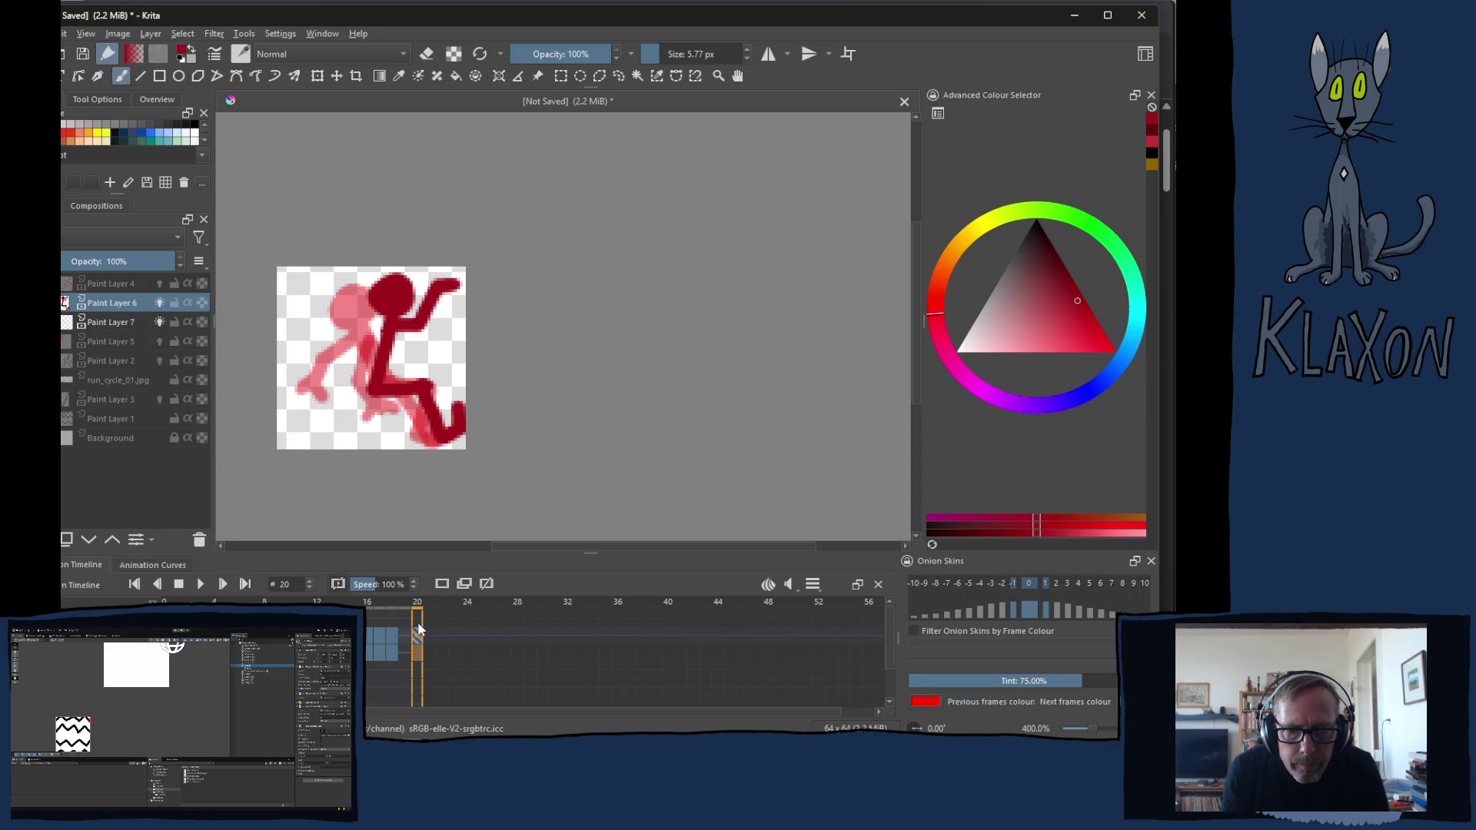
right_click(351, 353)
left_click(386, 303)
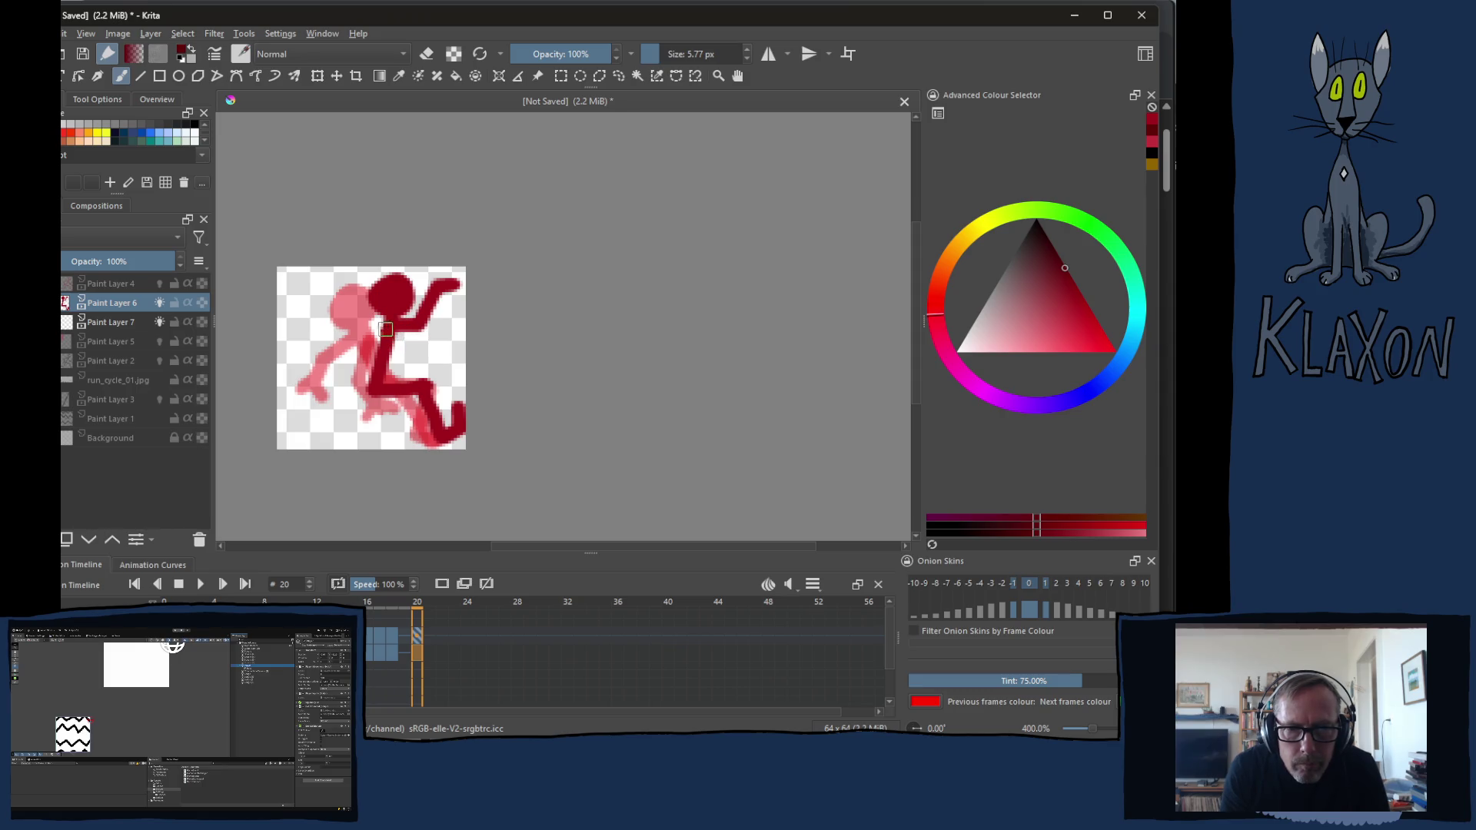
Redraw the arm reaching up-right and paint a leg from the hip on Paint Layer 7
left_click_drag(399, 332, 438, 335)
key("ctrl+z")
key("Page_Down")
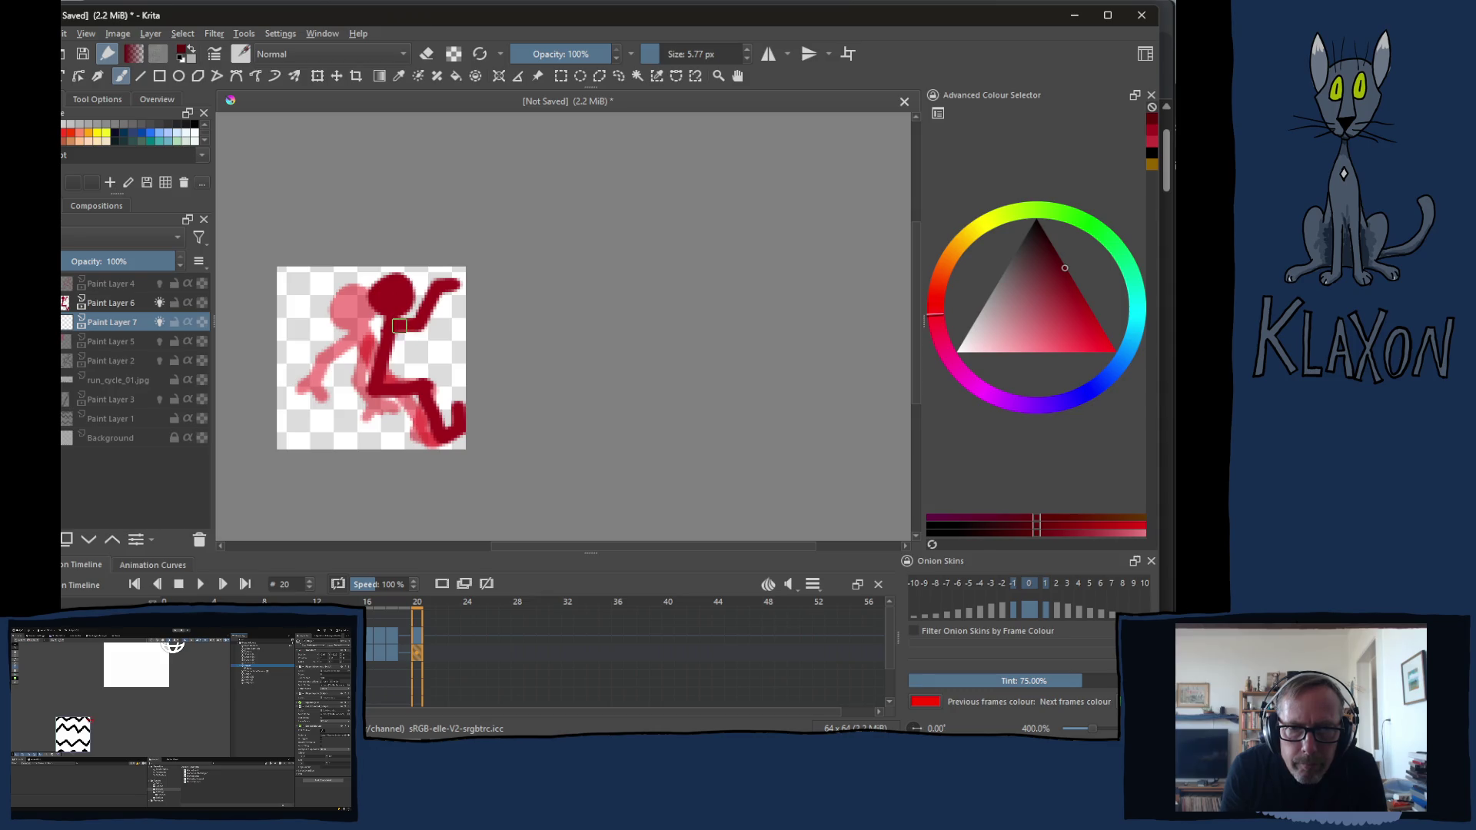
left_click_drag(400, 325, 454, 287)
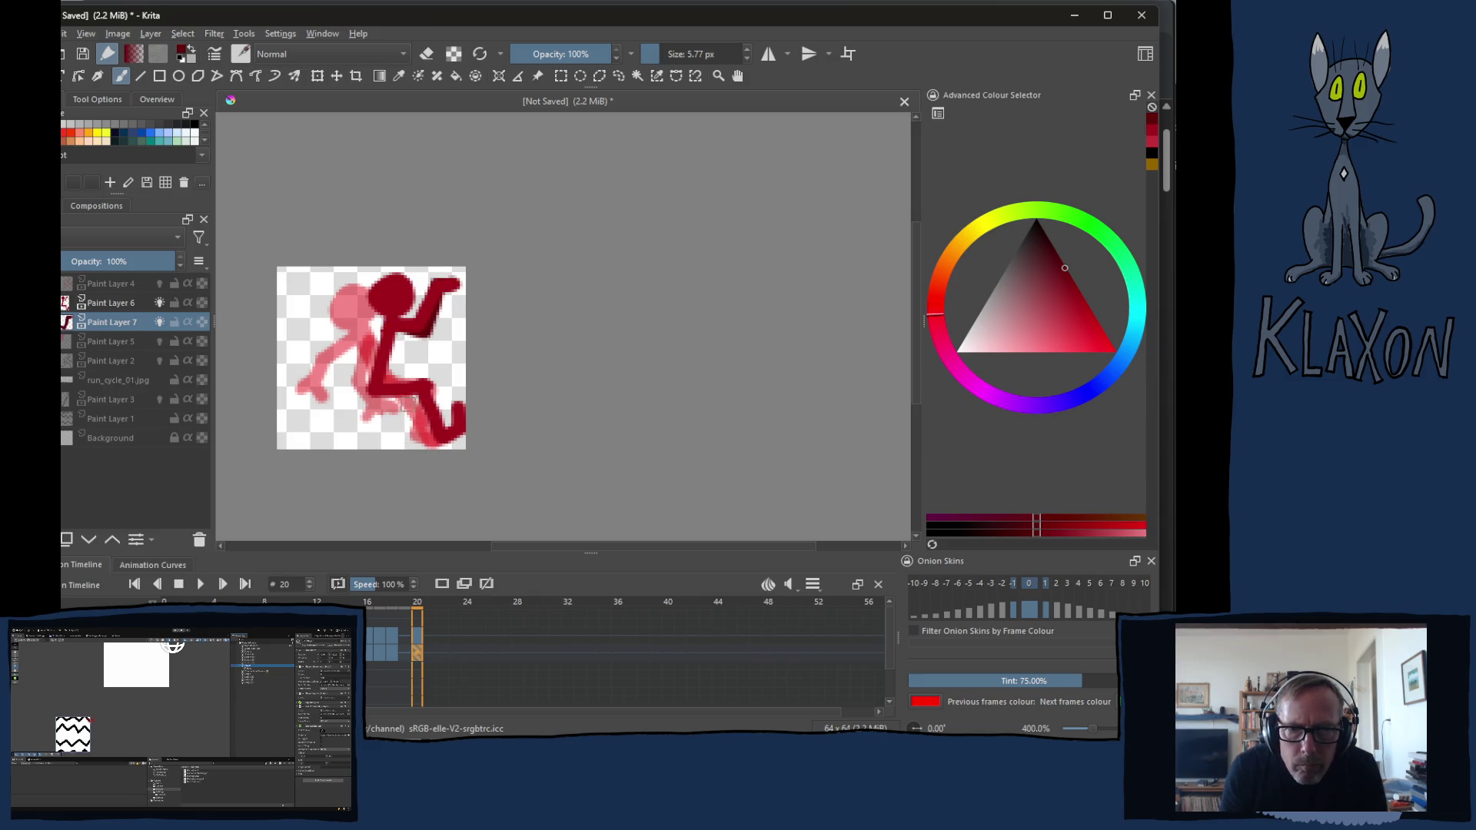
mouse_move(379, 392)
left_mouse_down()
mouse_move(427, 364)
mouse_move(379, 389)
mouse_move(455, 382)
mouse_move(458, 360)
left_mouse_up()
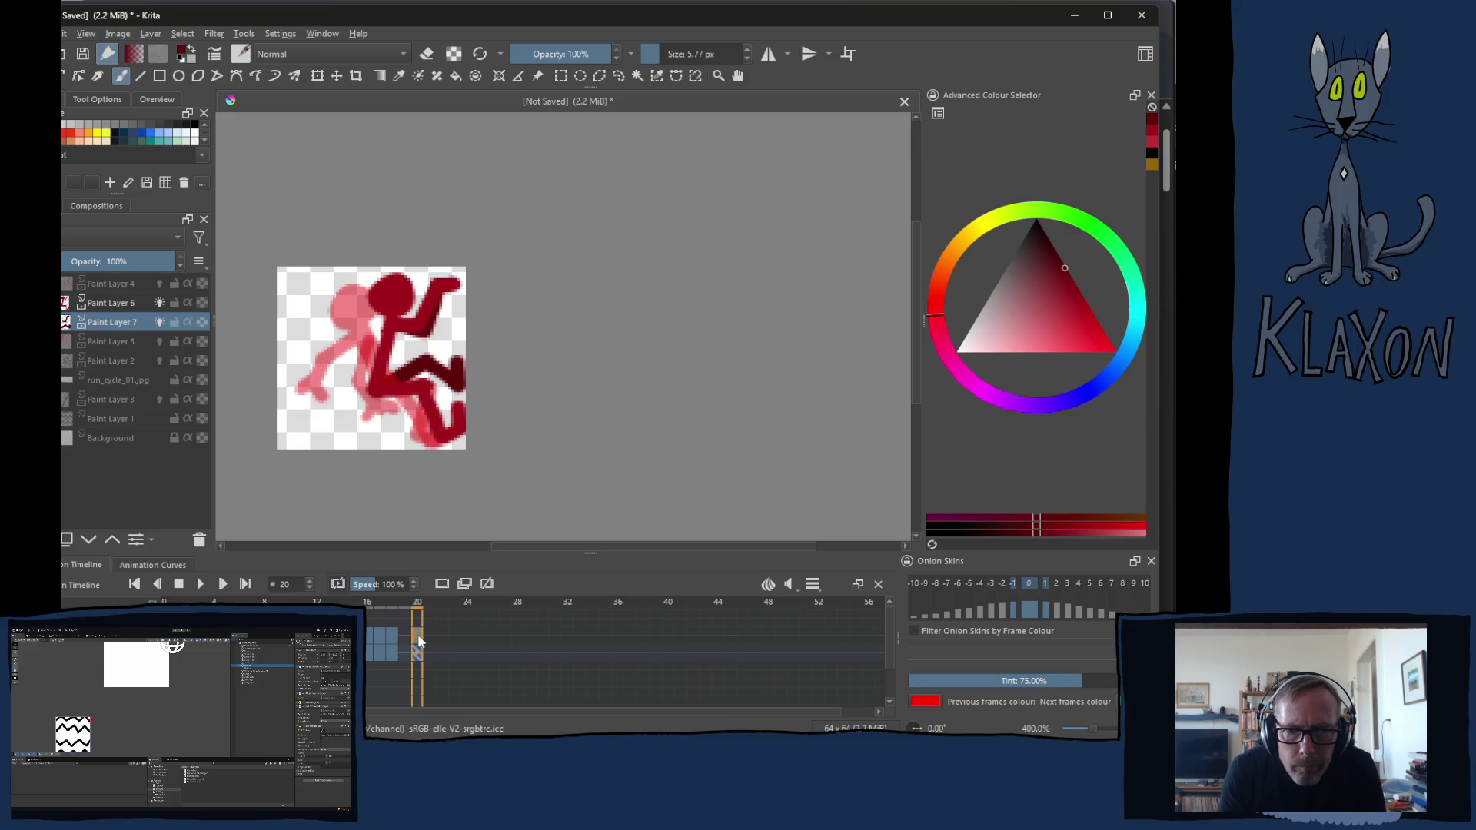
Pick a new brush colour, switch to eraser mode and erase a stray patch on the leg
right_click(389, 339)
left_click(330, 326)
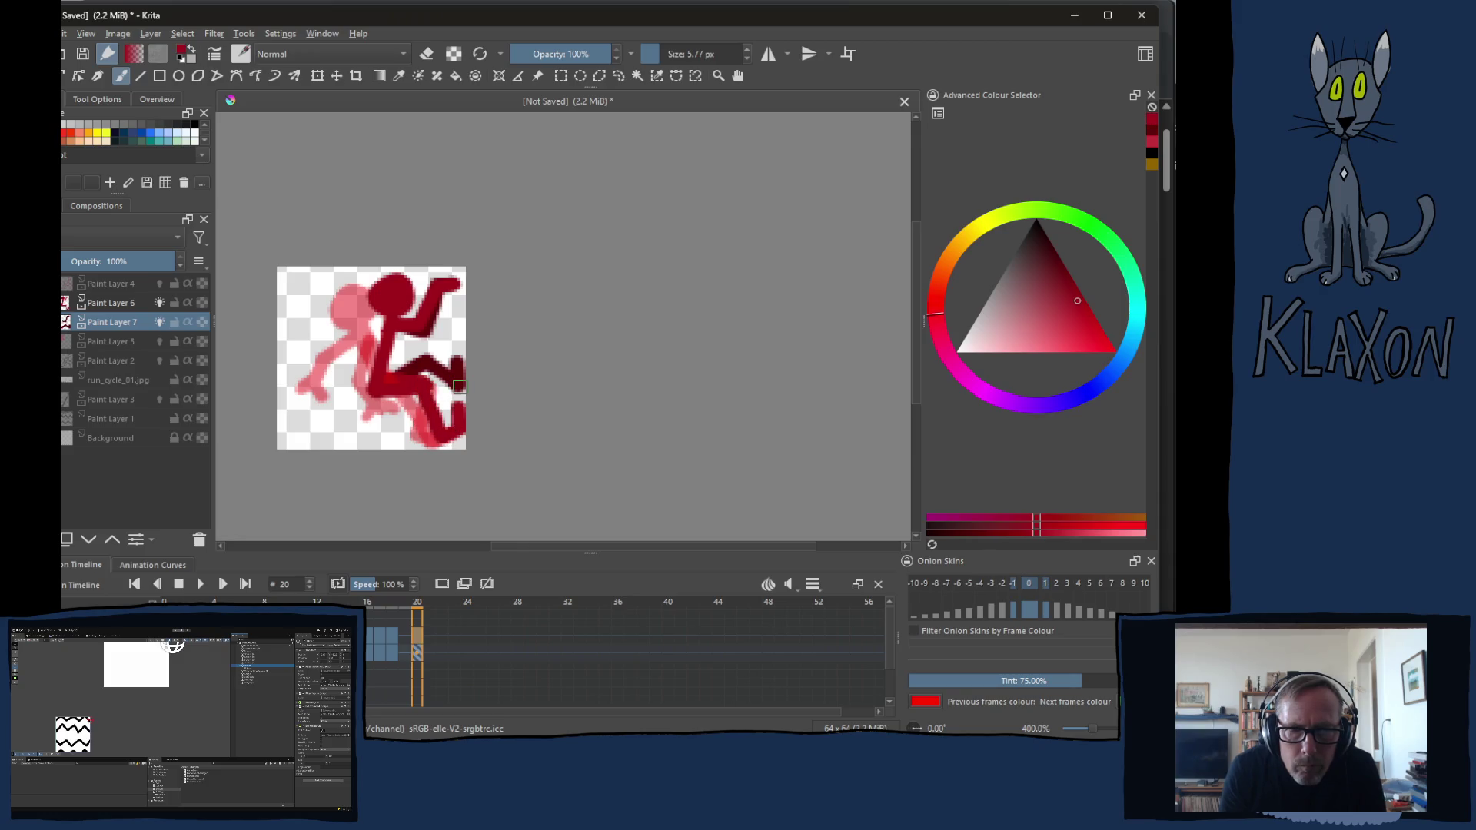
key("e")
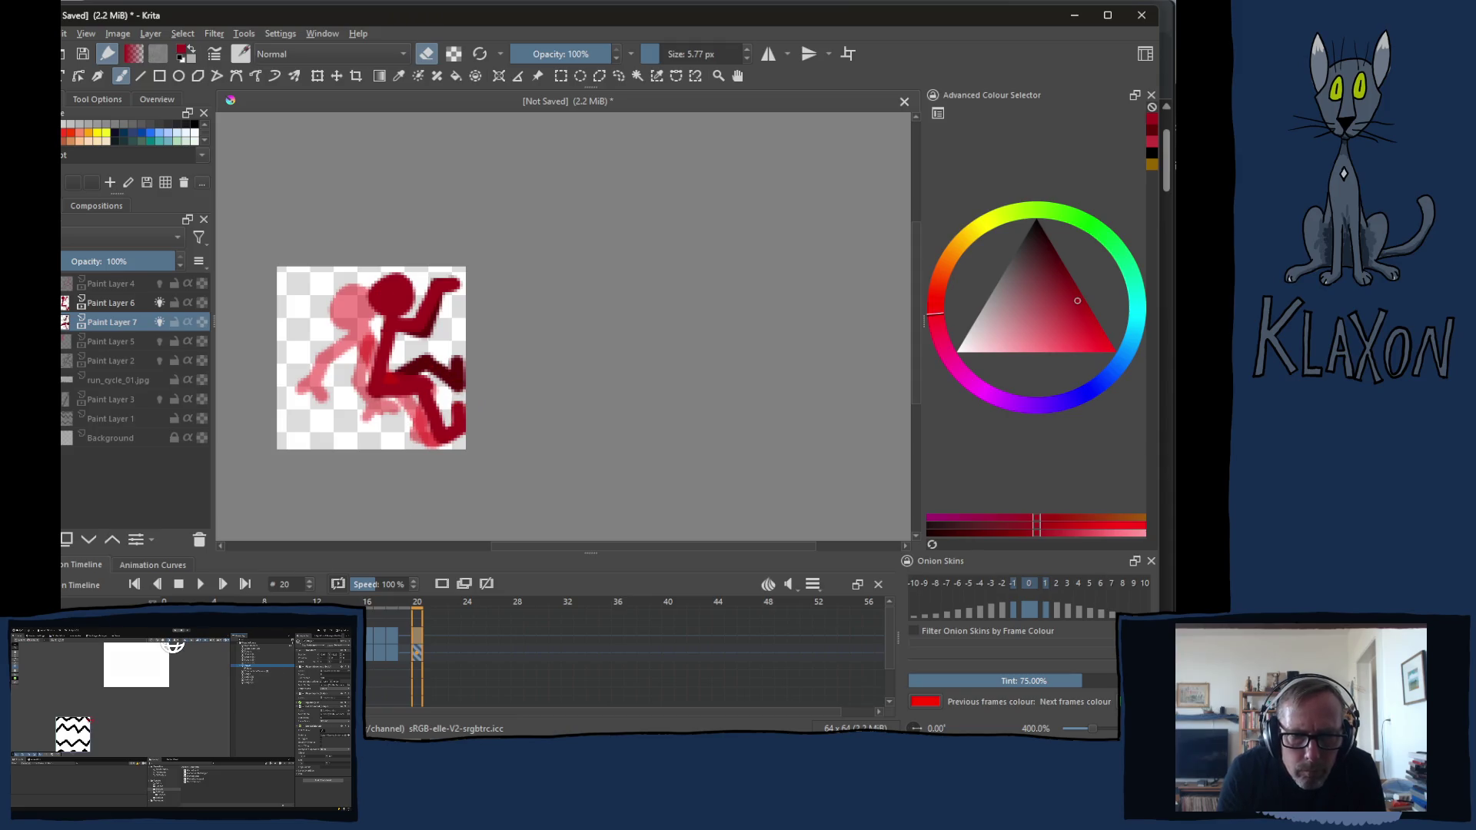
left_click_drag(386, 377, 433, 377)
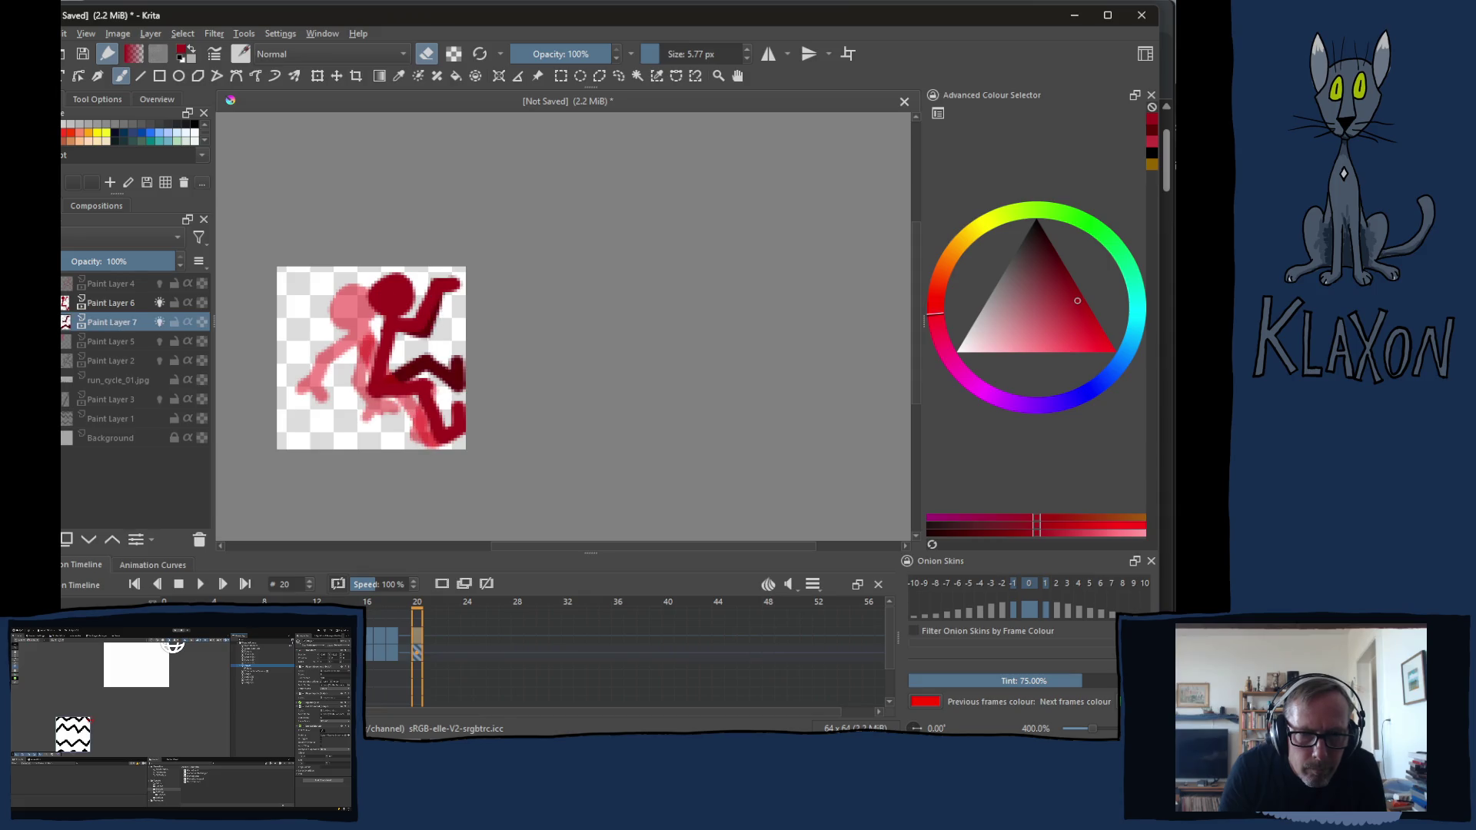
Switch back to Paint Layer 6 and toggle the brush out of eraser mode
key("Page_Up")
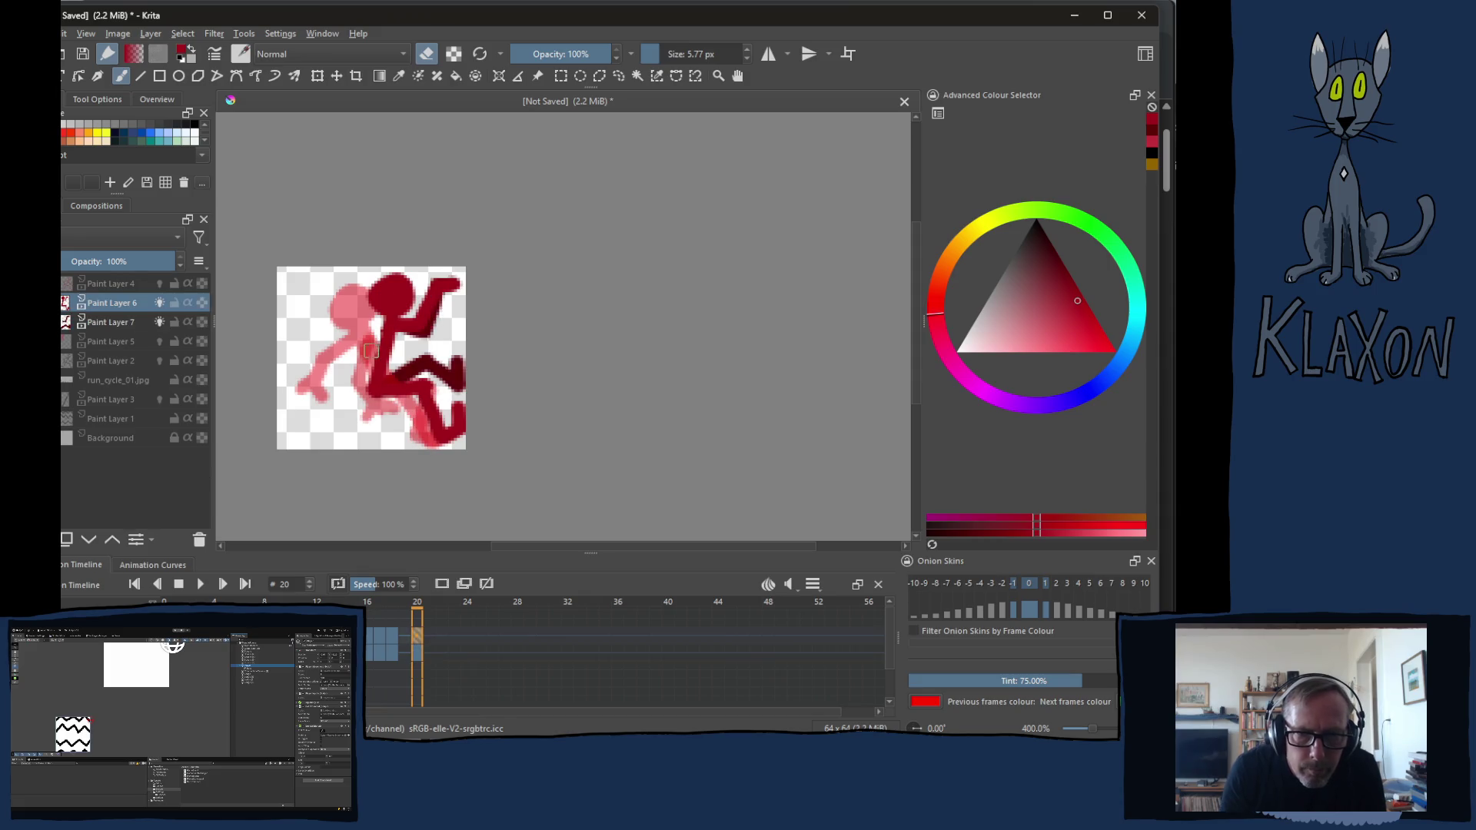
right_click(376, 364)
right_click(329, 335)
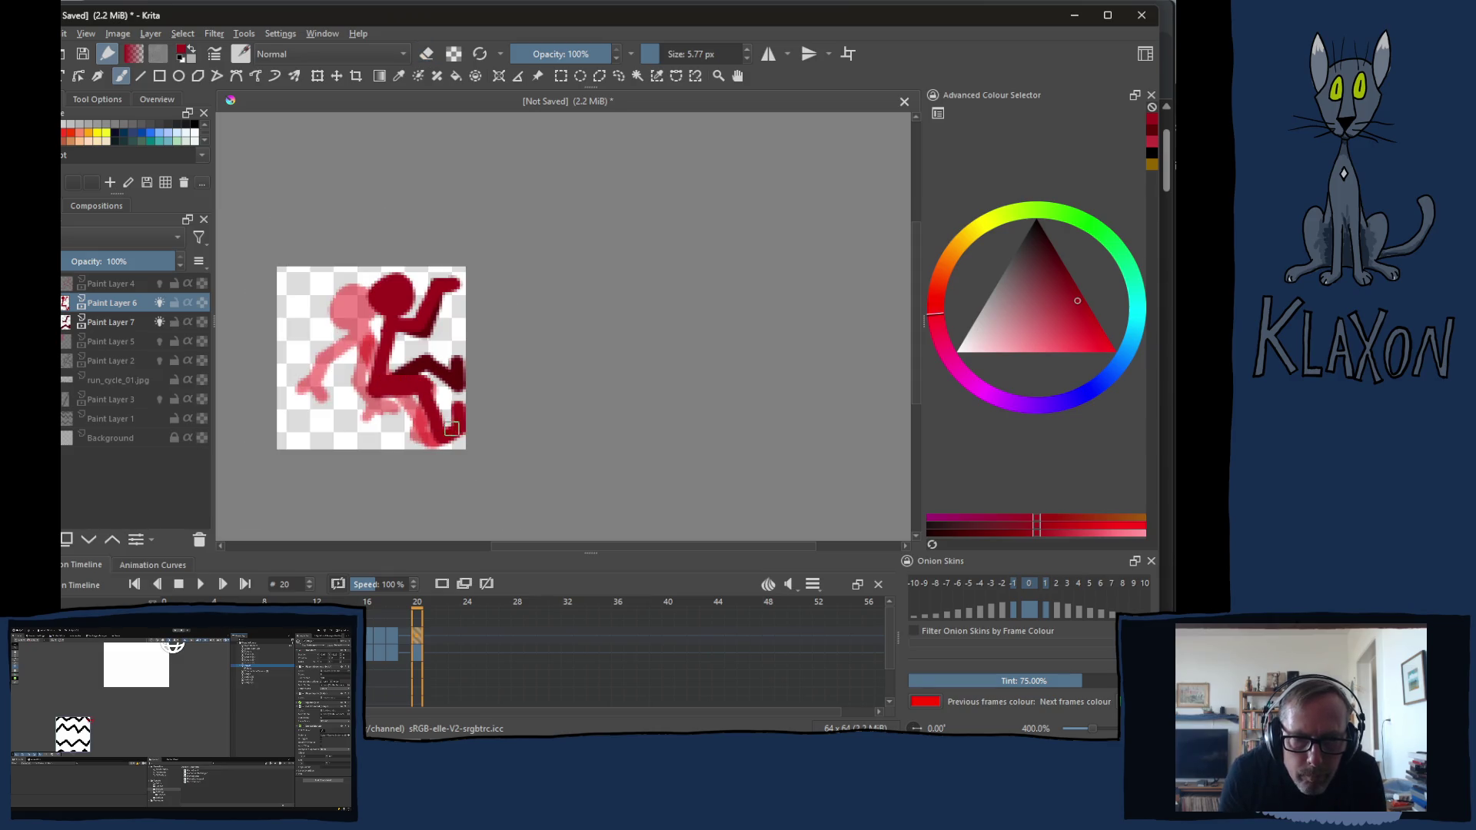
key("e")
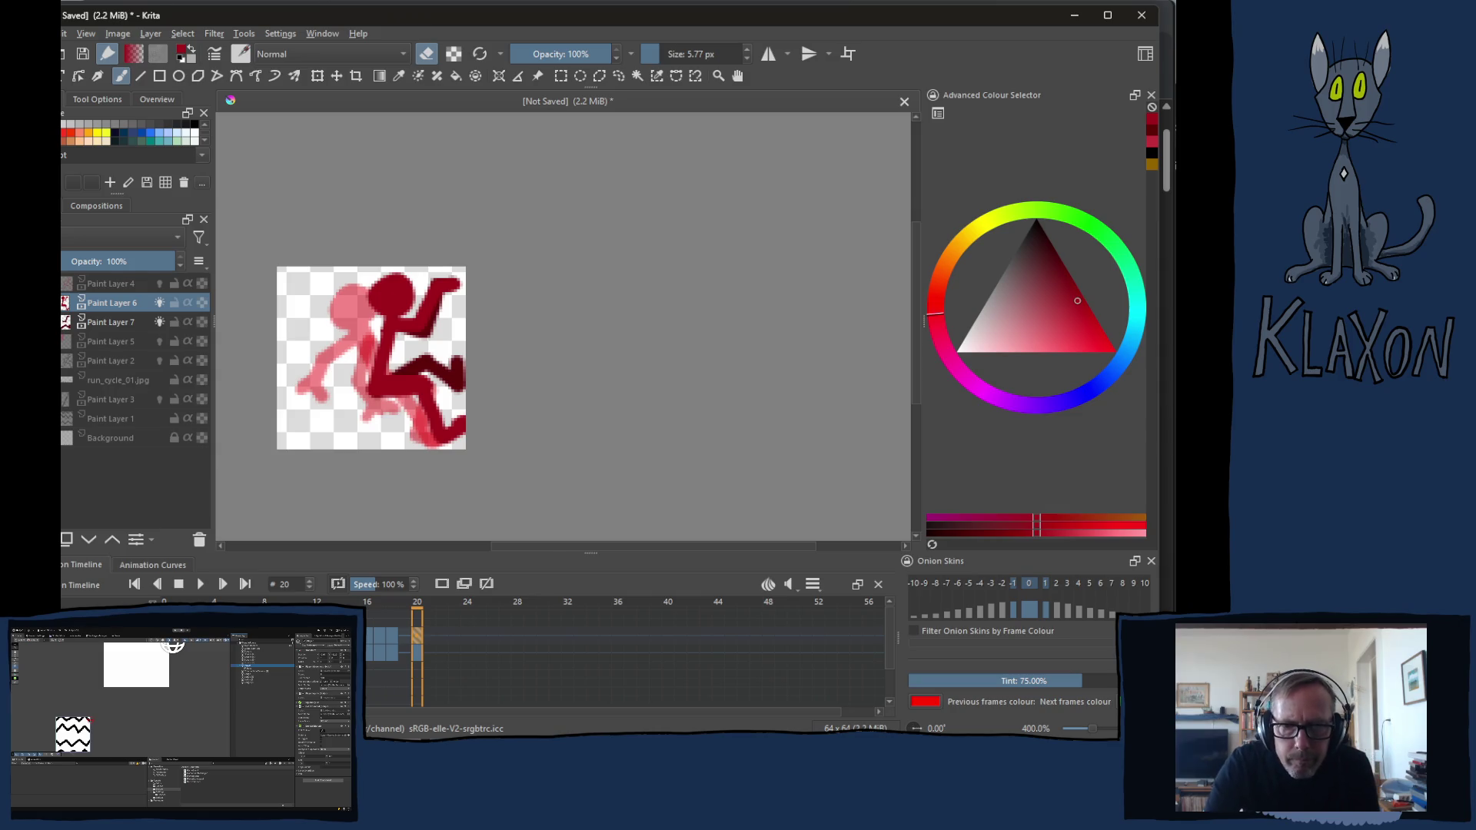
key("space")
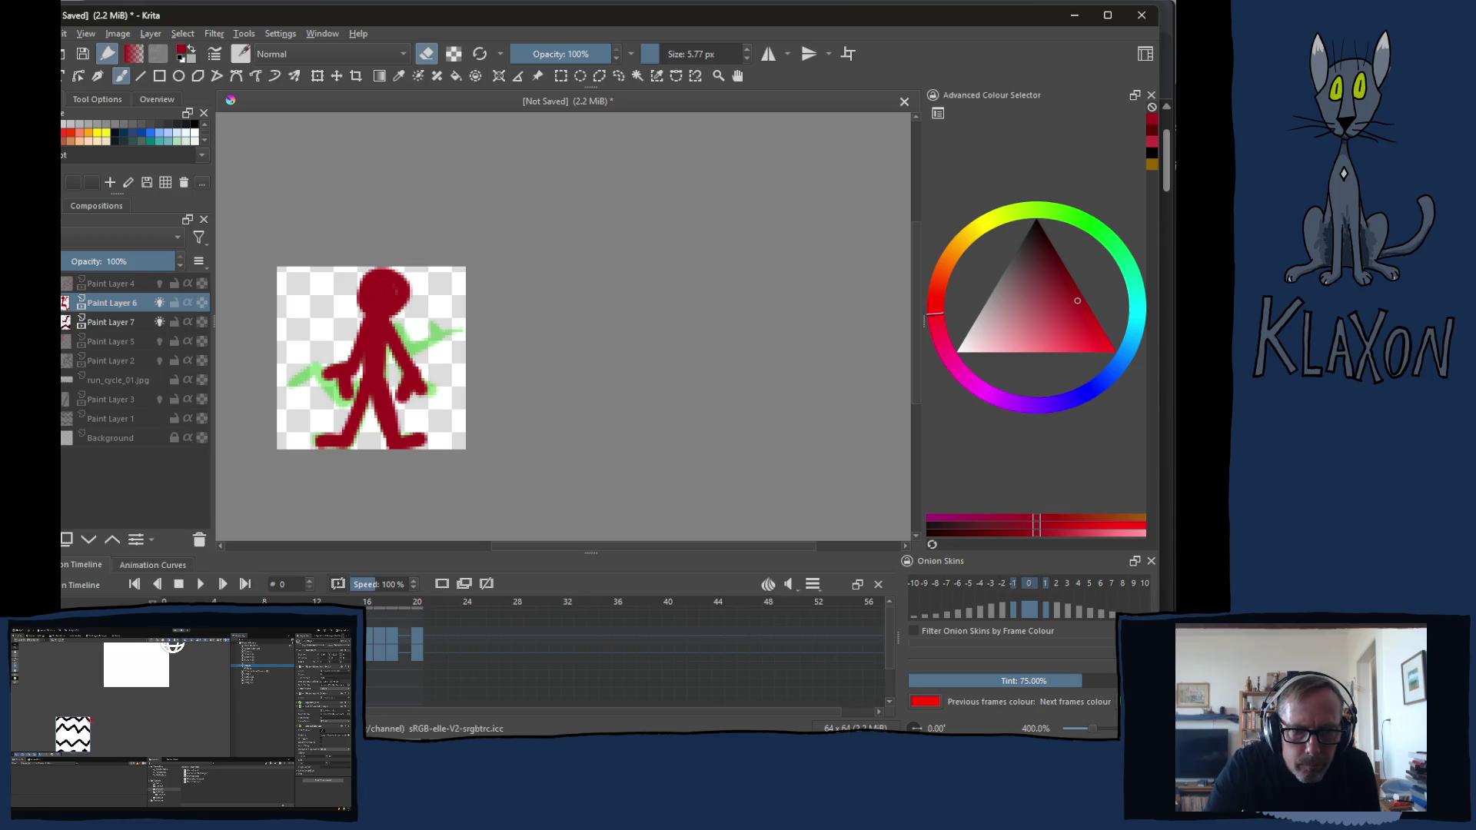
key("Page_Down")
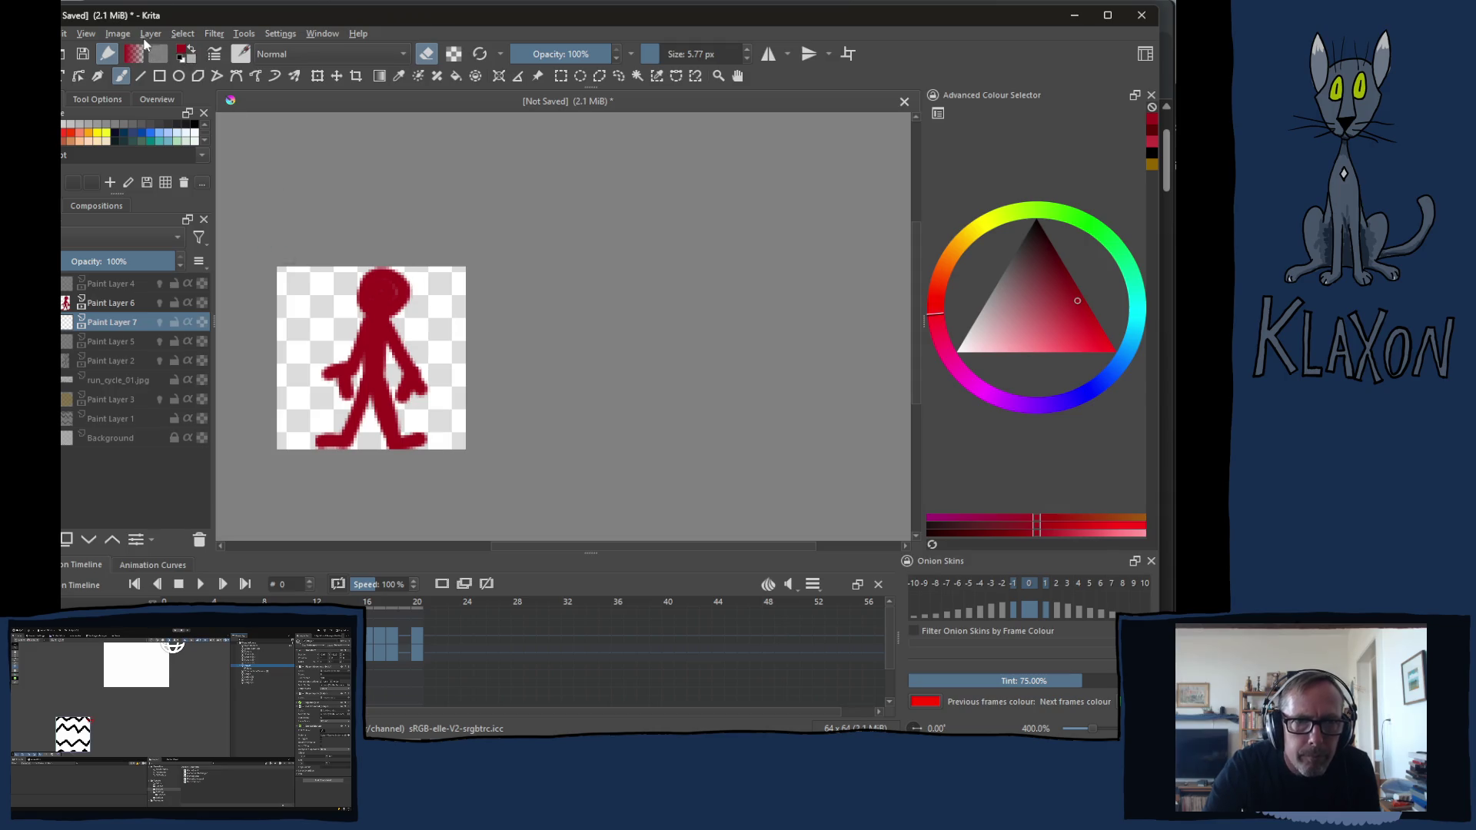
left_click(54, 32)
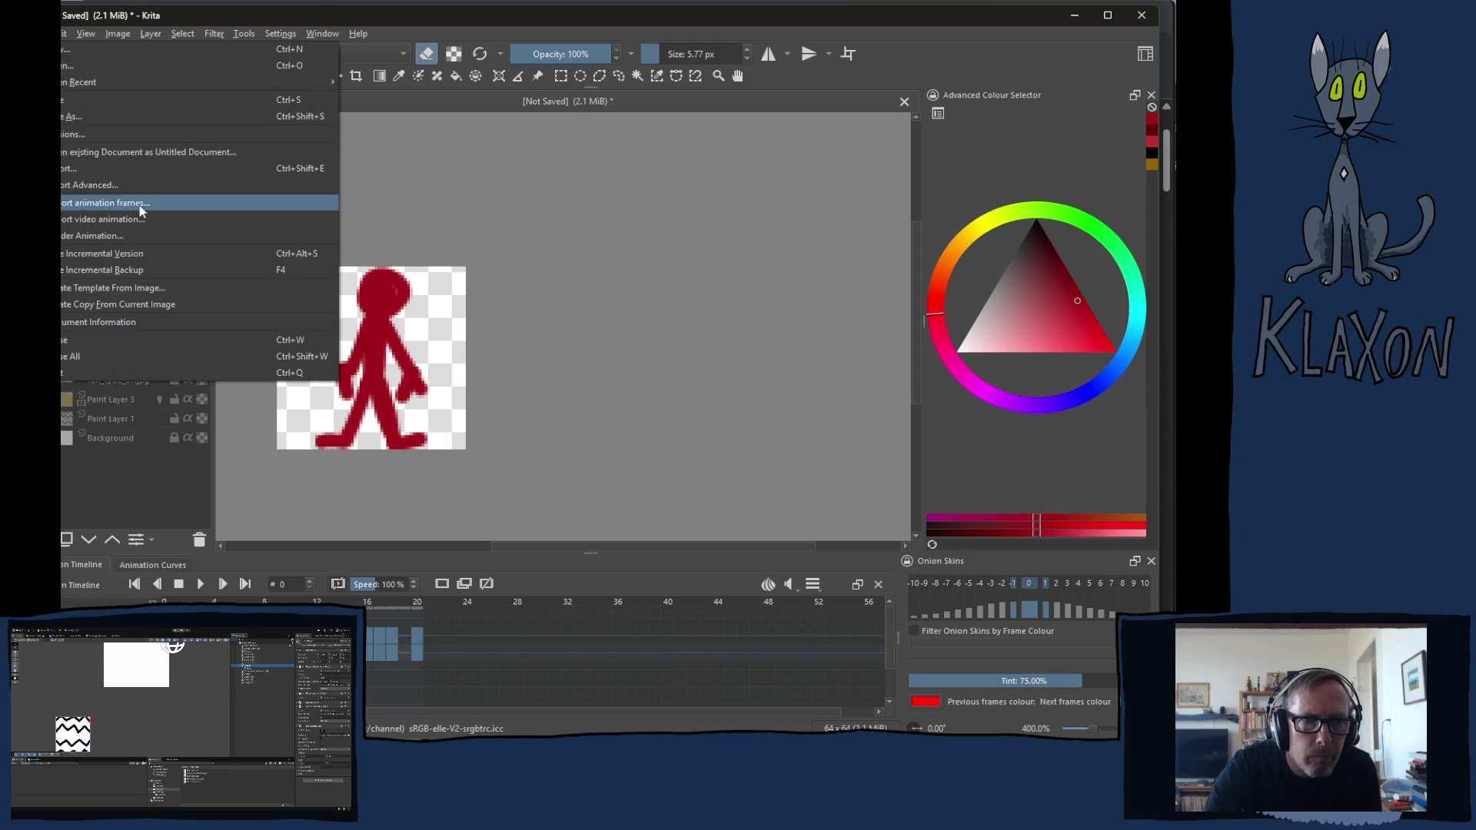
In Render Animation, set the first frame to 0 and the last frame to 20
left_click(98, 234)
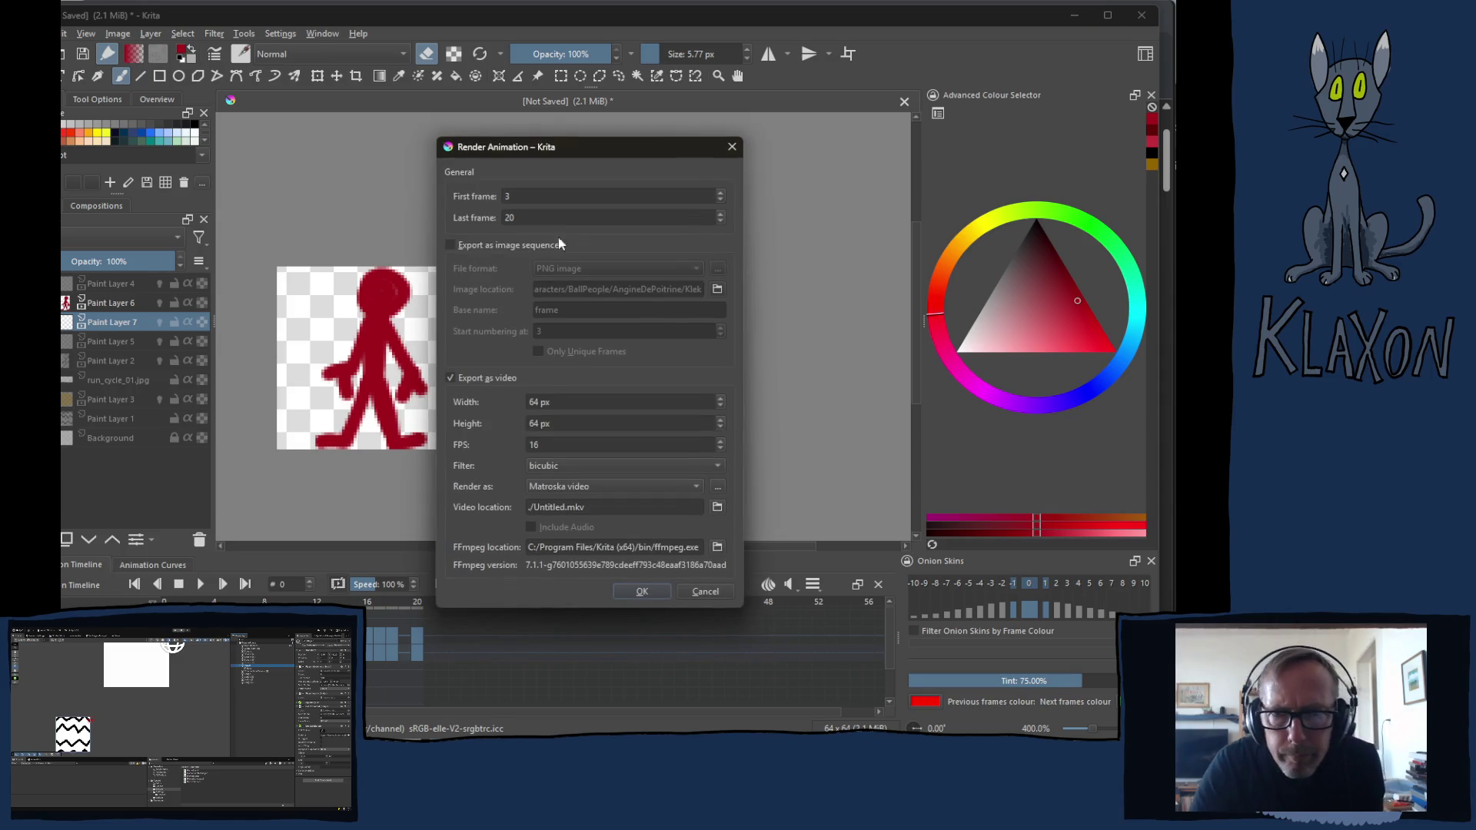
double_click(537, 197)
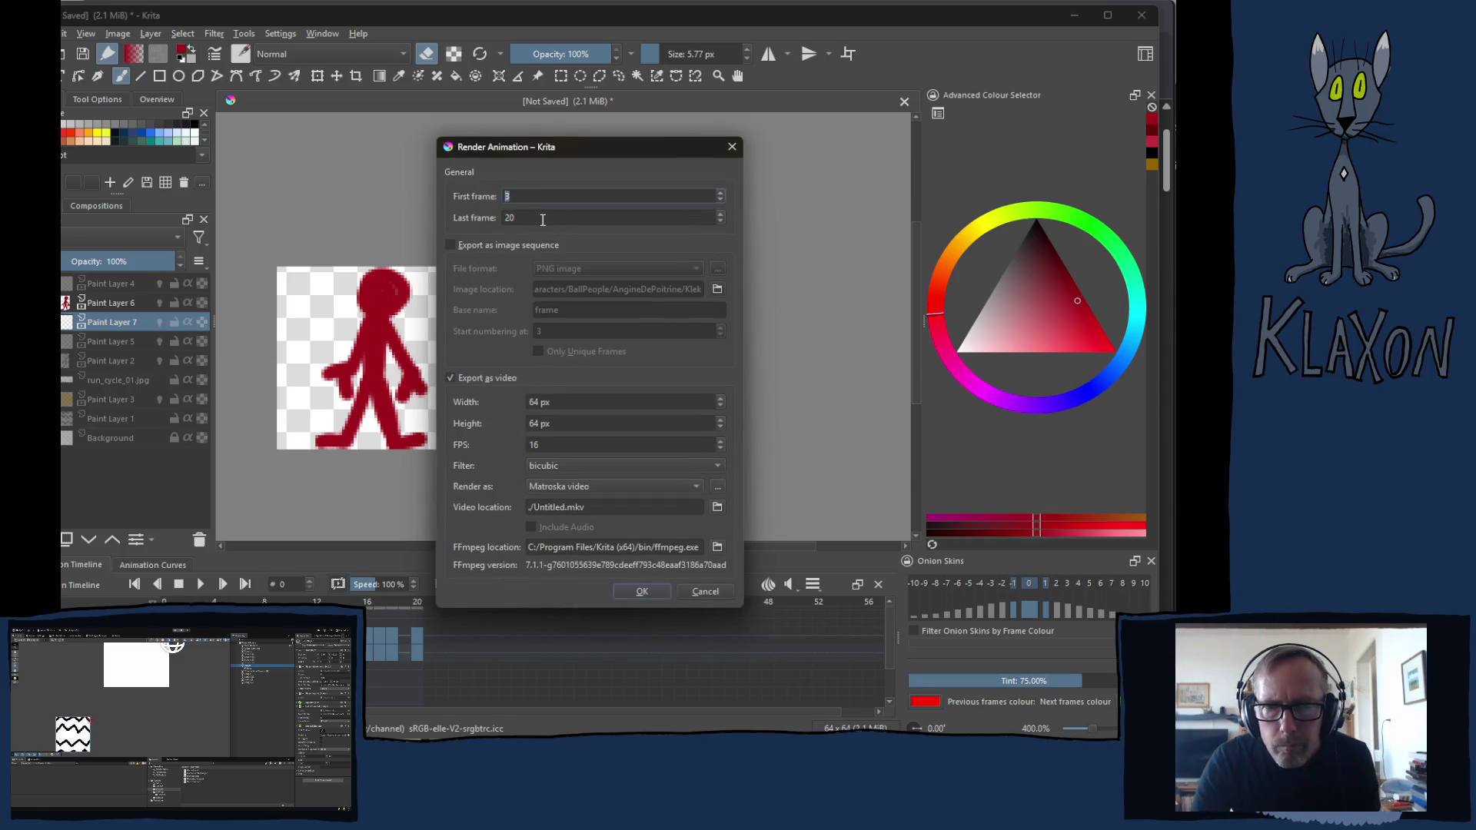
type("0")
key("Tab")
type("1")
key("BackSpace")
type("20")
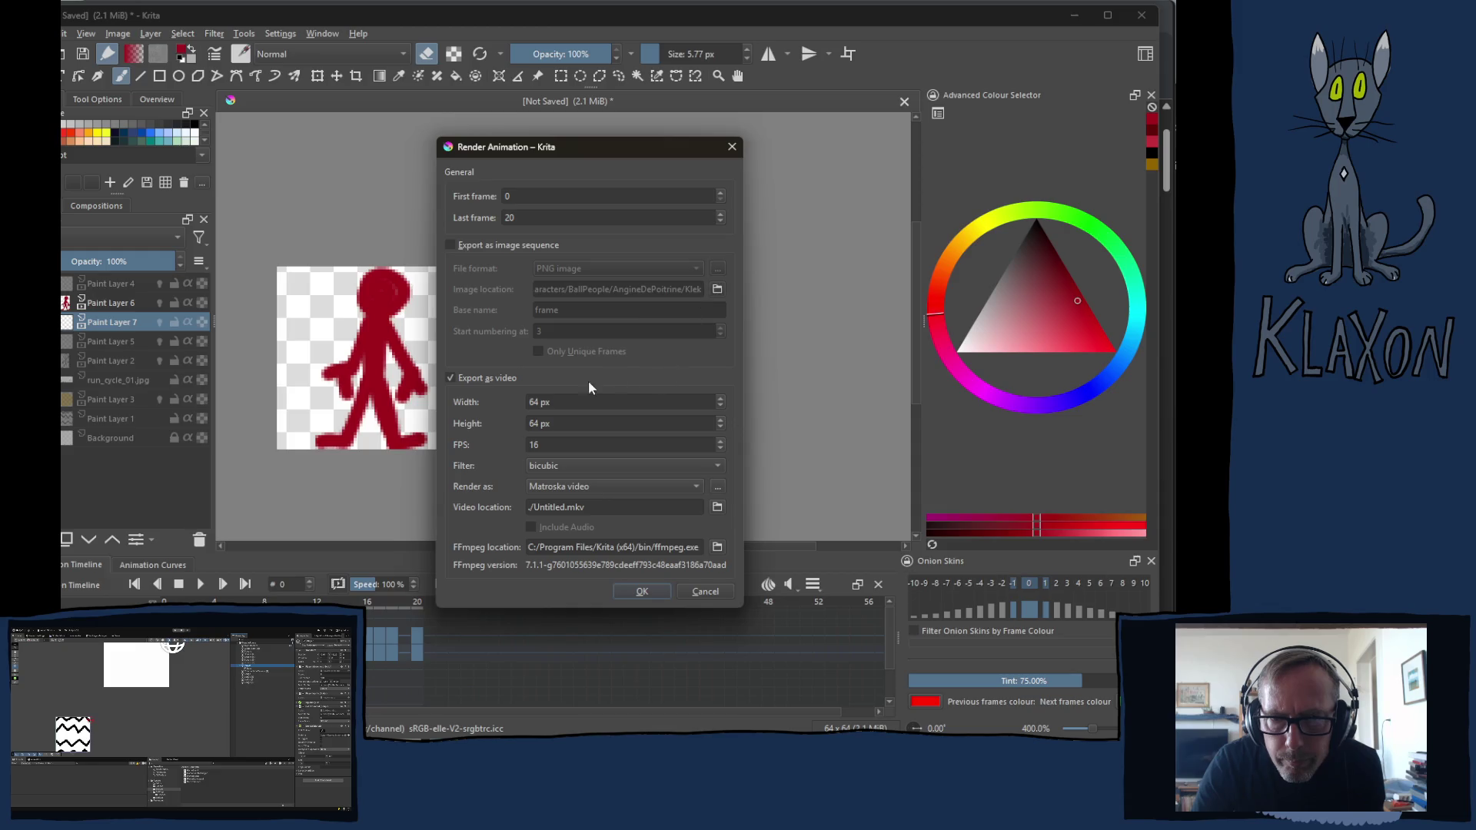
Export as an image sequence instead of video and start choosing the save folder
left_click(451, 246)
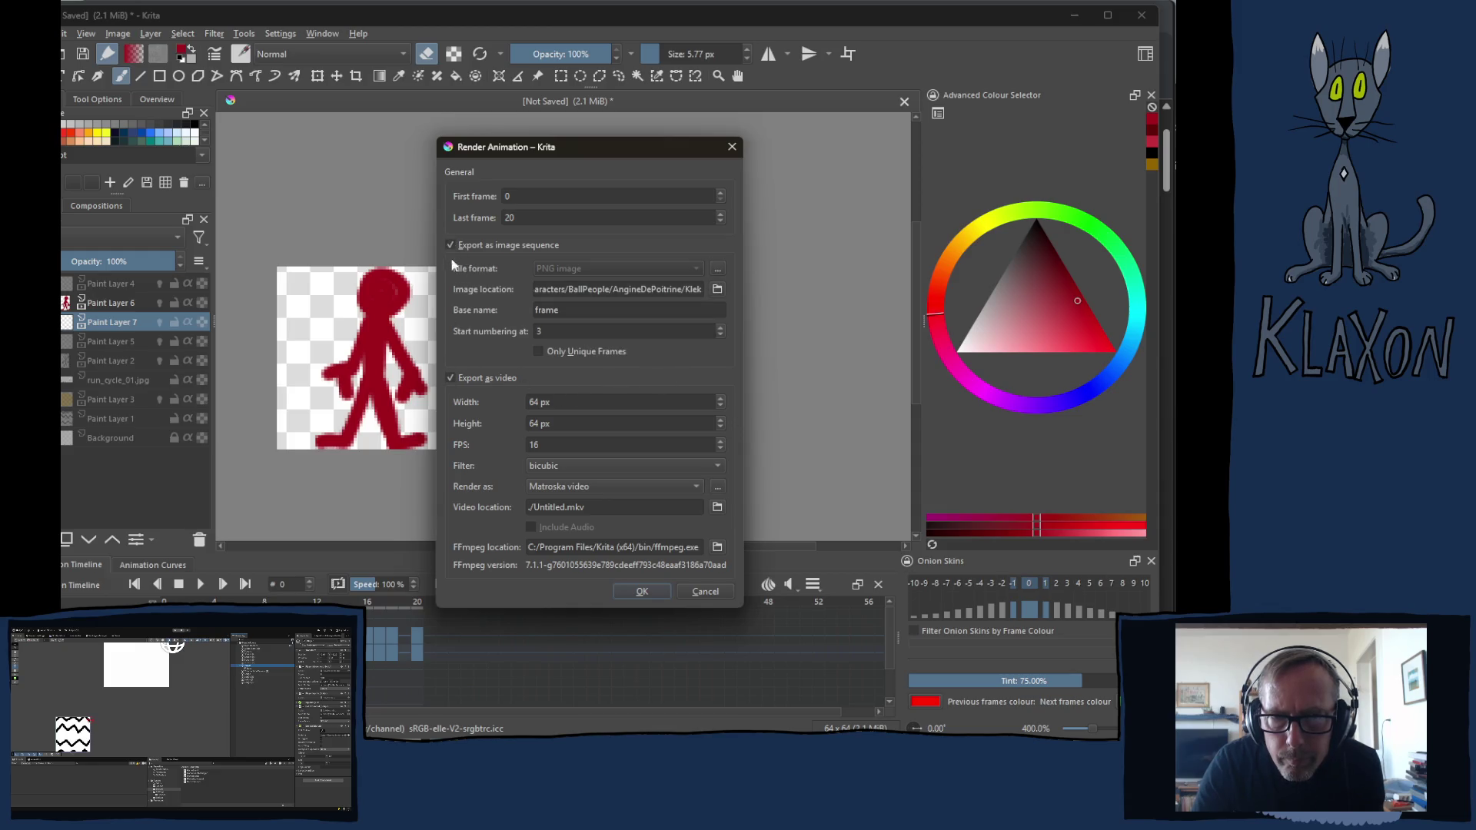
left_click(457, 378)
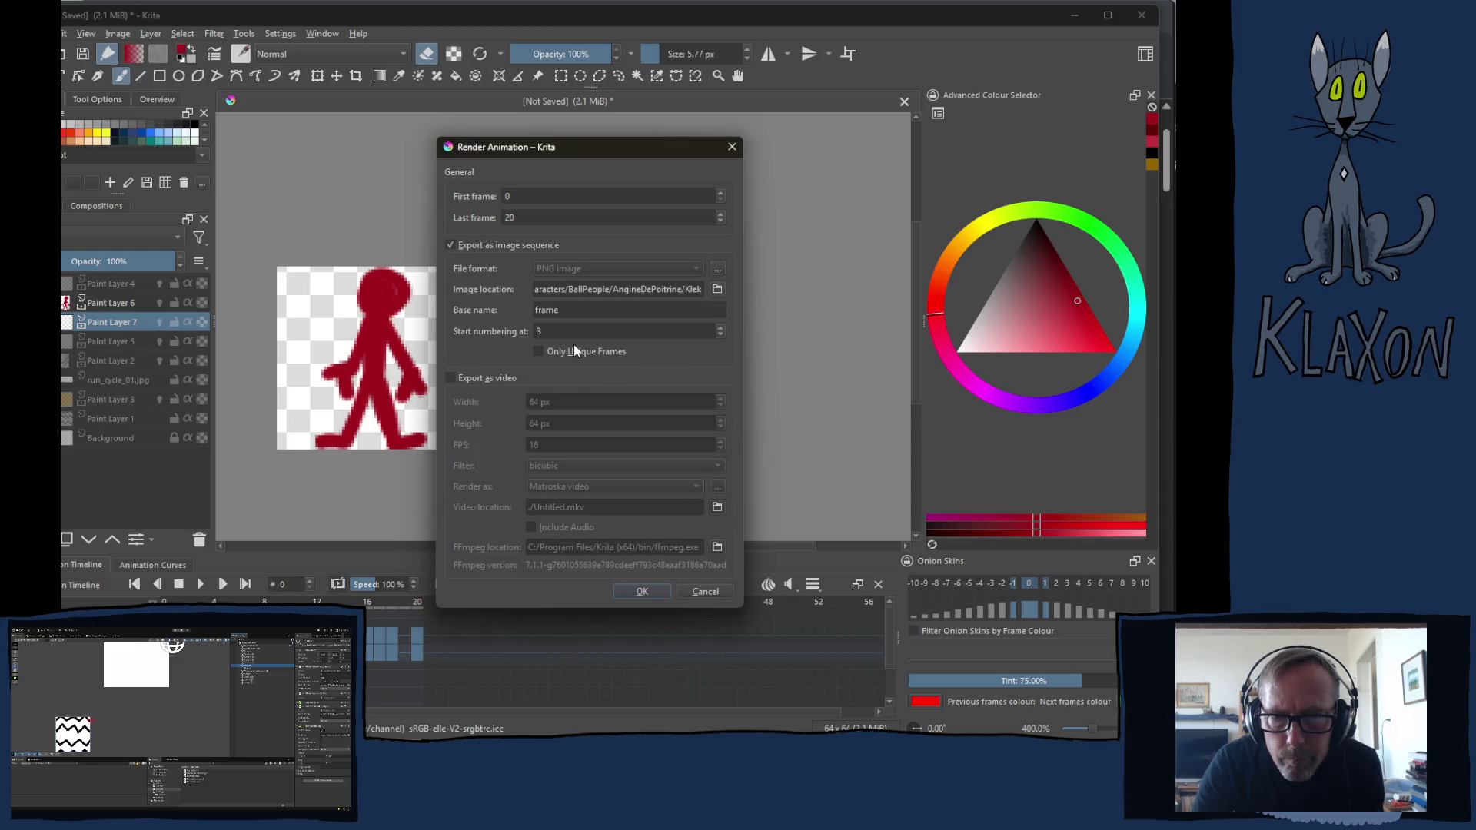
left_click(717, 290)
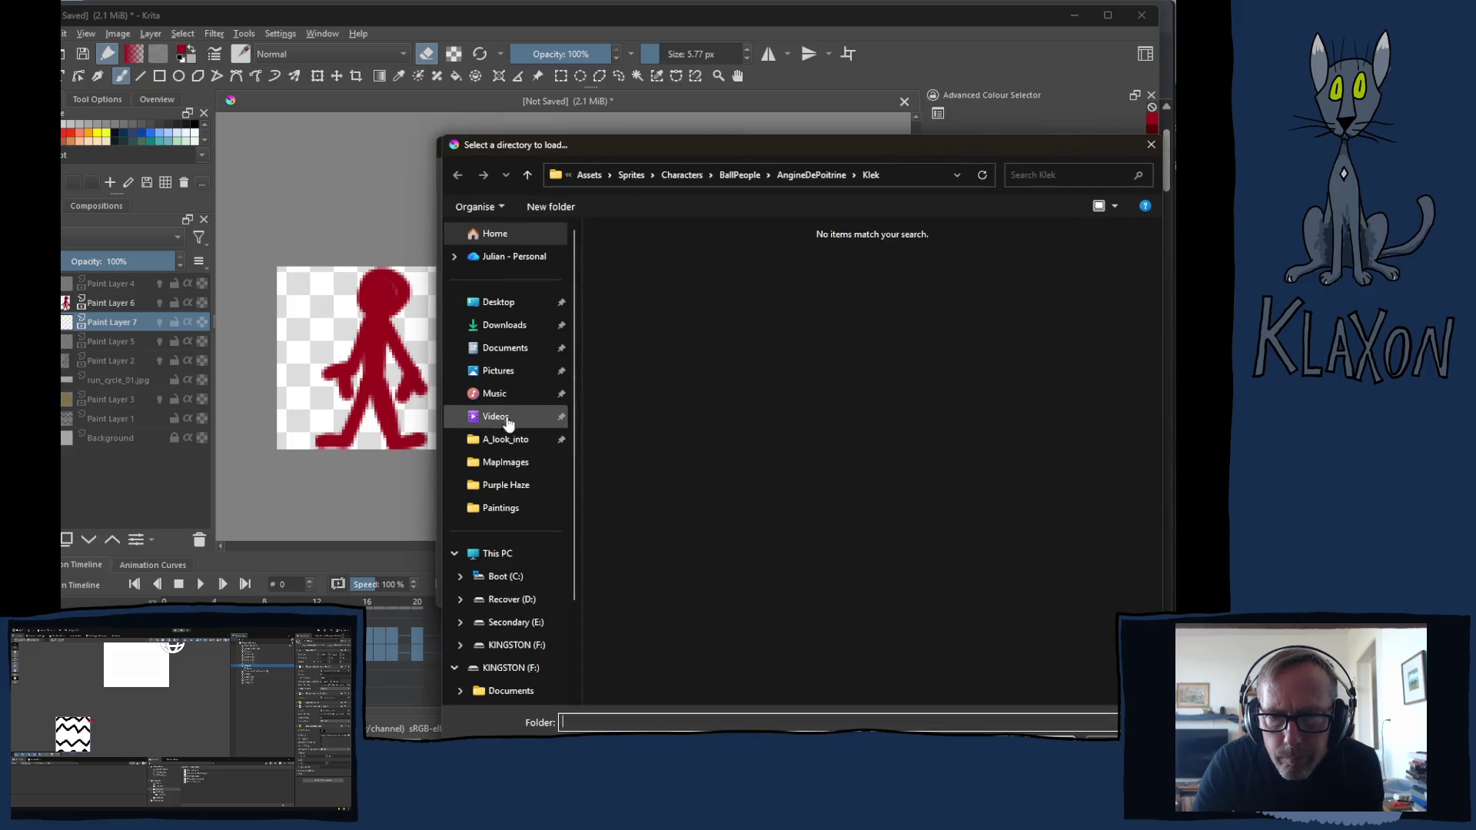
Browse to Documents/Unity/Andy and Dee/Andy and Dee/Assets/Sprites
left_click(508, 353)
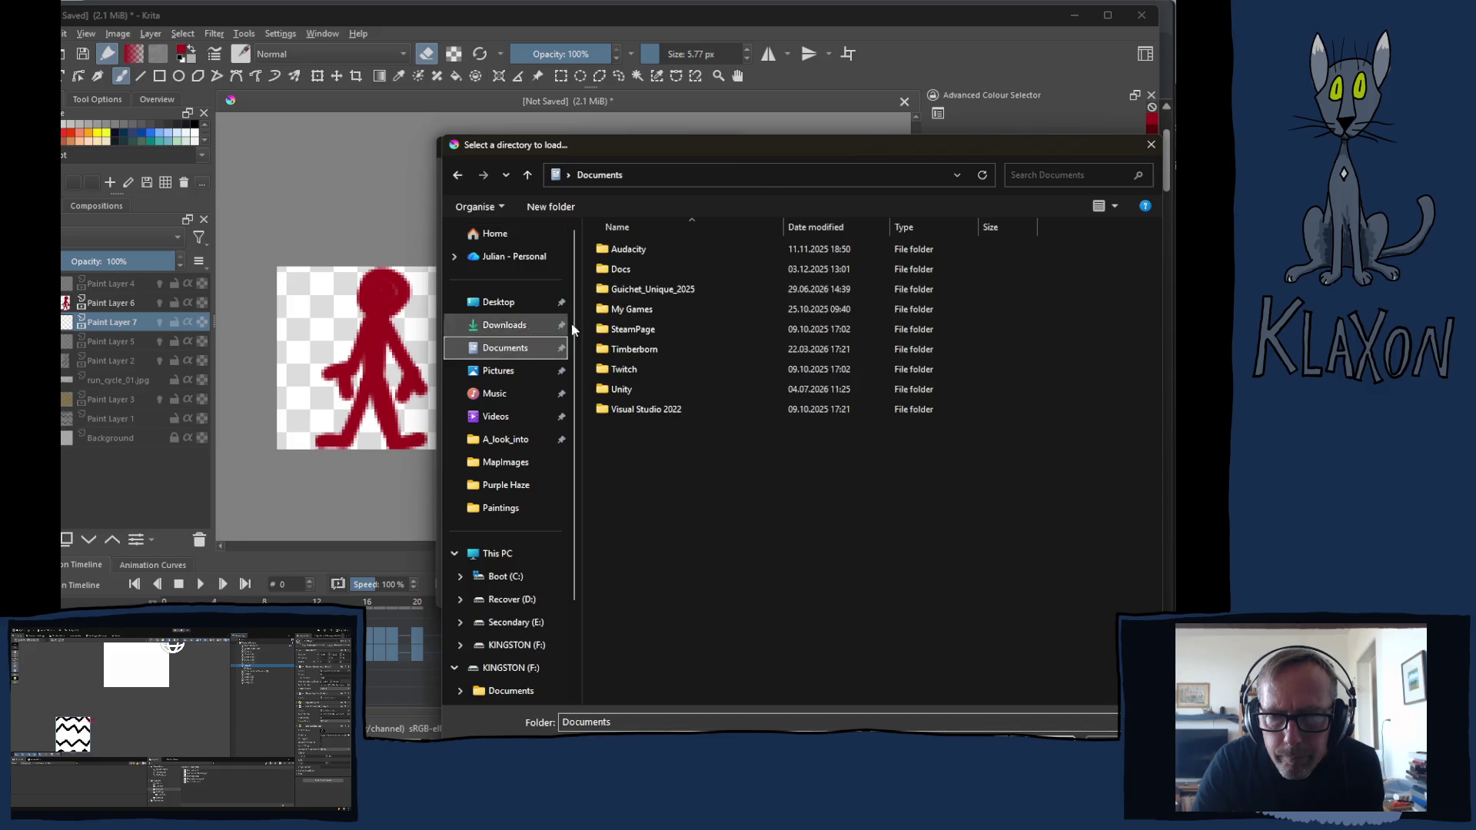
double_click(615, 388)
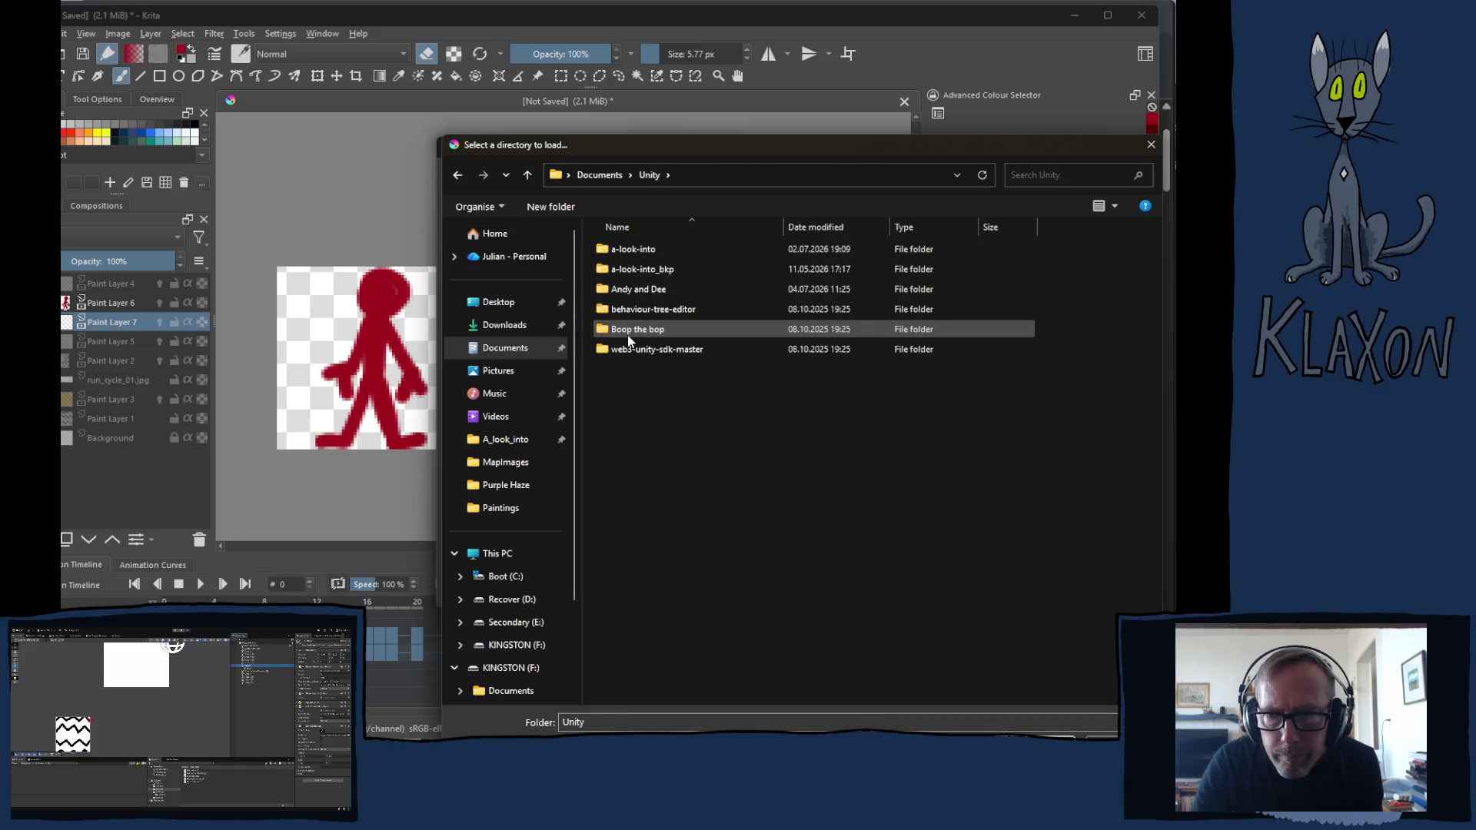
double_click(628, 291)
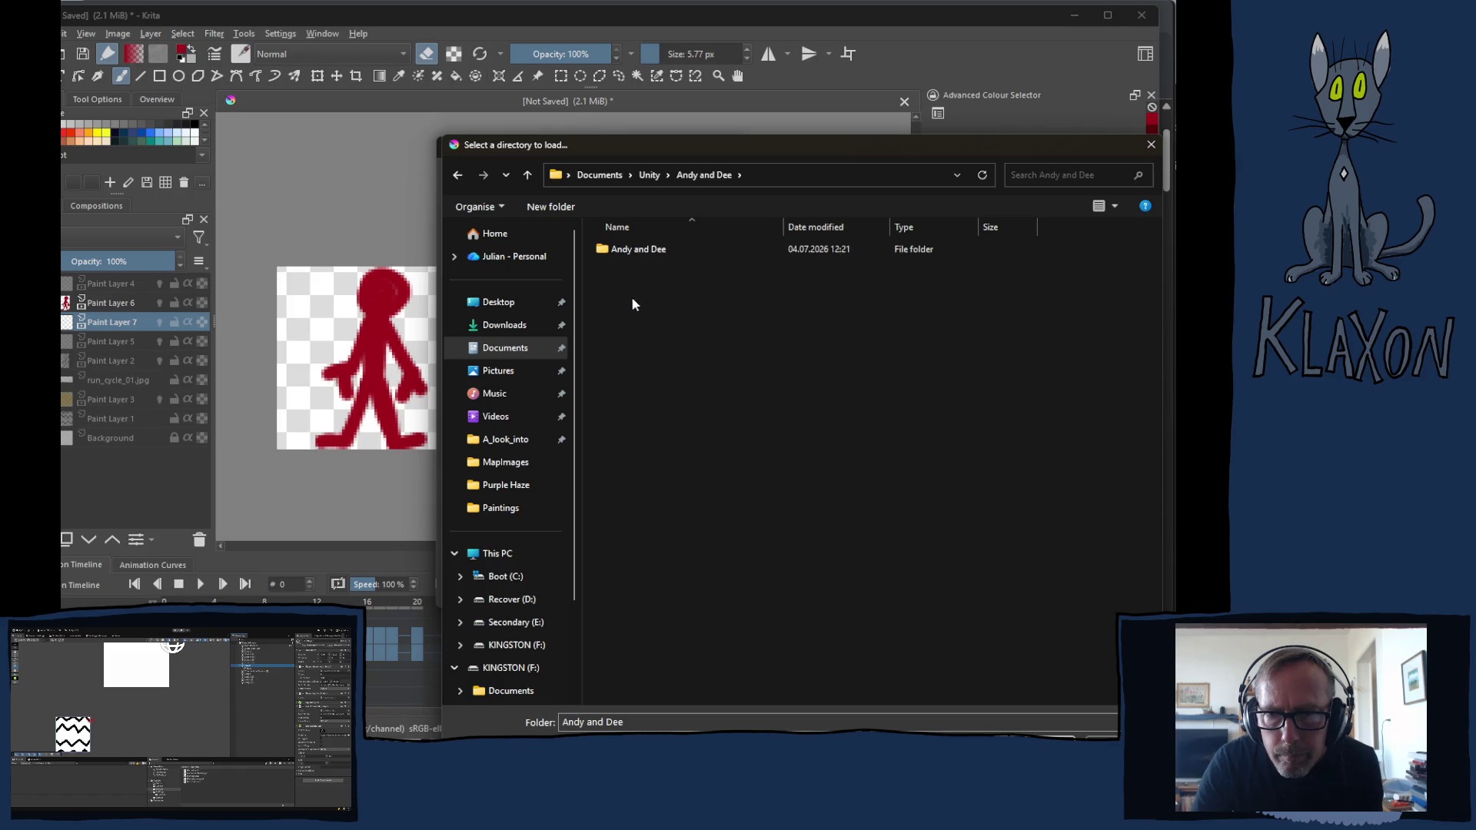
double_click(629, 252)
left_click(620, 252)
double_click(619, 252)
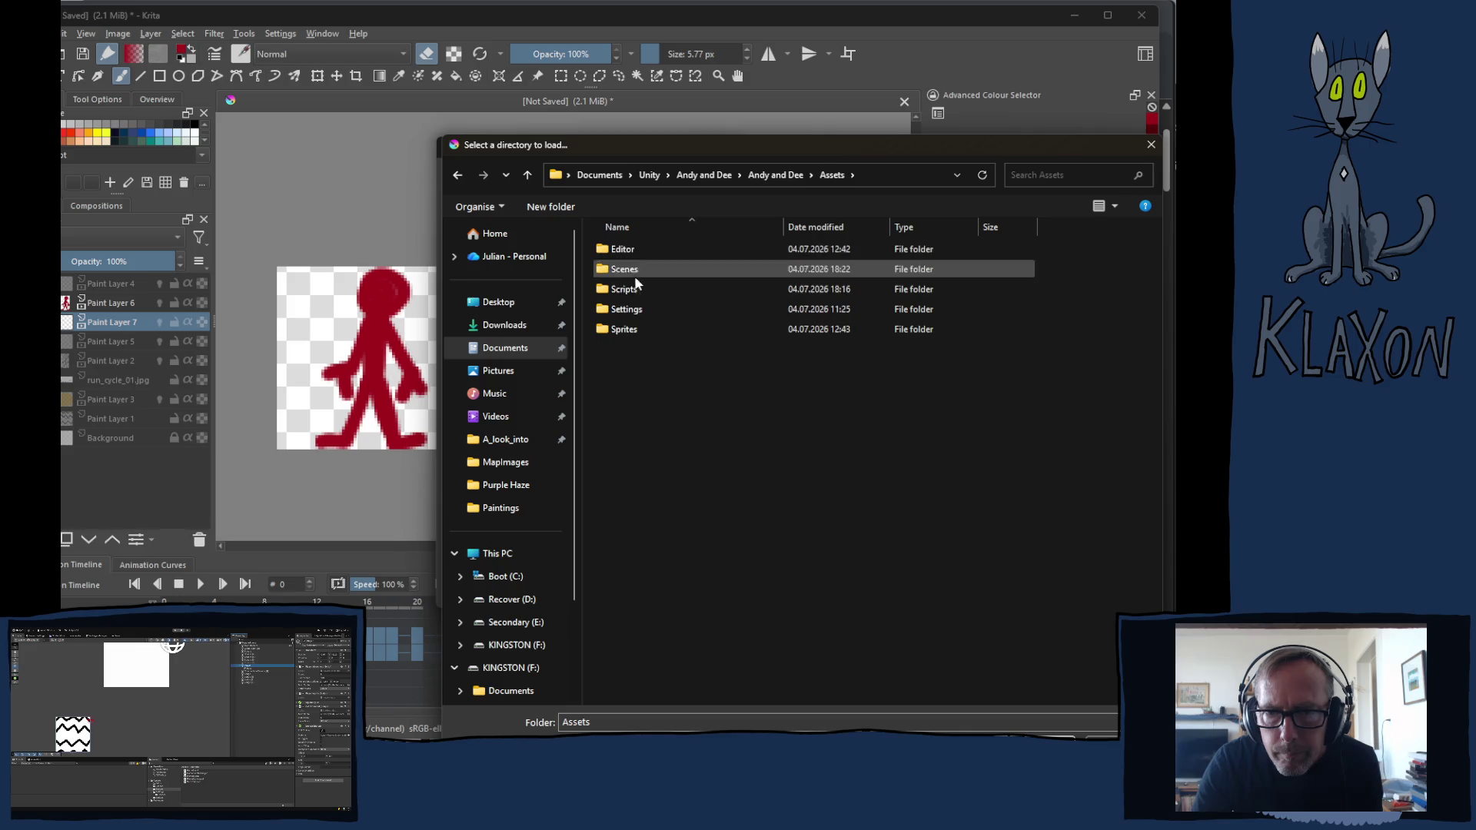
double_click(623, 331)
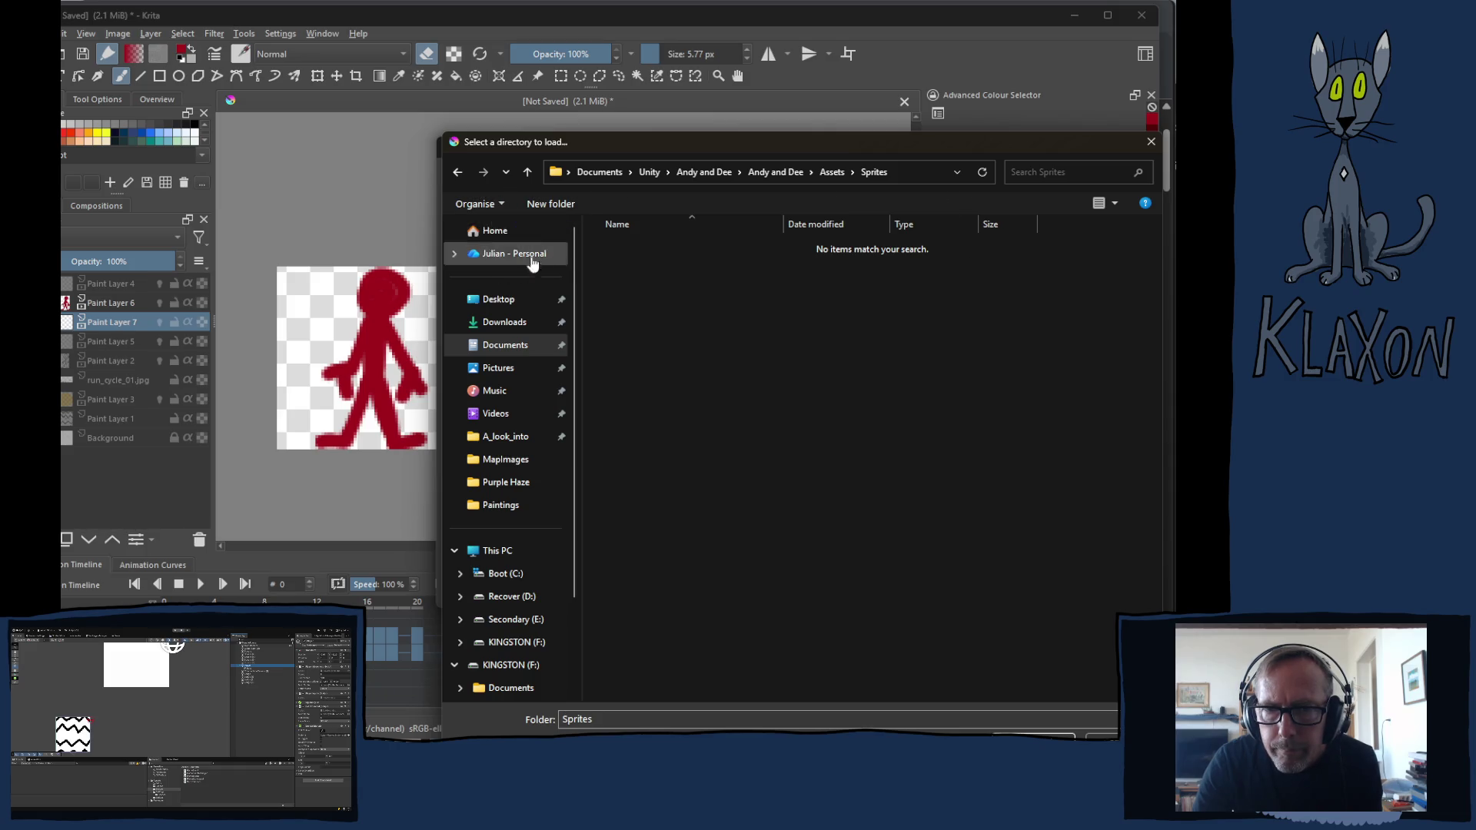
Create a 'character' folder inside Sprites and select it as the render image location
left_click(550, 203)
type("char")
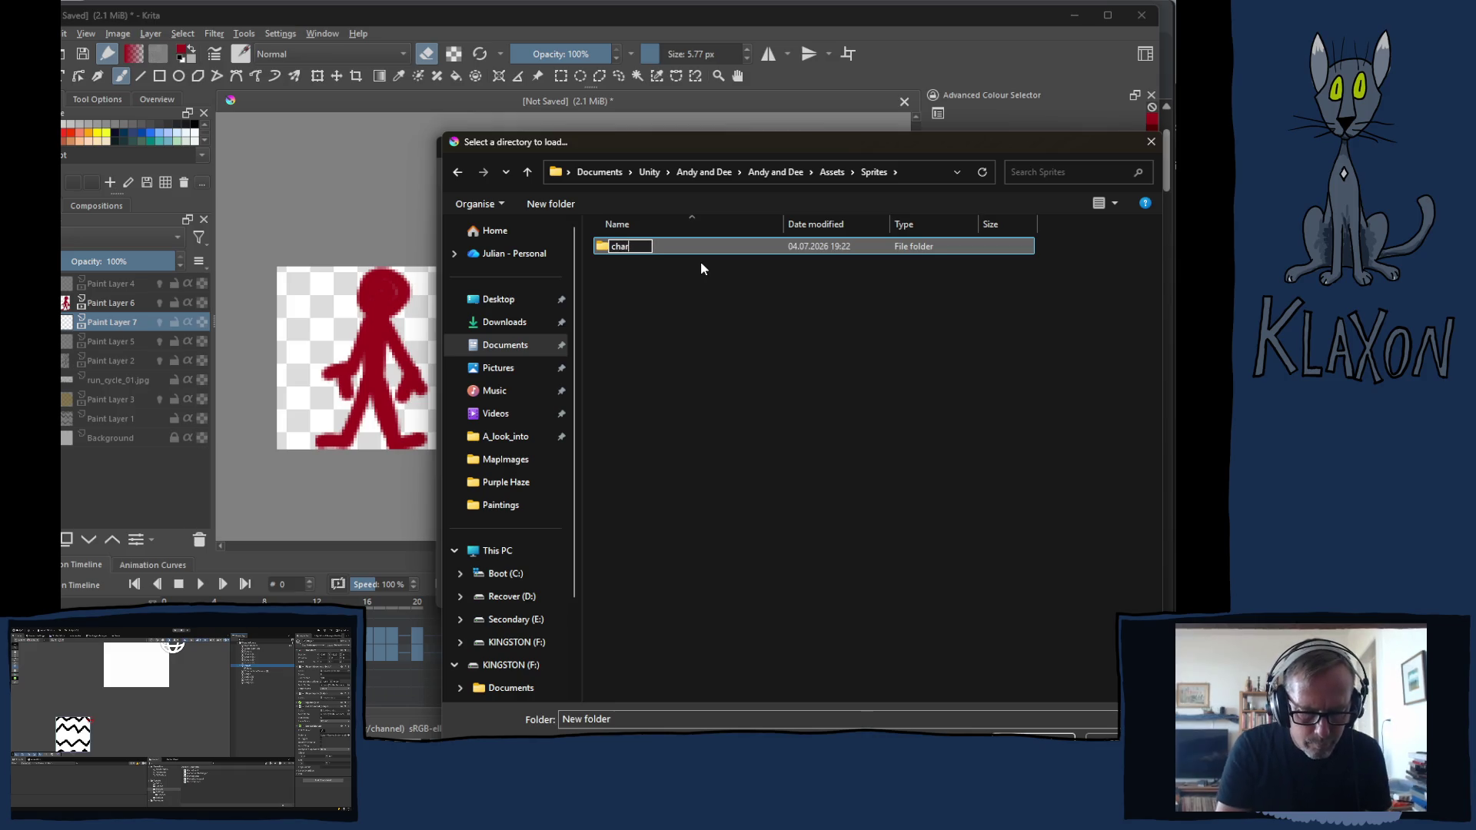
type("acter")
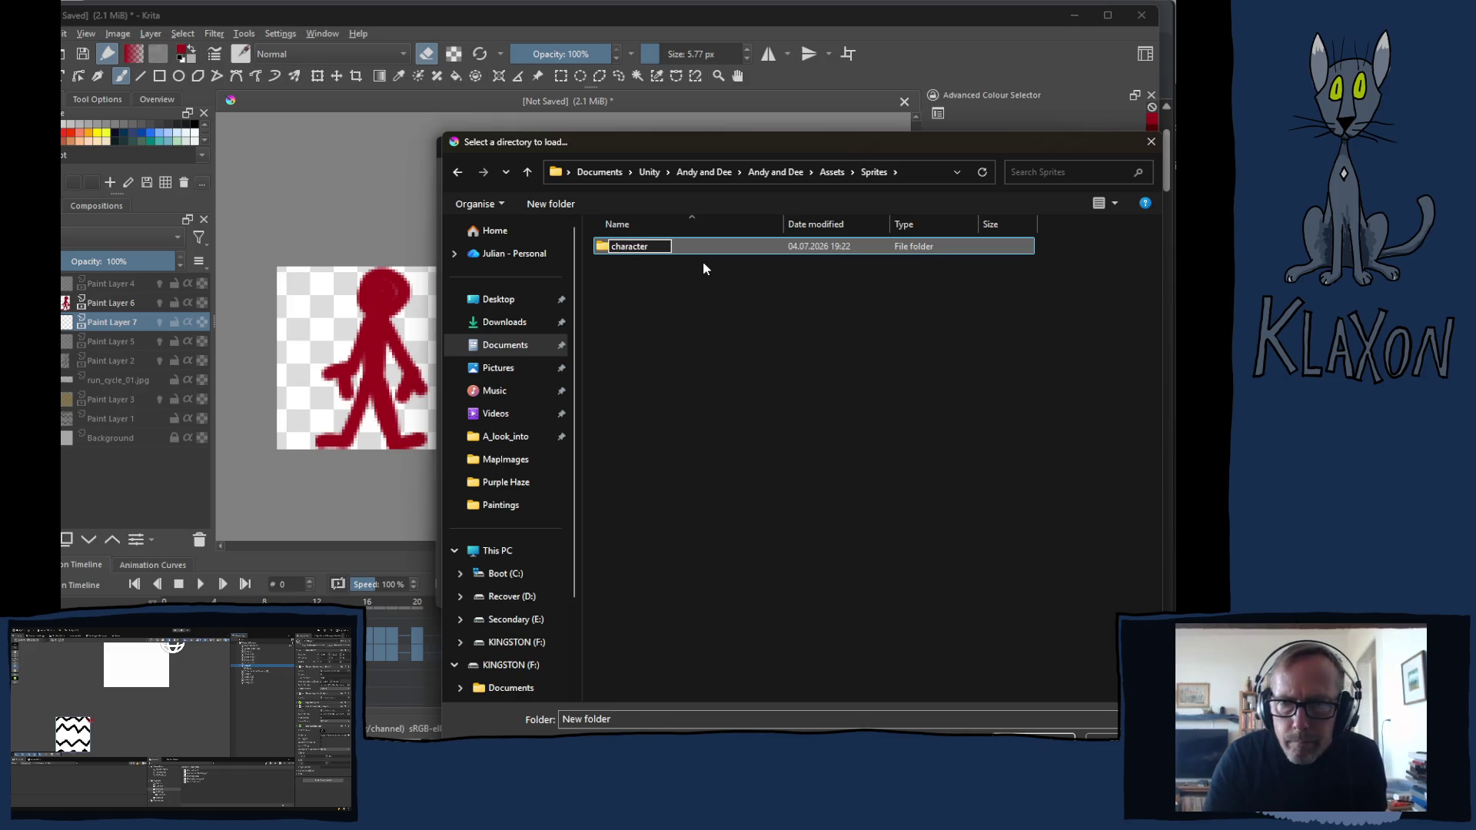
key("Return")
double_click(617, 247)
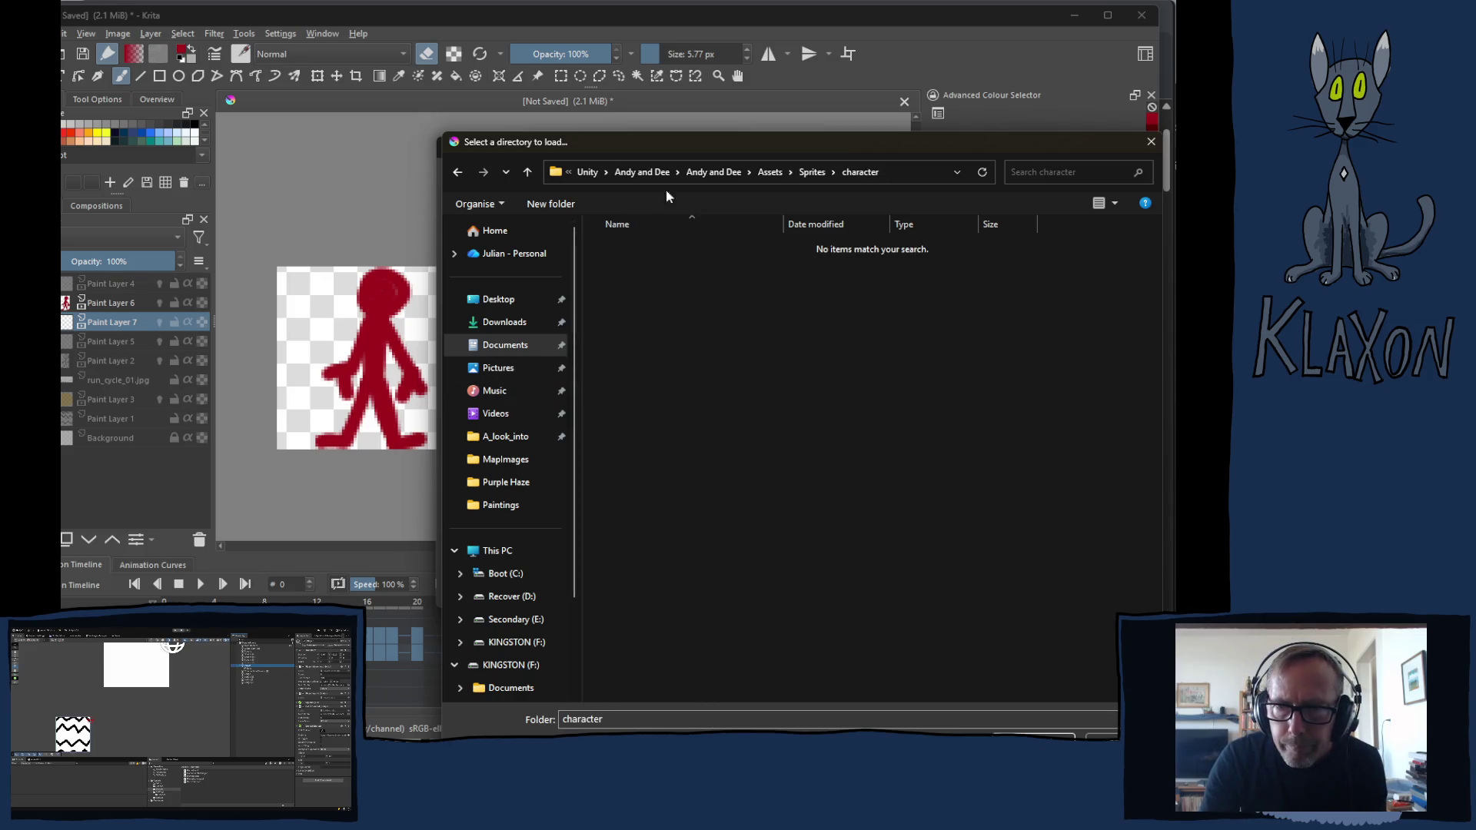
left_click(1034, 734)
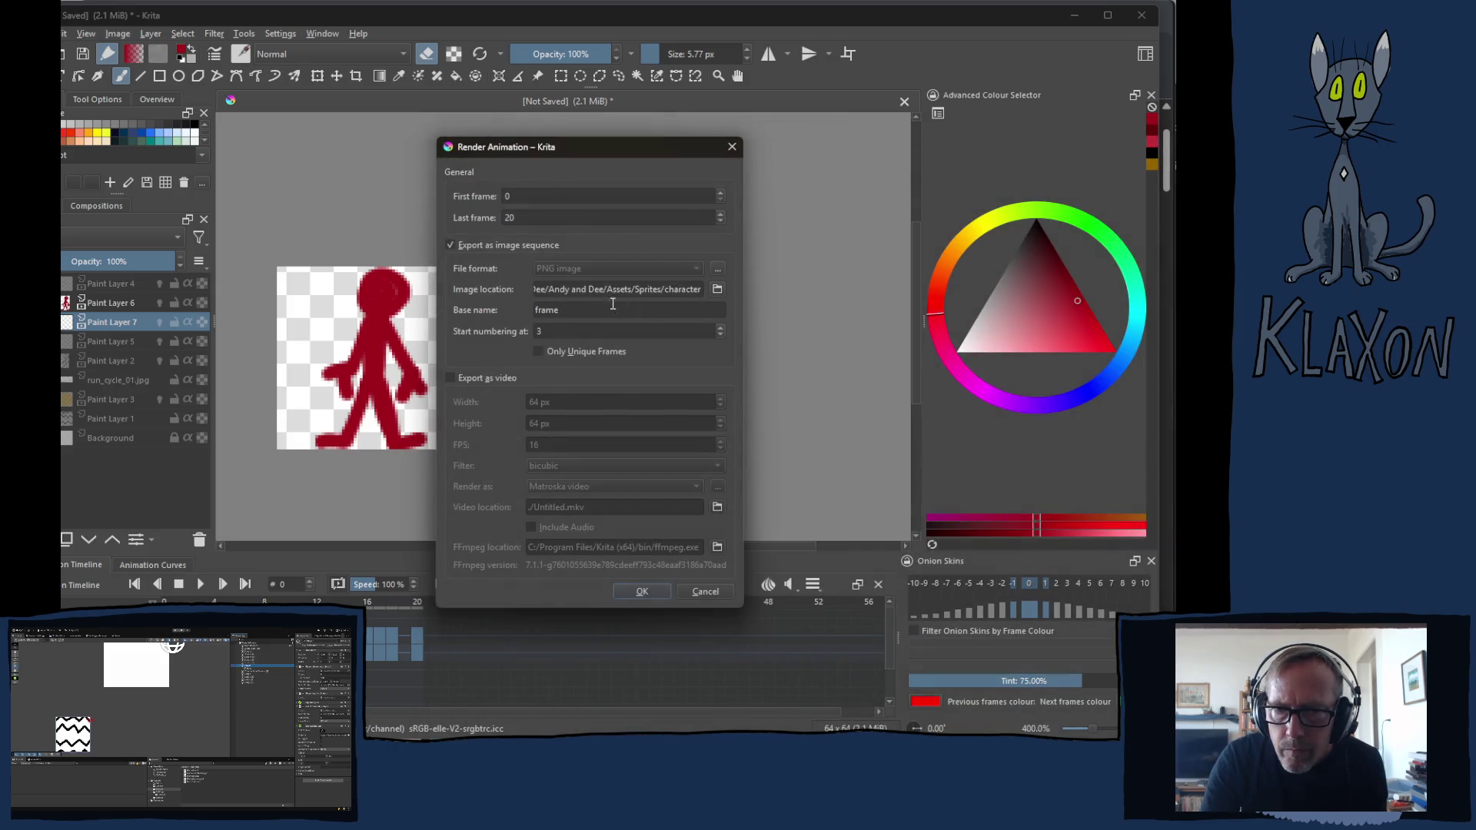
Name the sequence Idle, start numbering at 0, adjust the last frame and render
double_click(563, 310)
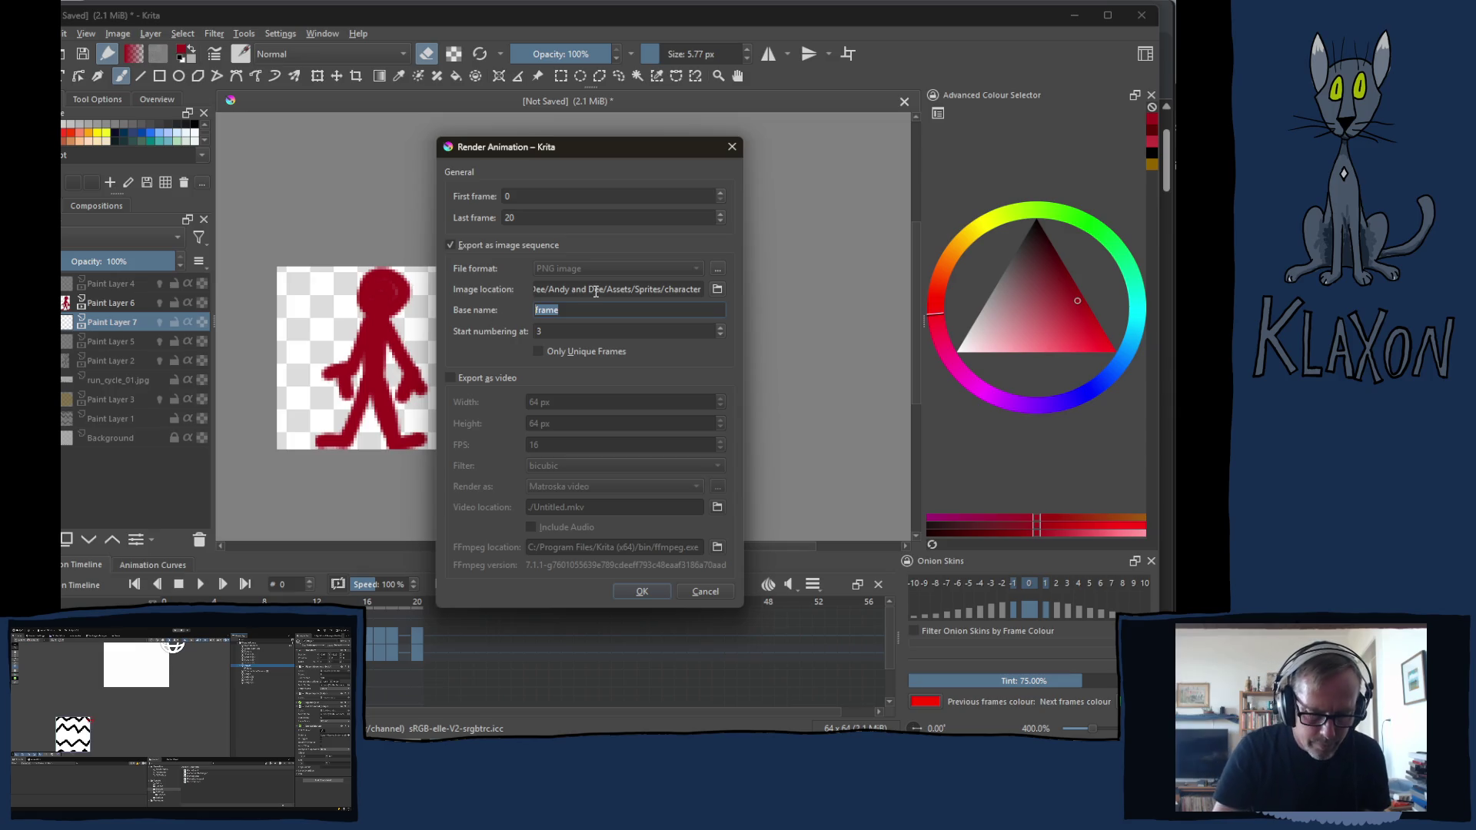
type("idle")
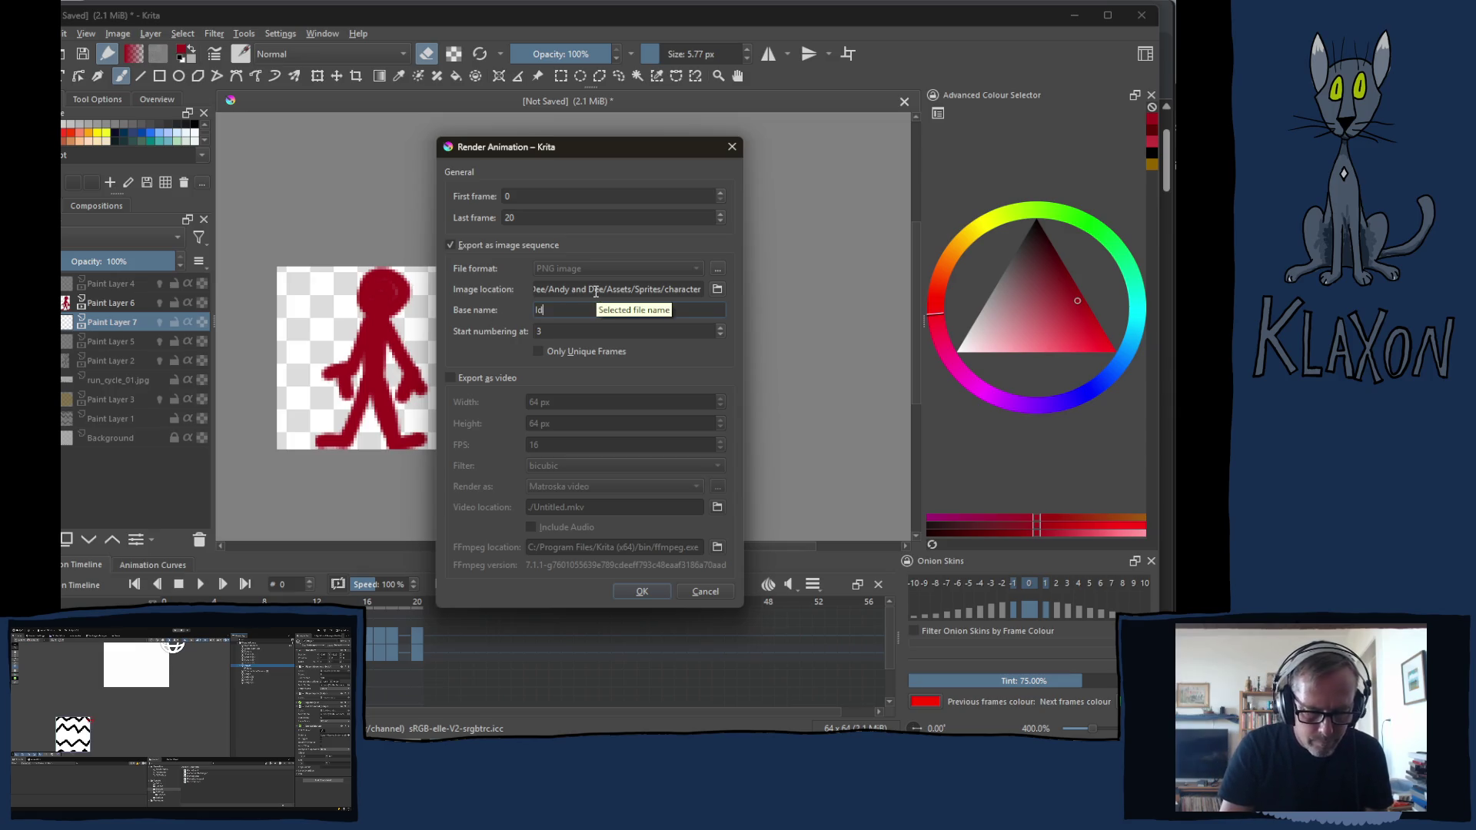
left_click(557, 330)
key("BackSpace")
type("0")
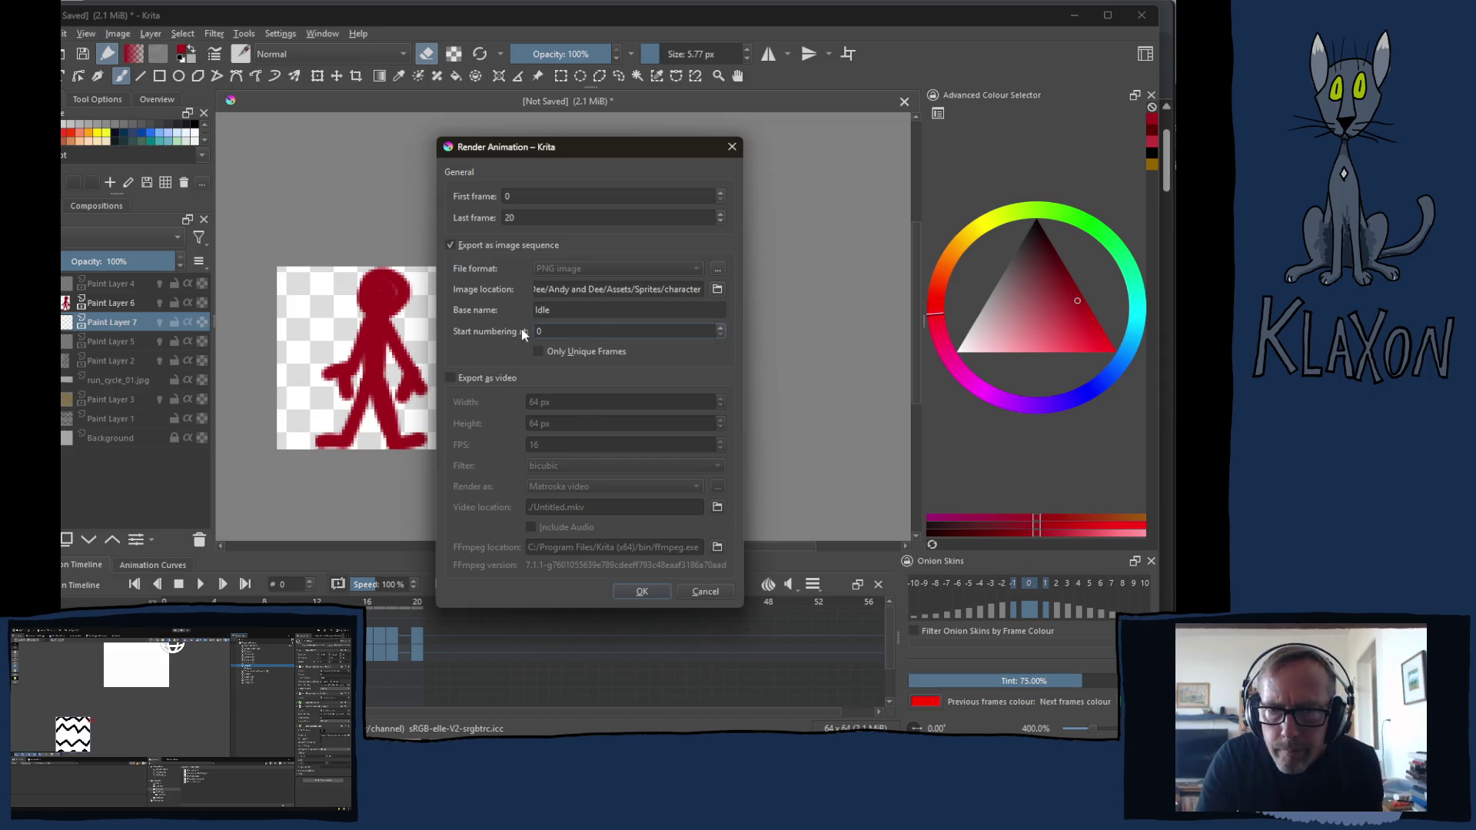
double_click(513, 217)
type("1")
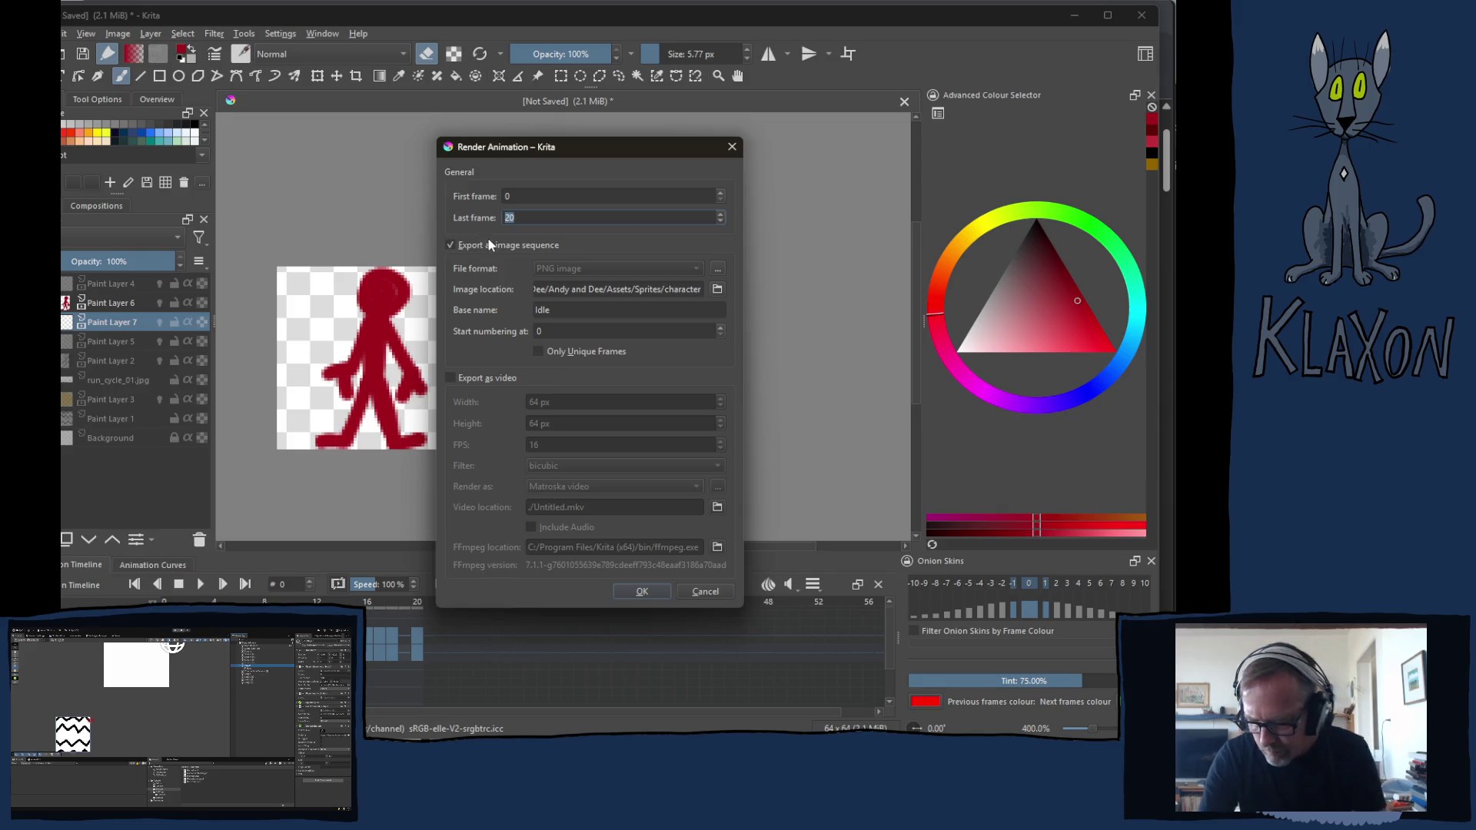
key("Return")
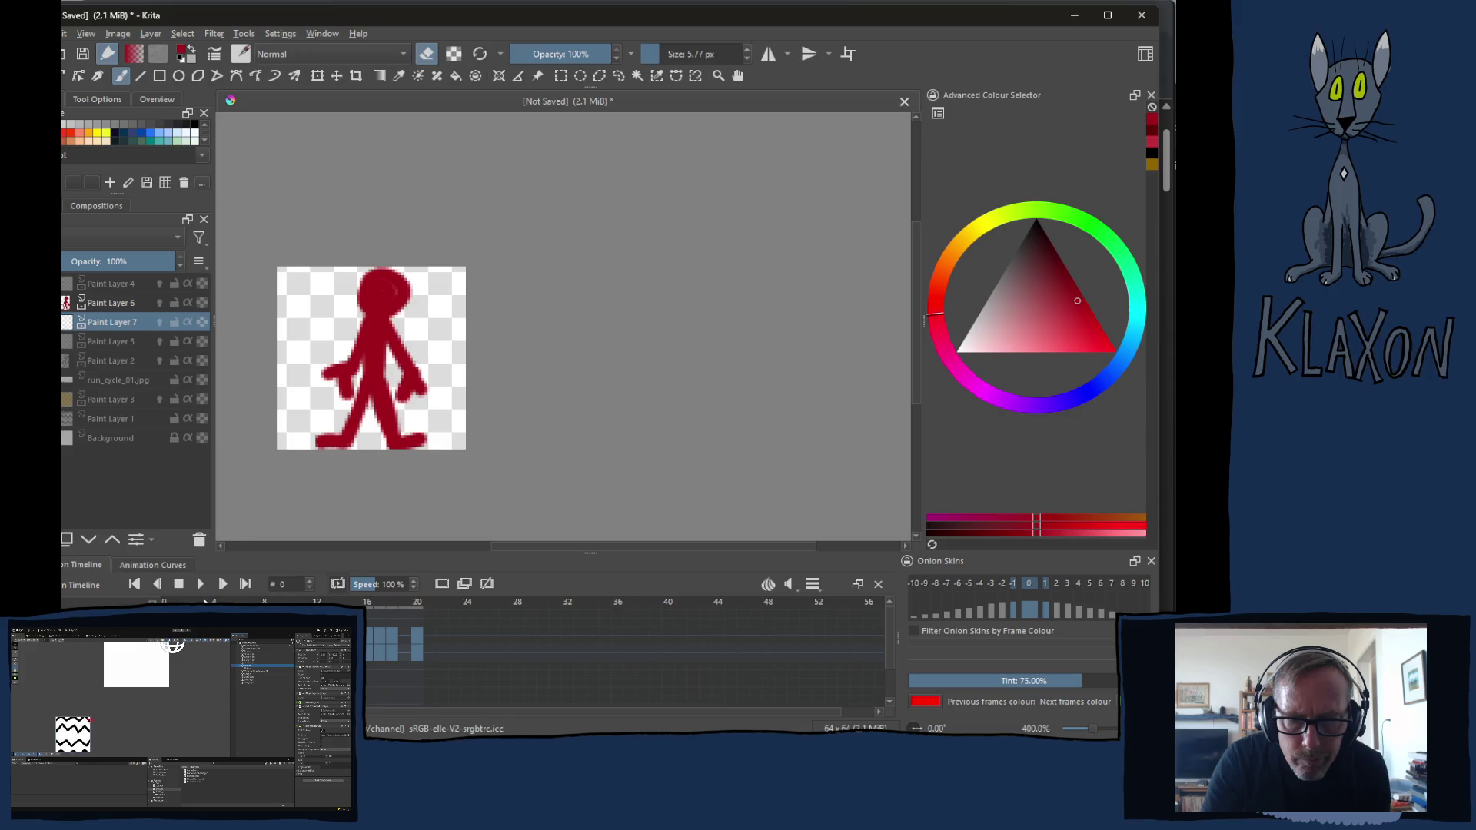
Play the animation, render frames 3–14 as a PNG sequence named run, then select frames 16–18
key("space")
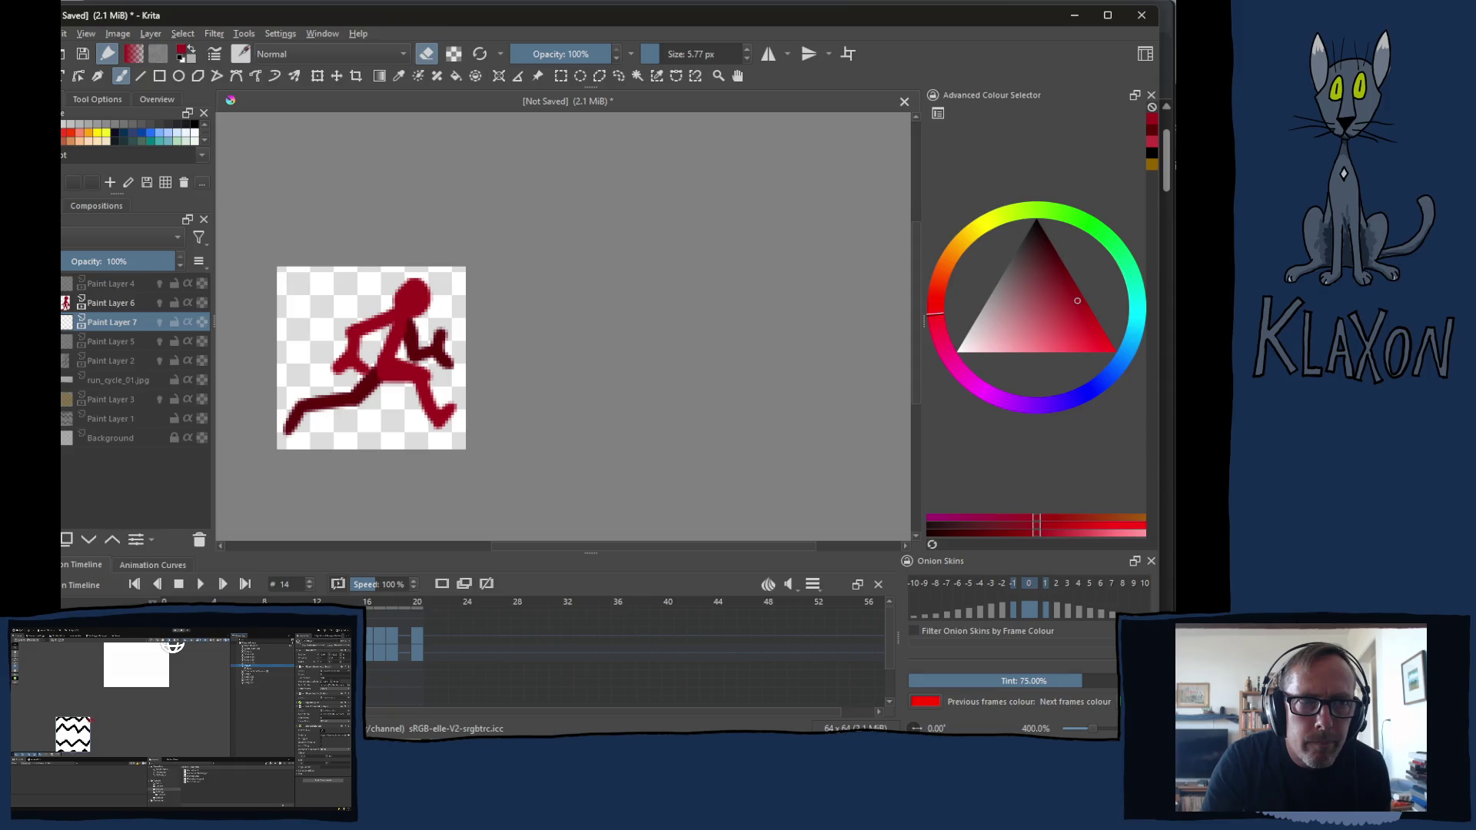
left_click(95, 242)
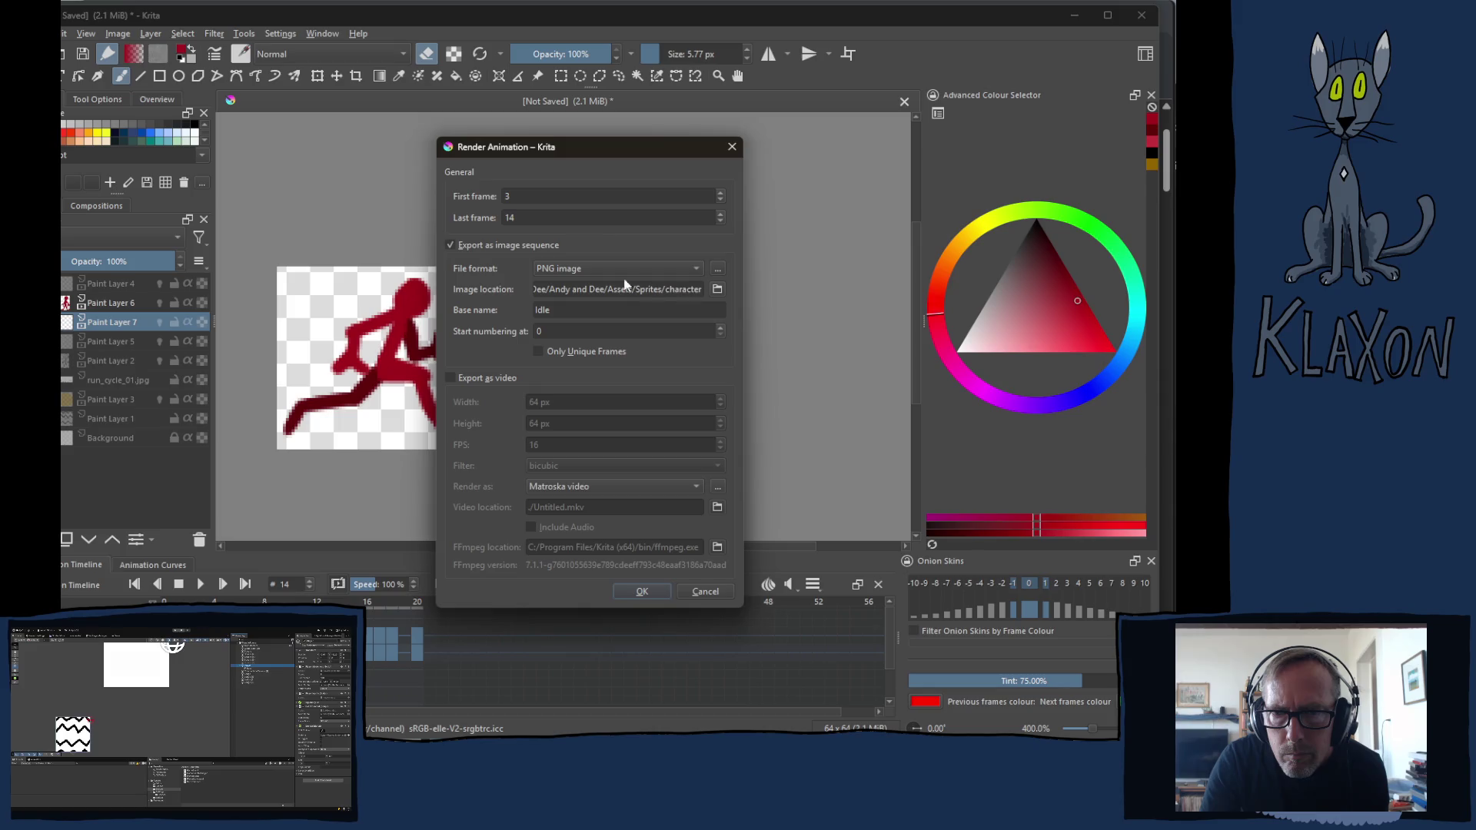
double_click(557, 312)
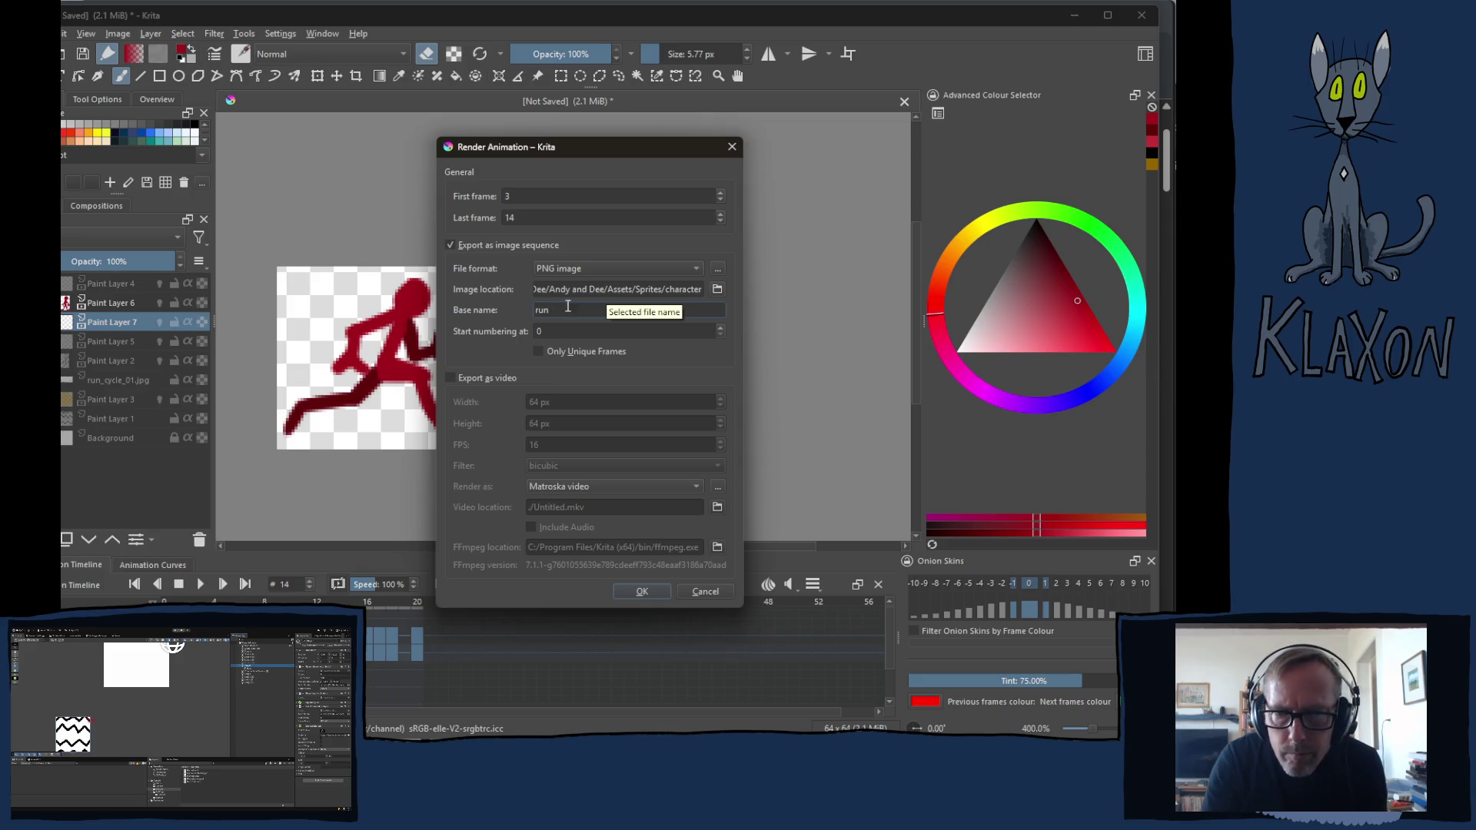
type("n")
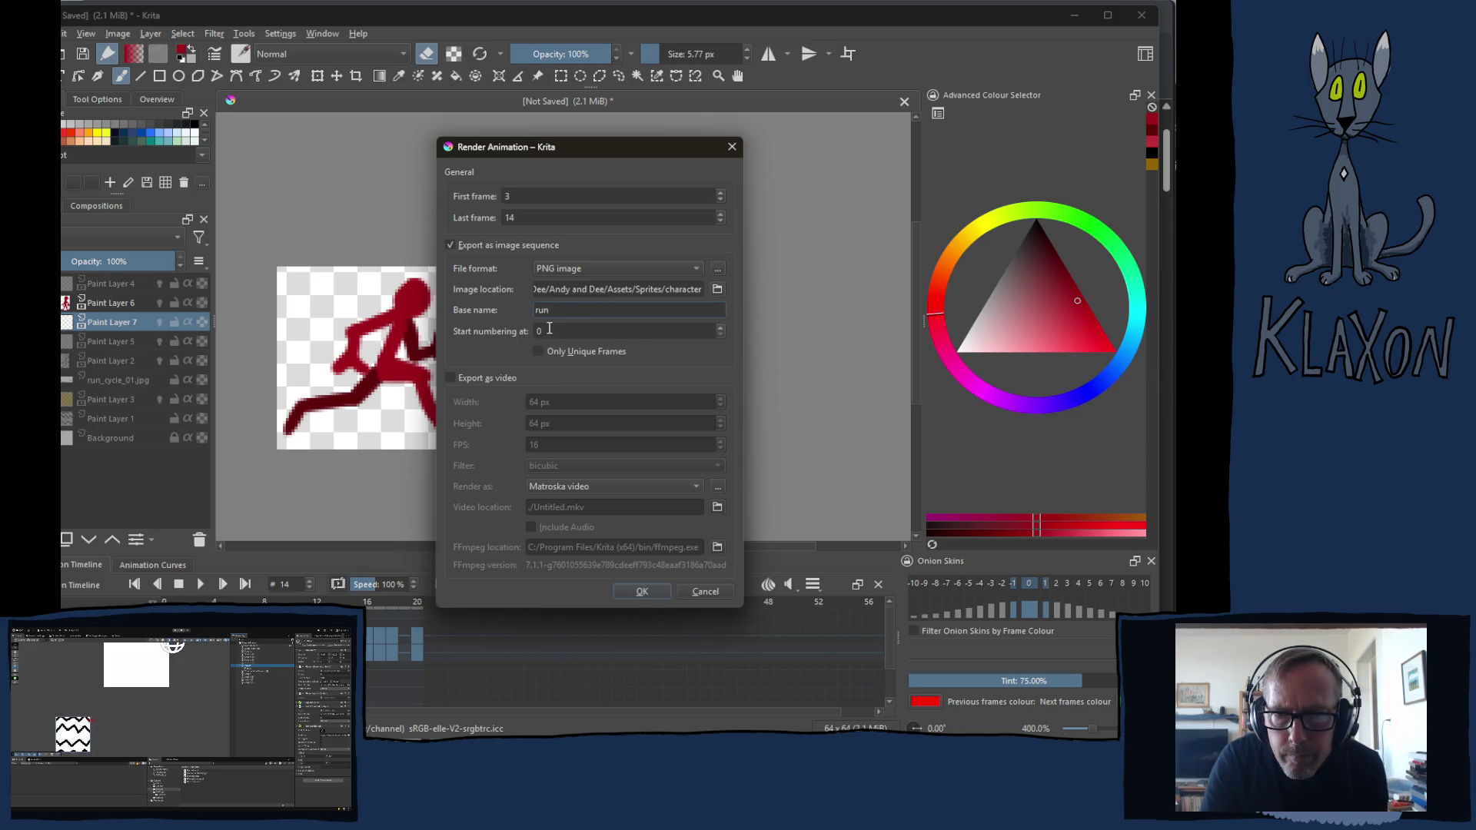
left_click(643, 592)
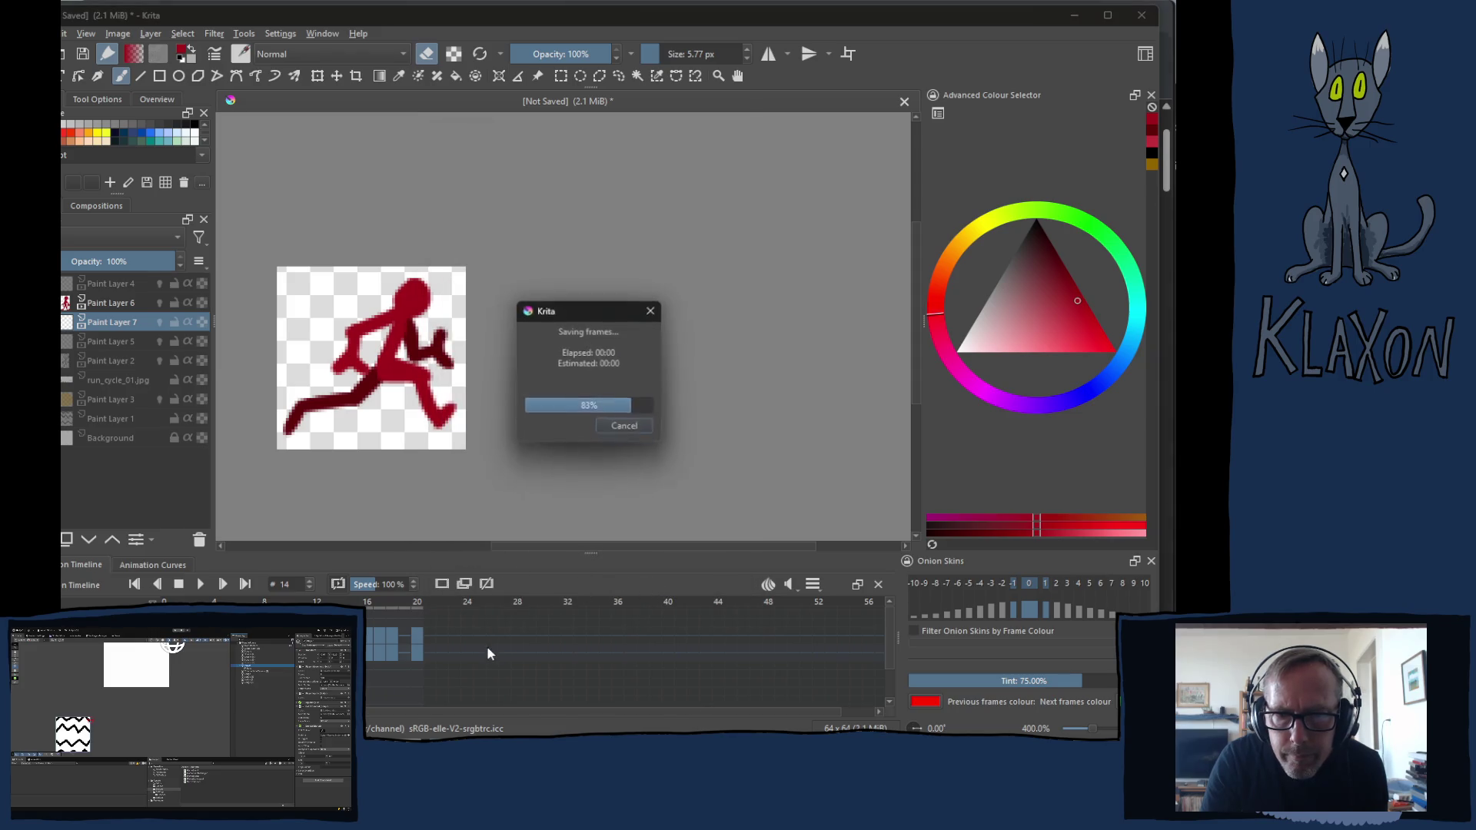
left_click(369, 639)
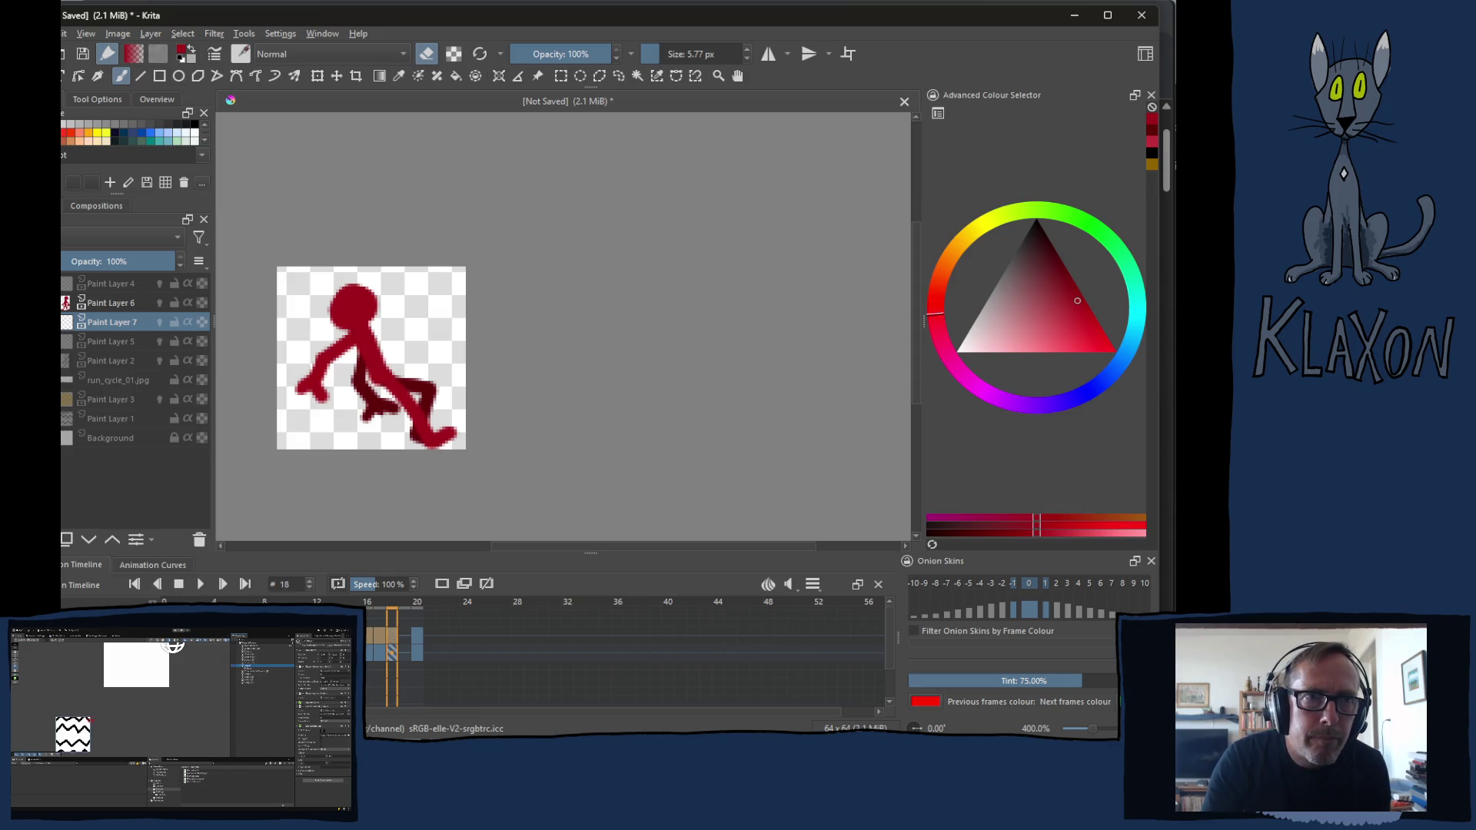
Render frames 16–18 as a PNG sequence named jump, then move the playhead to frame 20
left_click(63, 33)
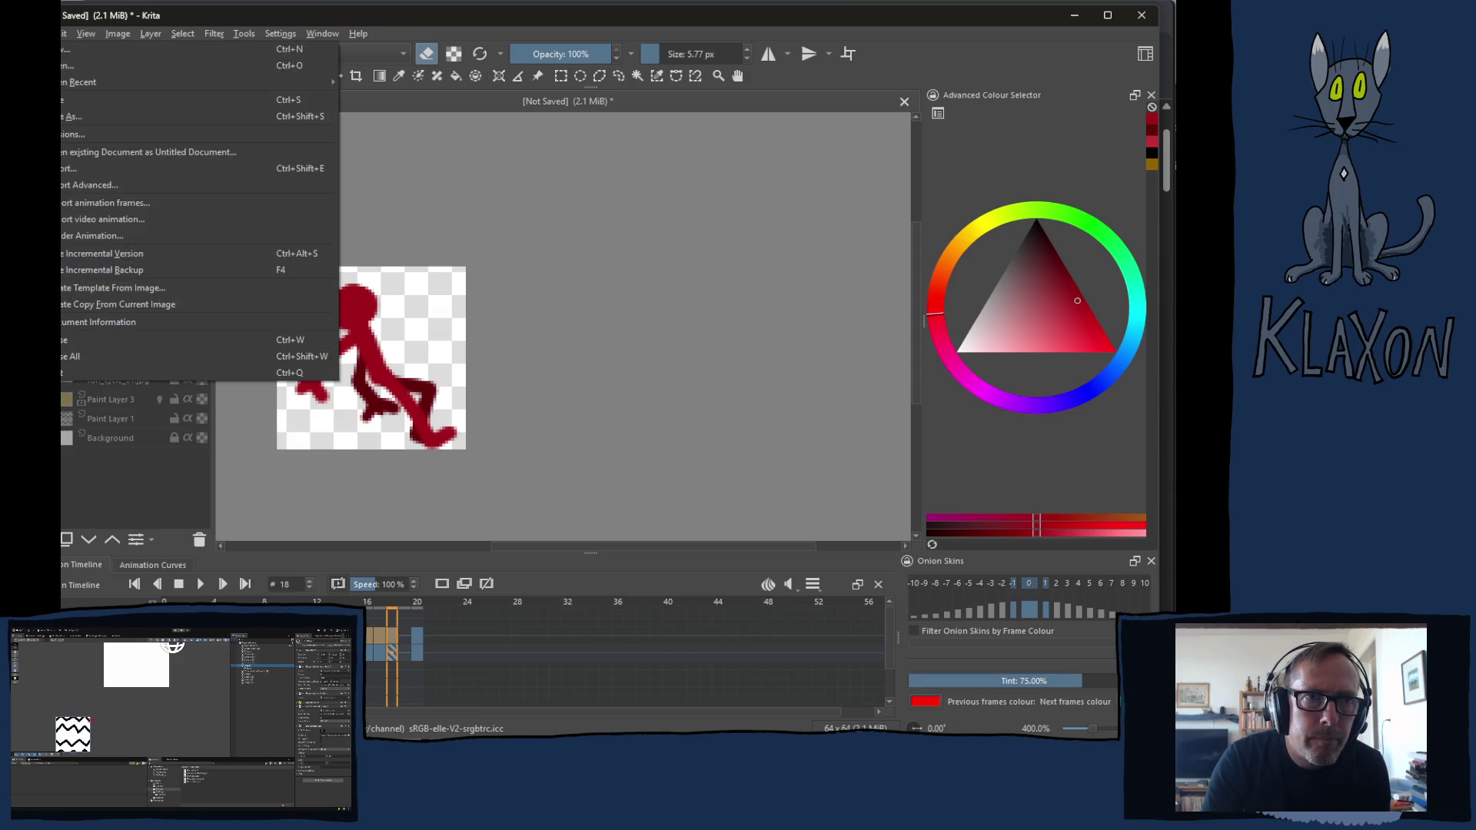
left_click(119, 235)
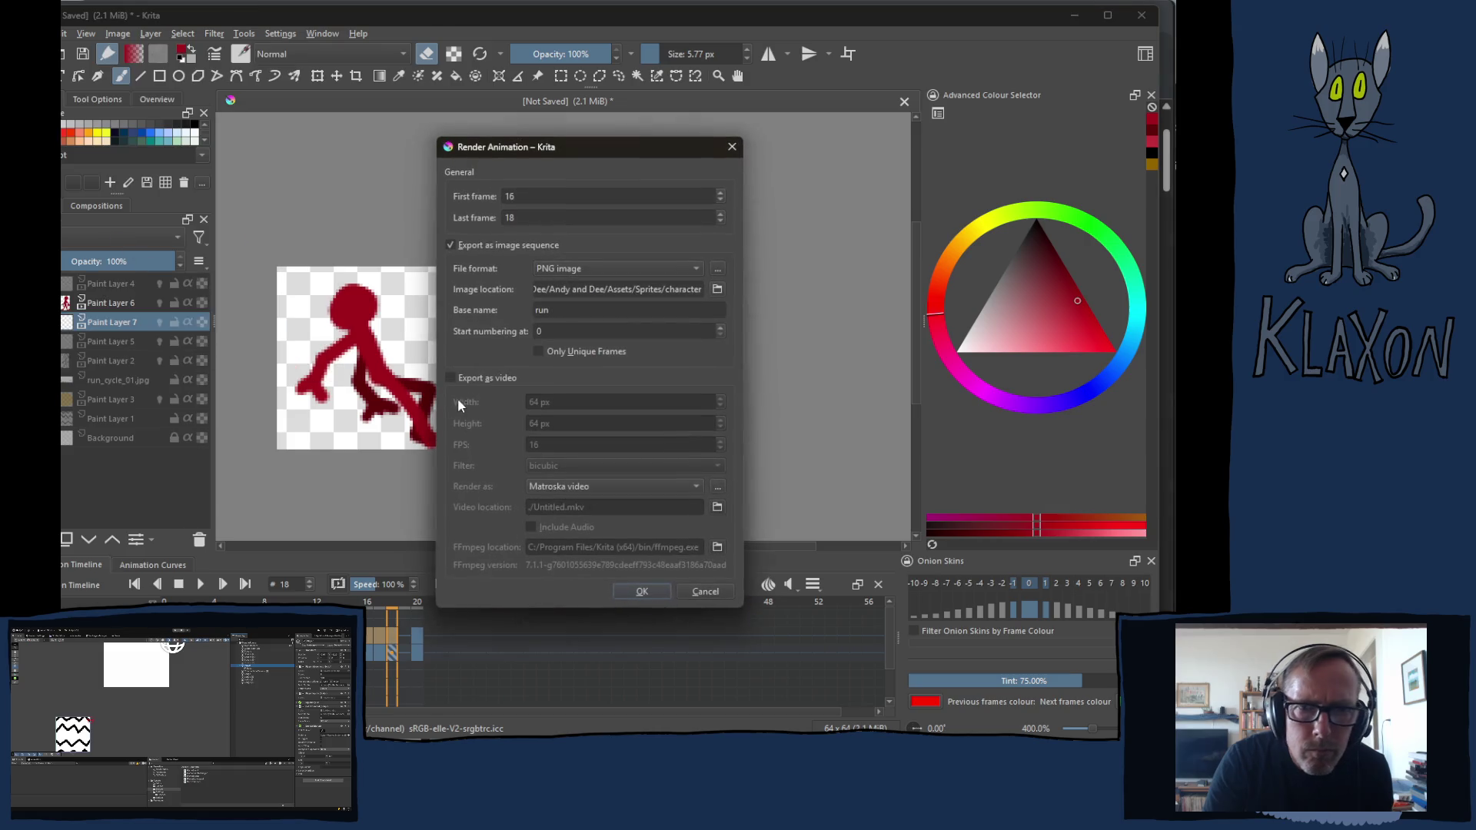
double_click(562, 316)
type("jum")
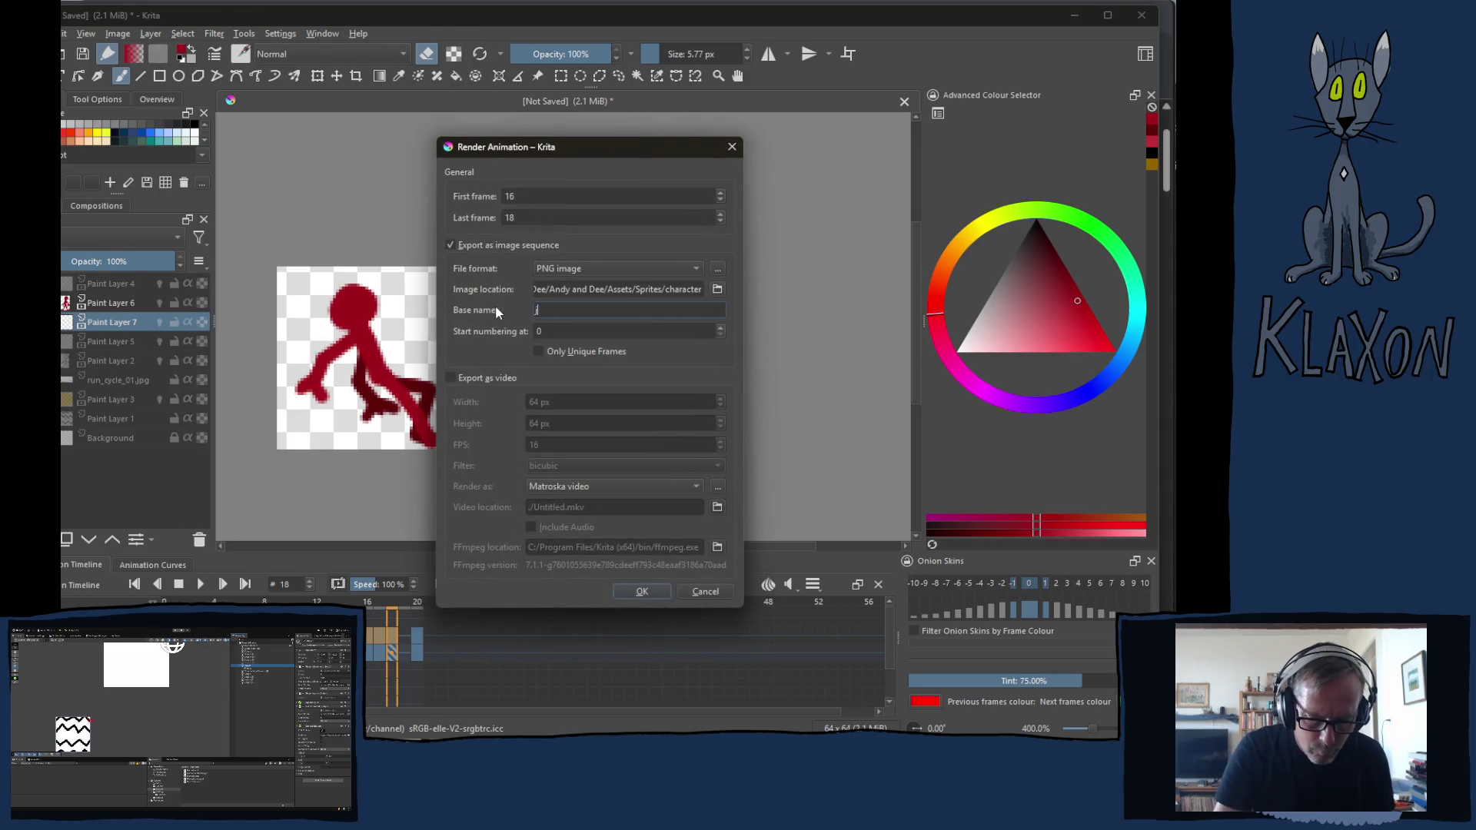
type("p")
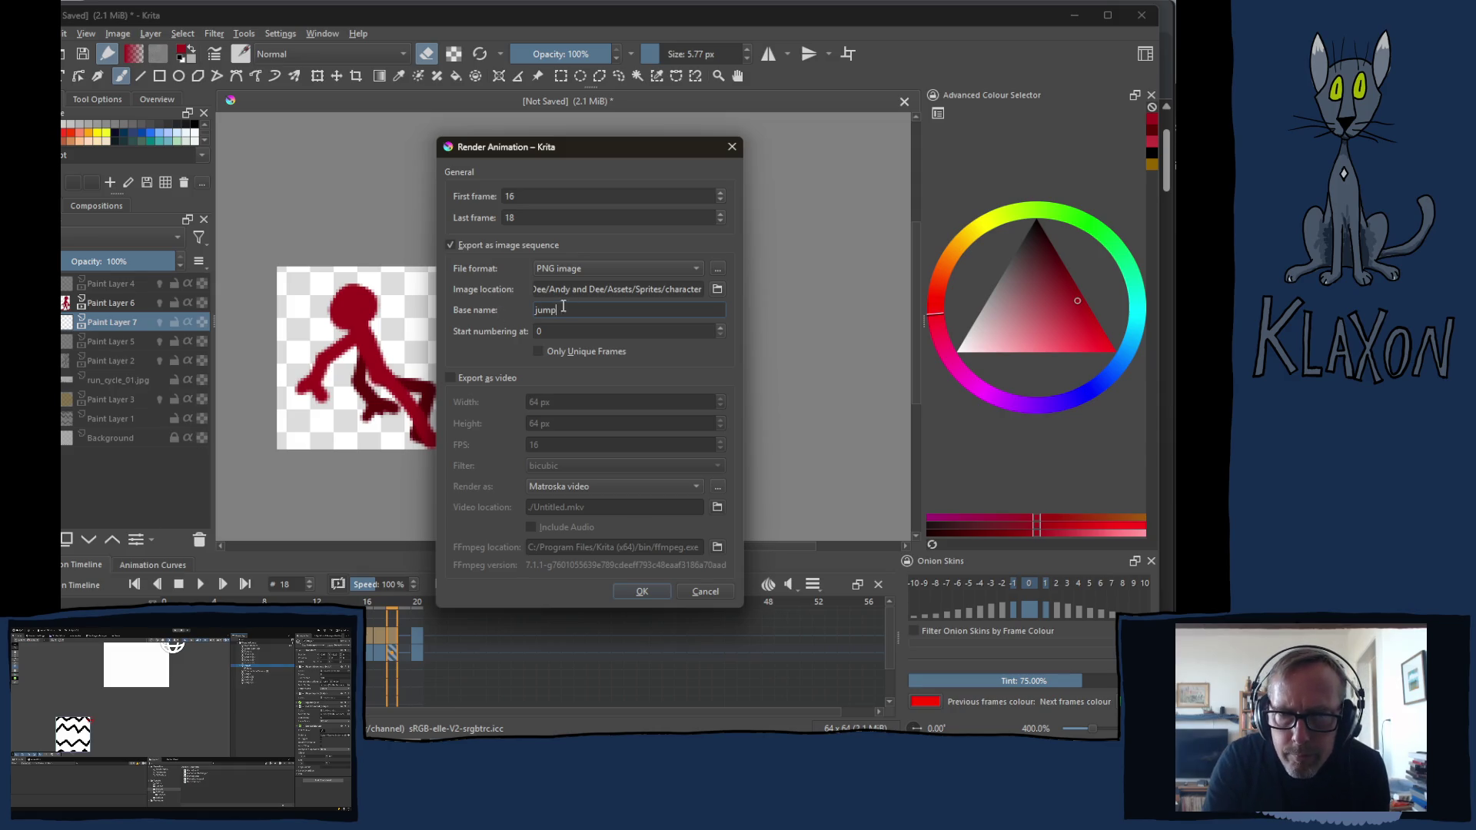
left_click(657, 591)
left_click(420, 643)
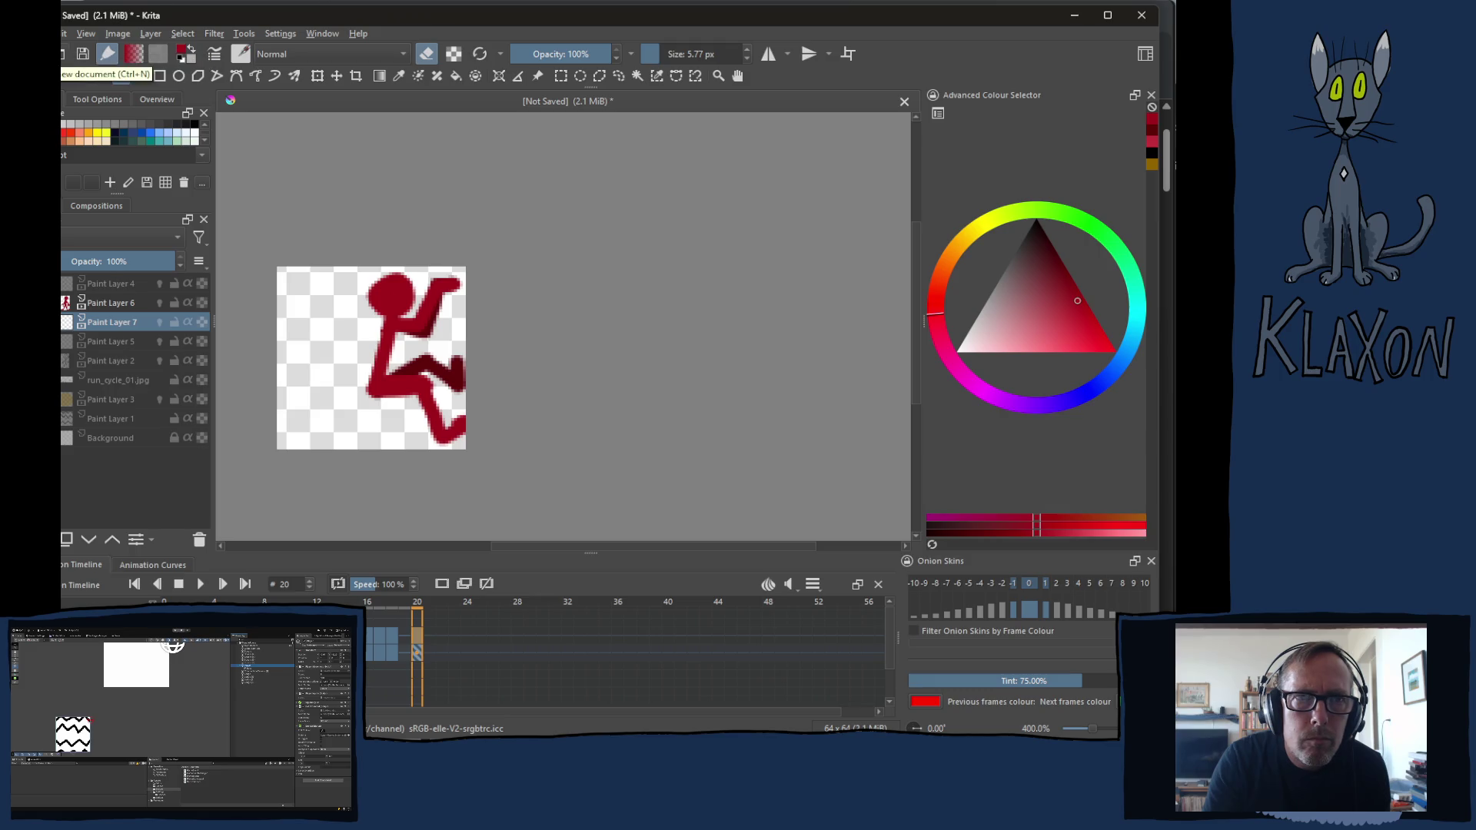
Render frames 3–20 as a PNG sequence named Ledge, then open the project's Sprites folder in Unity
left_click(64, 32)
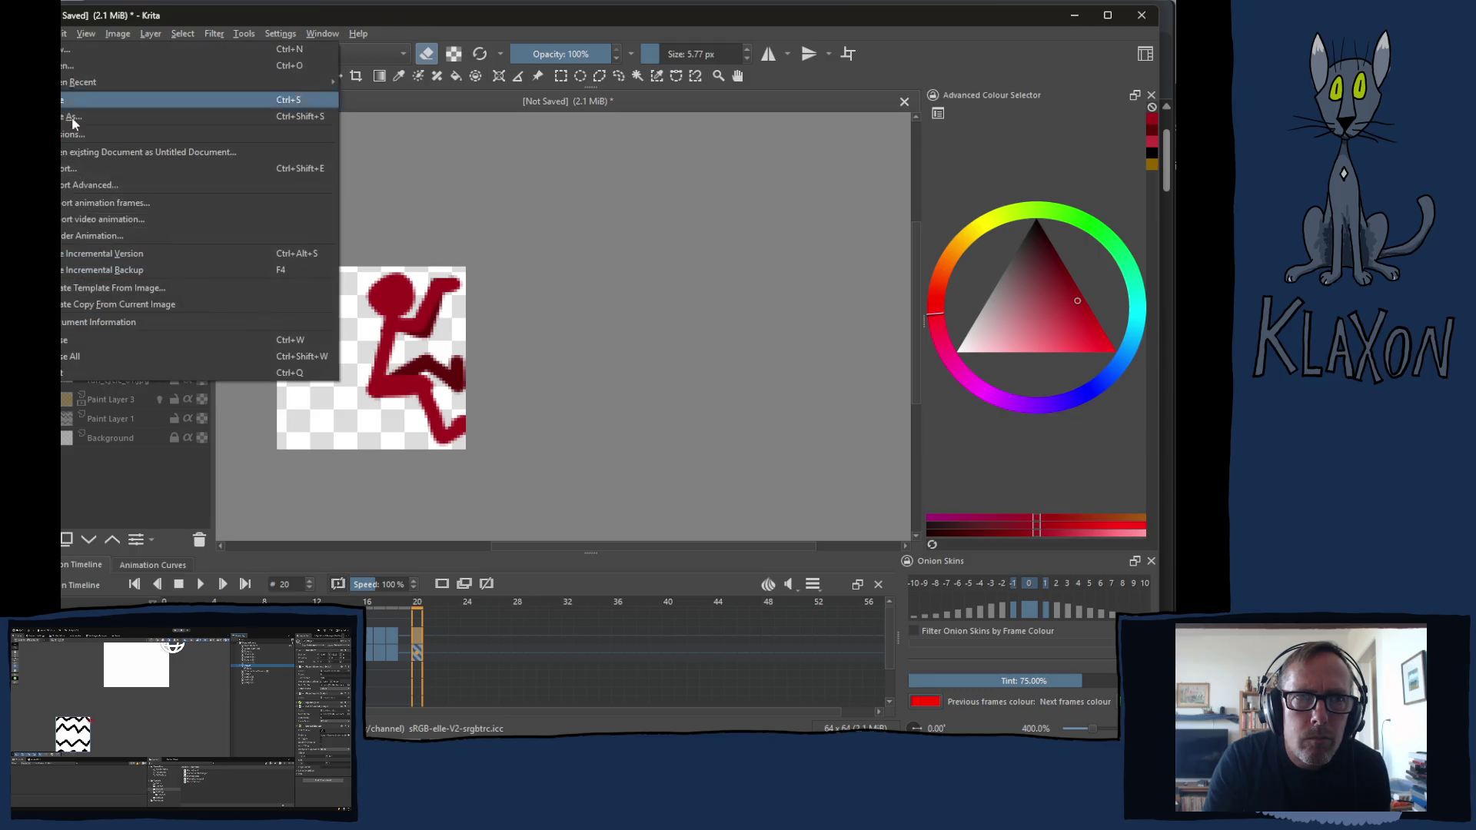
left_click(131, 231)
double_click(580, 311)
key("BackSpace")
type("Ledge")
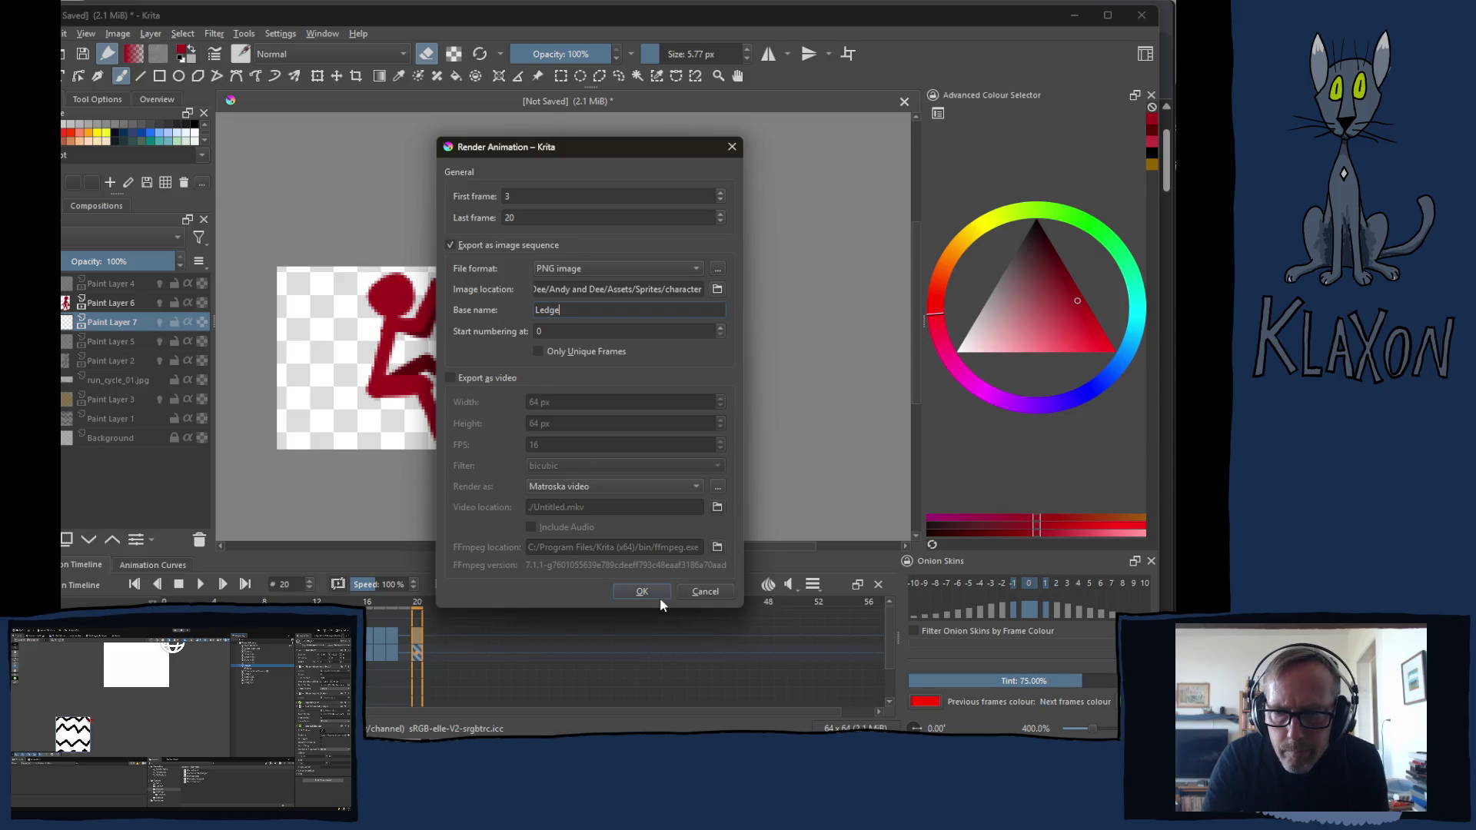
left_click(642, 590)
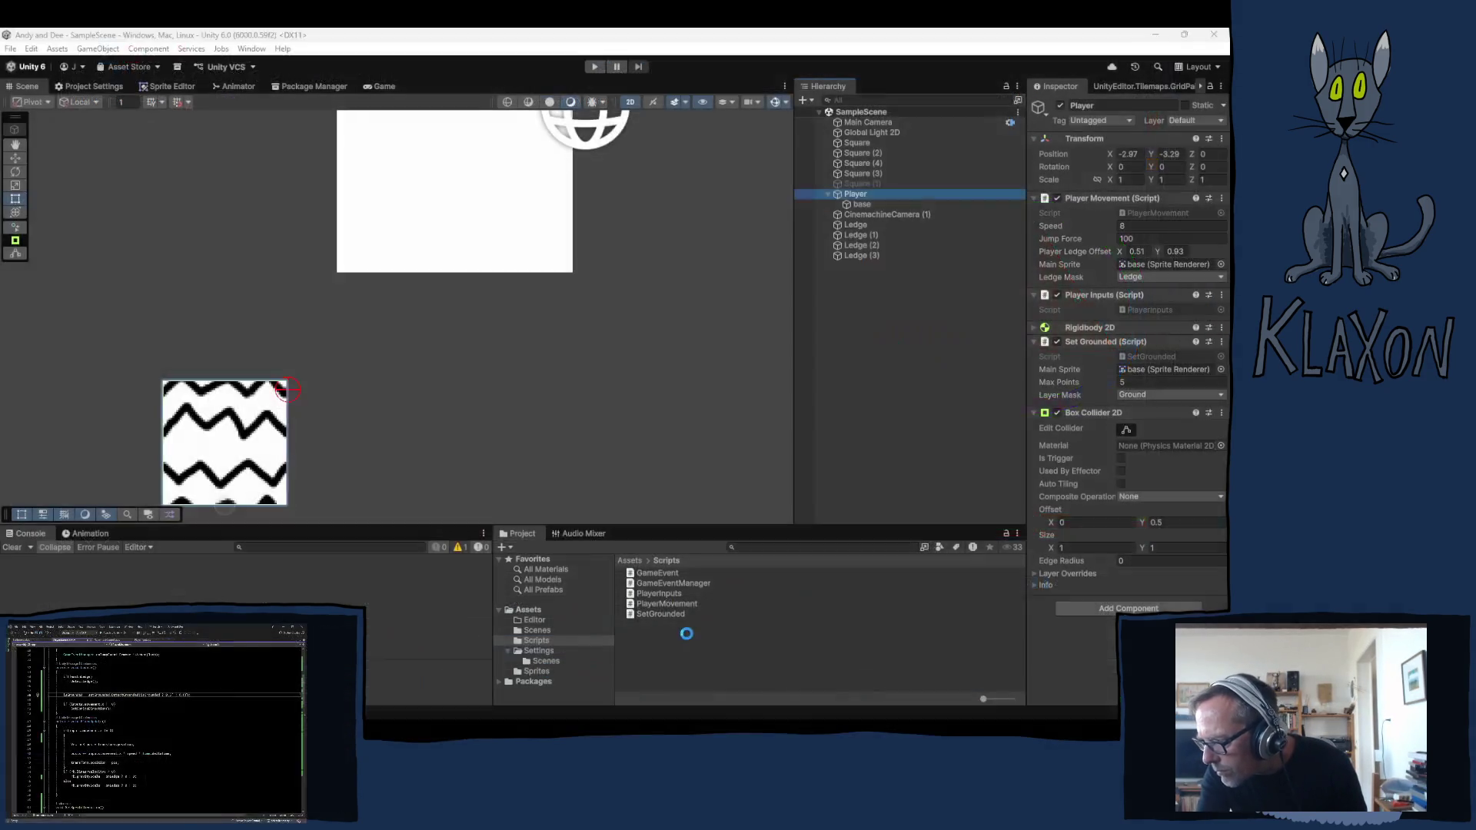
left_click(537, 671)
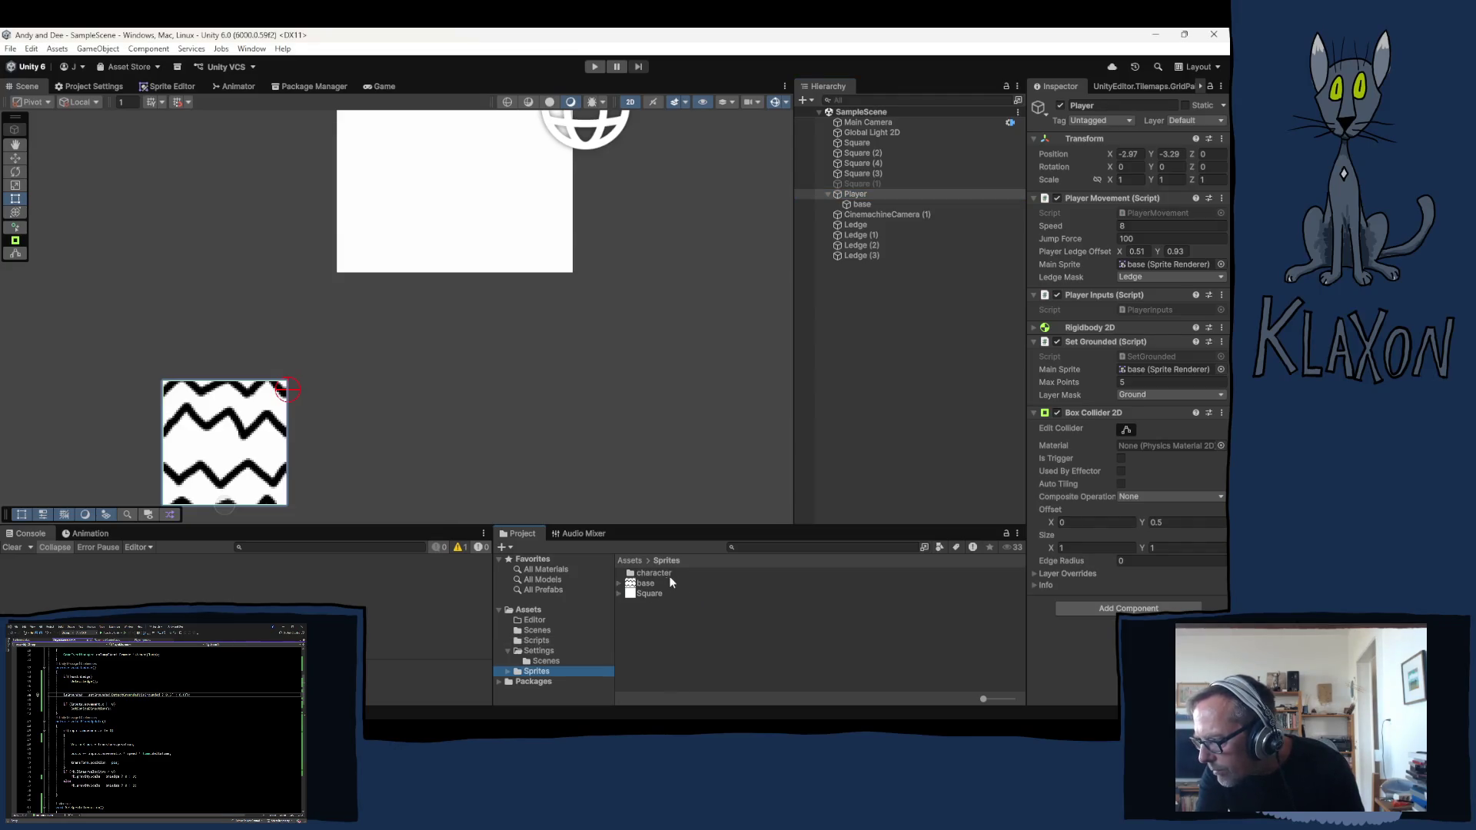
Open the character sprites folder and select every imported asset inside it
double_click(661, 573)
left_click(661, 573)
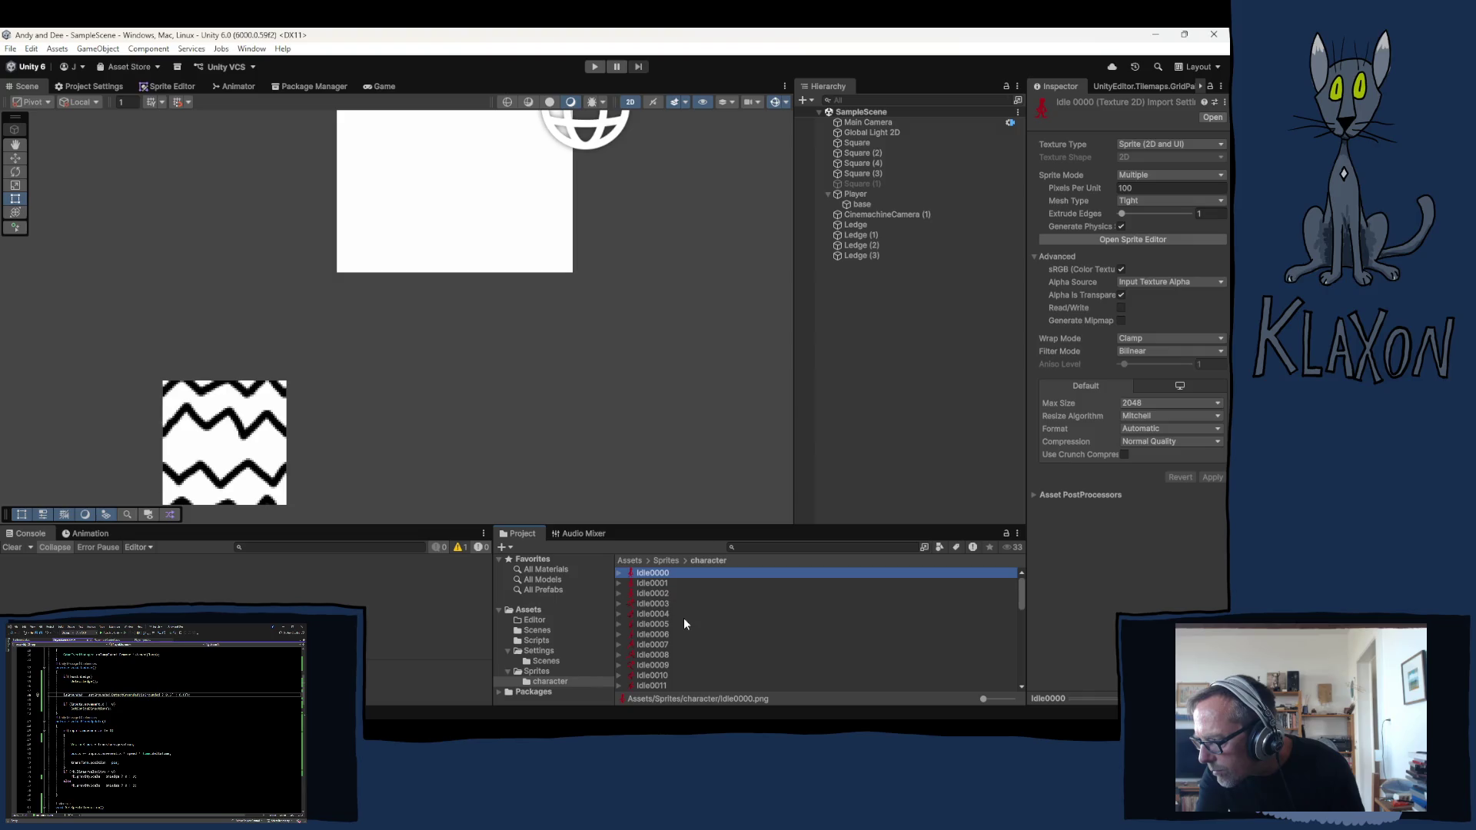
scroll(684, 619, "down", 10)
scroll(655, 683, "up", 2)
scroll(661, 677, "up", 2)
scroll(663, 676, "up", 2)
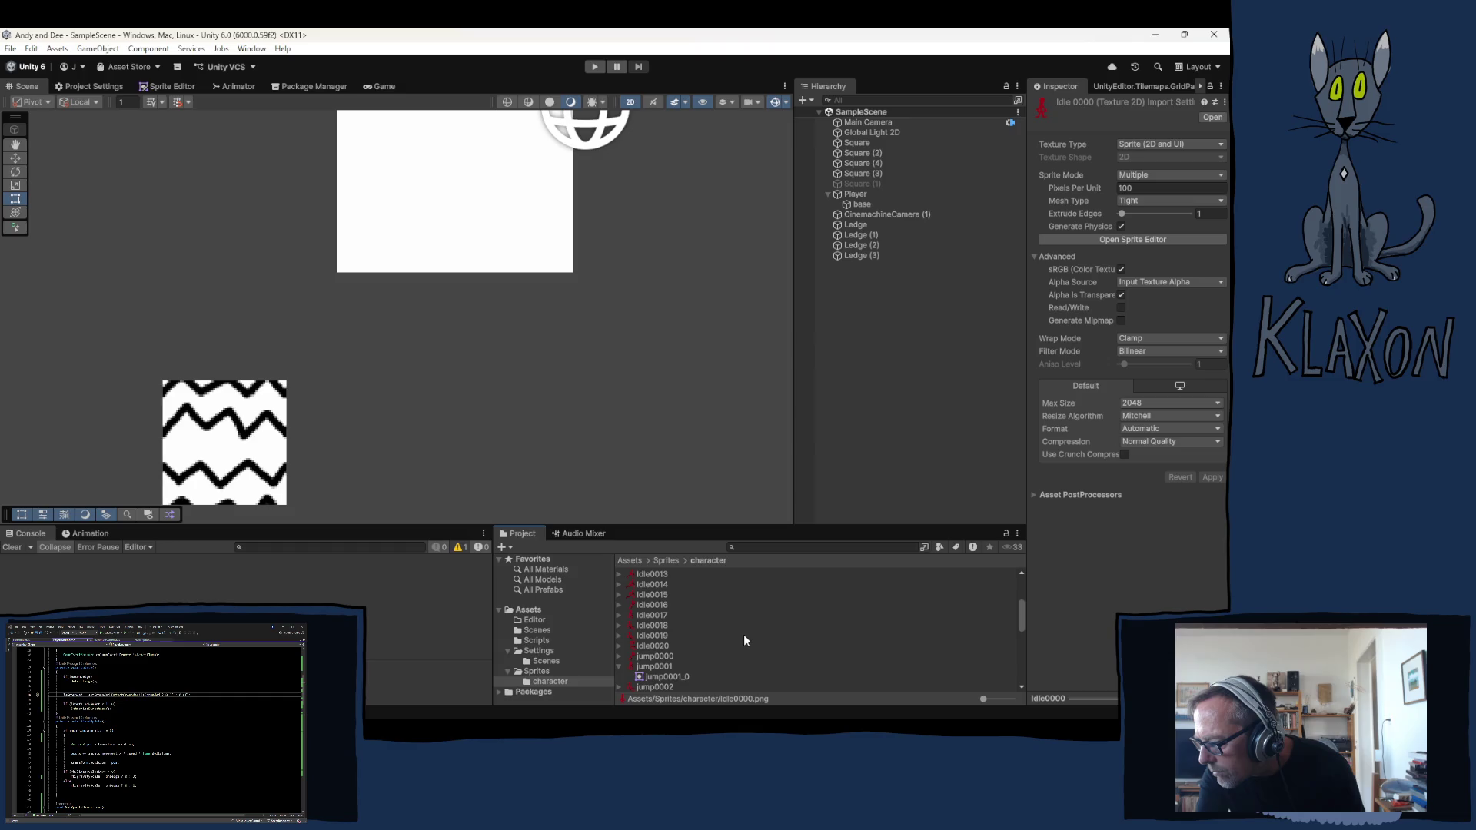
scroll(744, 638, "down", 5)
left_click(650, 687, "shift")
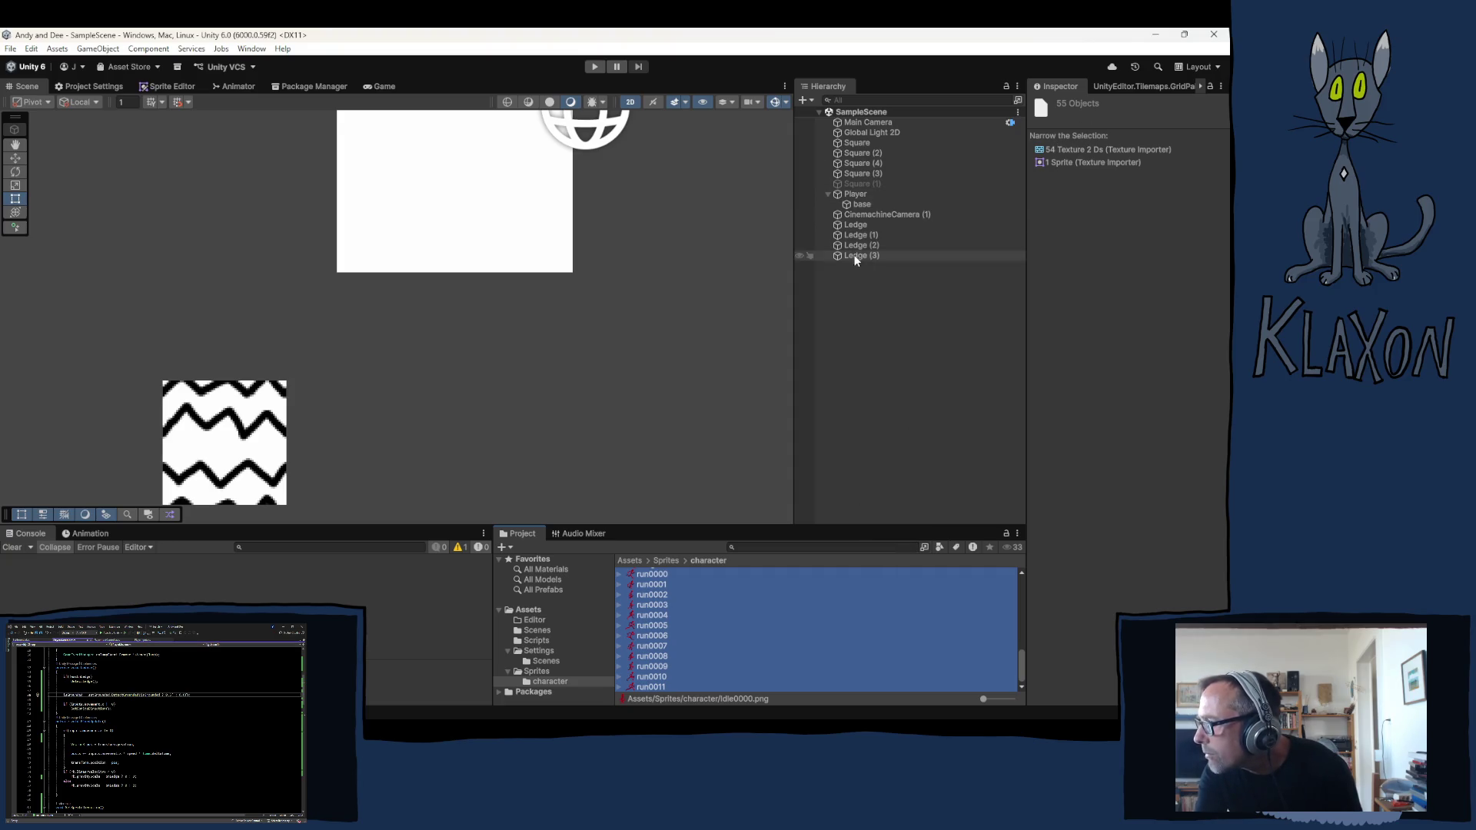
scroll(689, 658, "up", 2)
scroll(685, 656, "up", 1)
scroll(683, 655, "up", 2)
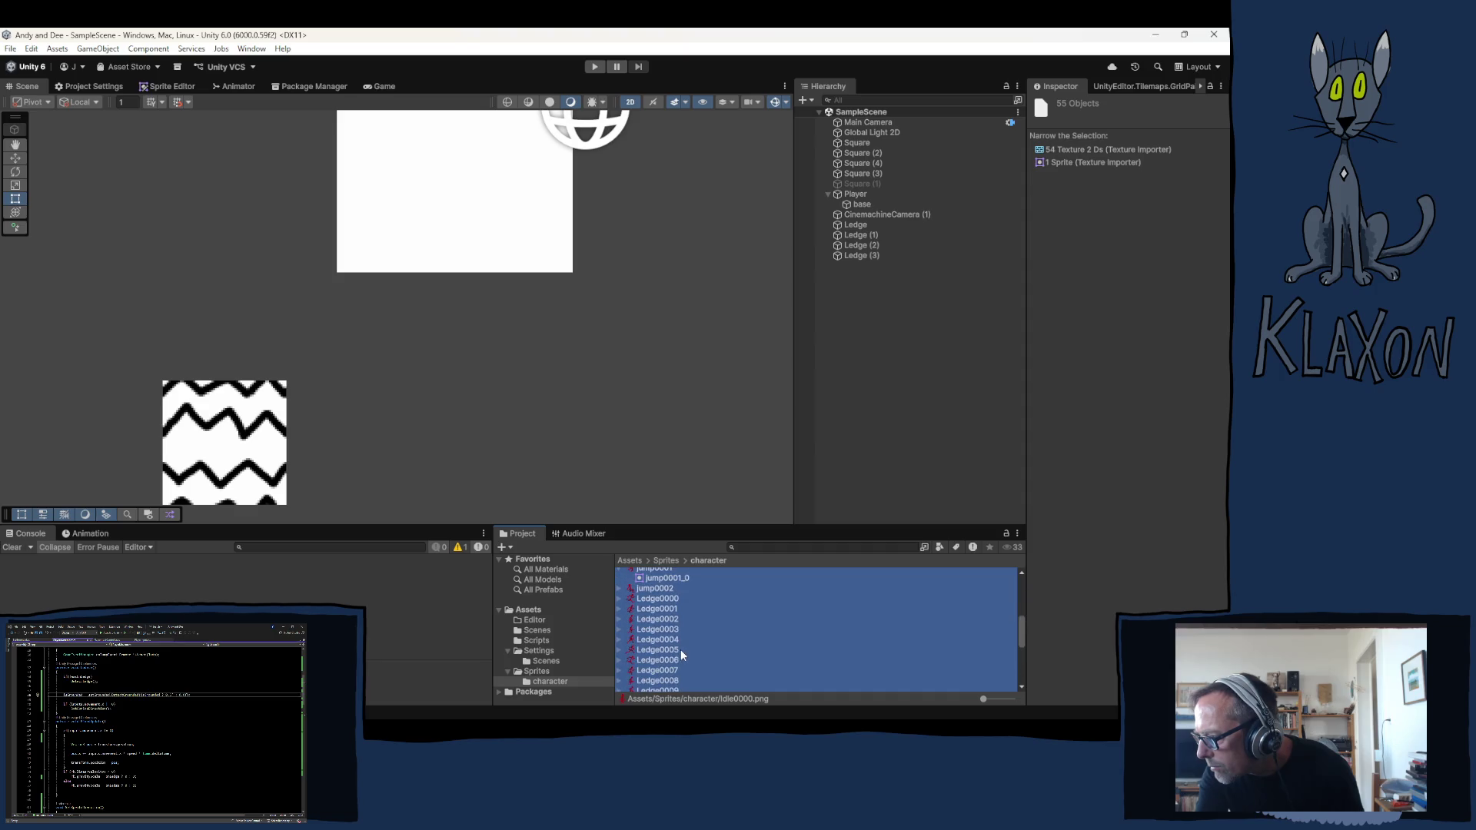
Reselect from Idle0000 to the last texture so all 54 textures share one import settings view
left_click(651, 608)
scroll(663, 638, "up", 2)
scroll(653, 622, "up", 1)
left_click(654, 575)
scroll(658, 594, "down", 5)
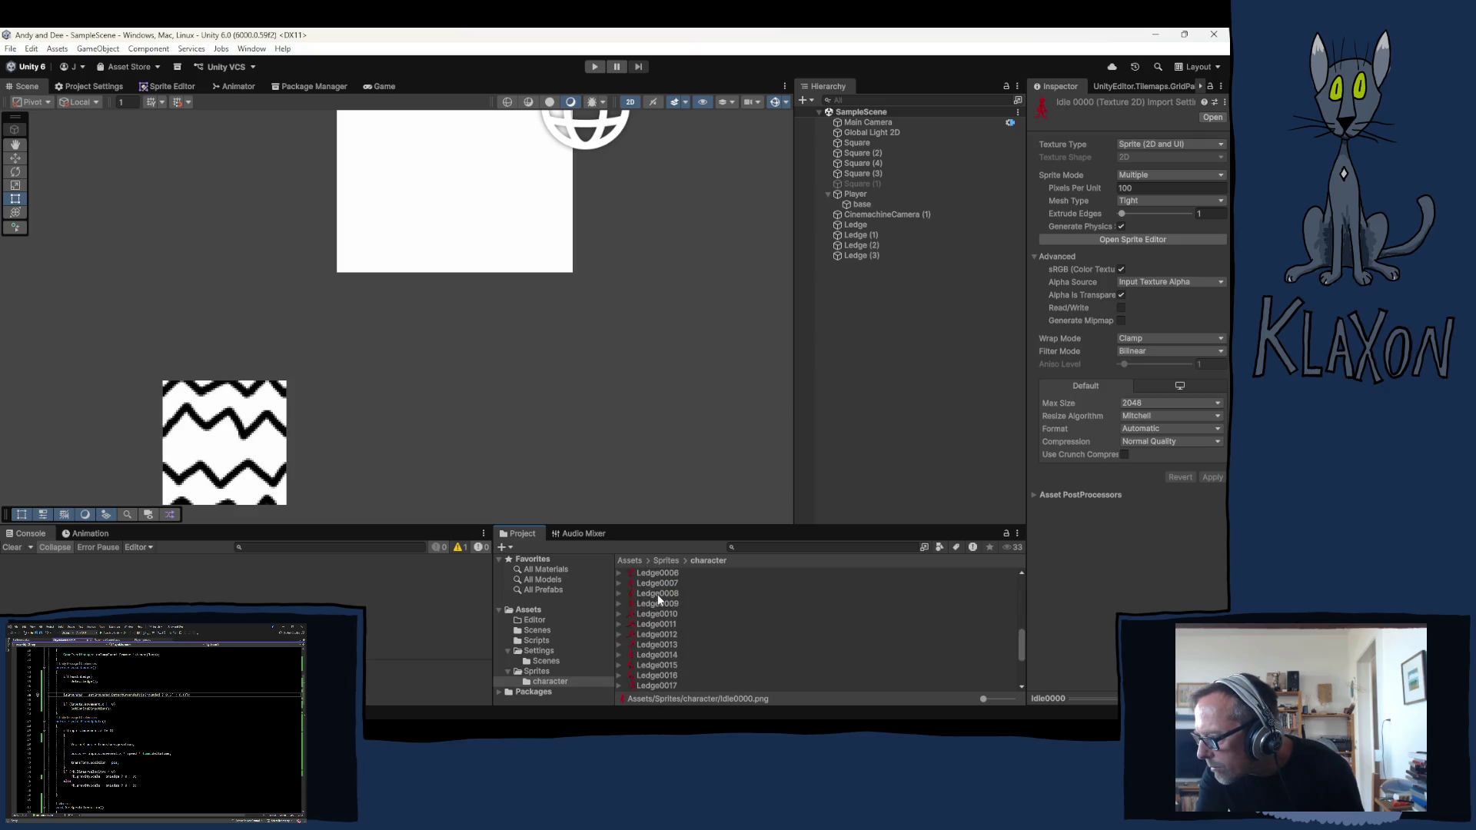
left_click(659, 686, "shift")
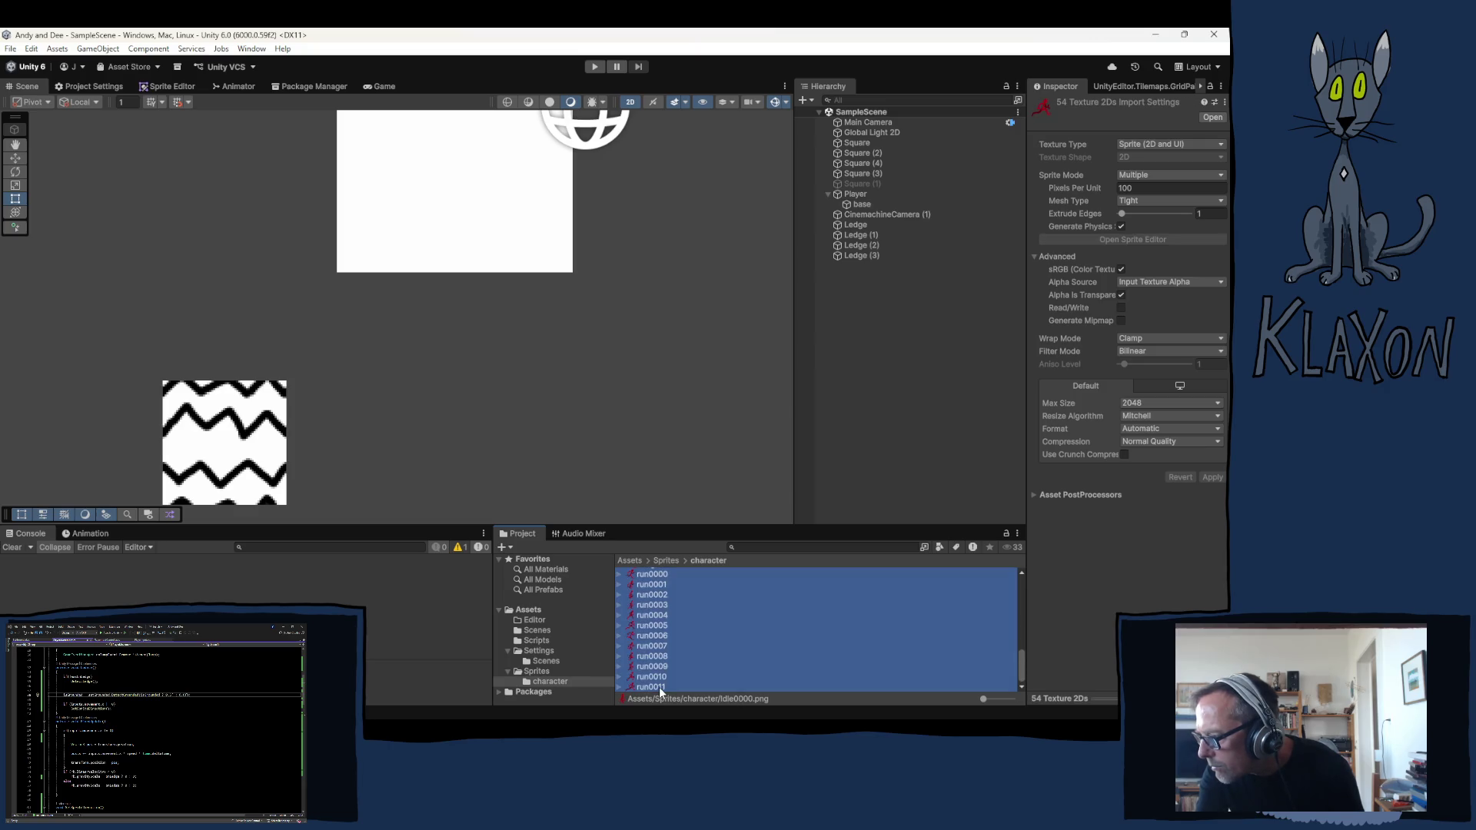
Set Sprite Mode Single, 64 pixels per unit, Point filtering, and apply to all 54 textures
left_click(1165, 174)
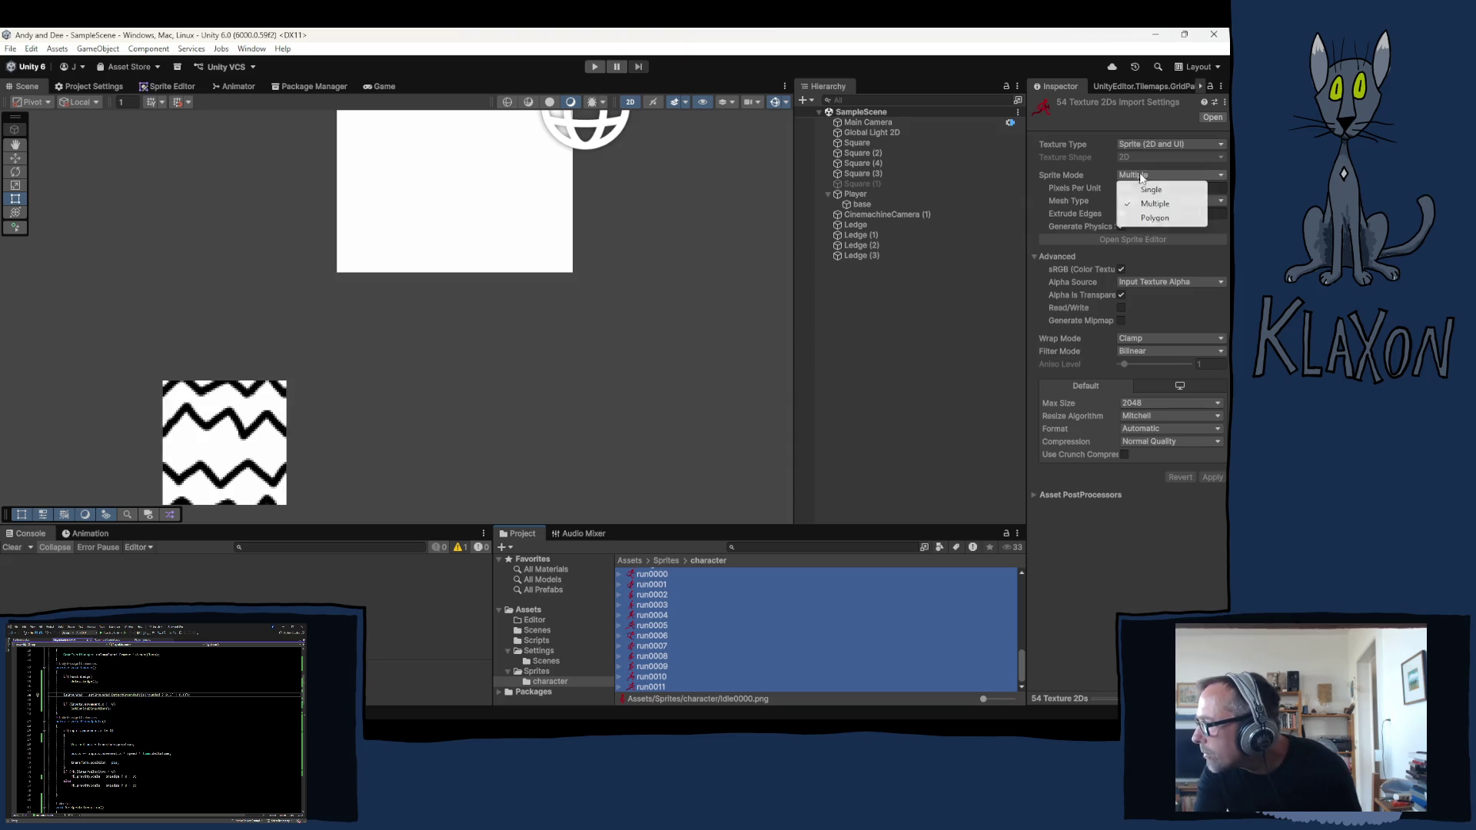
left_click(1142, 182)
type("1")
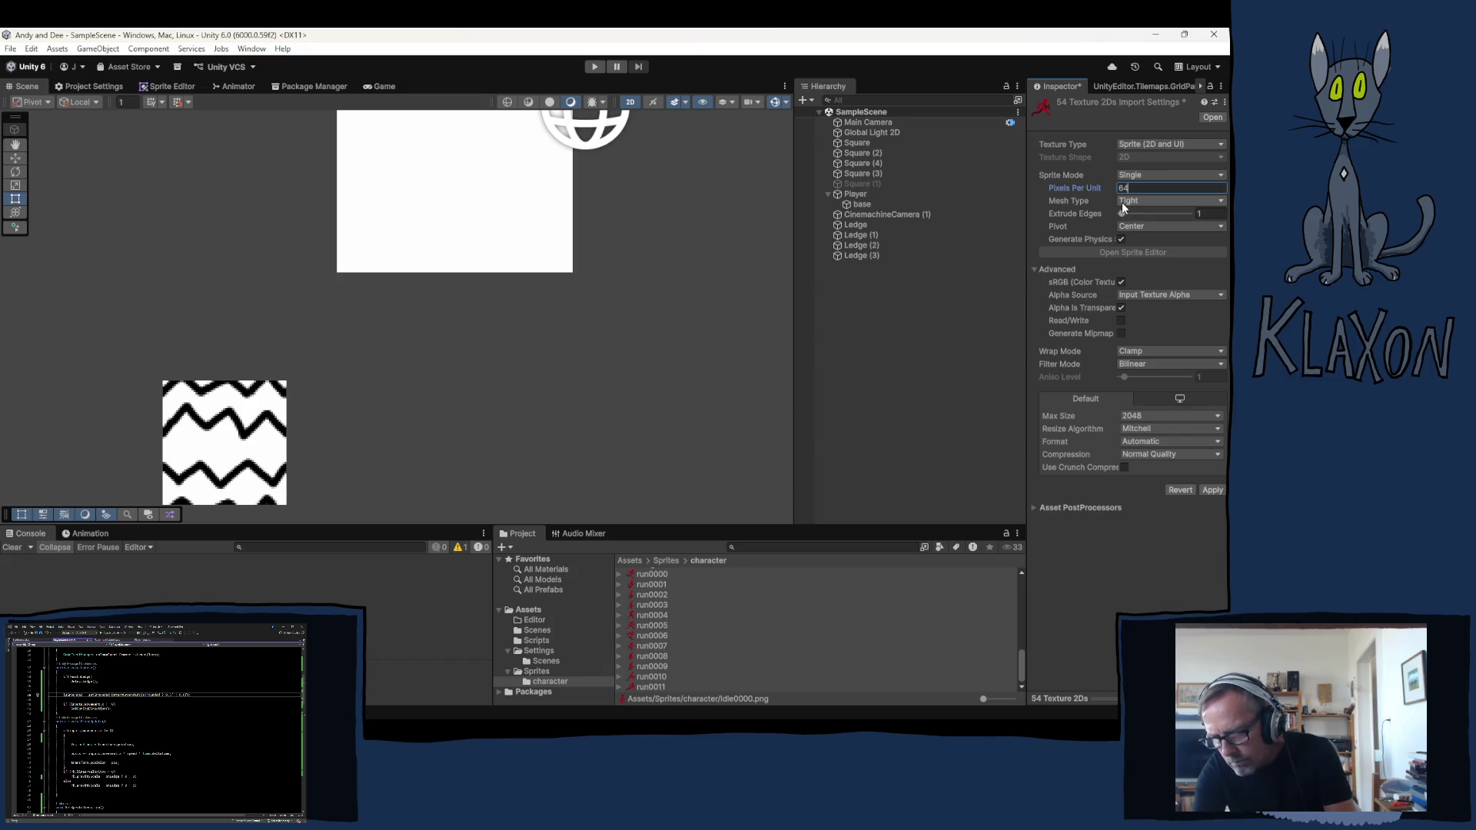
left_click(1138, 362)
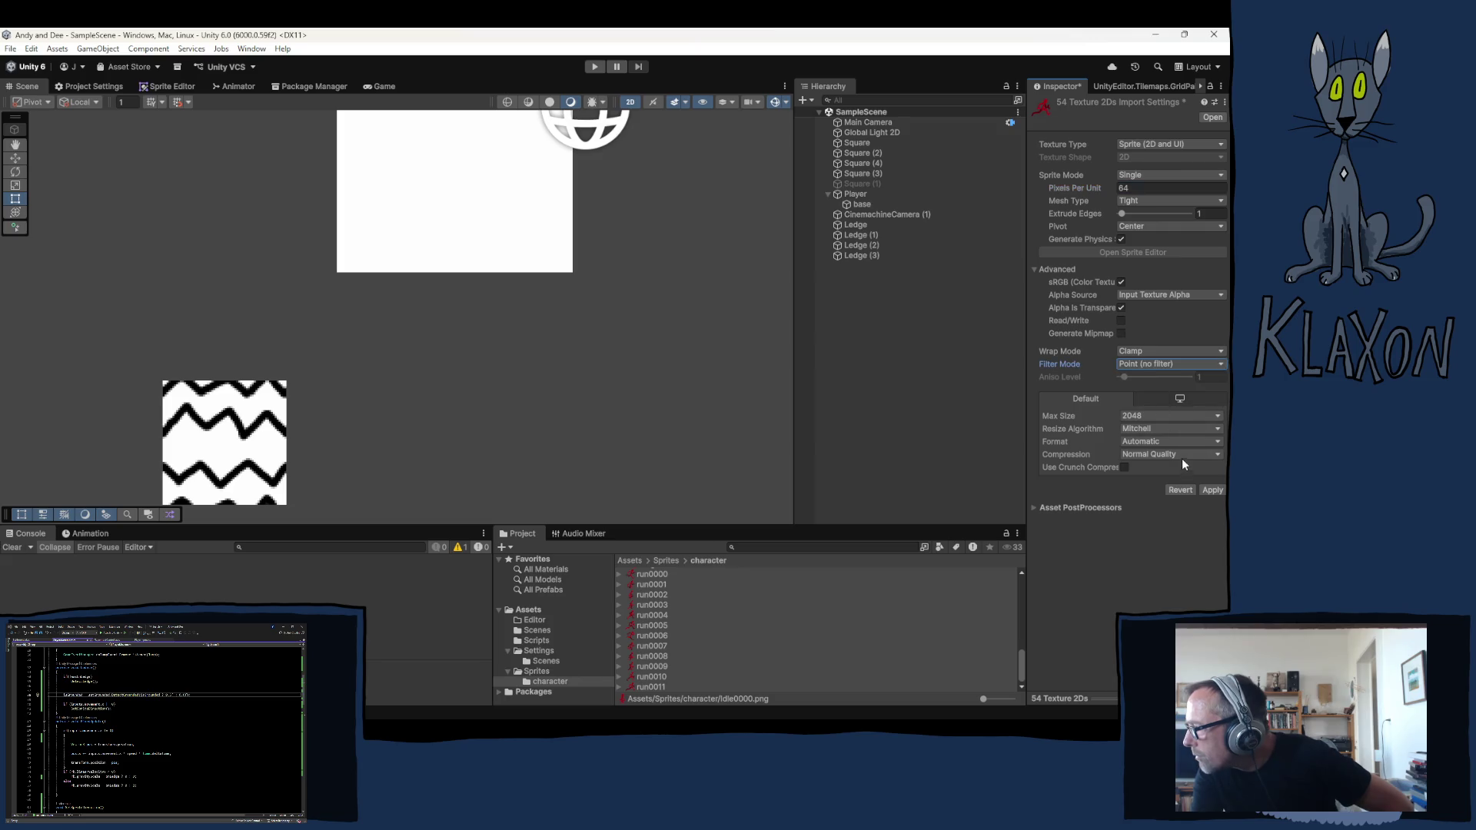
left_click(1213, 489)
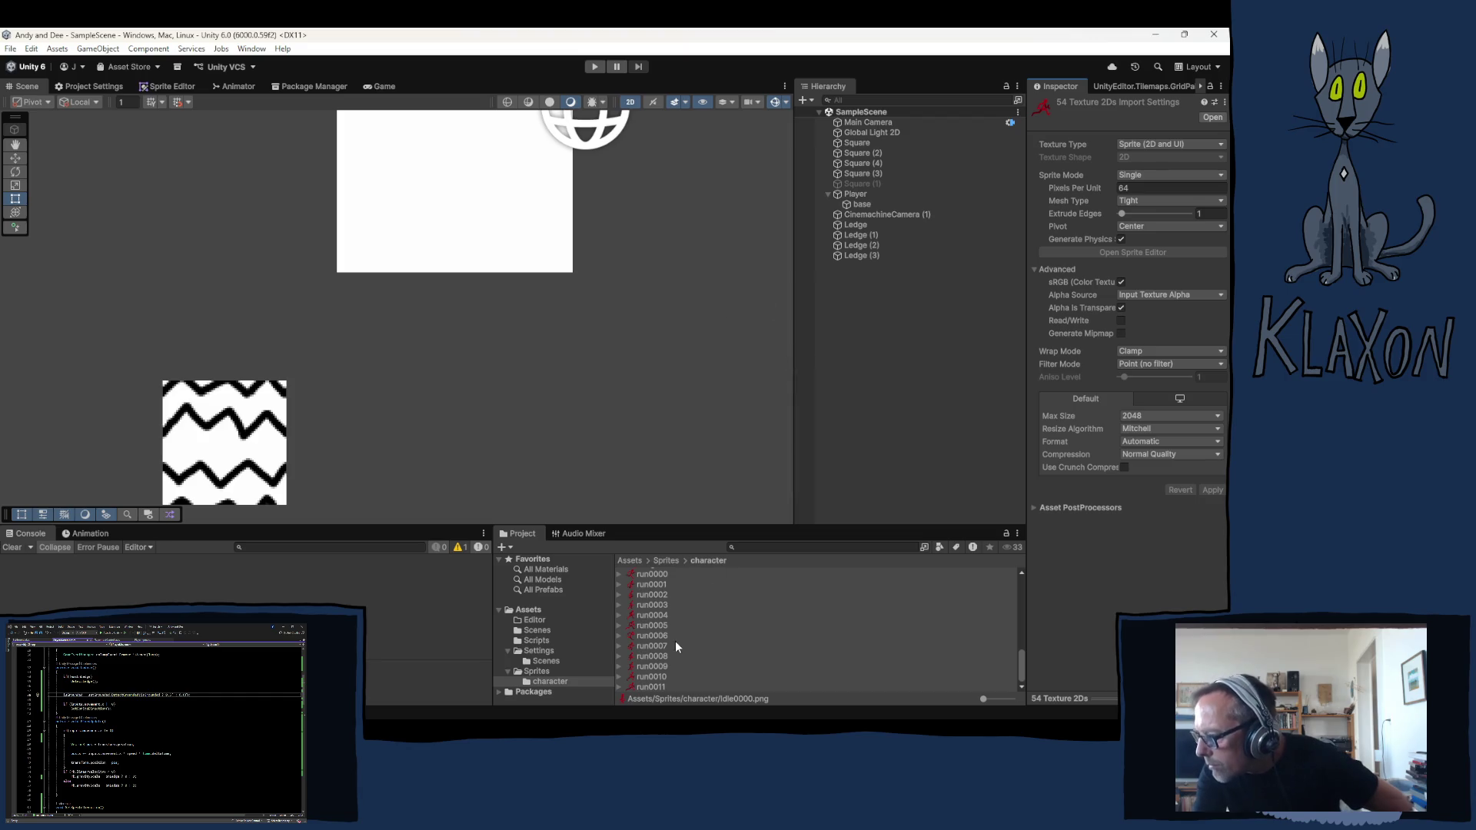
scroll(673, 637, "up", 3)
scroll(677, 592, "up", 3)
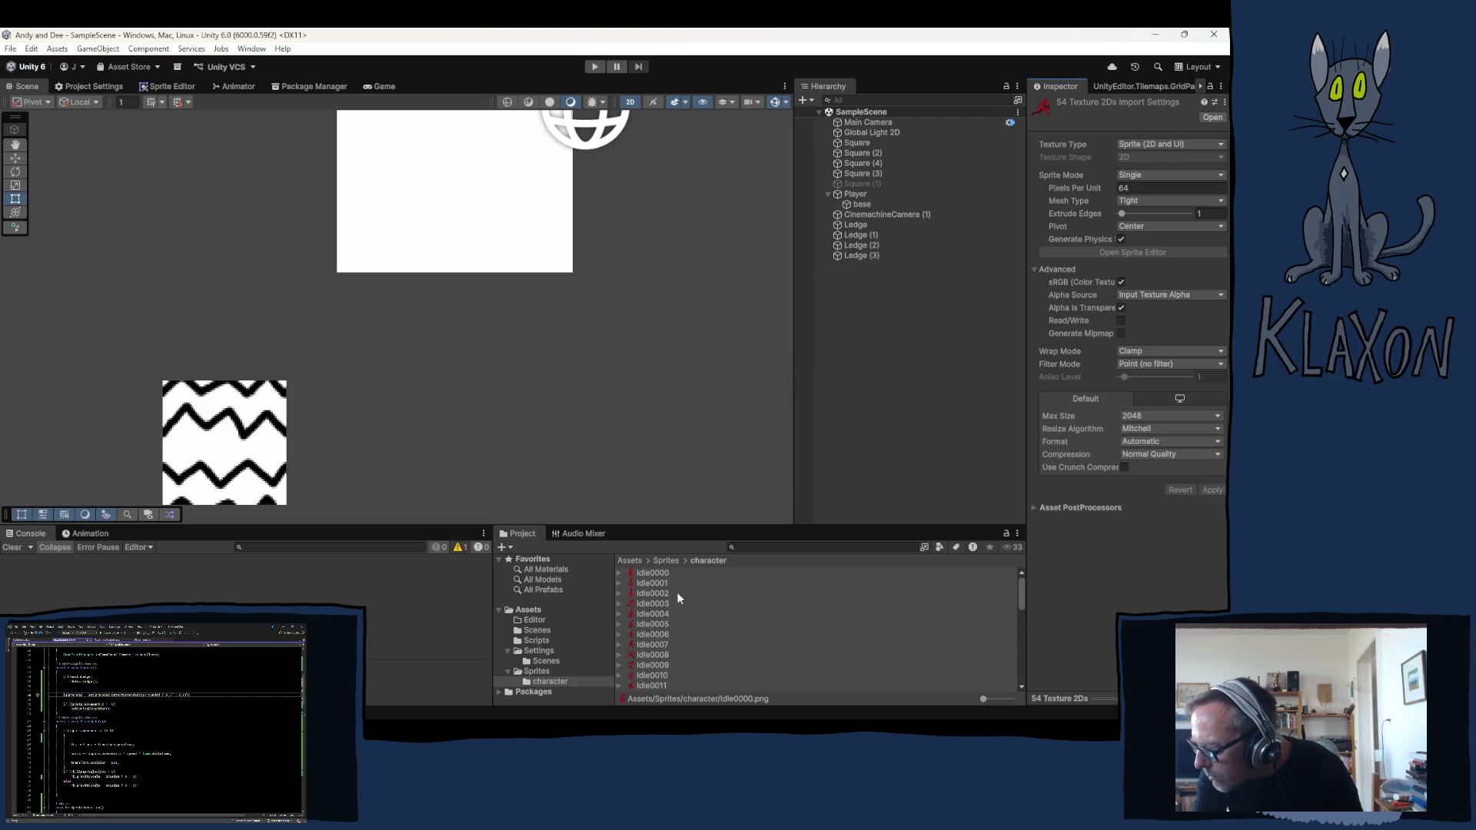
Delete the extra Idle0002 through Idle0020 textures from the character folder
left_click(663, 596)
scroll(676, 601, "down", 3)
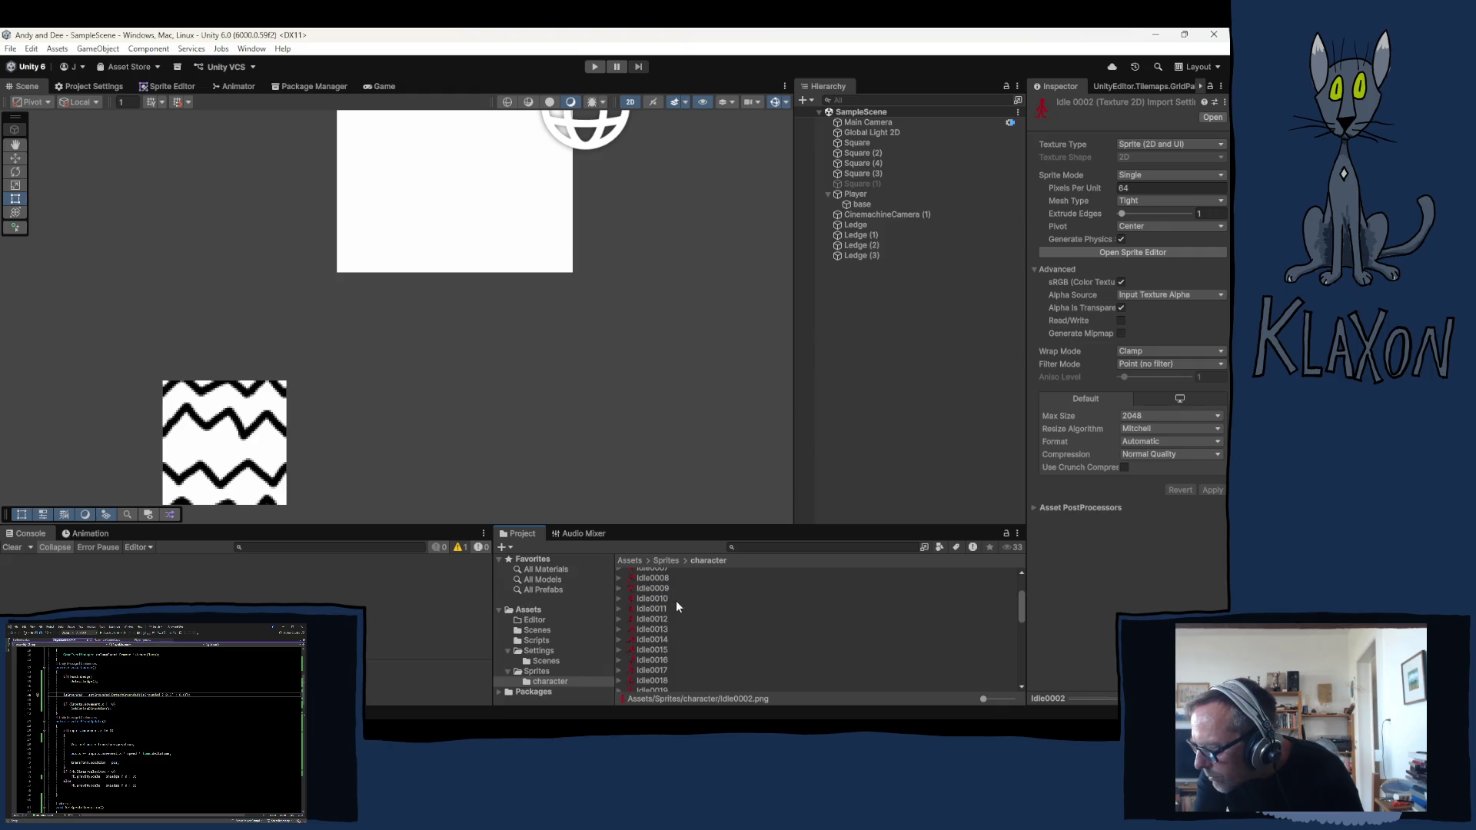
scroll(673, 657, "down", 2)
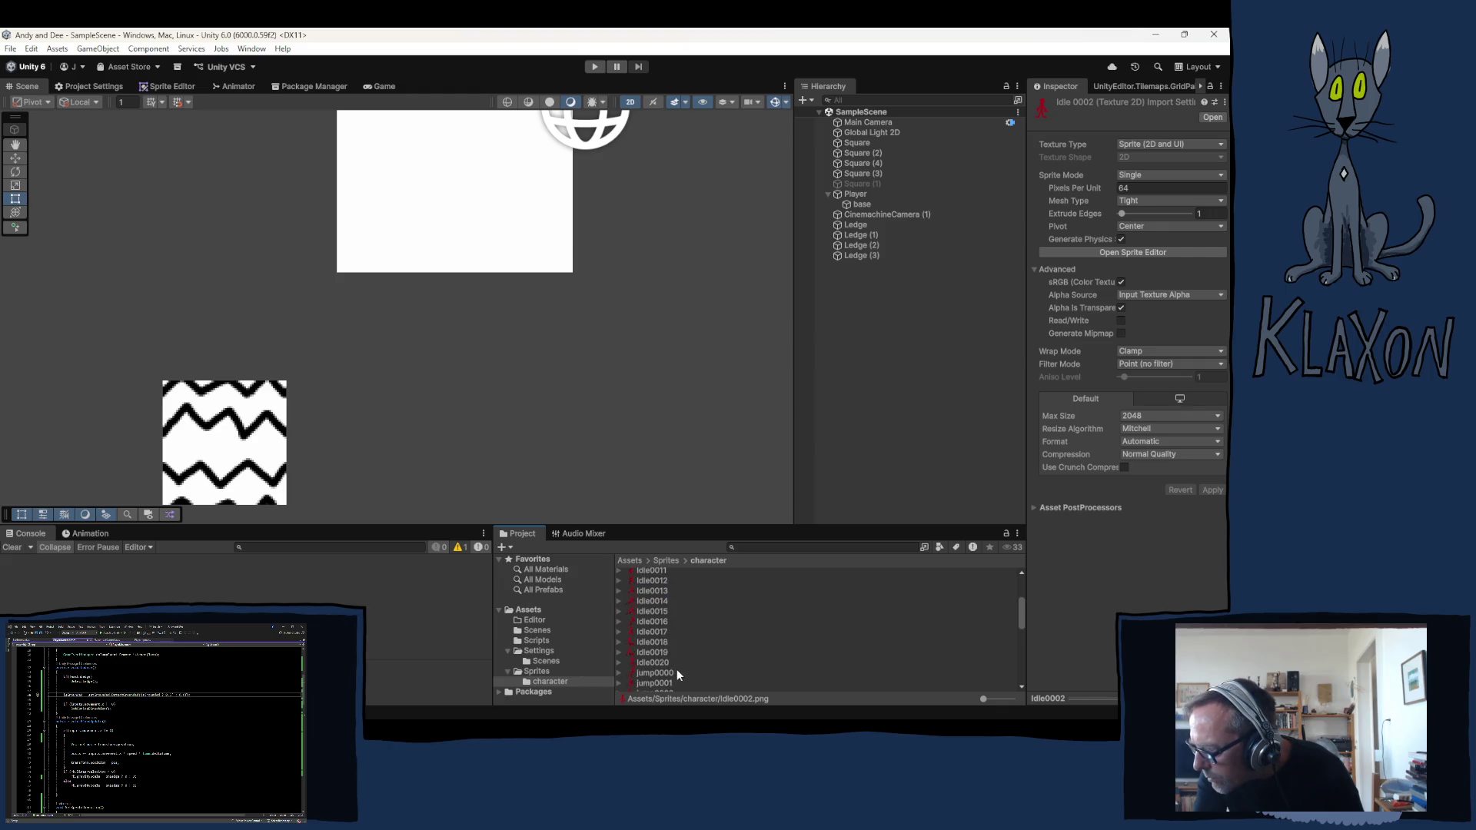
left_click(655, 660, "shift")
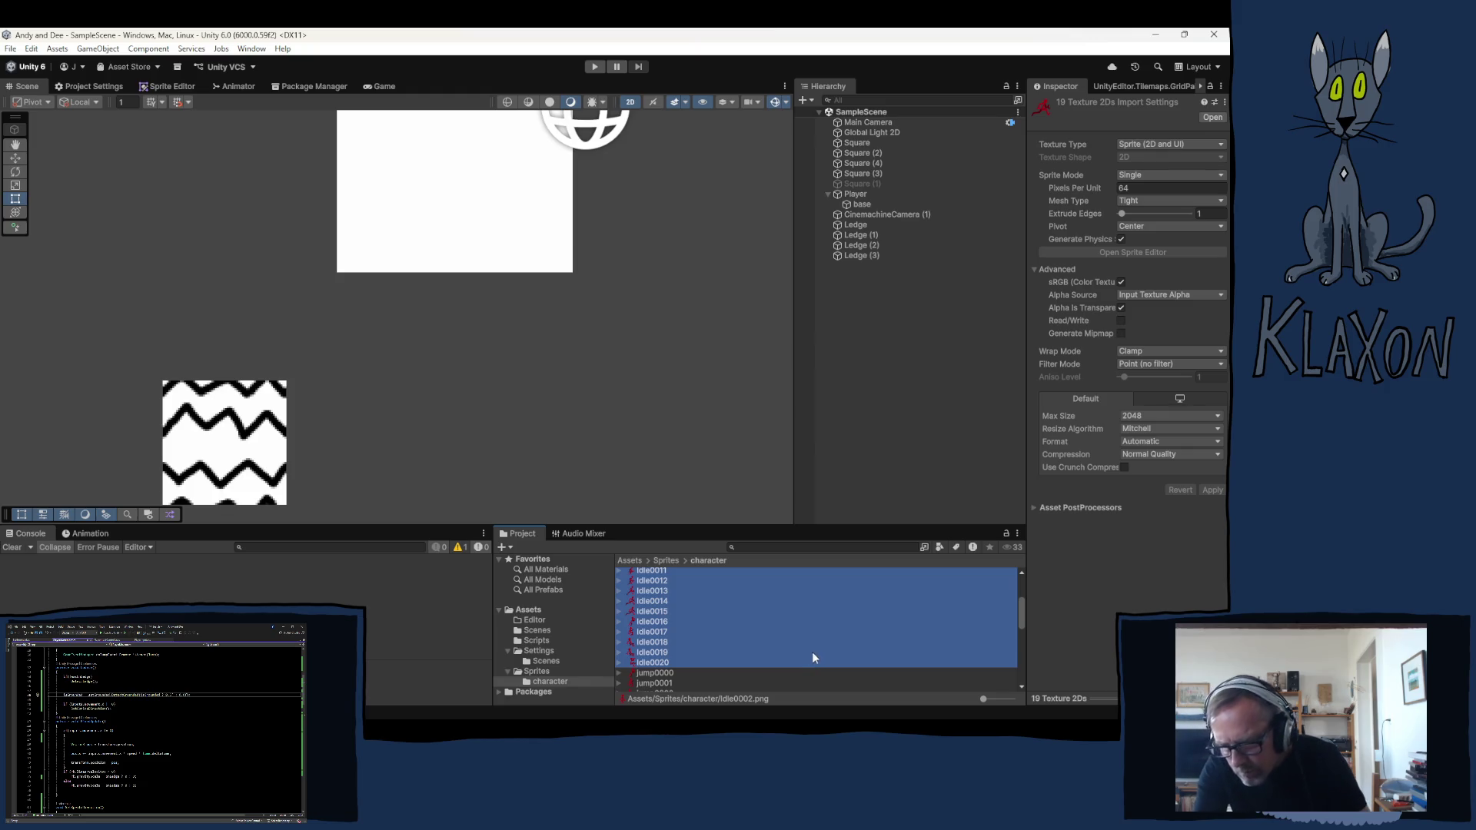
key("Delete")
left_click(633, 415)
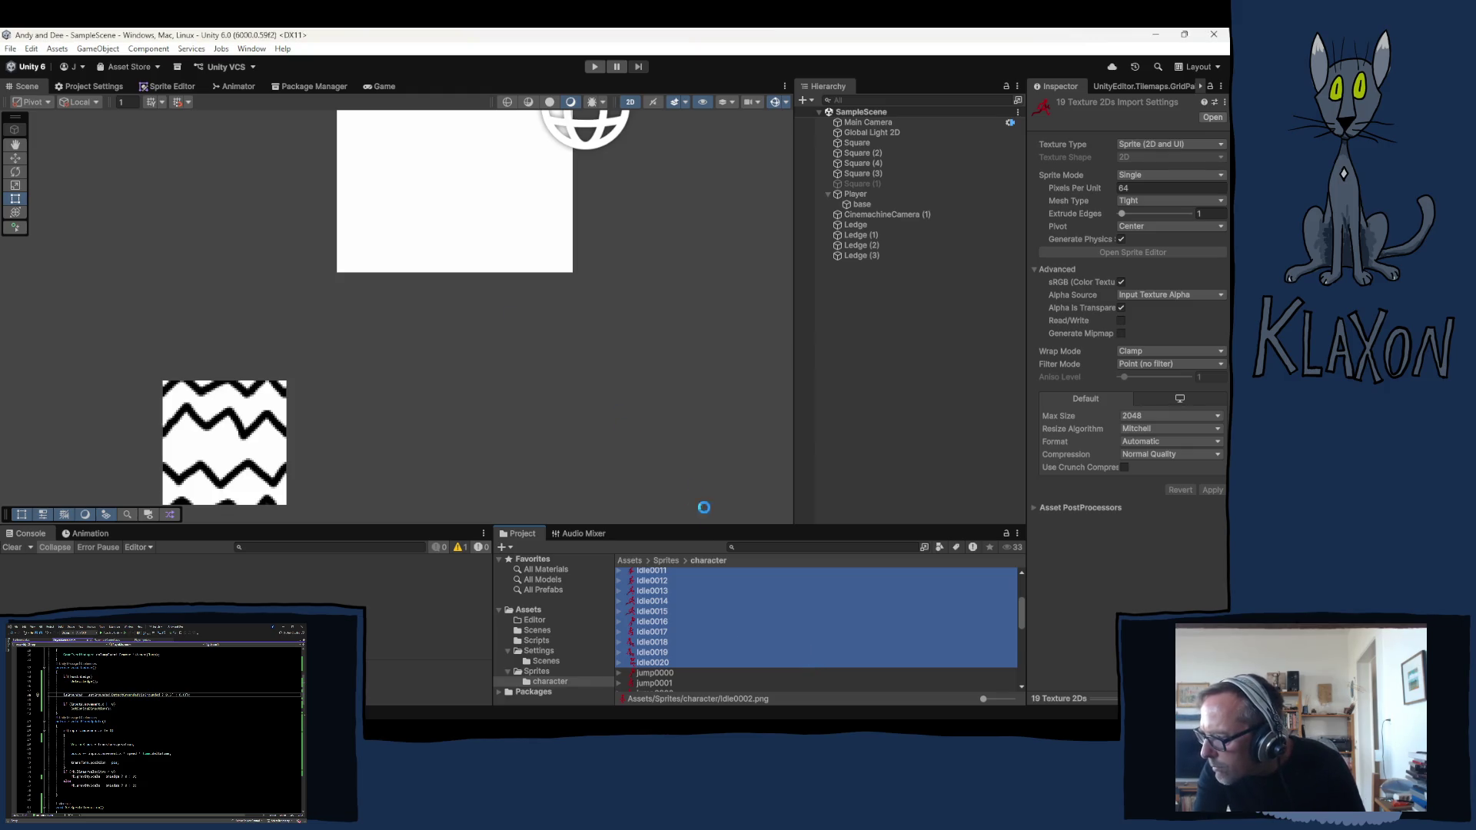
scroll(701, 597, "up", 2)
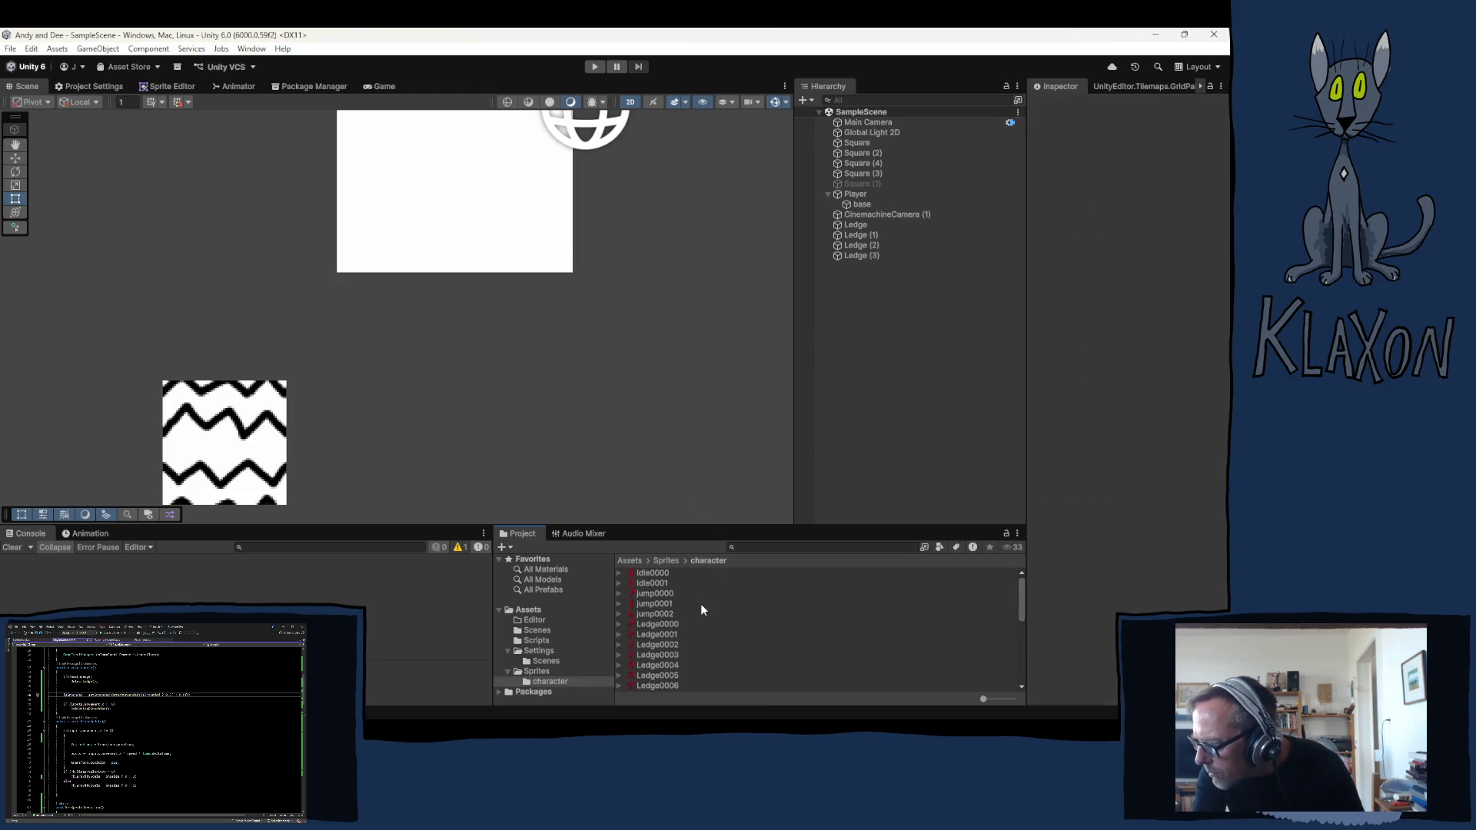
Delete the Ledge0000 through Ledge0016 textures, leaving only Ledge0017
left_click(666, 623)
scroll(705, 633, "down", 1)
scroll(704, 634, "down", 4)
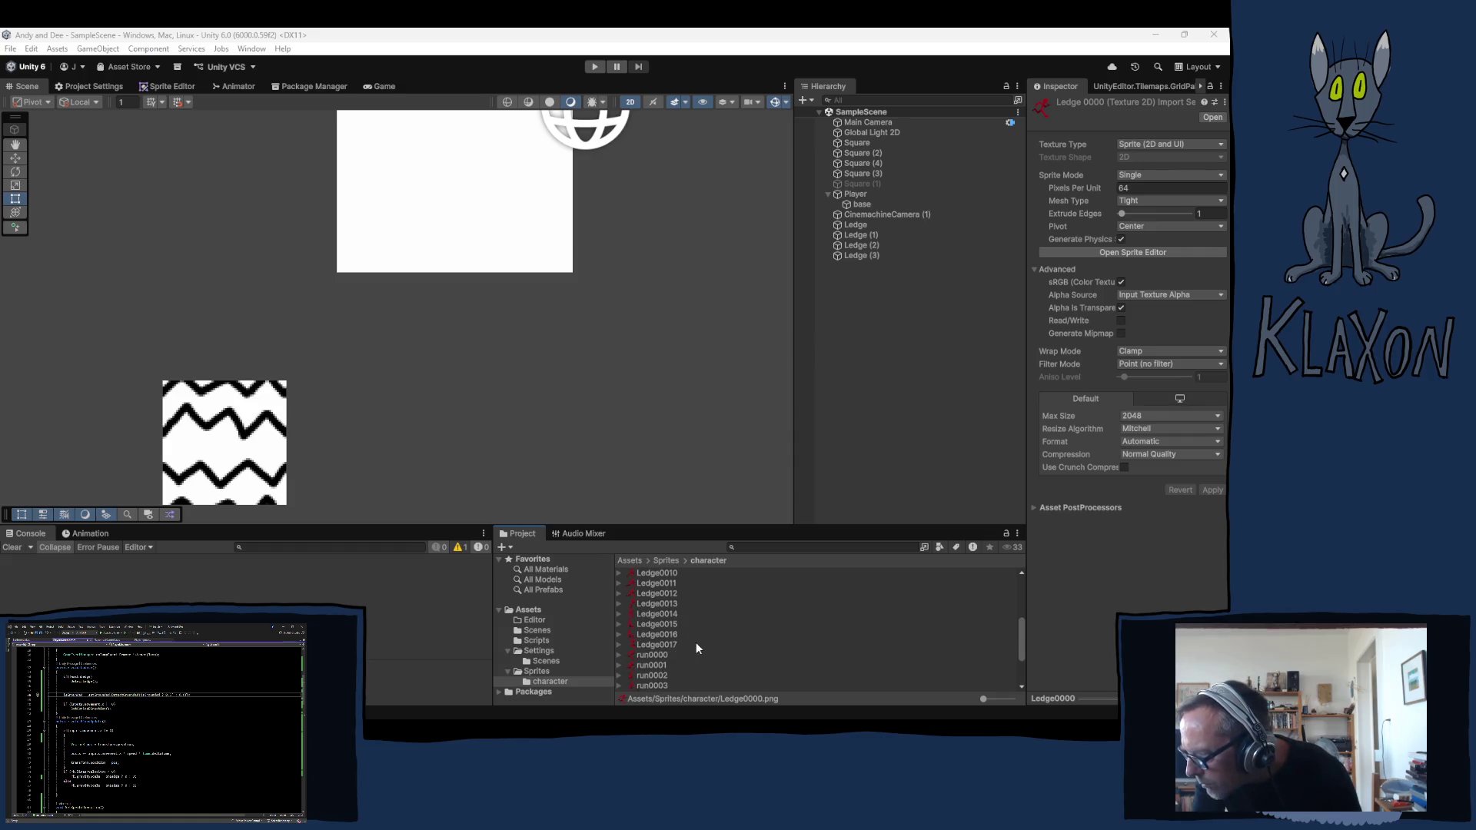
left_click(657, 633, "shift")
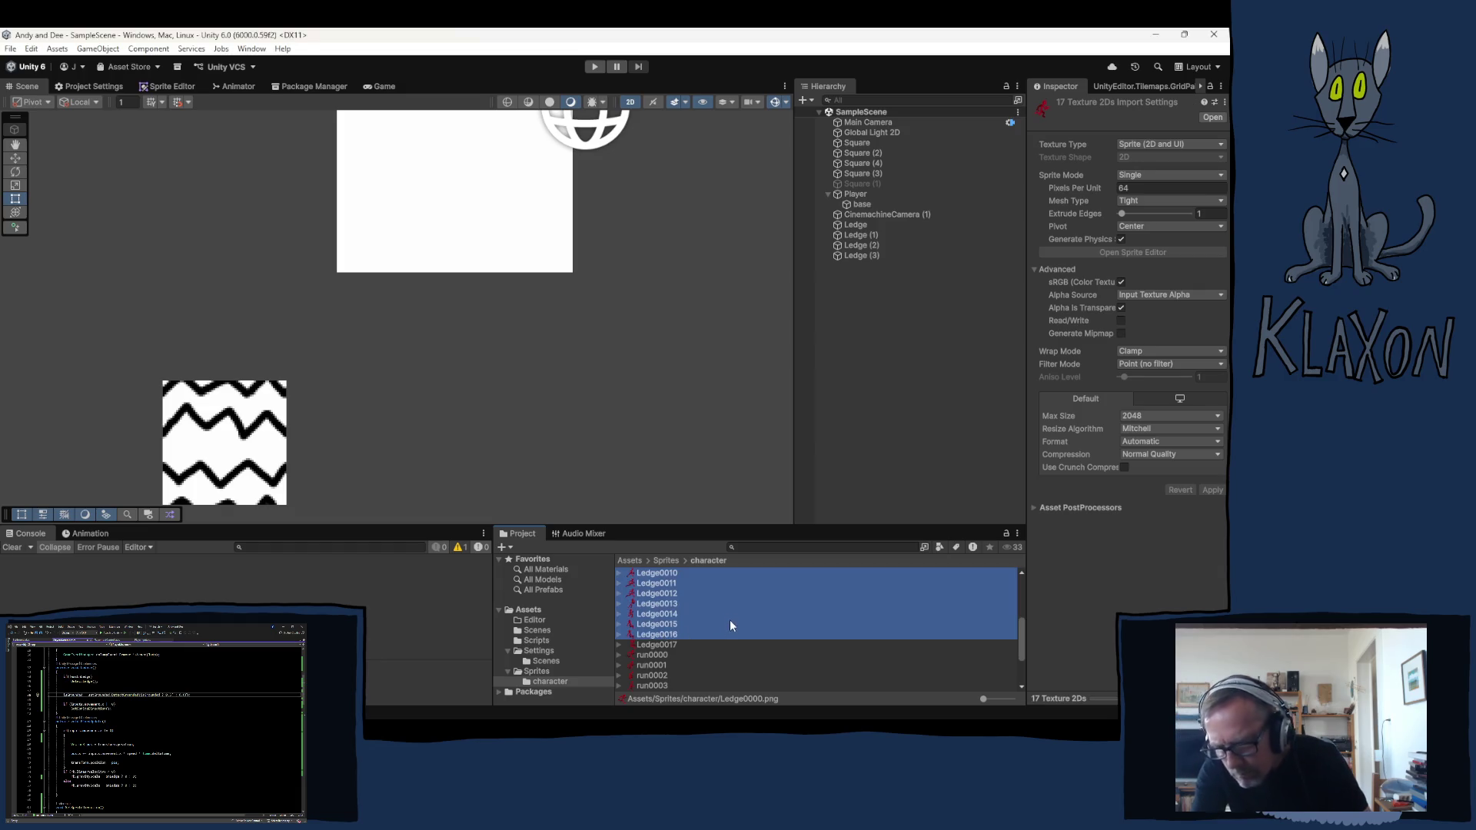
key("Delete")
left_click(635, 415)
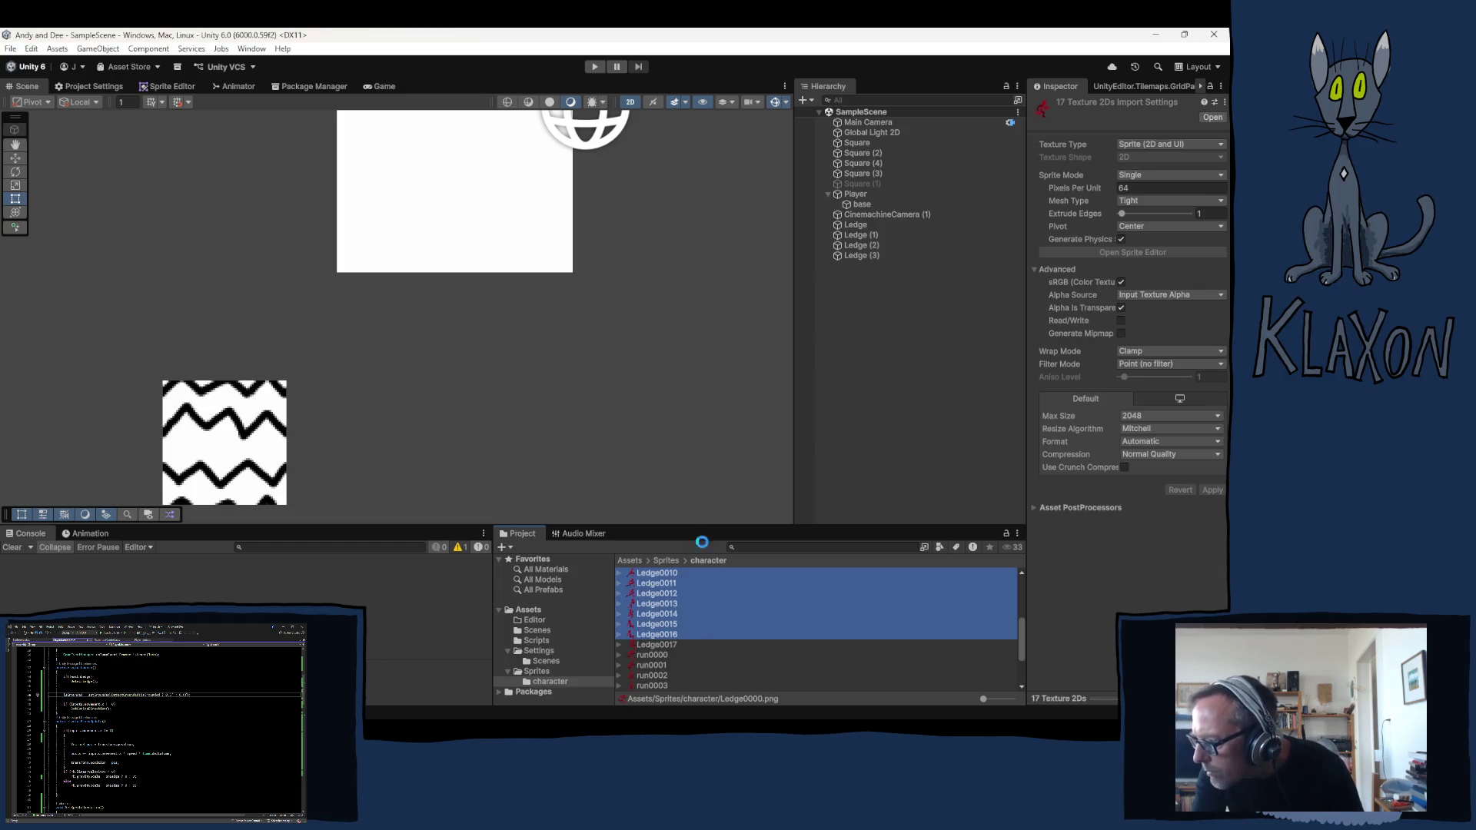
scroll(681, 616, "up", 2)
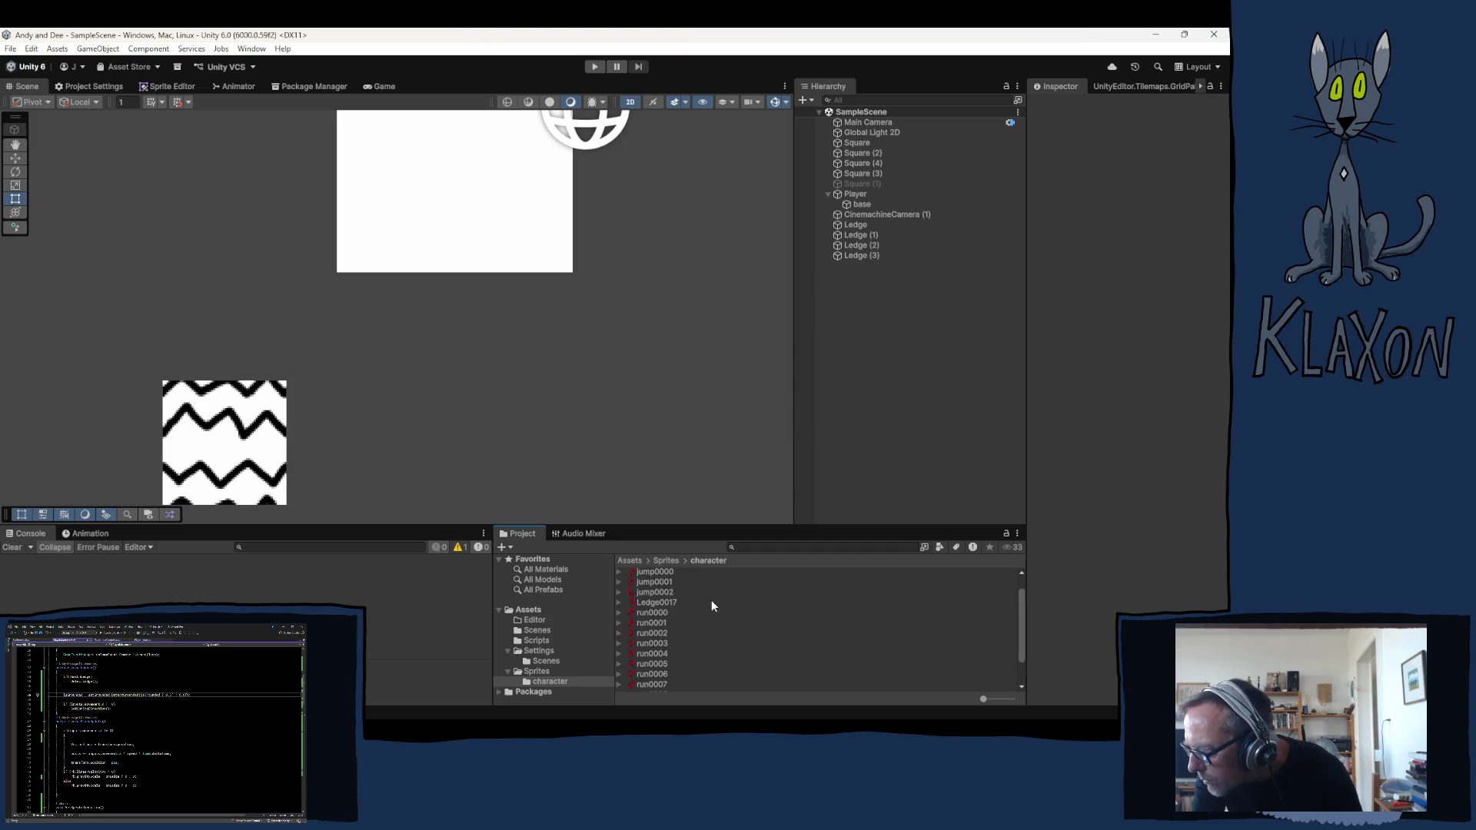
scroll(666, 603, "up", 1)
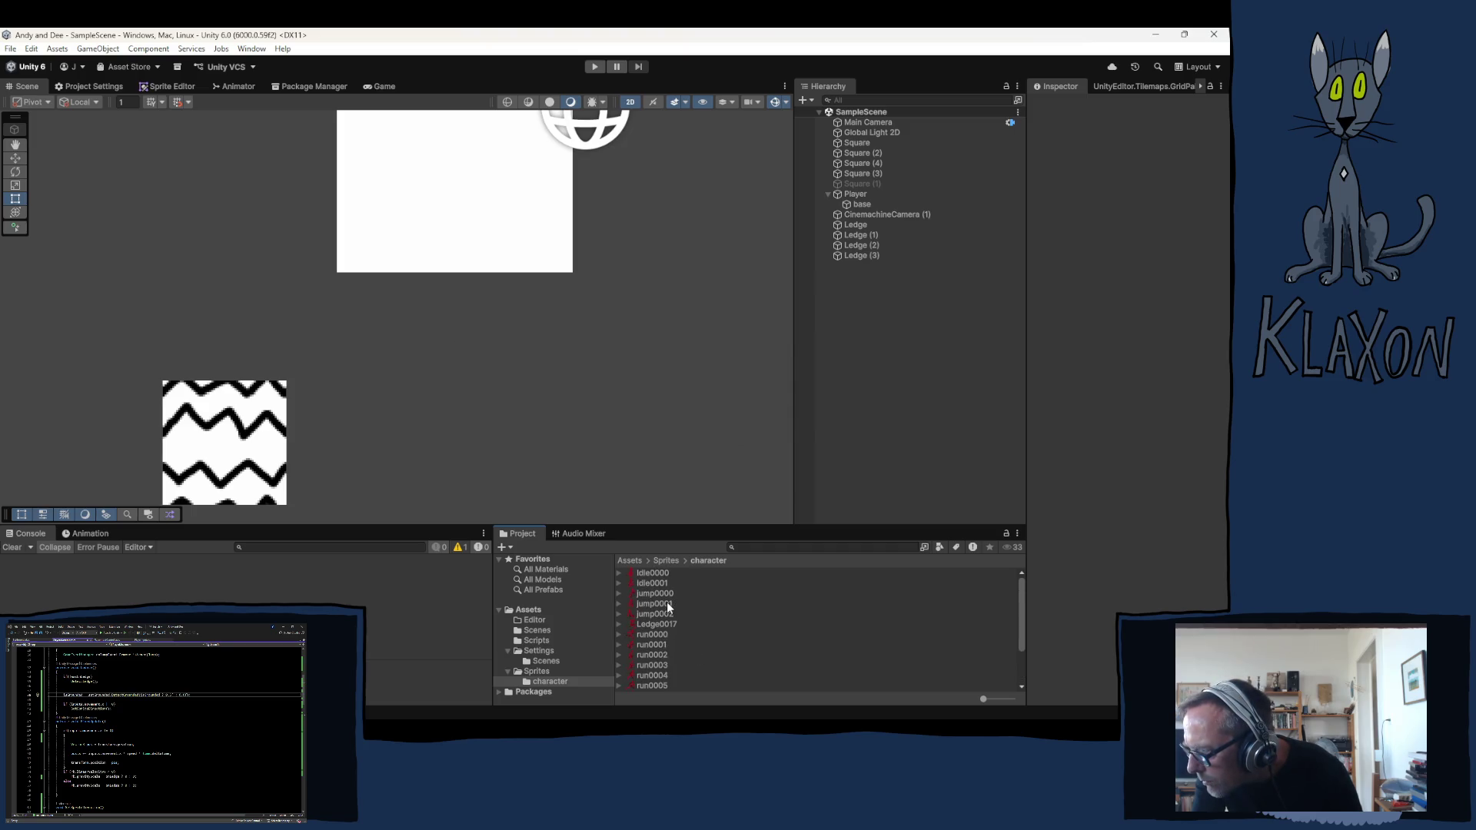
scroll(668, 602, "down", 2)
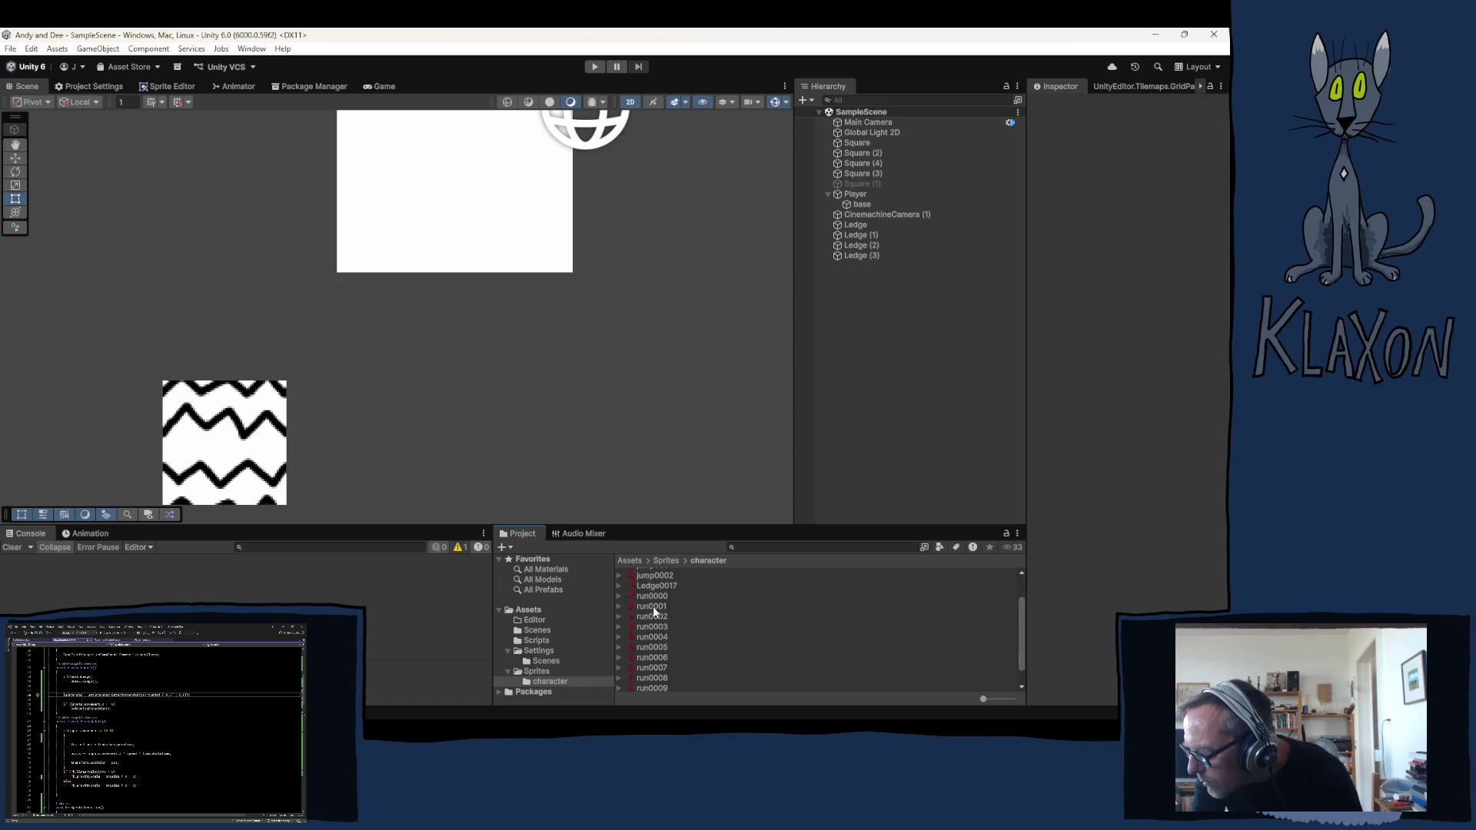
Select run0000 and then run0011 to show its Texture 2D import settings
left_click(652, 606)
left_click(647, 596)
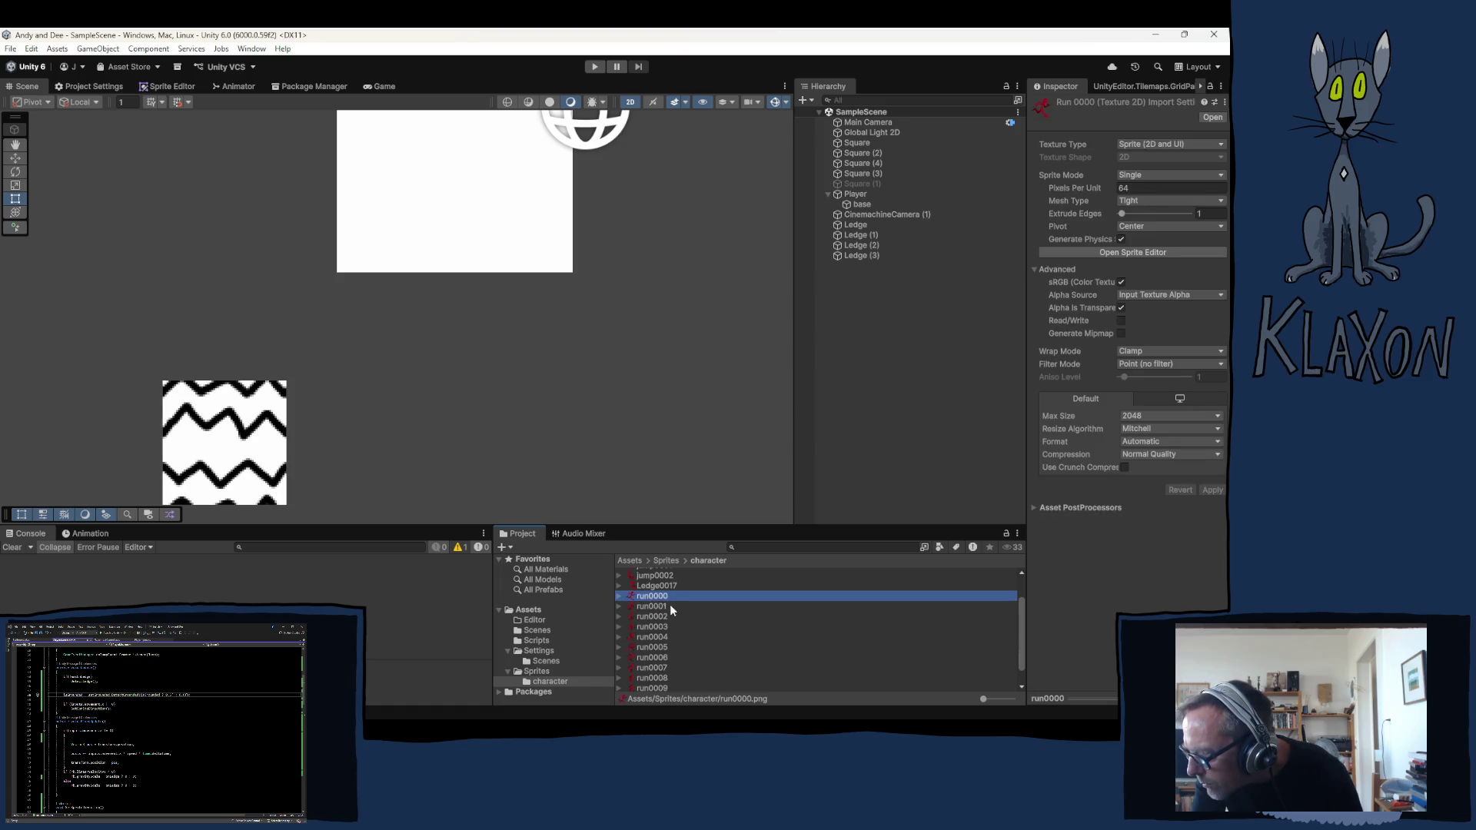
scroll(674, 607, "down", 1)
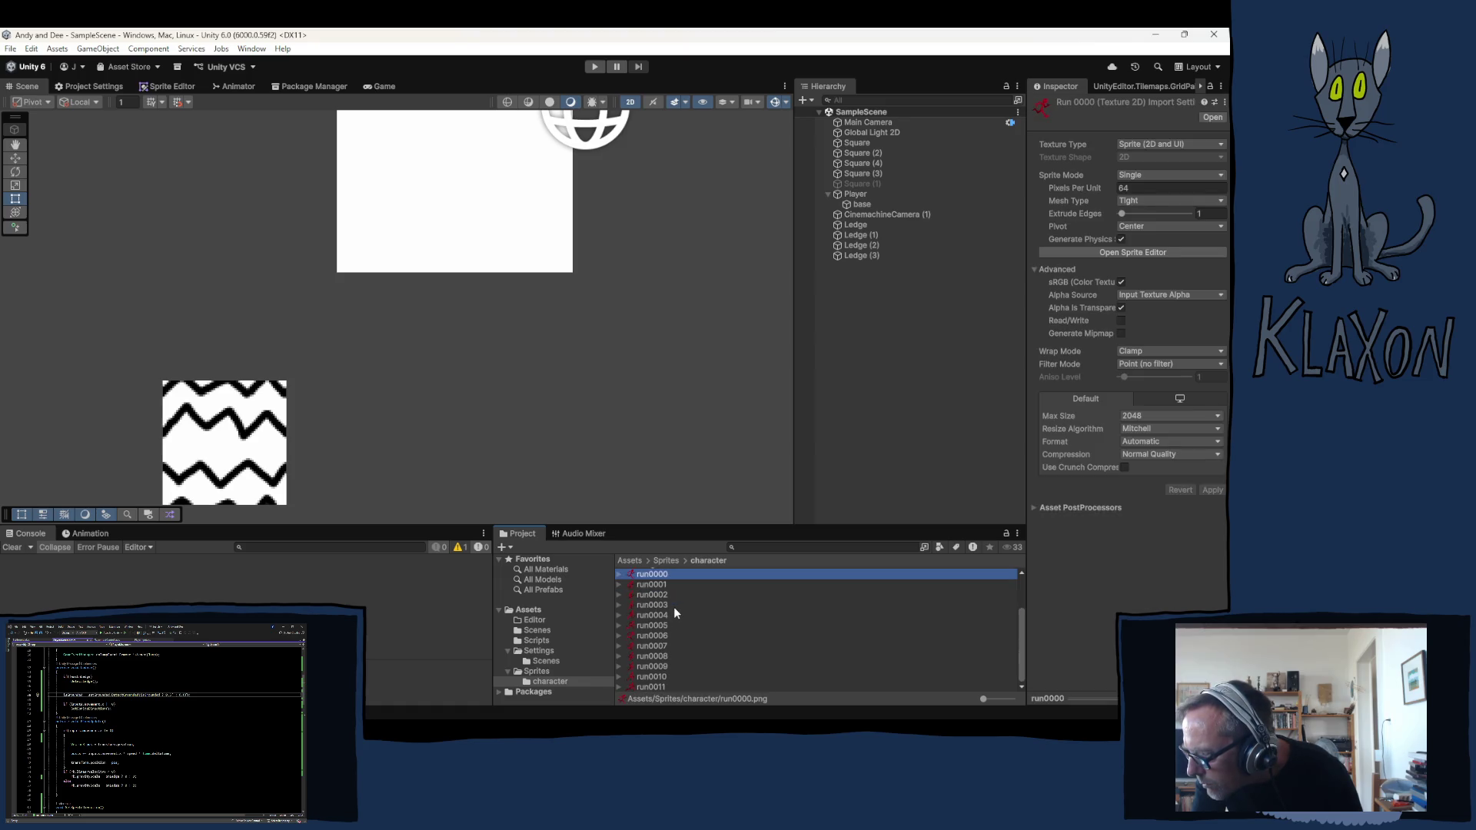
left_click(656, 686)
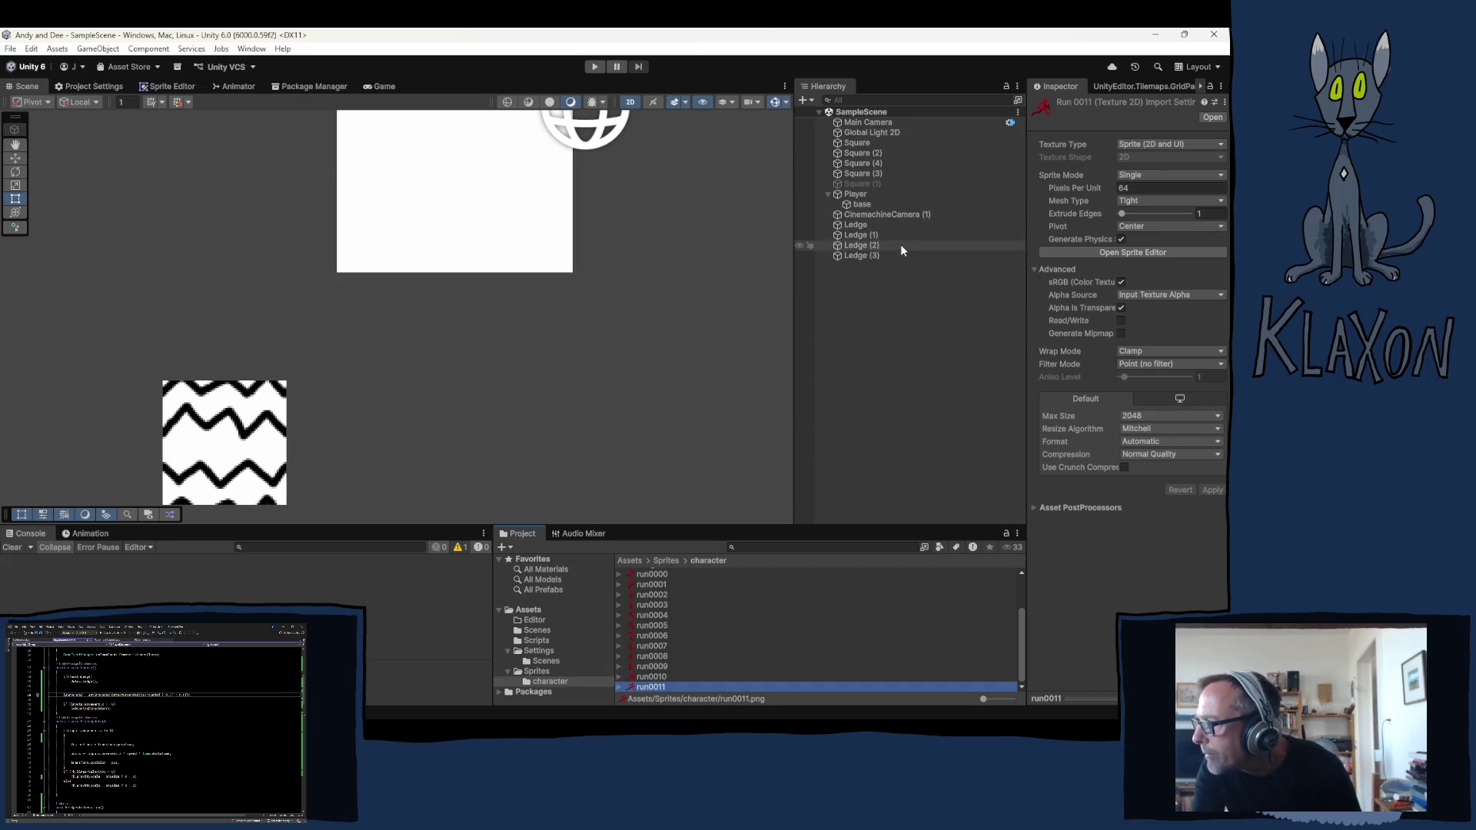
Assign idle0000 as the sprite of the Player's base Sprite Renderer
left_click(863, 204)
left_click(1080, 198)
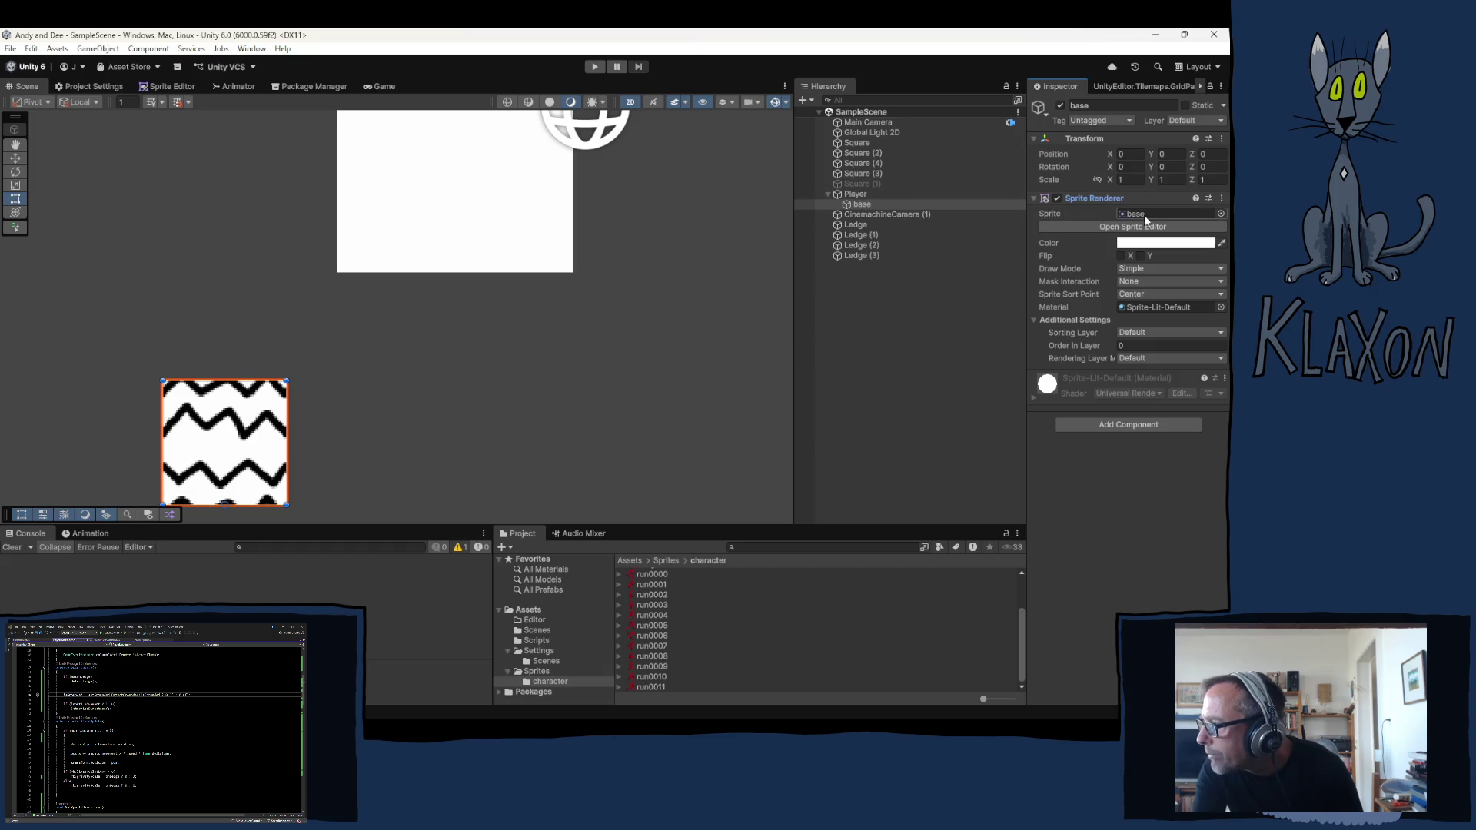
scroll(662, 620, "up", 3)
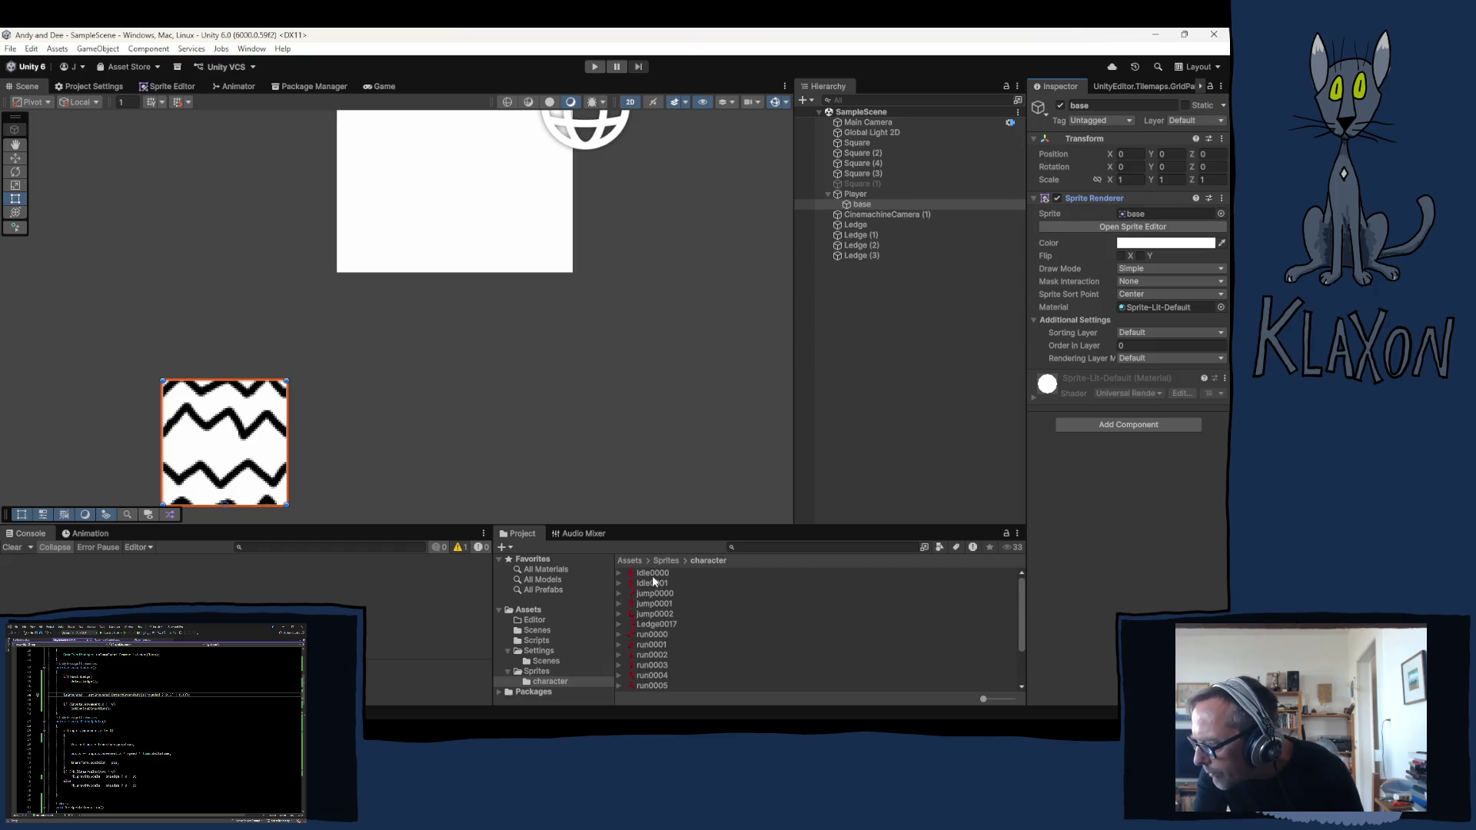
left_click_drag(654, 577, 1076, 282)
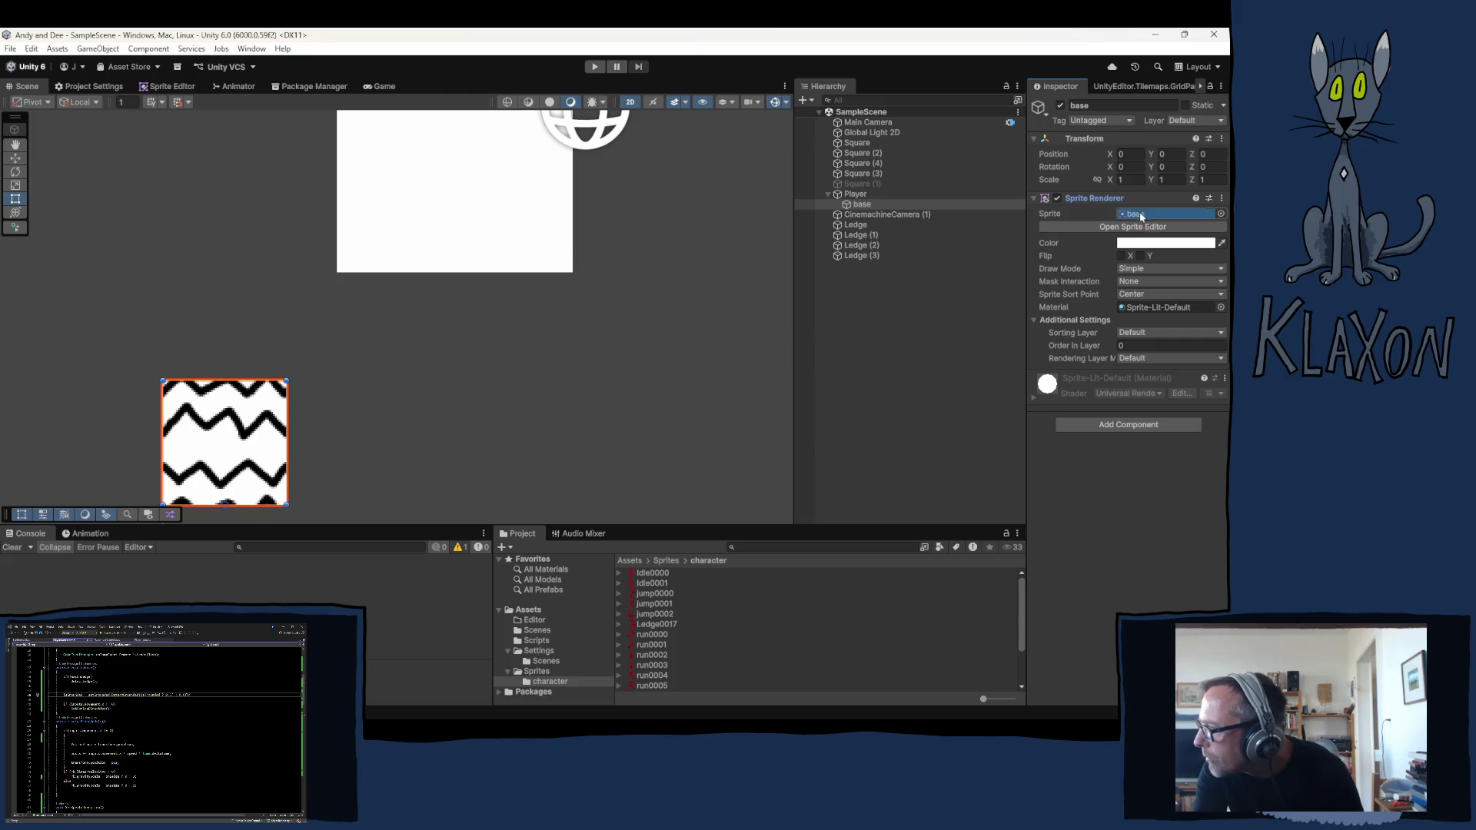
left_click_drag(1145, 226, 1136, 215)
scroll(414, 442, "down", 3)
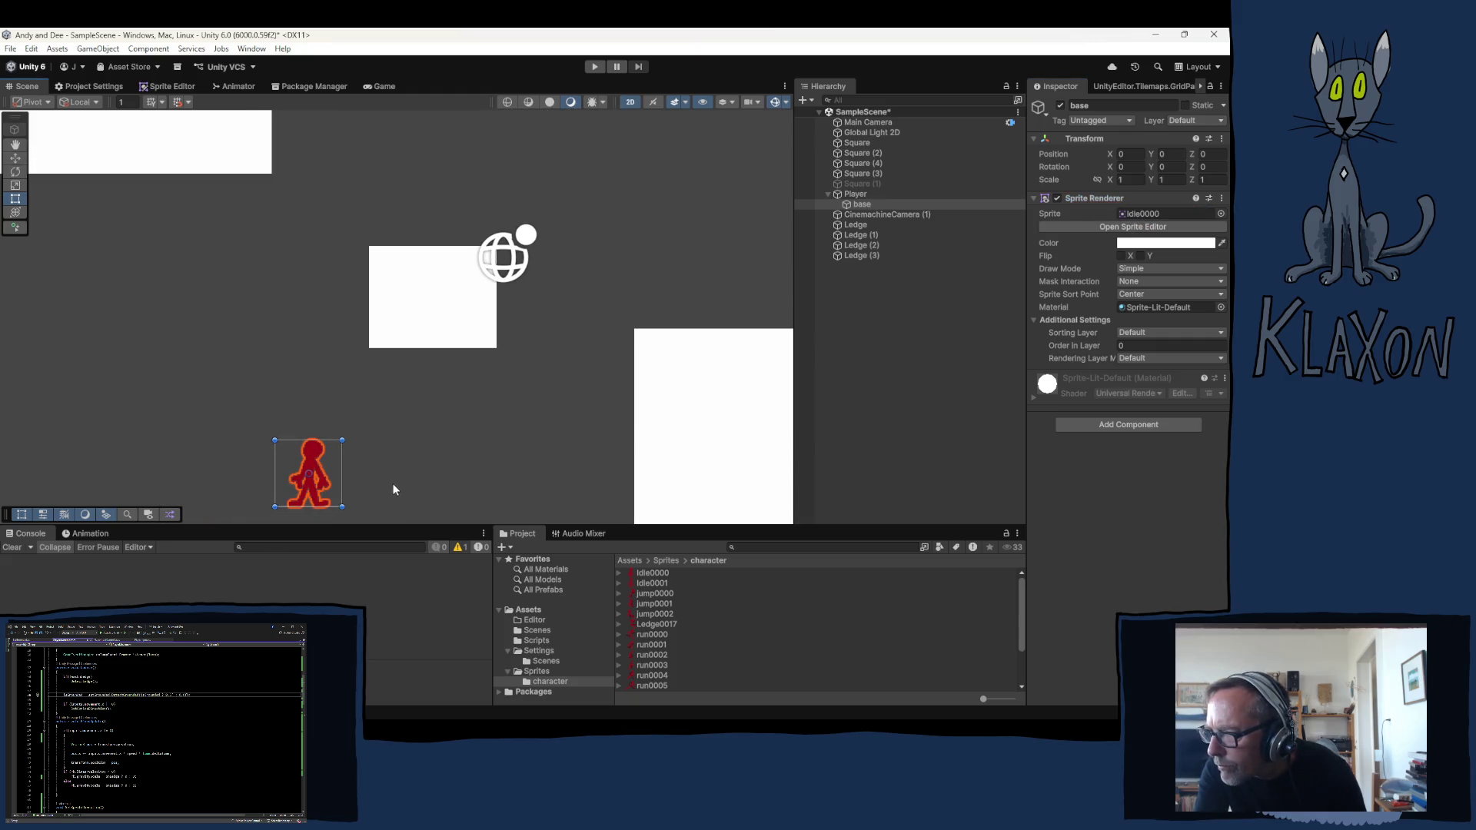
Deselect base, frame the character in the Scene, and bring up the Animation window
left_click(398, 437)
left_click_drag(392, 482, 415, 379)
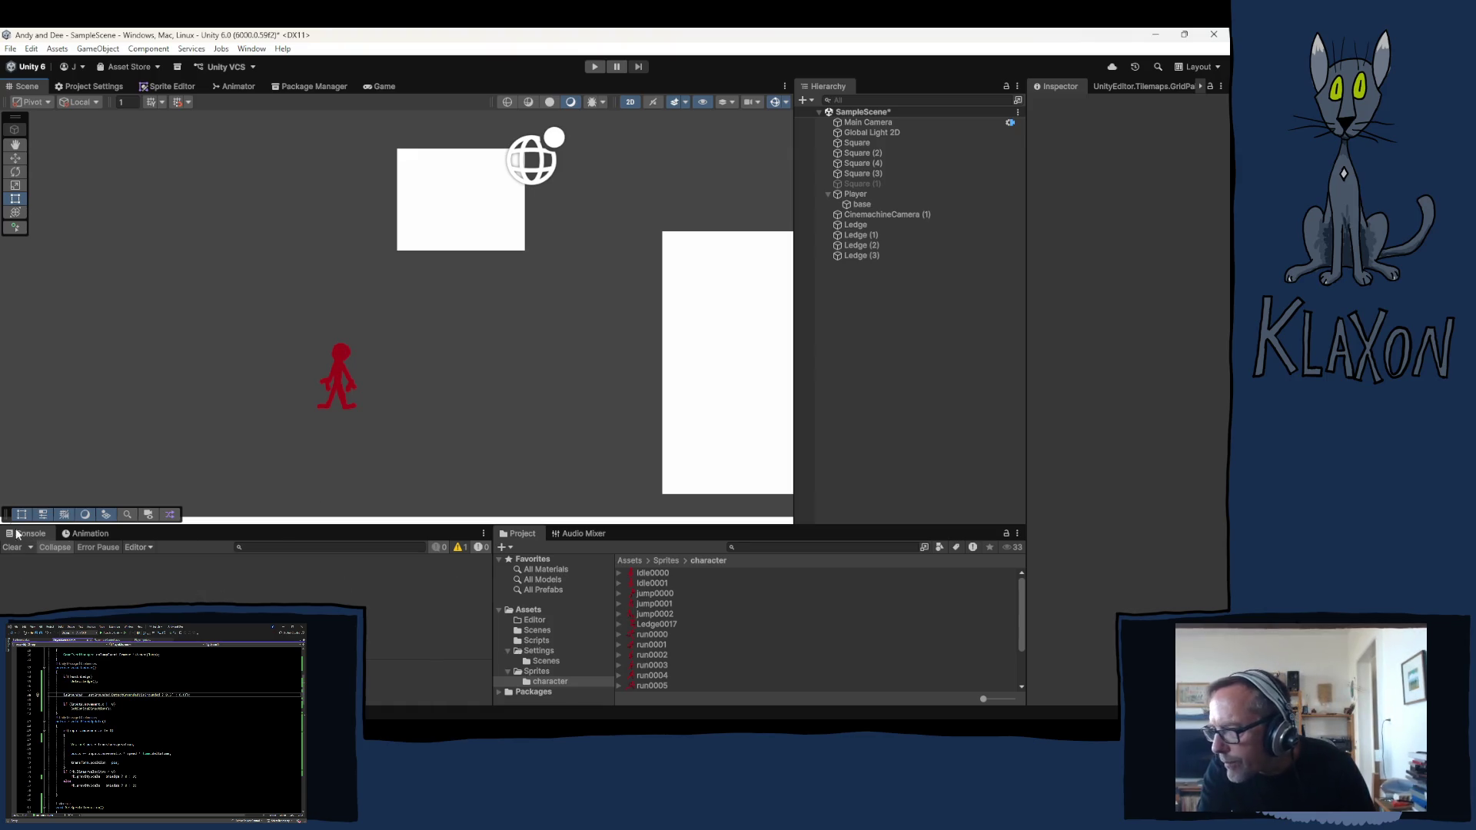
left_click(93, 533)
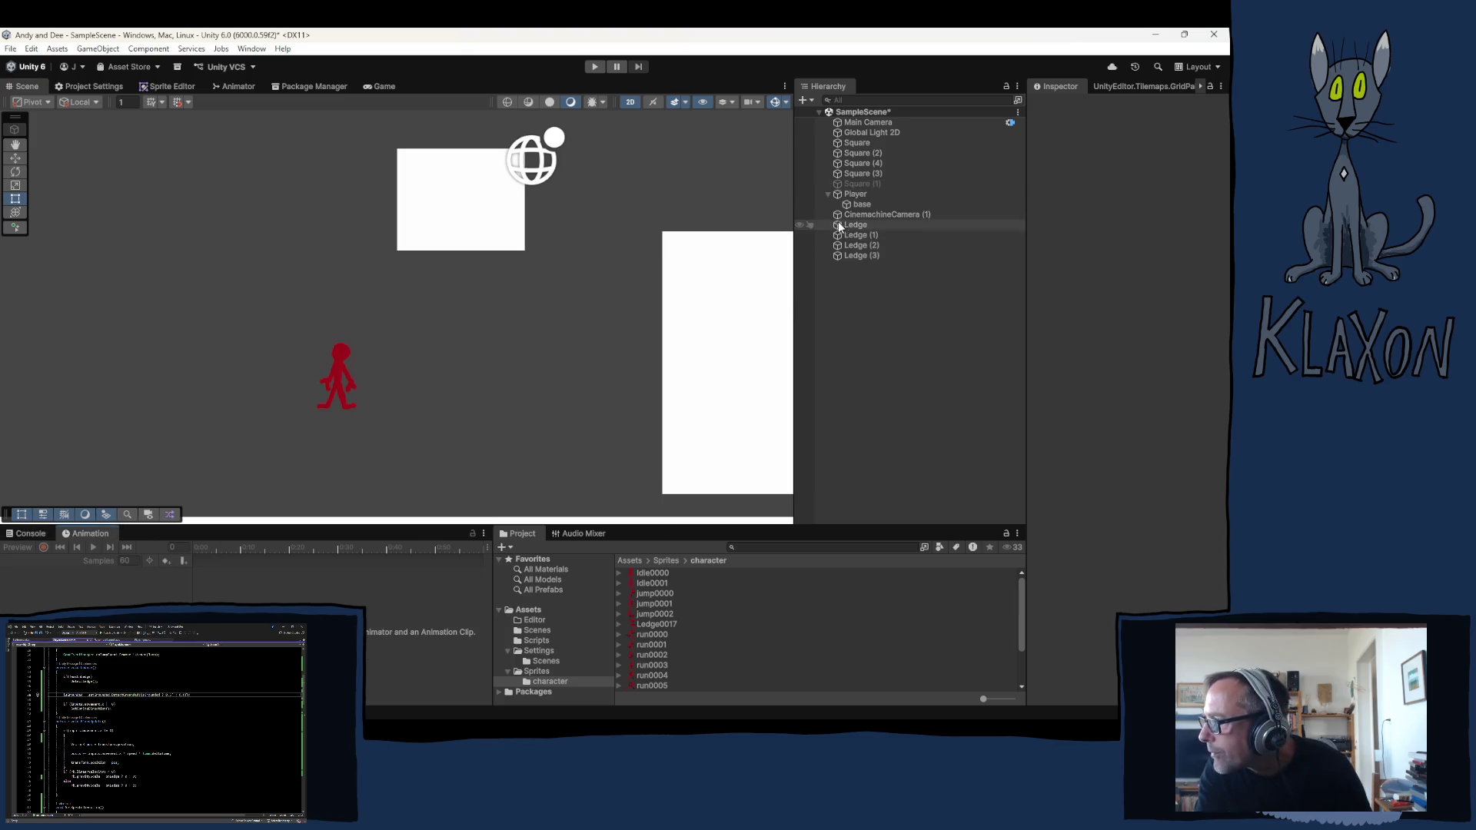
Start a new clip for base and create Assets/Animations/Character folders in the save dialog
left_click(861, 204)
left_click(288, 650)
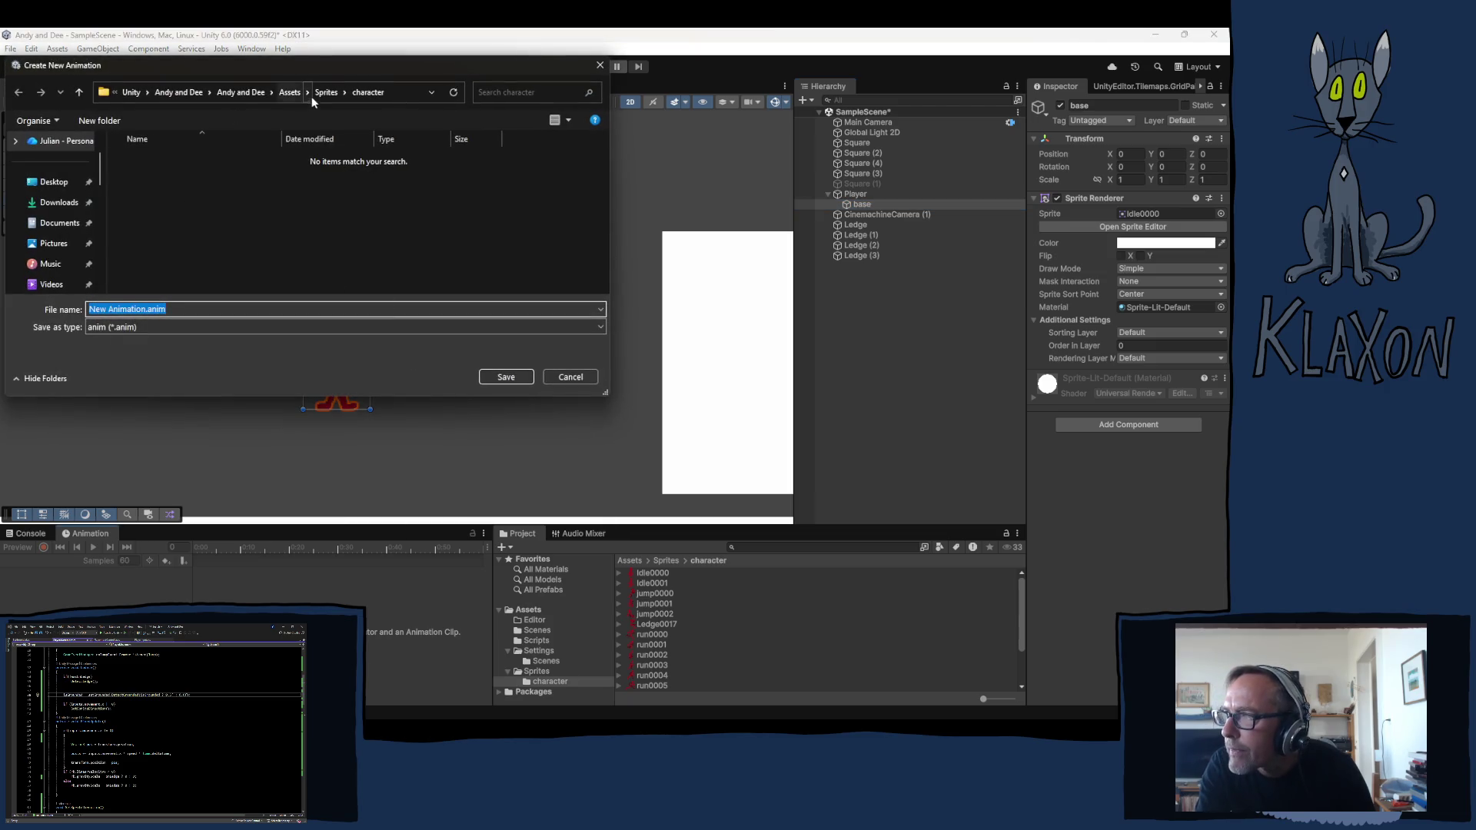
left_click(288, 93)
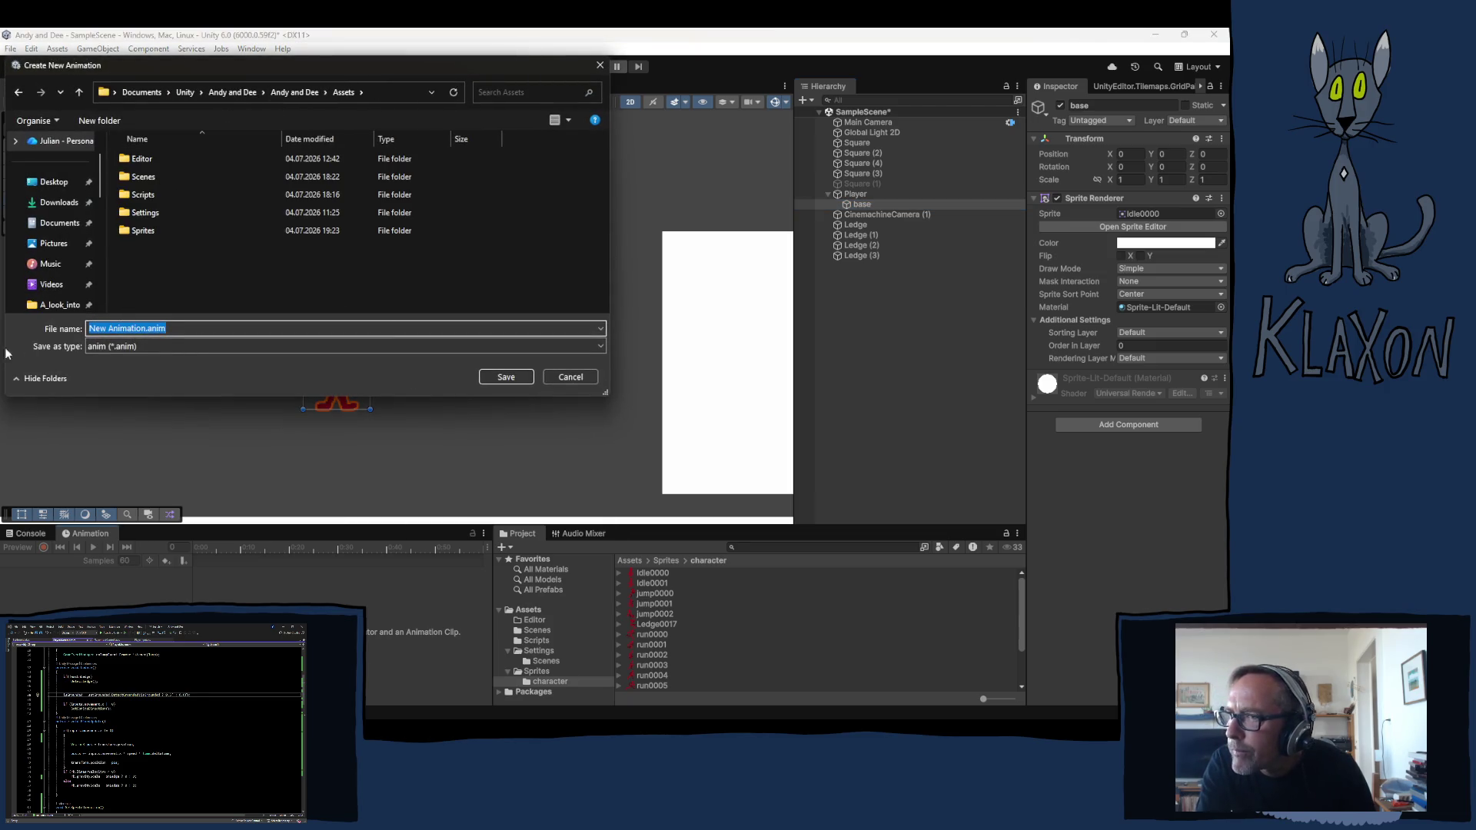
left_click(99, 120)
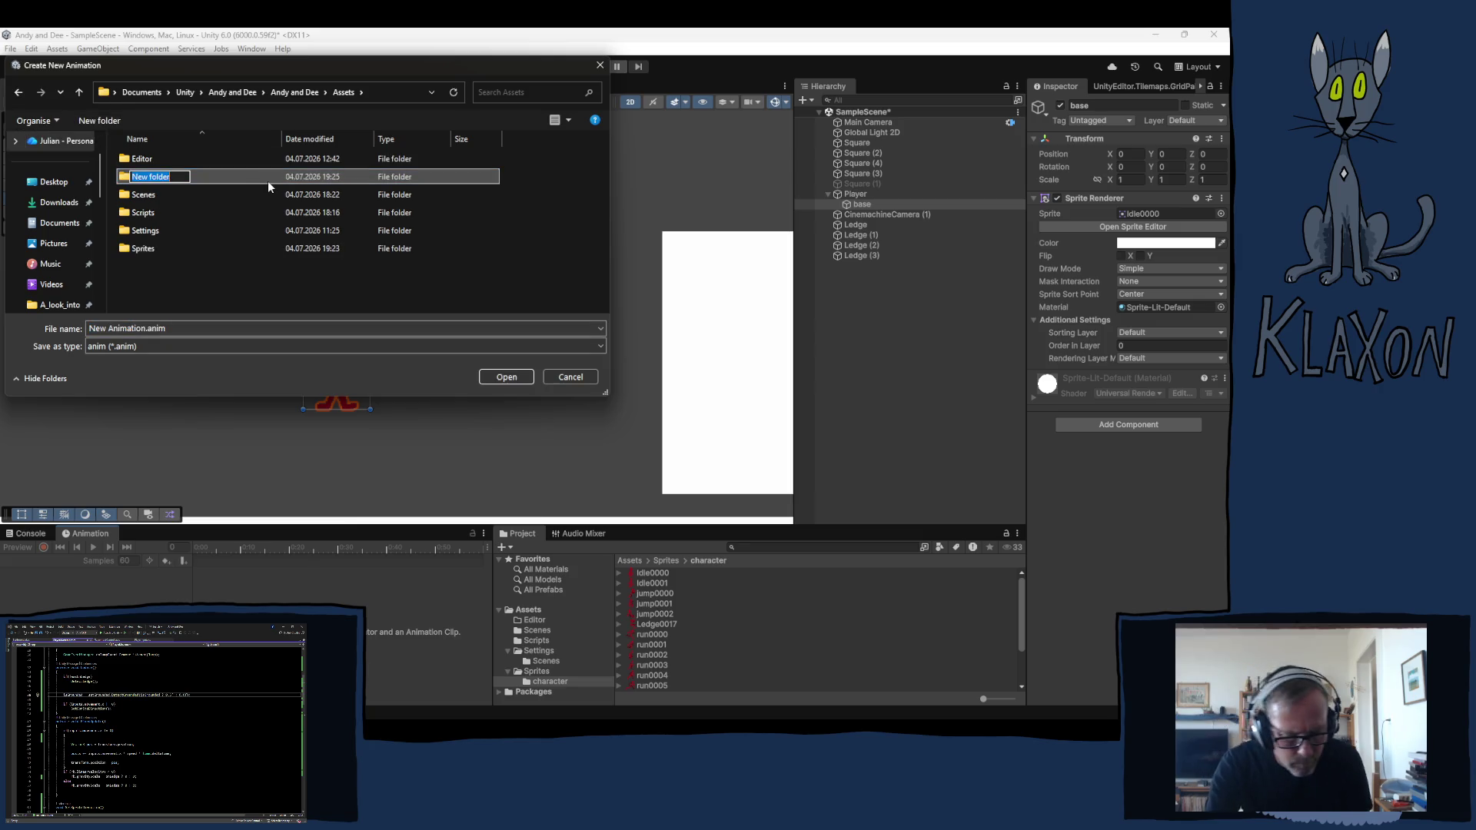
type("Anima")
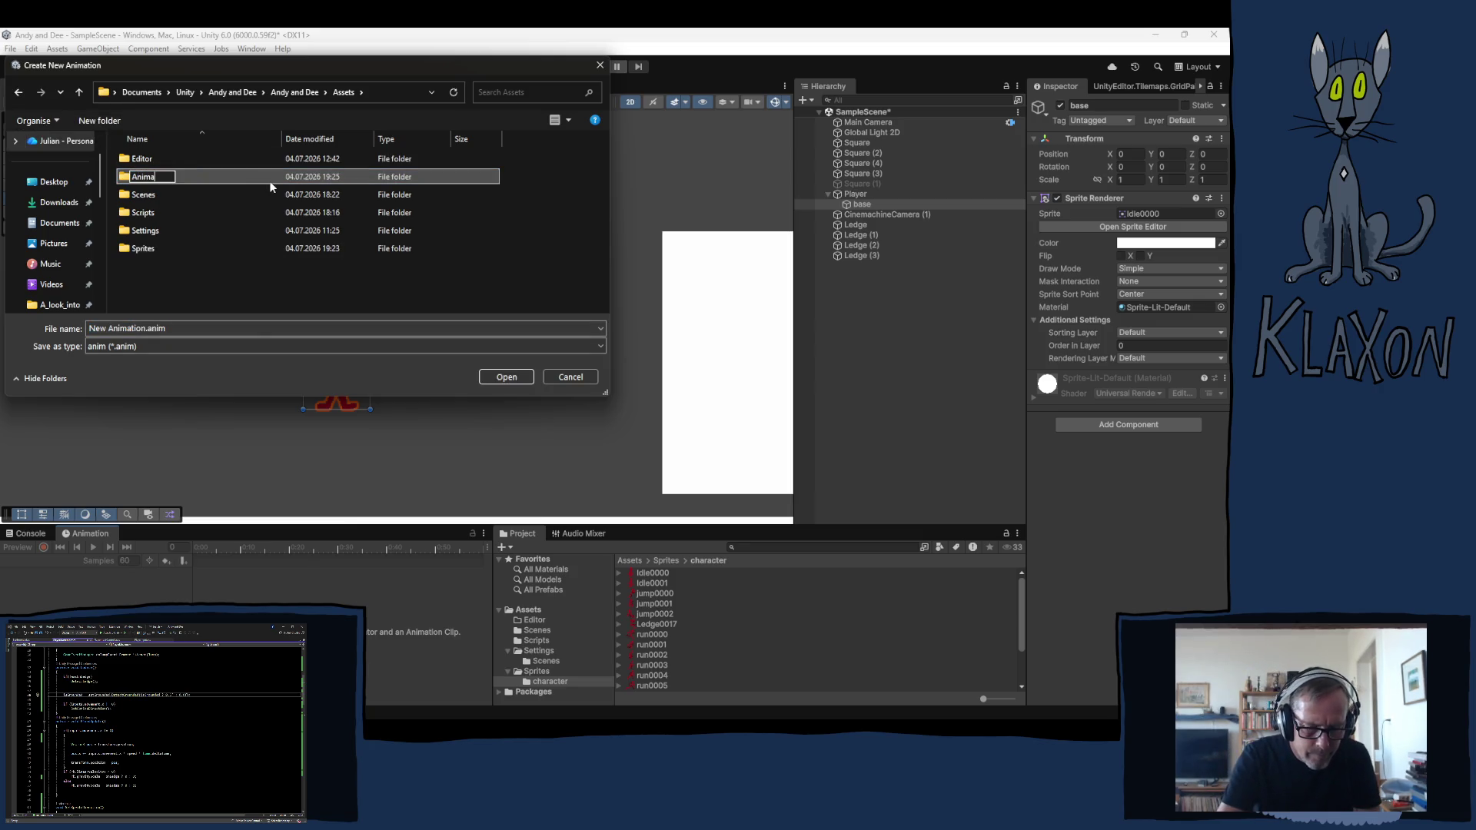
type("tions")
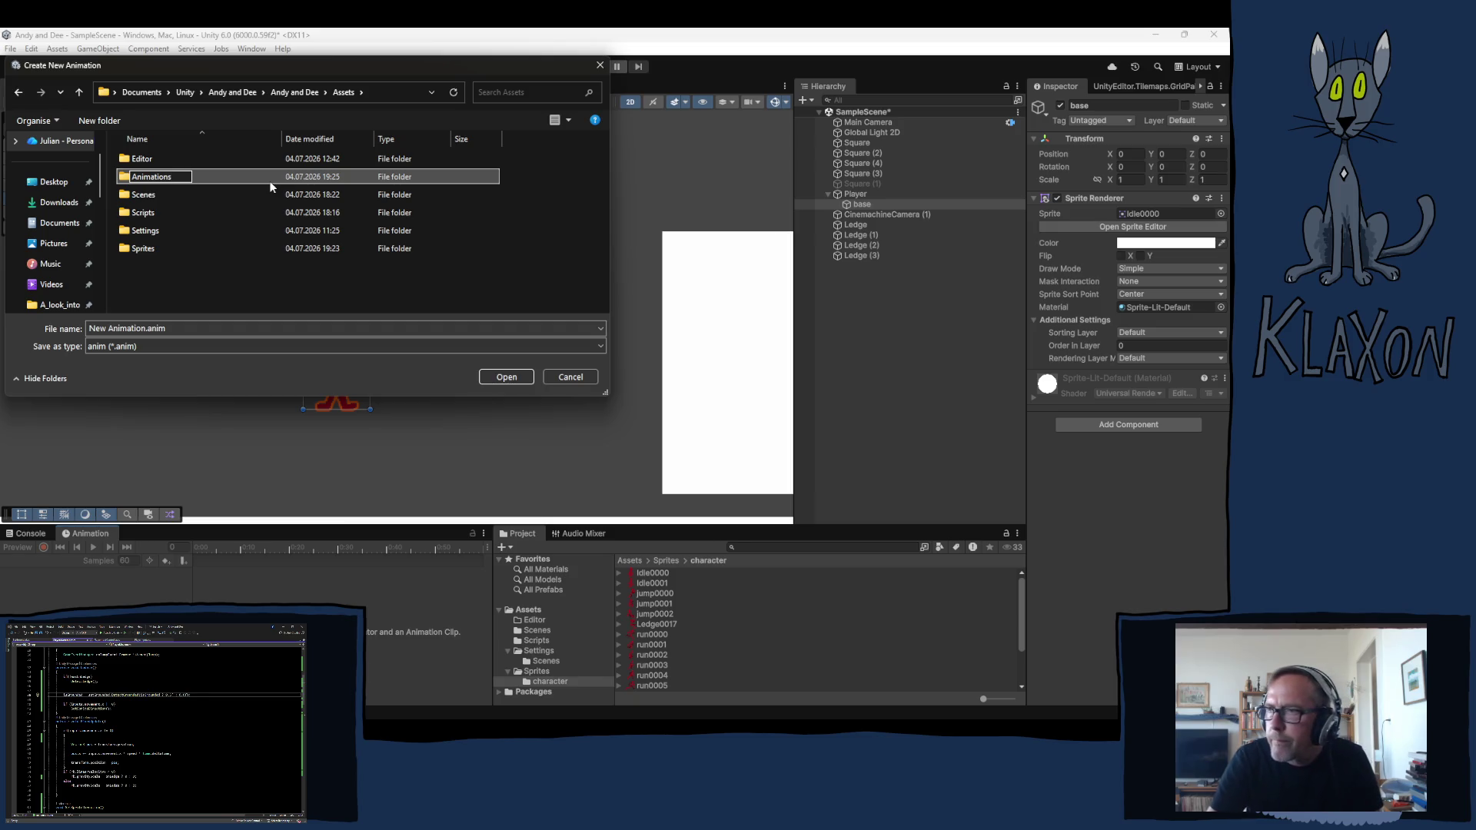
key("Return")
double_click(148, 158)
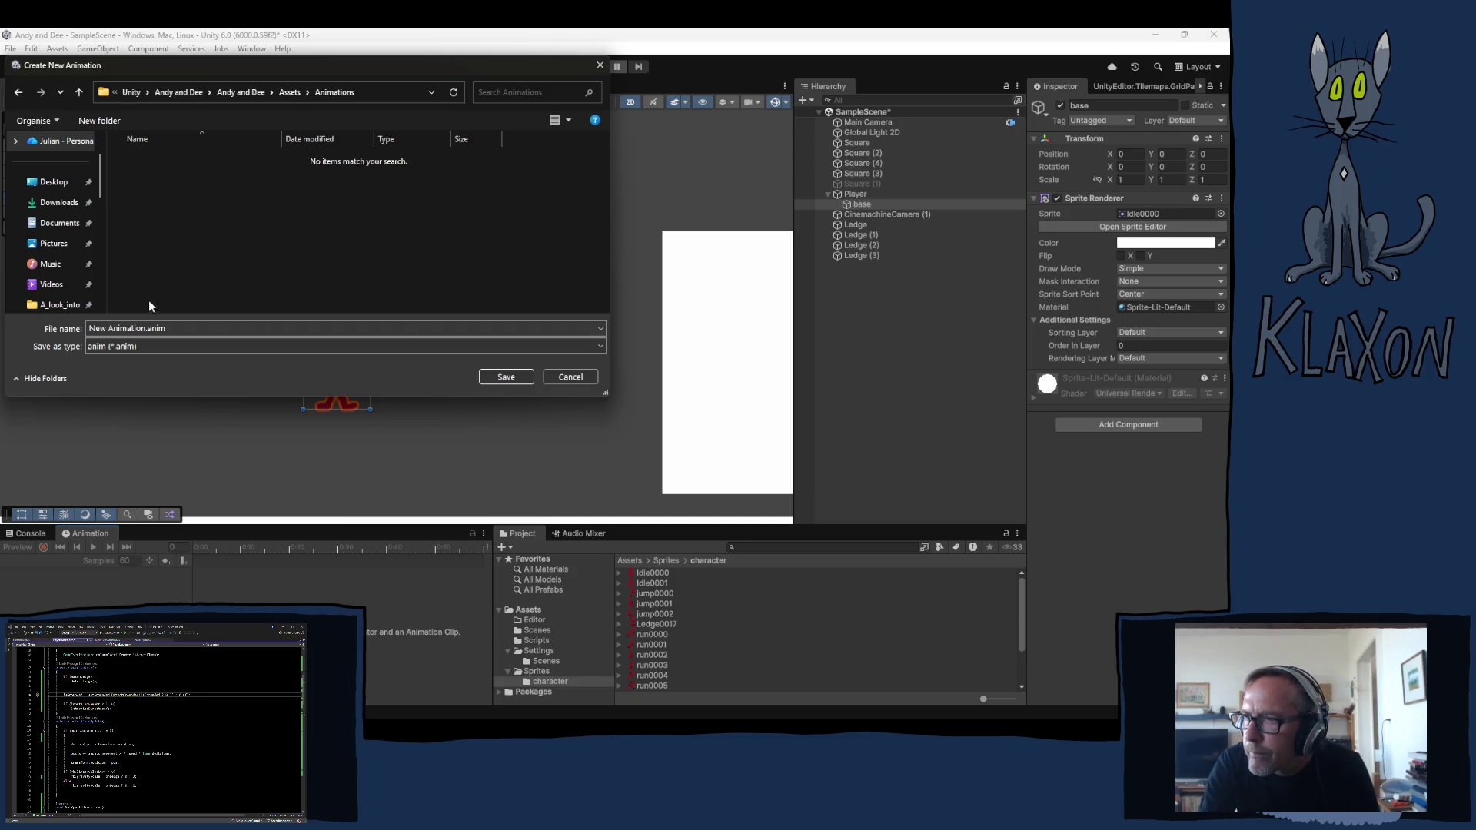
left_click(99, 120)
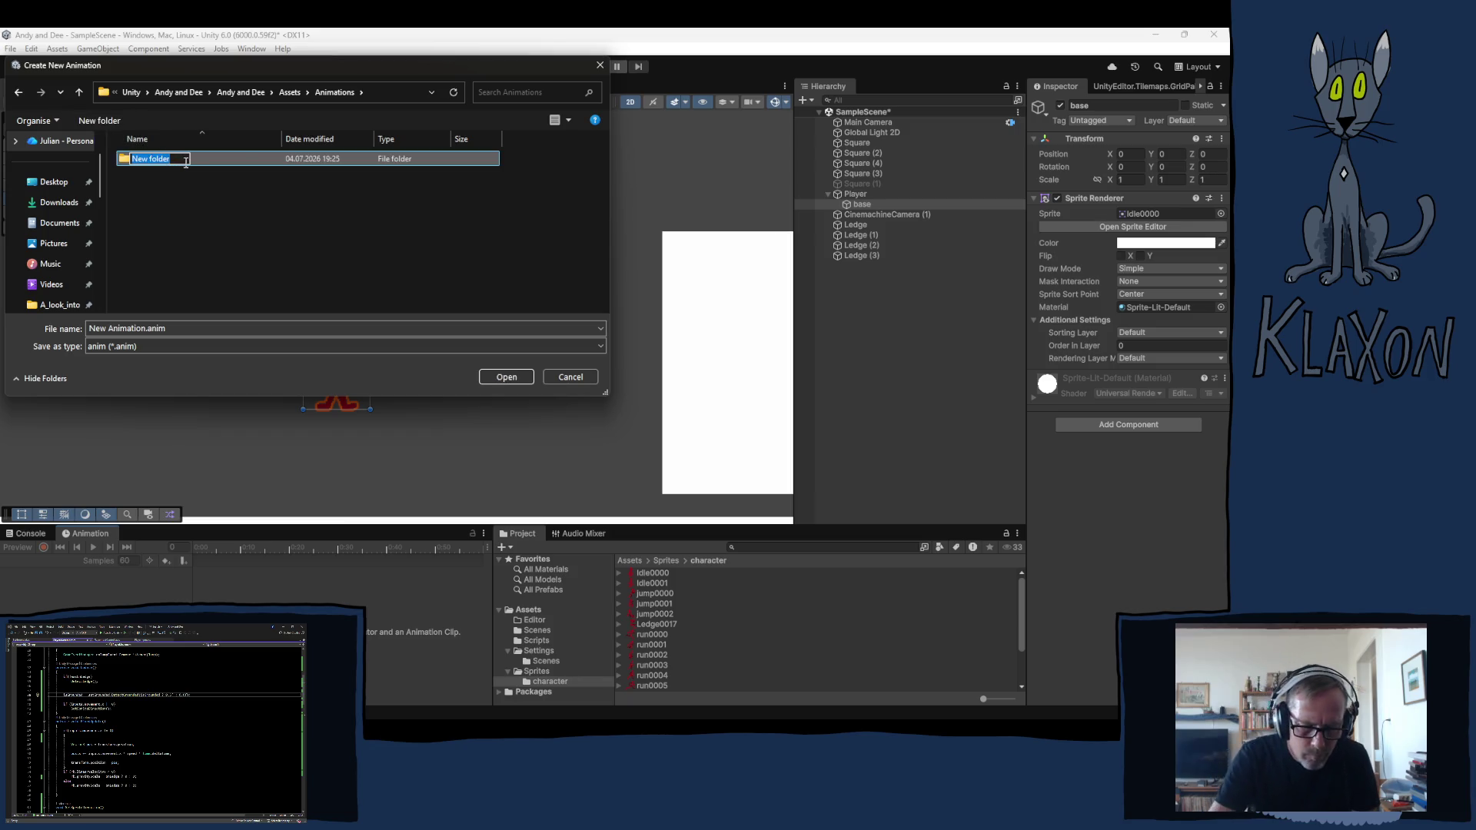
type("Character")
key("Return")
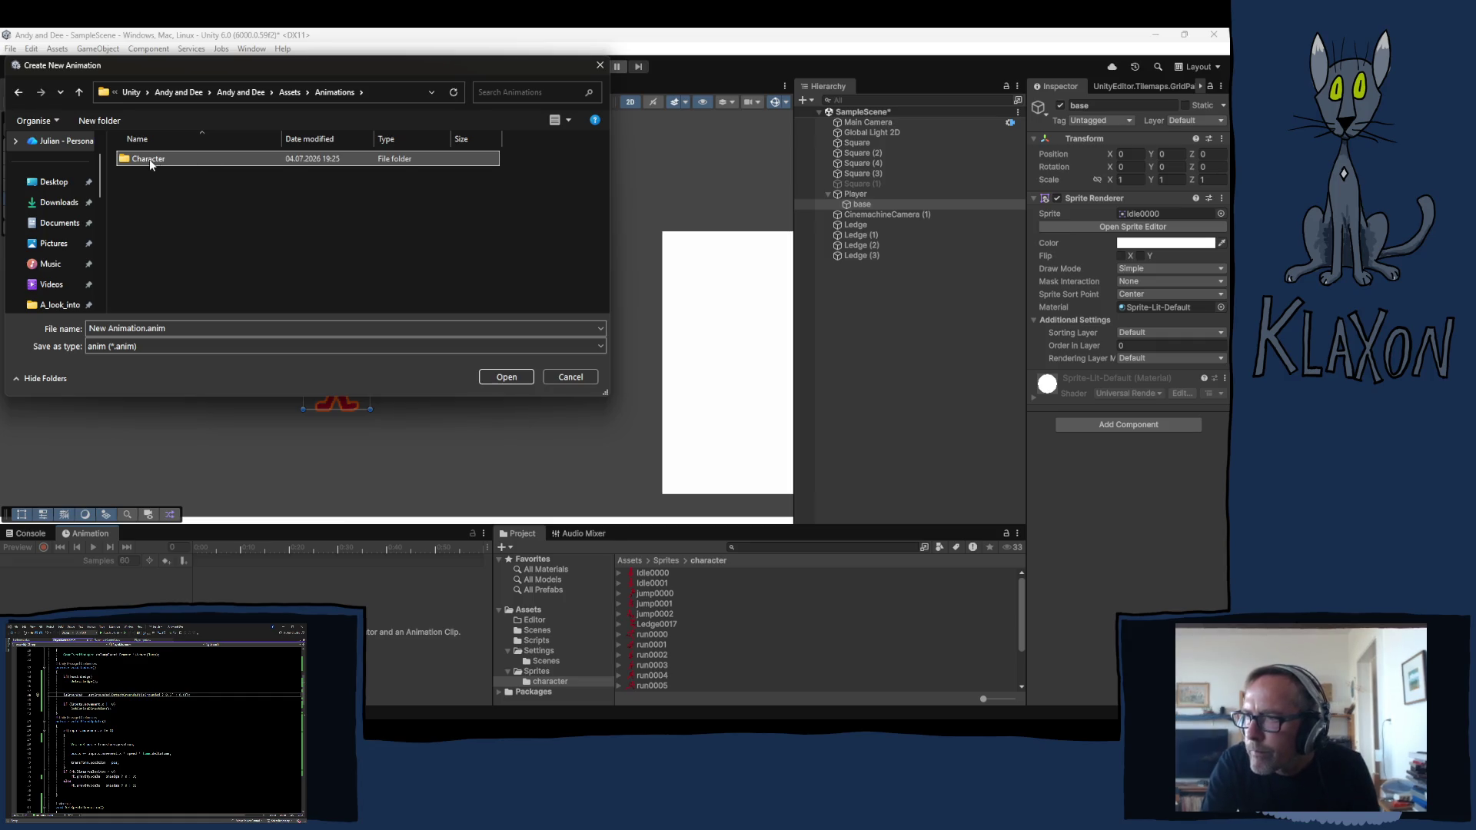
double_click(149, 159)
Name the clip BaseCharacter.anim and save it, giving base an Animator
triple_click(146, 329)
left_click_drag(147, 329, 89, 329)
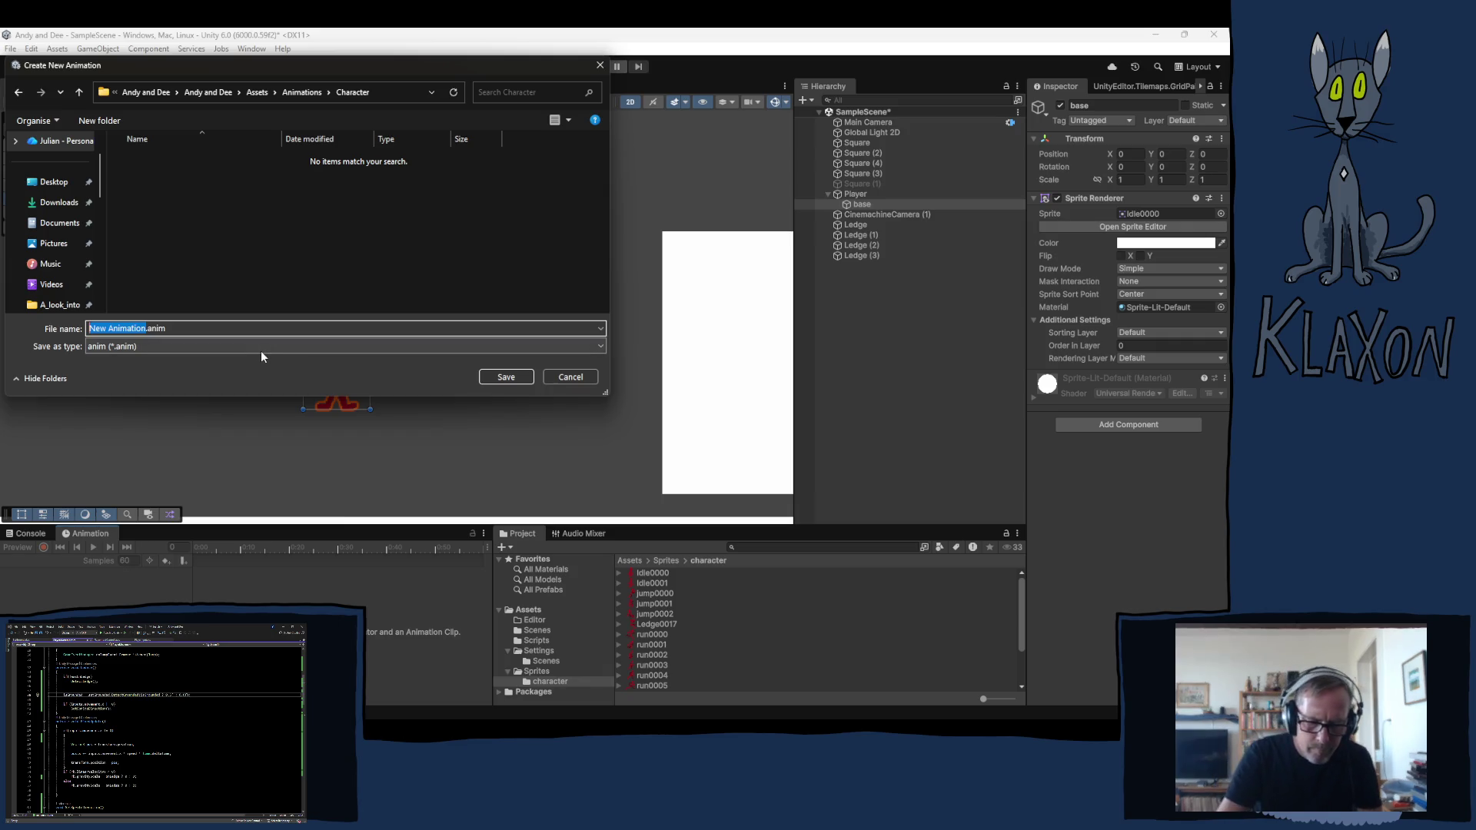
key("BackSpace")
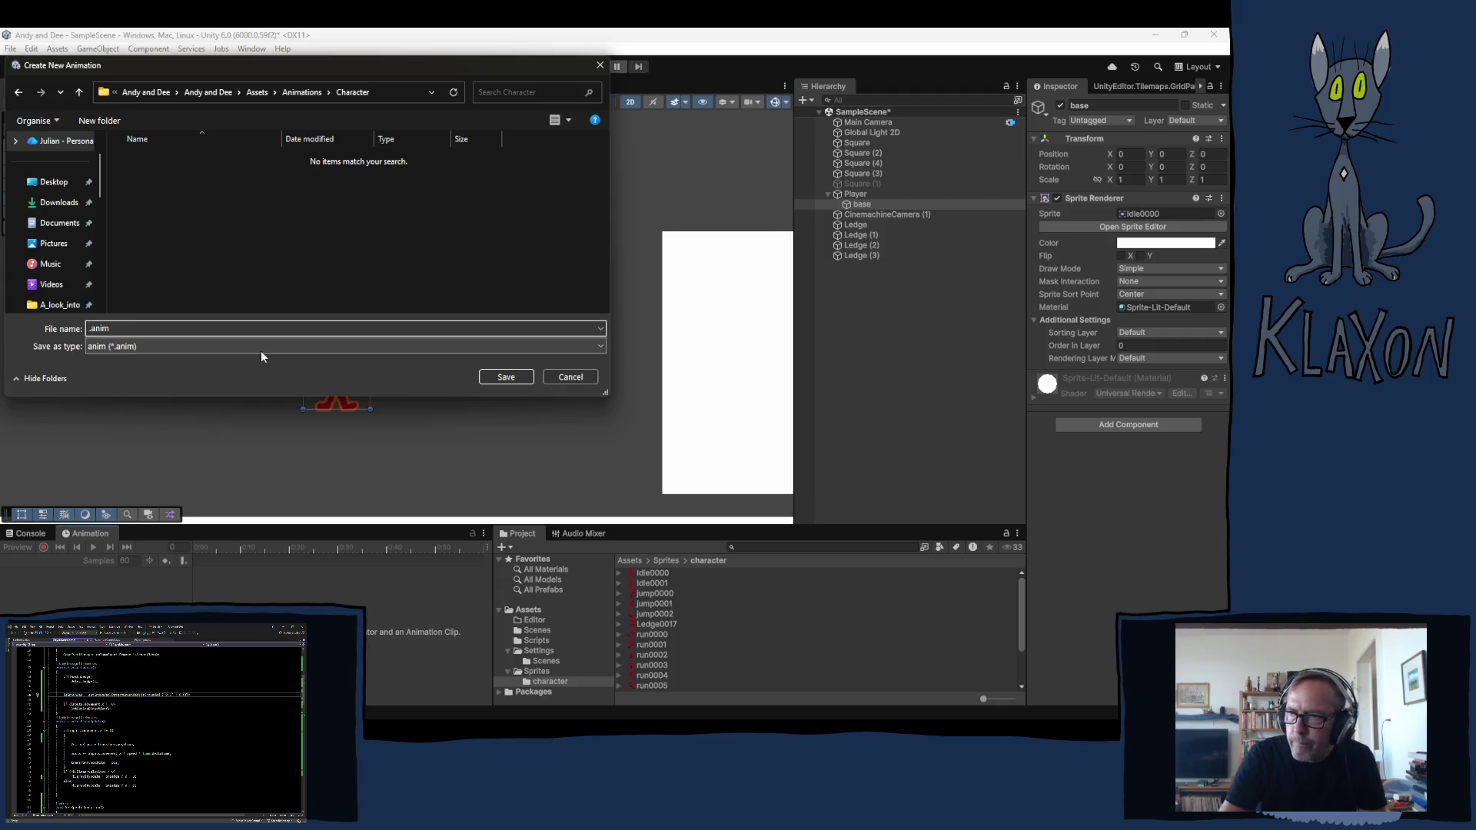
type("Base")
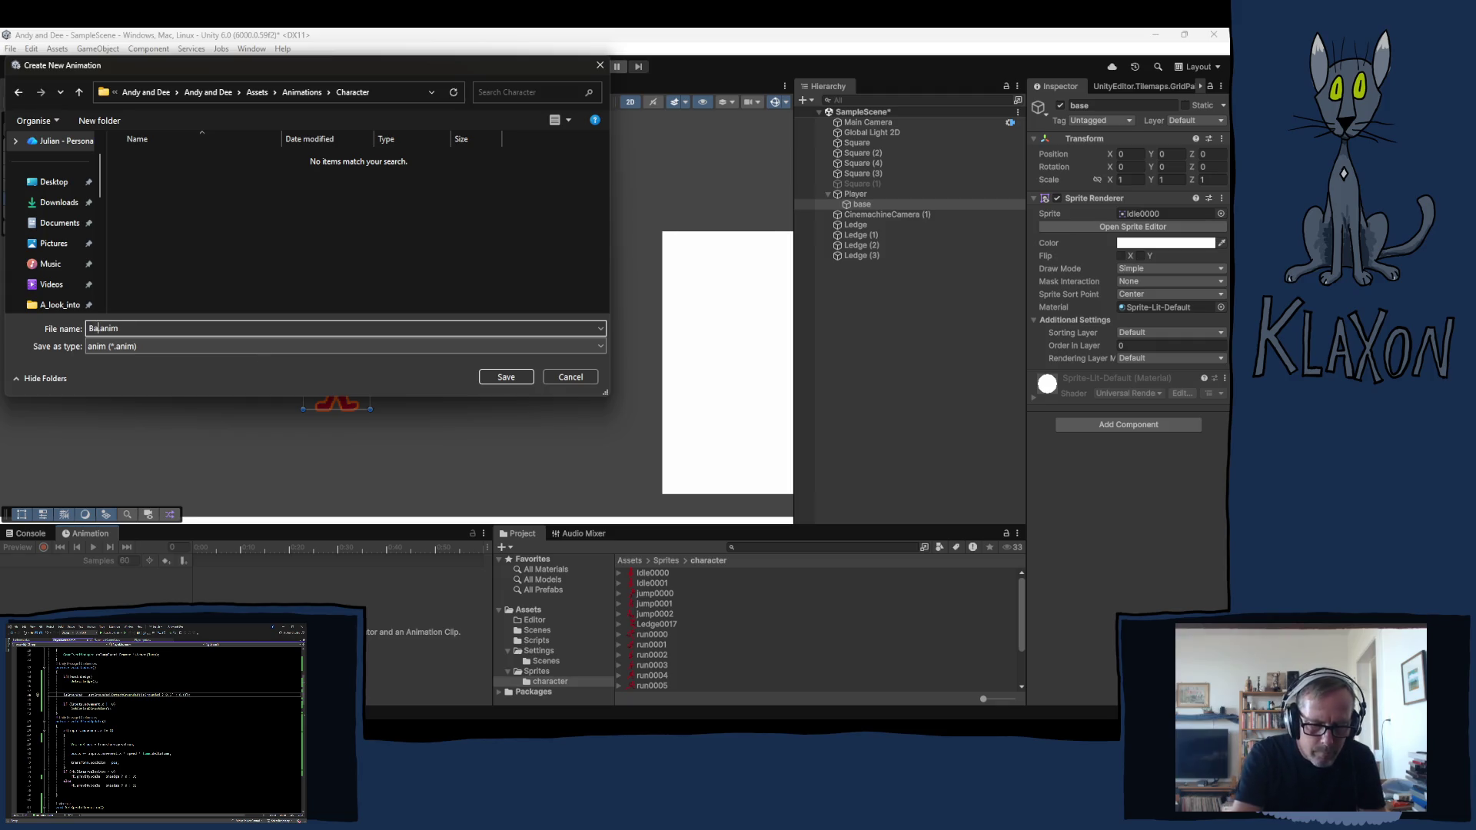
type("Character")
key("Return")
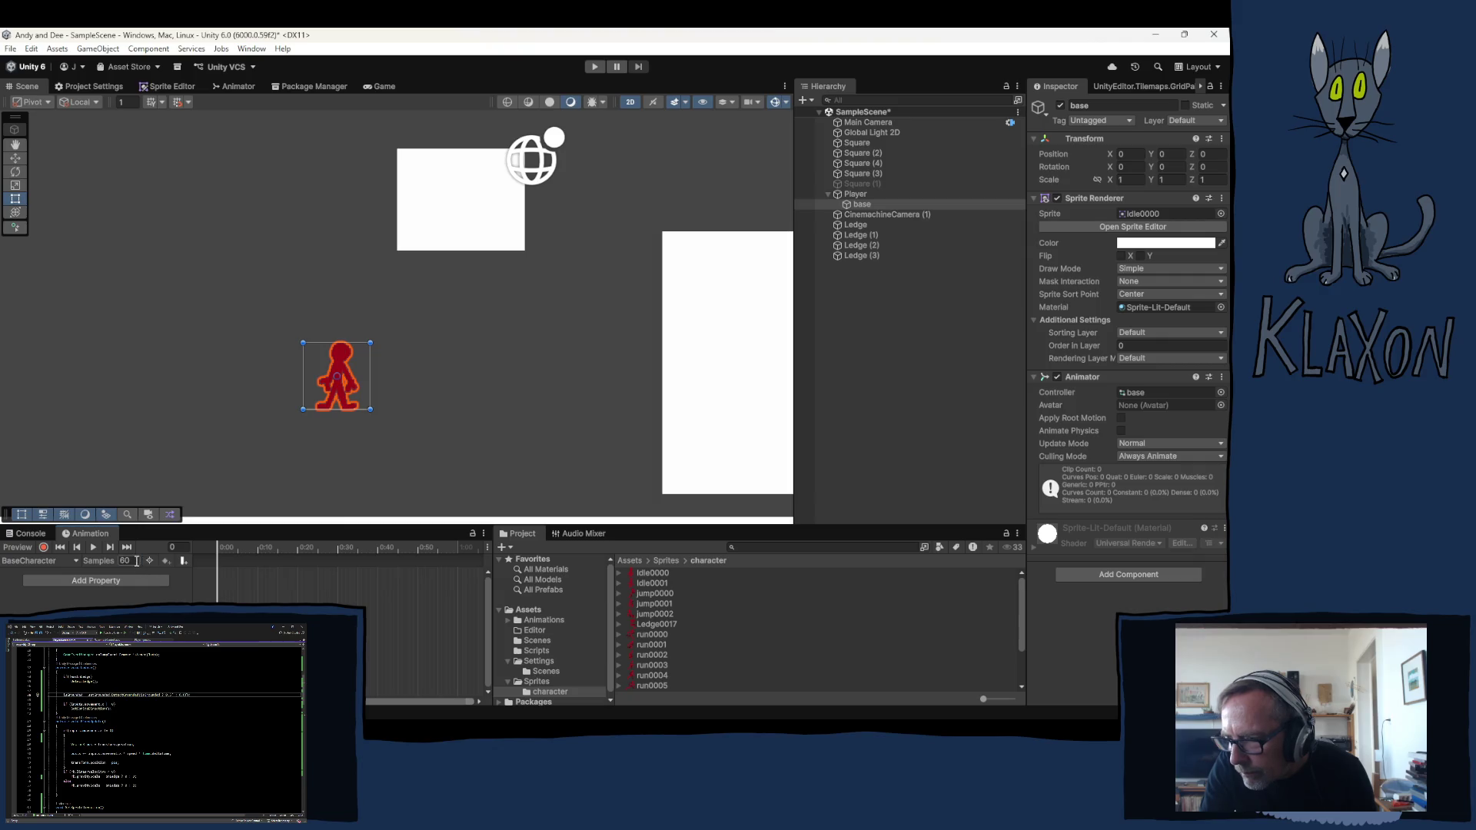
left_click(77, 560)
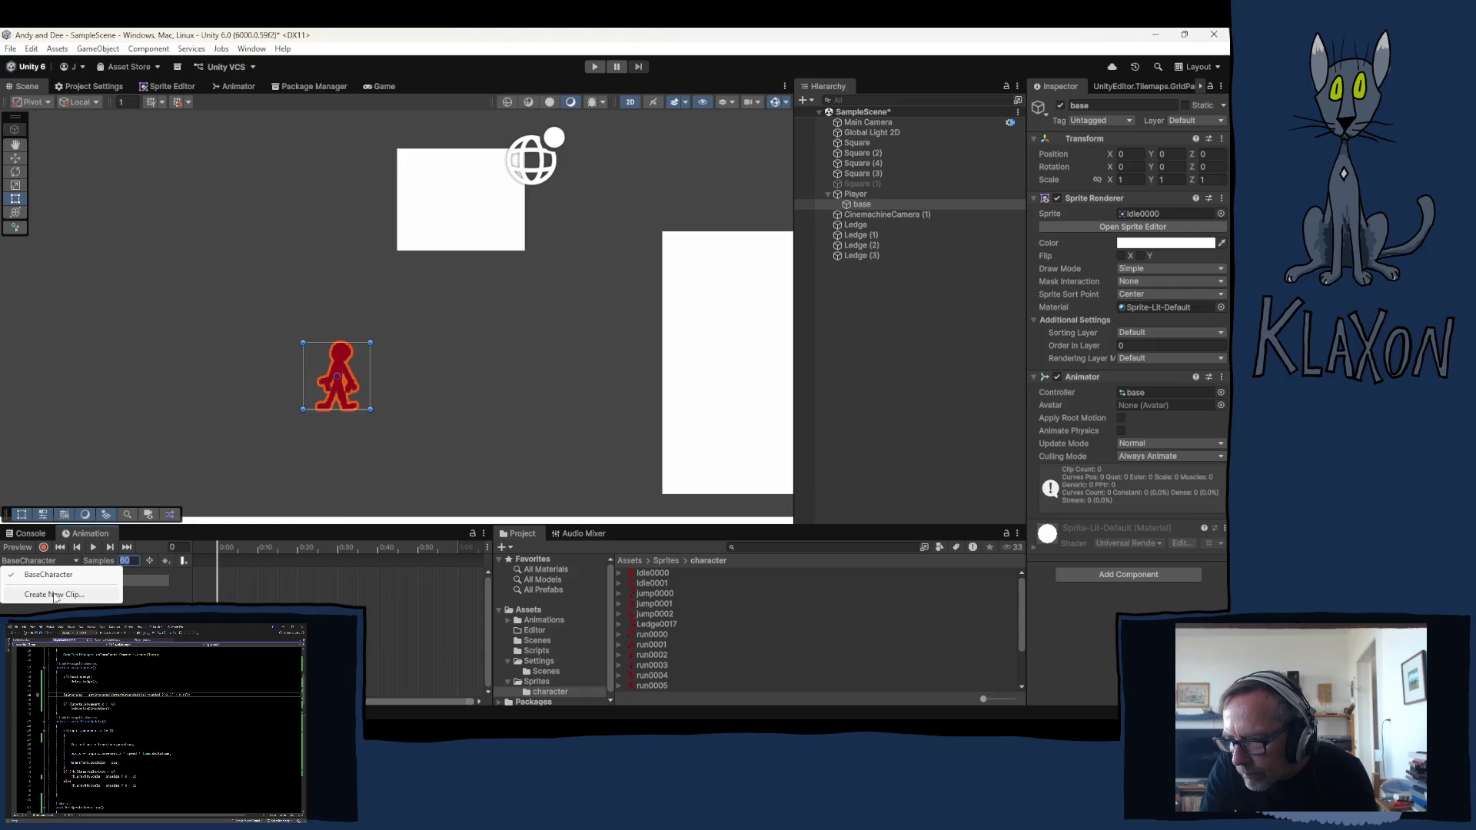
Rename BaseCharacter.anim to Idle in the save dialog and save a new Run clip
left_click(55, 595)
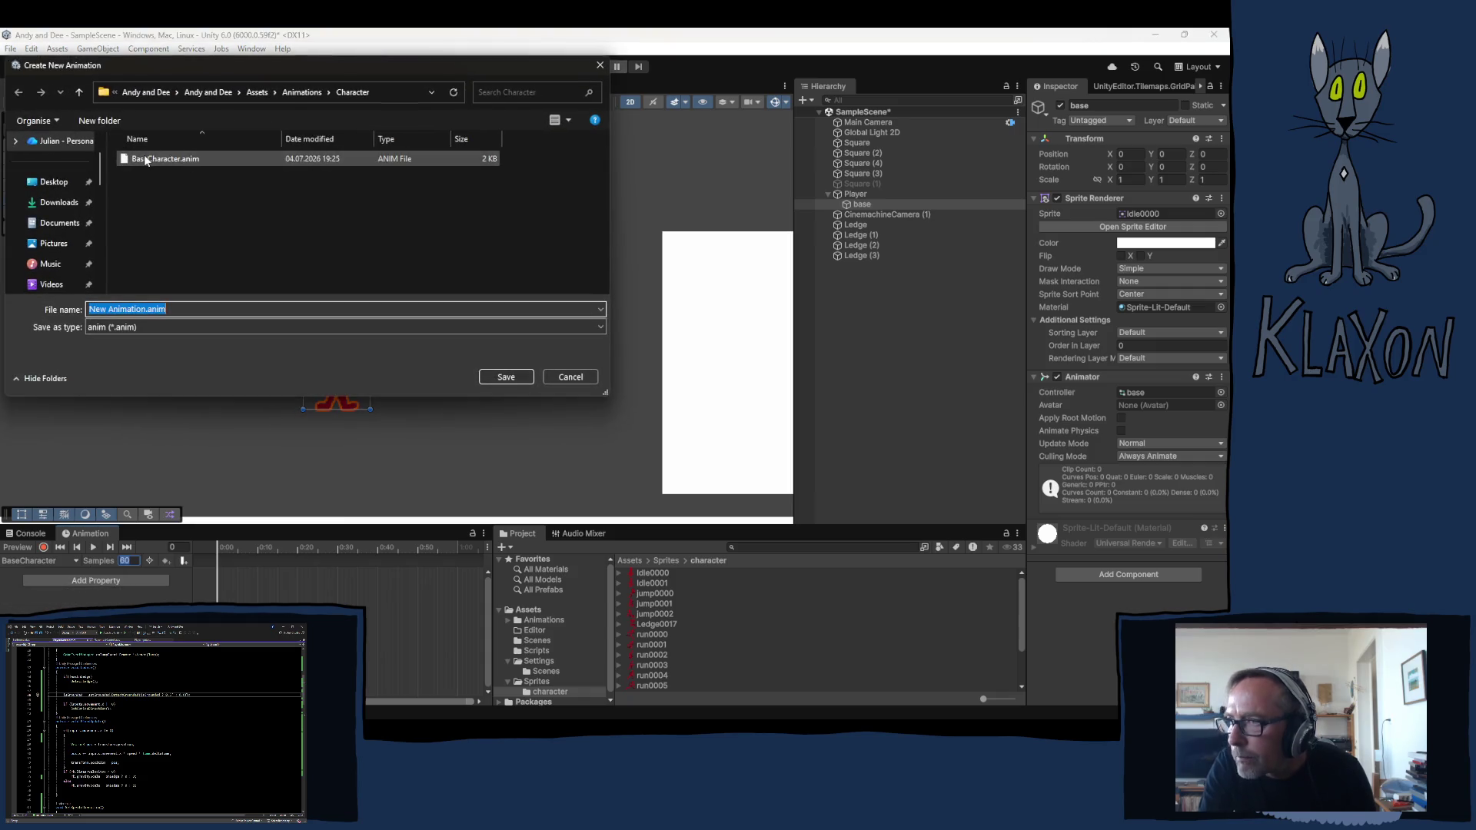
left_click(150, 160)
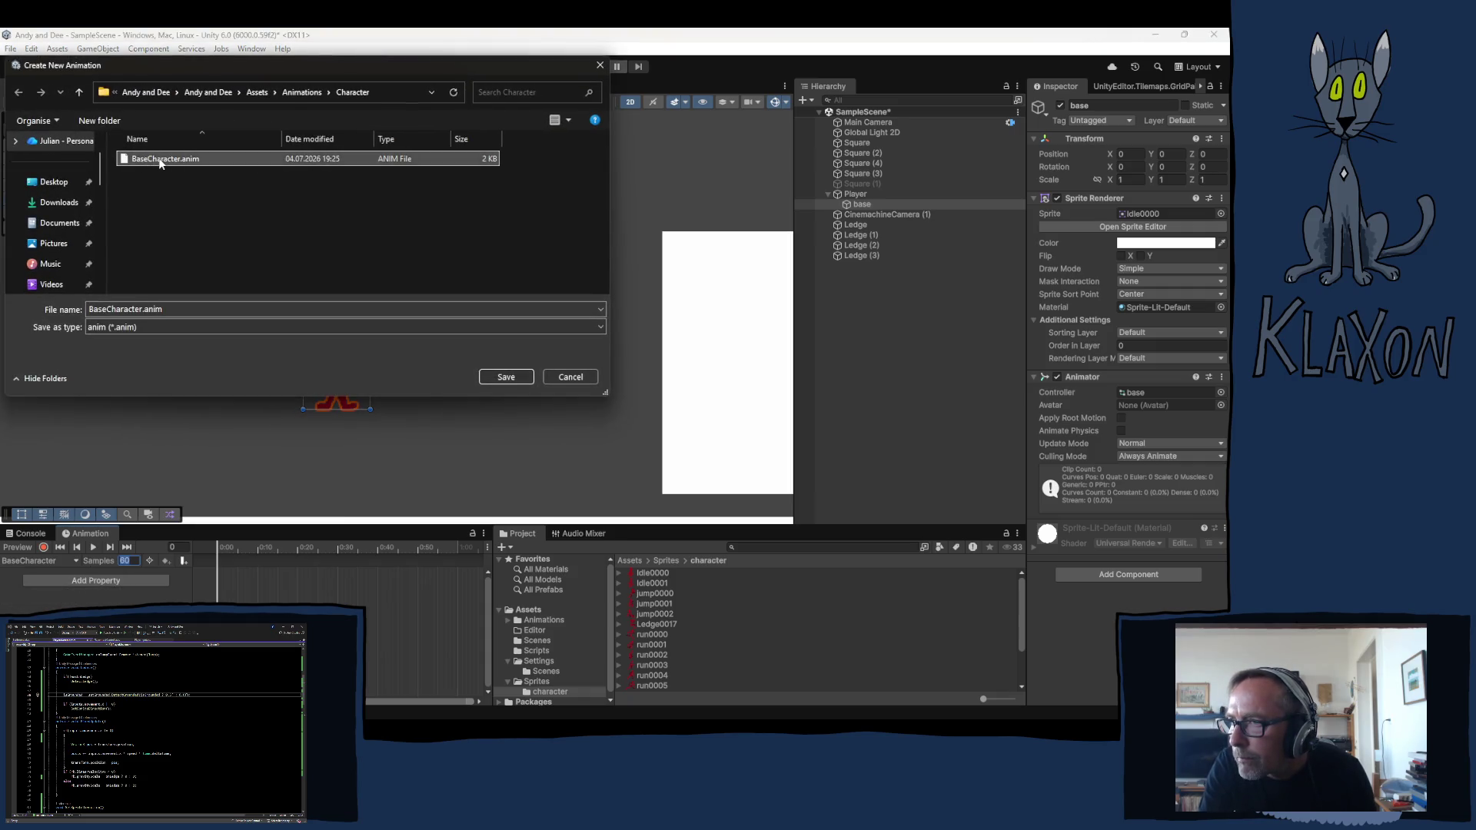
left_click(161, 161)
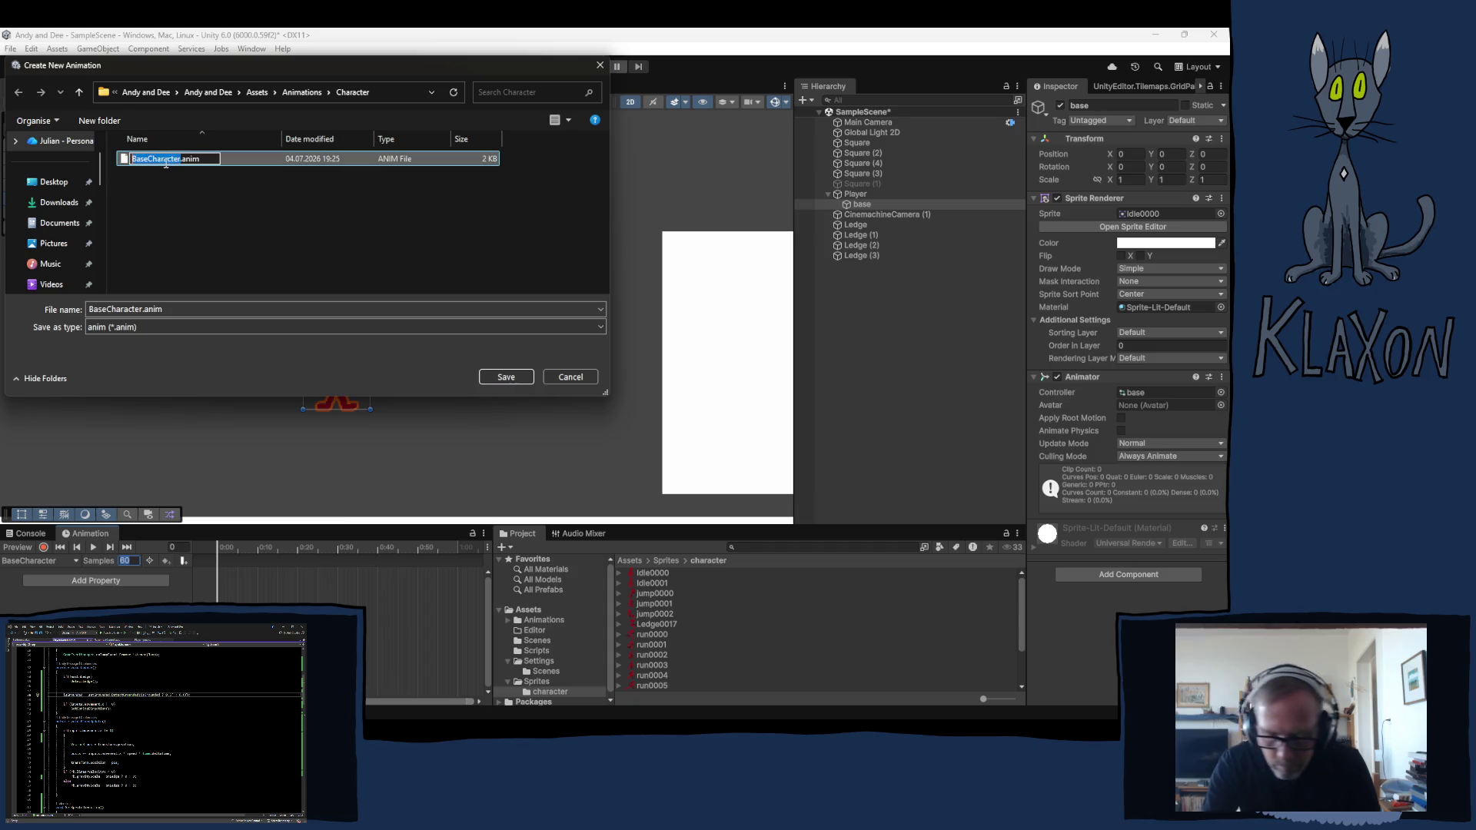
type("Idle")
key("Return")
left_click(125, 312)
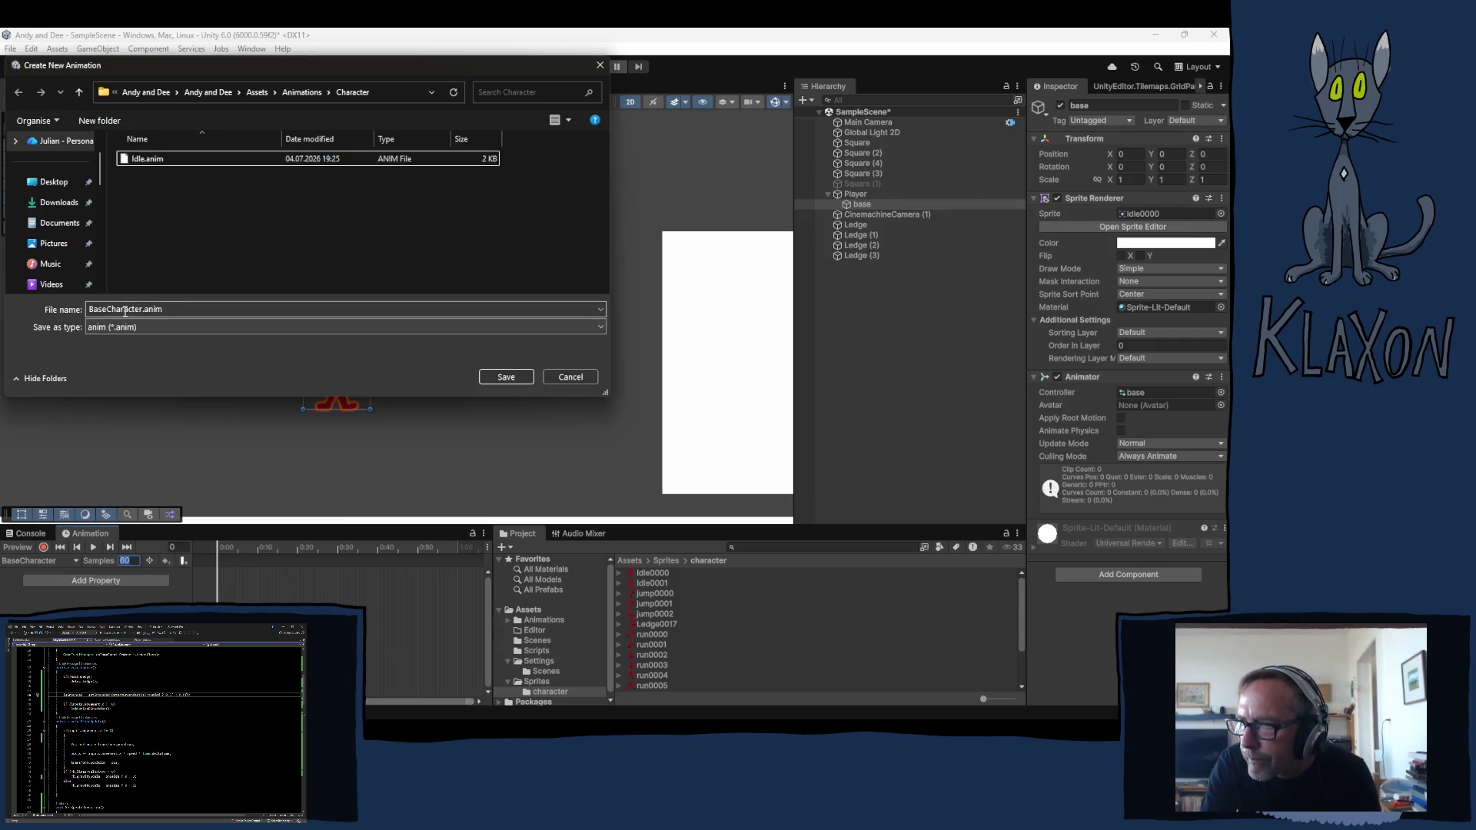
double_click(129, 310)
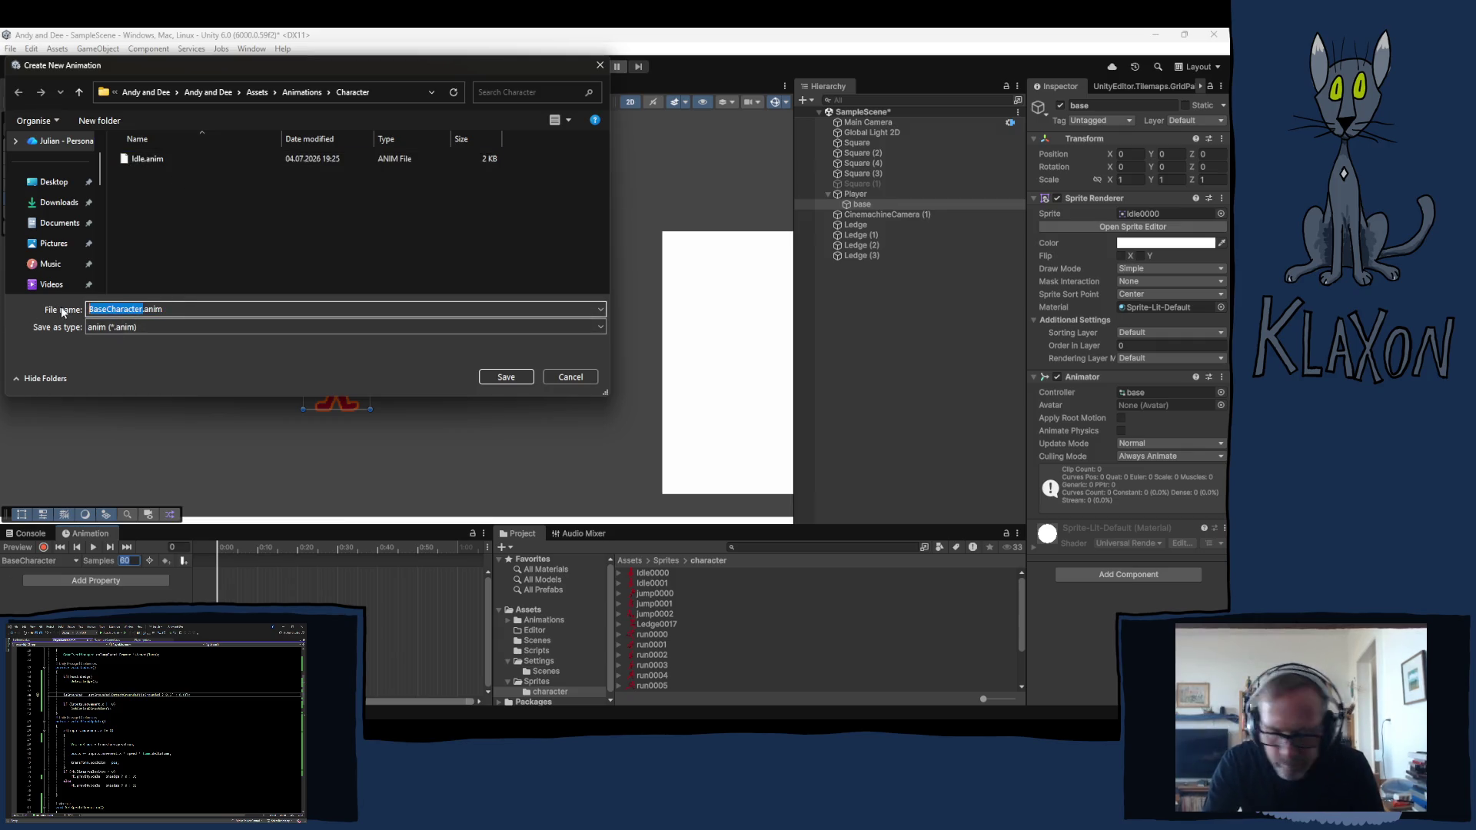
type("Run")
key("Return")
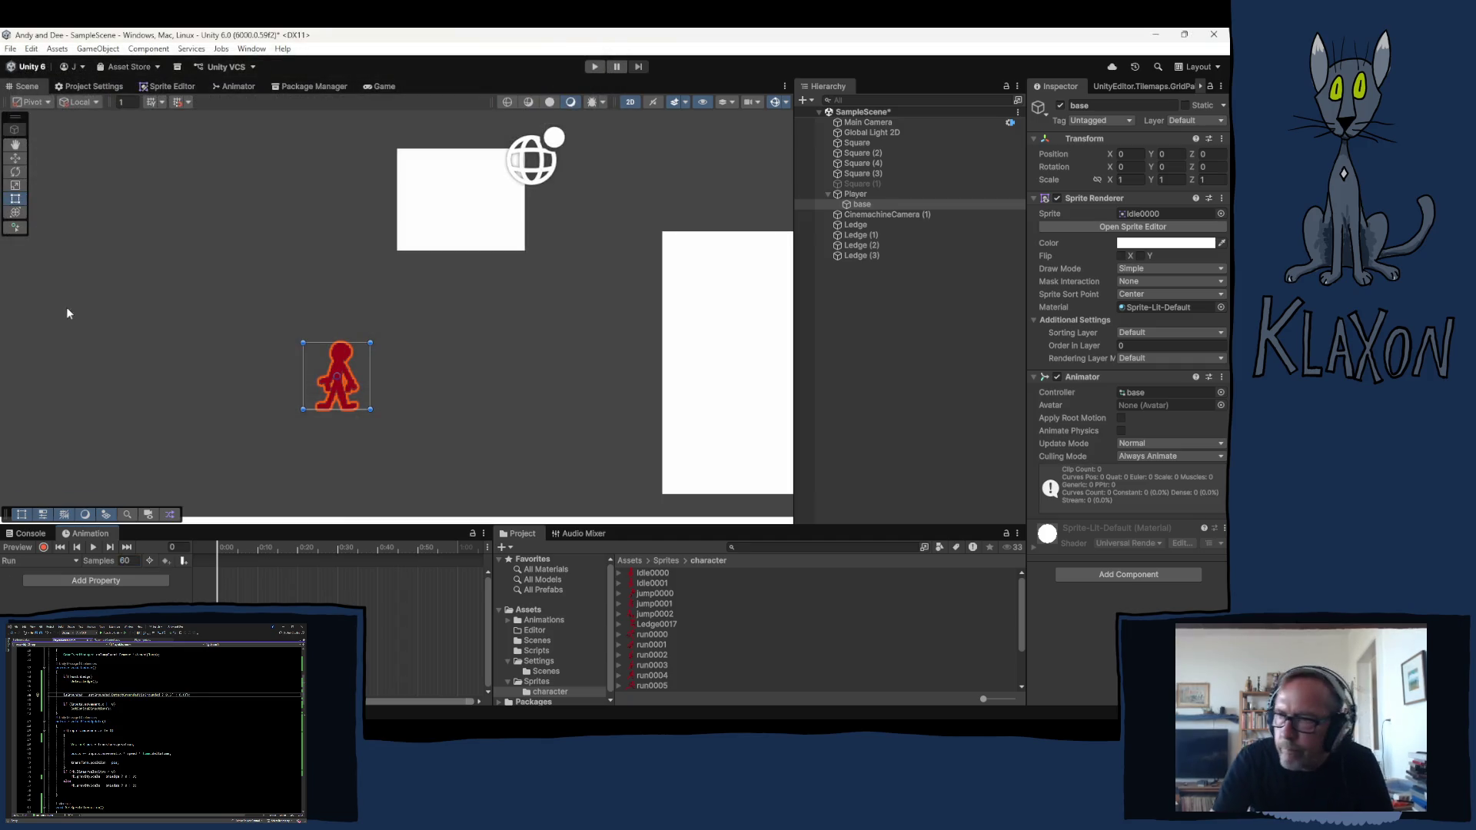
Create the Ledge and Jump animation clips via Create New Clip
left_click(52, 563)
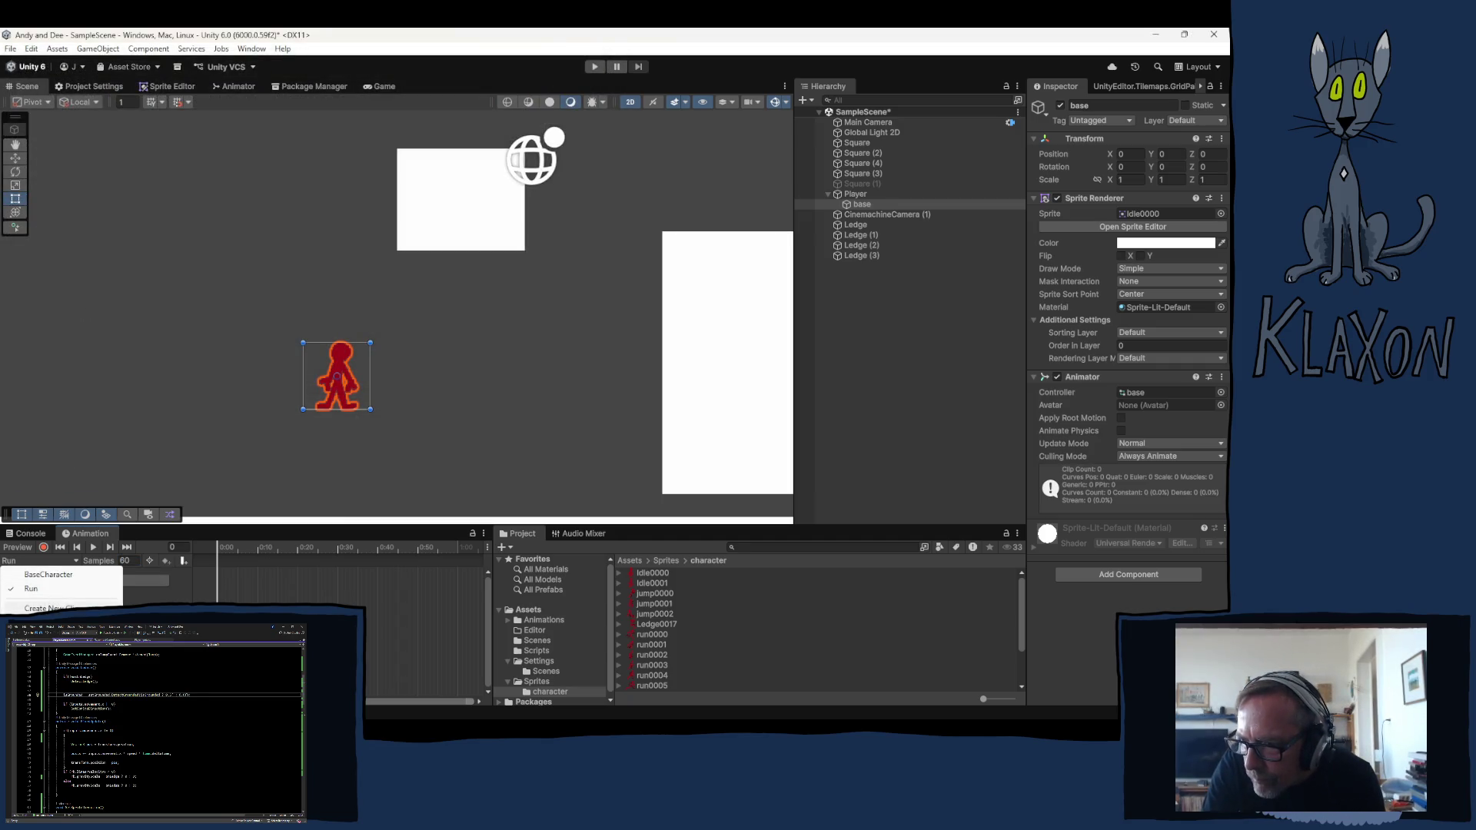
left_click(51, 606)
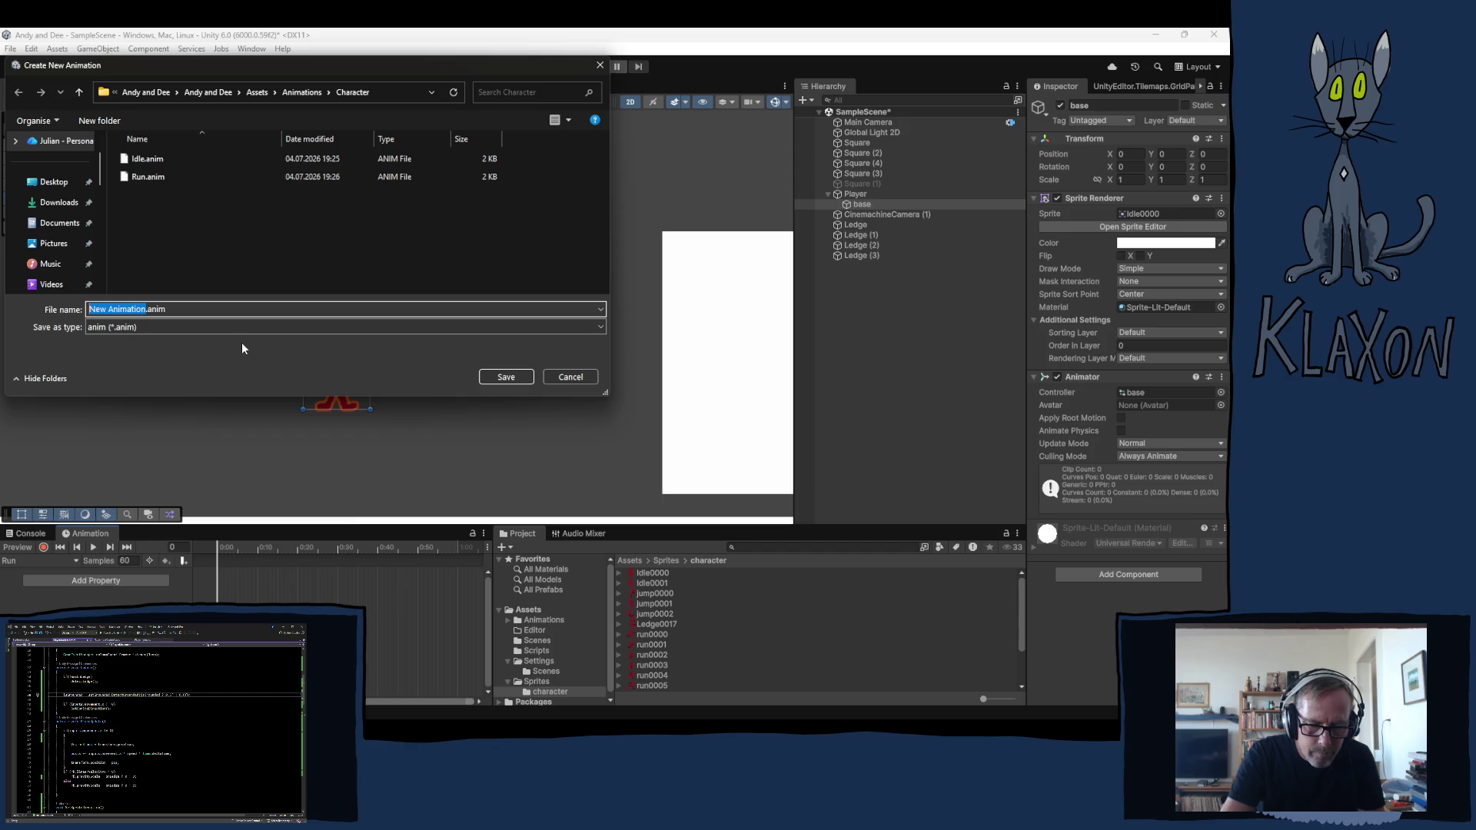
type("Ledge")
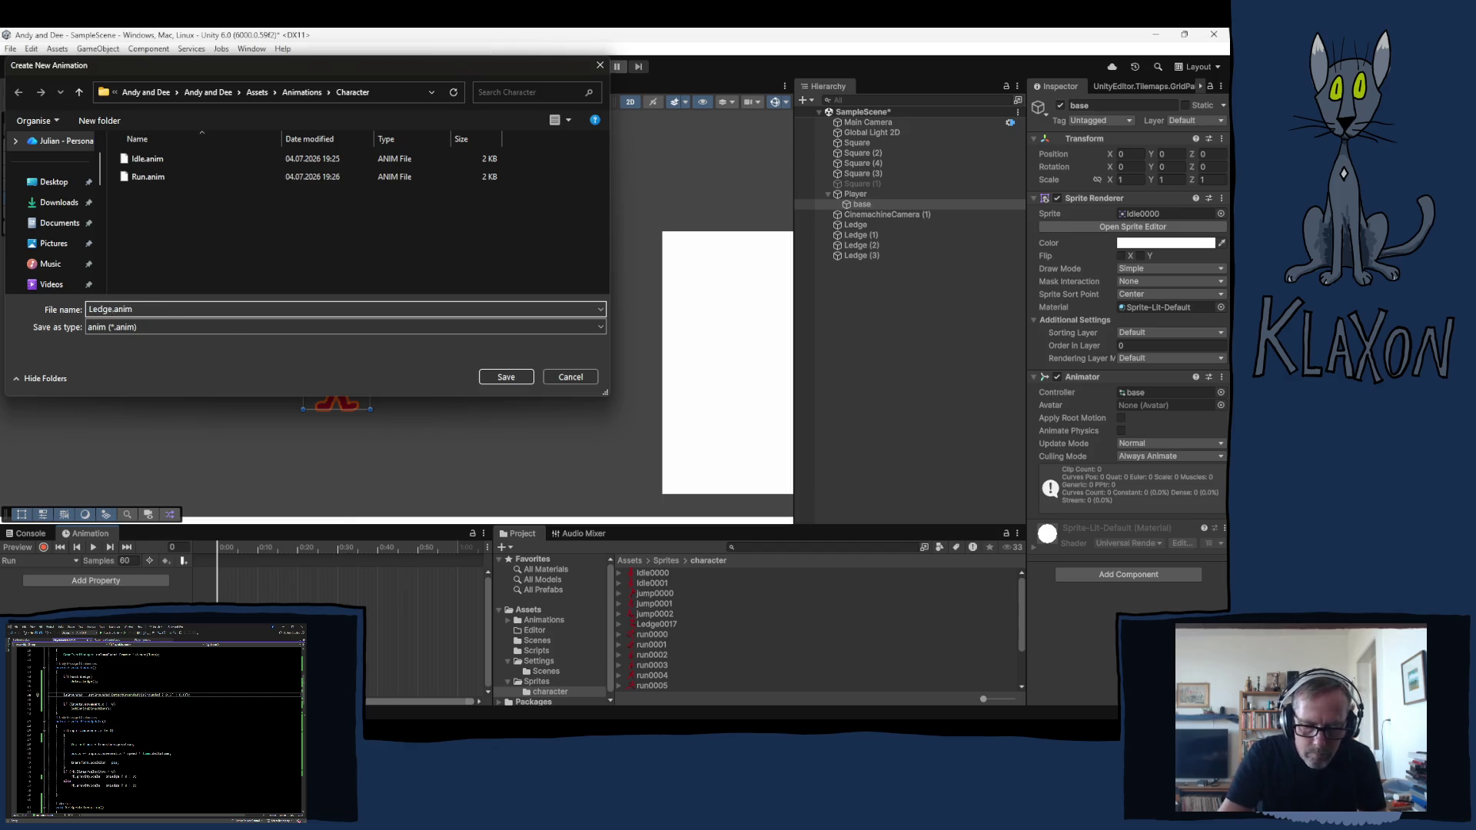
key("Return")
left_click(66, 563)
left_click(53, 613)
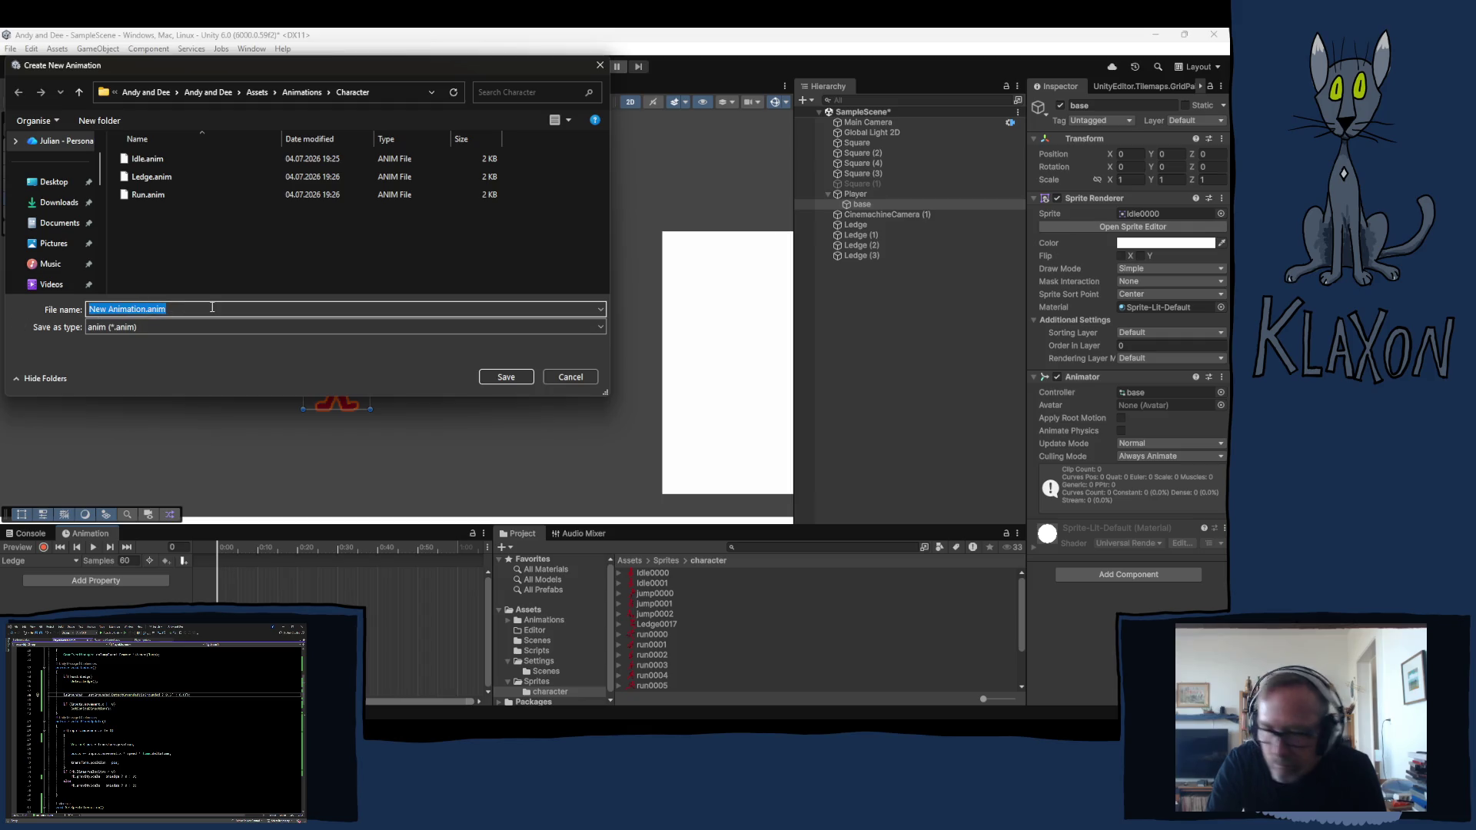
type("Jump")
key("Return")
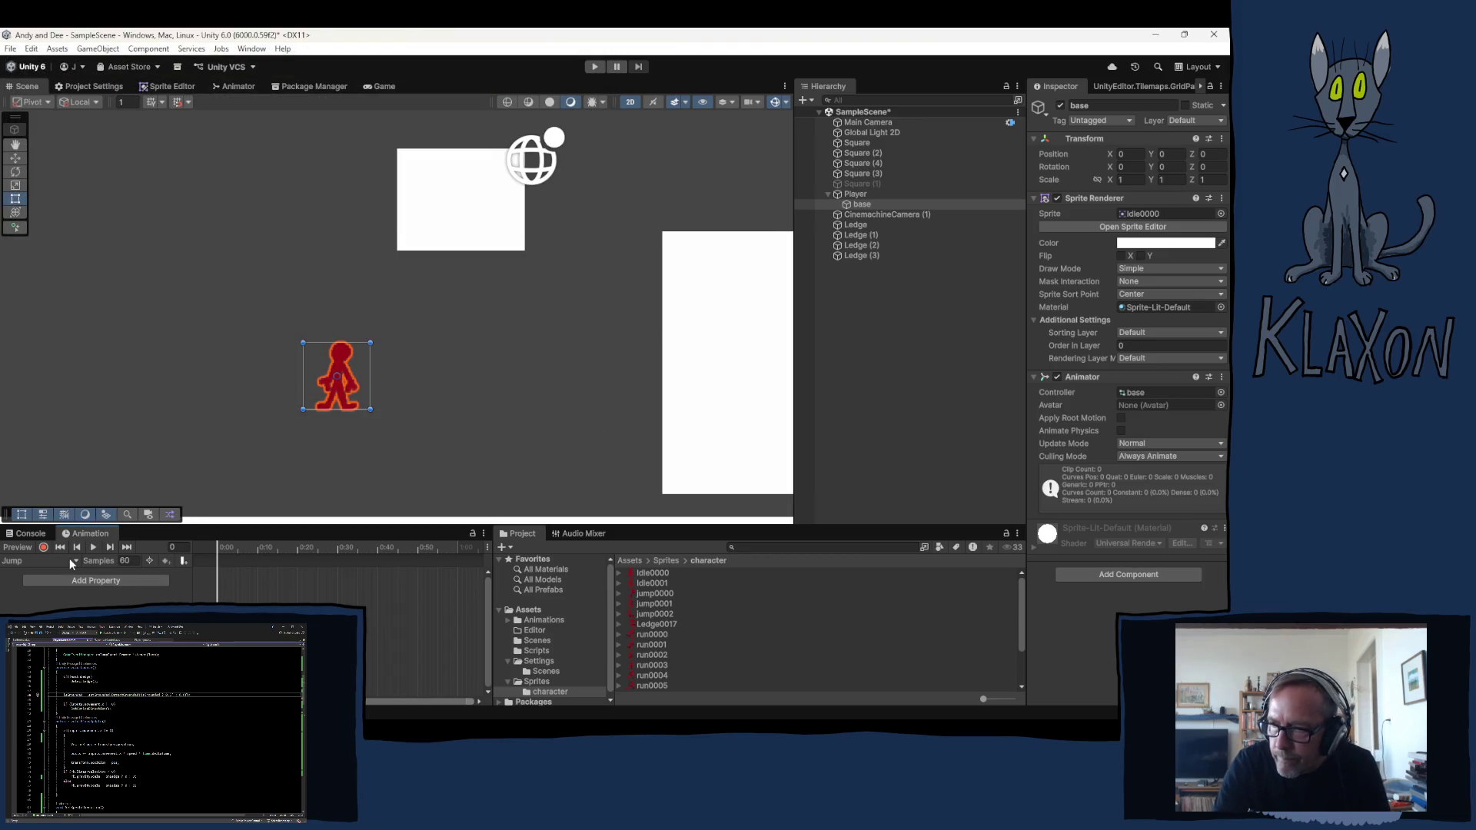
Create the Mid and Fall clips, then select Player and show its components
left_click(71, 563)
left_click(81, 589)
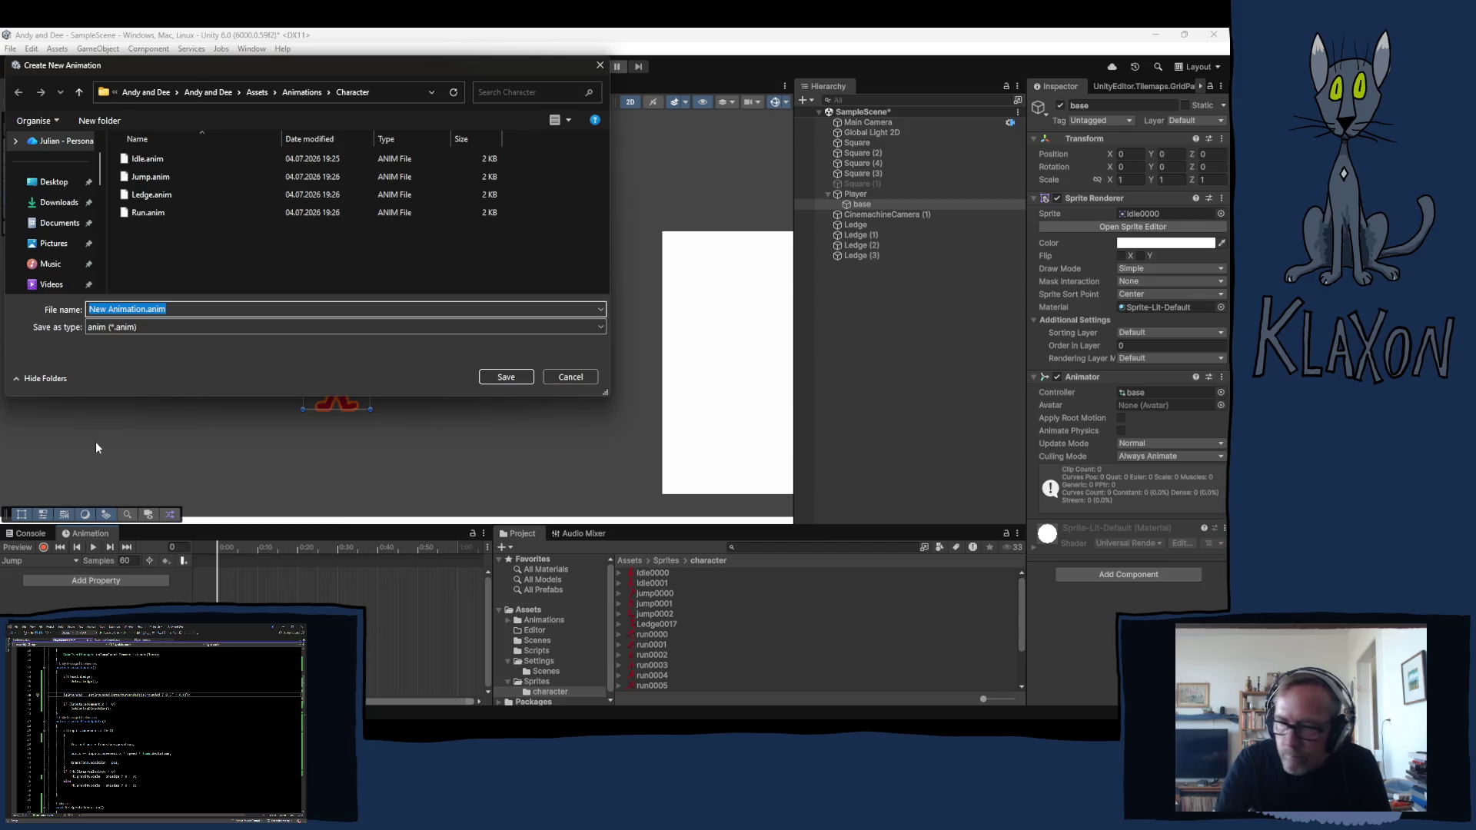
type("Mid")
key("Return")
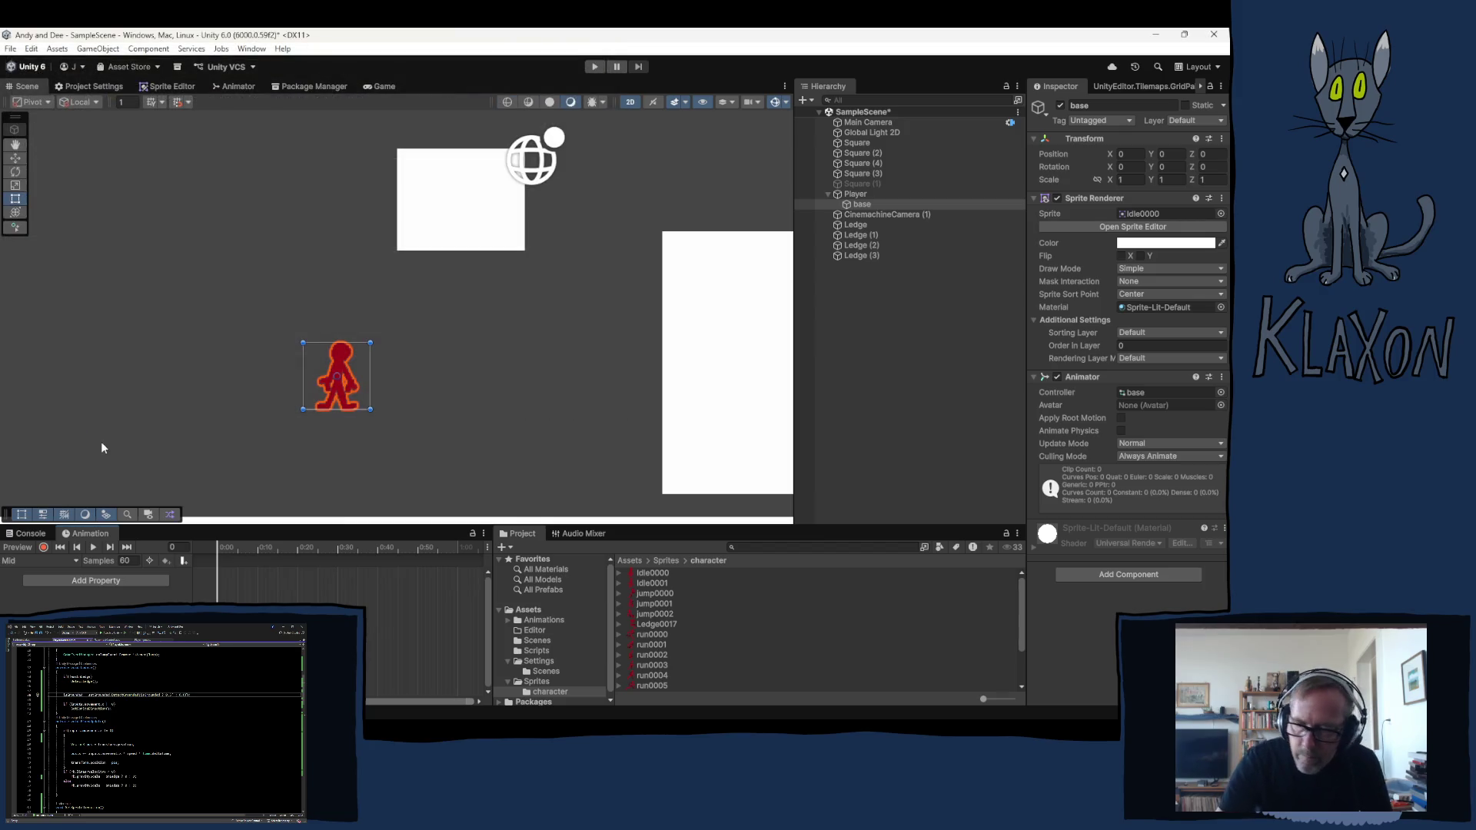
left_click(70, 561)
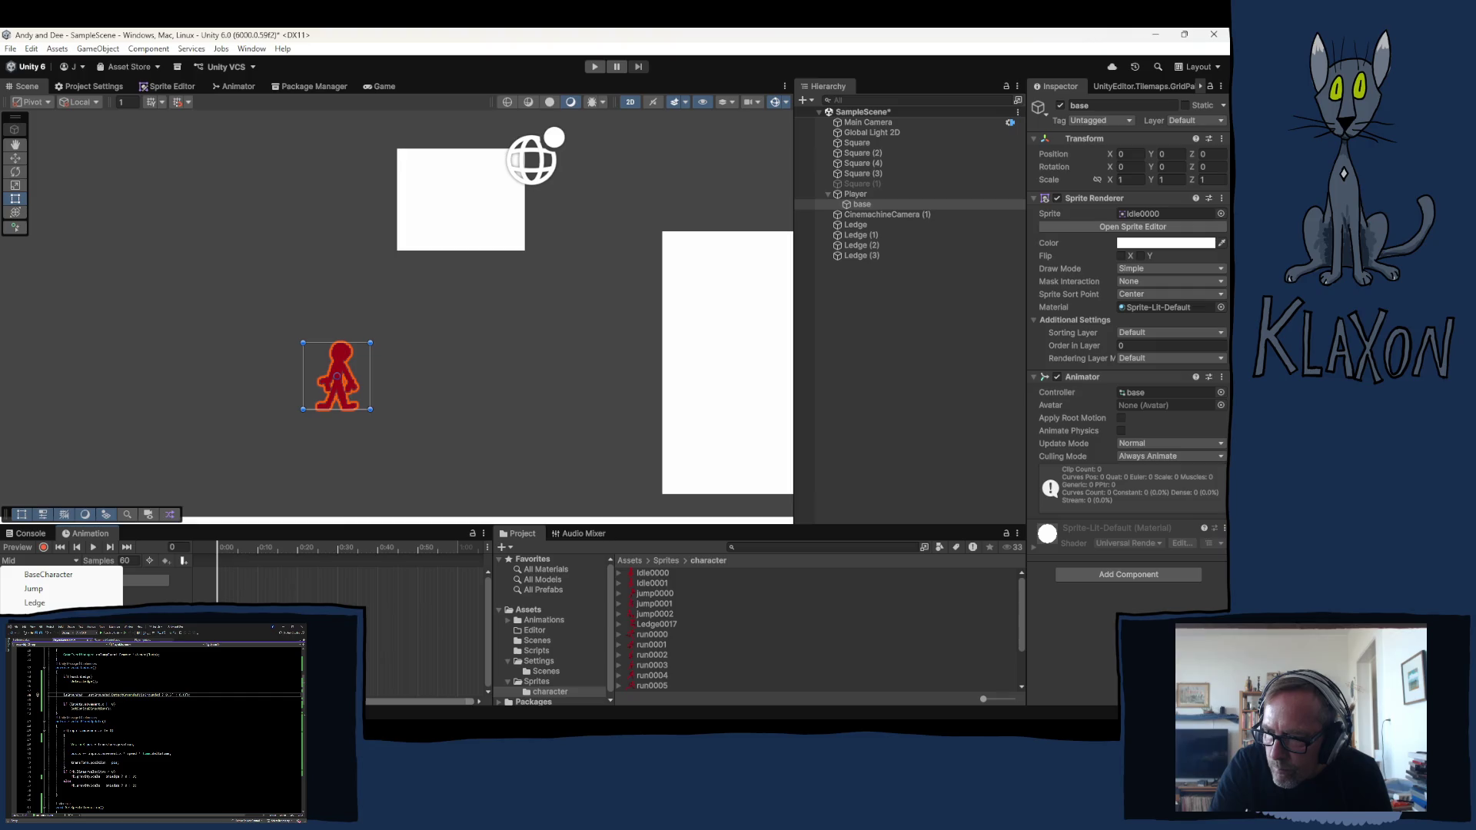
left_click(70, 617)
type("Fall")
key("Return")
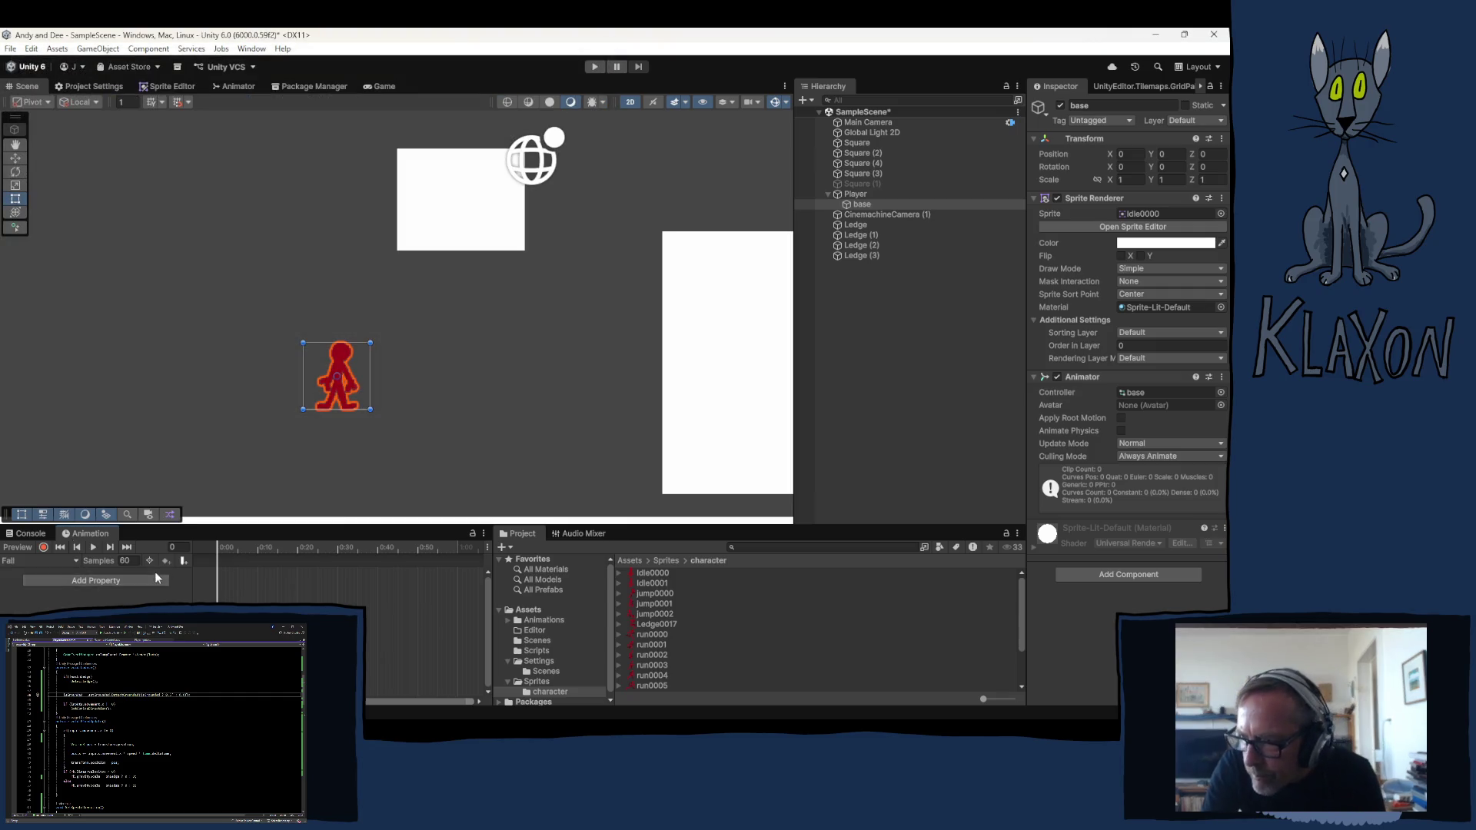
left_click(444, 438)
left_click(882, 194)
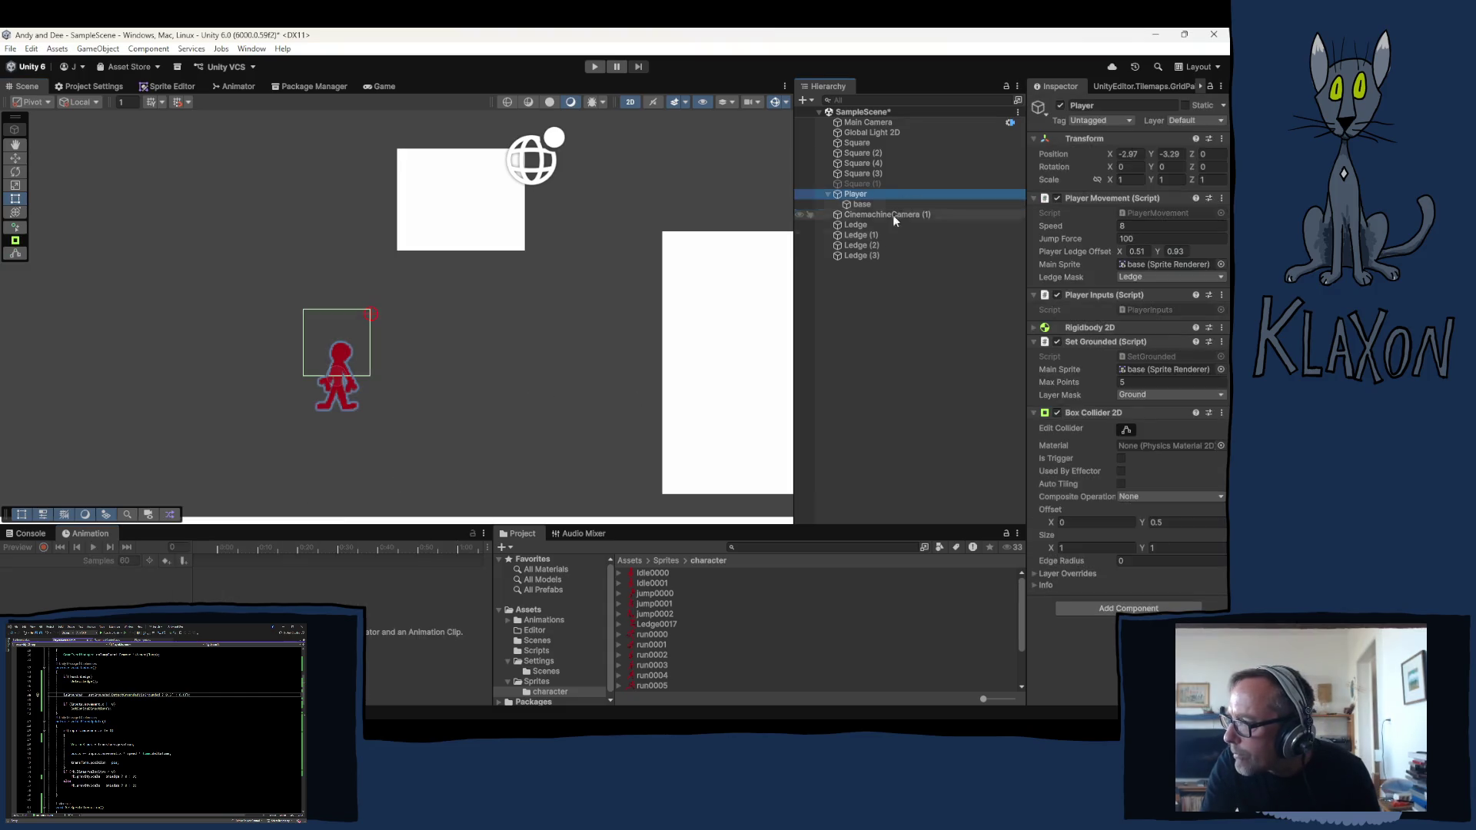
Select base and switch to its Animator state graph
left_click(865, 203)
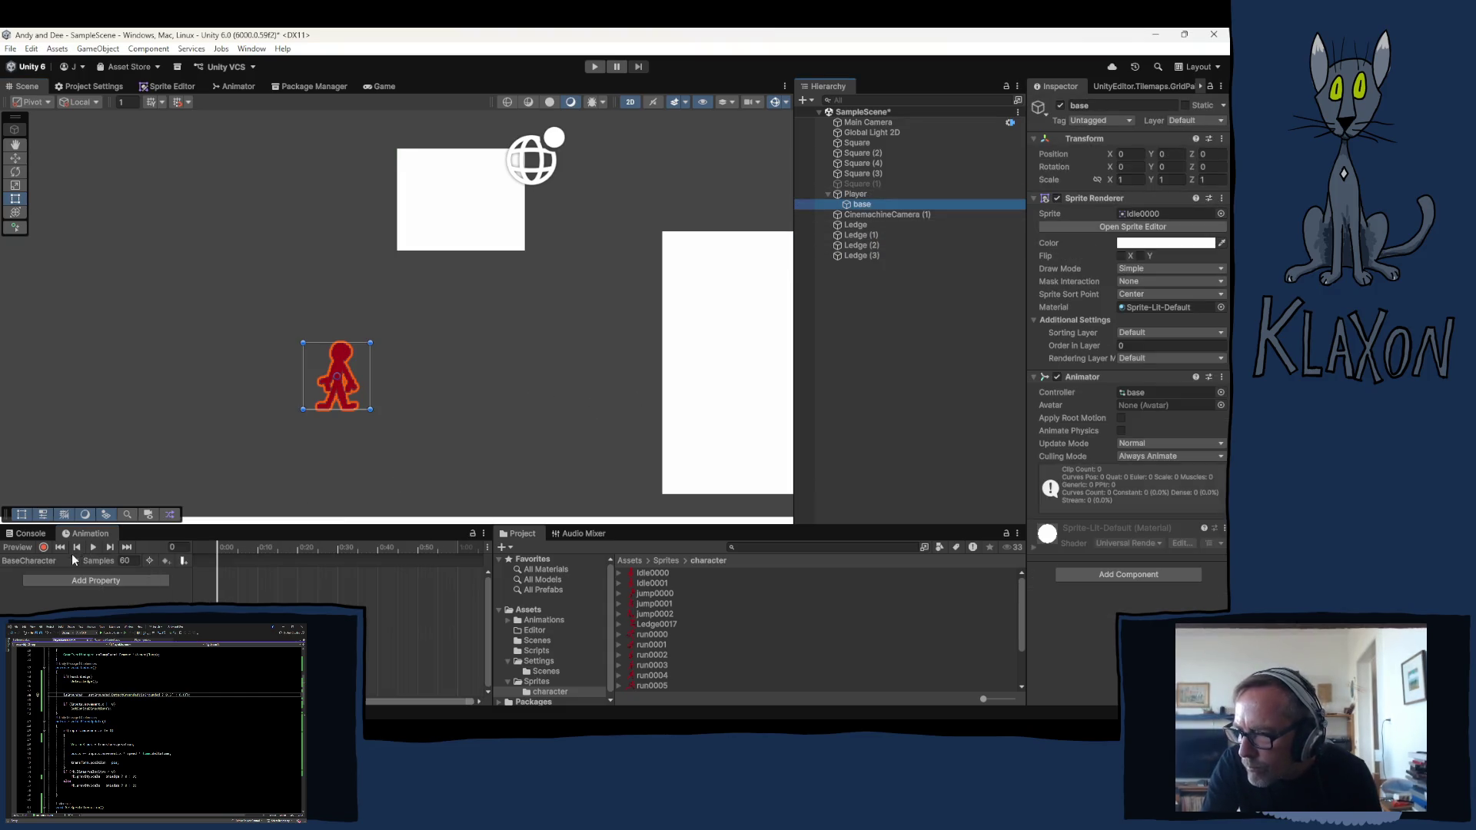
left_click(47, 560)
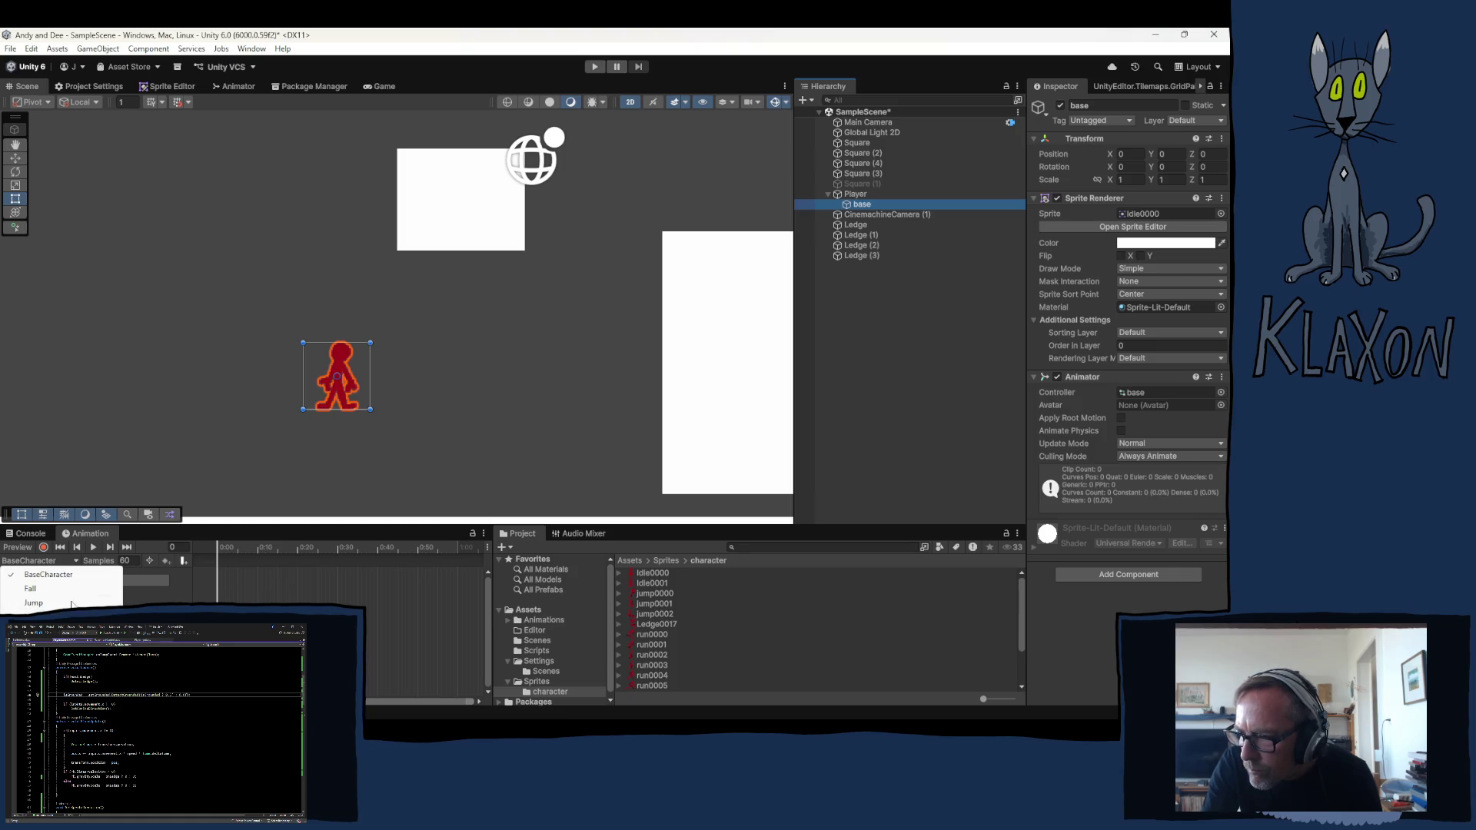
left_click(314, 86)
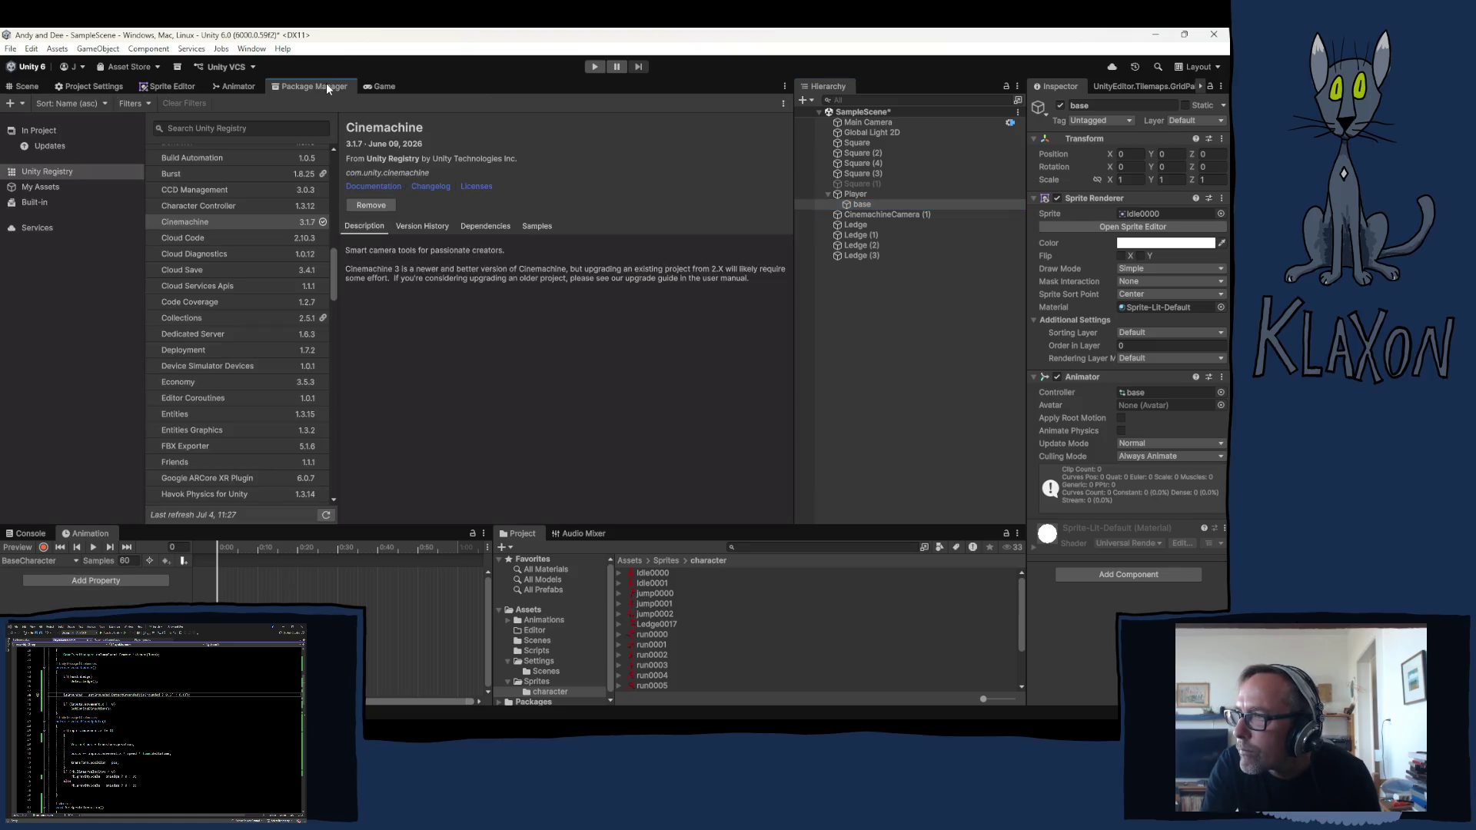
left_click(236, 86)
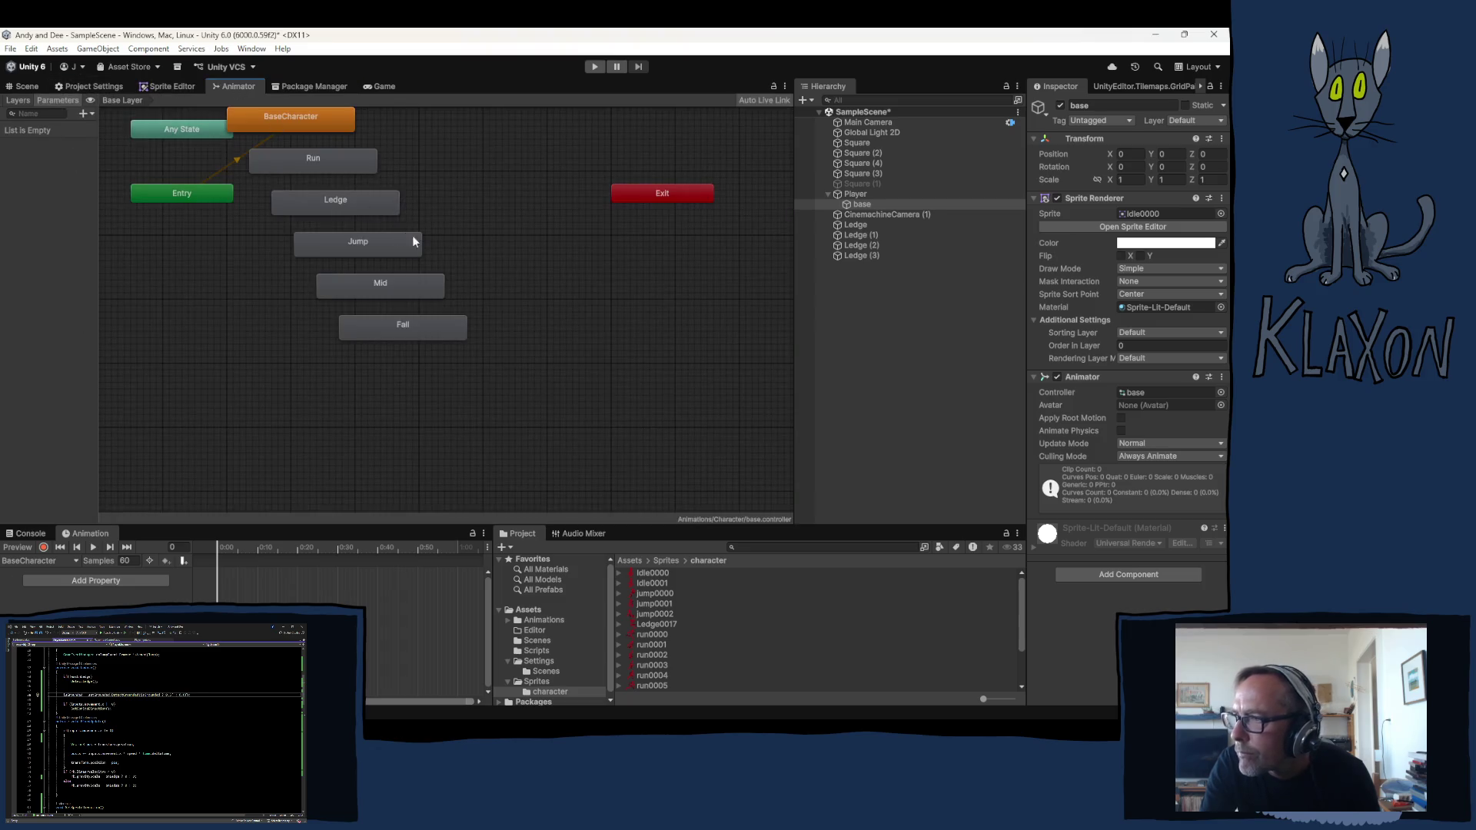
scroll(406, 223, "down", 2)
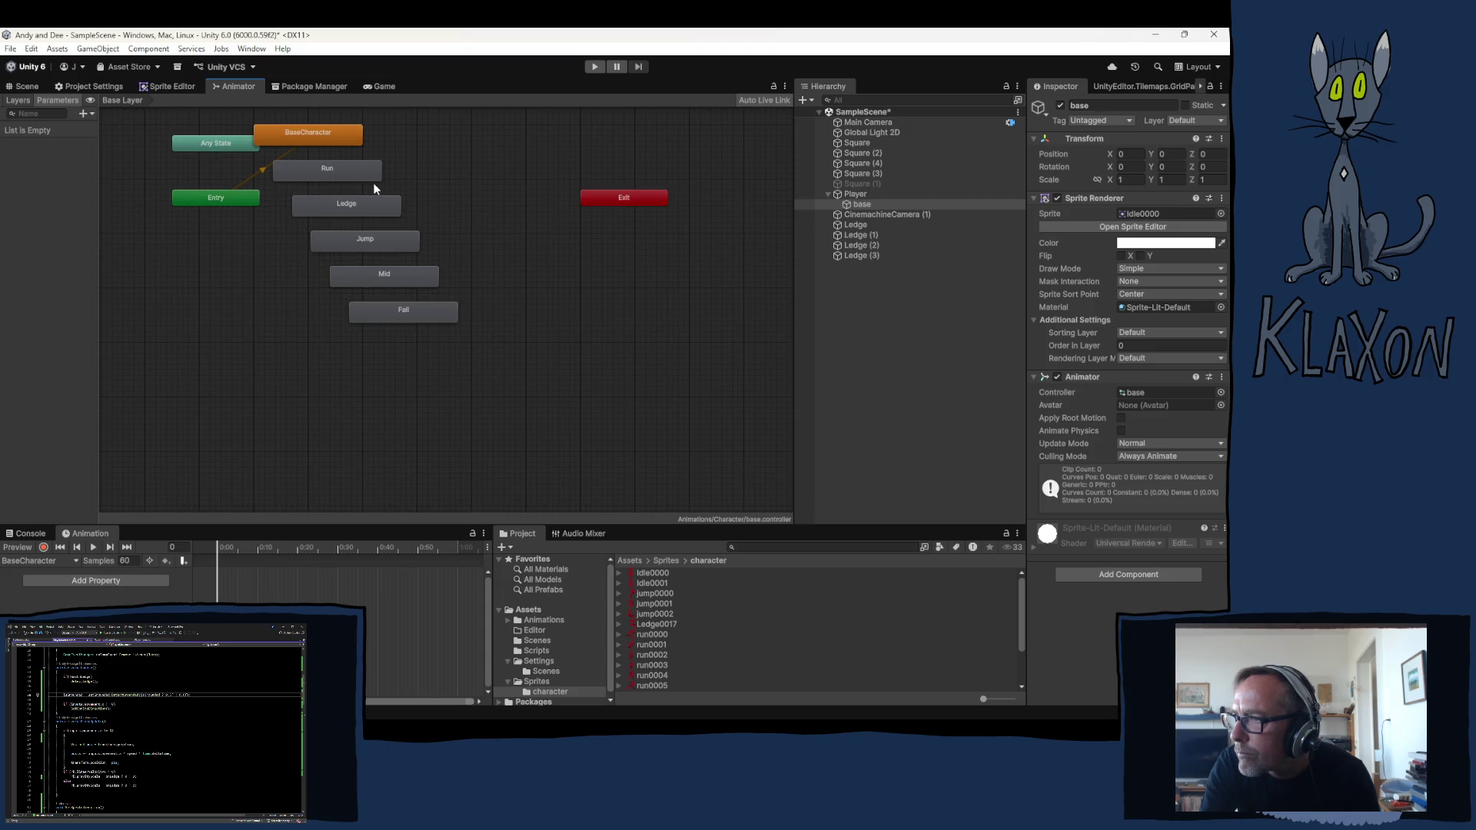
Move the Run, Ledge, Jump, Mid and Fall states aside and ping the BaseCharacter clip asset
left_click_drag(419, 153, 349, 336)
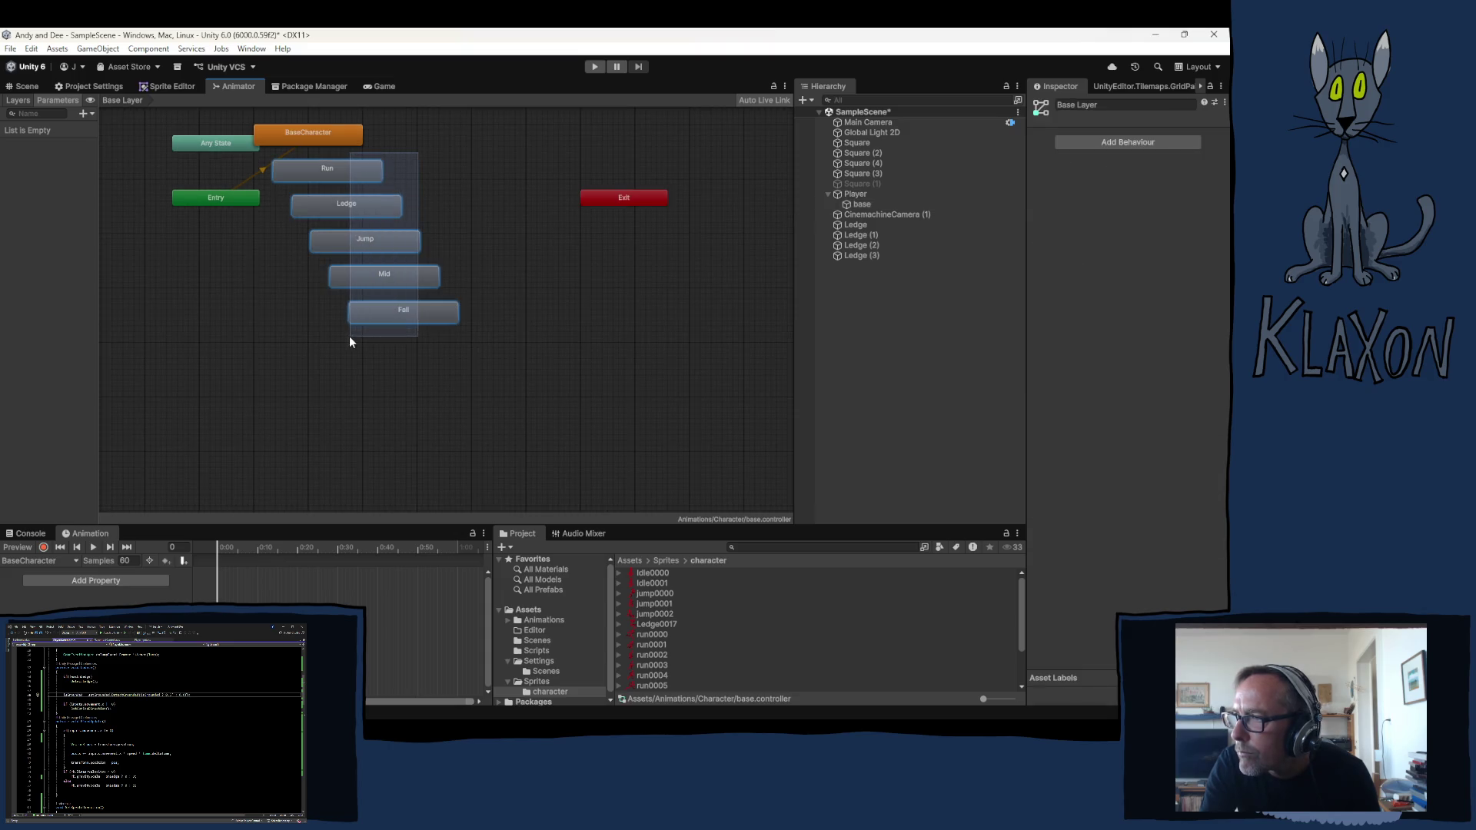
left_click_drag(319, 172, 405, 194)
left_click(332, 130)
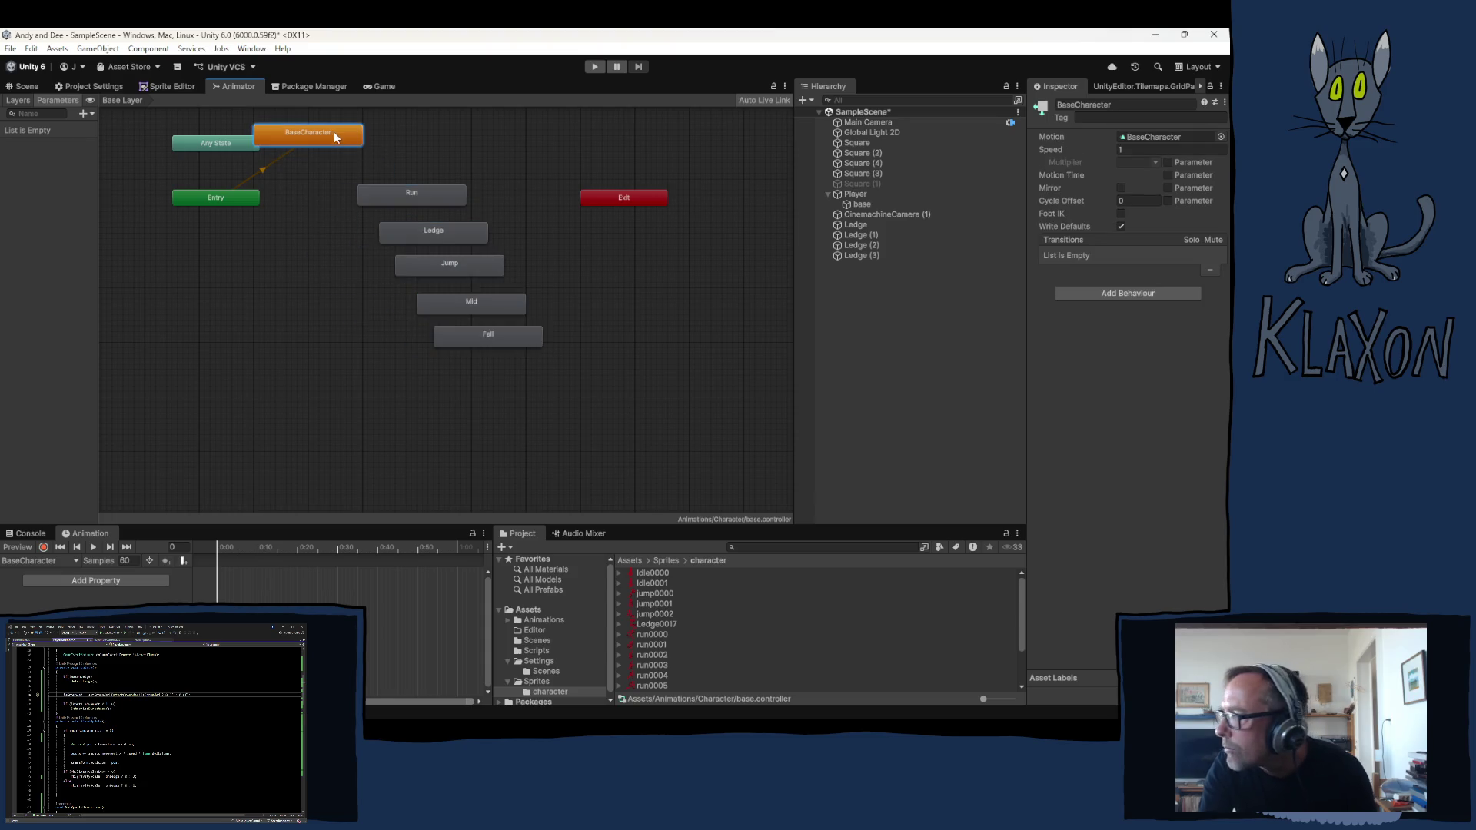
left_click(1165, 136)
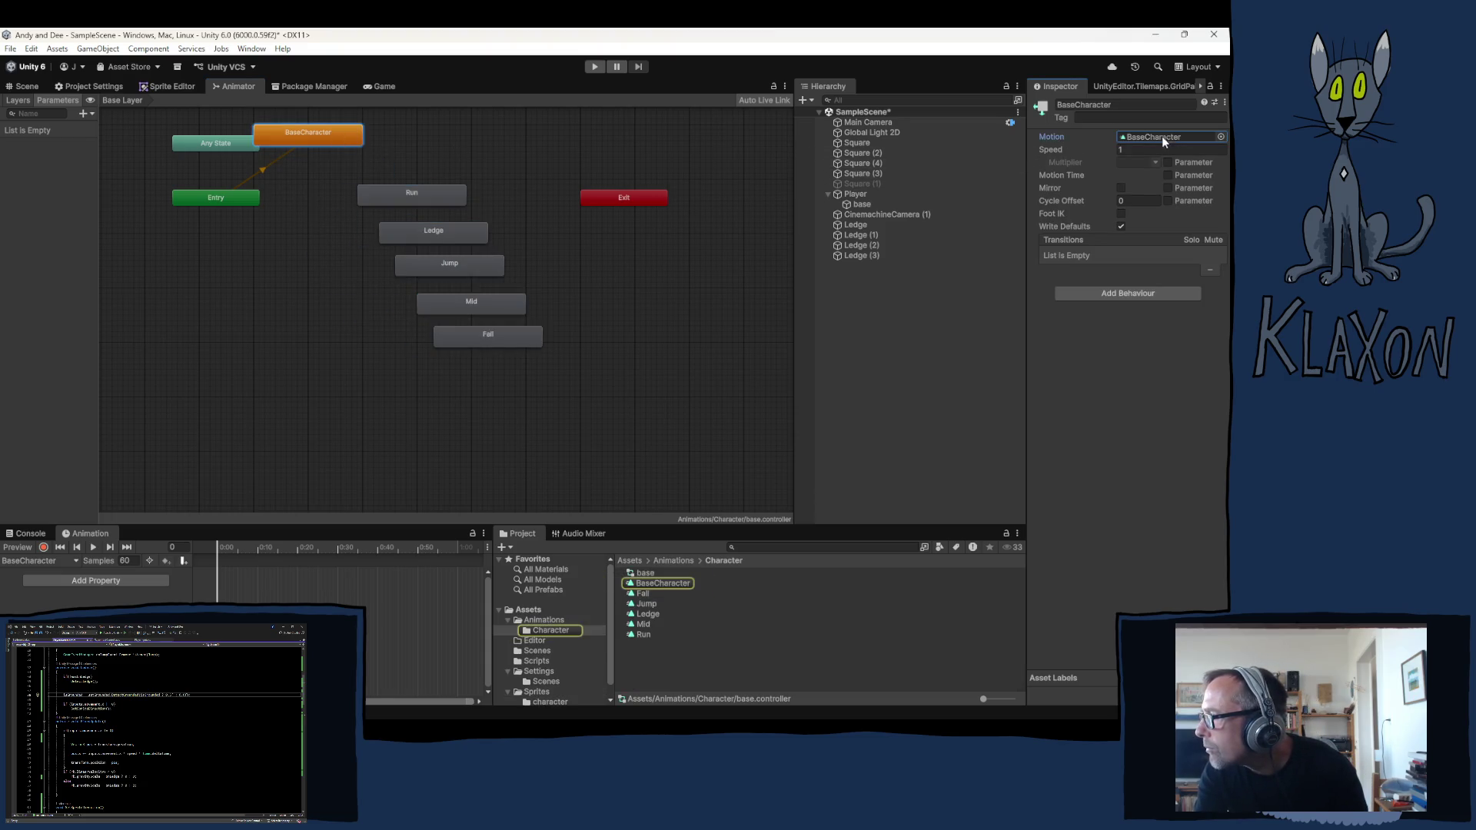
left_click(669, 586)
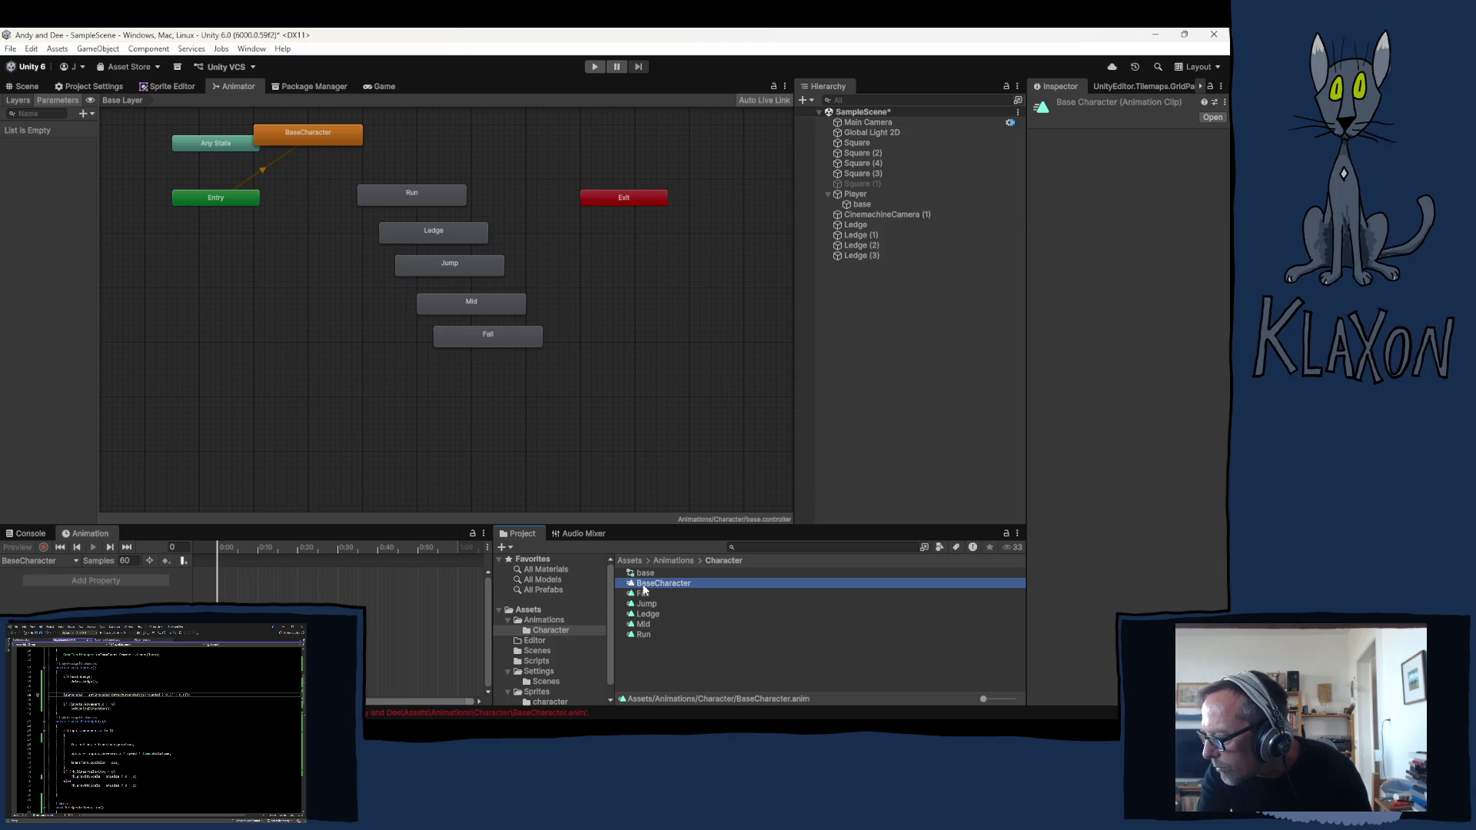
Attempt to rename the BaseCharacter clip in the Project panel, abandoning each try
key("F2")
type("Idle")
key("Escape")
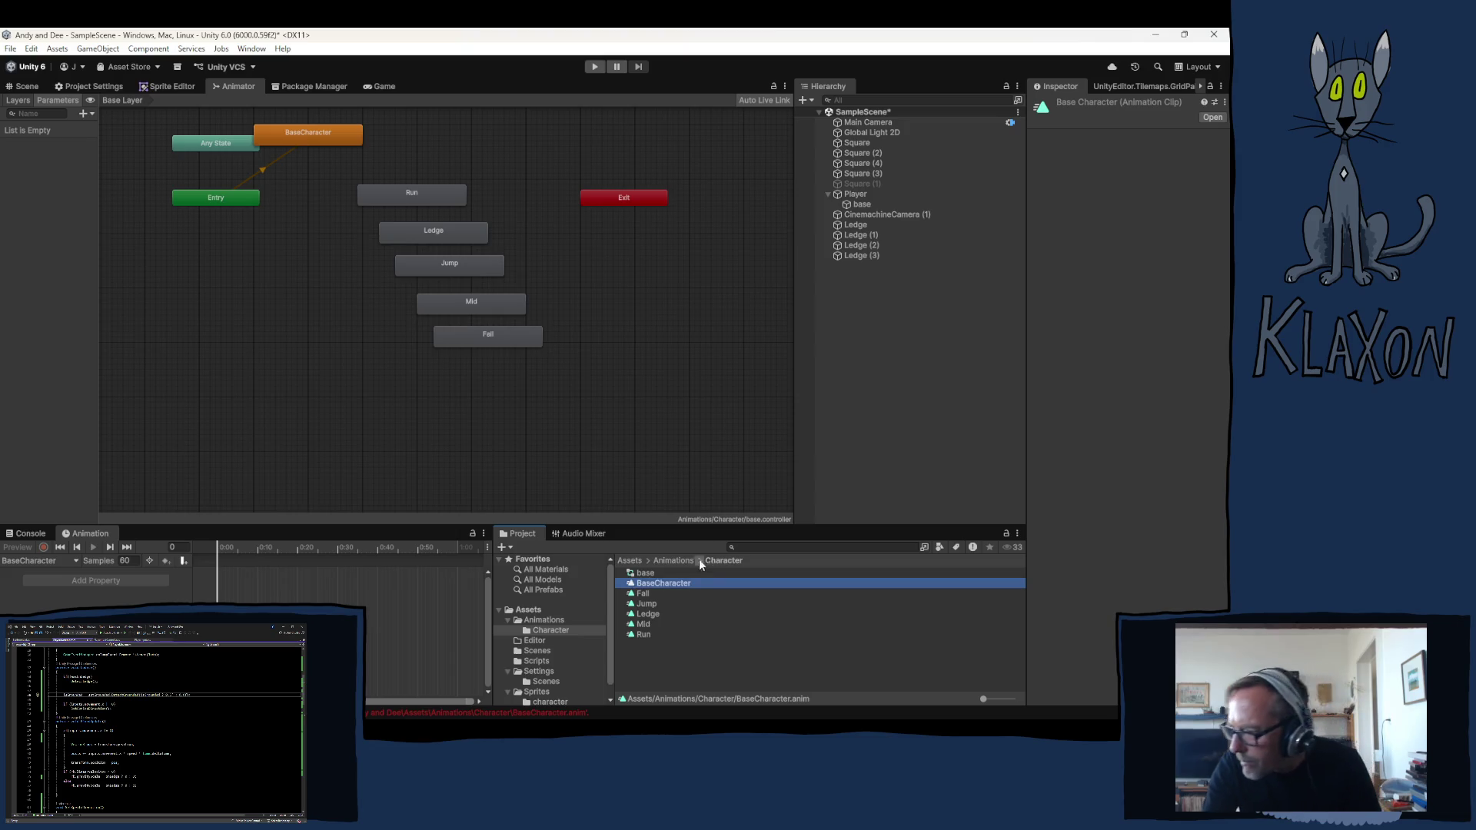
left_click(698, 637)
left_click(653, 583)
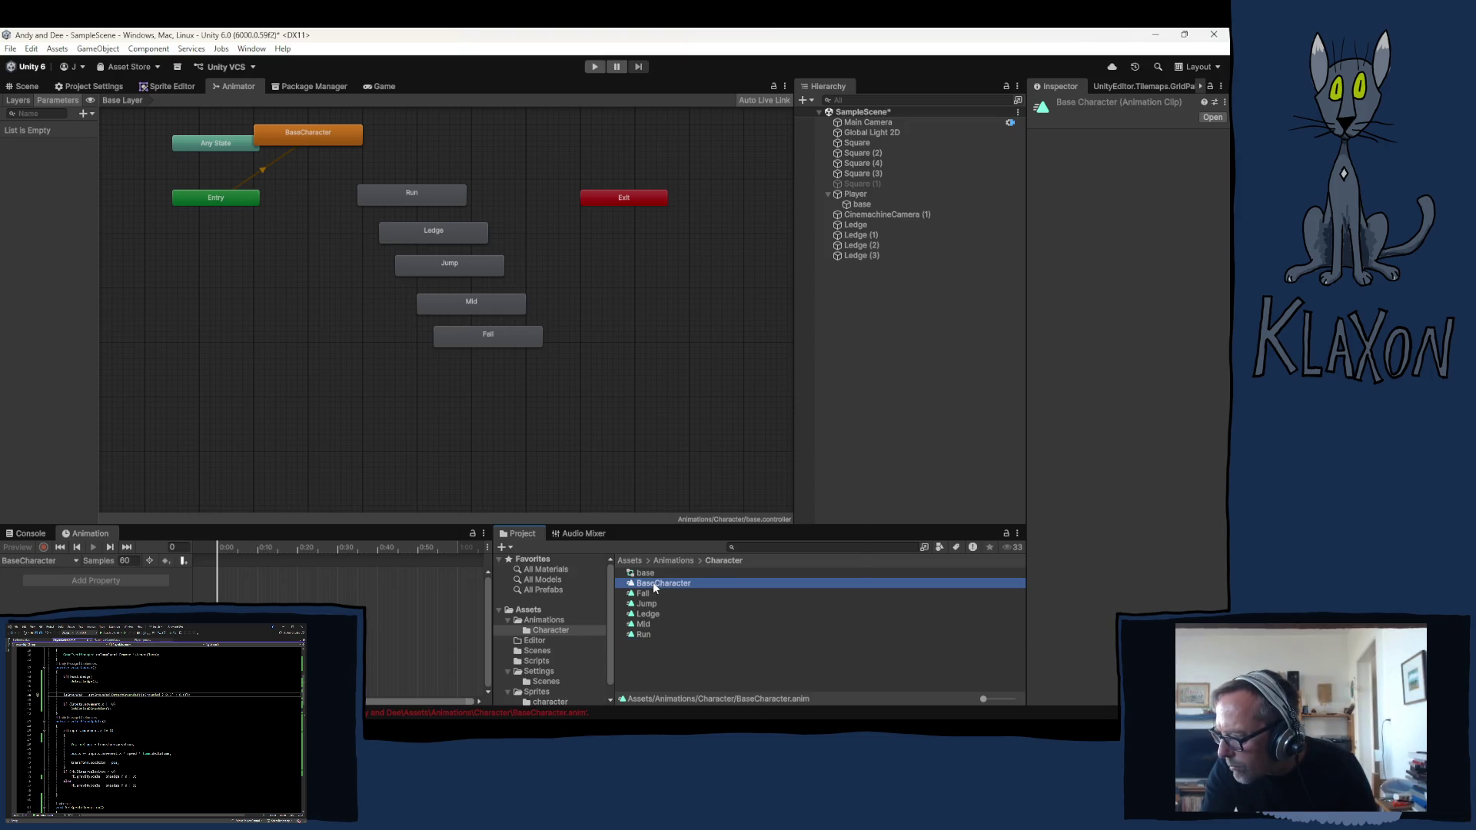
right_click(652, 583)
left_click(698, 275)
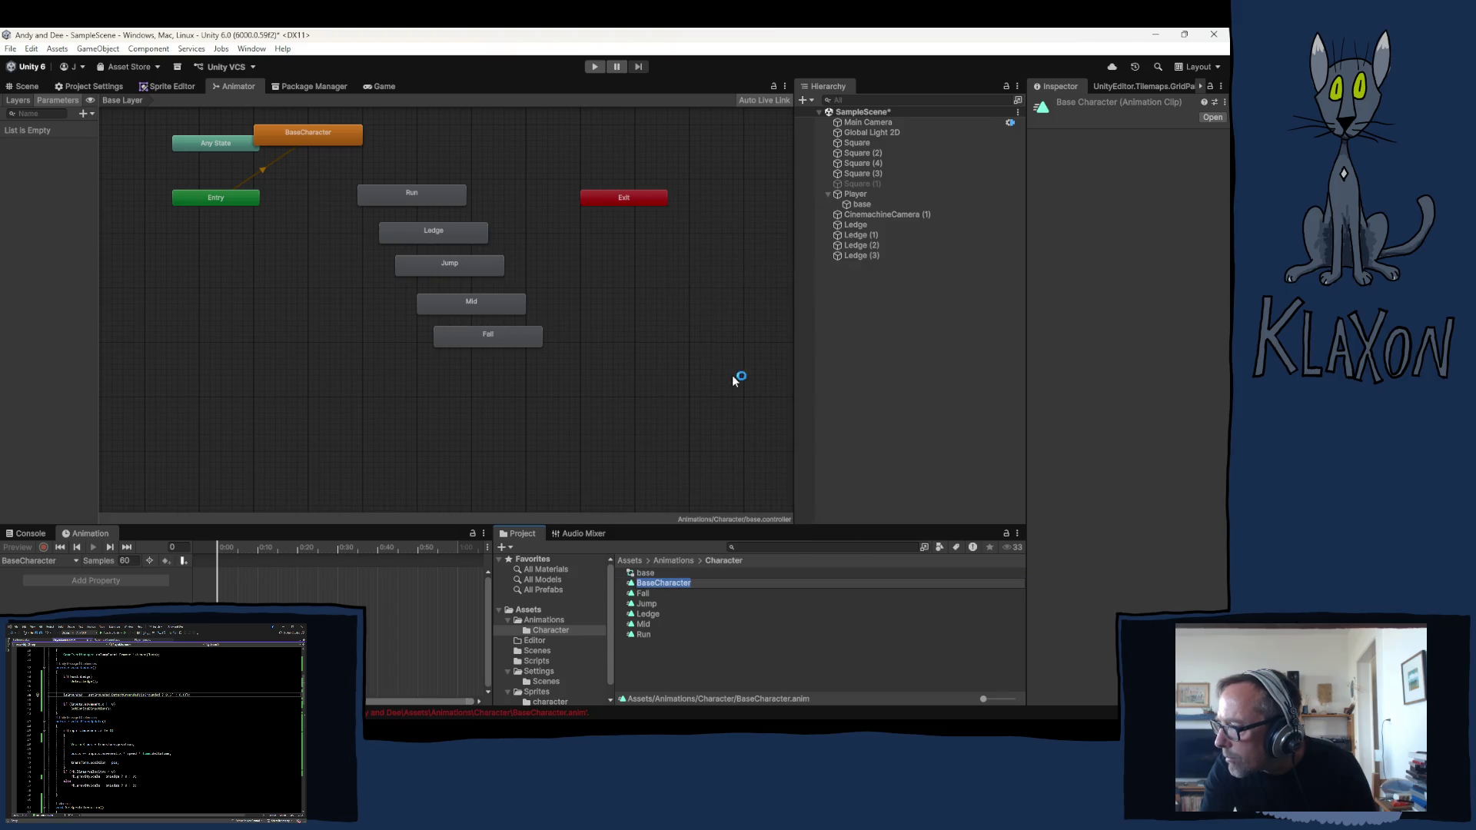
key("BackSpace")
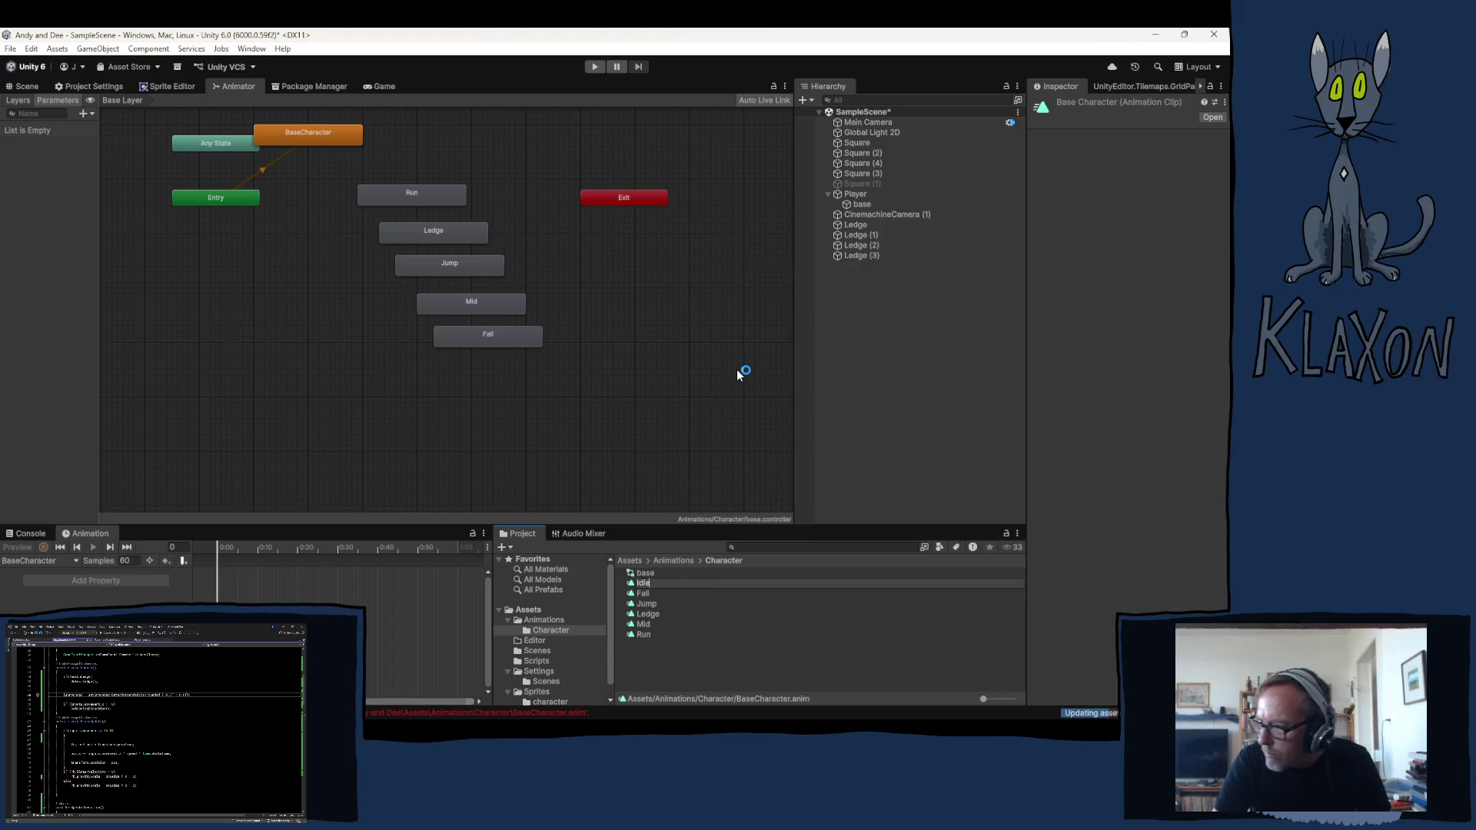
key("Escape")
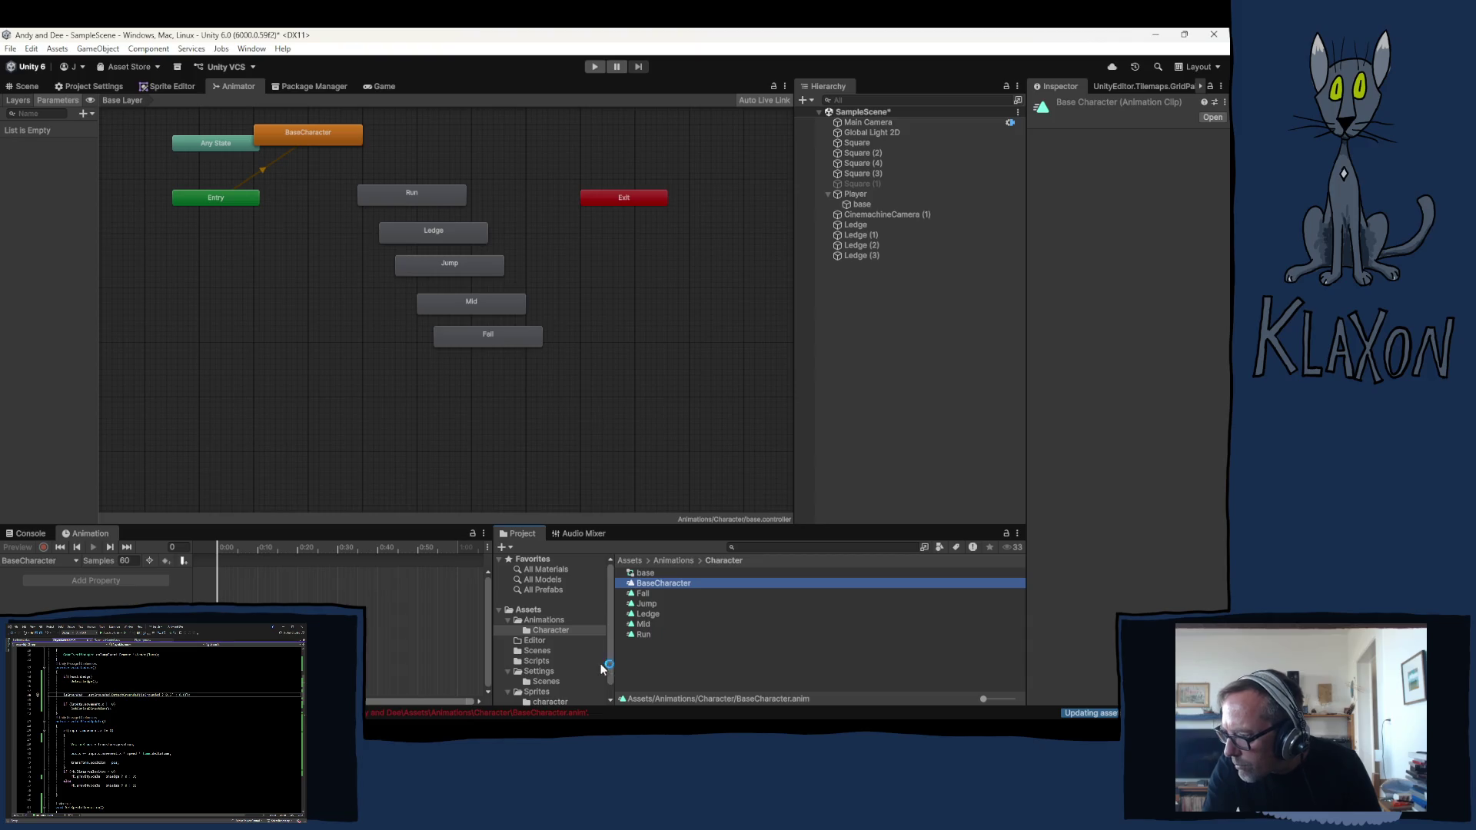
Clear the console errors and briefly select the Mid state
left_click(30, 534)
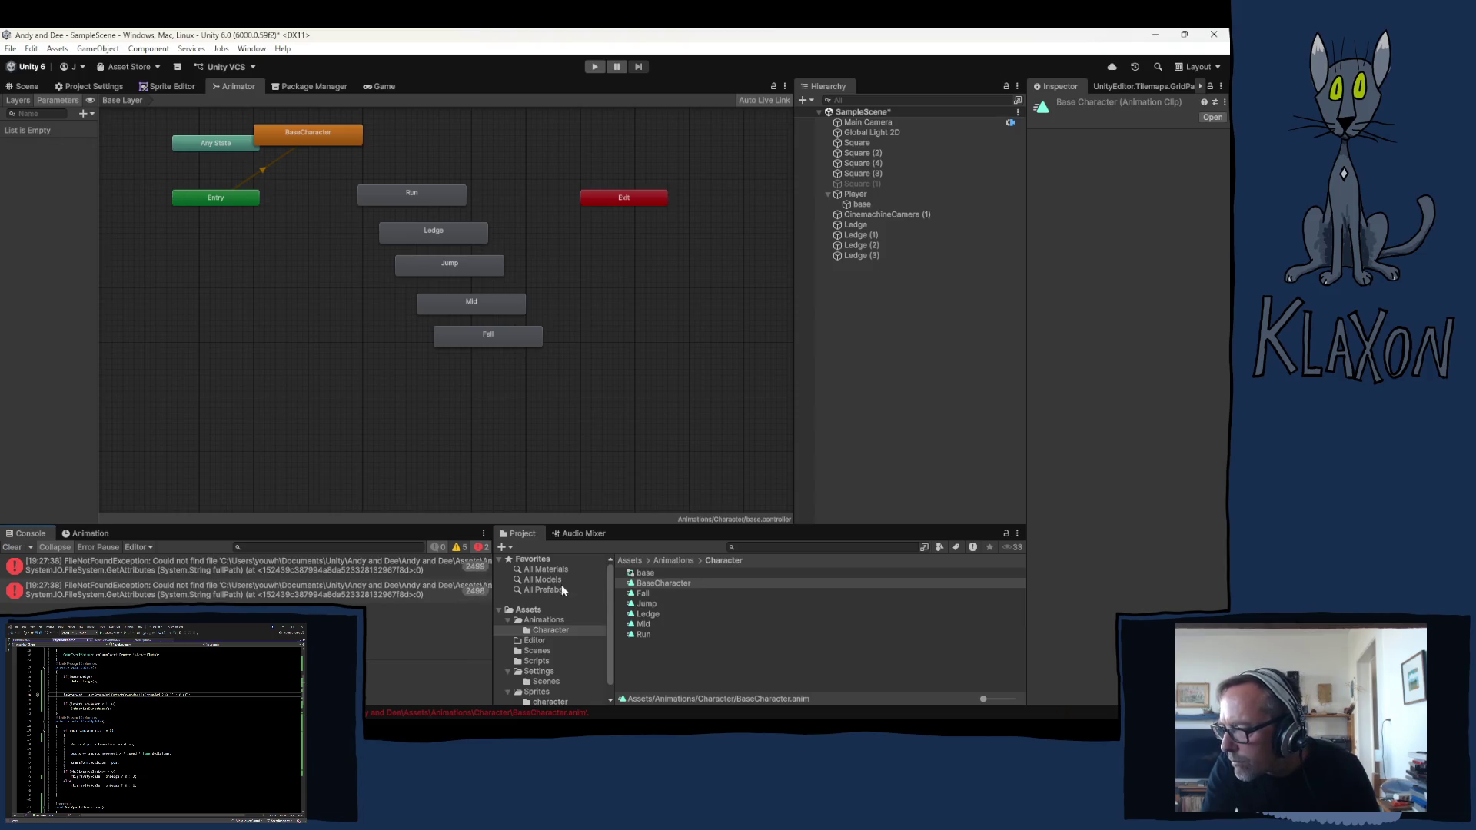
left_click(14, 549)
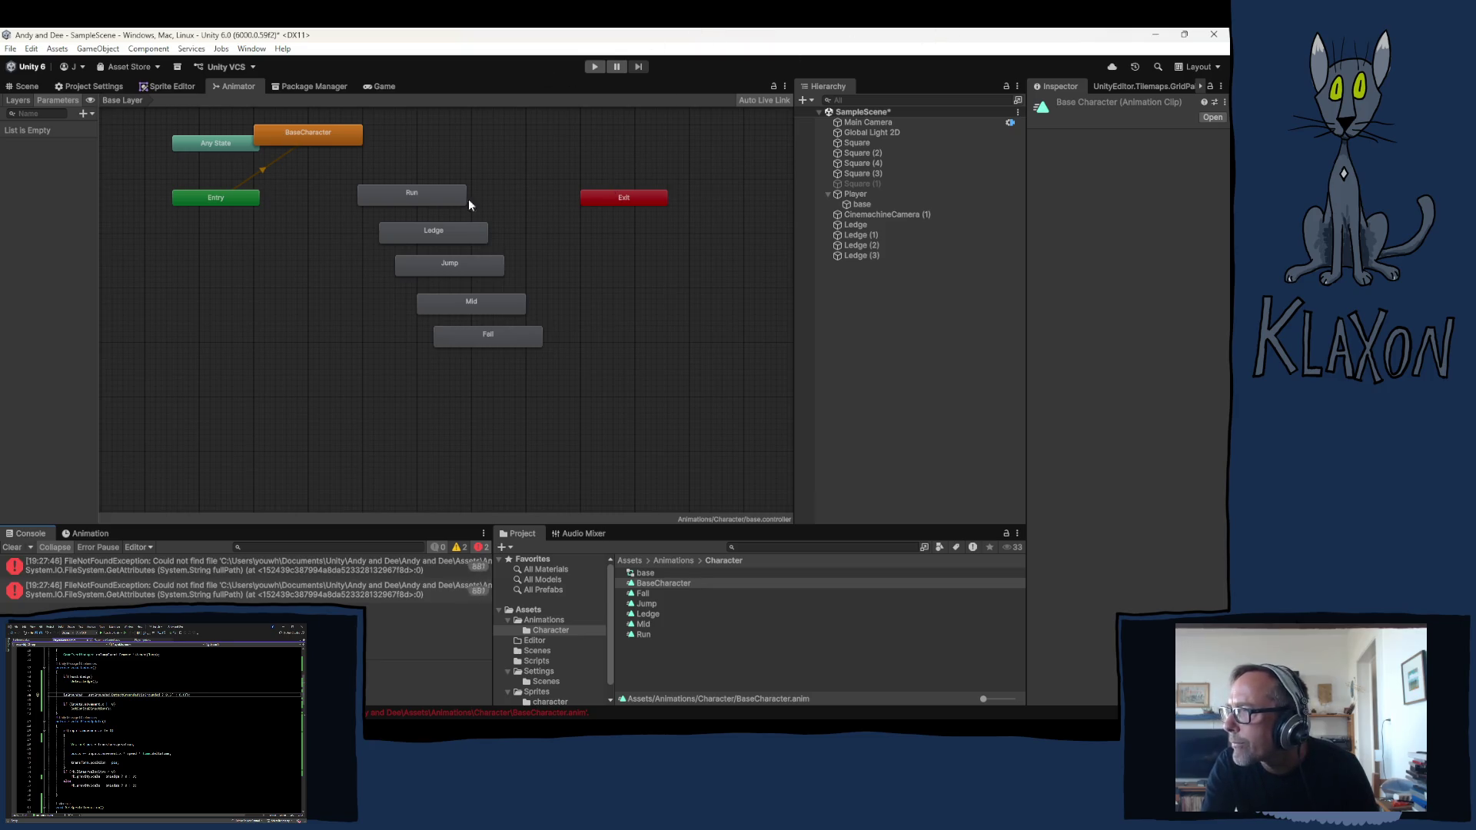
left_click(494, 305)
left_click(490, 355)
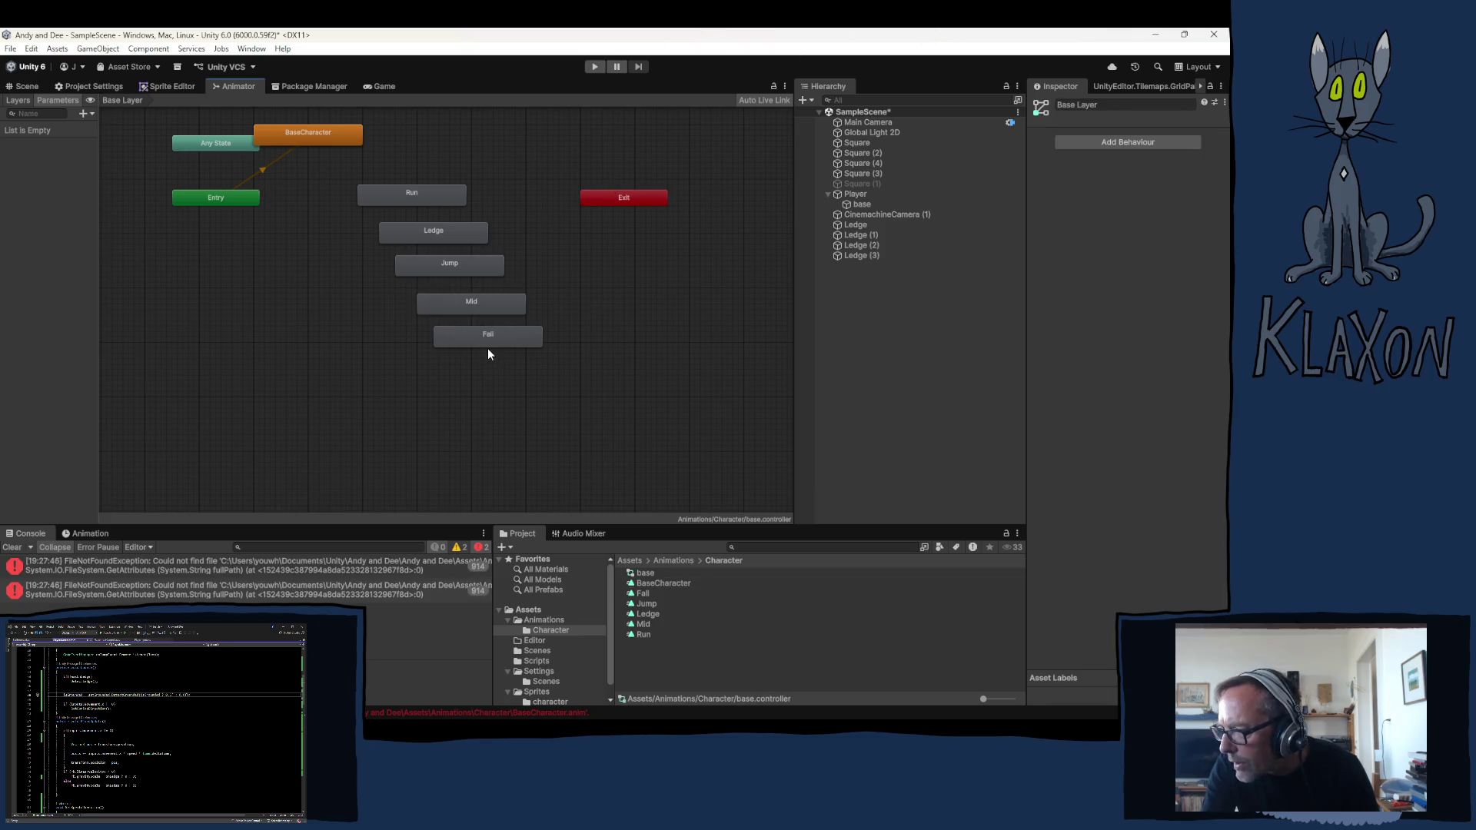
Try to delete the BaseCharacter clip, dismiss the Cannot Delete warning, and clear the console
left_click(641, 583)
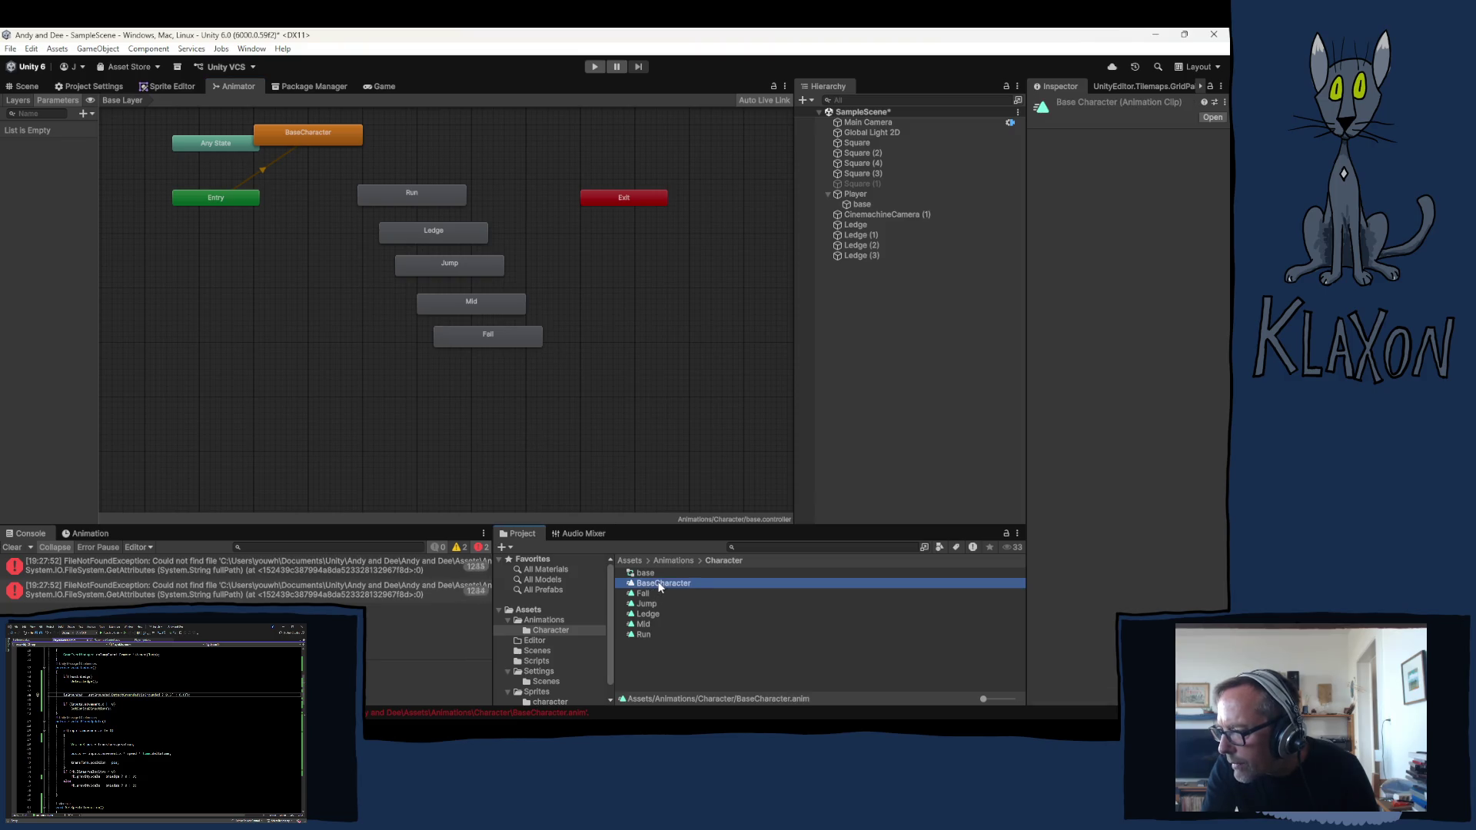
key("shift+Delete")
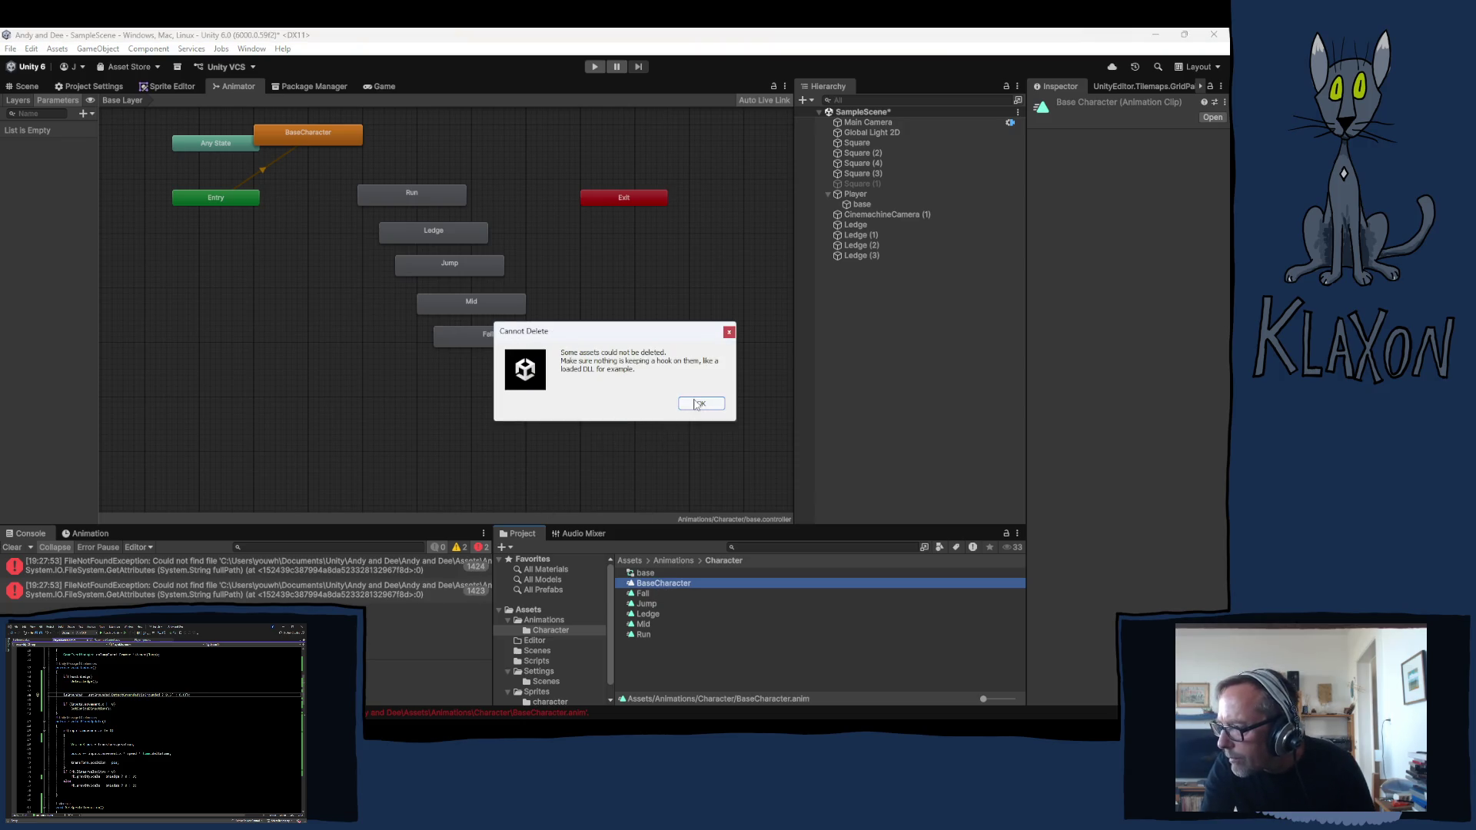
left_click(699, 405)
left_click(642, 624)
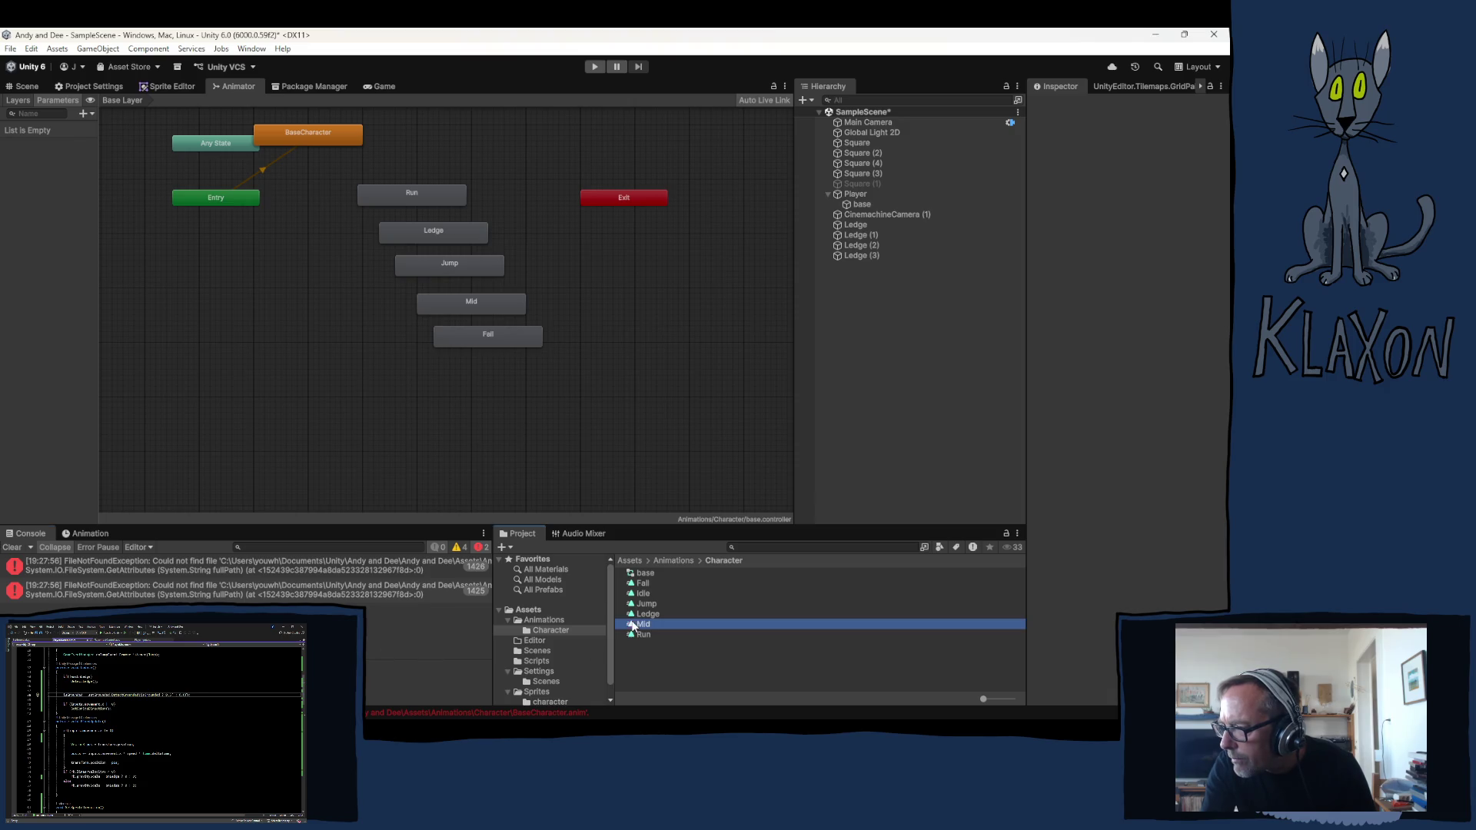
left_click(635, 584)
left_click(31, 546)
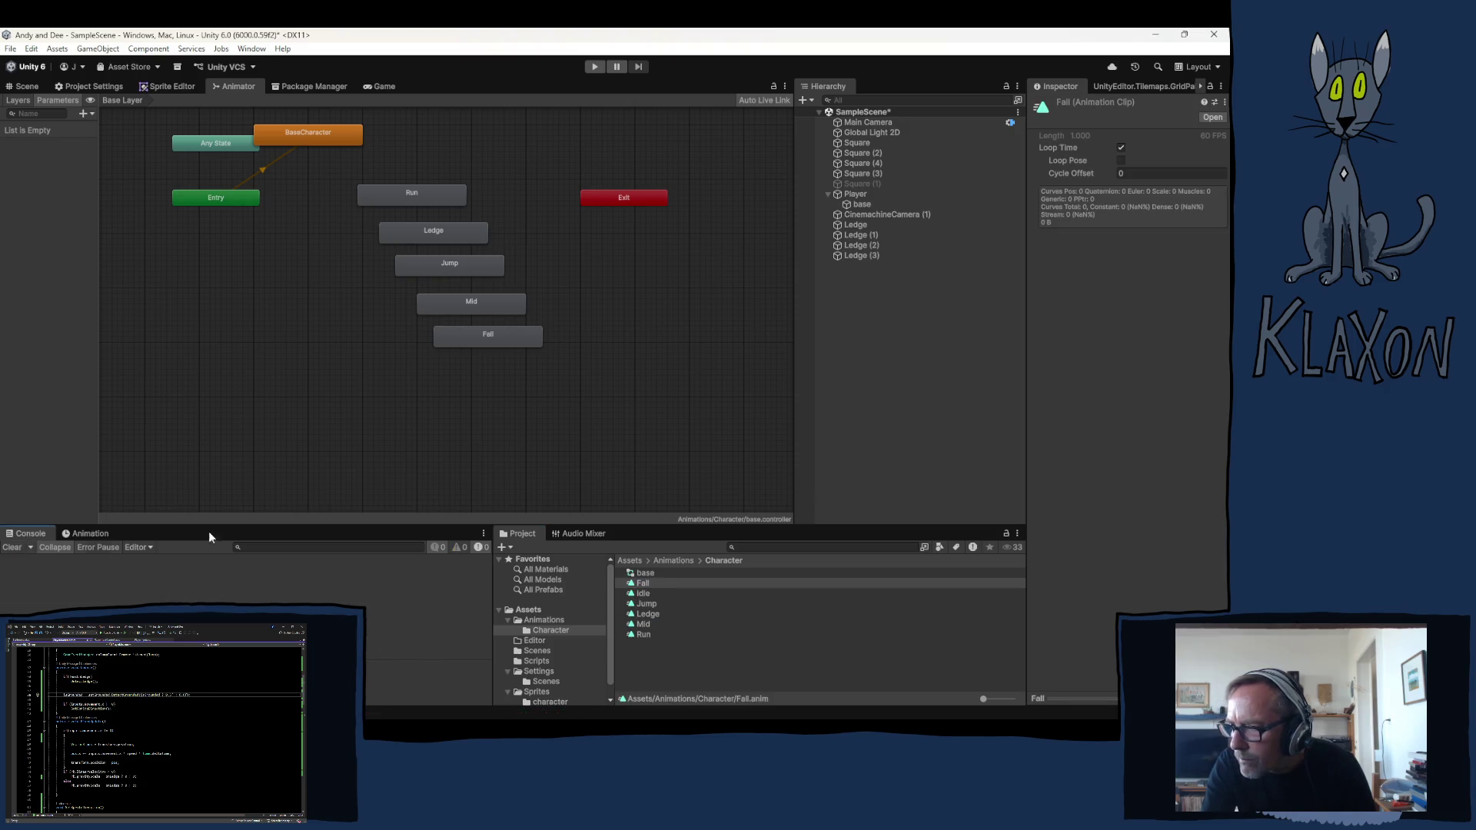
left_click(321, 143)
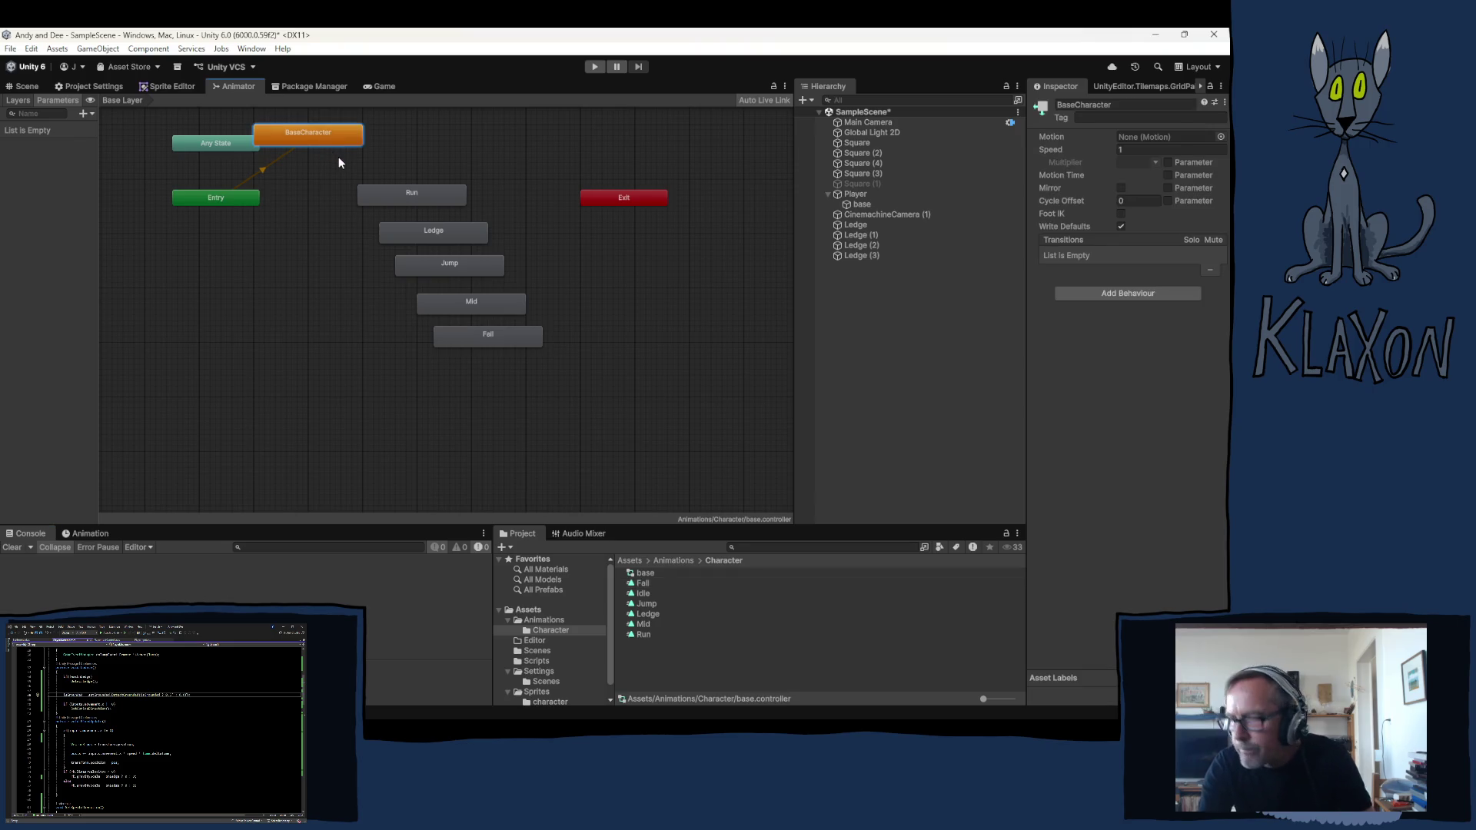
Delete the BaseCharacter state, drag the Idle clip into the graph, then delete that state too
key("Delete")
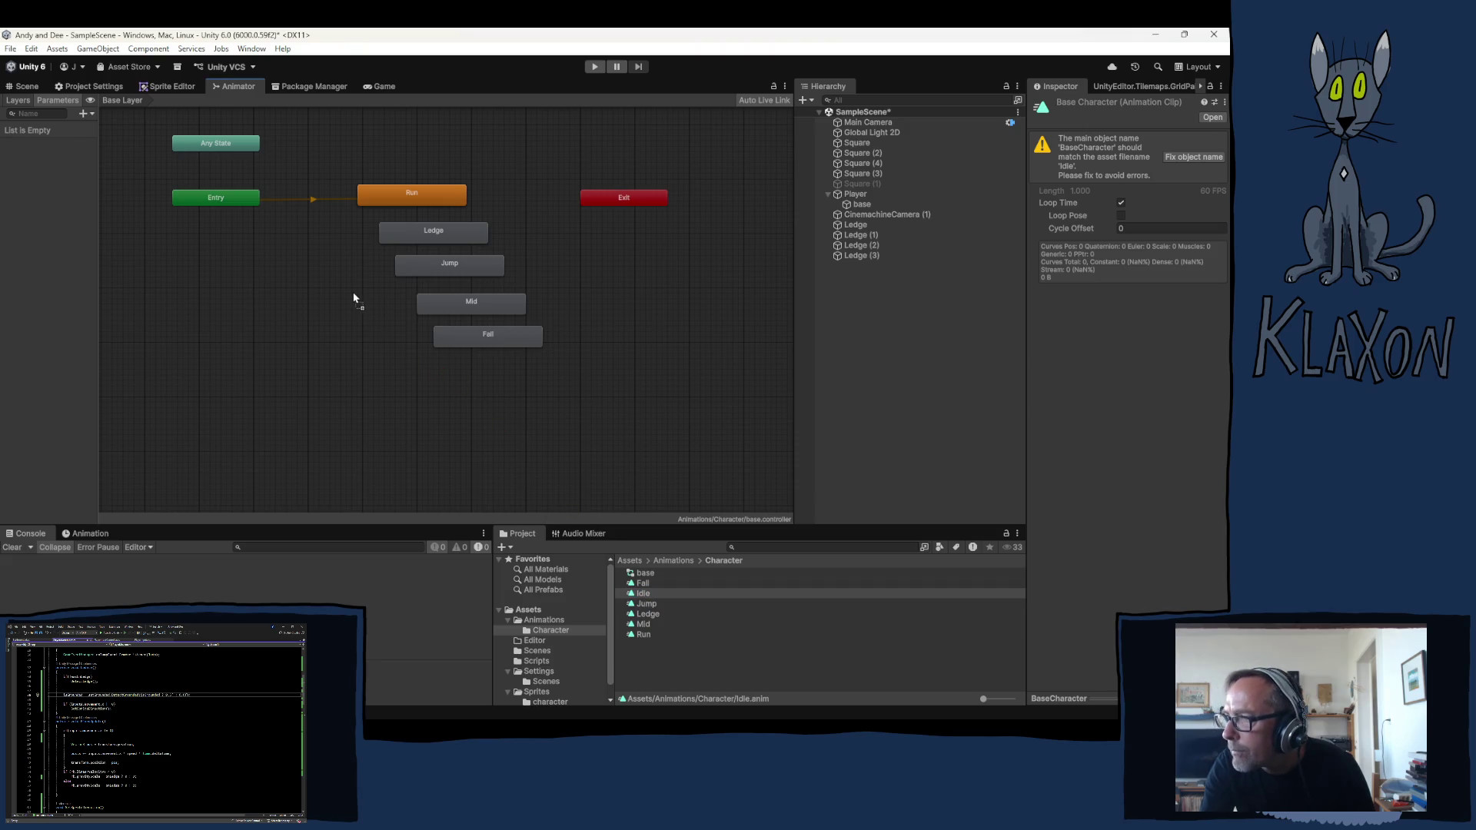
left_click_drag(639, 591, 383, 308)
left_click(385, 303)
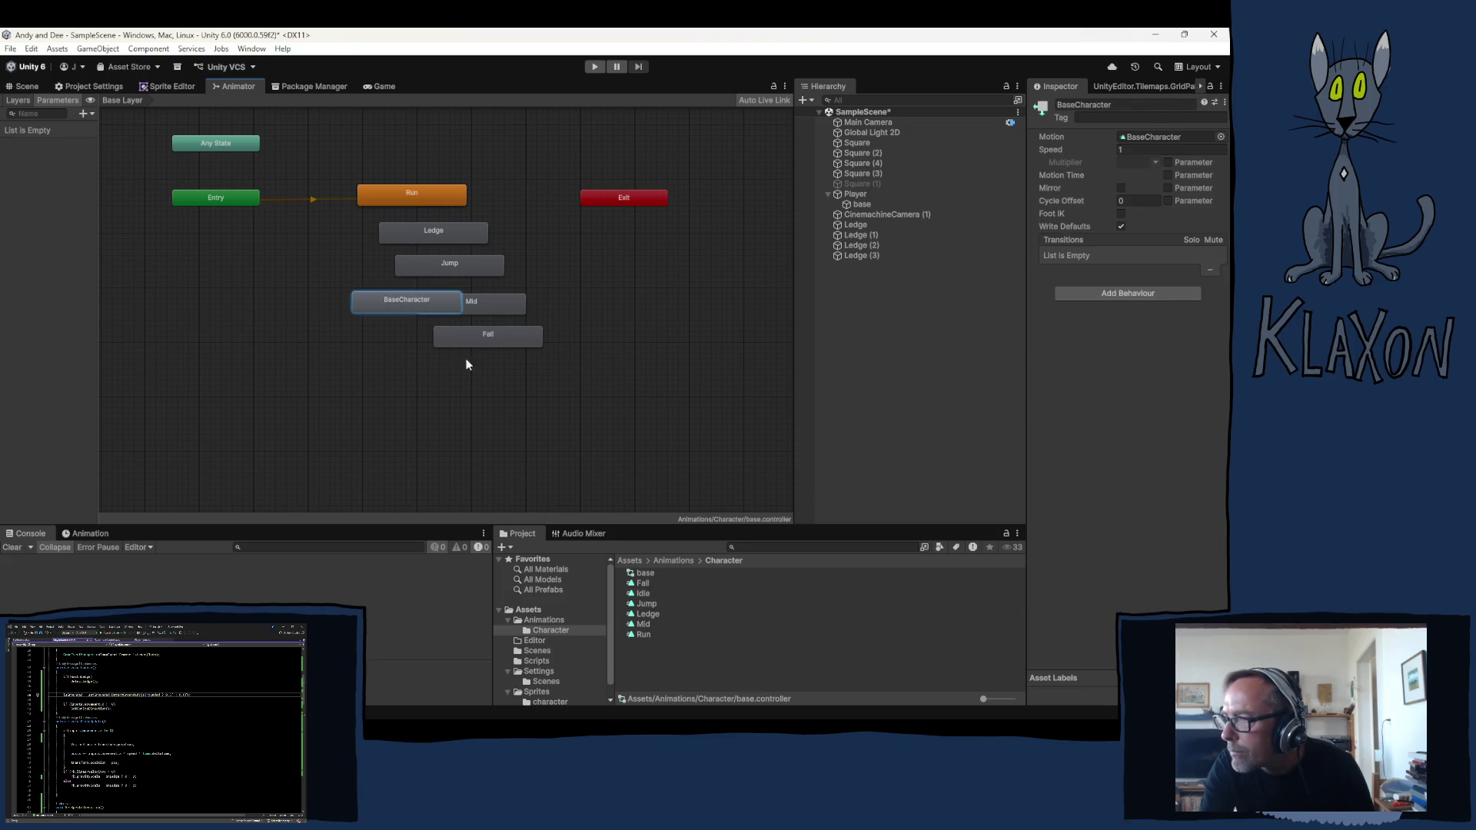
left_click(645, 594)
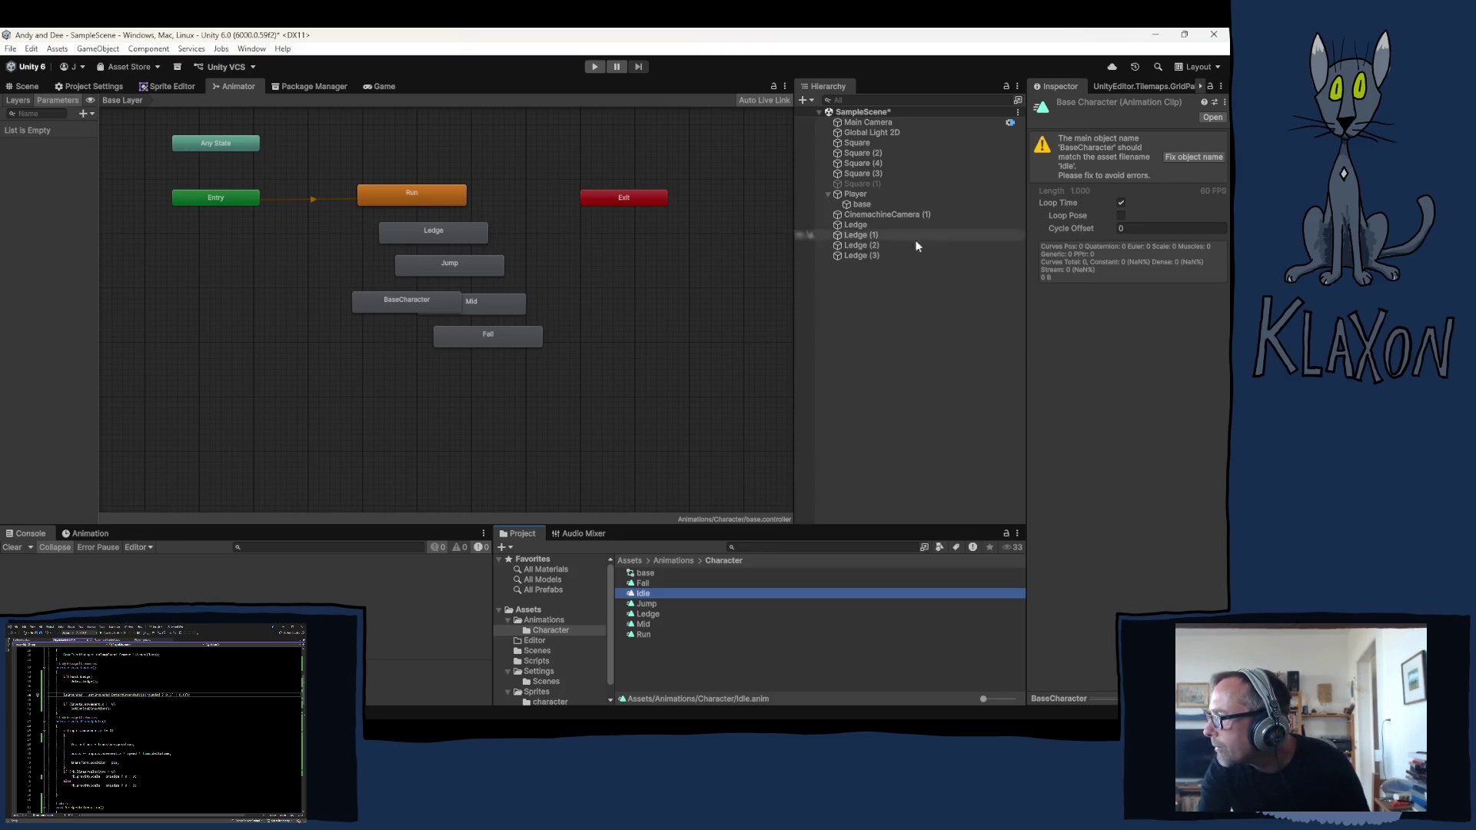
left_click(381, 301)
key("Delete")
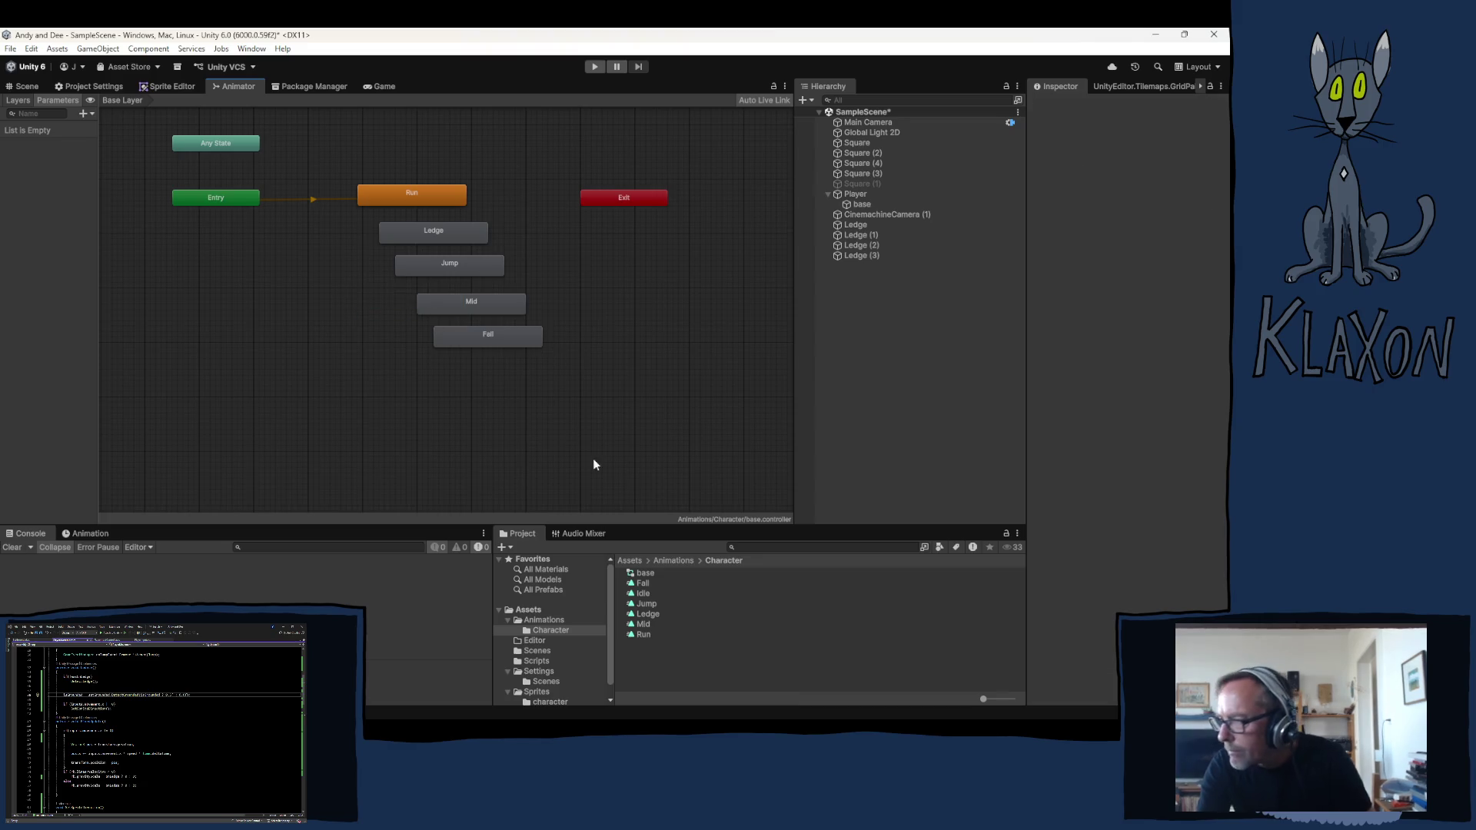
Delete the Idle.anim asset, select the base controller, and bring up the Animation timeline
left_click(638, 595)
key("Delete")
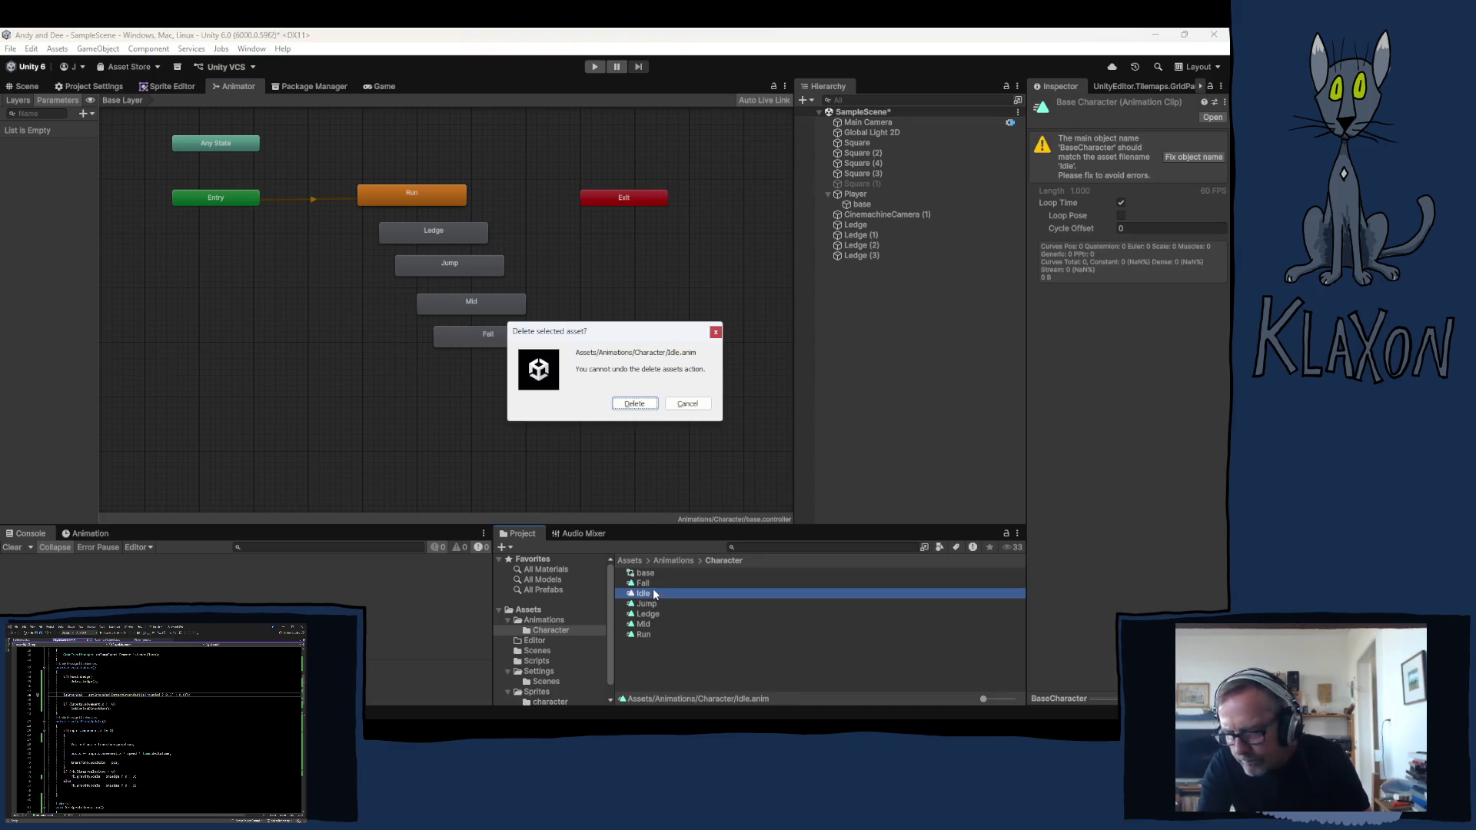
left_click(634, 402)
left_click(647, 615)
left_click(642, 574)
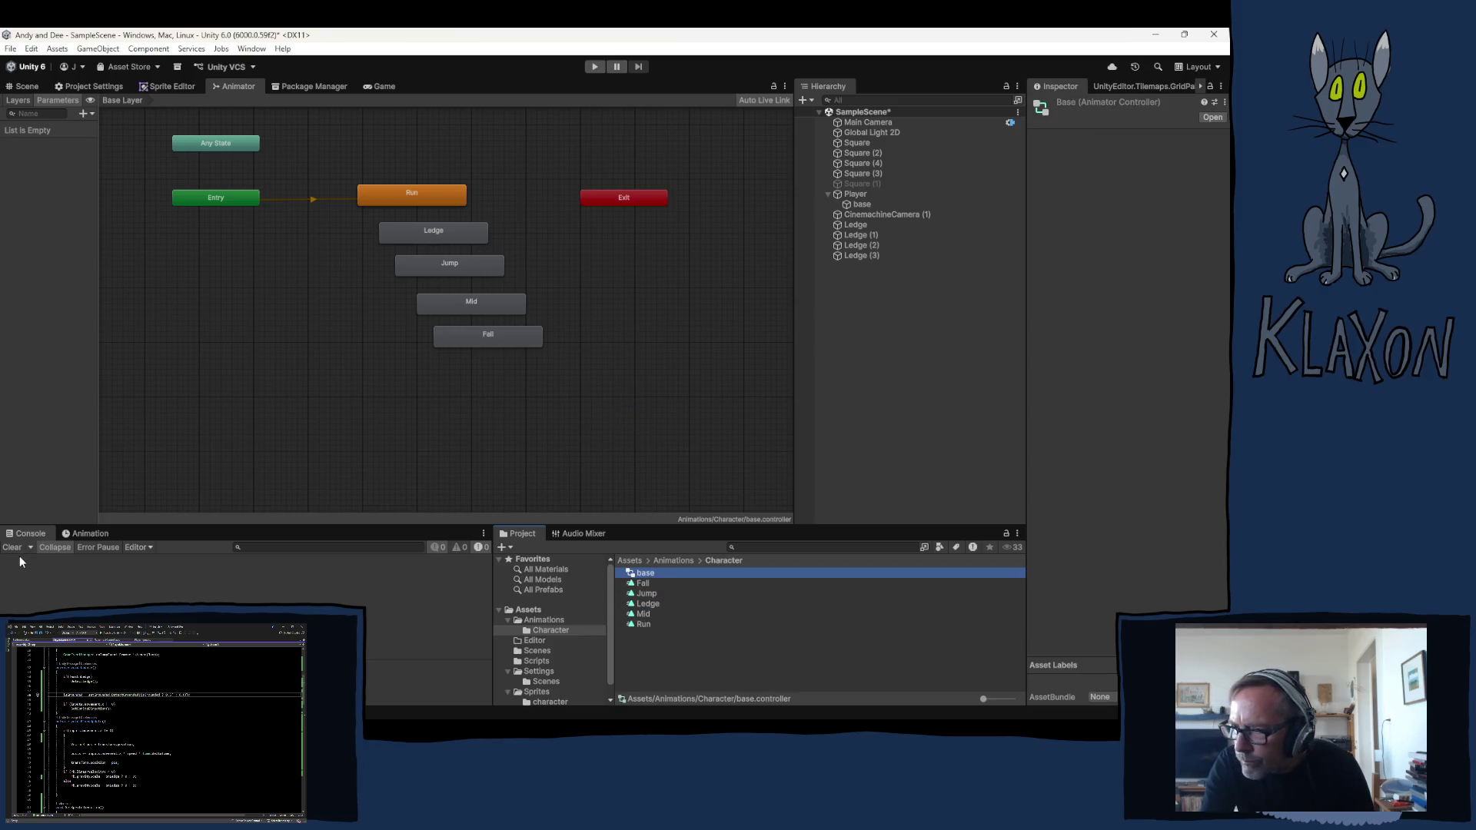
left_click(82, 535)
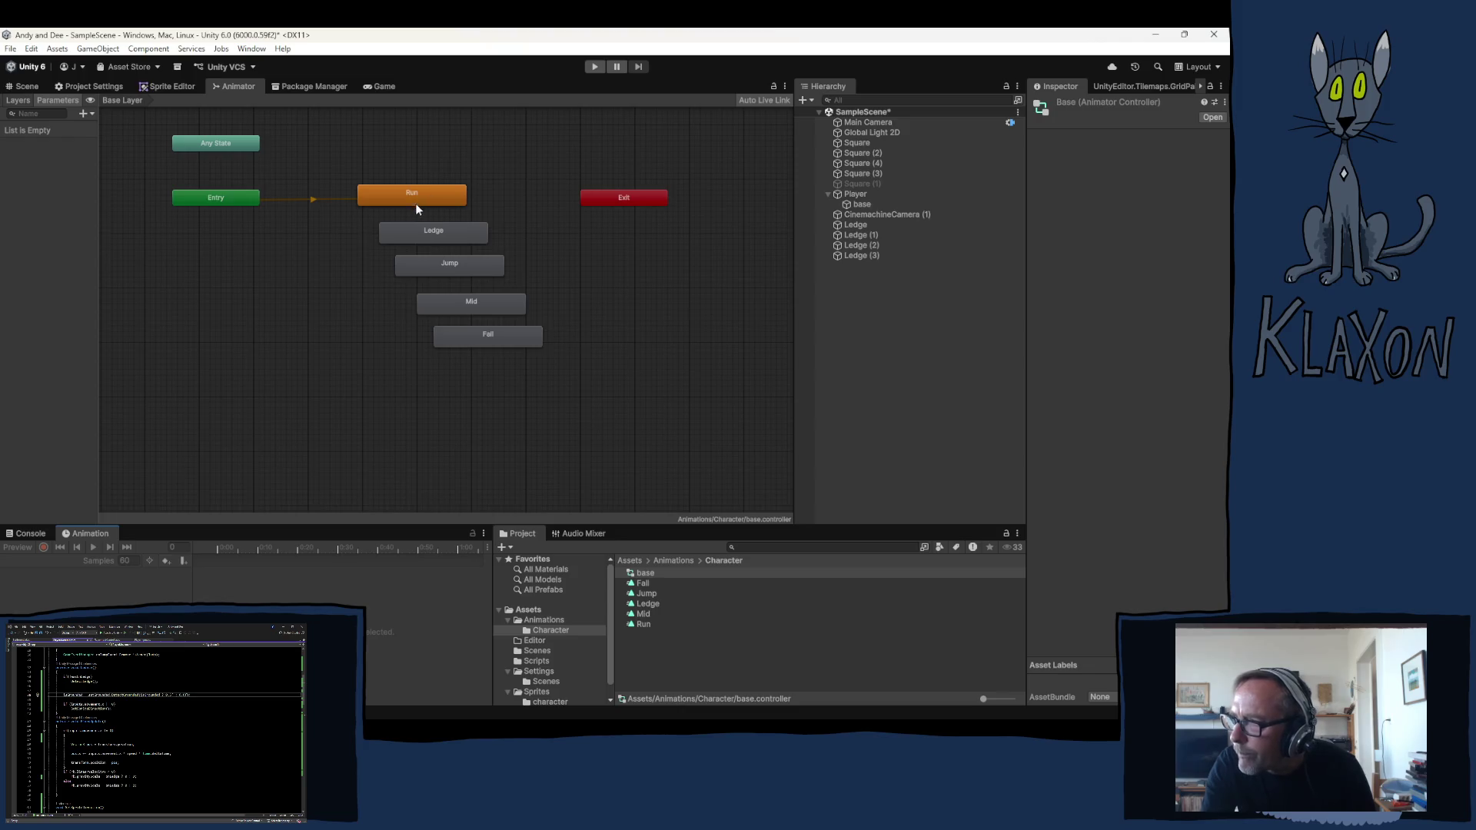
Create a fresh Idle animation clip for the base sprite object
left_click(855, 204)
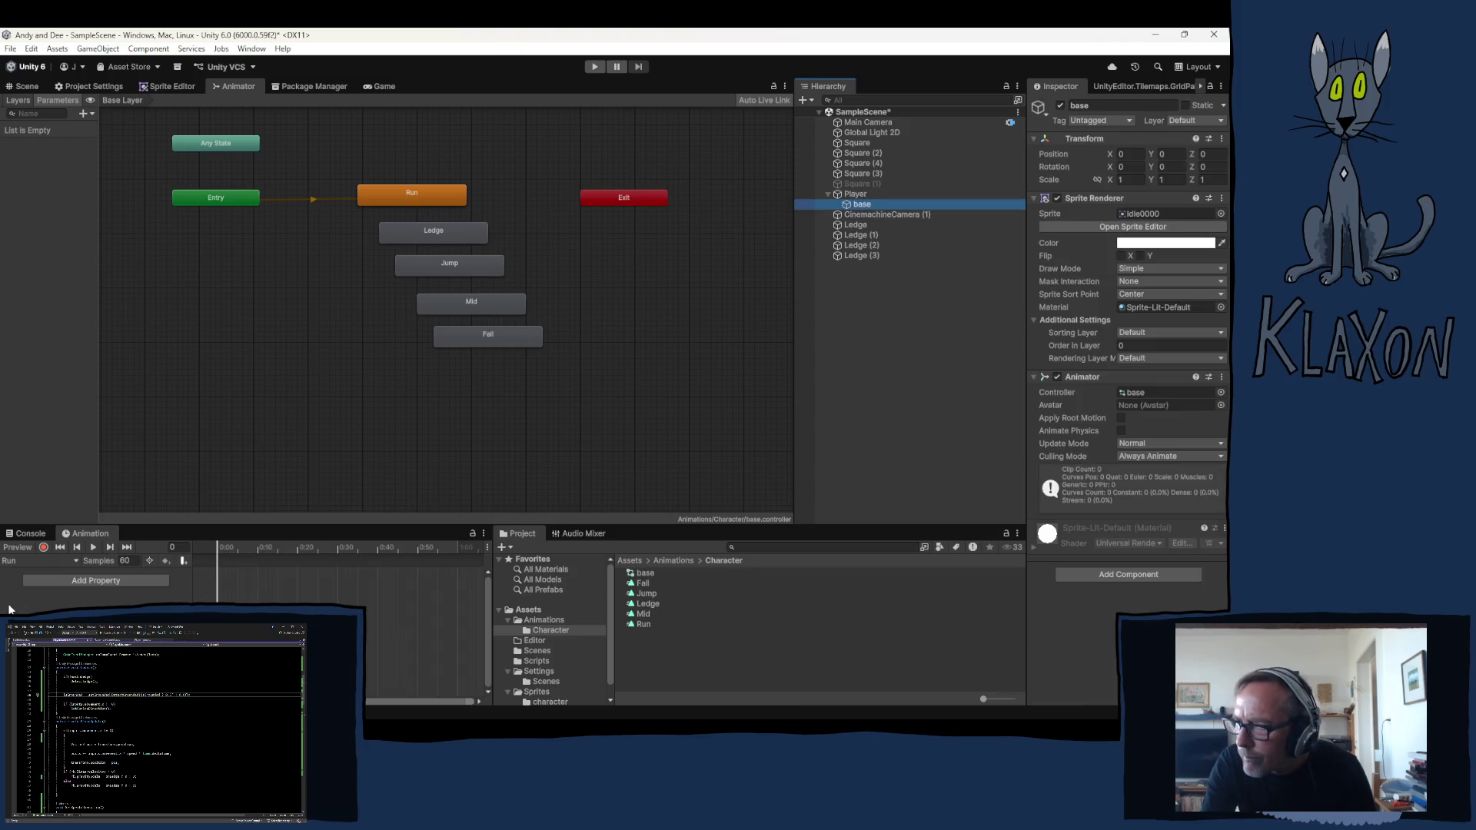
left_click(35, 560)
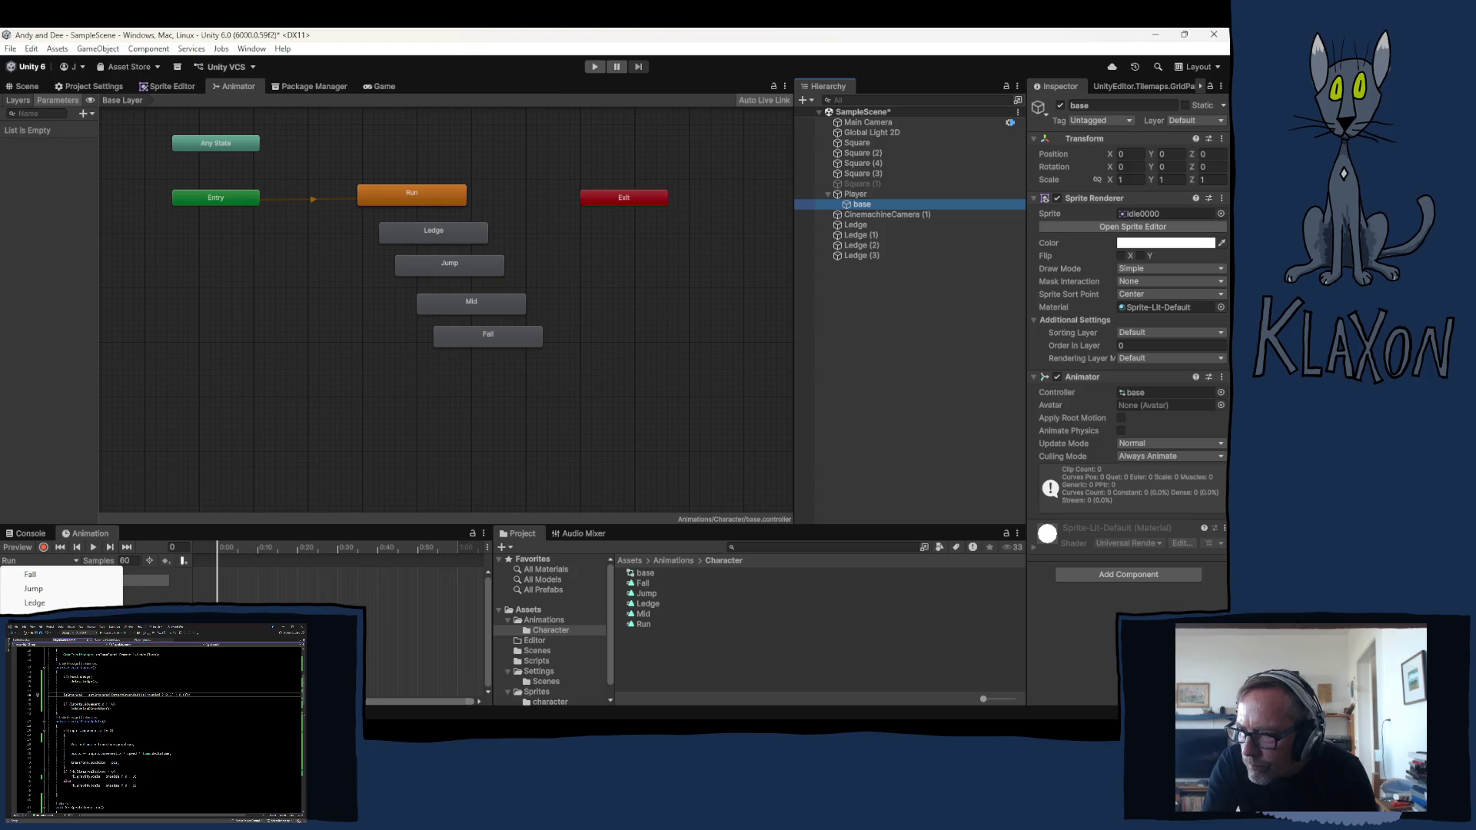
left_click(35, 606)
type("Idle")
key("Return")
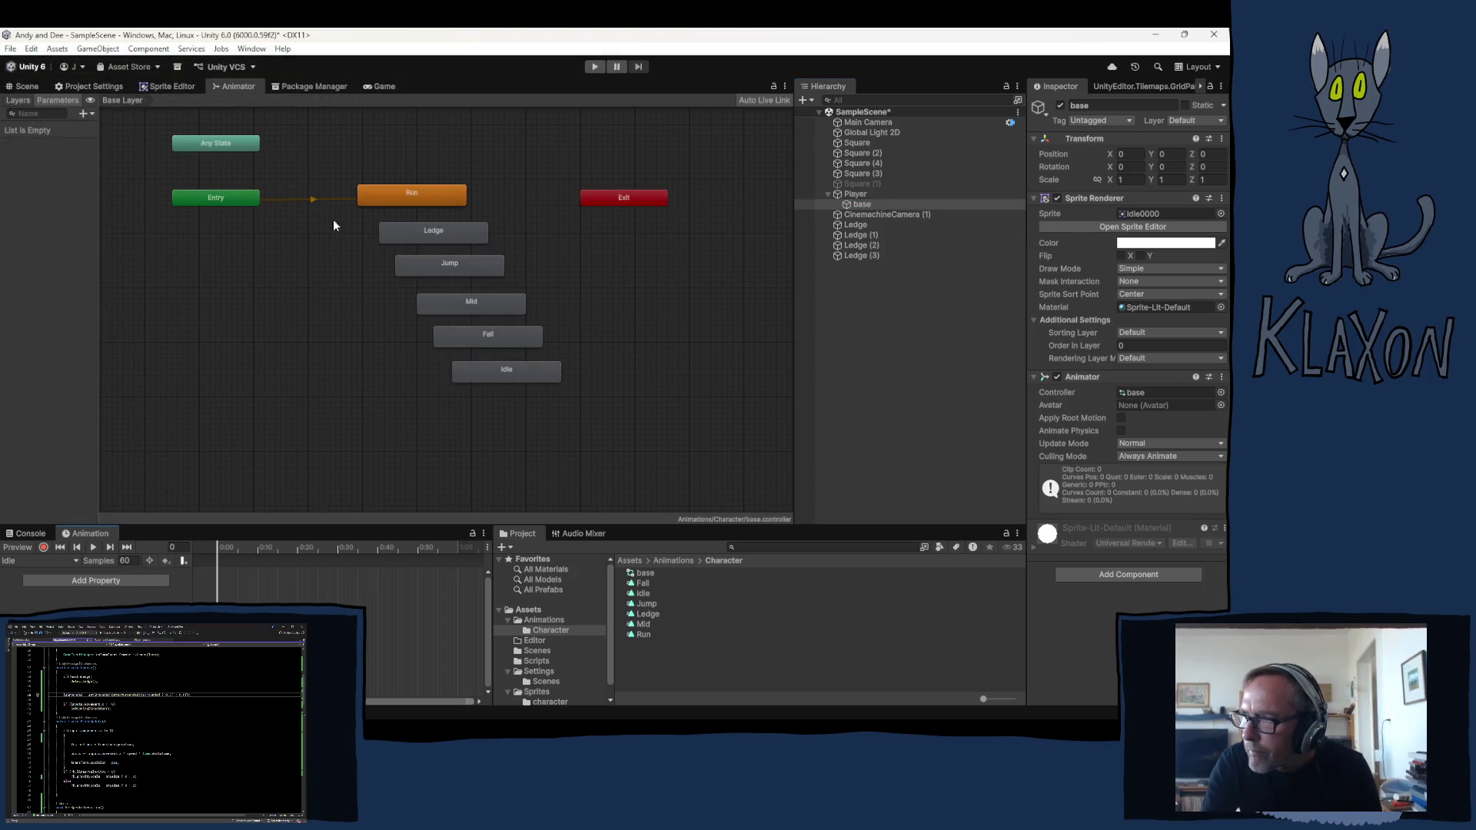
Move the Idle state above Run and make a transition from Entry to Idle
left_click_drag(510, 373, 371, 165)
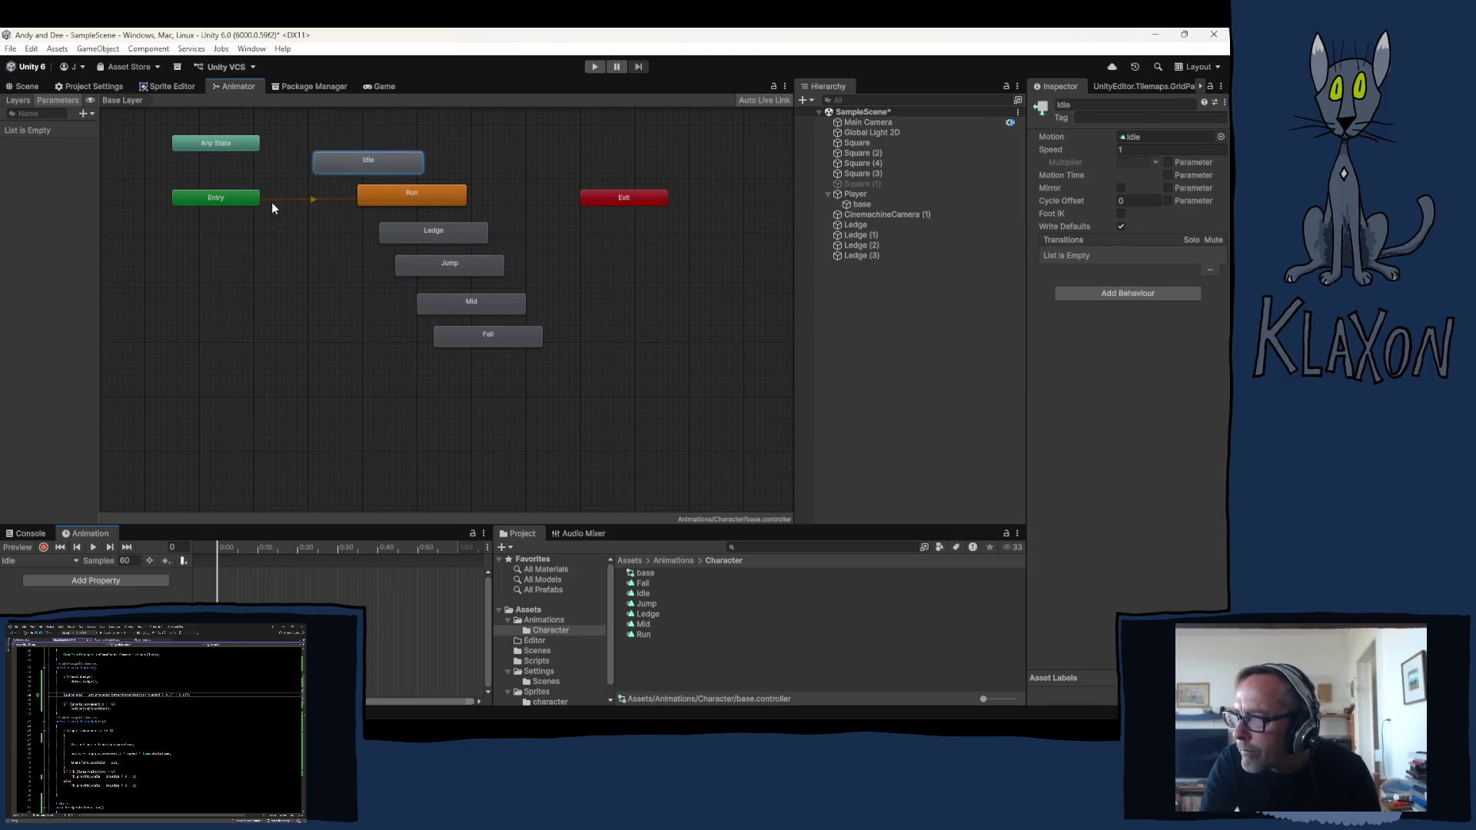
right_click(217, 199)
left_click(261, 204)
left_click(338, 156)
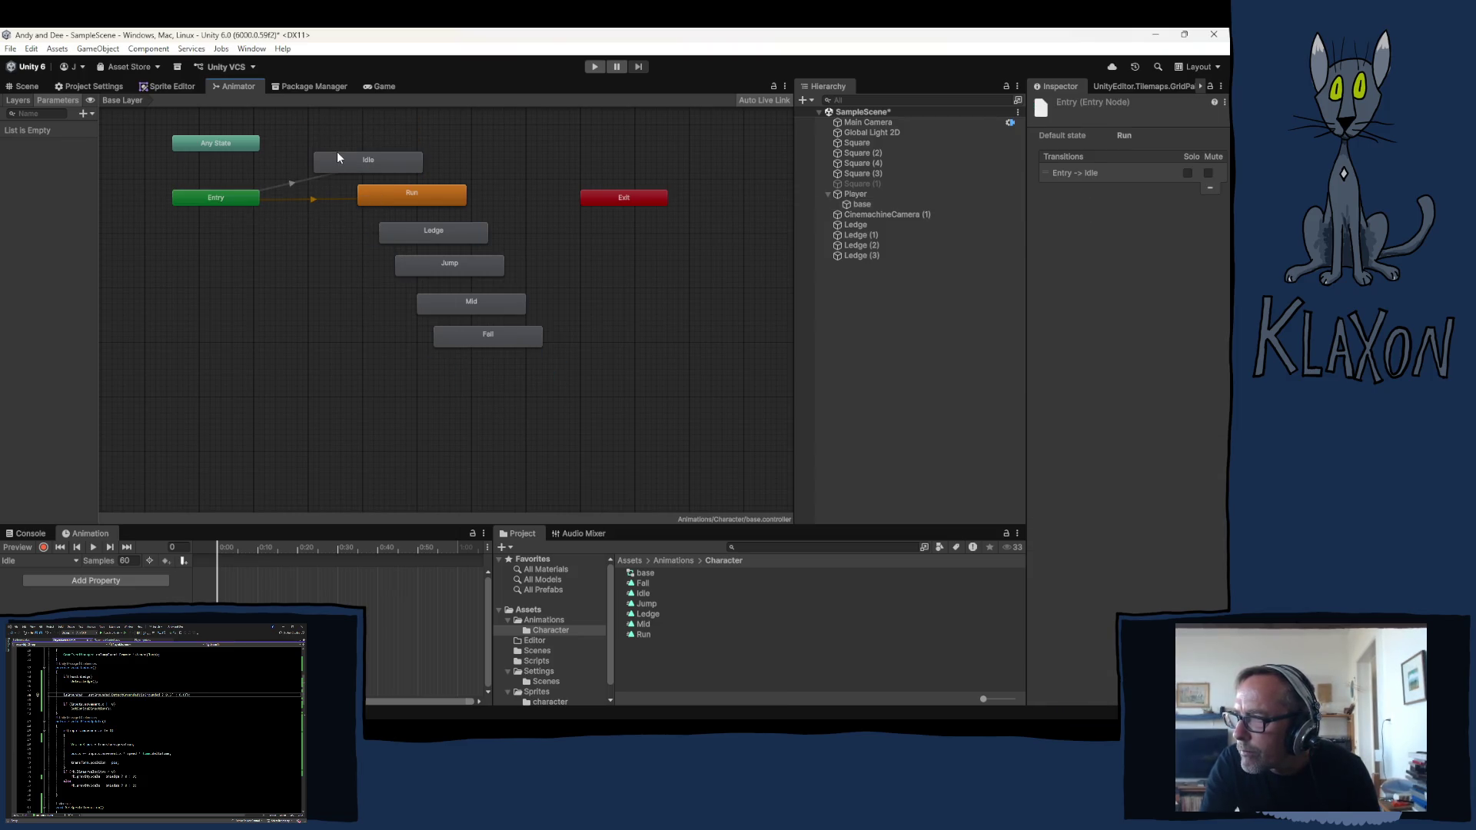
Set Idle as the layer default state
right_click(337, 158)
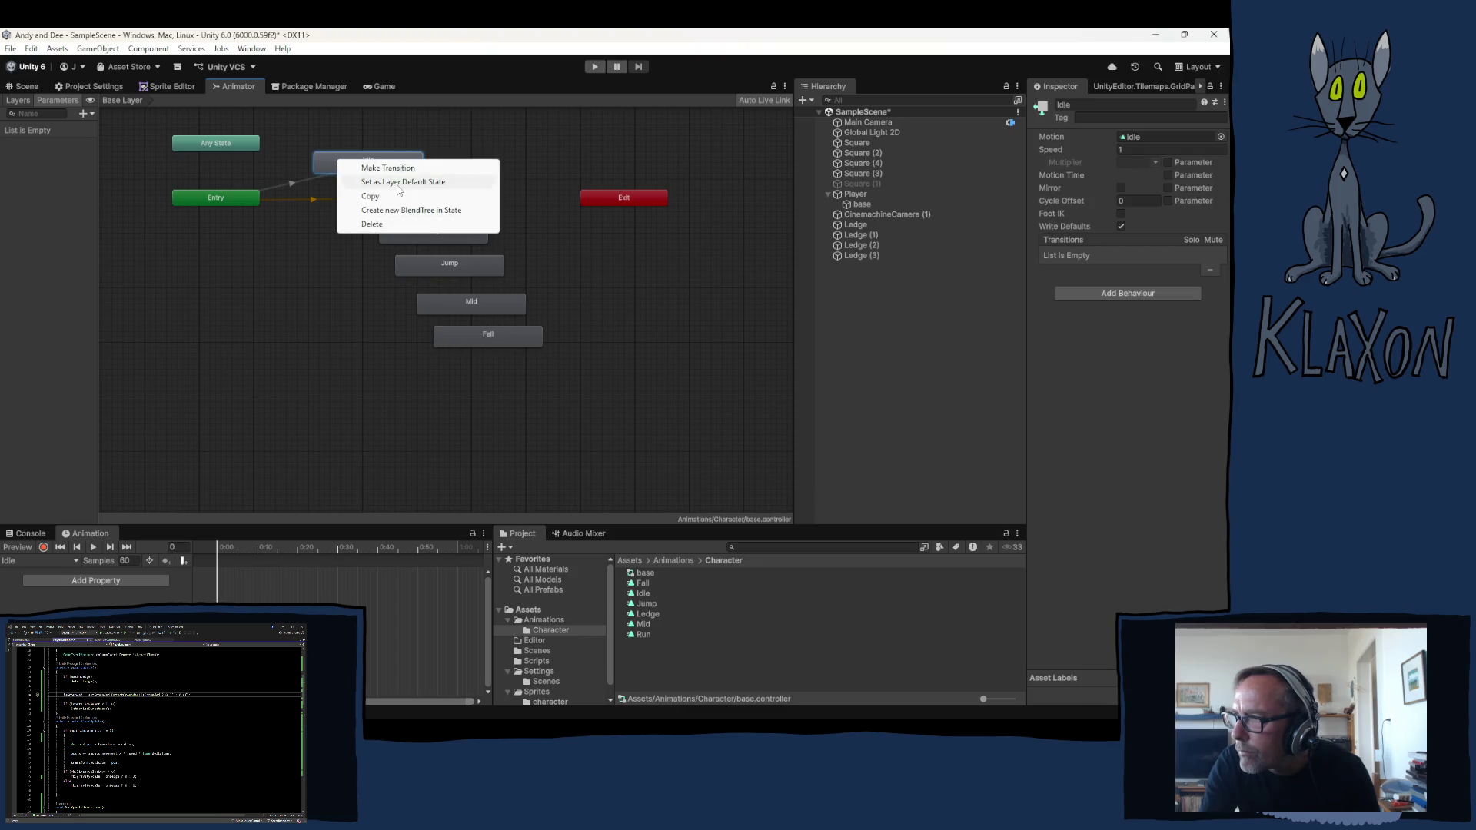
left_click(360, 182)
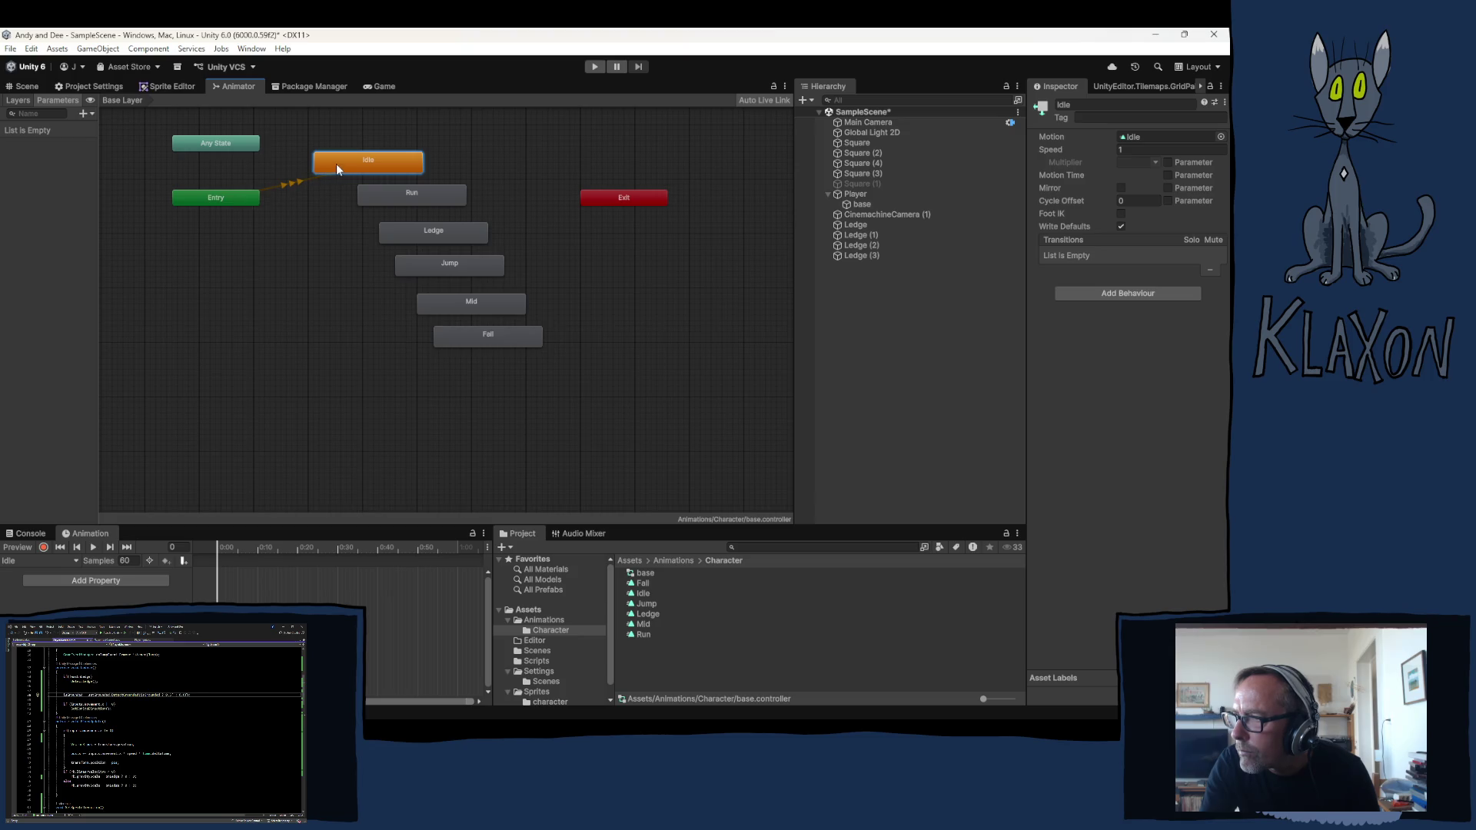
left_click(293, 184)
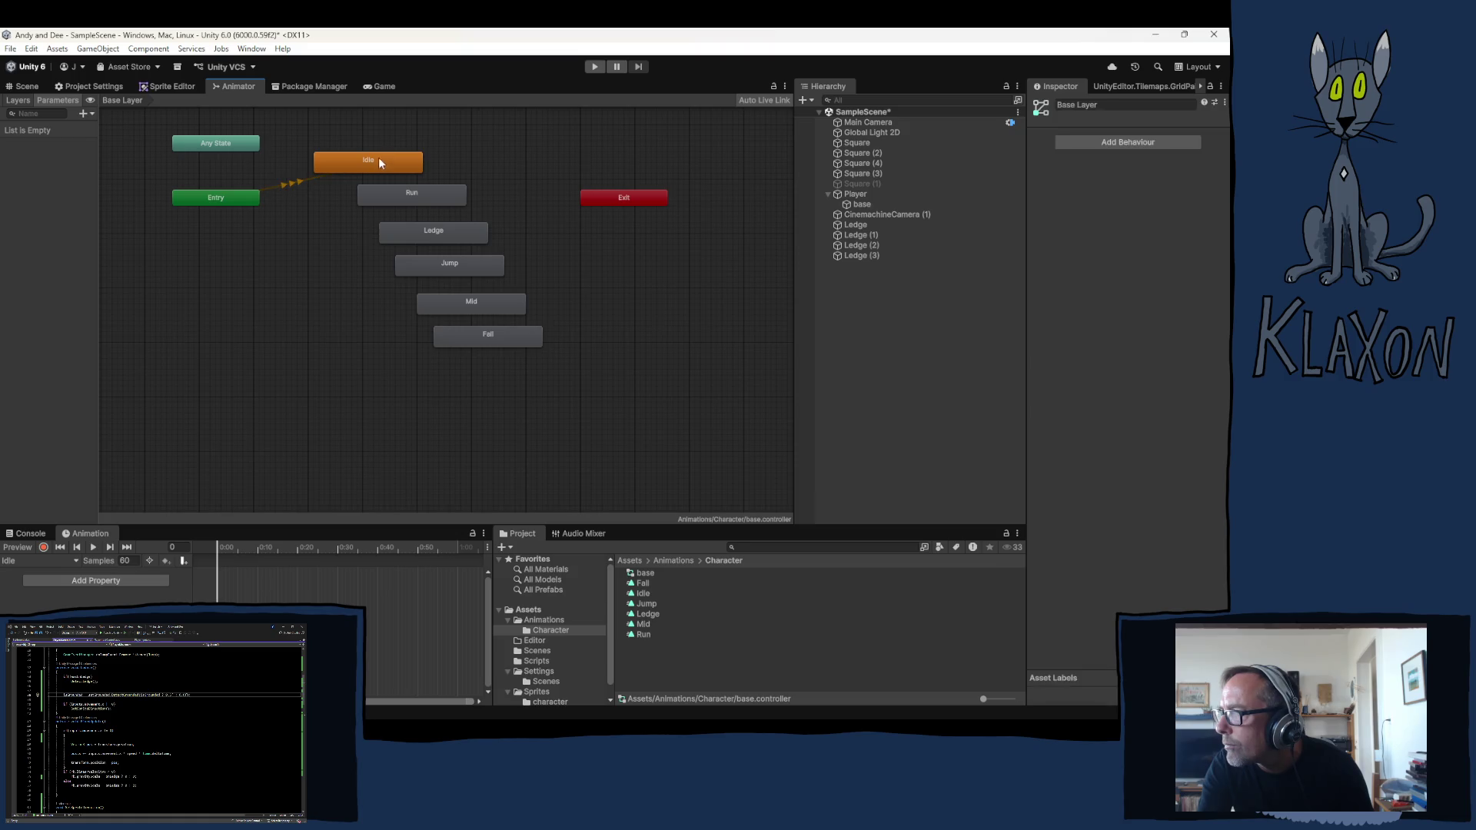
Inspect the Entry transition and reposition the Idle and Run states in the graph
left_click_drag(377, 161, 416, 159)
left_click(319, 183)
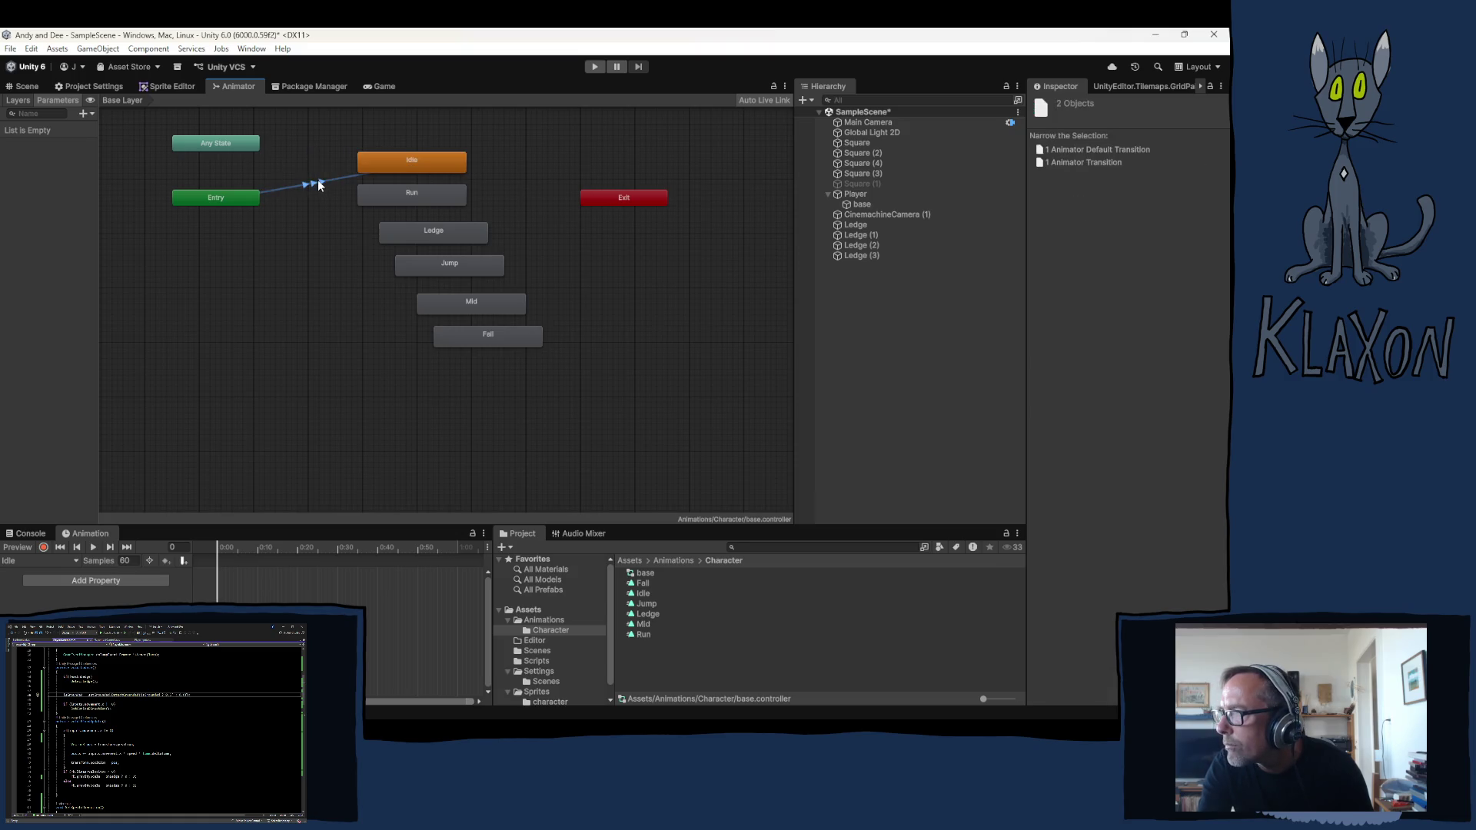
left_click(332, 180)
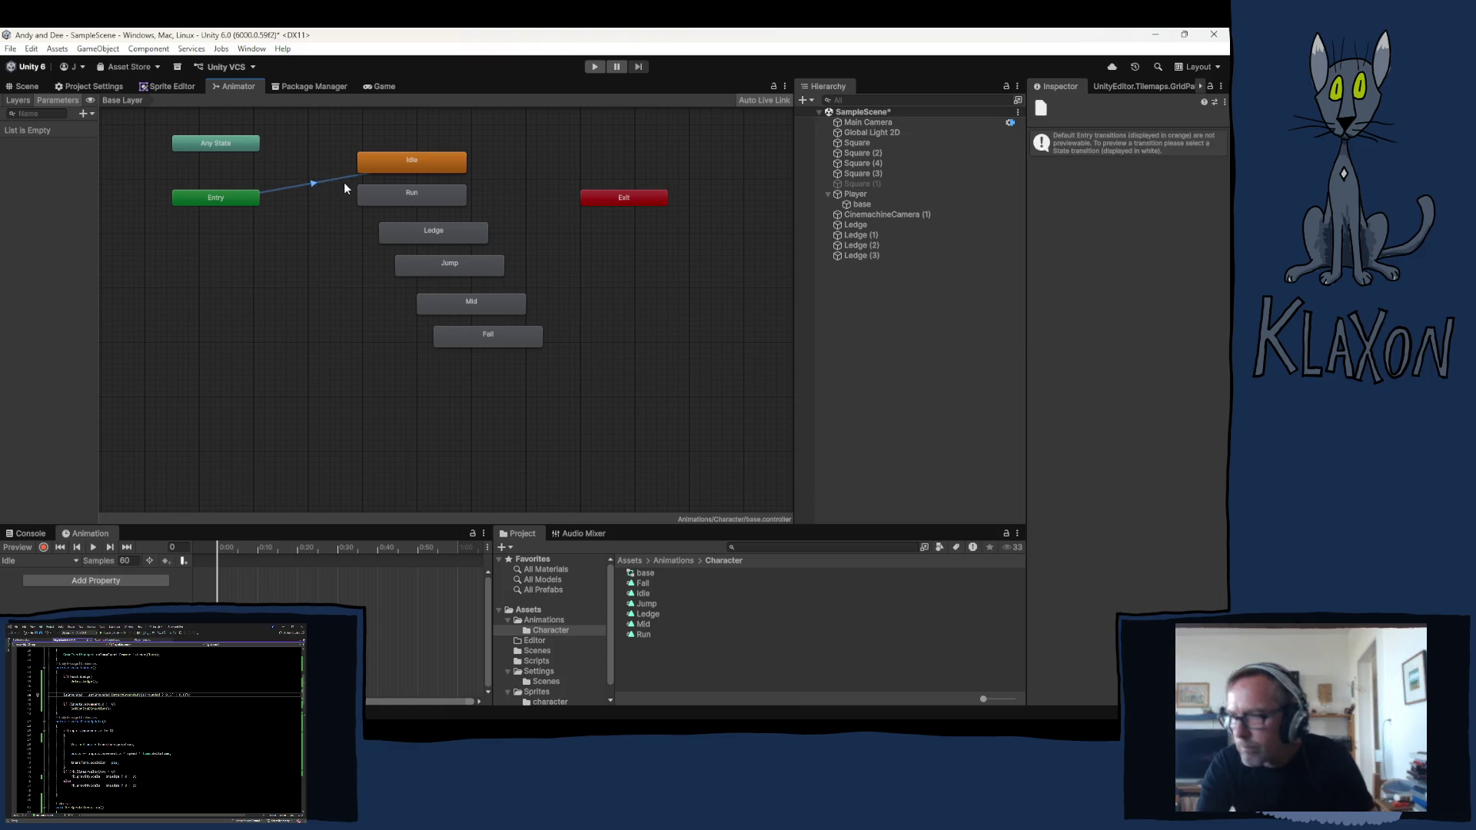
left_click(410, 160)
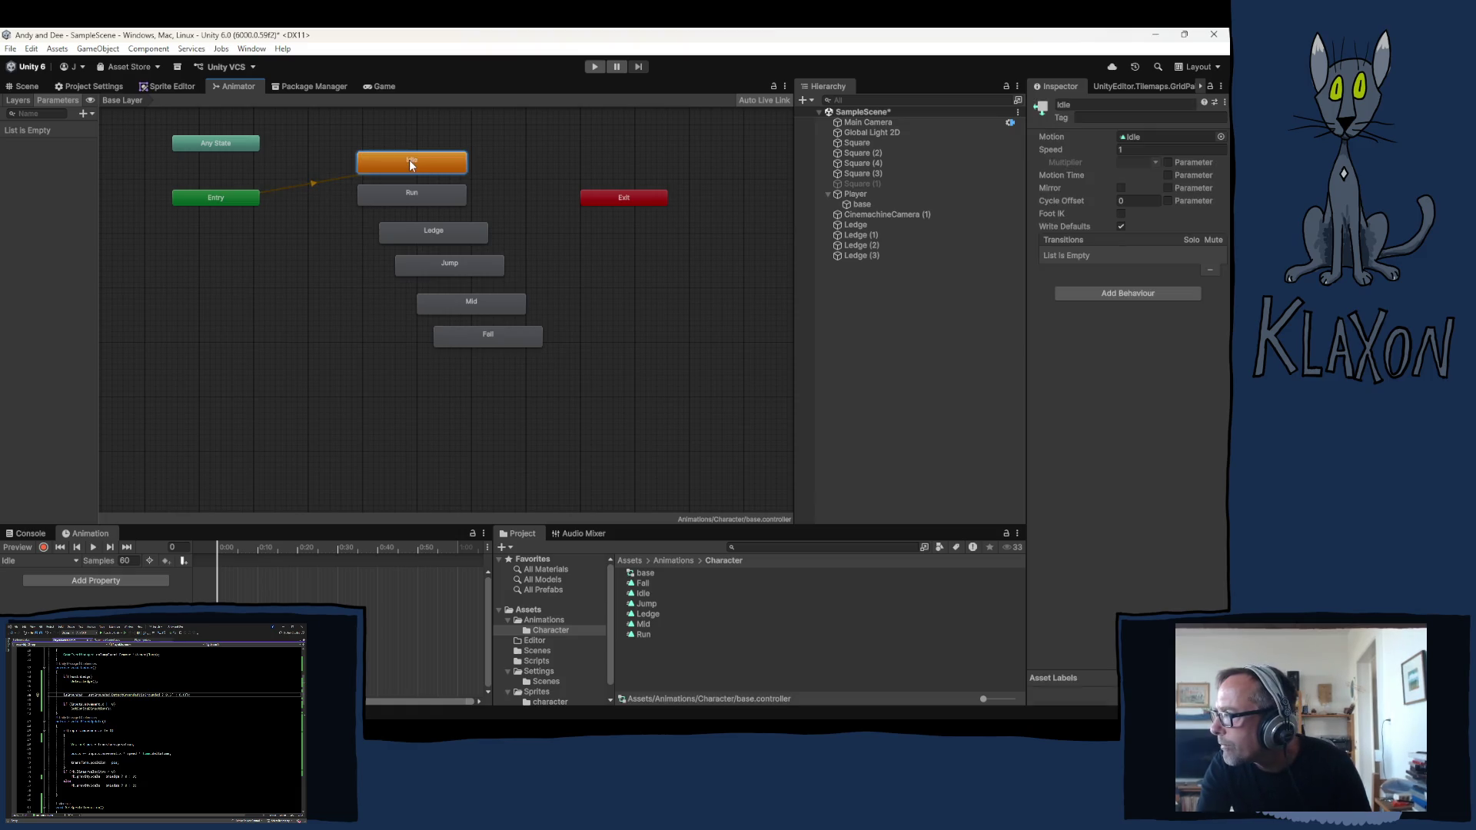
left_click(312, 181)
left_click_drag(406, 153, 335, 163)
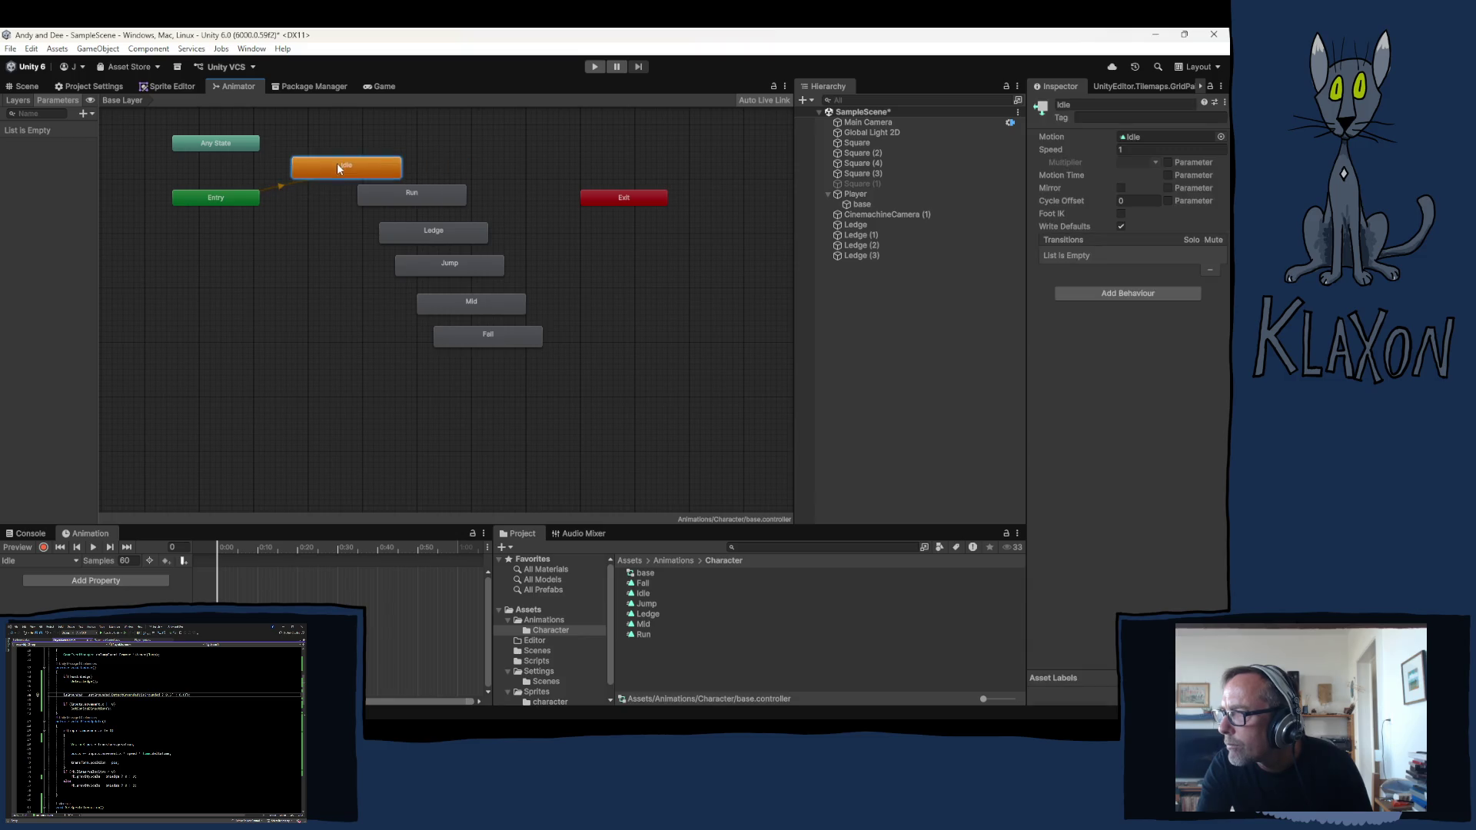
left_click_drag(403, 199, 386, 200)
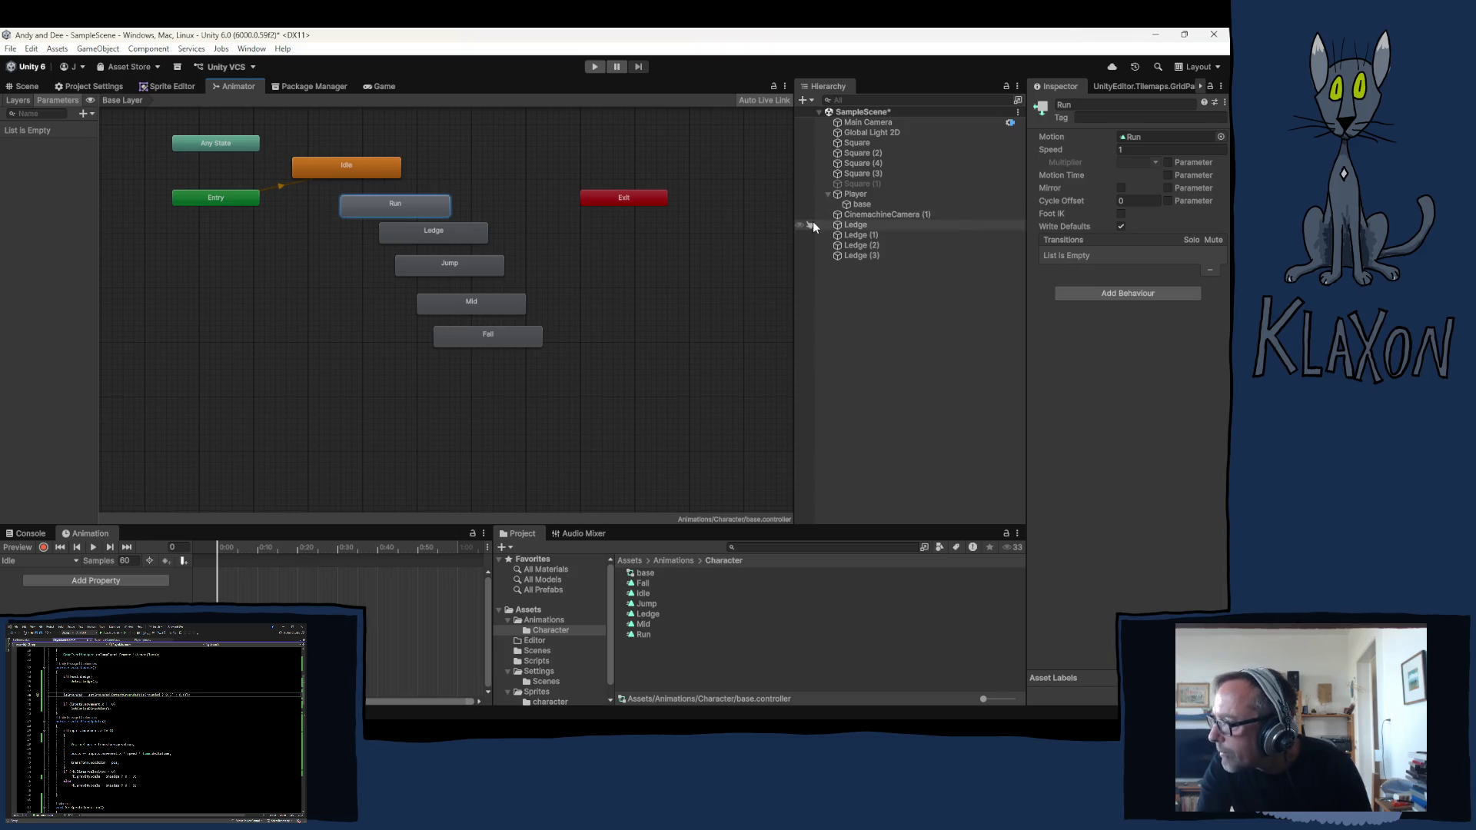
Set the Run clip to 16 samples and place the base sprite's run frames on its timeline
left_click(881, 204)
left_click(1176, 212)
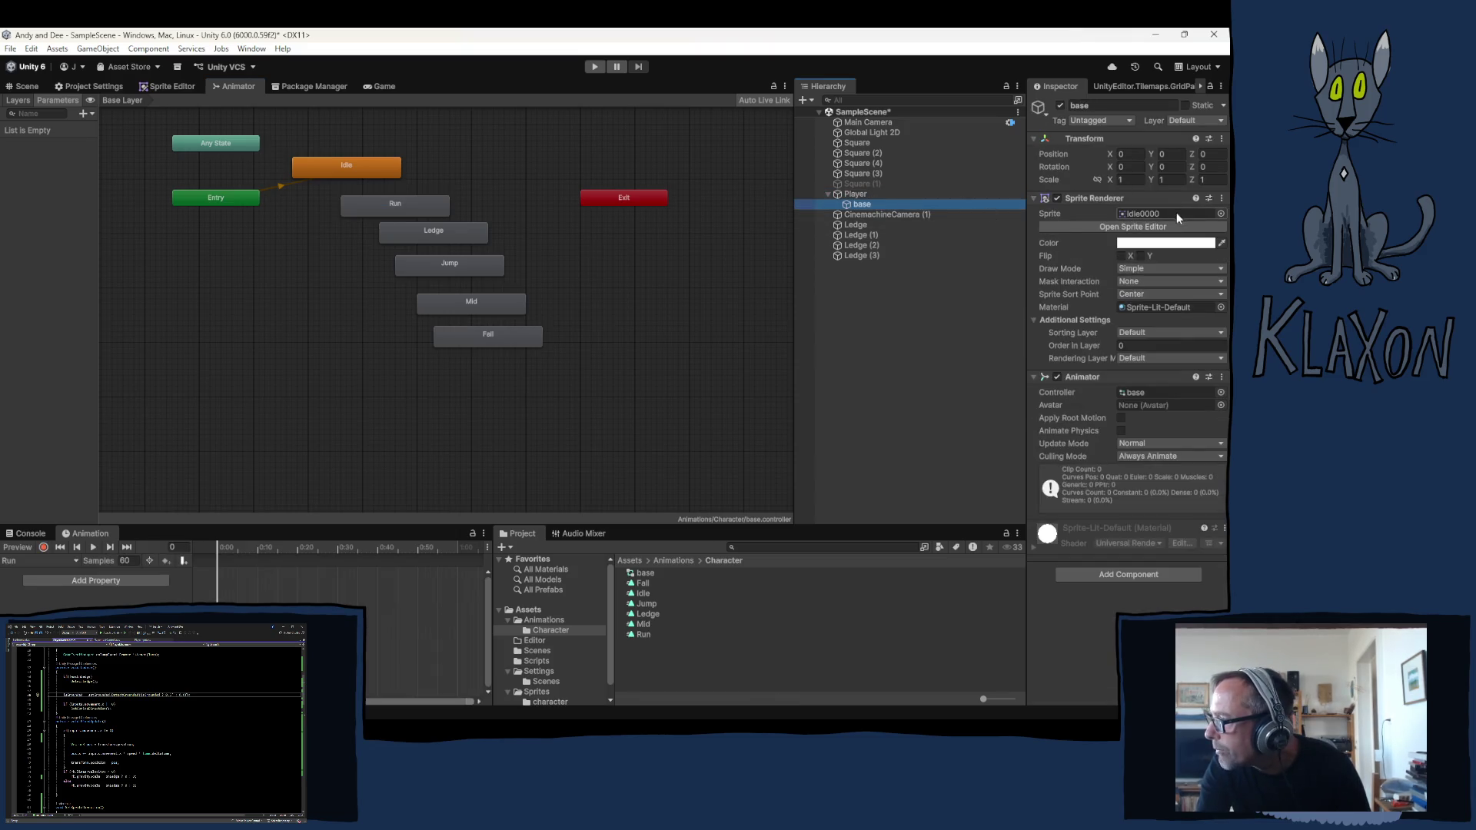
left_click(124, 561)
type("16")
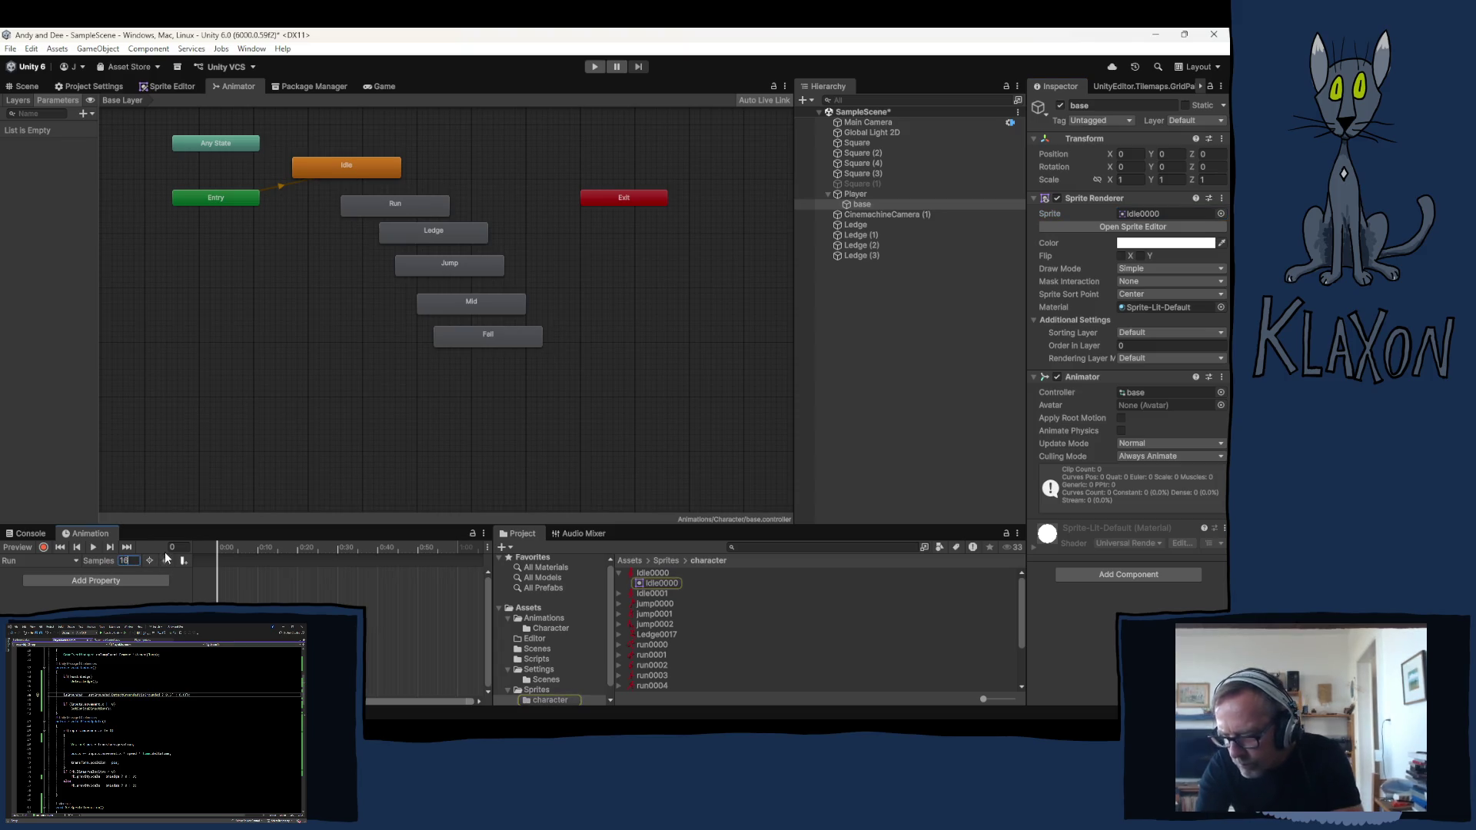
key("Return")
left_click(620, 574)
left_click_drag(648, 573, 328, 577)
left_click_drag(628, 583, 232, 582)
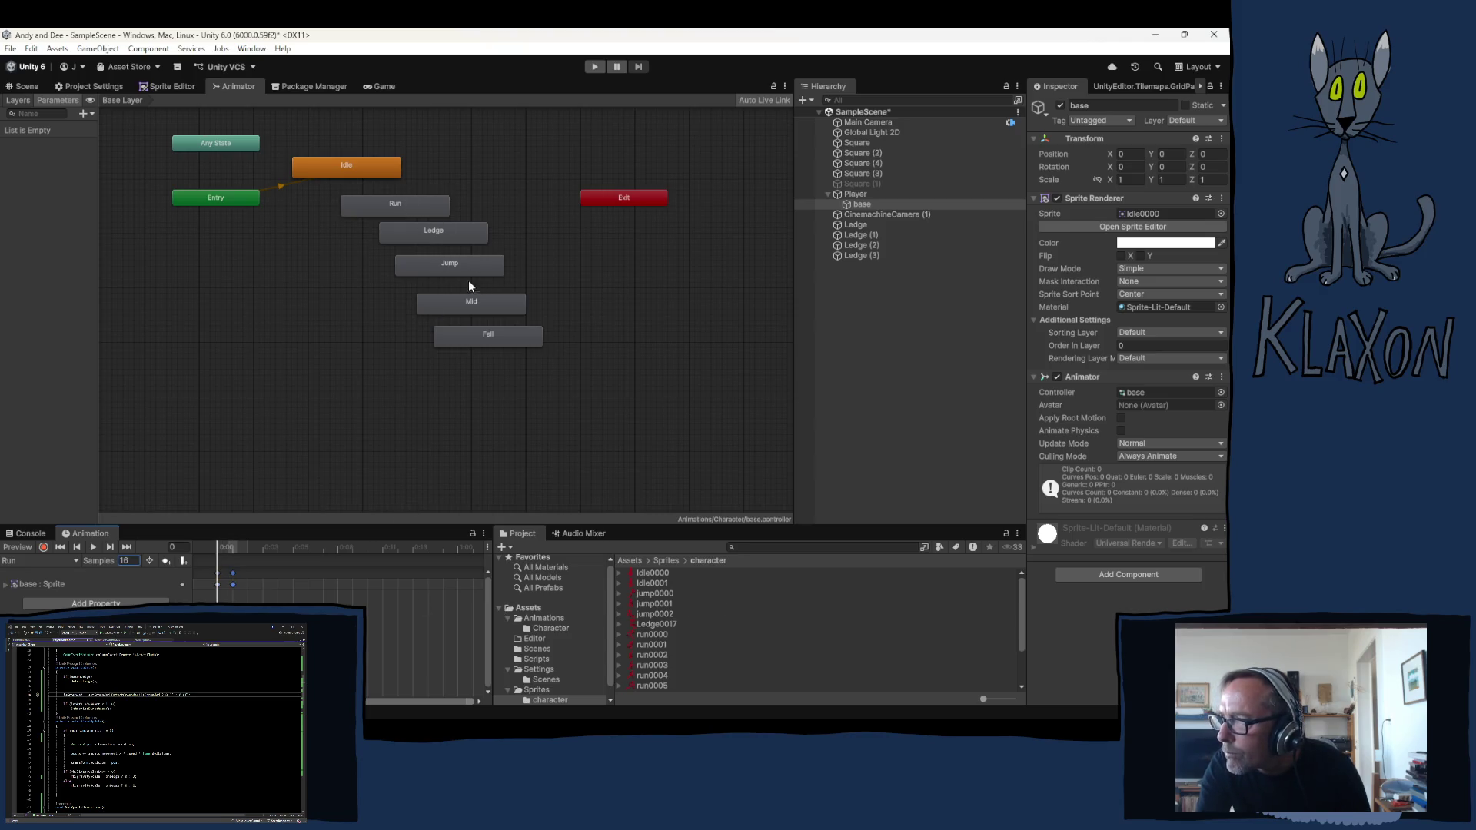
Delete the Jump, Mid and Fall states from the Animator graph, leaving Idle, Run and Ledge
left_click(448, 275)
left_click(484, 332, "shift")
left_click(470, 304, "shift")
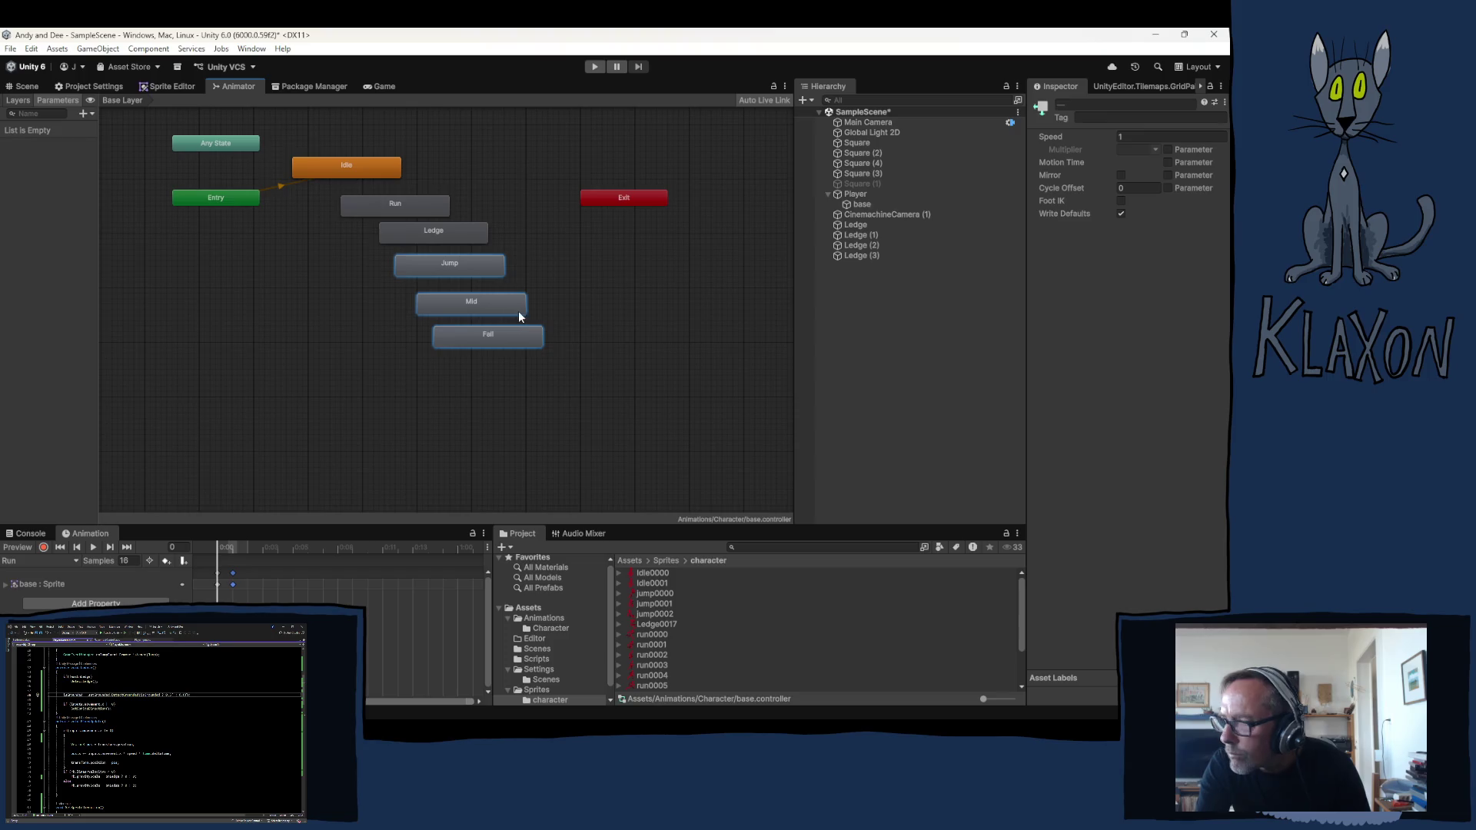
key("Delete")
left_click(392, 205)
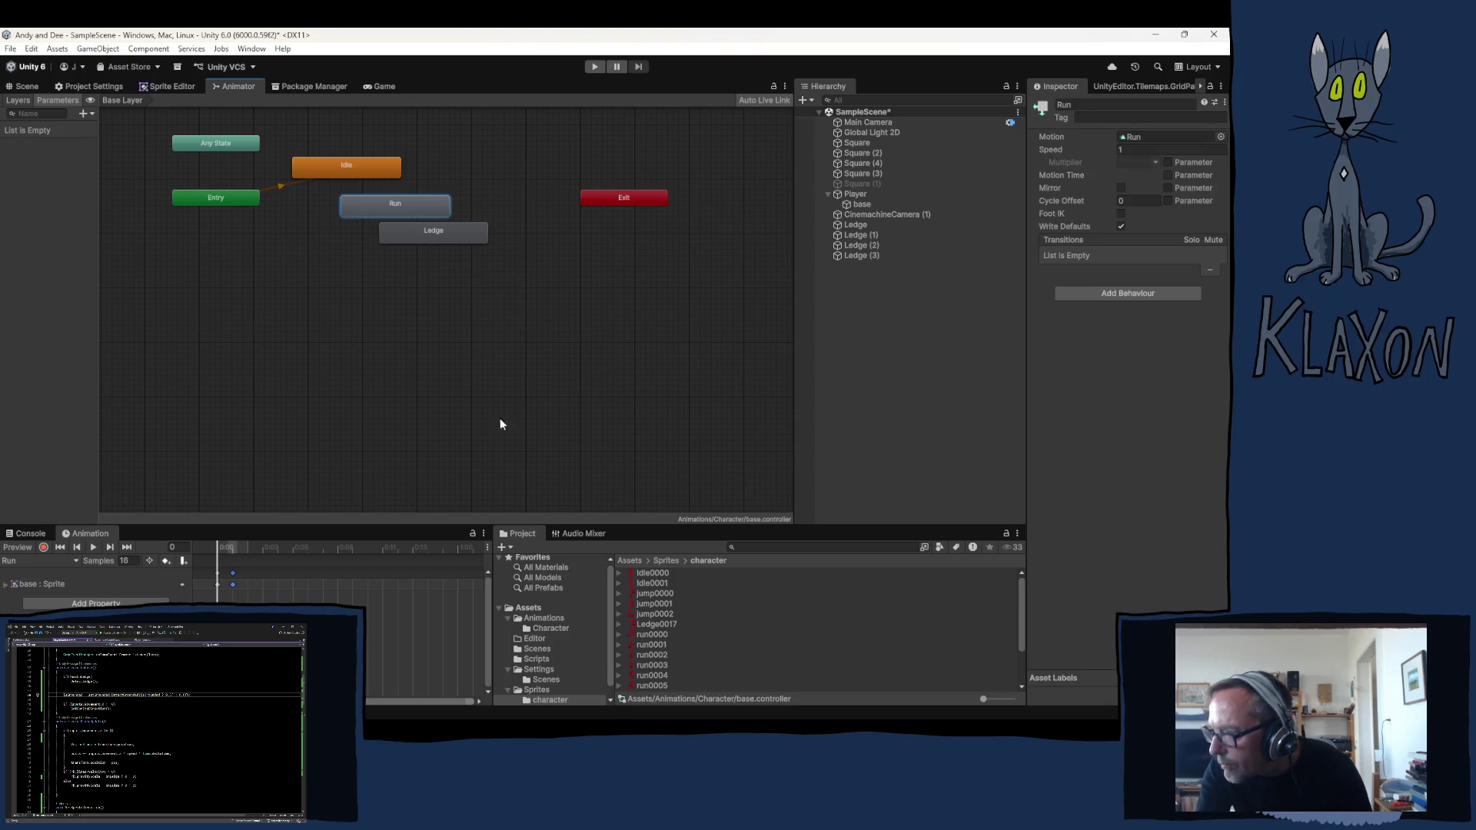
left_click(439, 234)
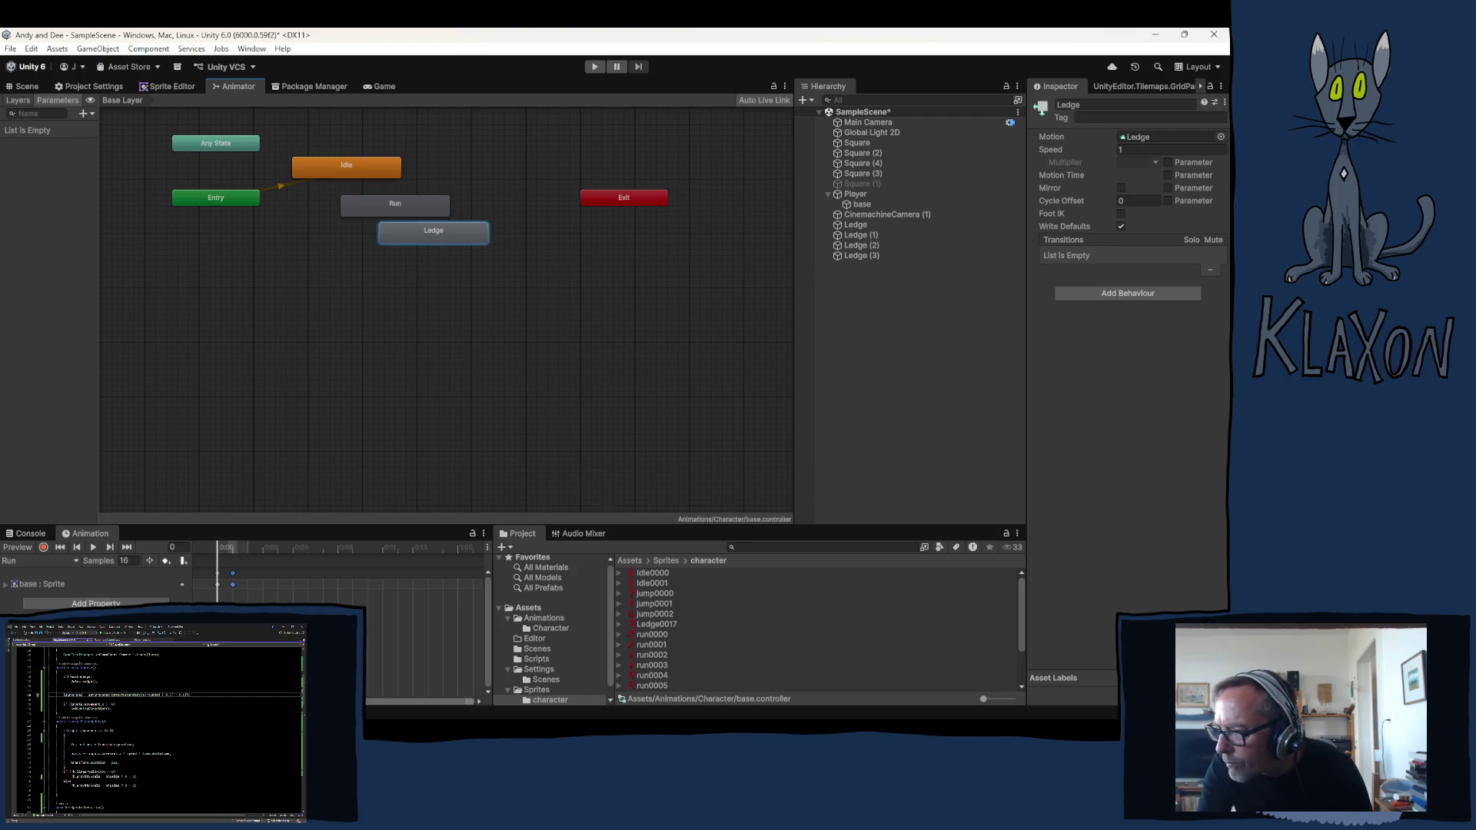
Give the Ledge clip a sprite keyframe, then switch the timeline back to the Run clip
left_click(36, 561)
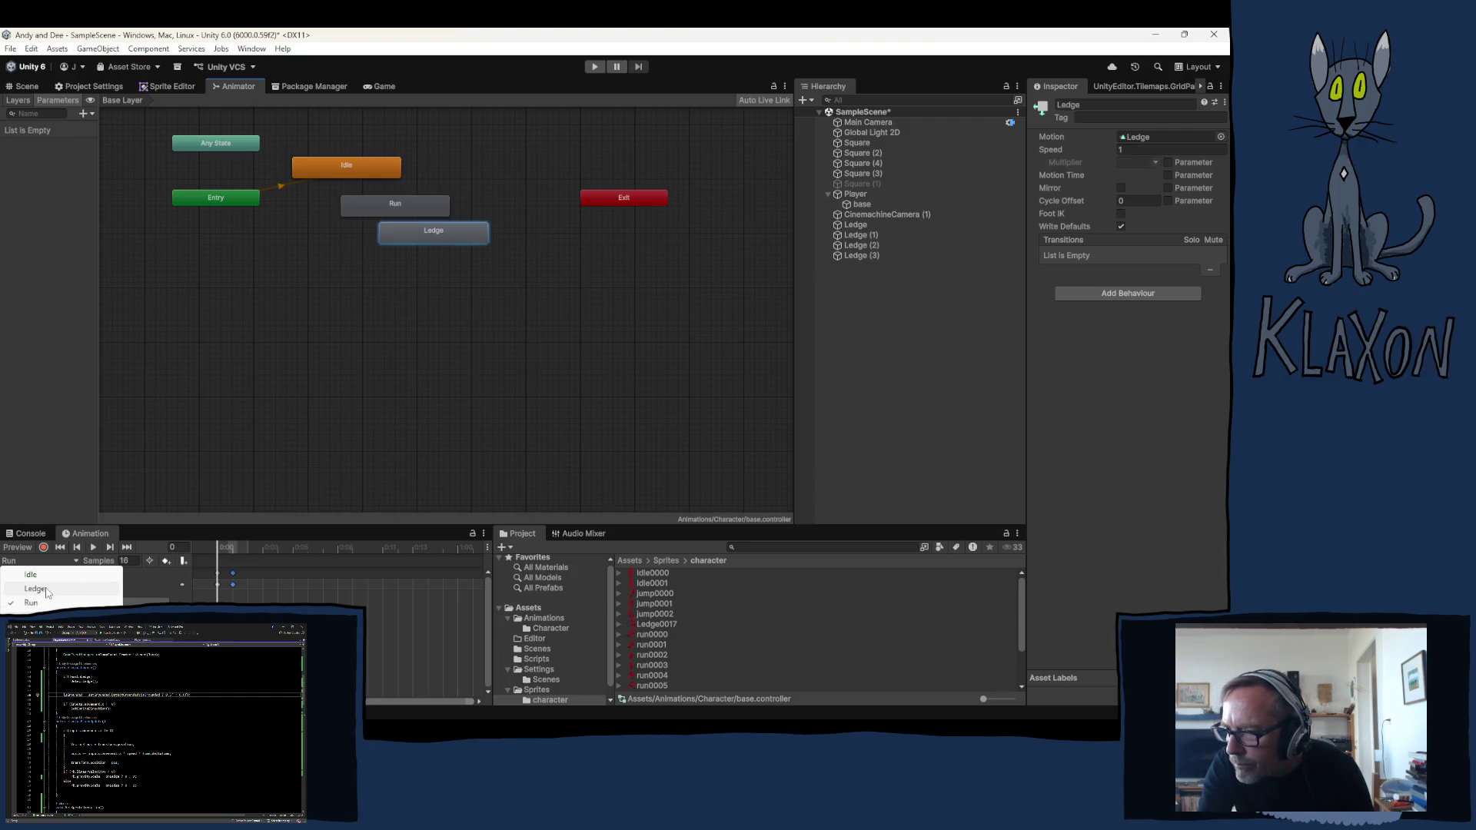
left_click(48, 595)
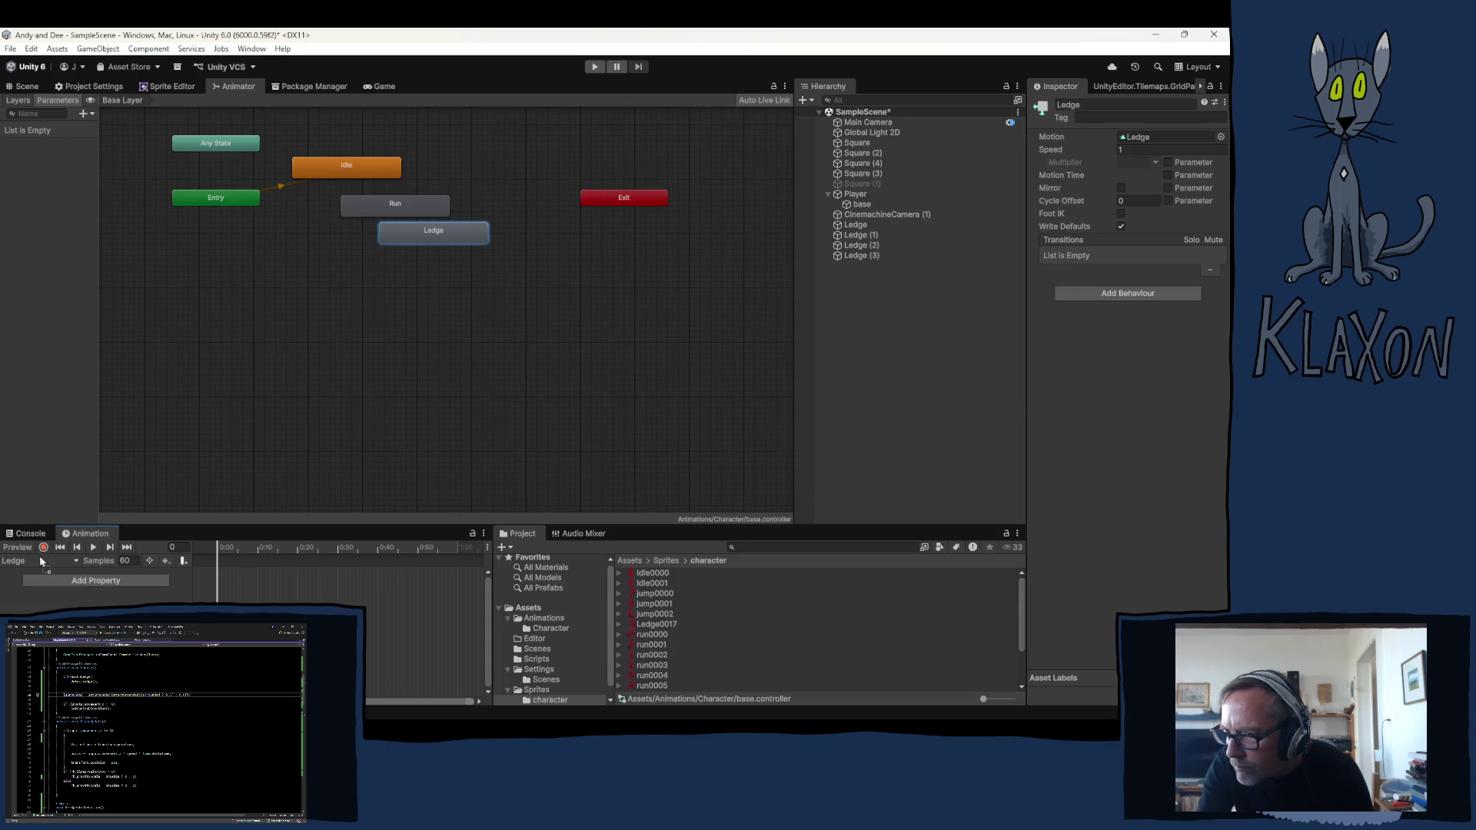
left_click_drag(40, 562, 221, 570)
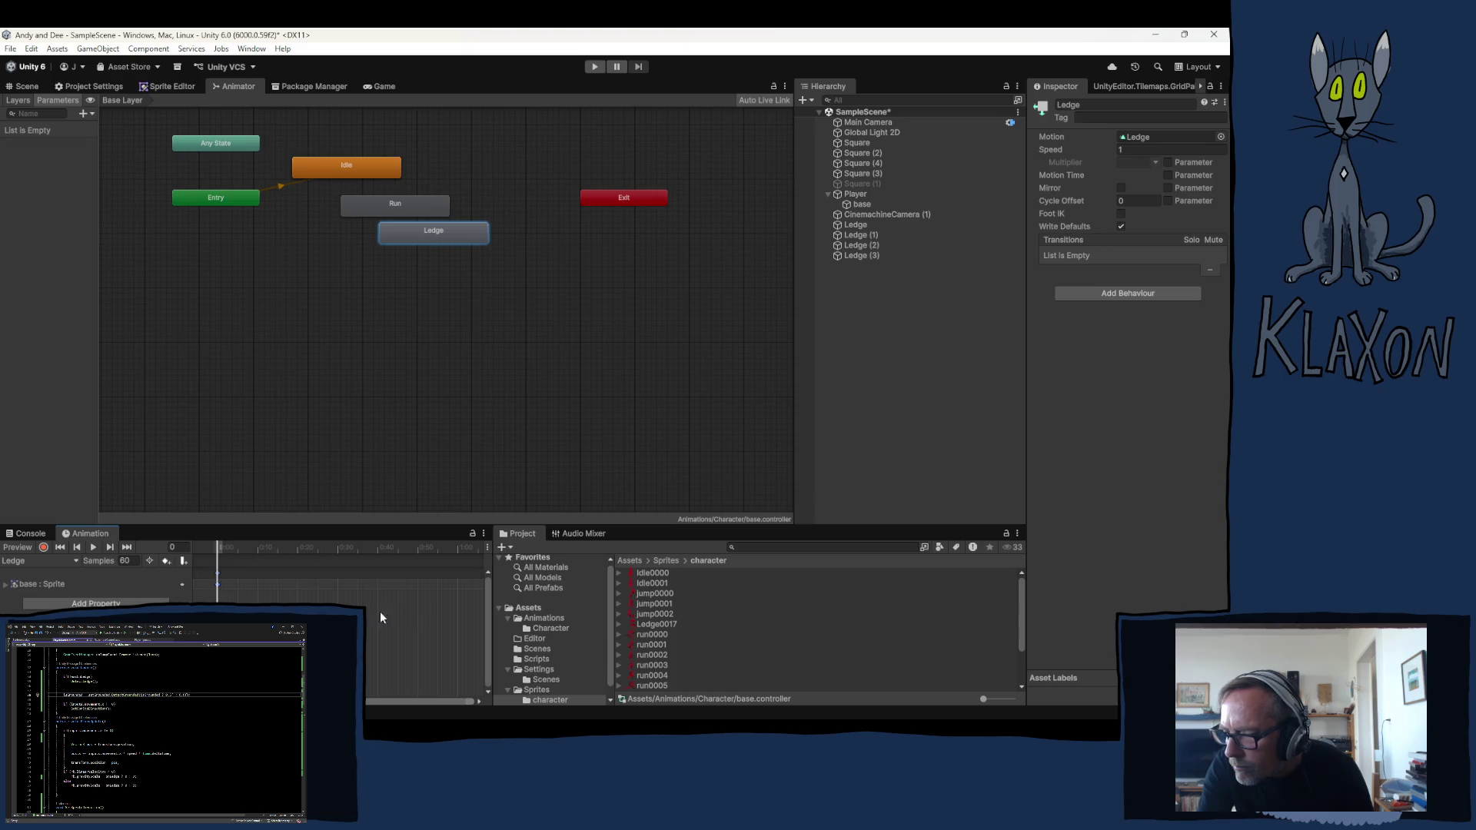
left_click(35, 562)
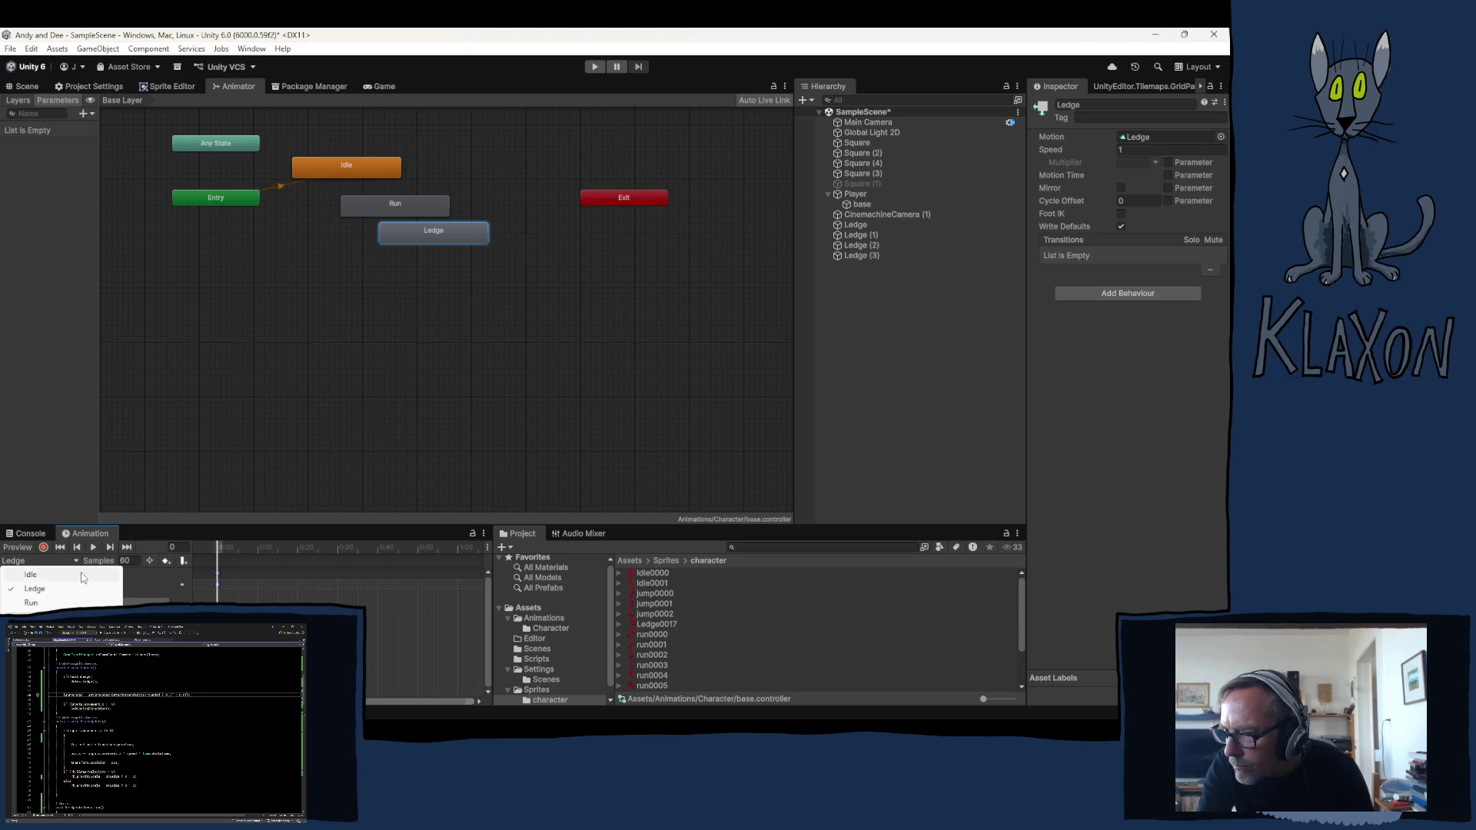
left_click(29, 596)
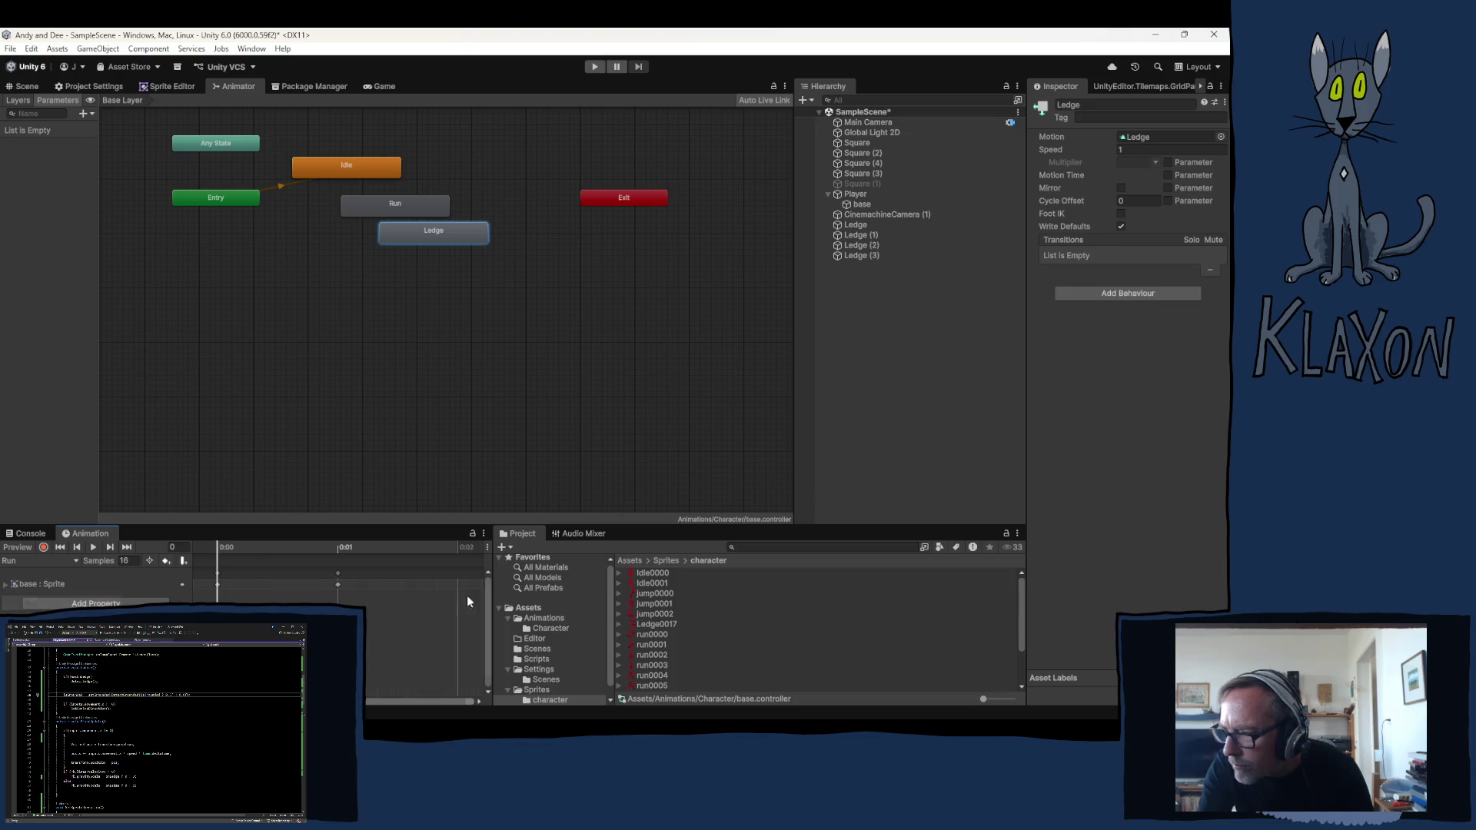
Add the twelve run0000–run0011 sprites as keyframes in Run and bring up the Scene view
left_click(651, 634)
scroll(680, 636, "down", 2)
left_click(656, 684, "shift")
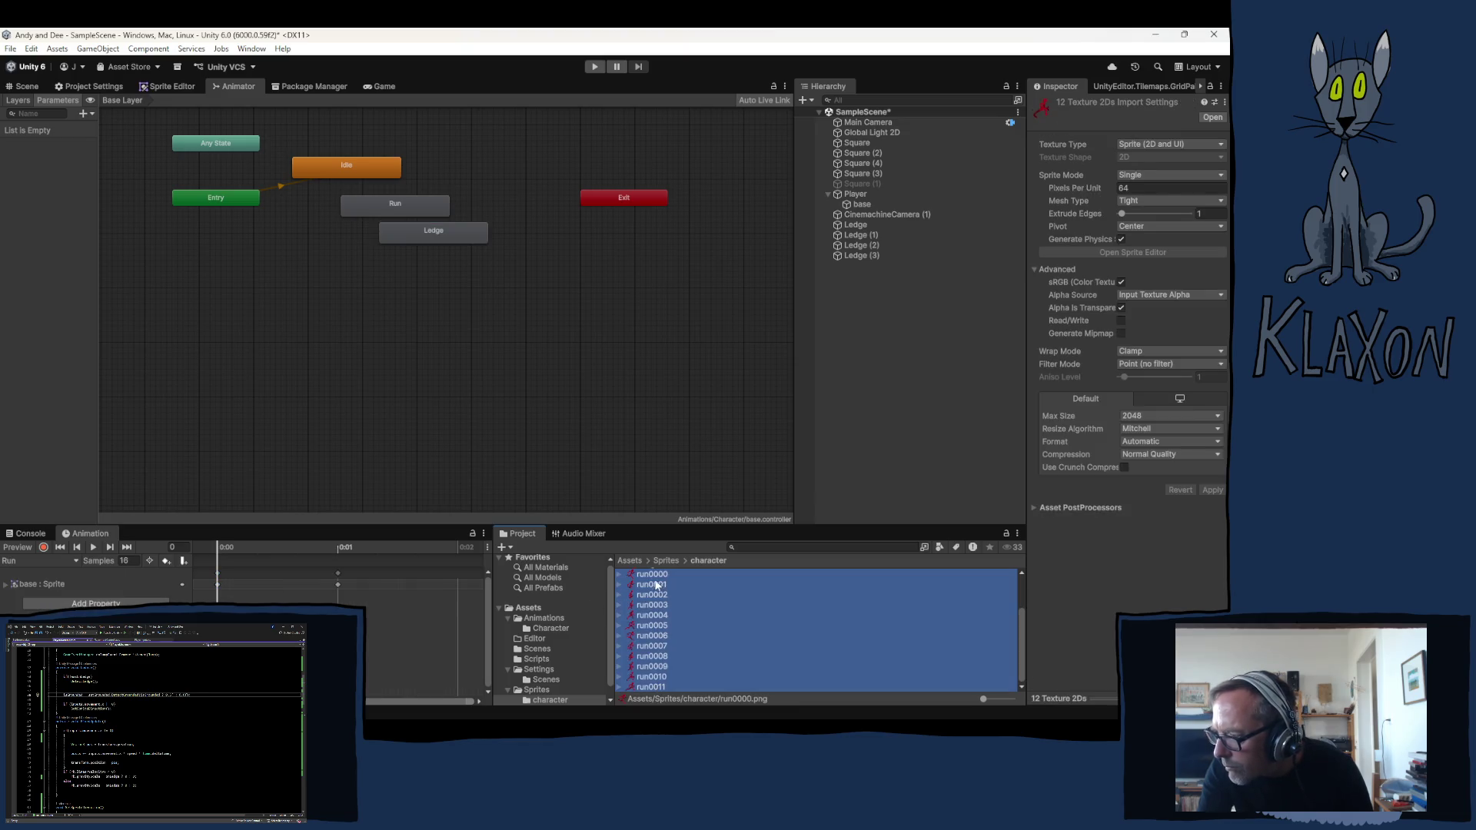
scroll(659, 604, "up", 2)
left_click_drag(652, 618, 204, 573)
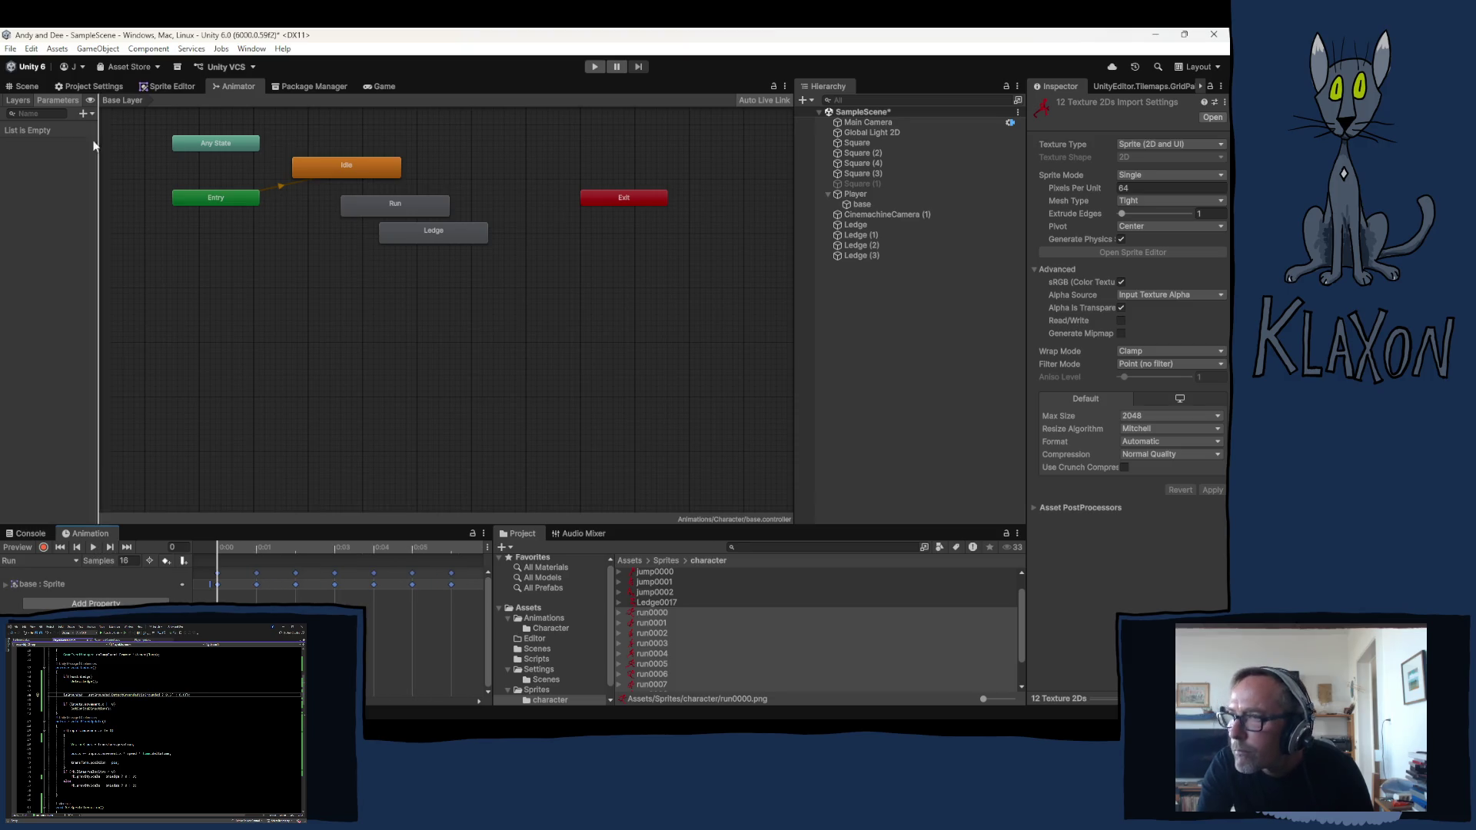
left_click(25, 85)
Preview Run, switch to the Idle clip and add its two idle sprite keyframes
left_click(88, 545)
left_click(81, 561)
left_click(47, 570)
left_click(93, 545)
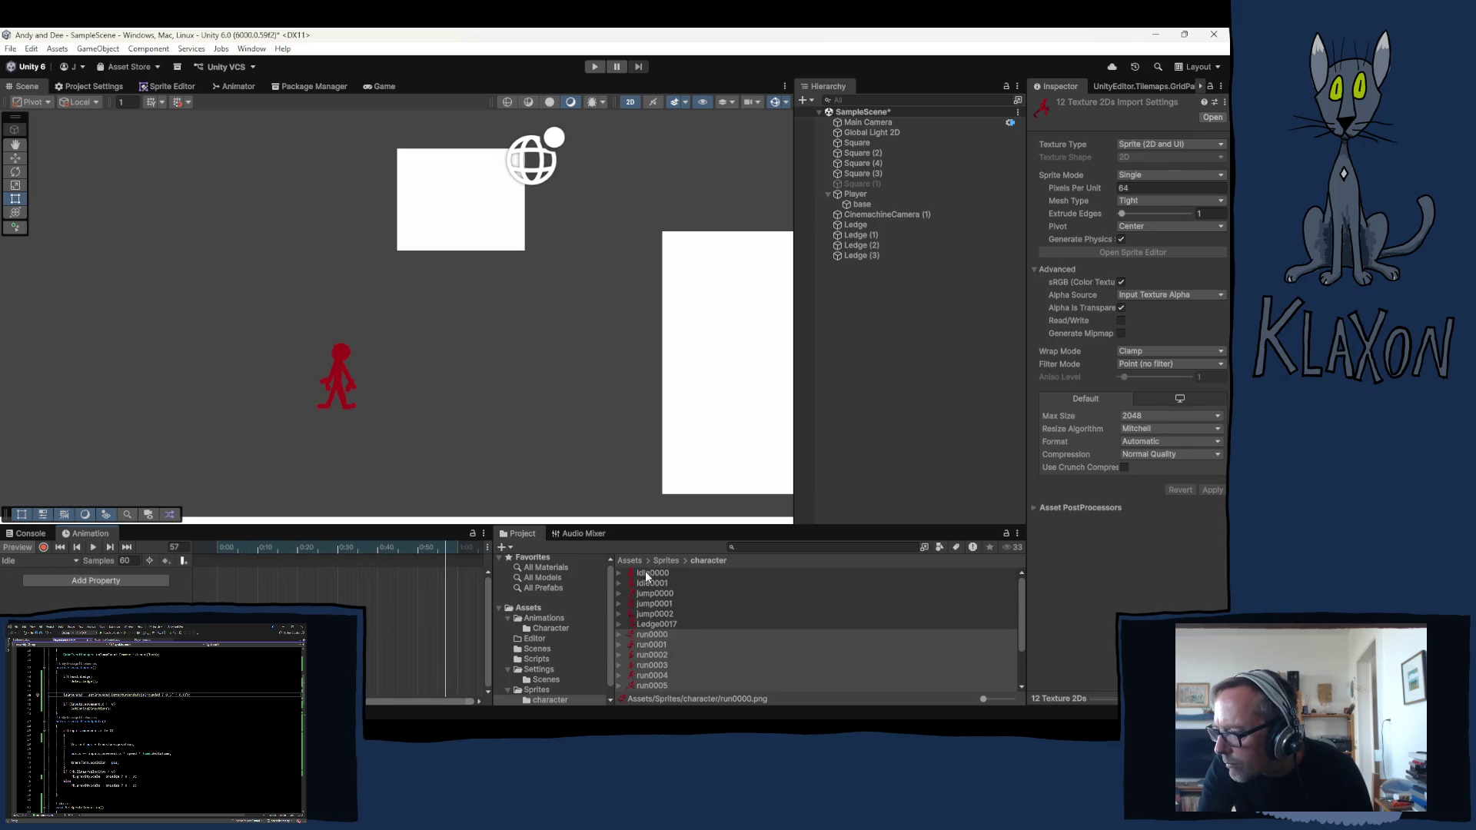
left_click_drag(652, 576, 230, 576)
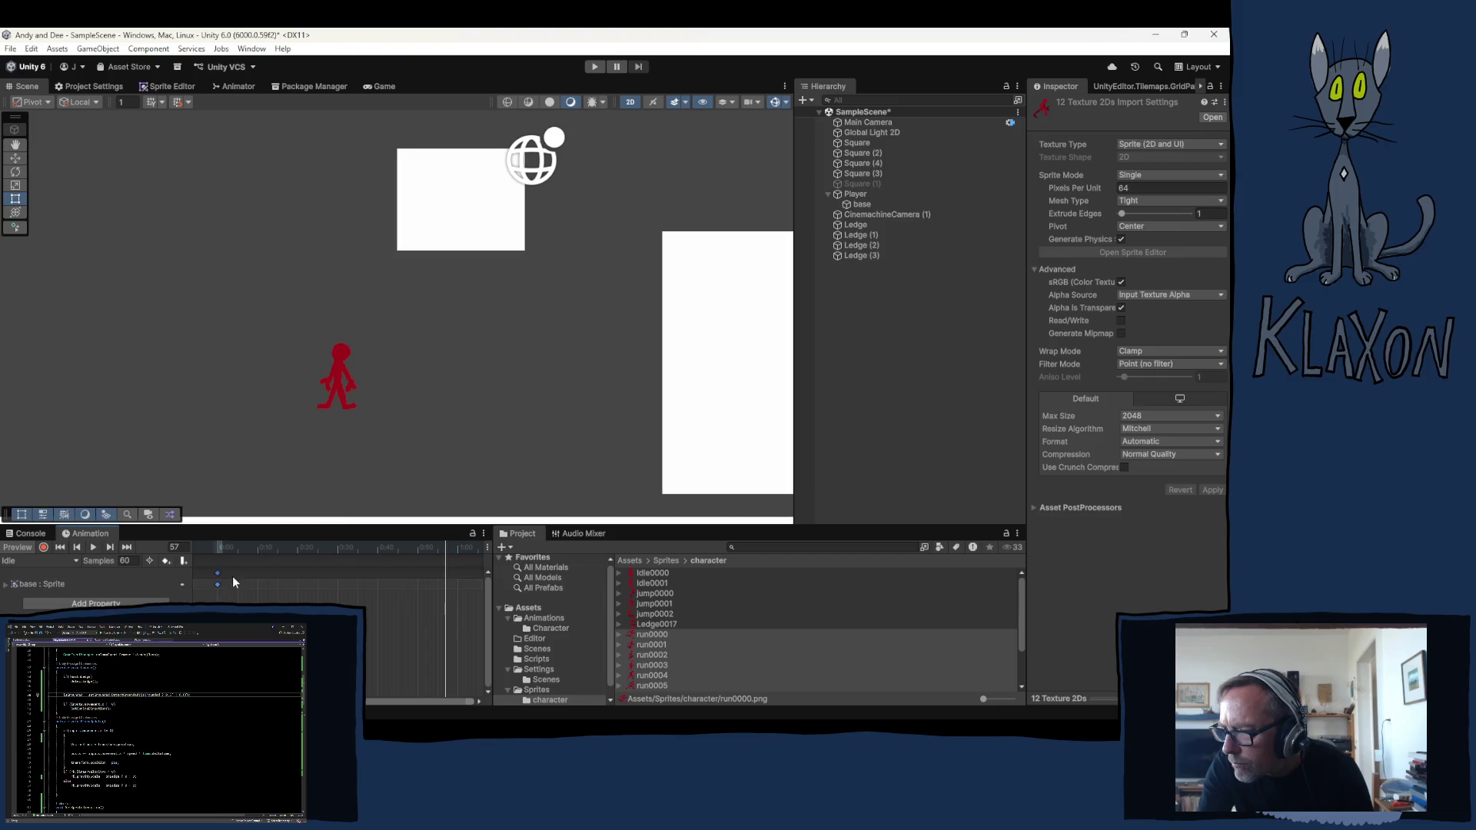
left_click_drag(760, 582, 244, 594)
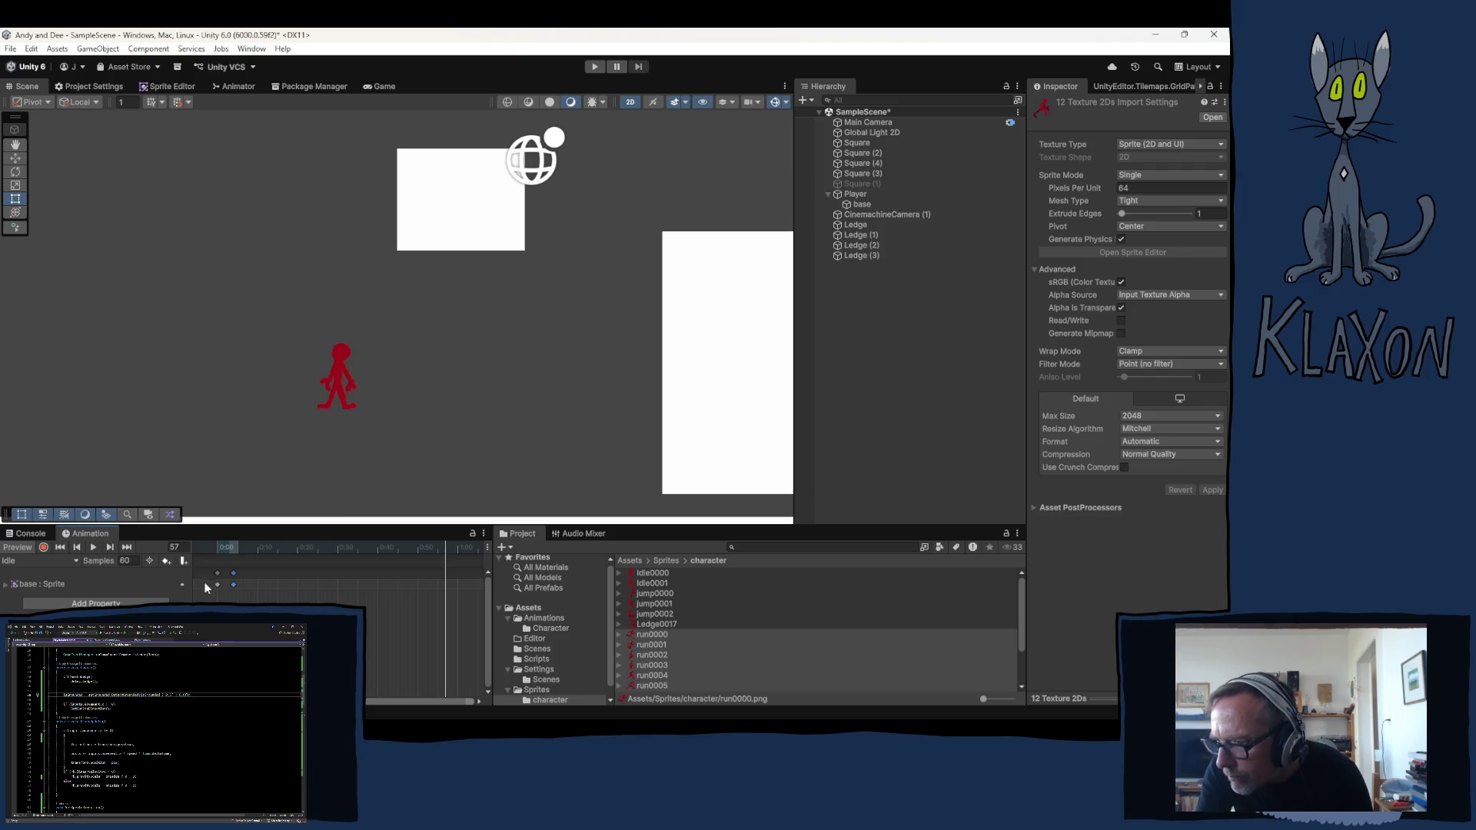
Try sample rates of 12 and 16 on Idle, moving the second keyframe closer to the first
left_click(122, 560)
type("12")
key("Return")
left_click_drag(297, 574, 237, 573)
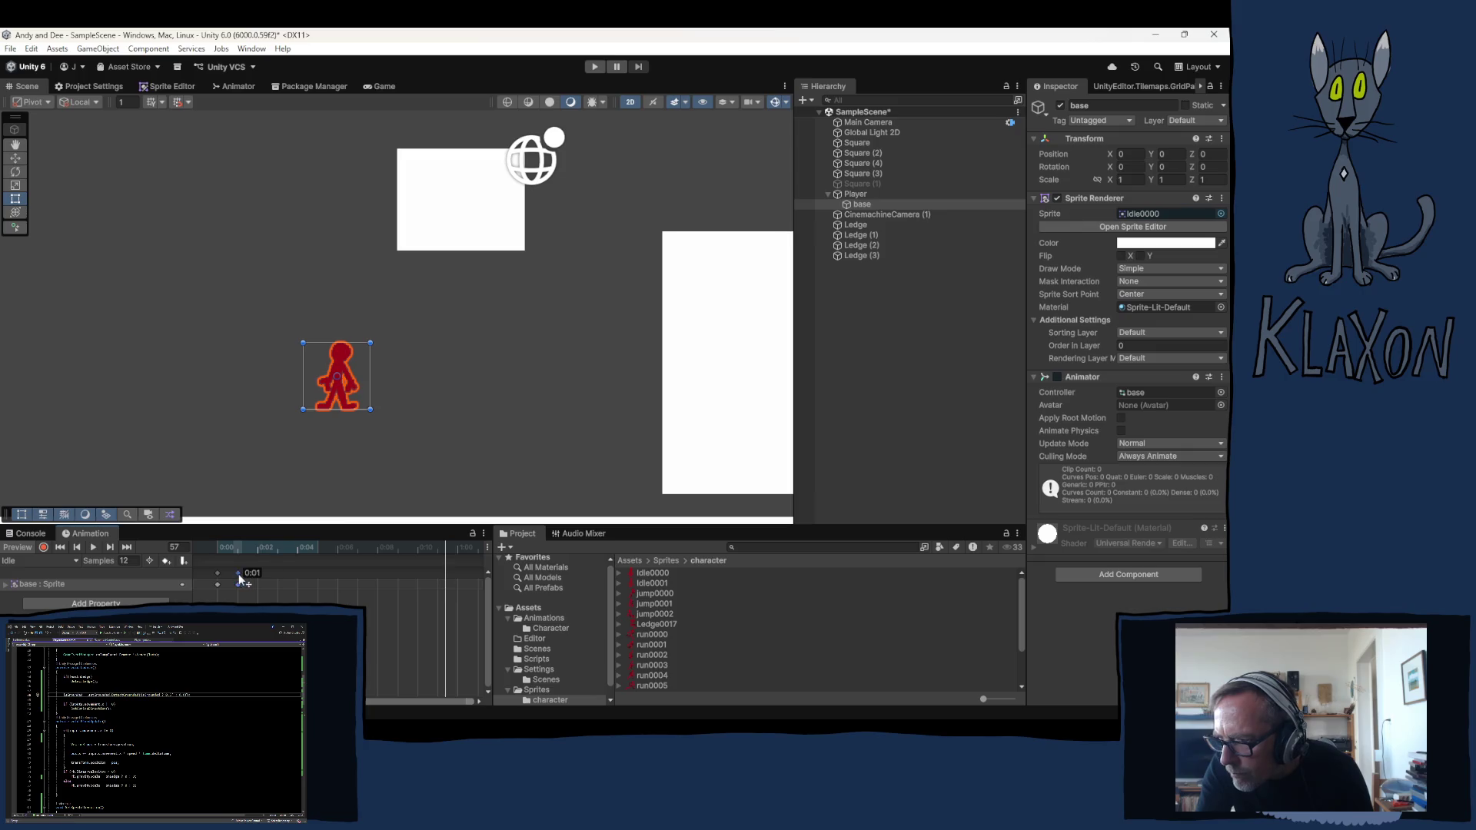
left_click(129, 561)
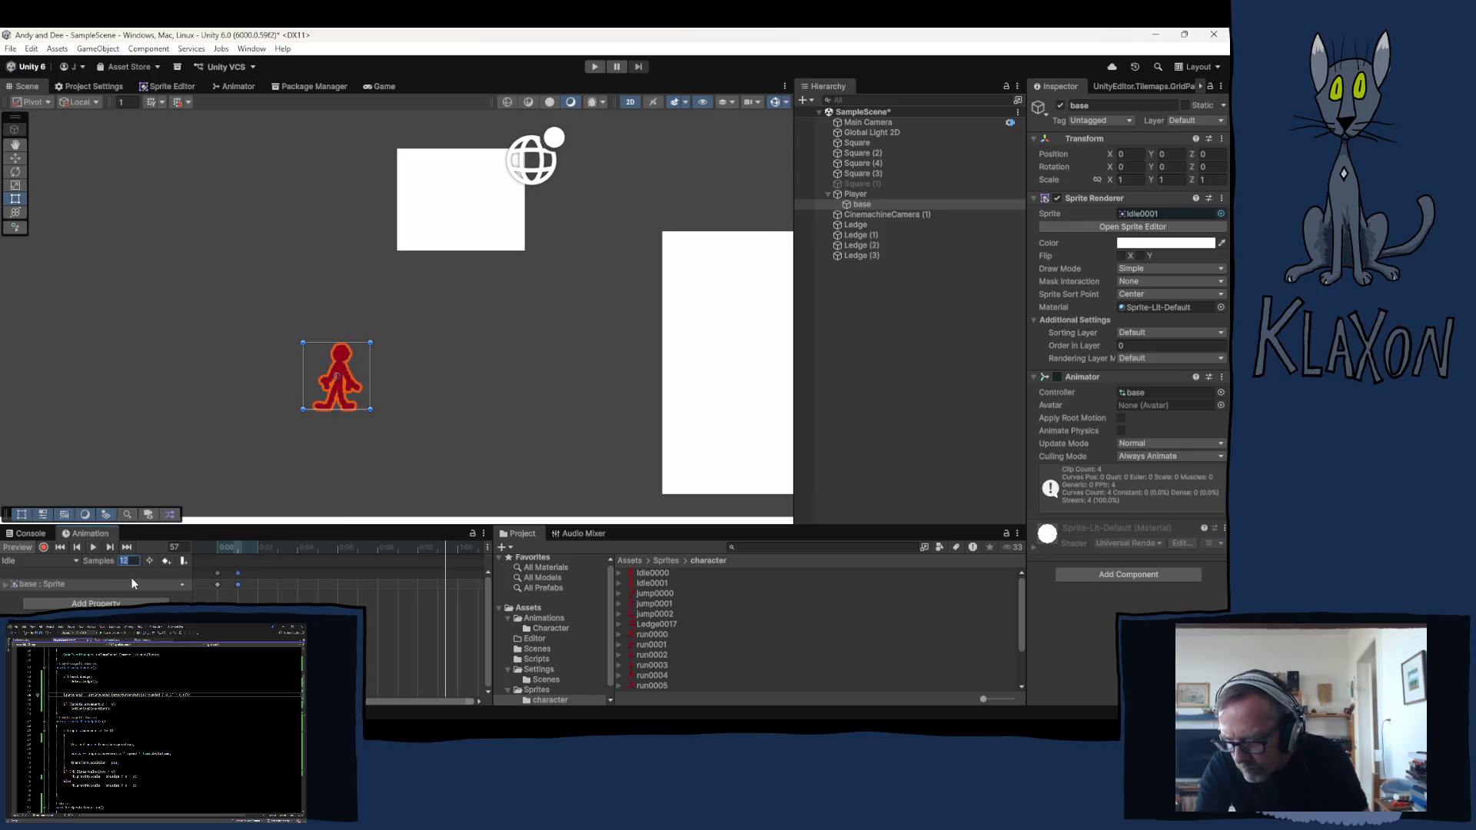
type("10")
type("16")
key("Return")
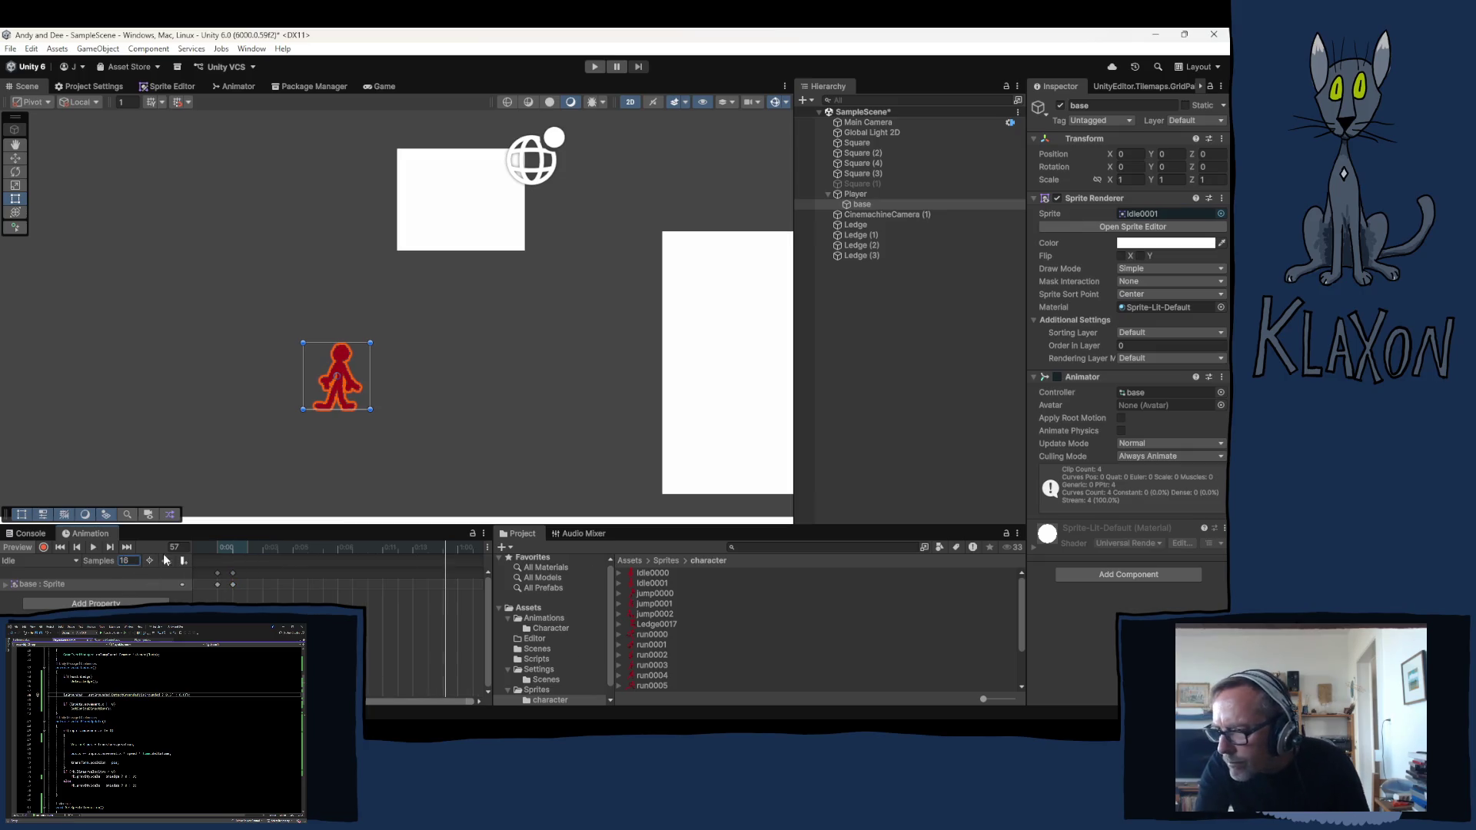
left_click(94, 549)
left_click(95, 550)
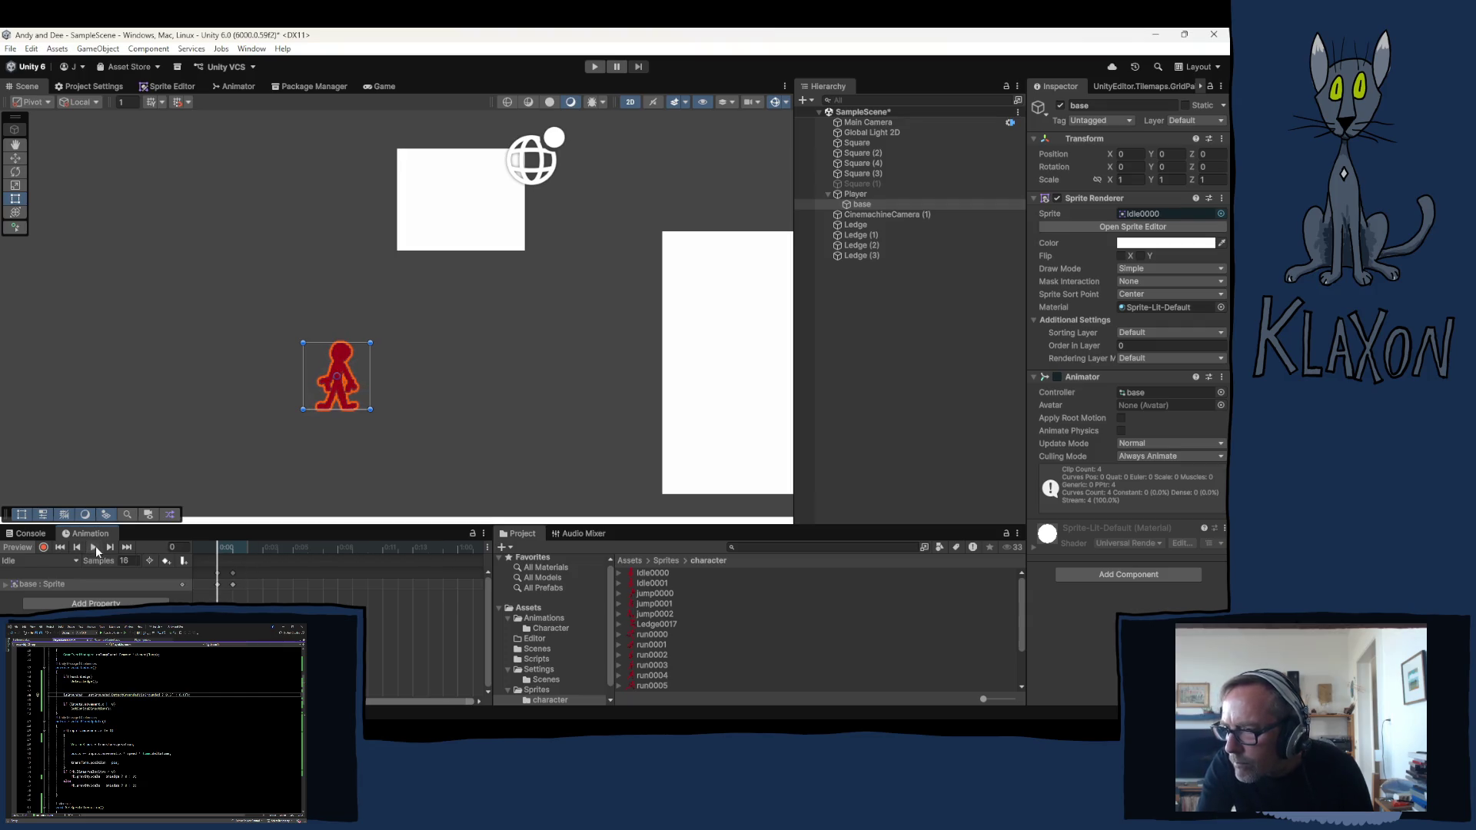
Settle the Idle clip on 8 samples and preview the two-frame animation
left_click(128, 560)
type("8")
key("Return")
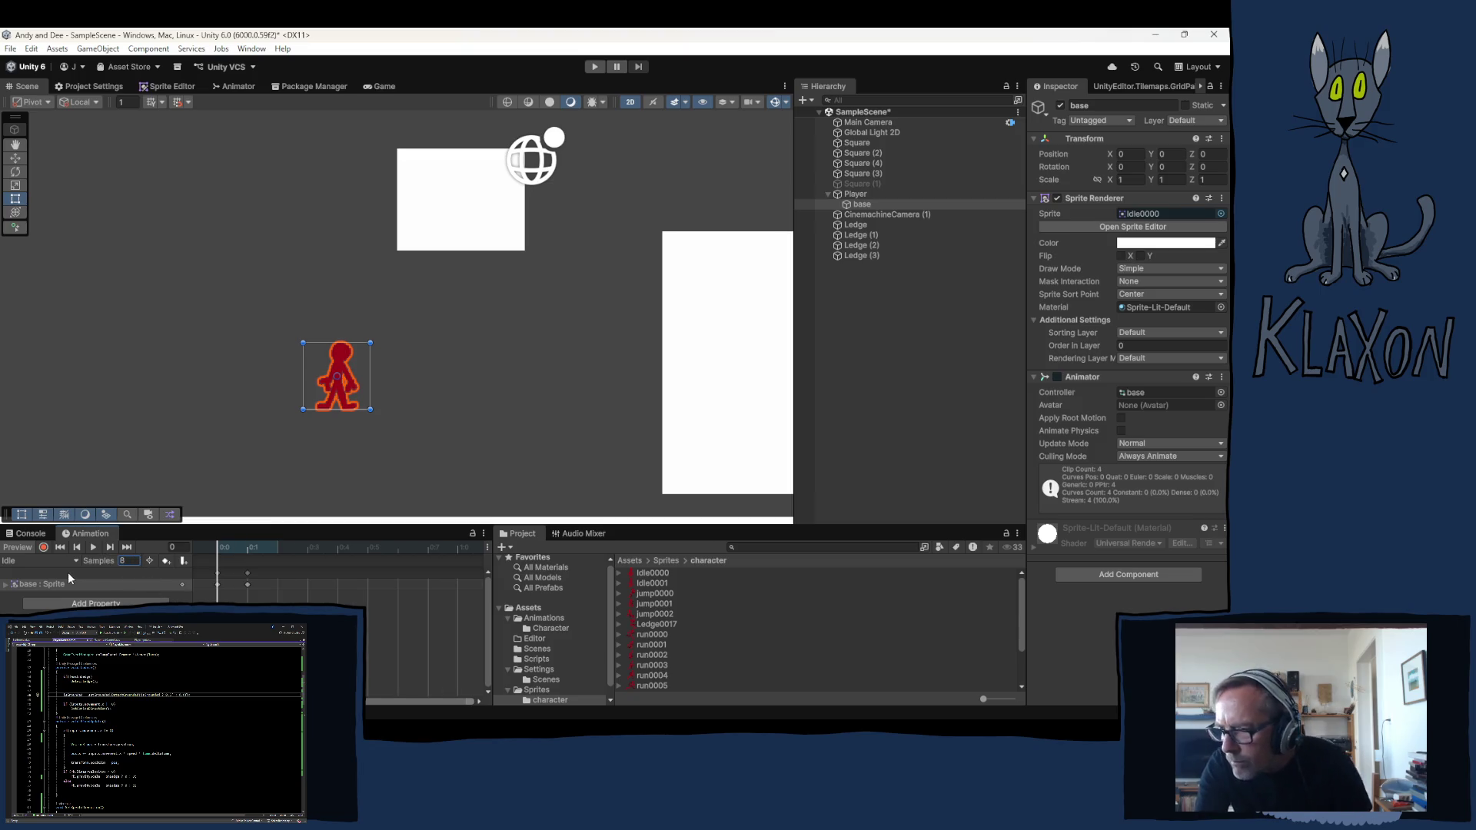
left_click(95, 549)
left_click(95, 548)
left_click(271, 547)
Switch through Ledge back to the Run clip and return to the Animator state graph
left_click(46, 560)
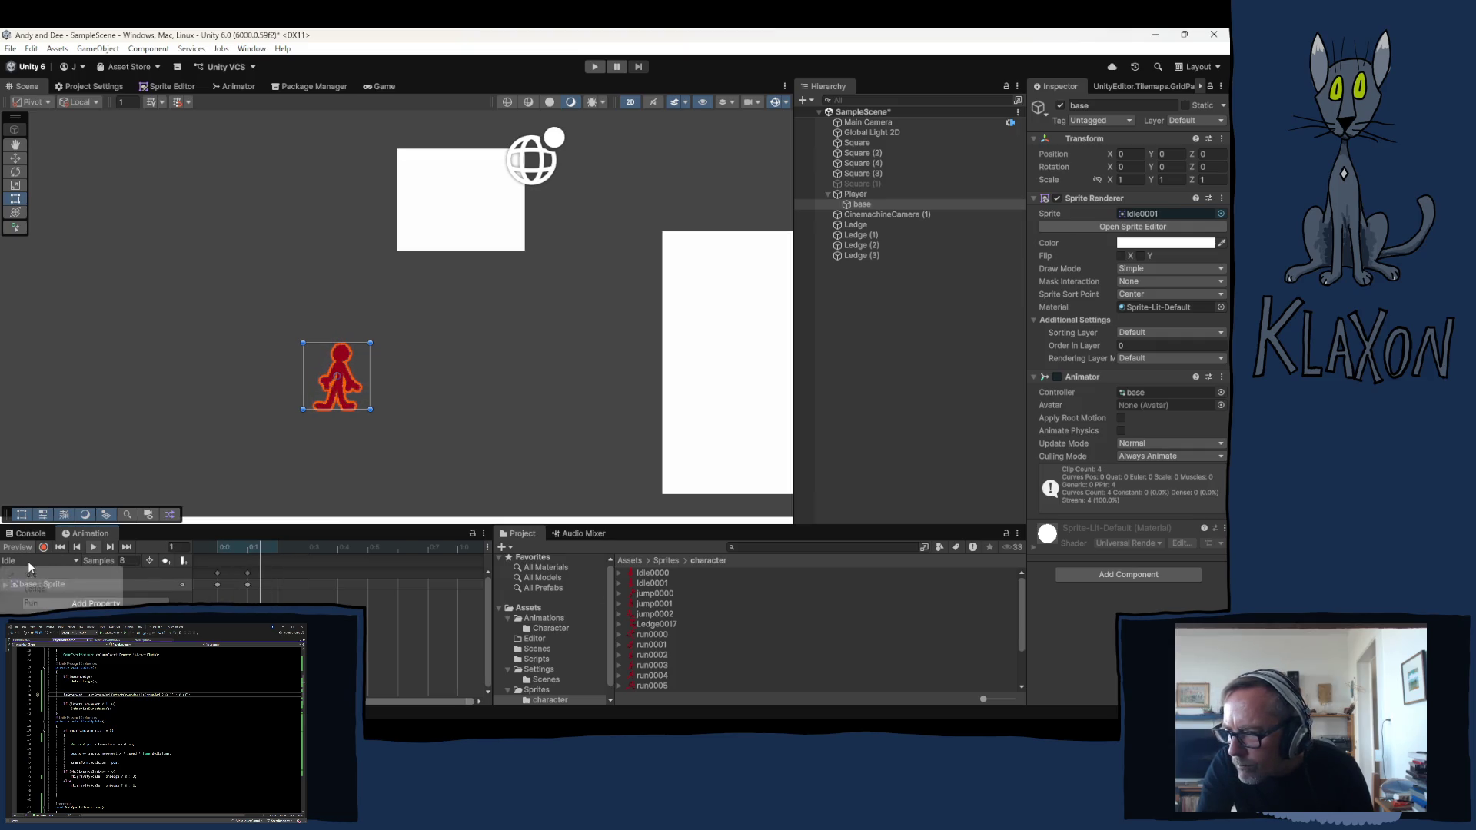
left_click(43, 590)
left_click(40, 561)
left_click(32, 604)
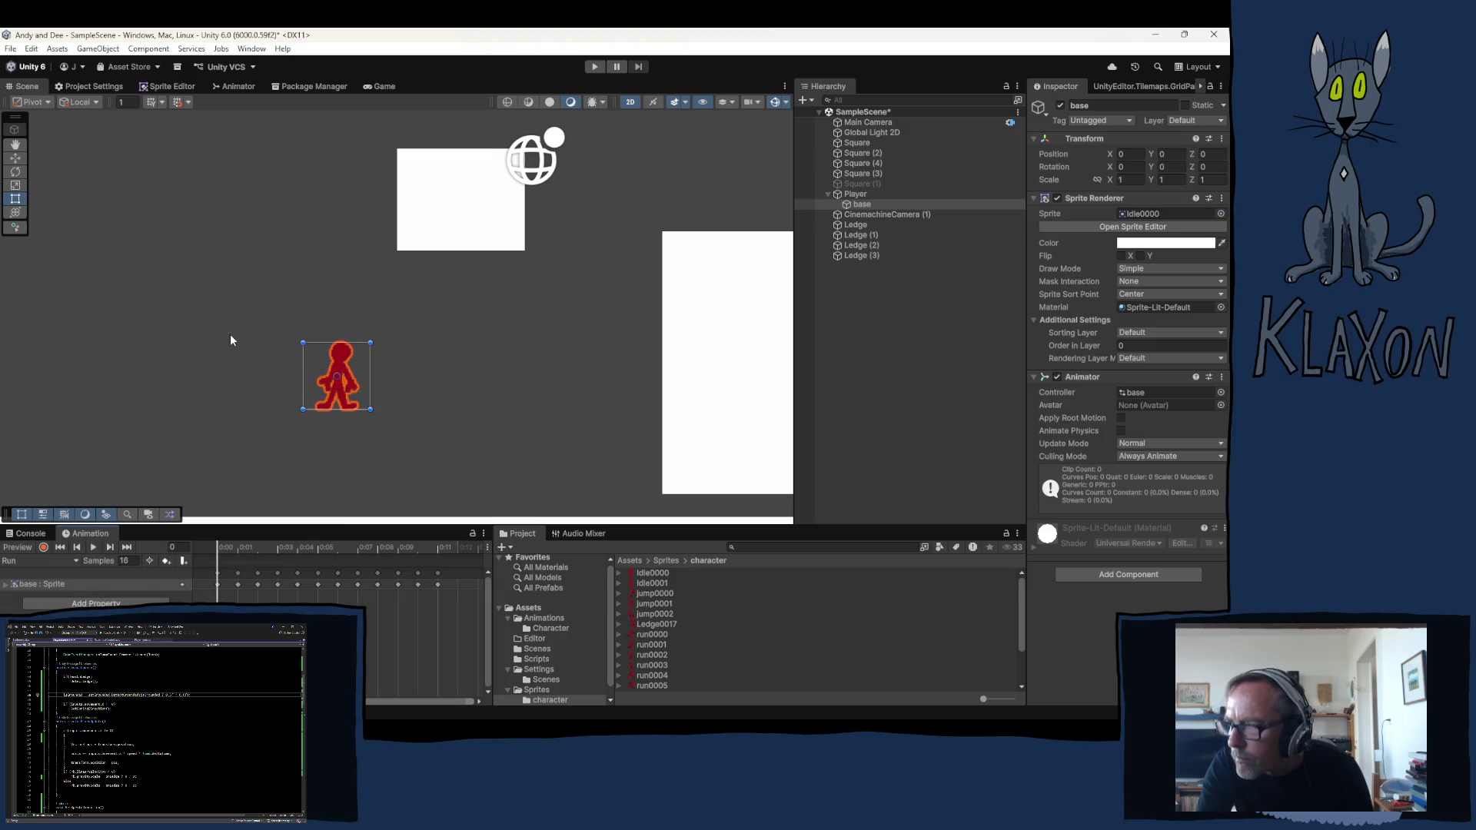
left_click(232, 87)
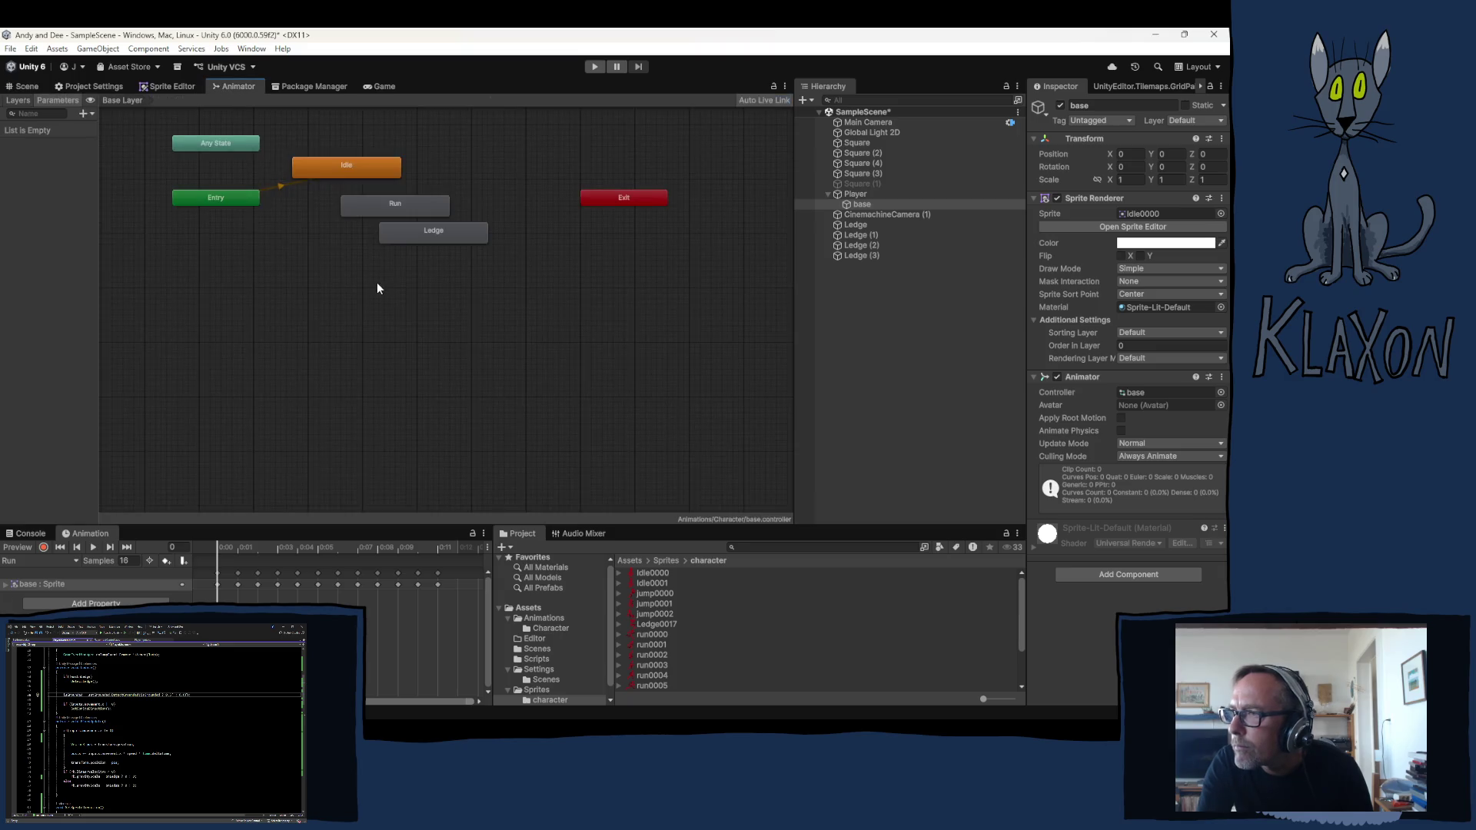
Create a new state from a Blend Tree and open it to show its 1D blend settings
right_click(339, 306)
mouse_move(409, 312)
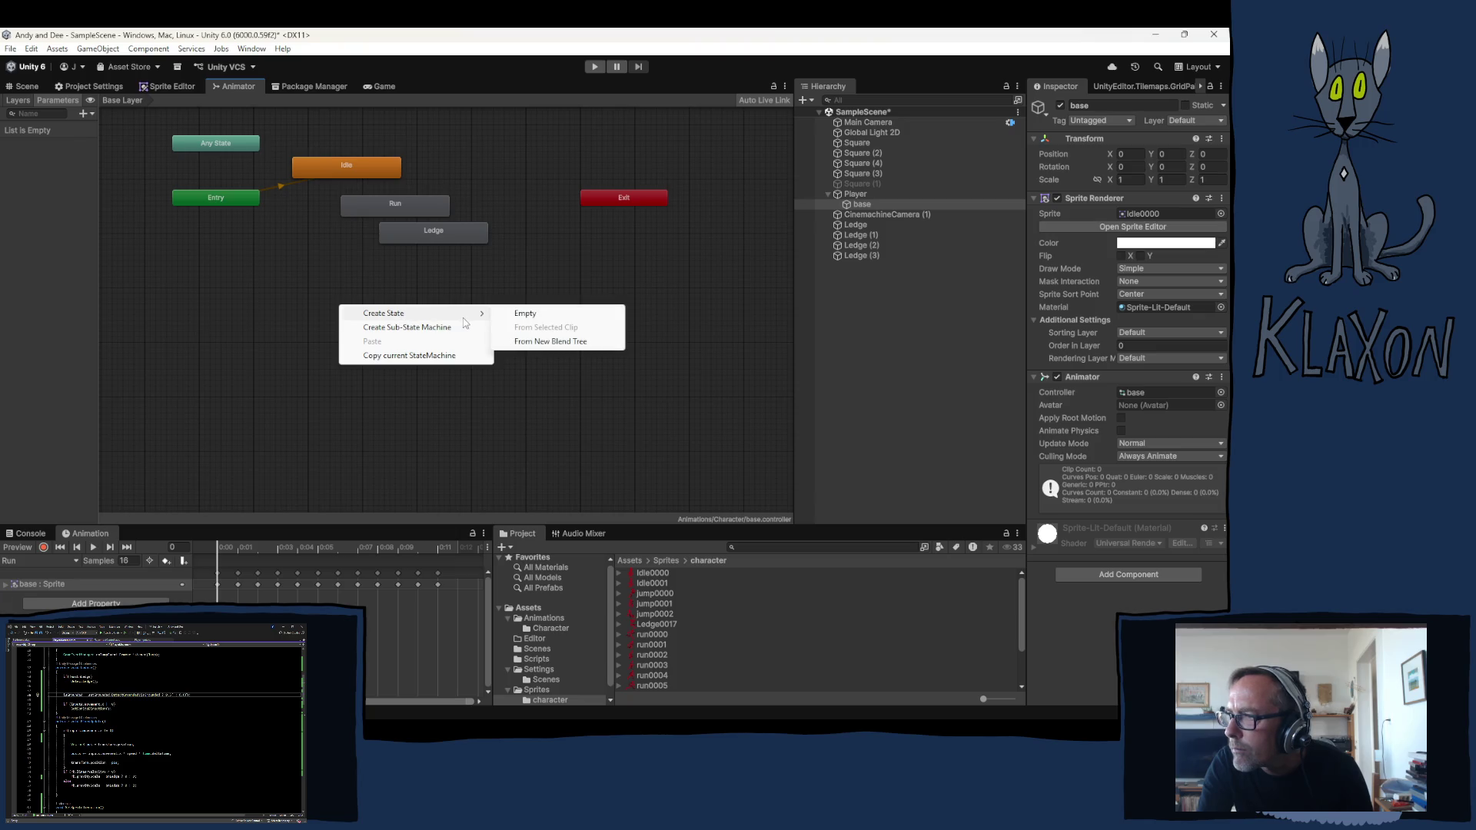
left_click(550, 342)
double_click(415, 318)
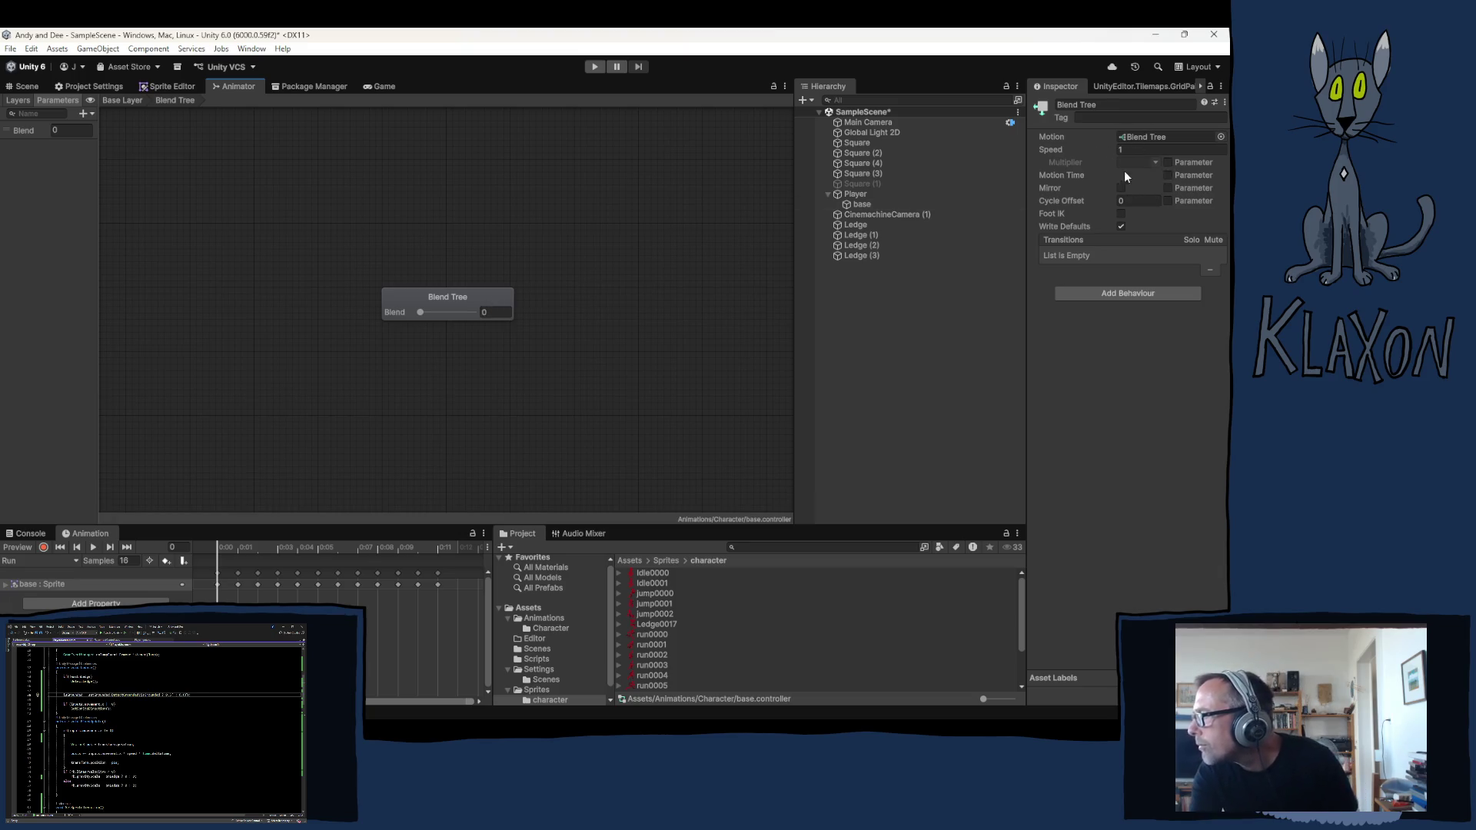
left_click(1125, 297)
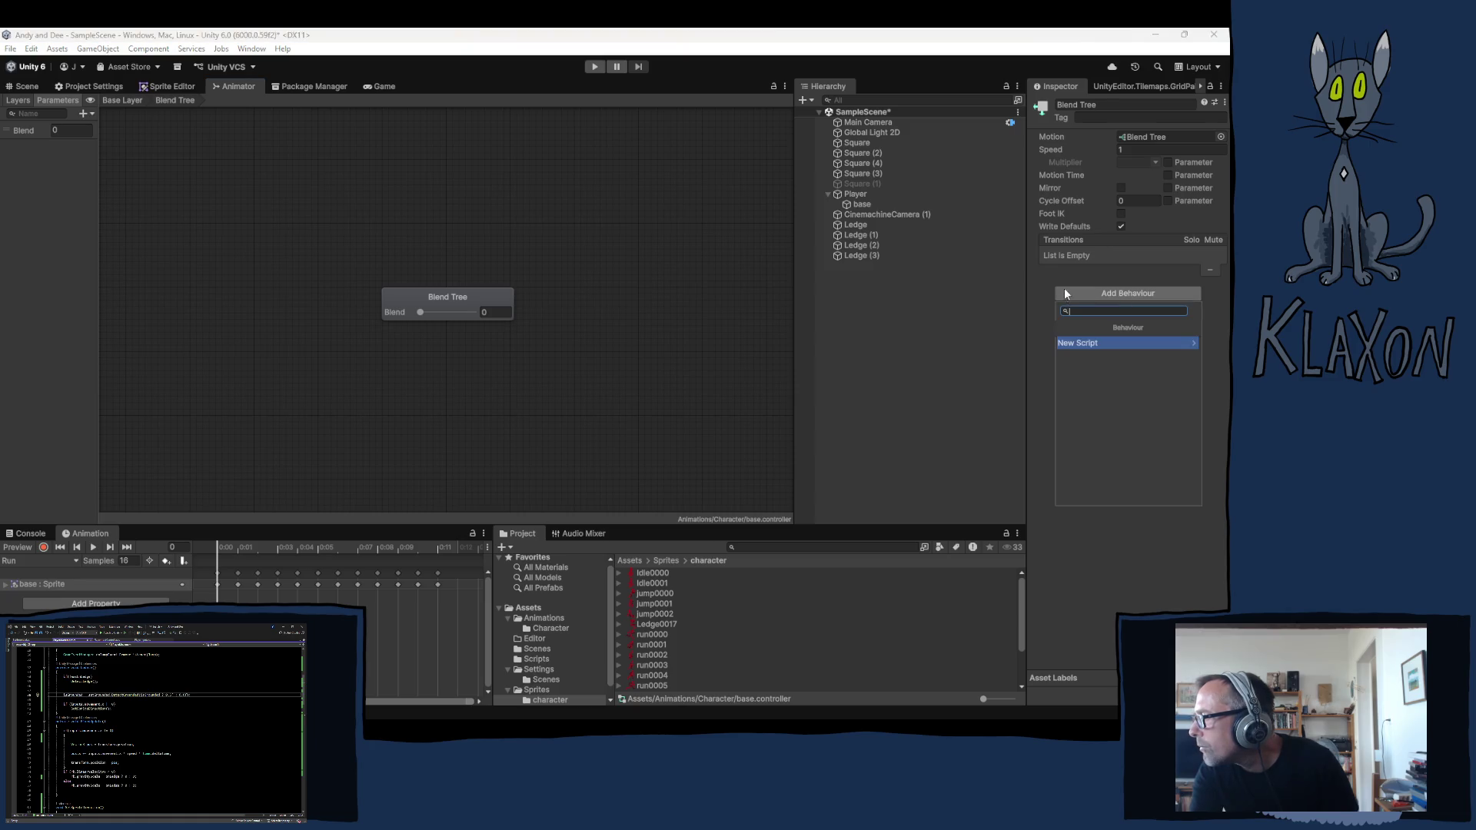
left_click(1070, 269)
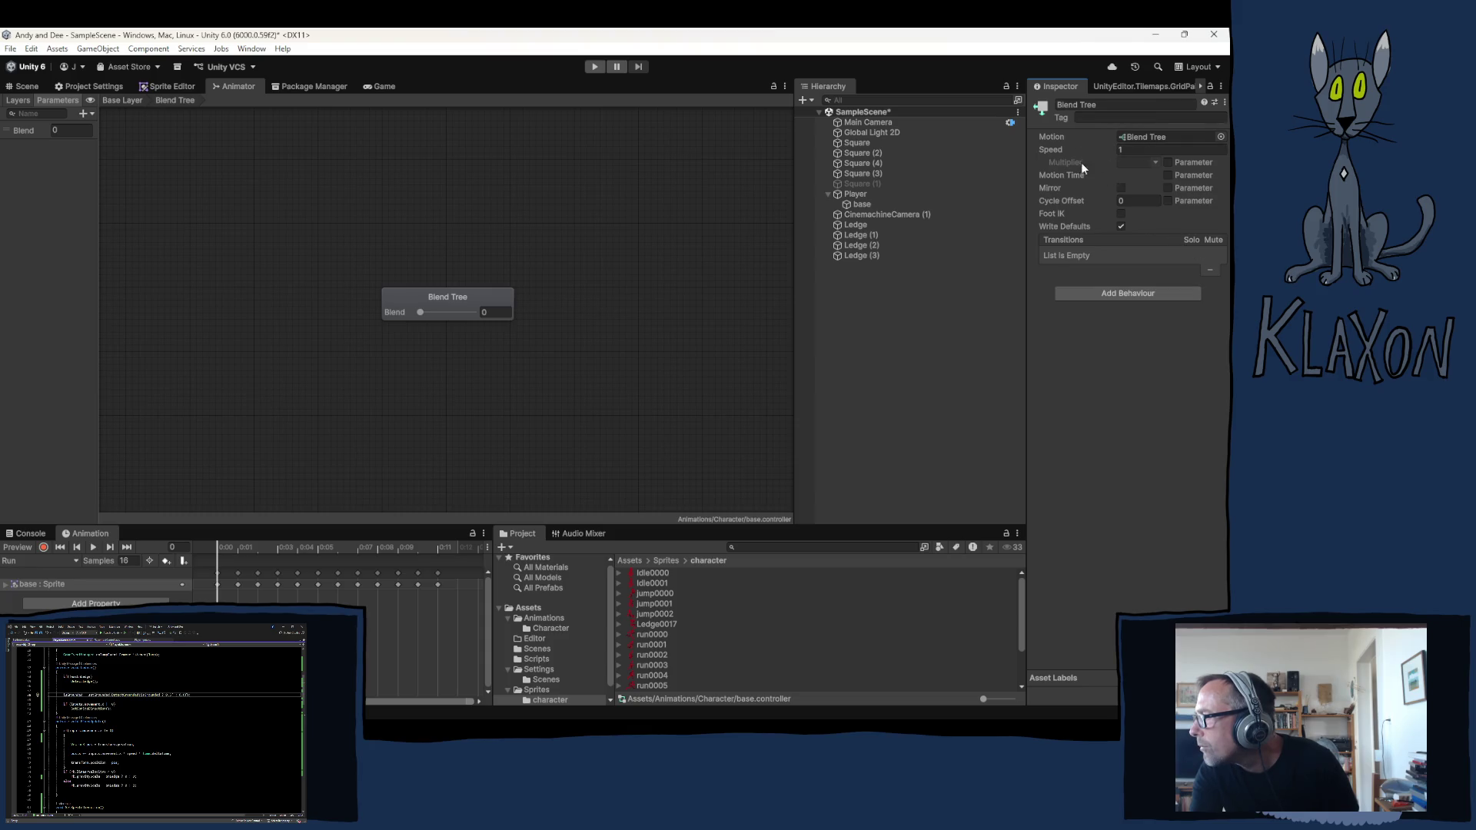
left_click(465, 297)
Add three empty motion fields to the Blend Tree at thresholds 0, 0.5 and 1
left_click(1194, 181)
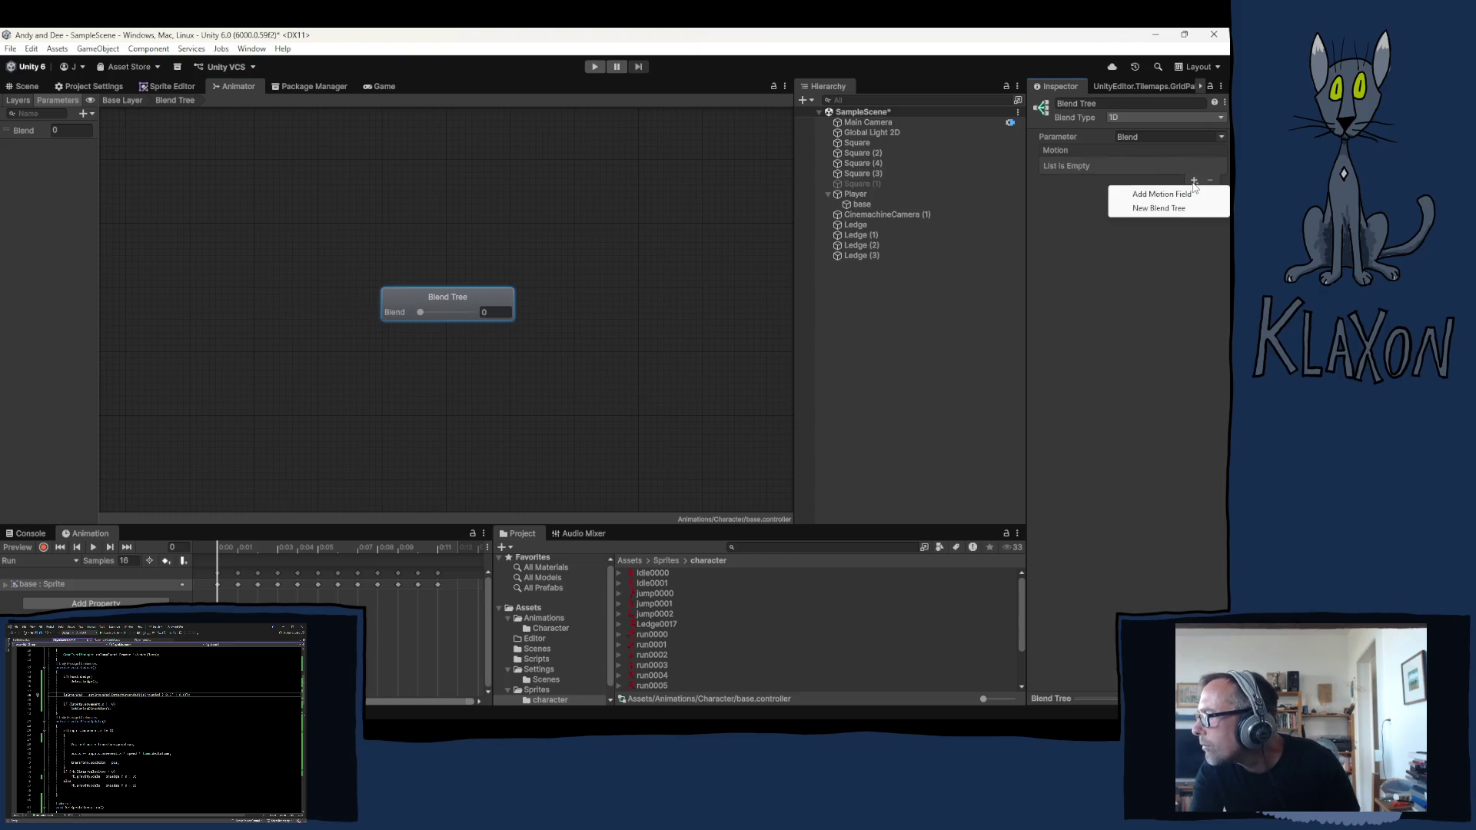
left_click(1162, 195)
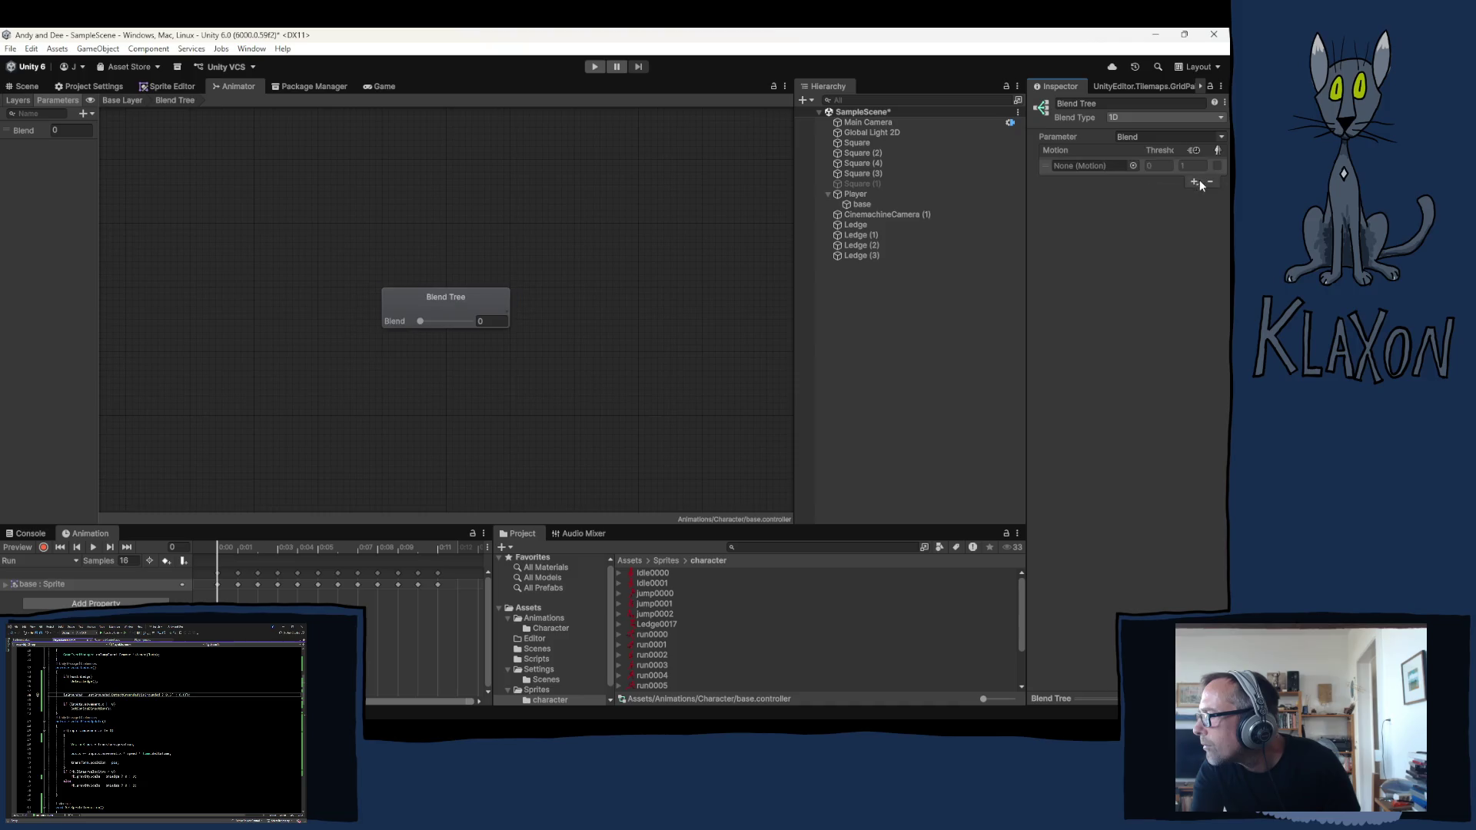
left_click(1160, 194)
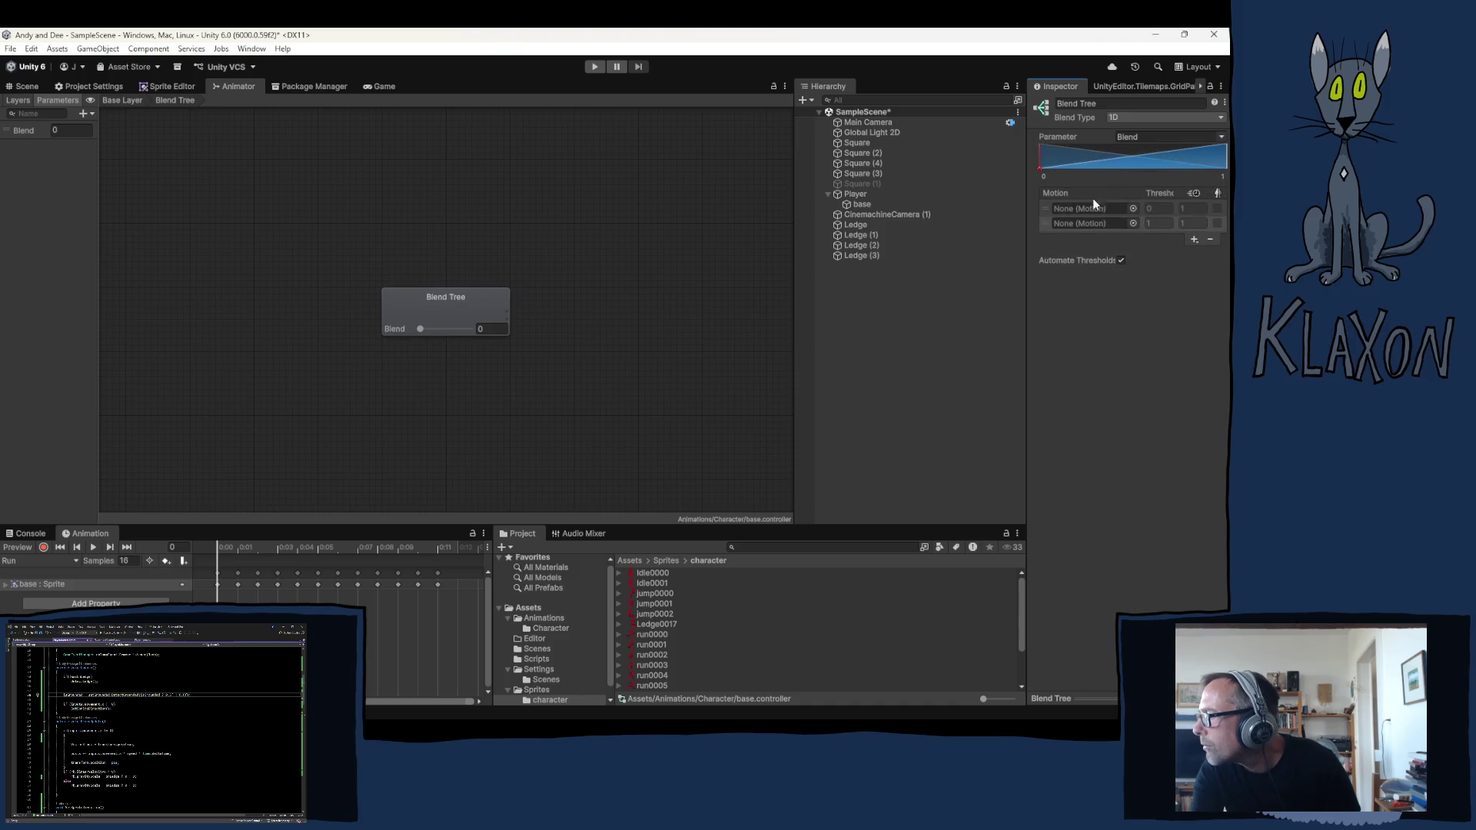
left_click(1194, 238)
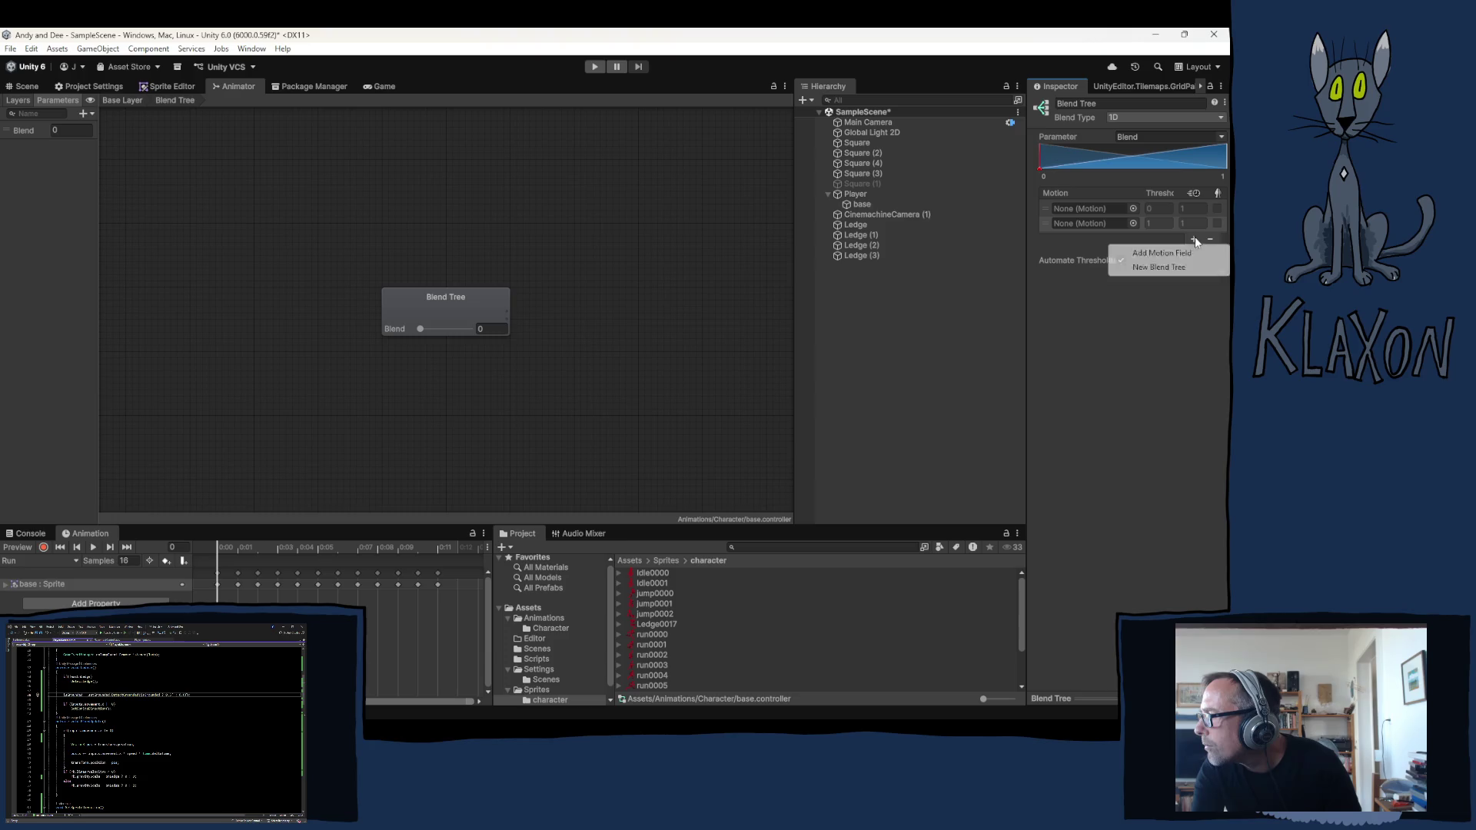
left_click(1159, 253)
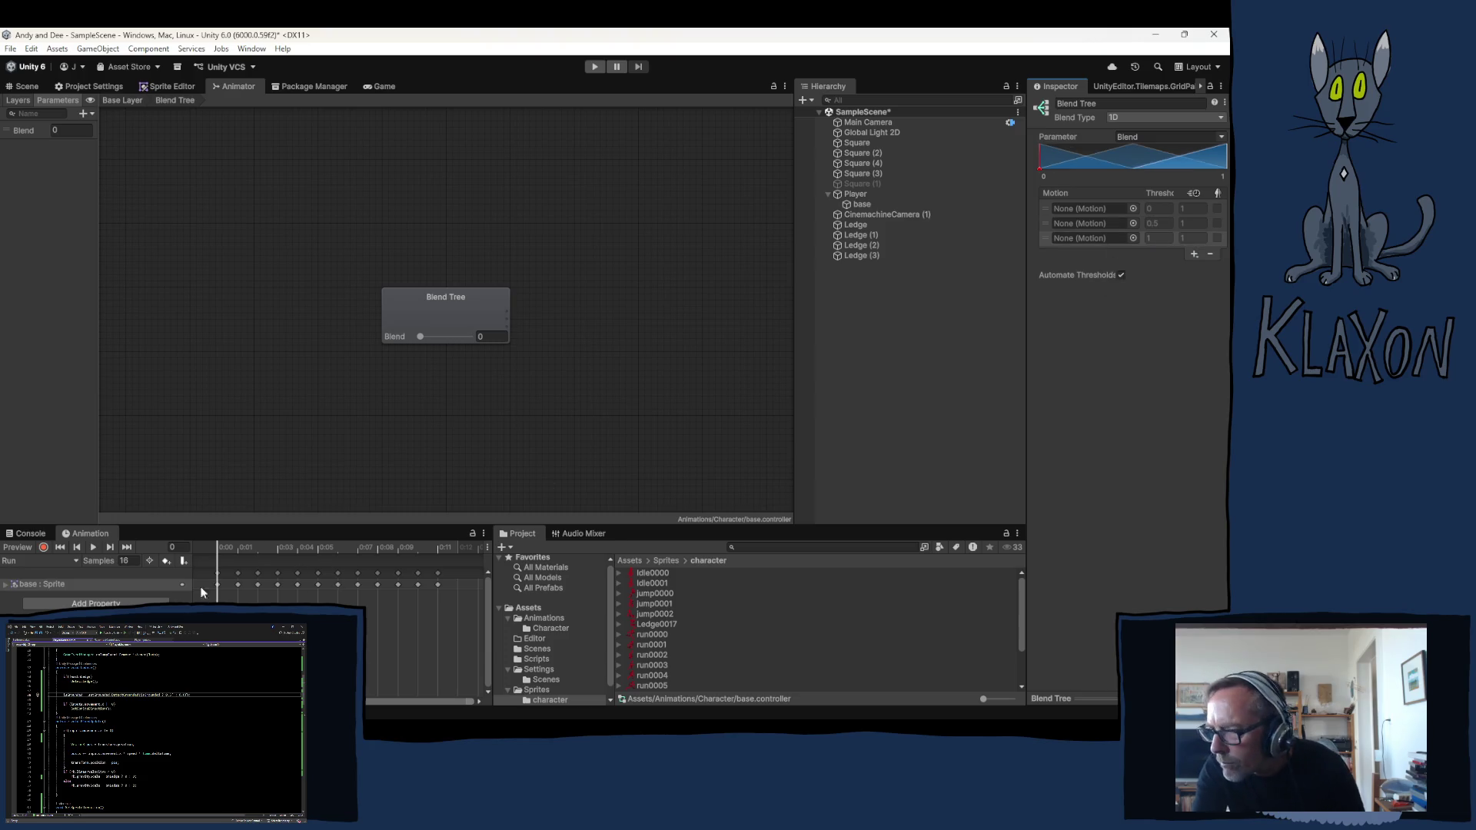
left_click(44, 560)
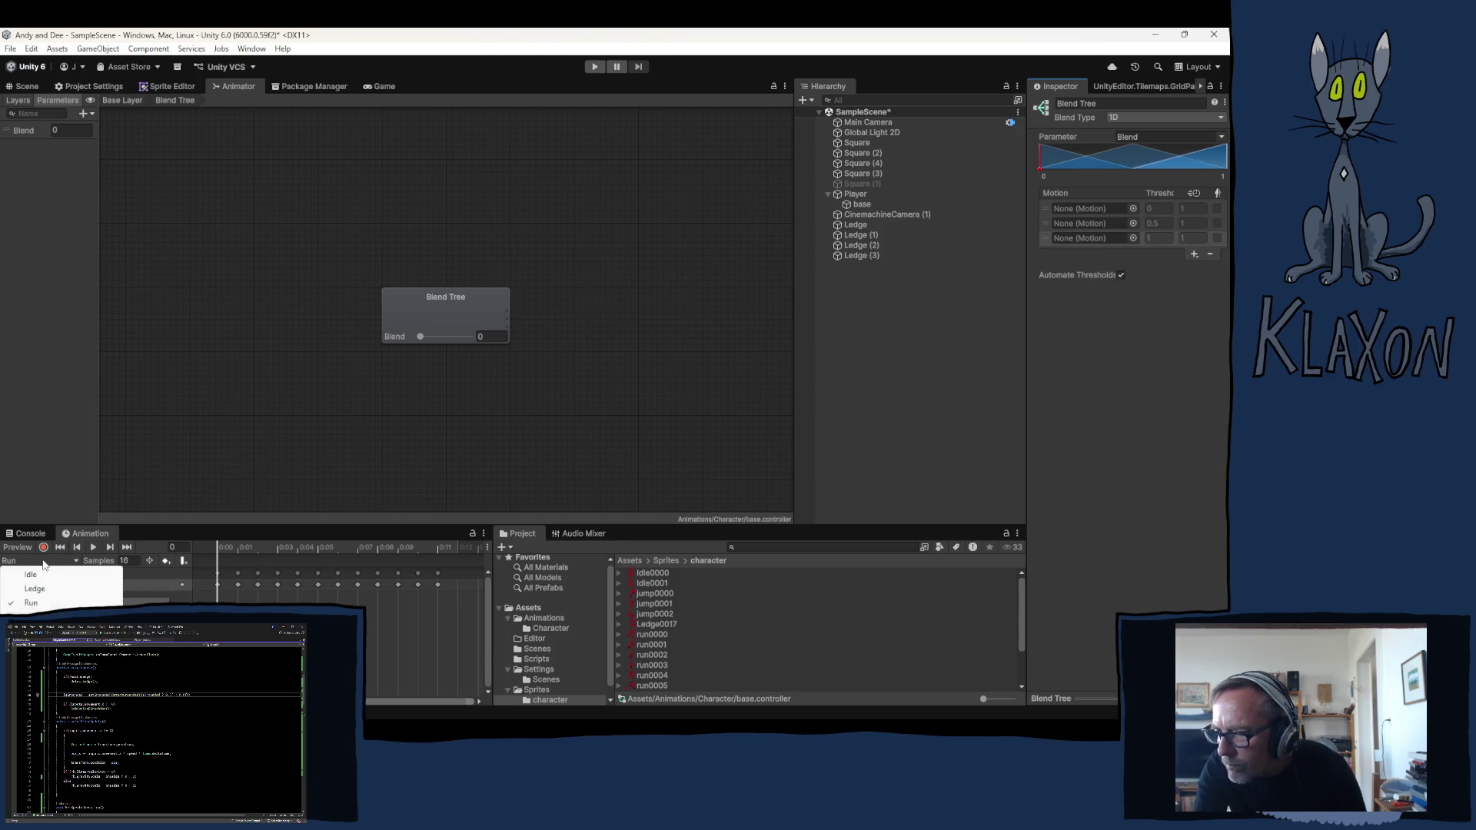
left_click(874, 231)
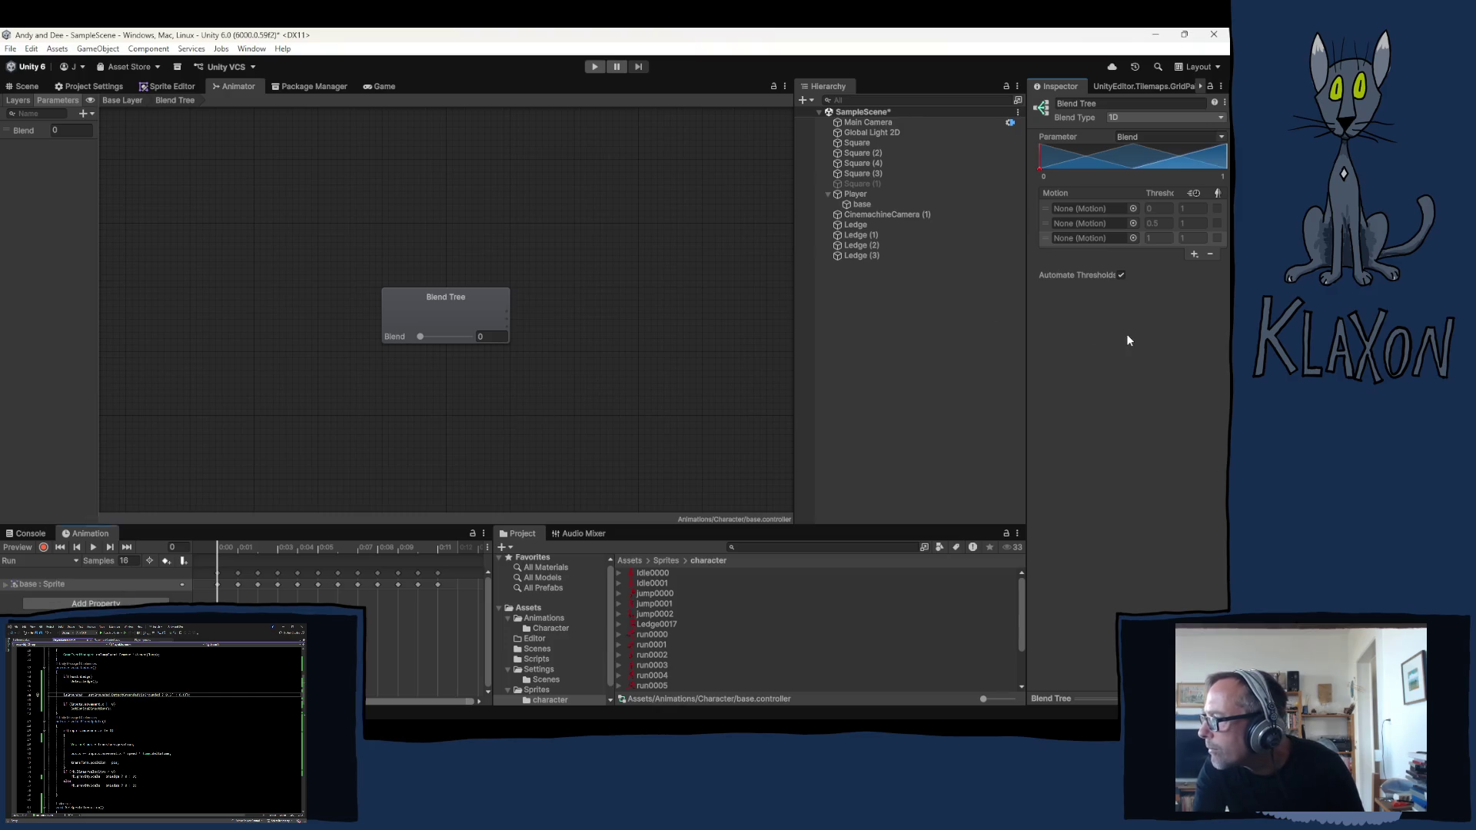
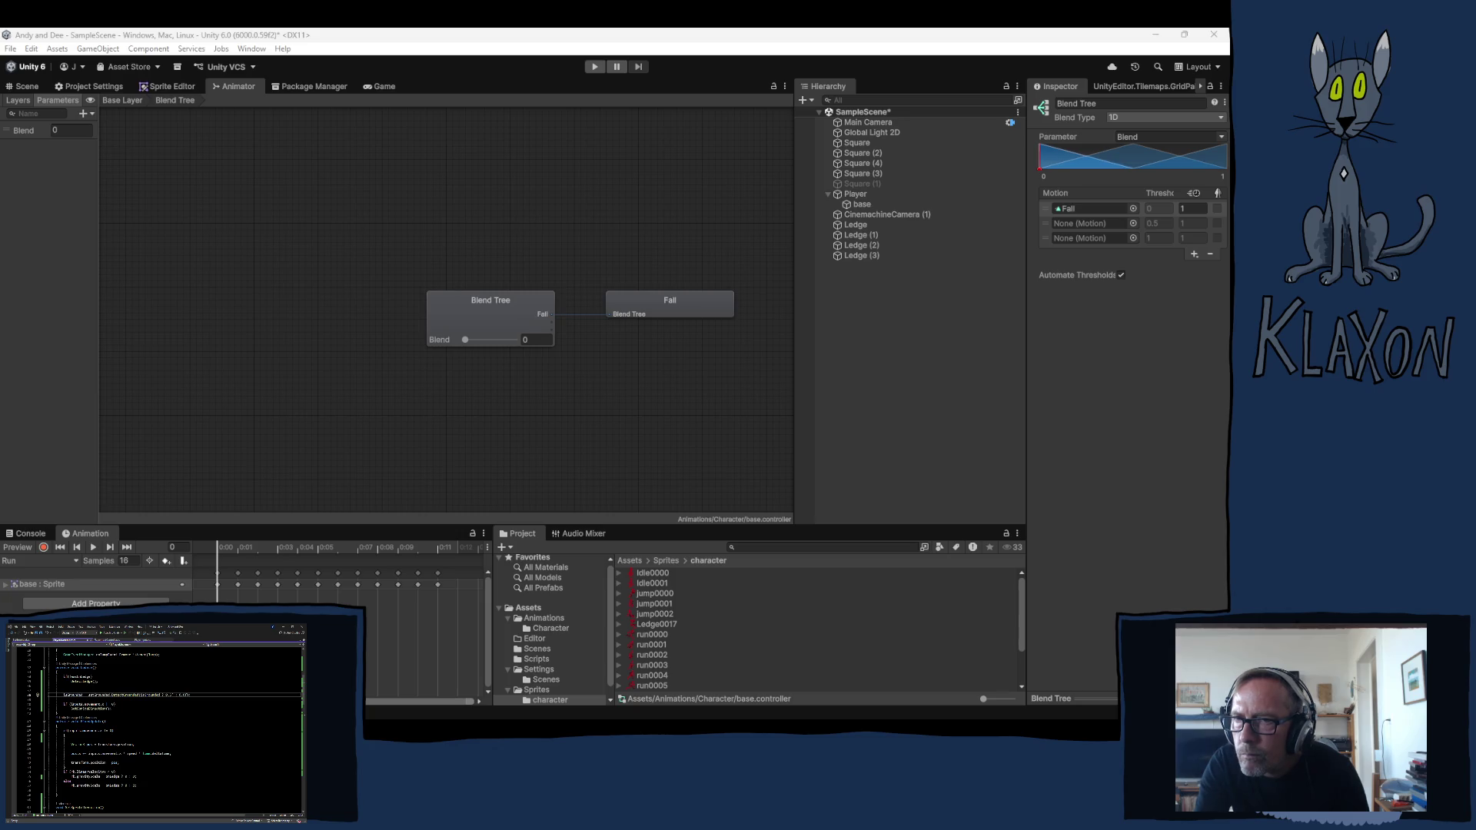
Assign Mid and Jump to the blend tree's second and third motion slots and preview the blend
left_click(1084, 222)
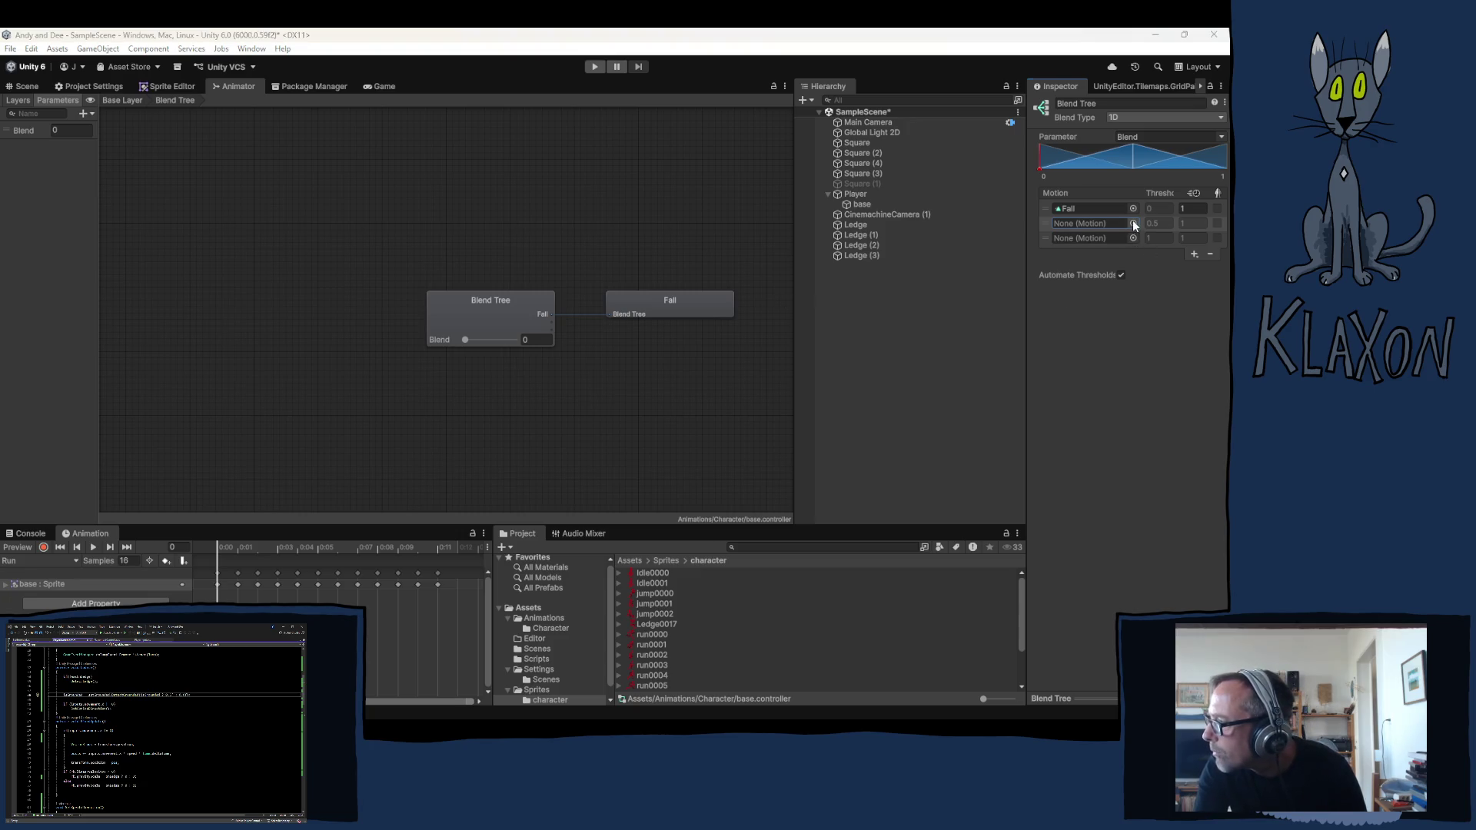
key("Return")
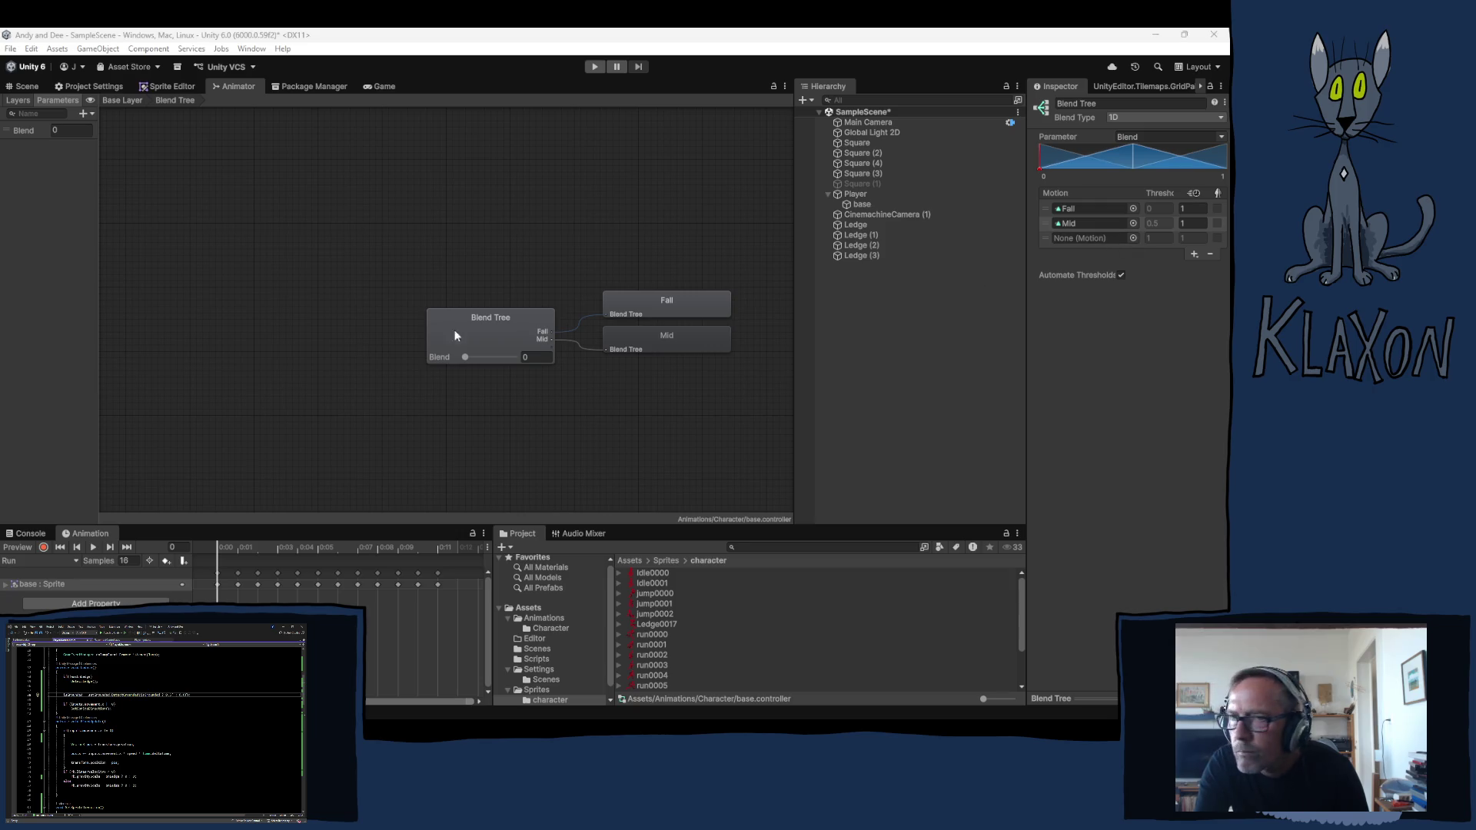
key("Return")
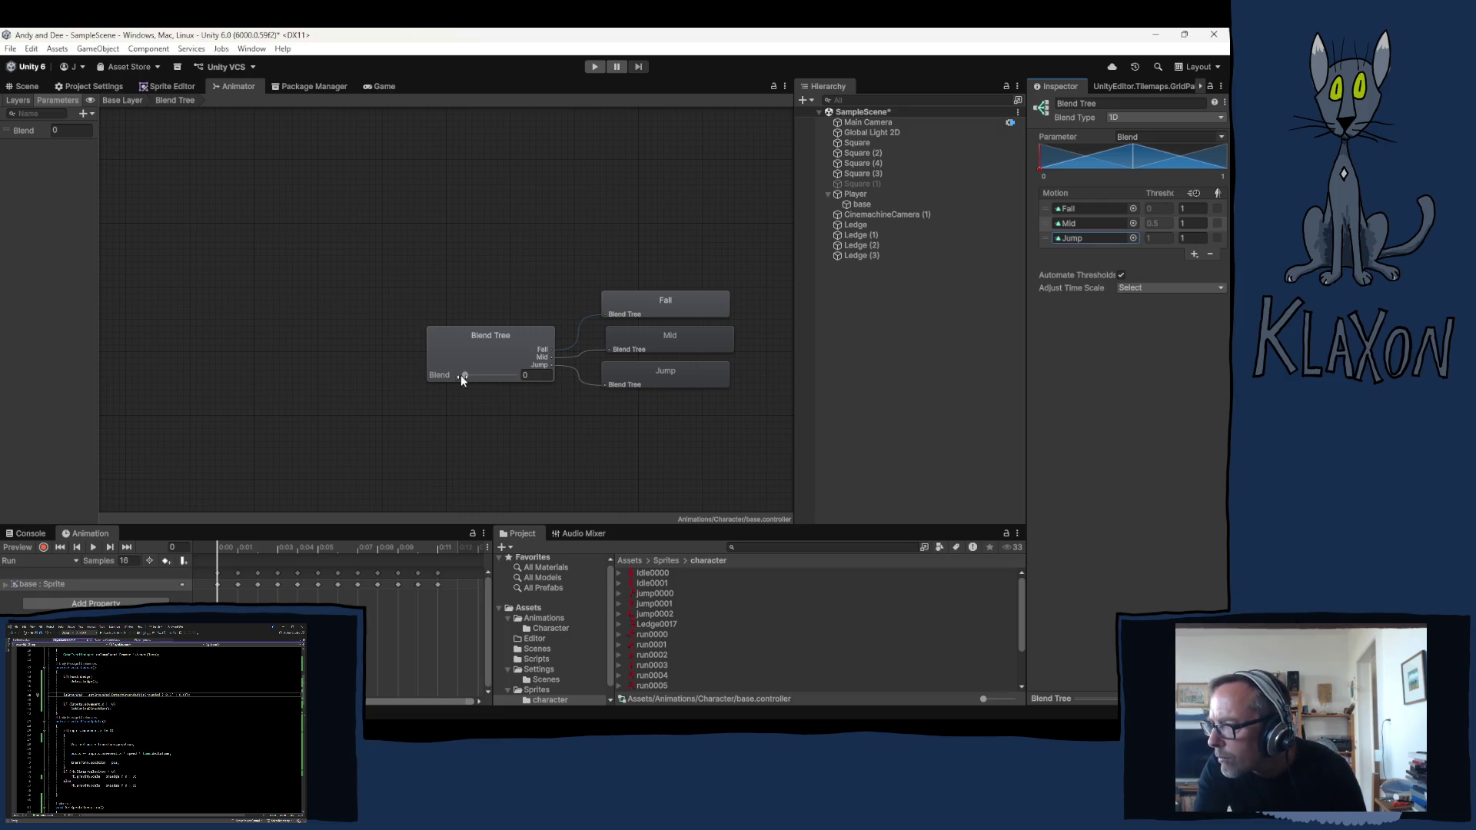
mouse_move(466, 377)
left_mouse_down()
mouse_move(500, 386)
mouse_move(465, 378)
left_mouse_up()
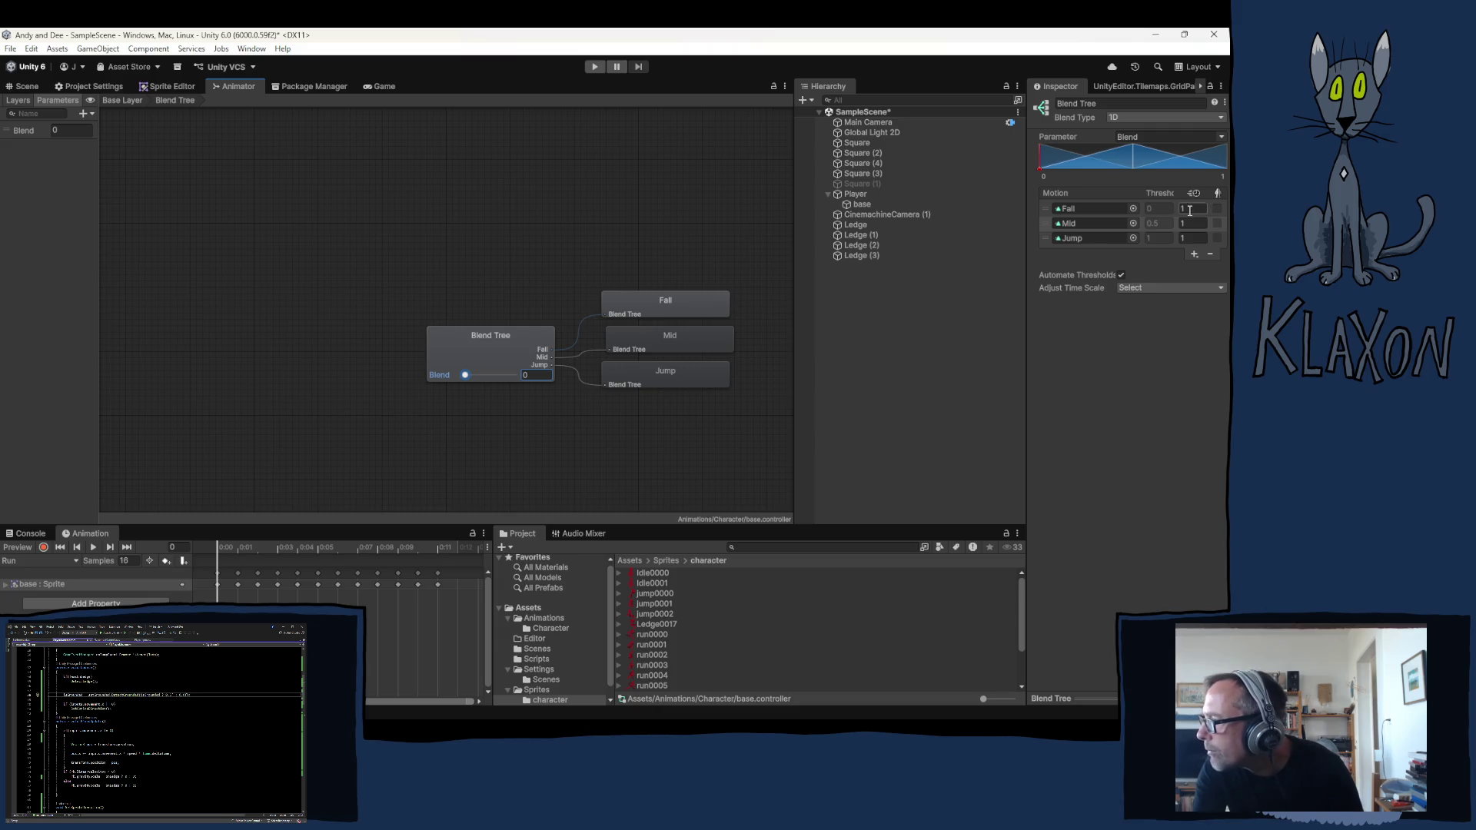
Disable Automate Thresholds and set Fall, Mid, Jump thresholds to -1, 0, 1, then preview
left_click(1121, 275)
left_click(1150, 207)
key("BackSpace")
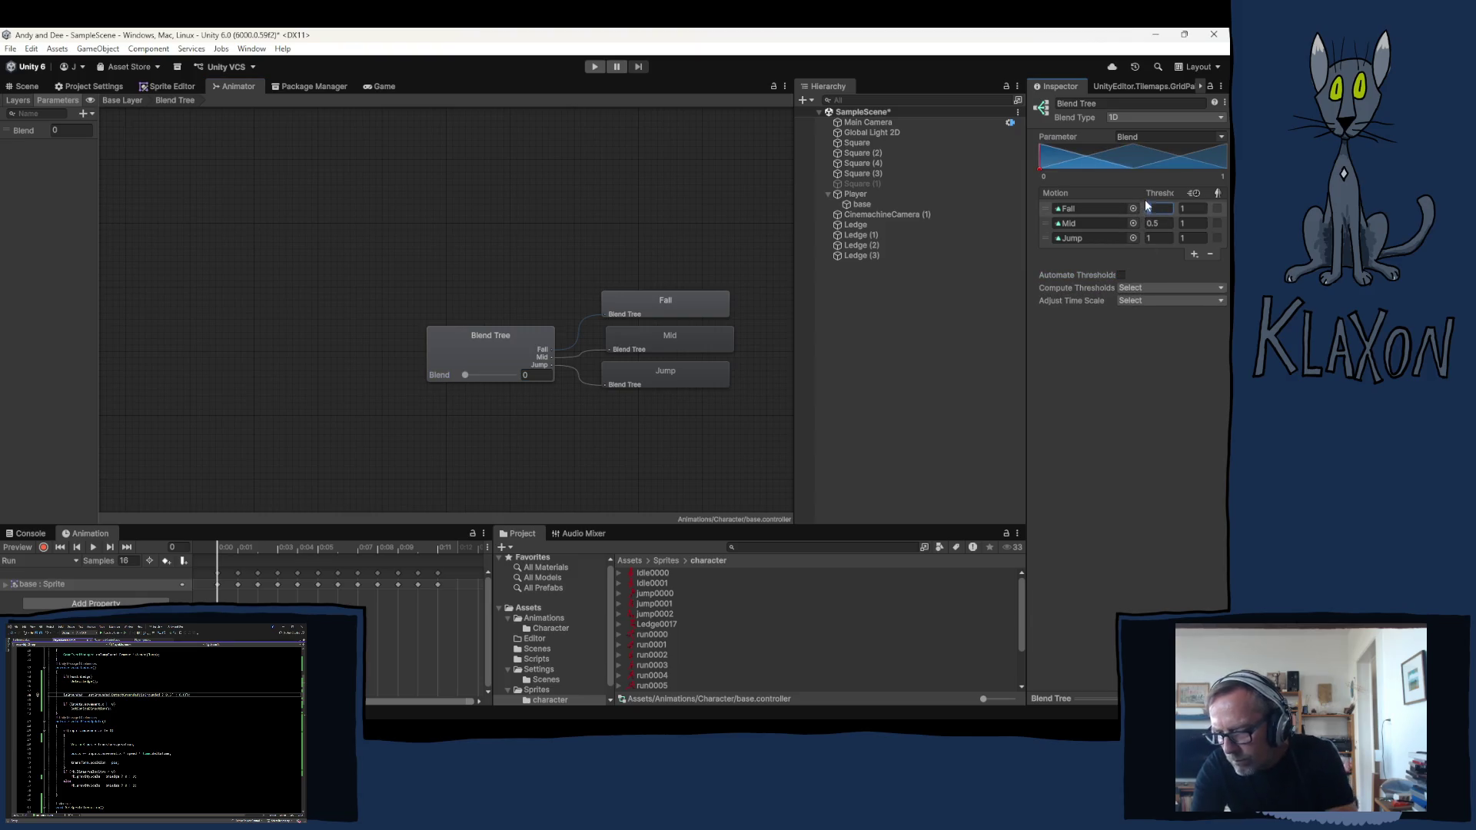
type("-1")
left_click(1153, 223)
type("0")
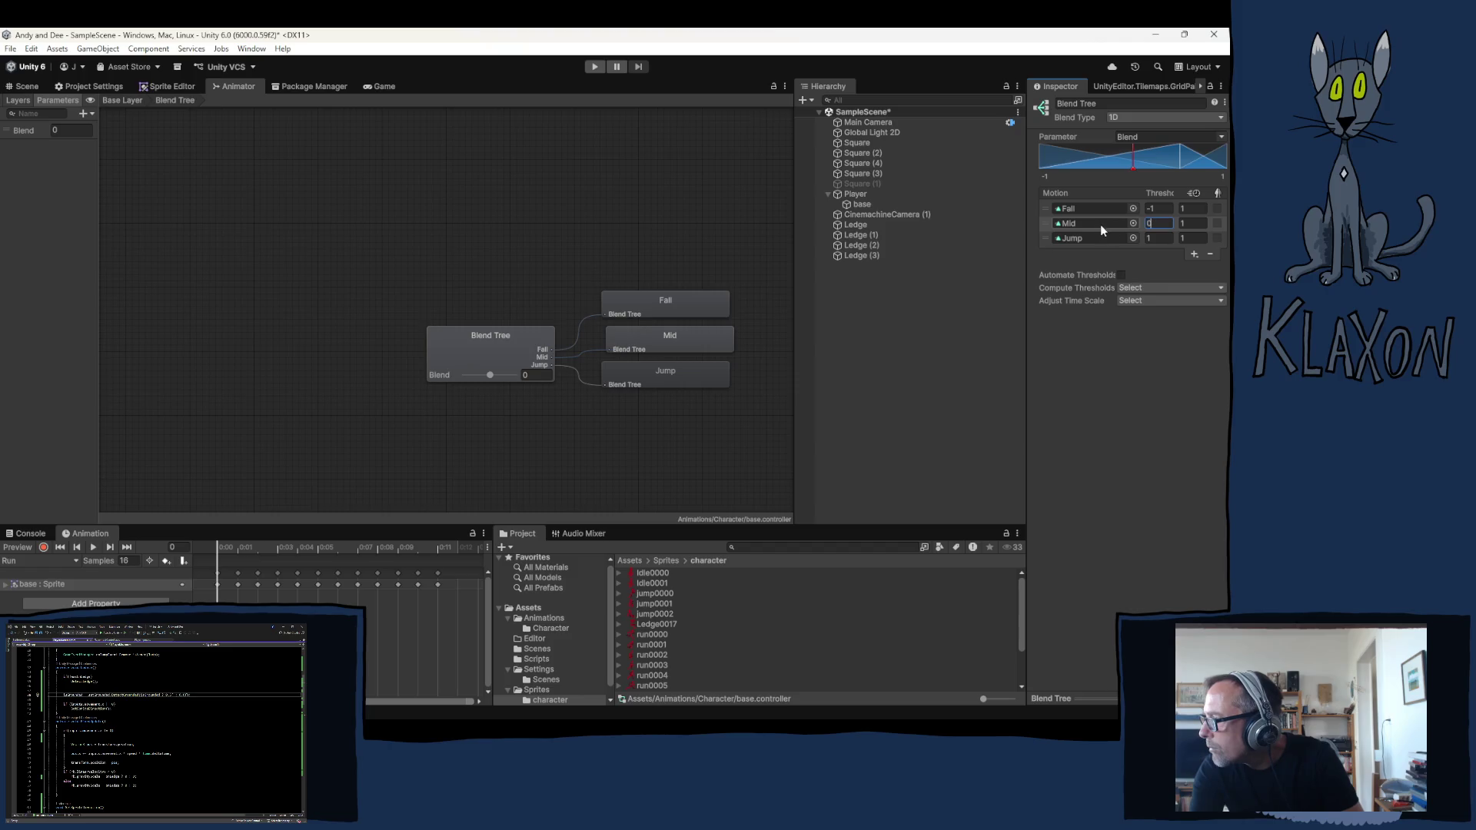
key("Return")
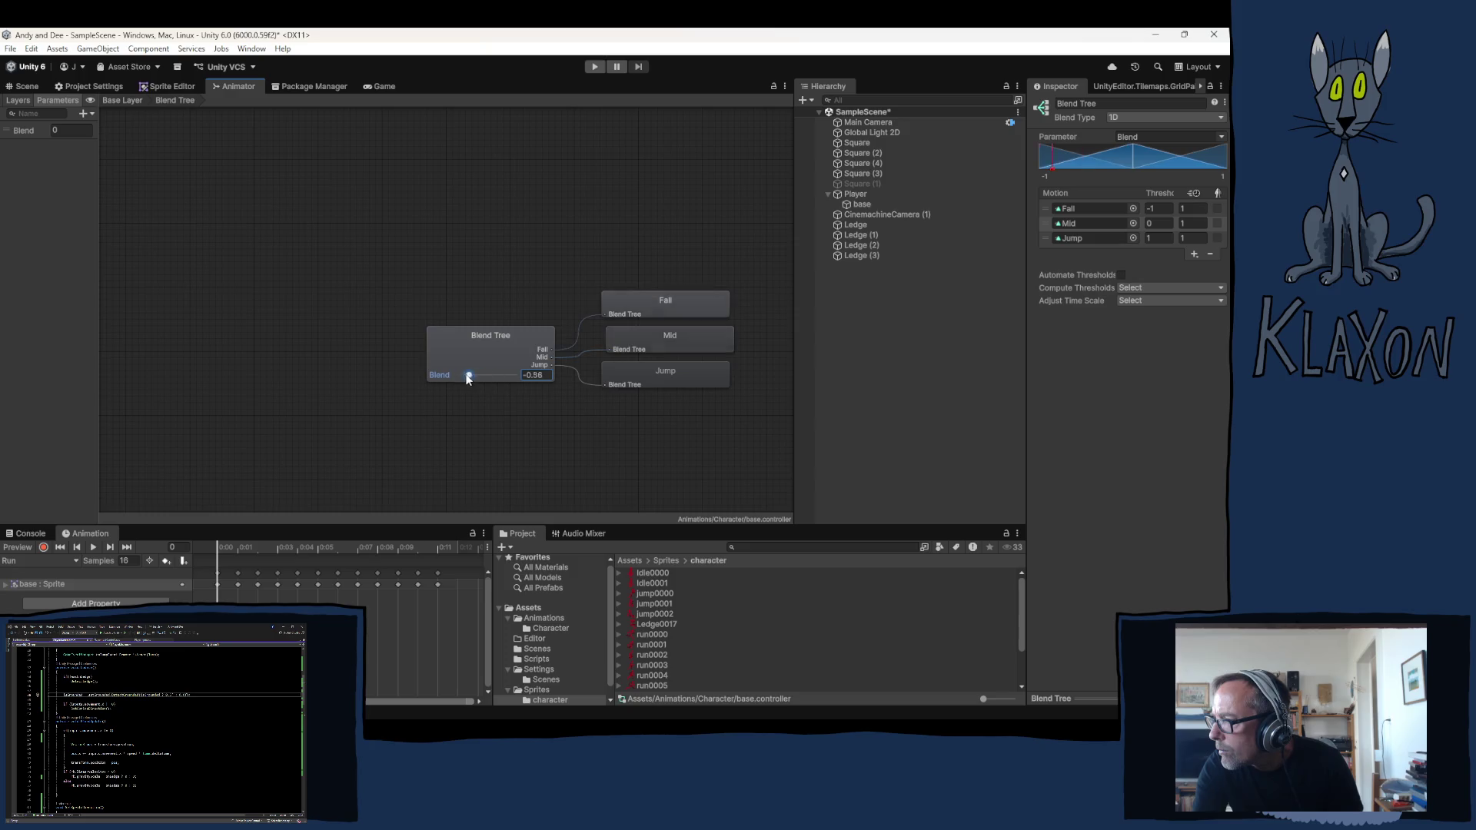
mouse_move(490, 377)
left_mouse_down()
mouse_move(443, 399)
mouse_move(478, 396)
left_mouse_up()
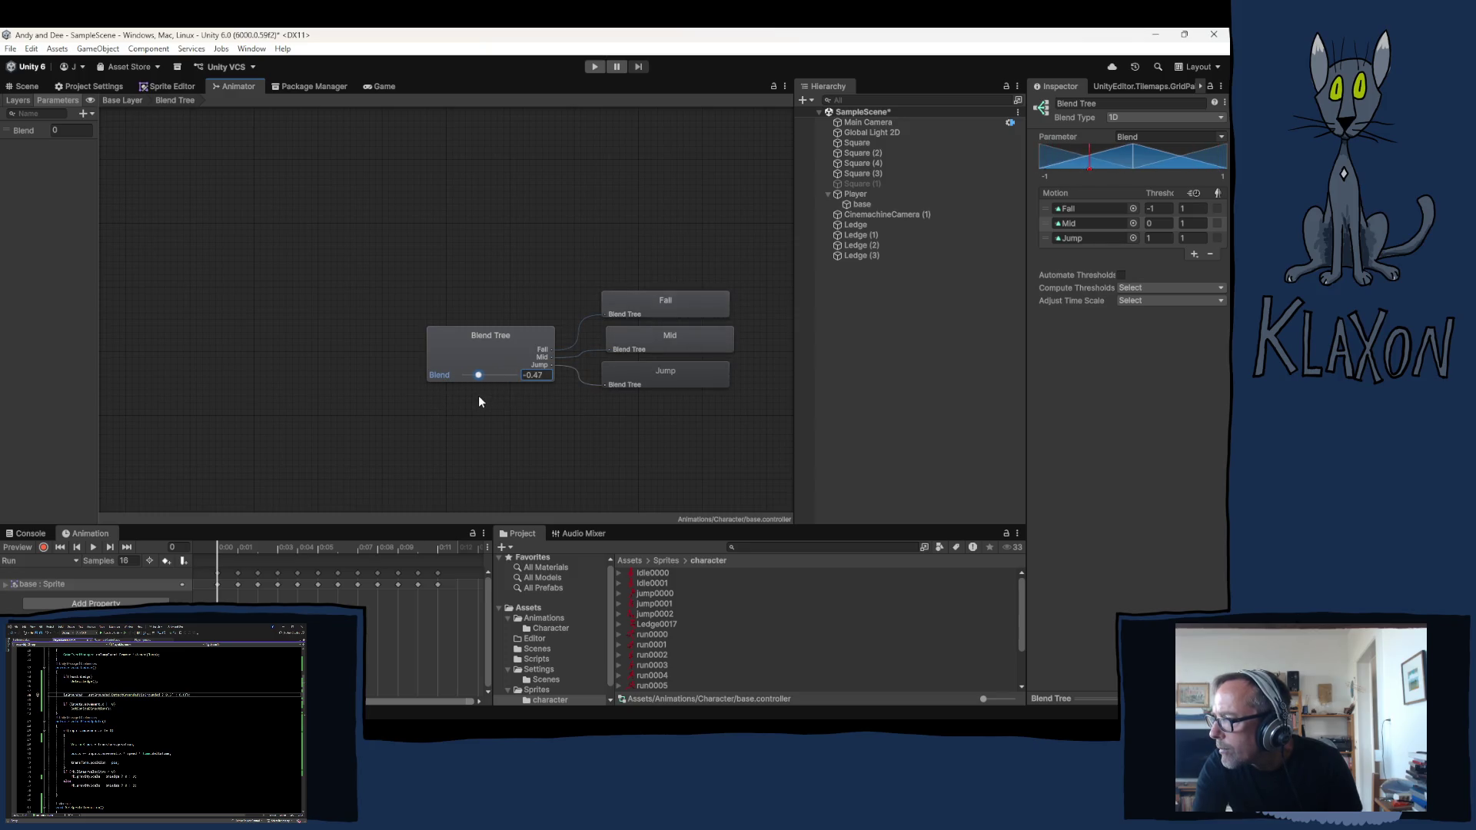
Leave the blend tree and return to the Base Layer state graph
left_click(885, 319)
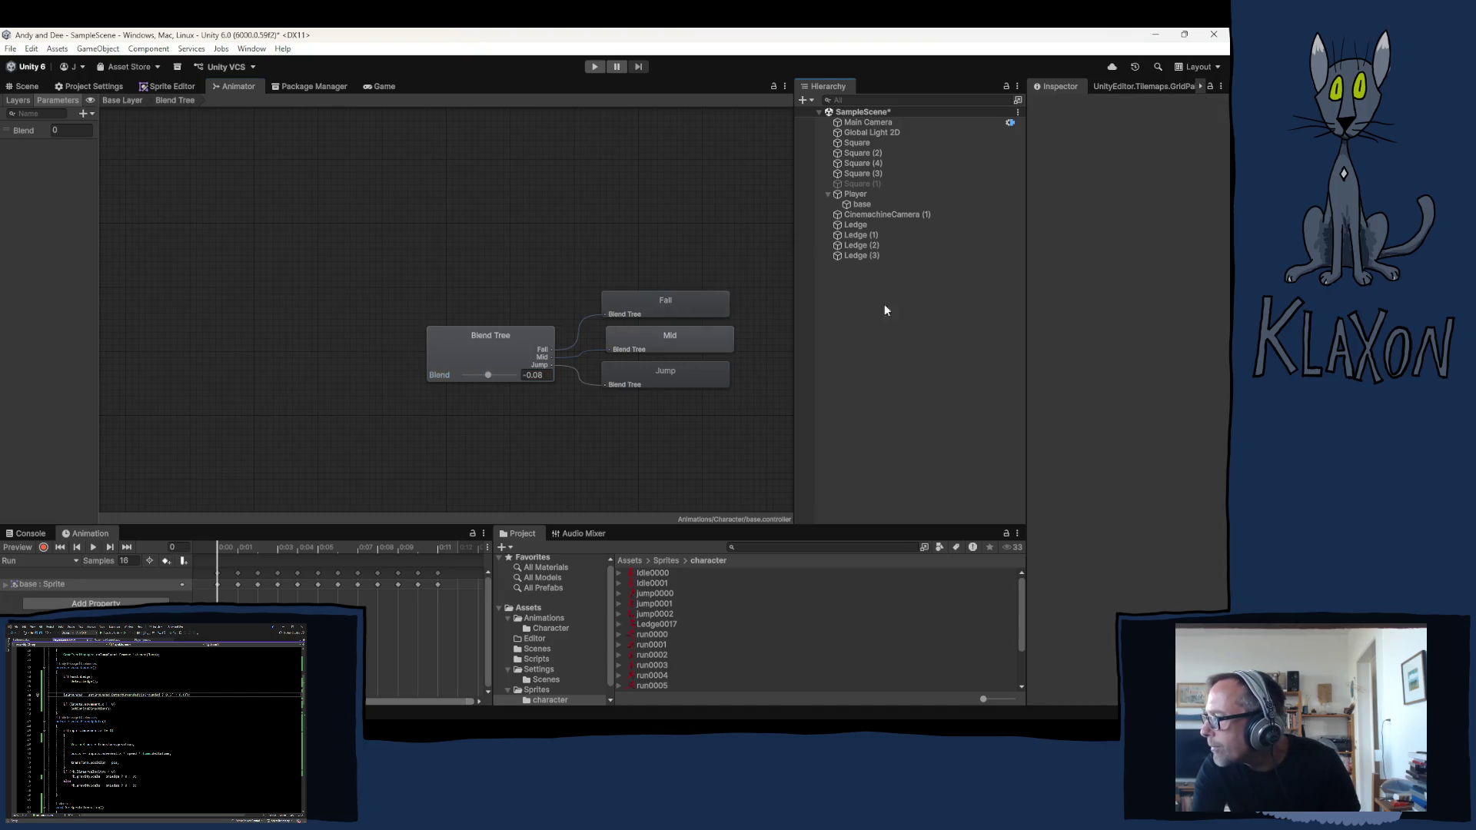
left_click(860, 195)
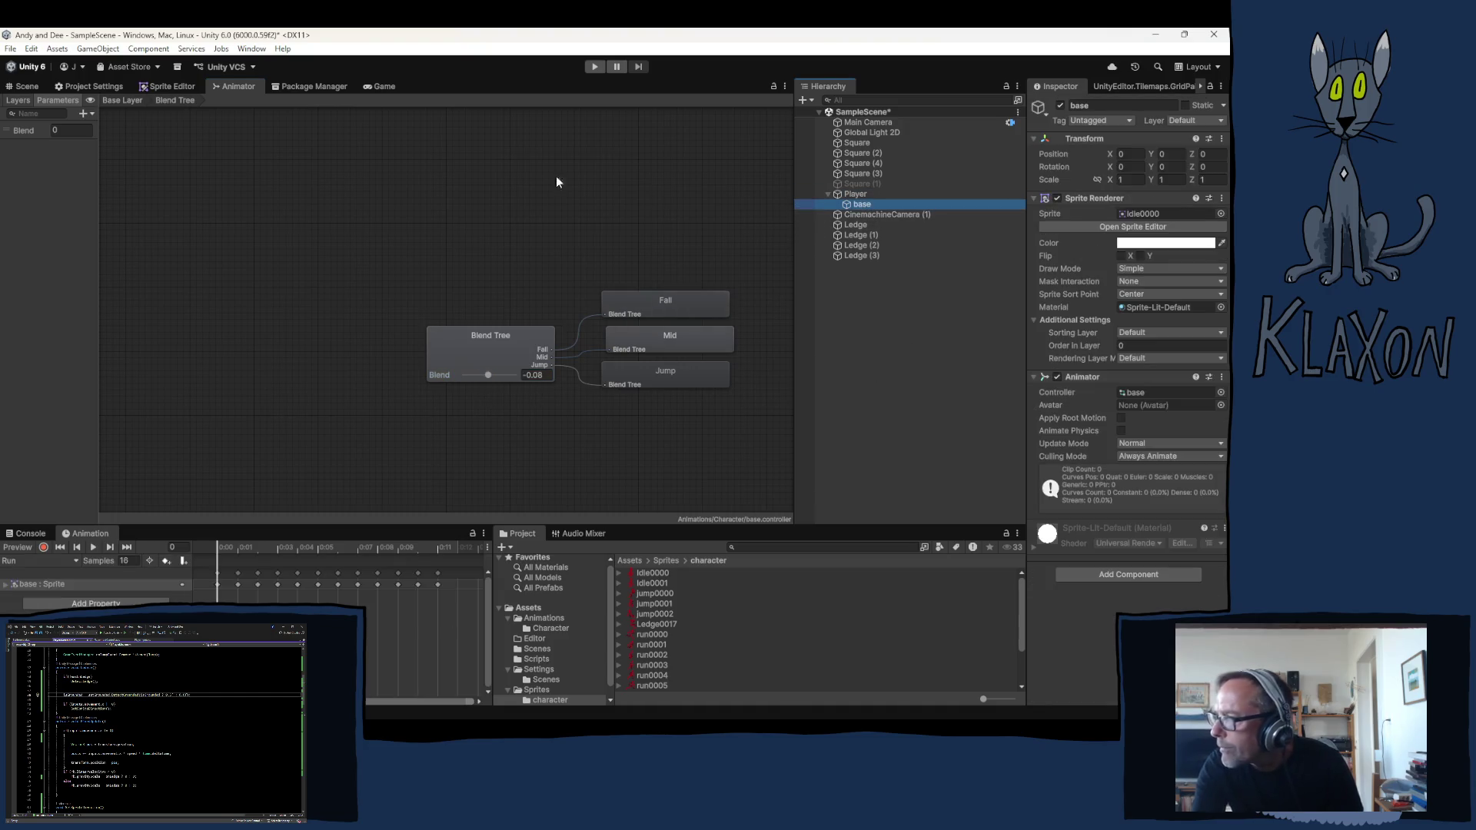
left_click(214, 197)
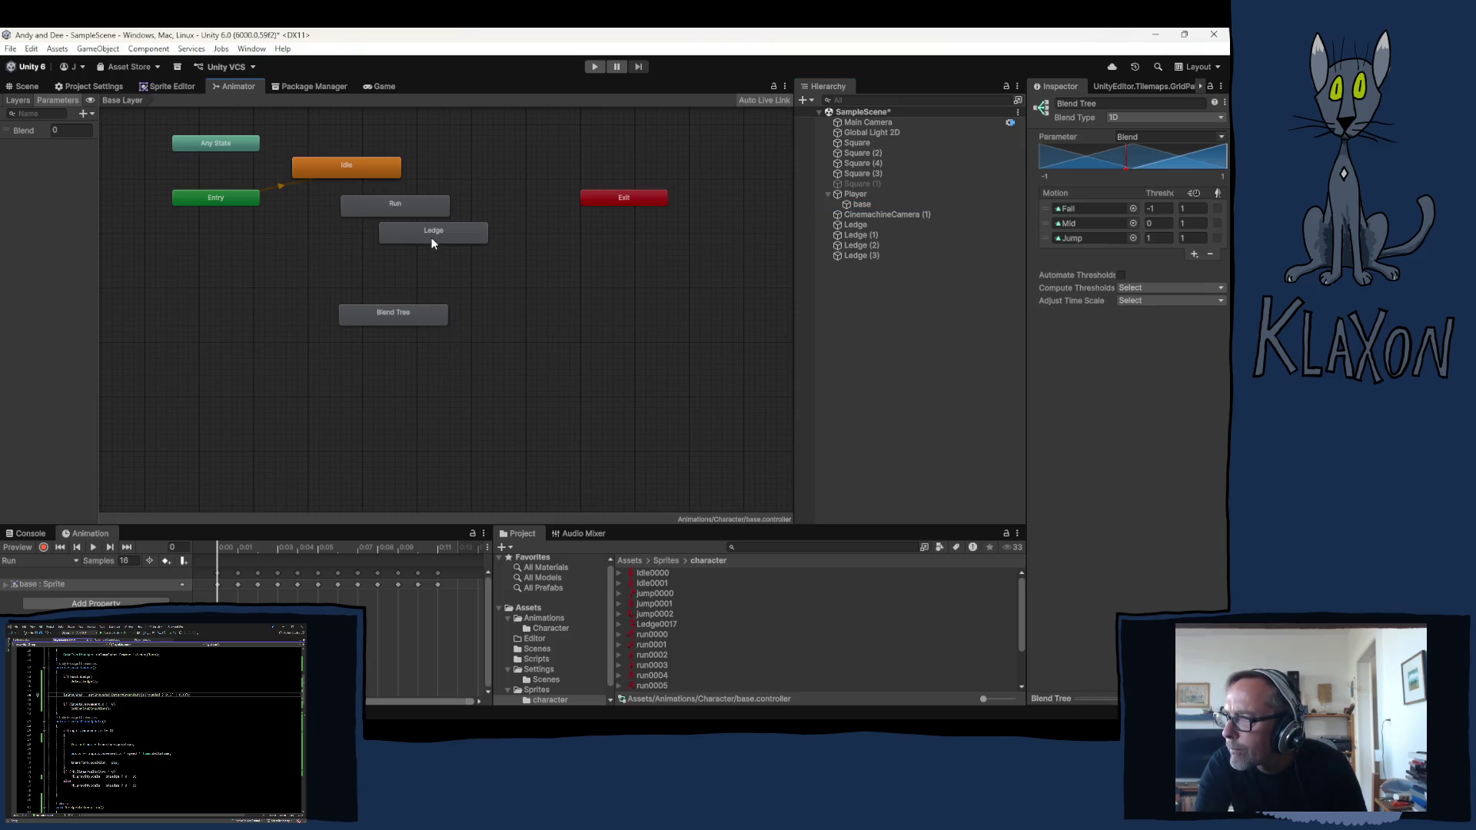
Give the Jump clip its jump sprite frames at 16 samples
left_click_drag(409, 312, 341, 269)
left_click_drag(429, 231, 440, 236)
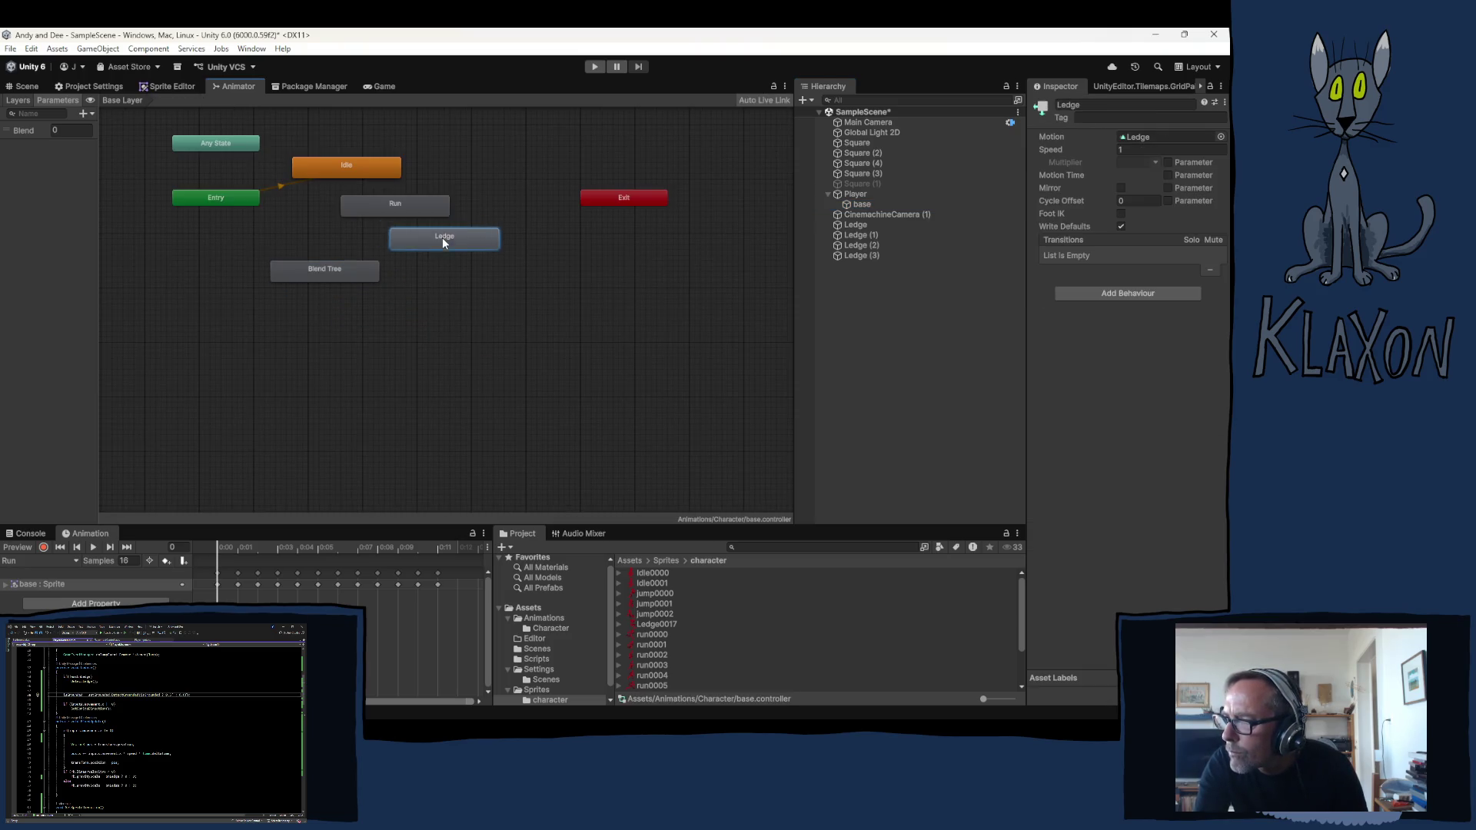
left_click(326, 270)
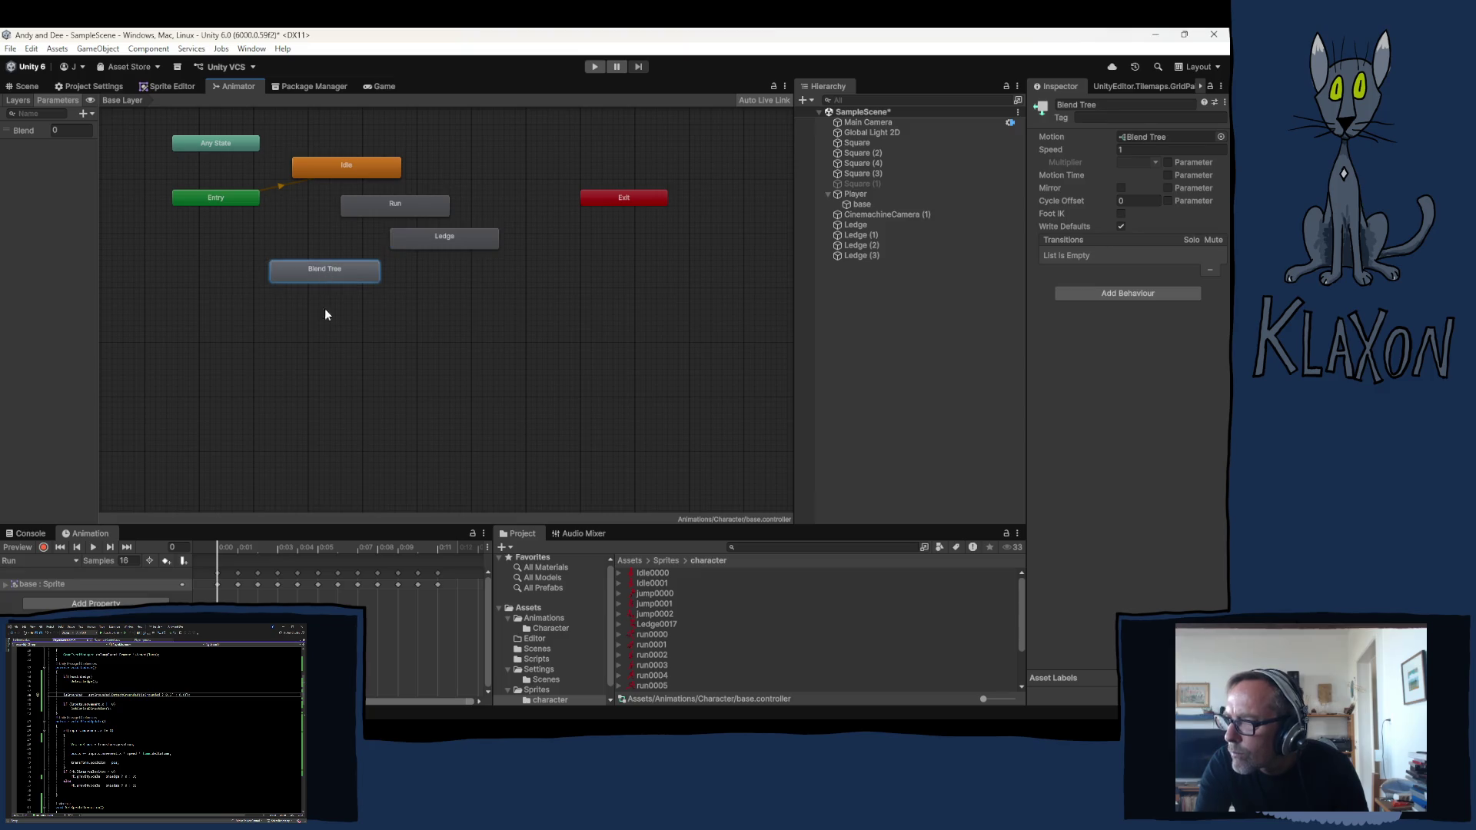
left_click(60, 561)
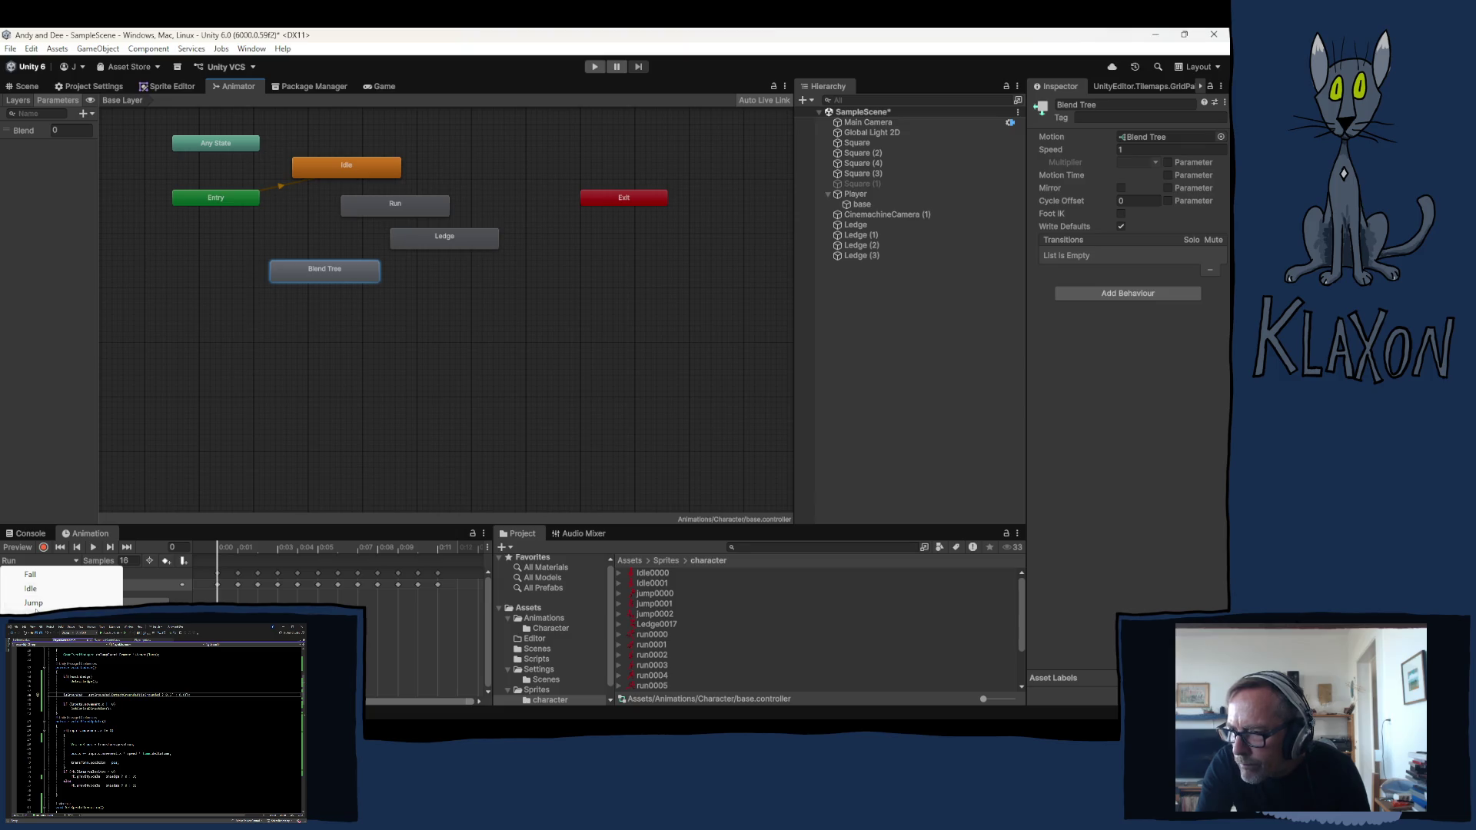
left_click(34, 603)
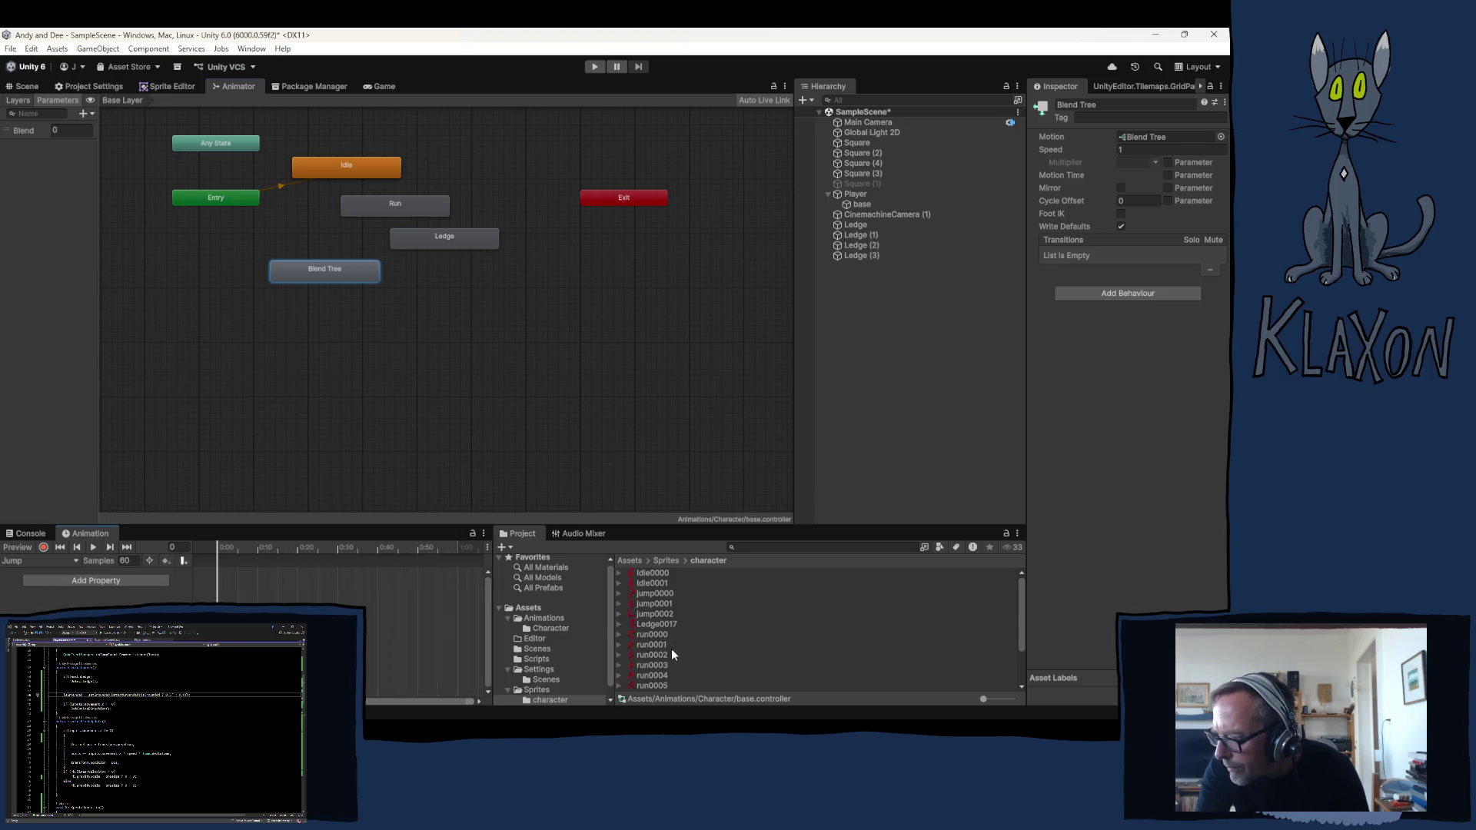
left_click_drag(652, 592, 213, 558)
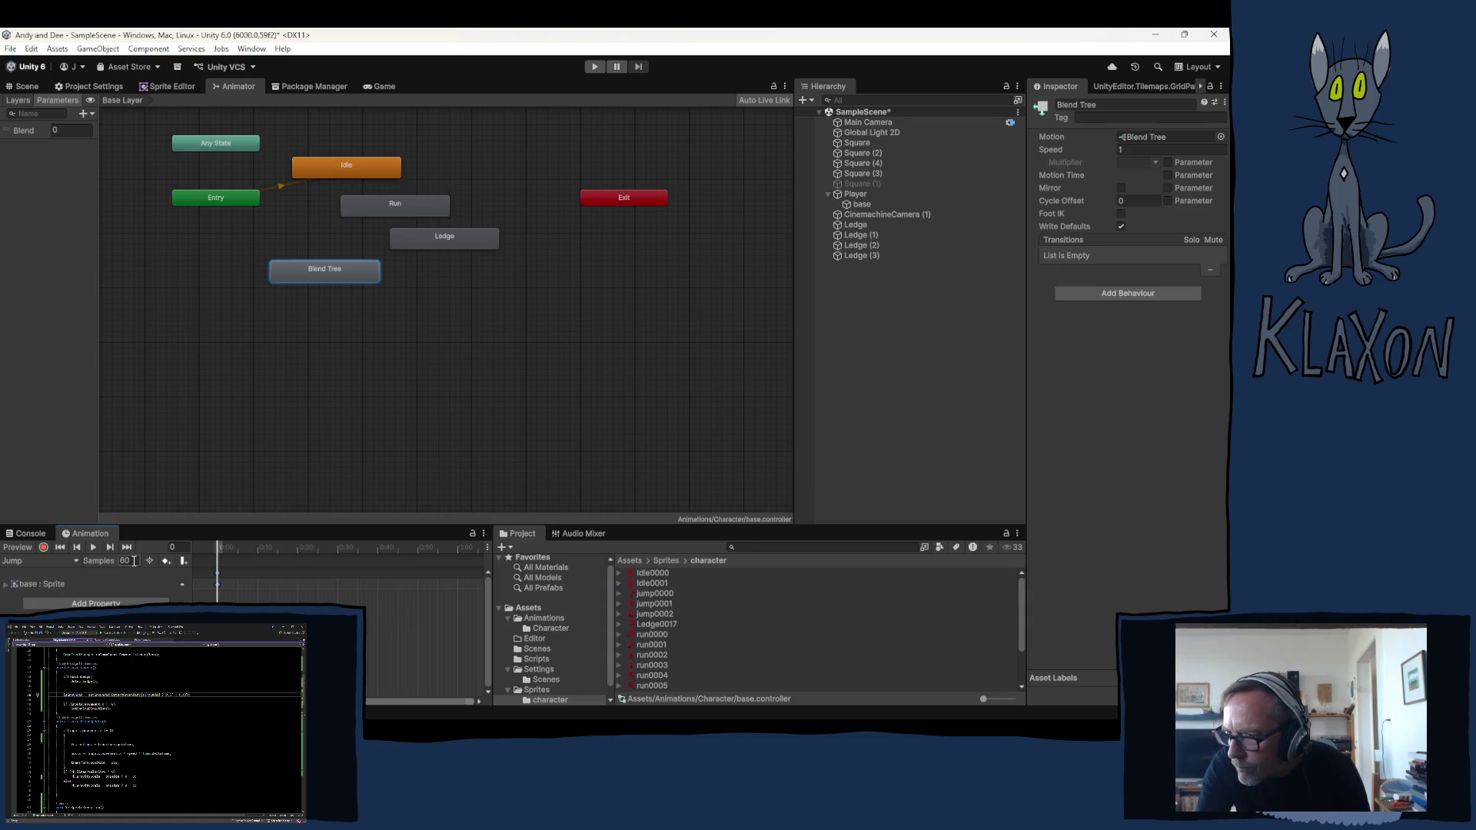
type("16")
key("Return")
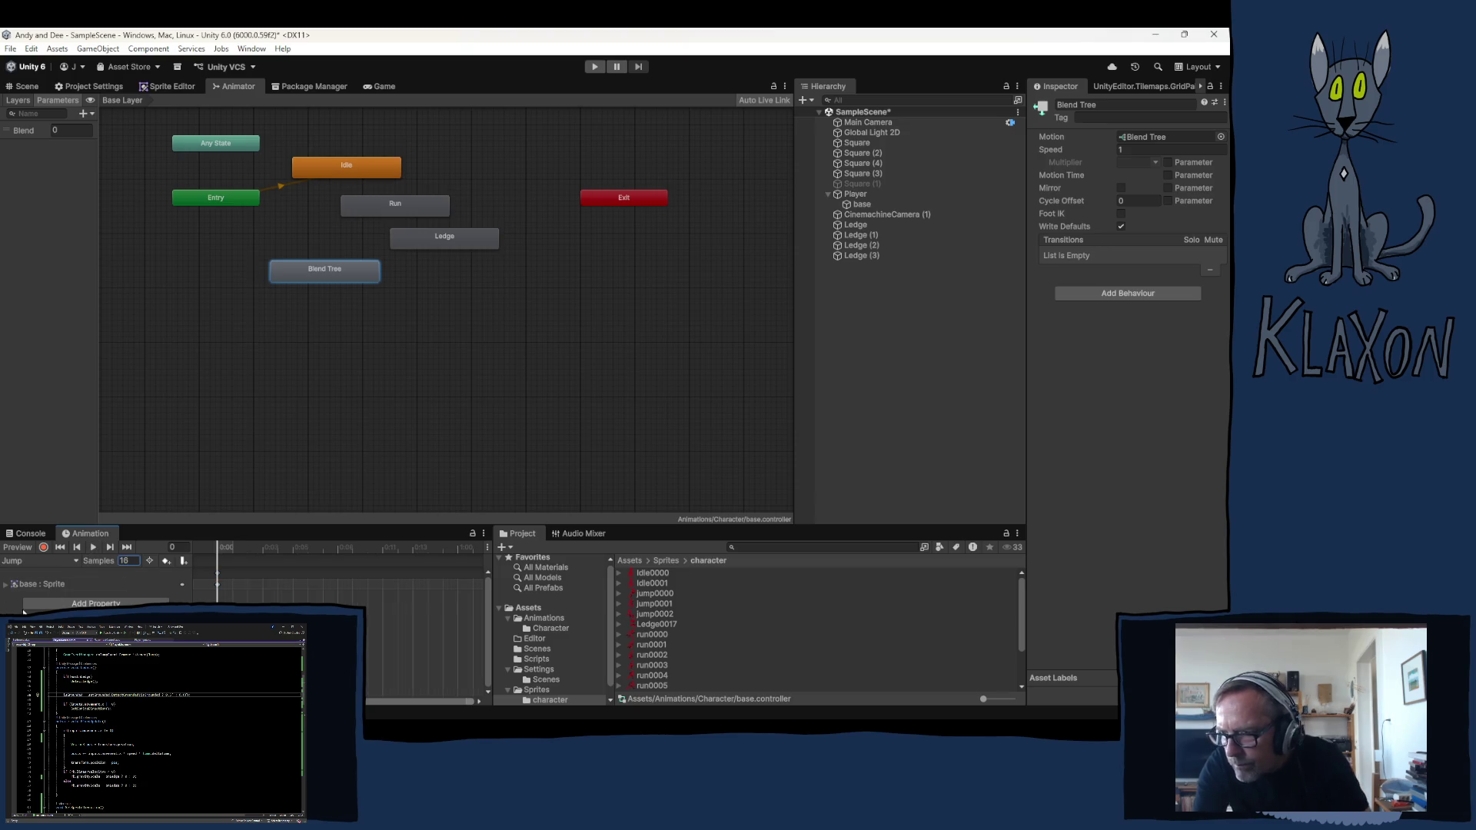
Set the Mid clip to 16 samples and add the jump0001 sprite as its frame
left_click(50, 563)
left_click(46, 598)
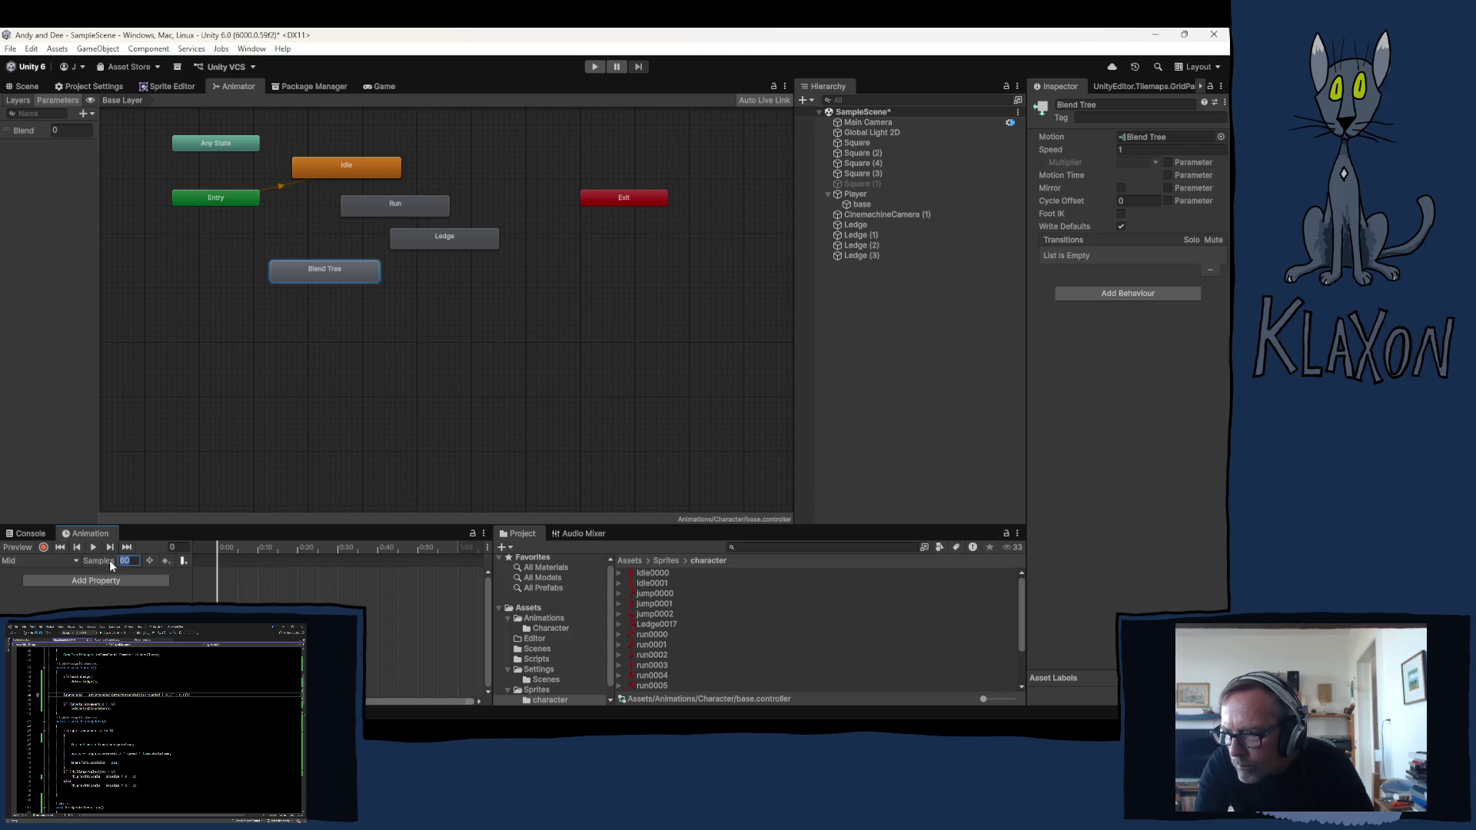
type("6")
key("Return")
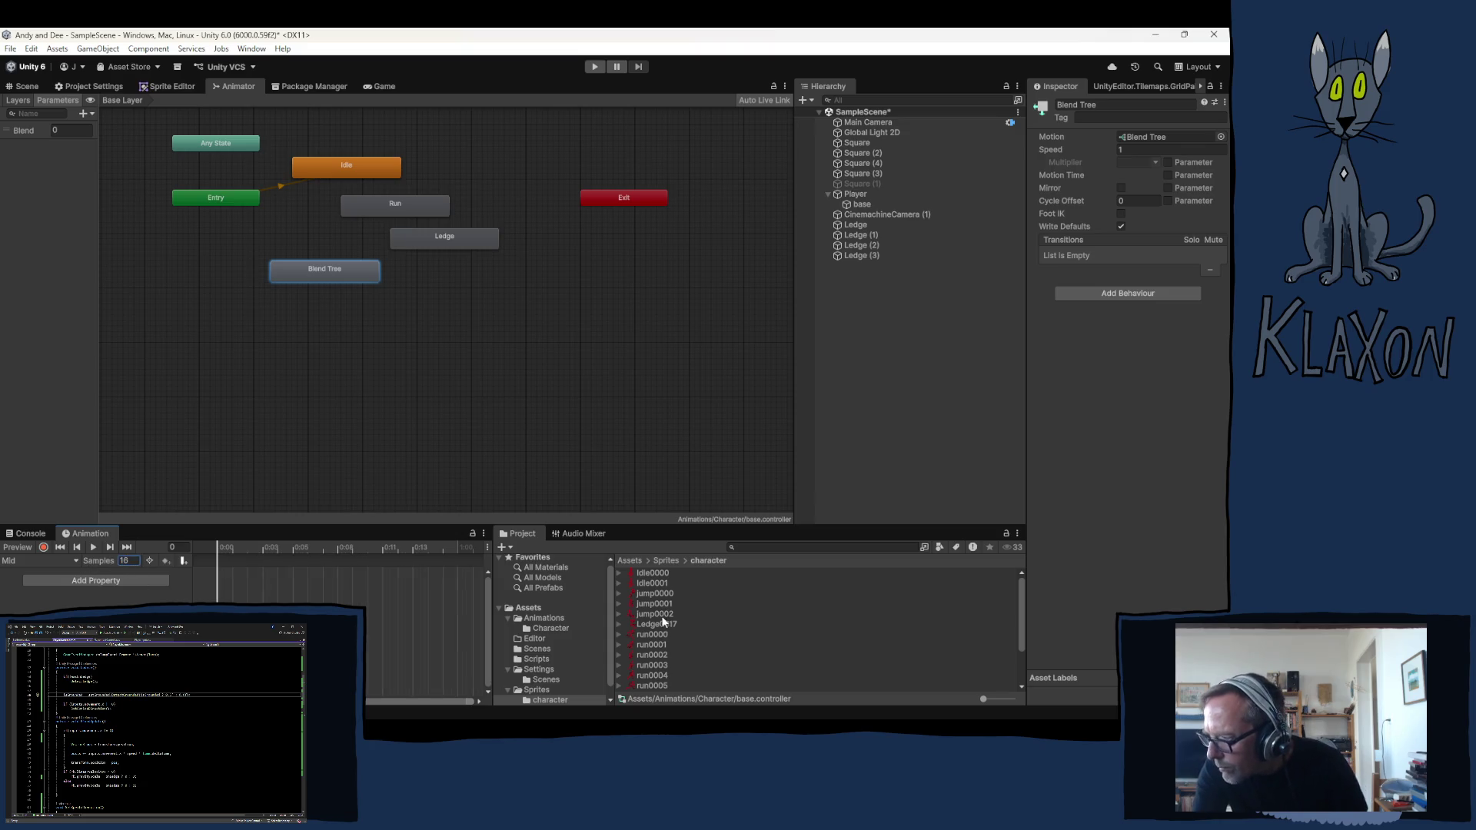
left_click(654, 604)
left_click_drag(247, 597, 219, 593)
Set the Fall clip to 16 samples and add the fall sprites as its frames
left_click(71, 560)
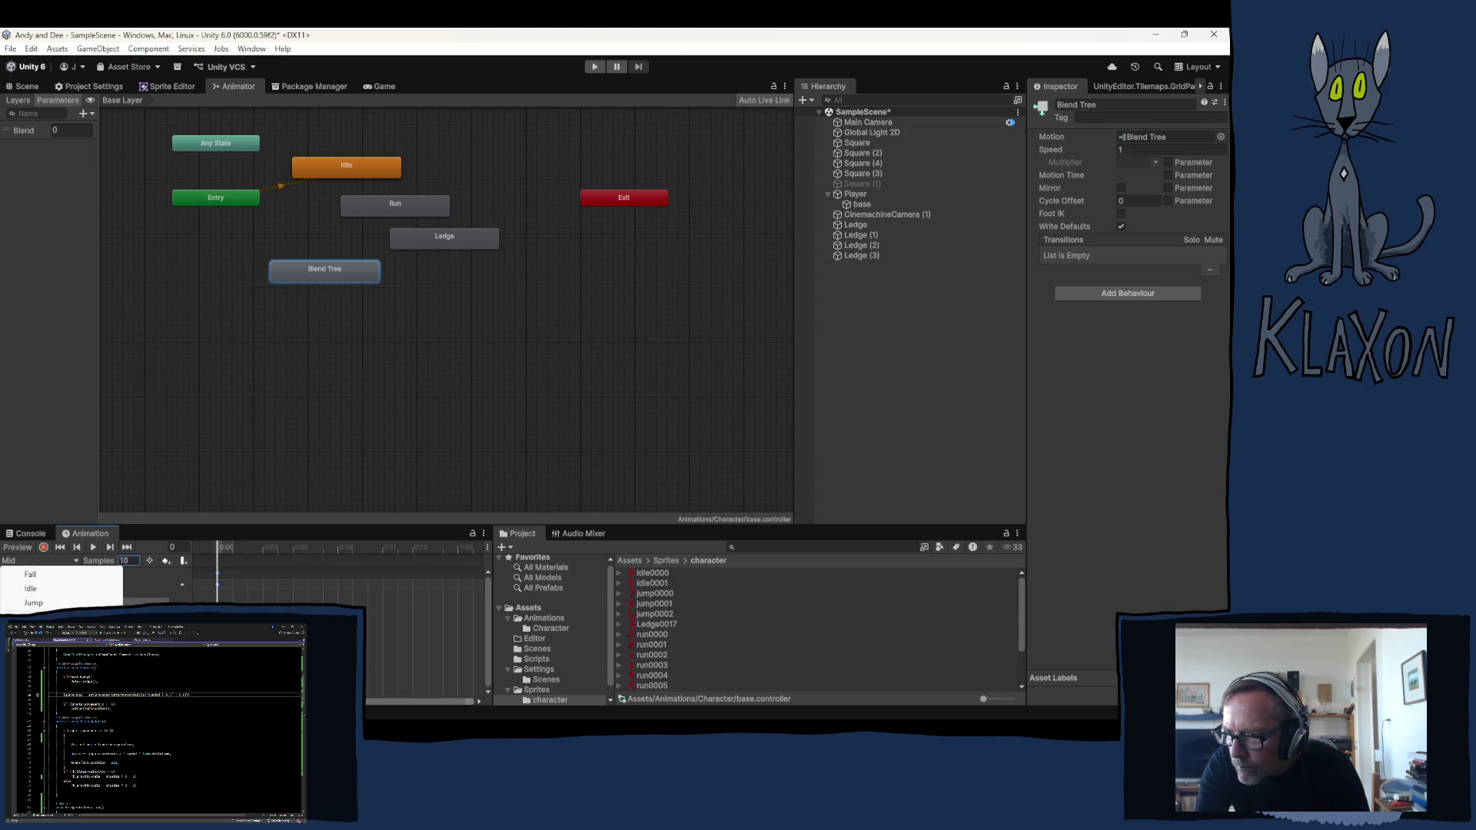
left_click(47, 573)
type("16")
key("Return")
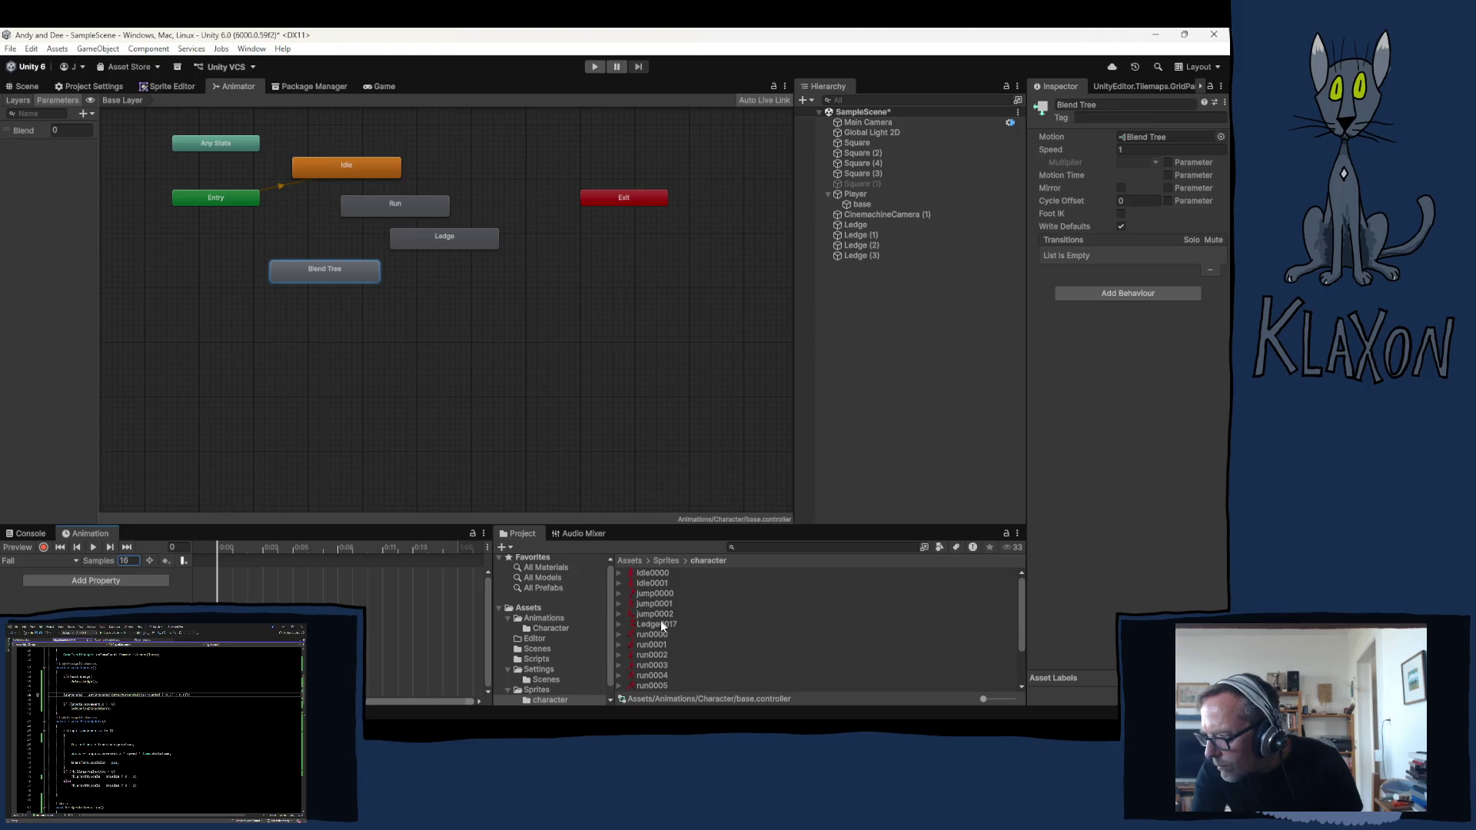
left_click_drag(660, 610, 254, 582)
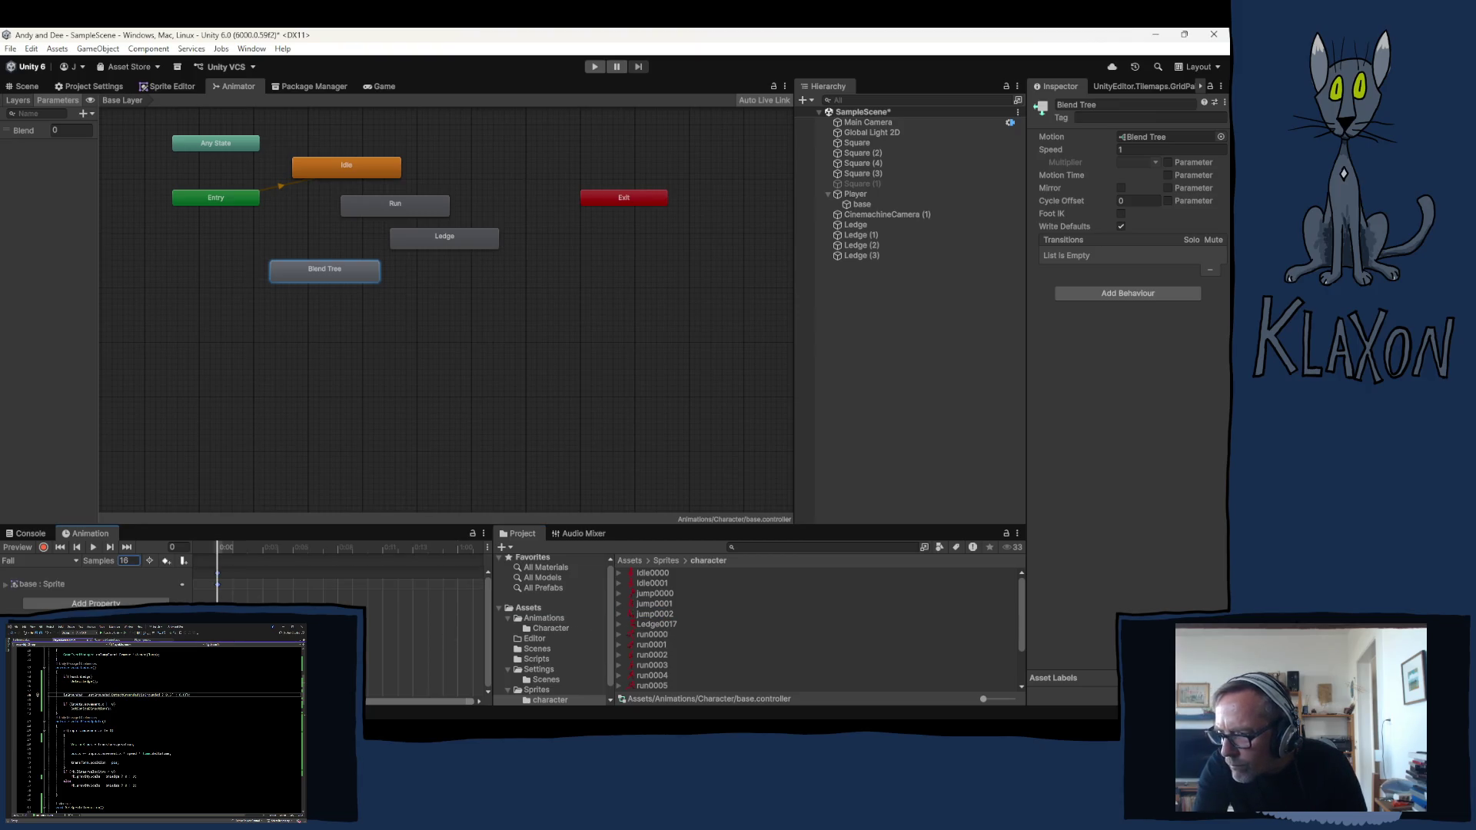
left_click_drag(353, 273, 423, 291)
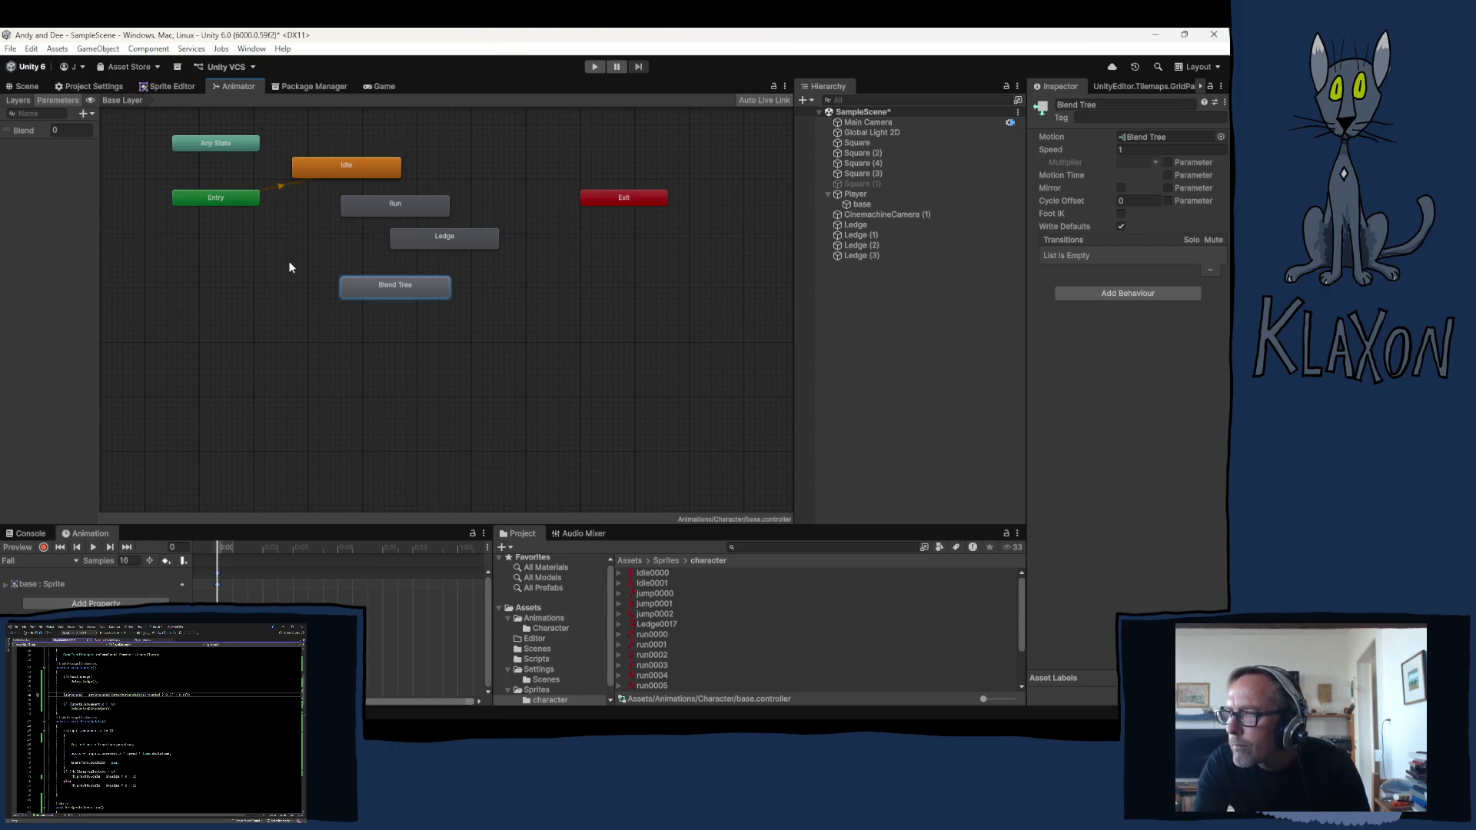
Move the Blend Tree above the other states and add an Any State to Blend Tree transition
right_click(284, 312)
left_click(306, 277)
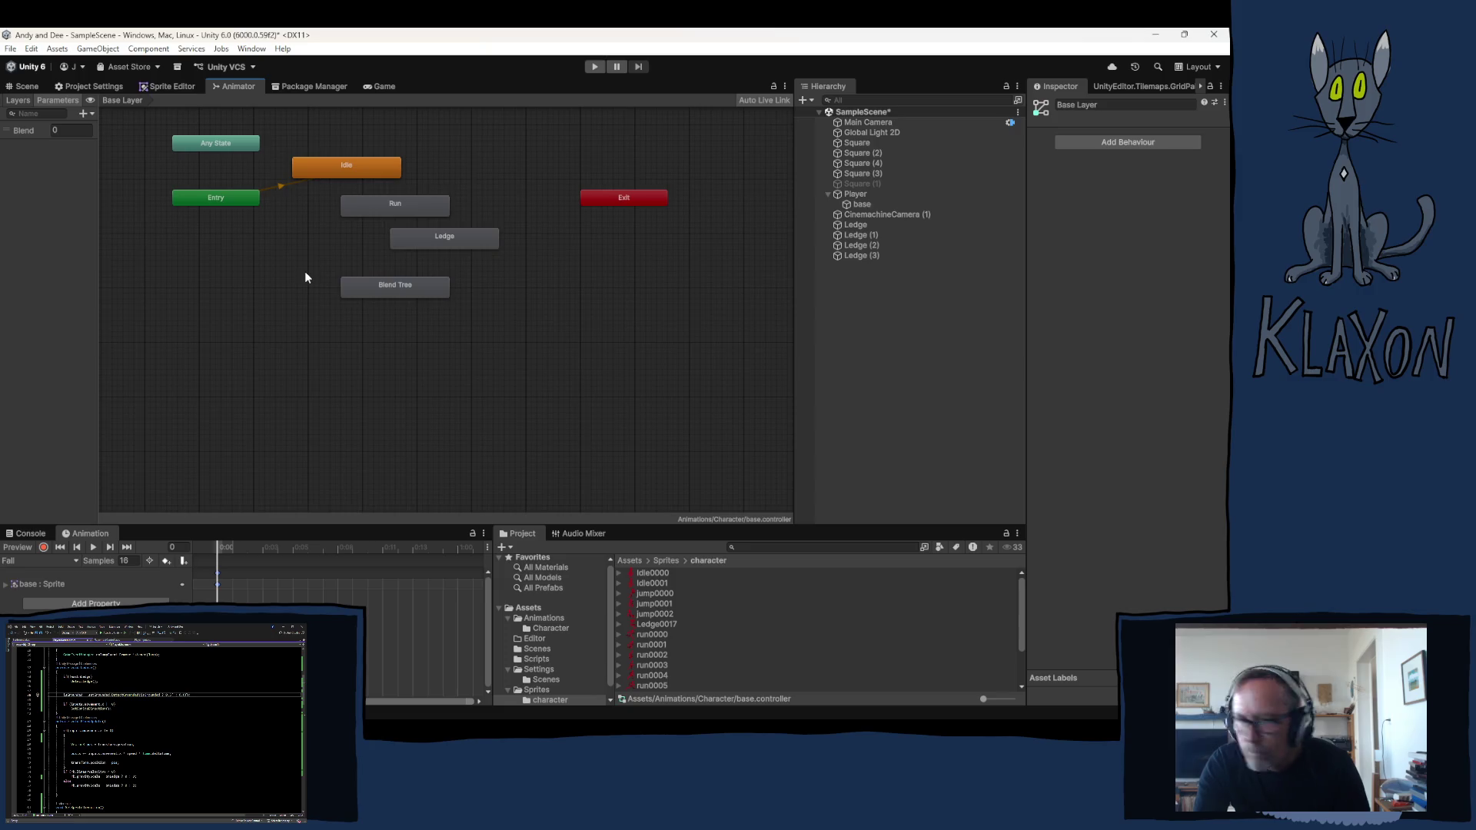
left_click_drag(306, 278, 289, 424)
left_click_drag(378, 433, 293, 239)
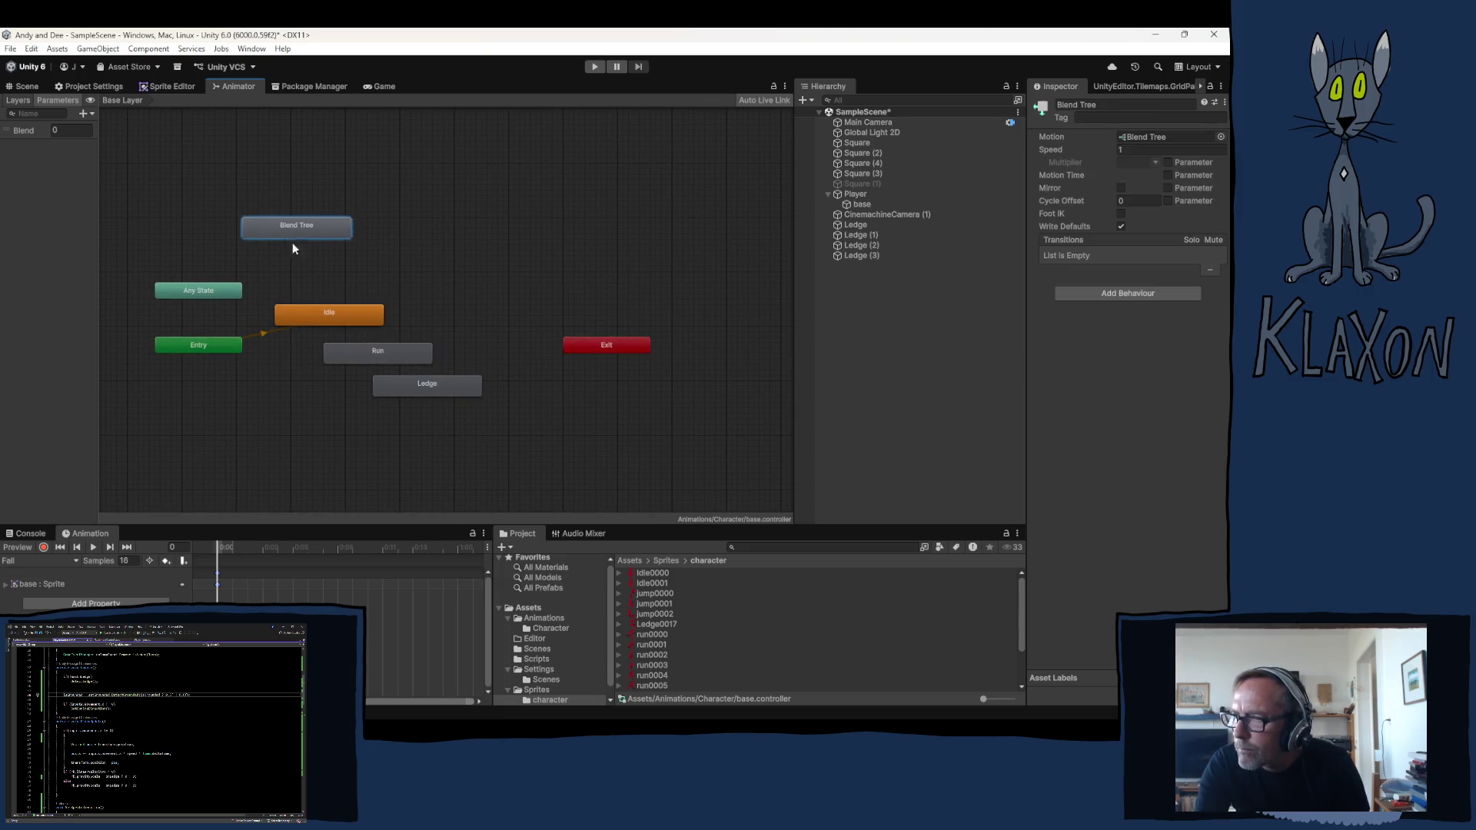
right_click(214, 291)
left_click(229, 267)
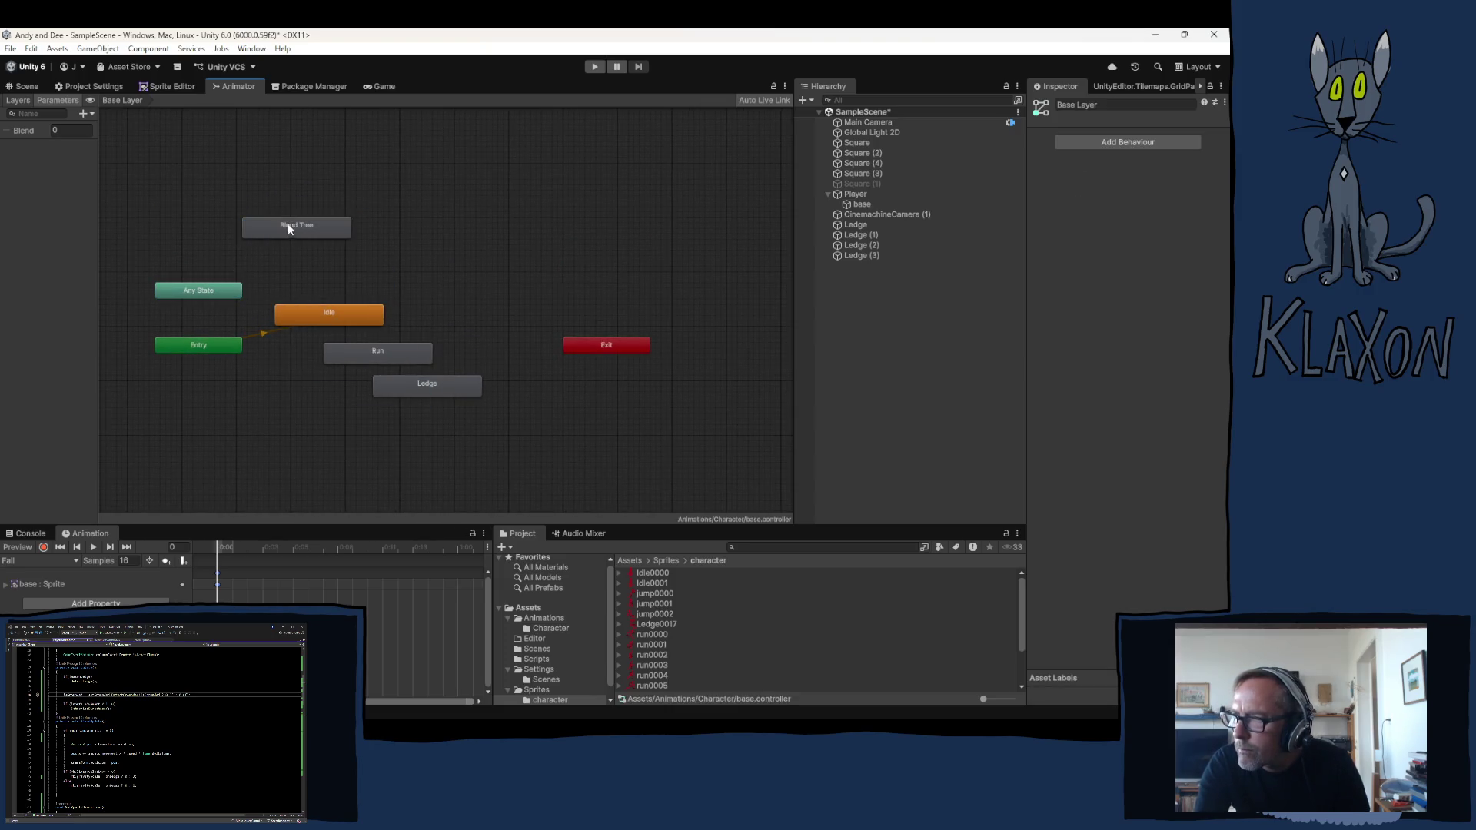
right_click(209, 289)
left_click(237, 298)
left_click(294, 226)
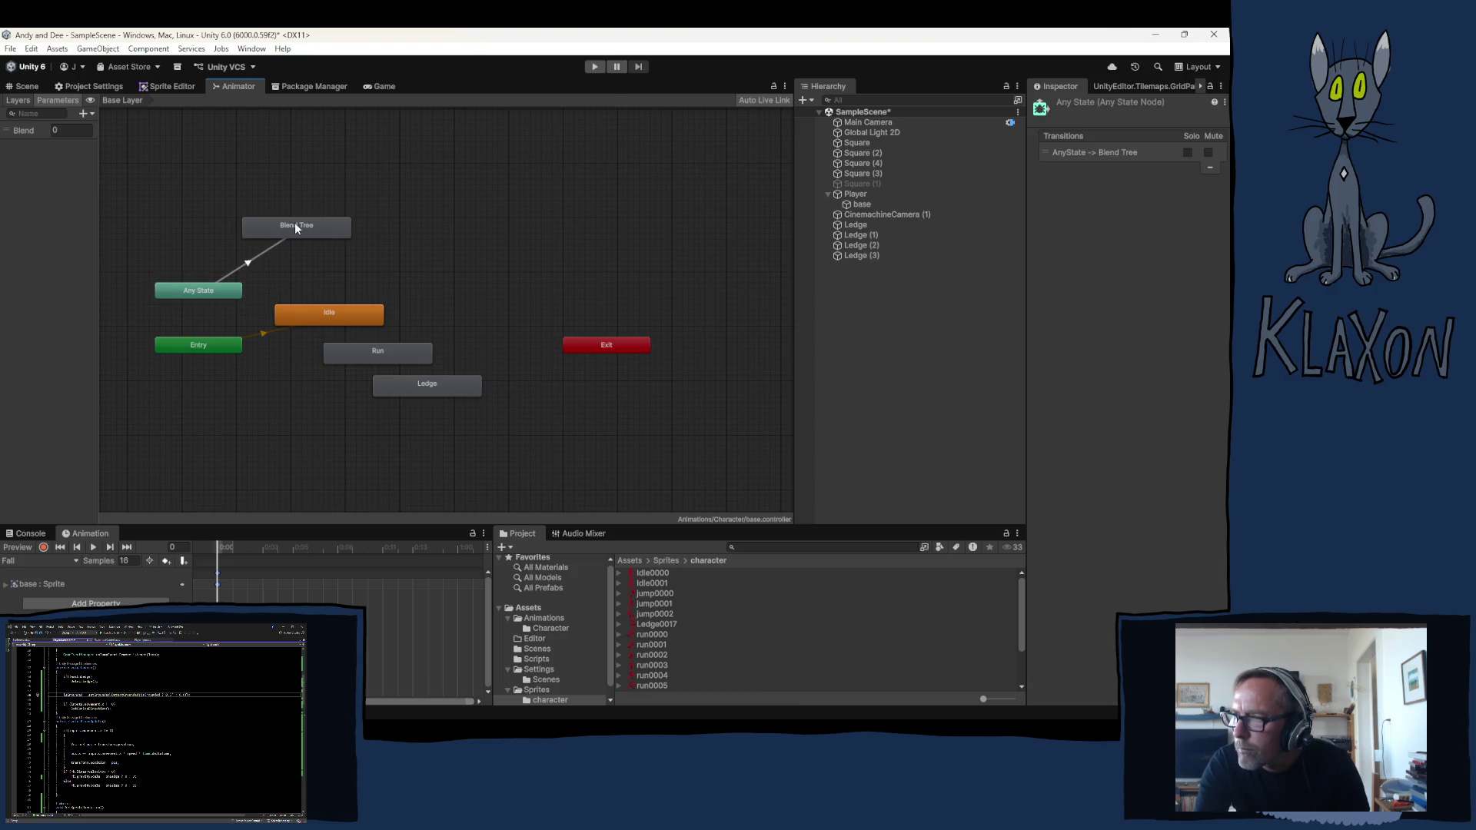
Add transitions from Blend Tree to Idle and from Idle to Run
right_click(294, 225)
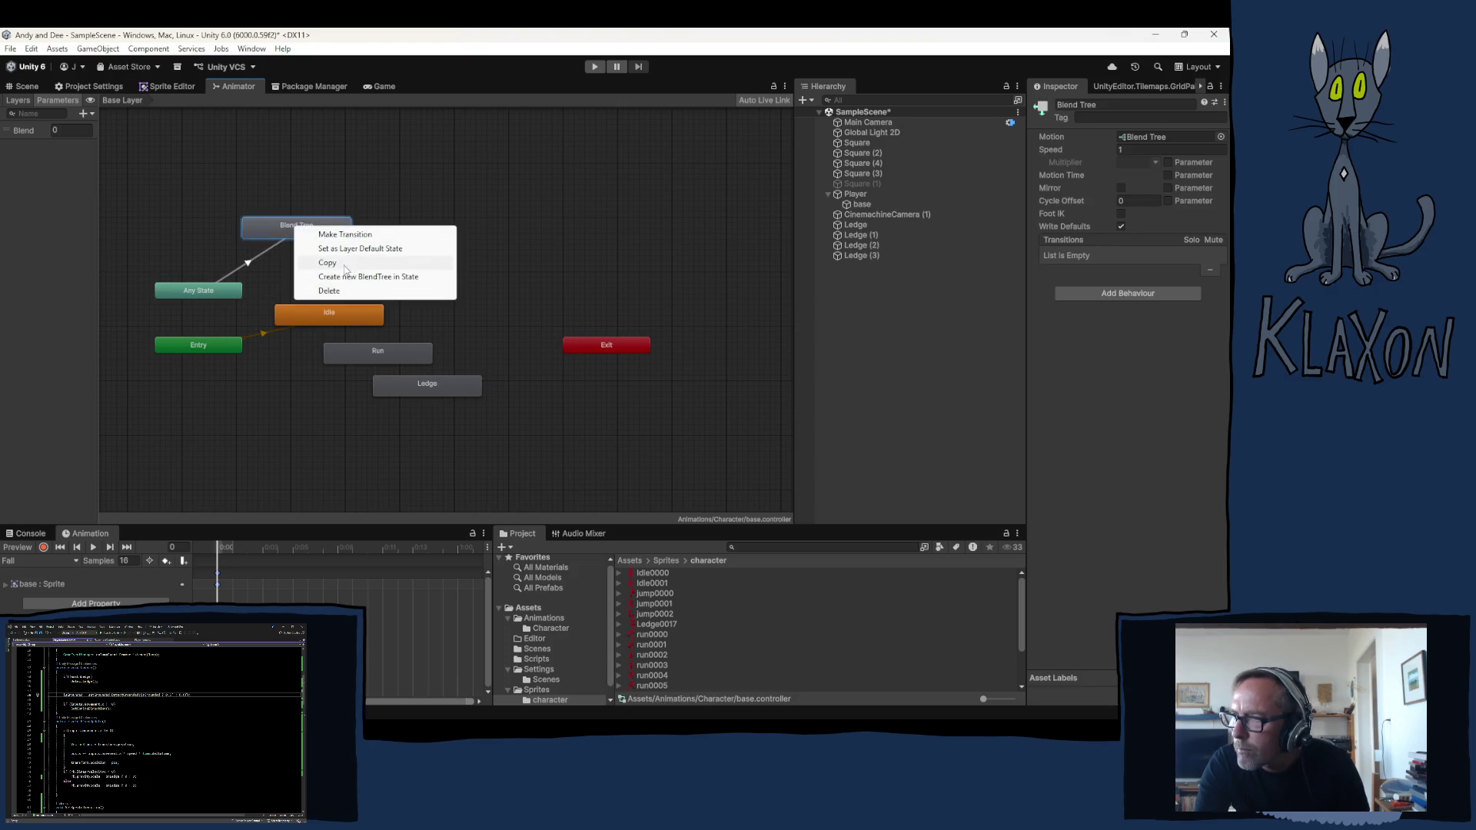
left_click(344, 235)
left_click(329, 310)
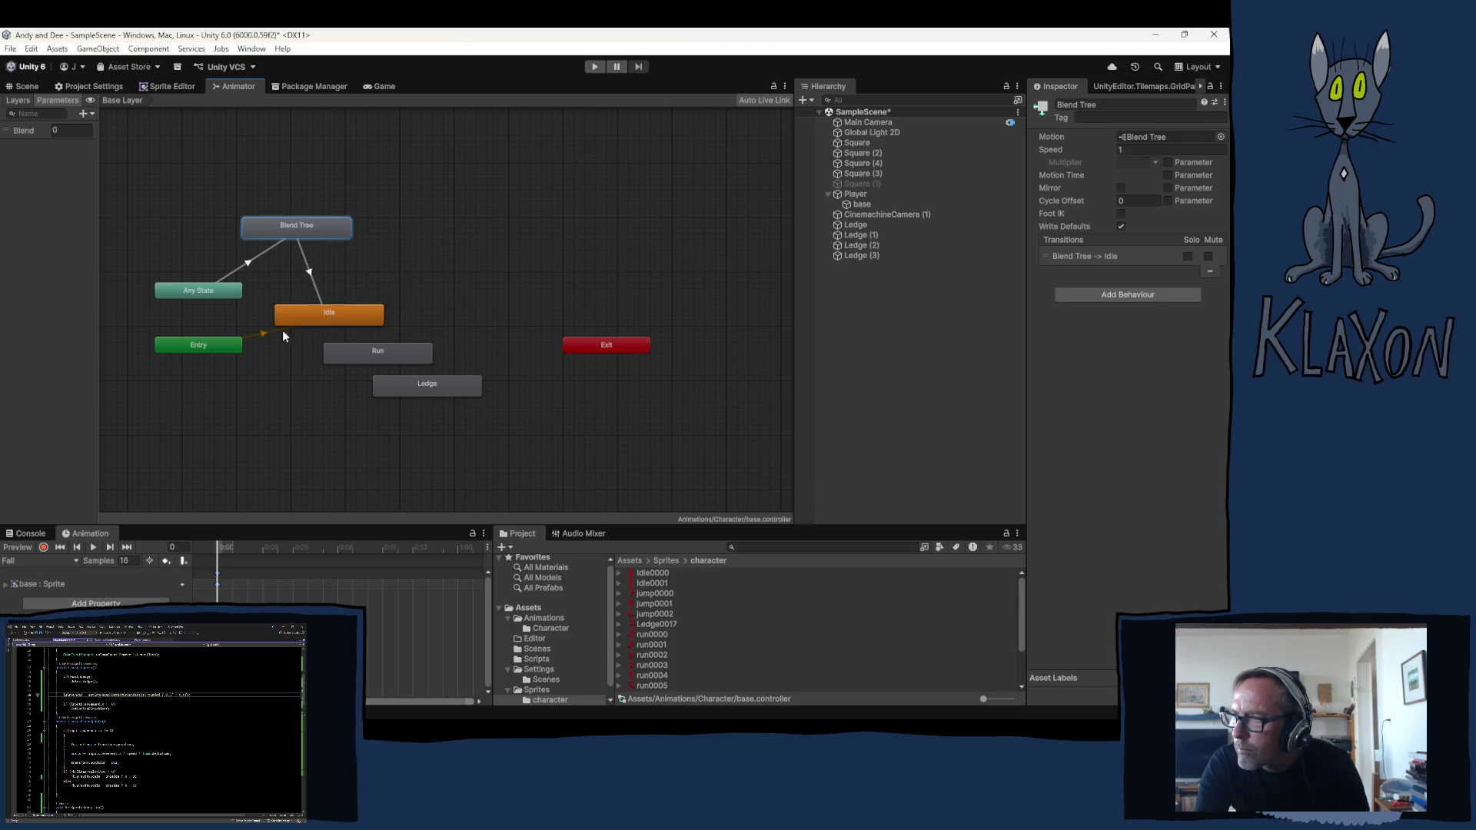
left_click(329, 320)
right_click(326, 314)
left_click(346, 320)
left_click(357, 353)
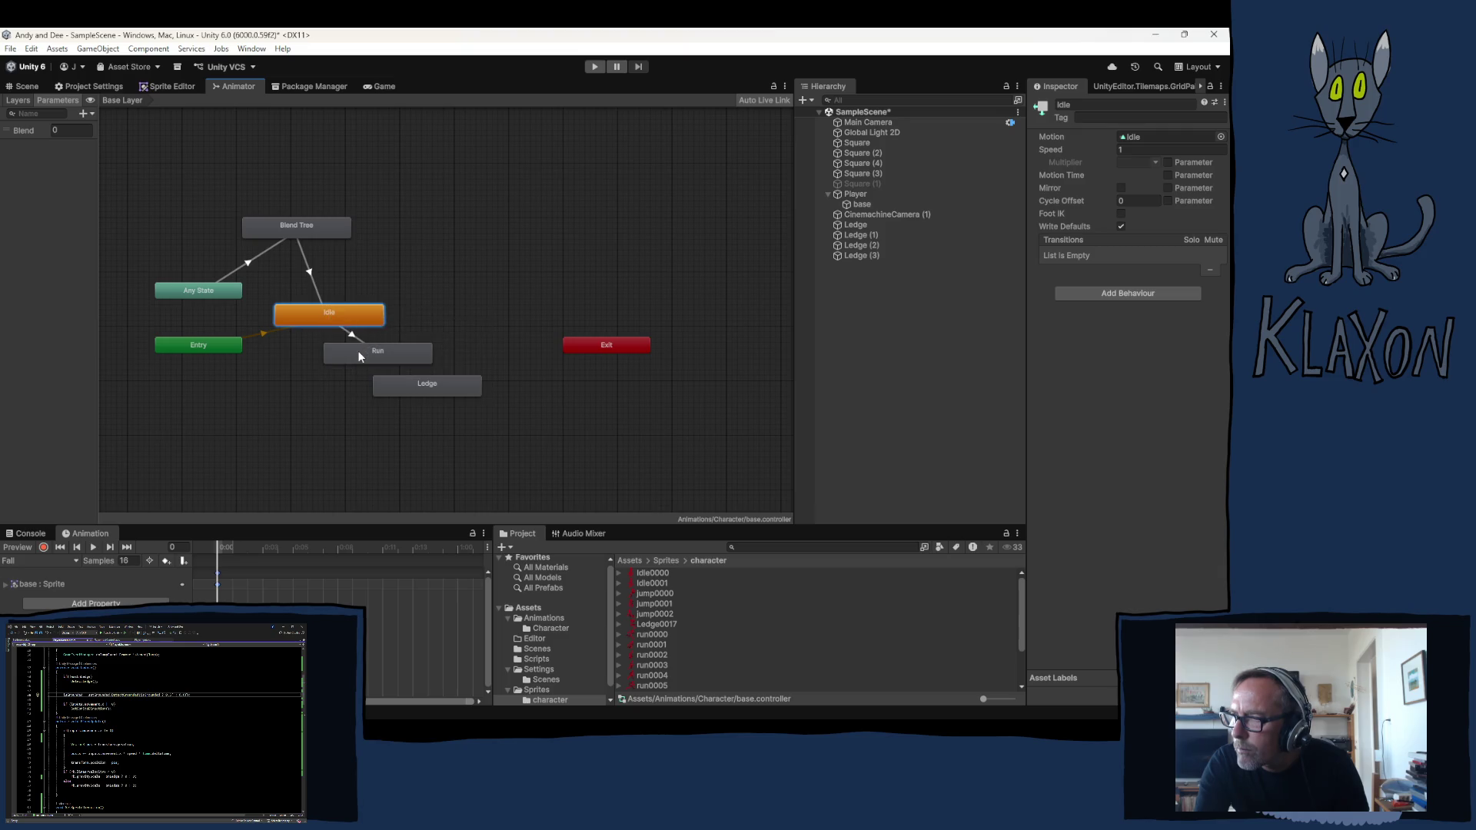
Place Ledge beside Idle and add transitions from Idle, Run and Blend Tree to Ledge
left_click_drag(422, 378, 446, 315)
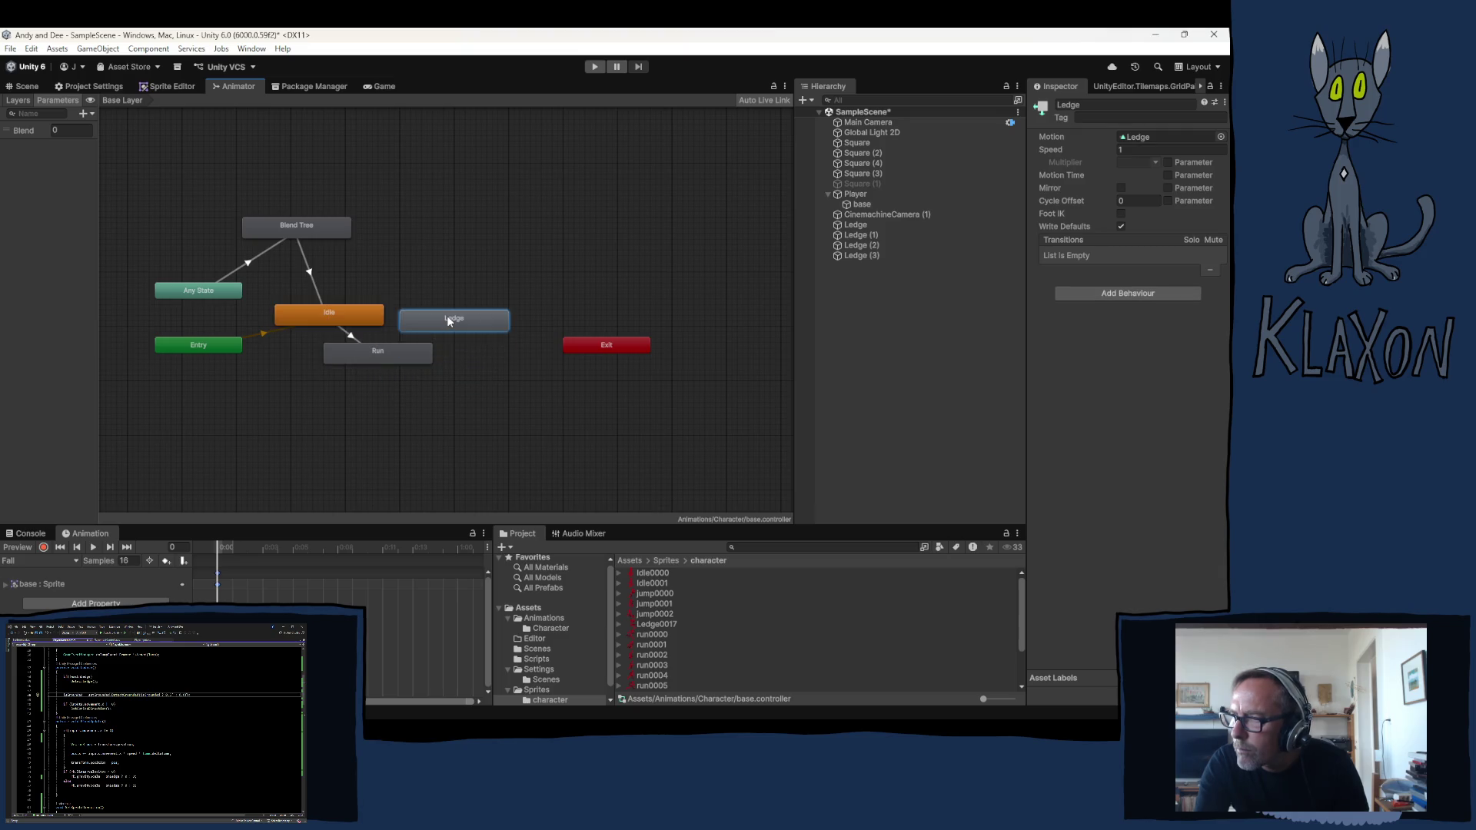
right_click(347, 314)
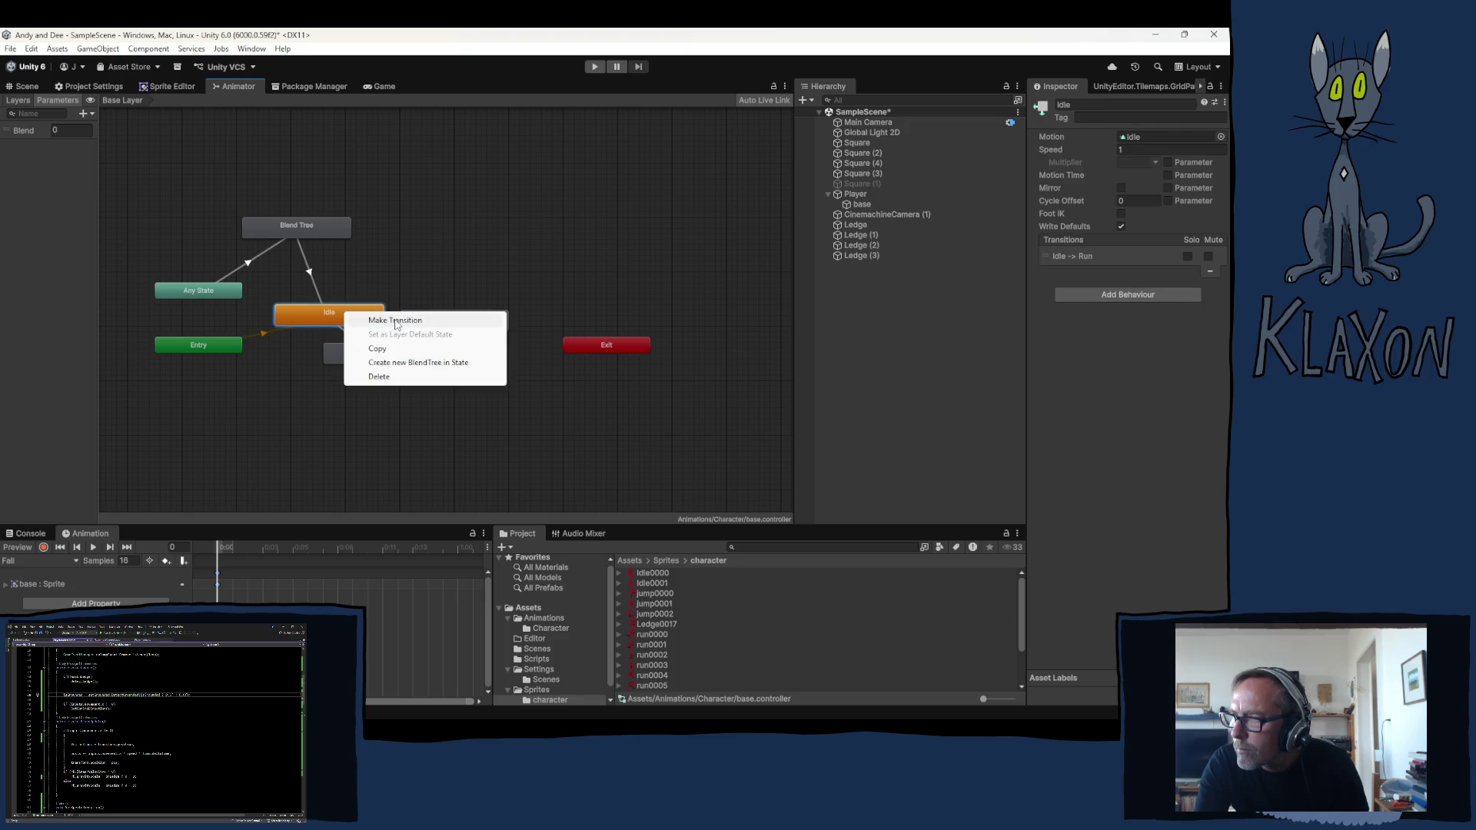
left_click(374, 320)
left_click(432, 320)
right_click(385, 349)
left_click(428, 355)
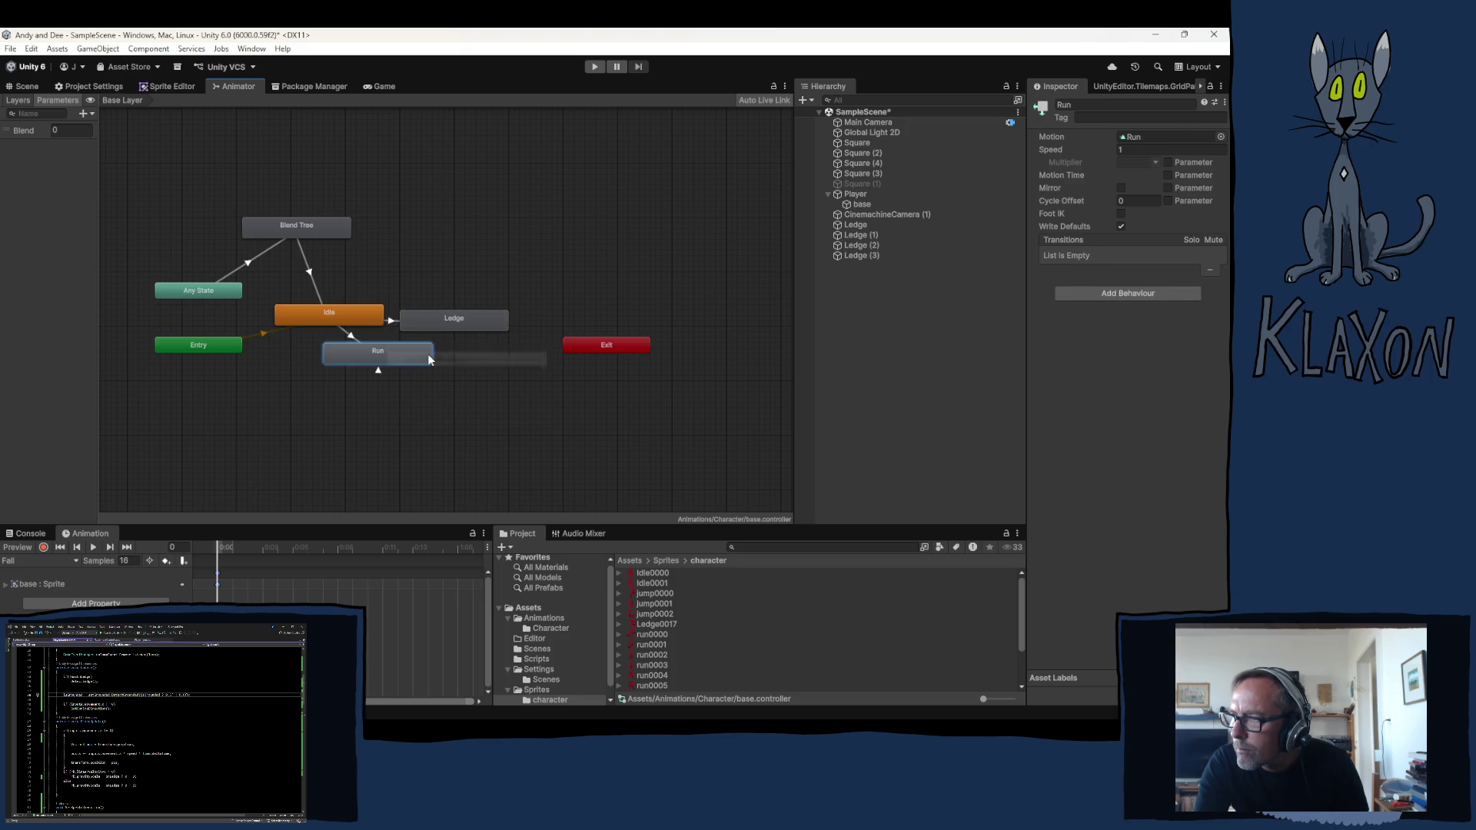
left_click(438, 318)
left_click_drag(412, 350, 418, 400)
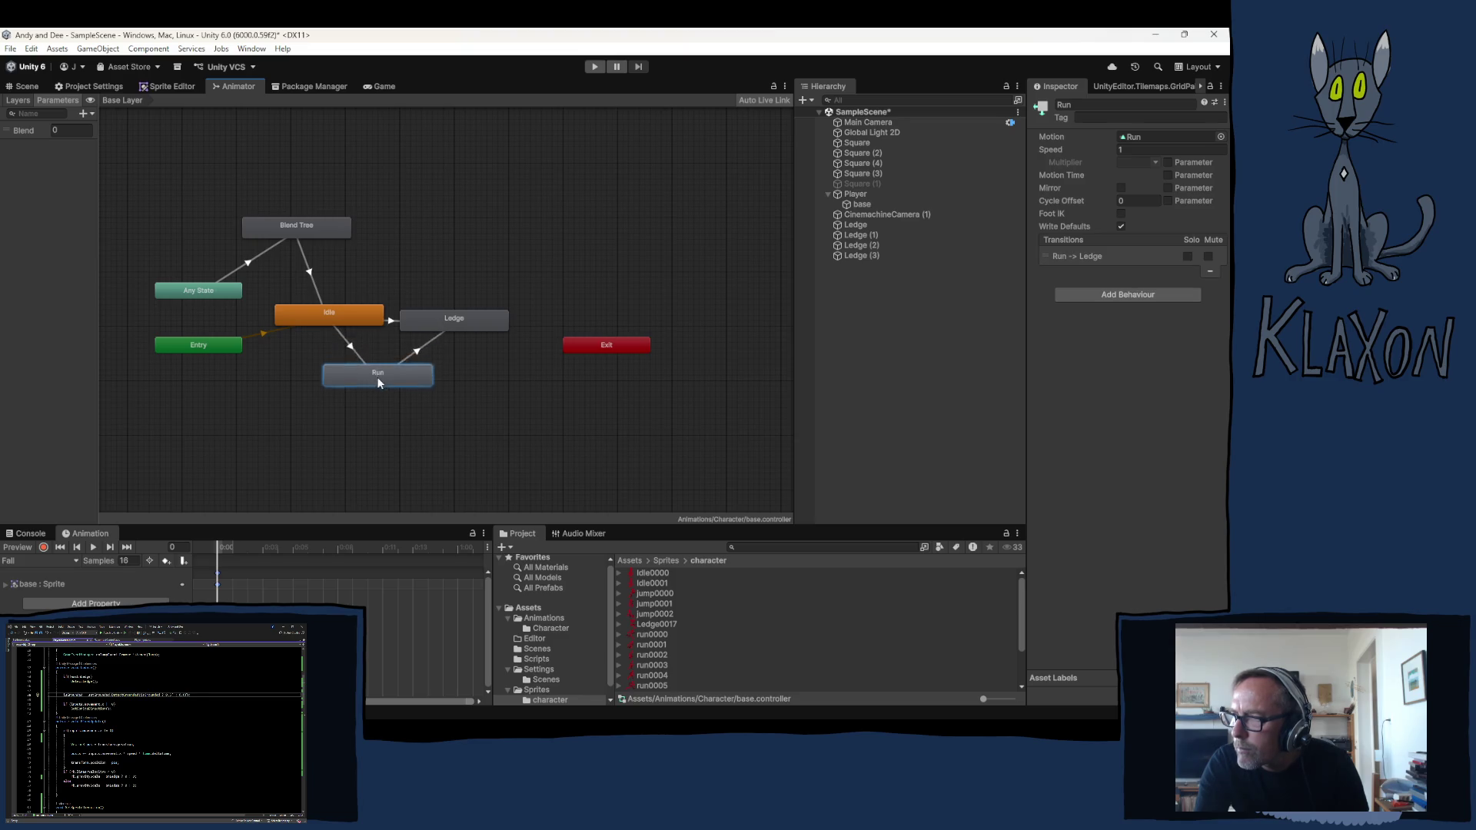
right_click(294, 231)
left_click(329, 238)
left_click(438, 317)
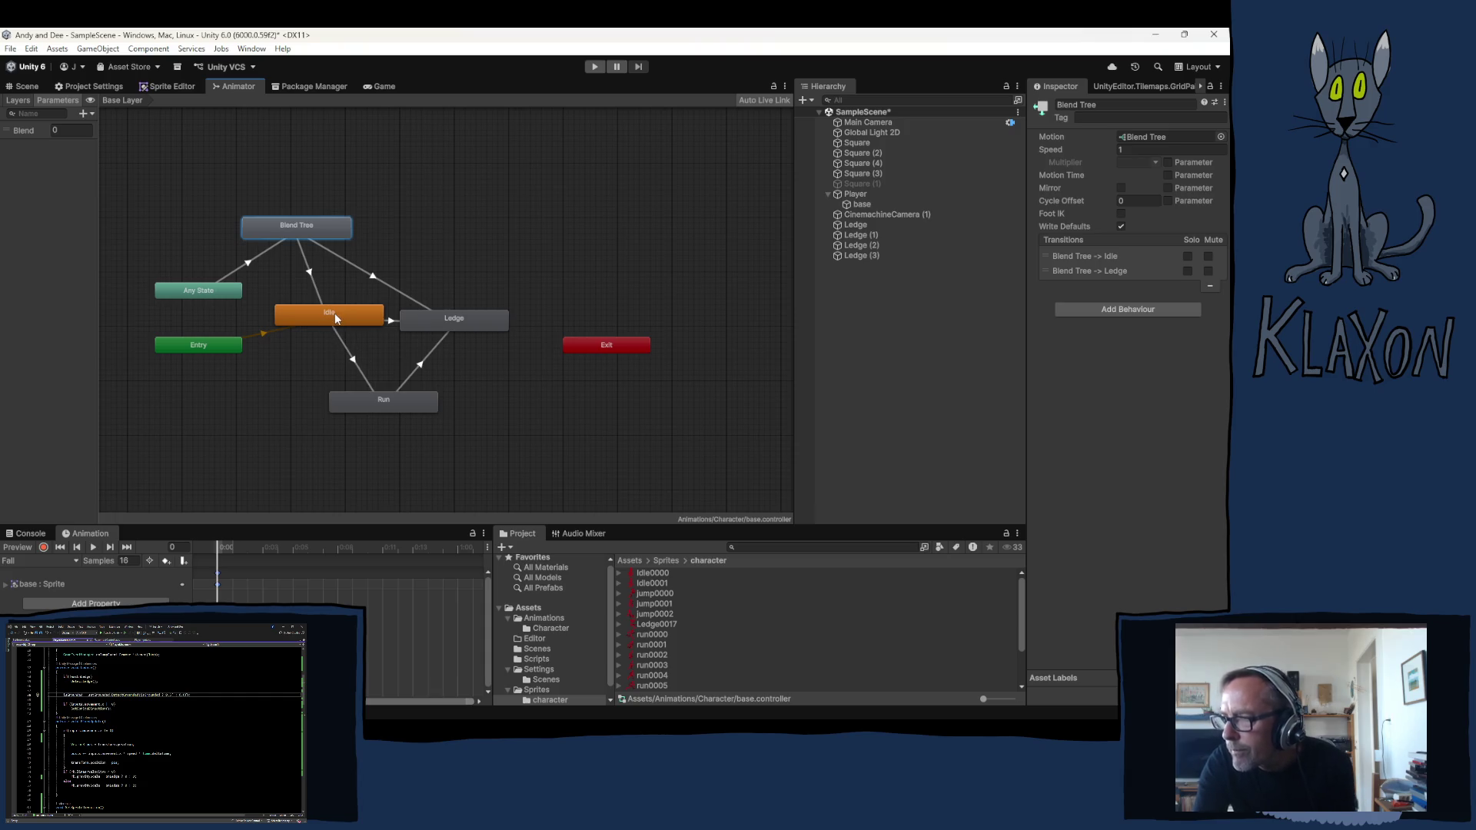
Add transitions from Run to Idle, Ledge to Run and Ledge to Idle, moving Ledge further right
right_click(375, 407)
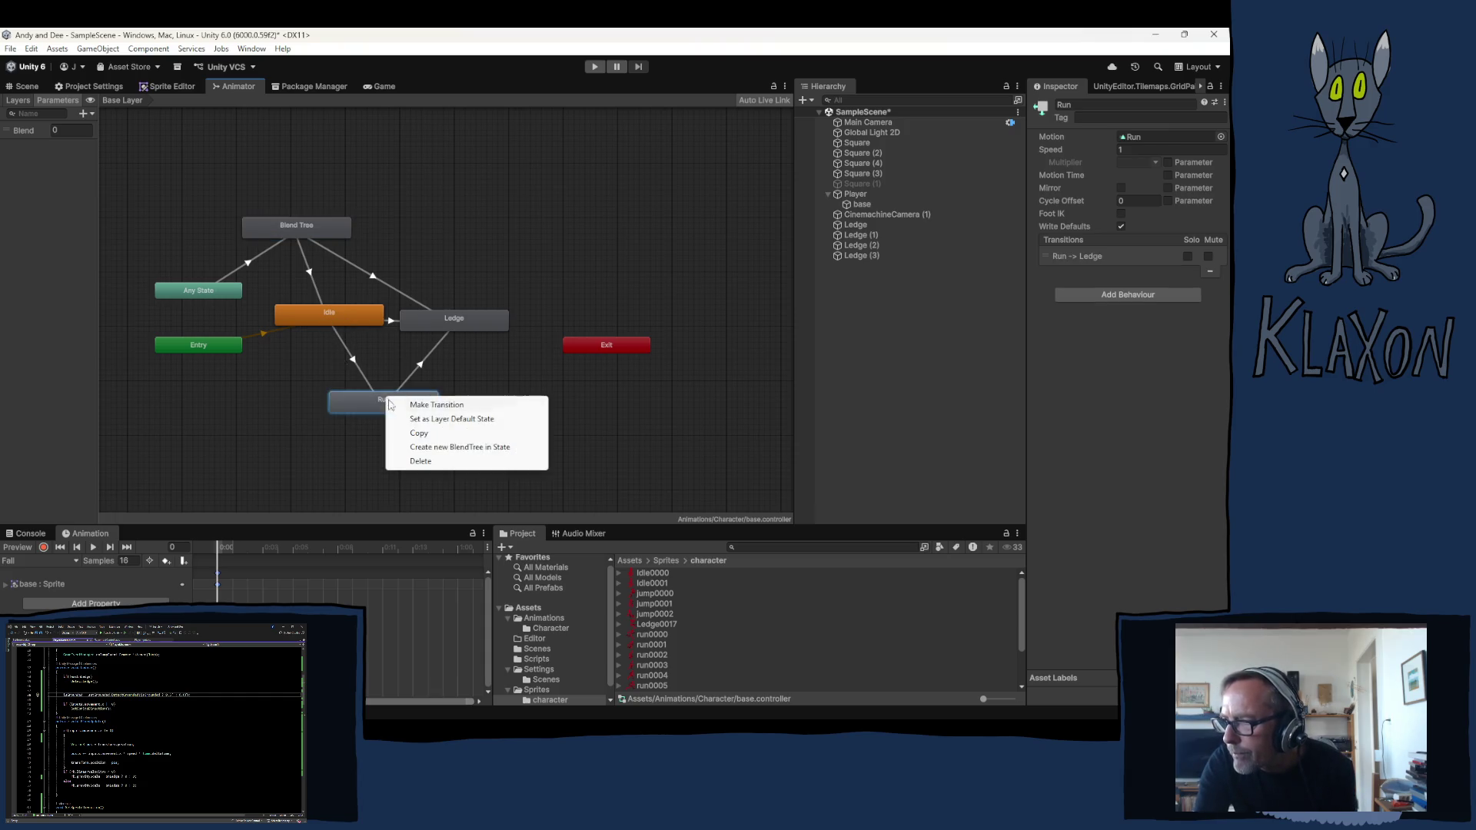
left_click(415, 404)
left_click(335, 312)
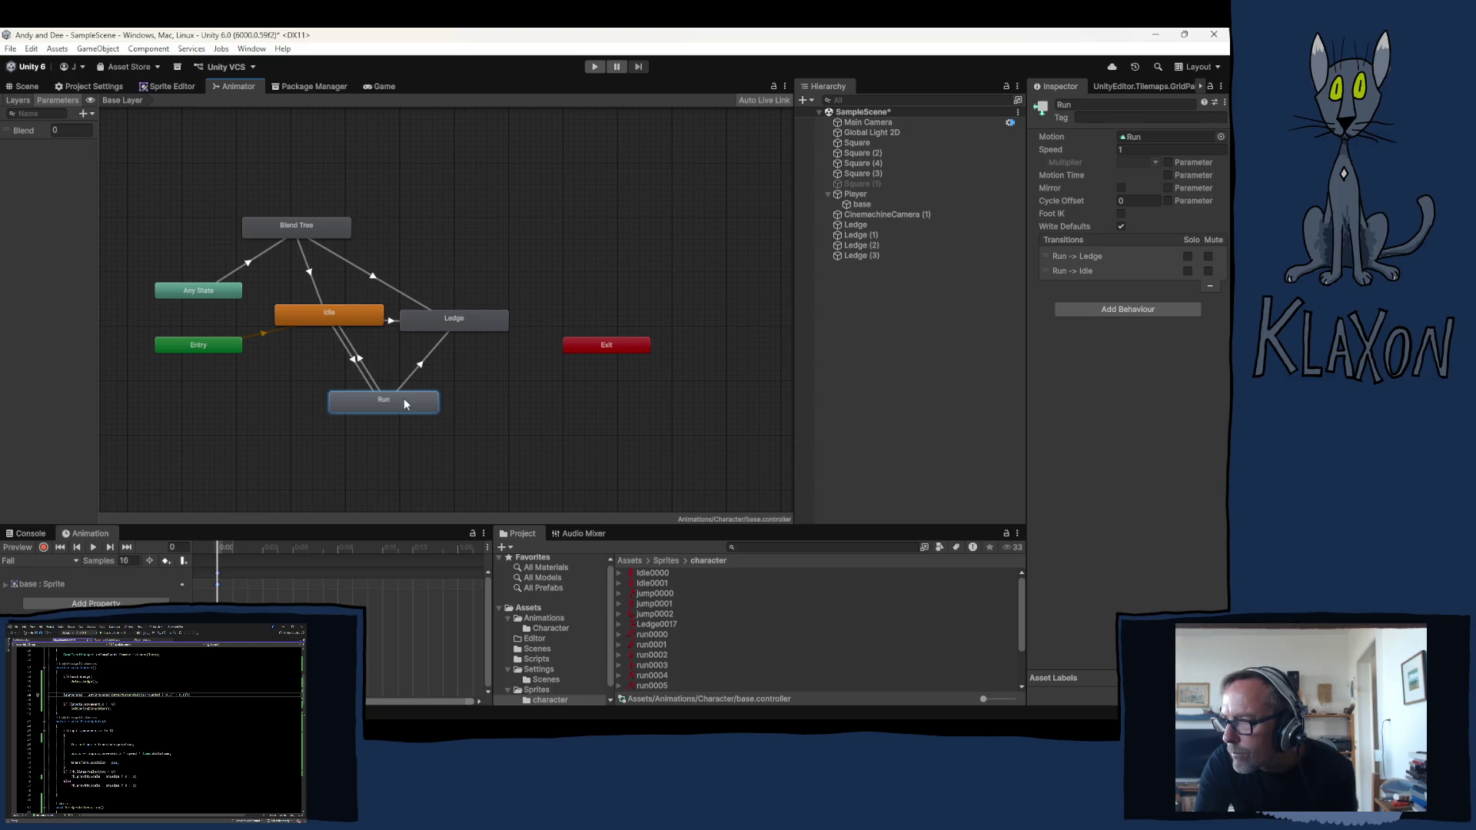
right_click(443, 323)
left_click(473, 332)
left_click(404, 395)
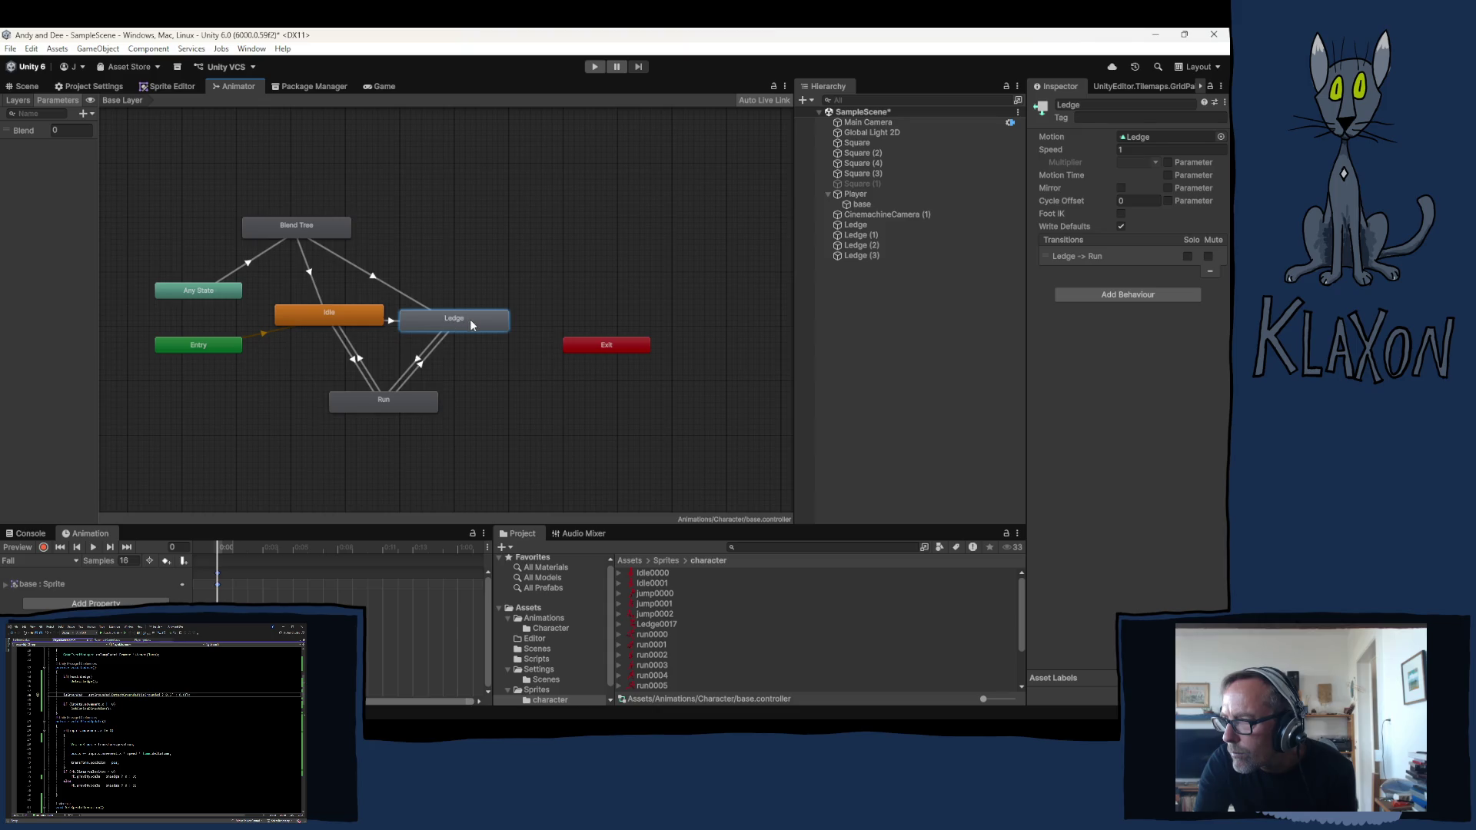
right_click(470, 320)
left_click(494, 327)
left_click(362, 328)
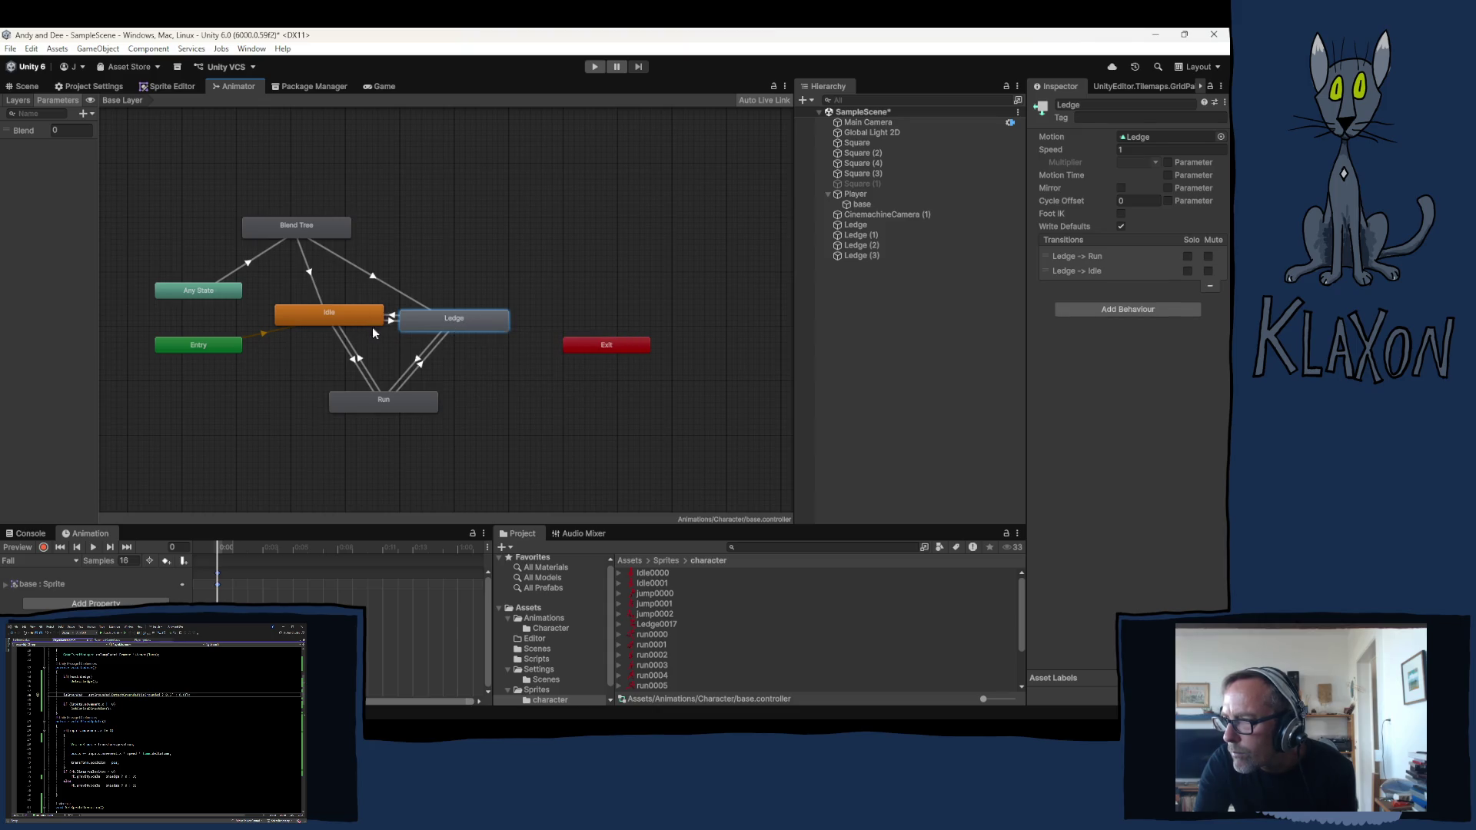
left_click_drag(454, 325, 494, 319)
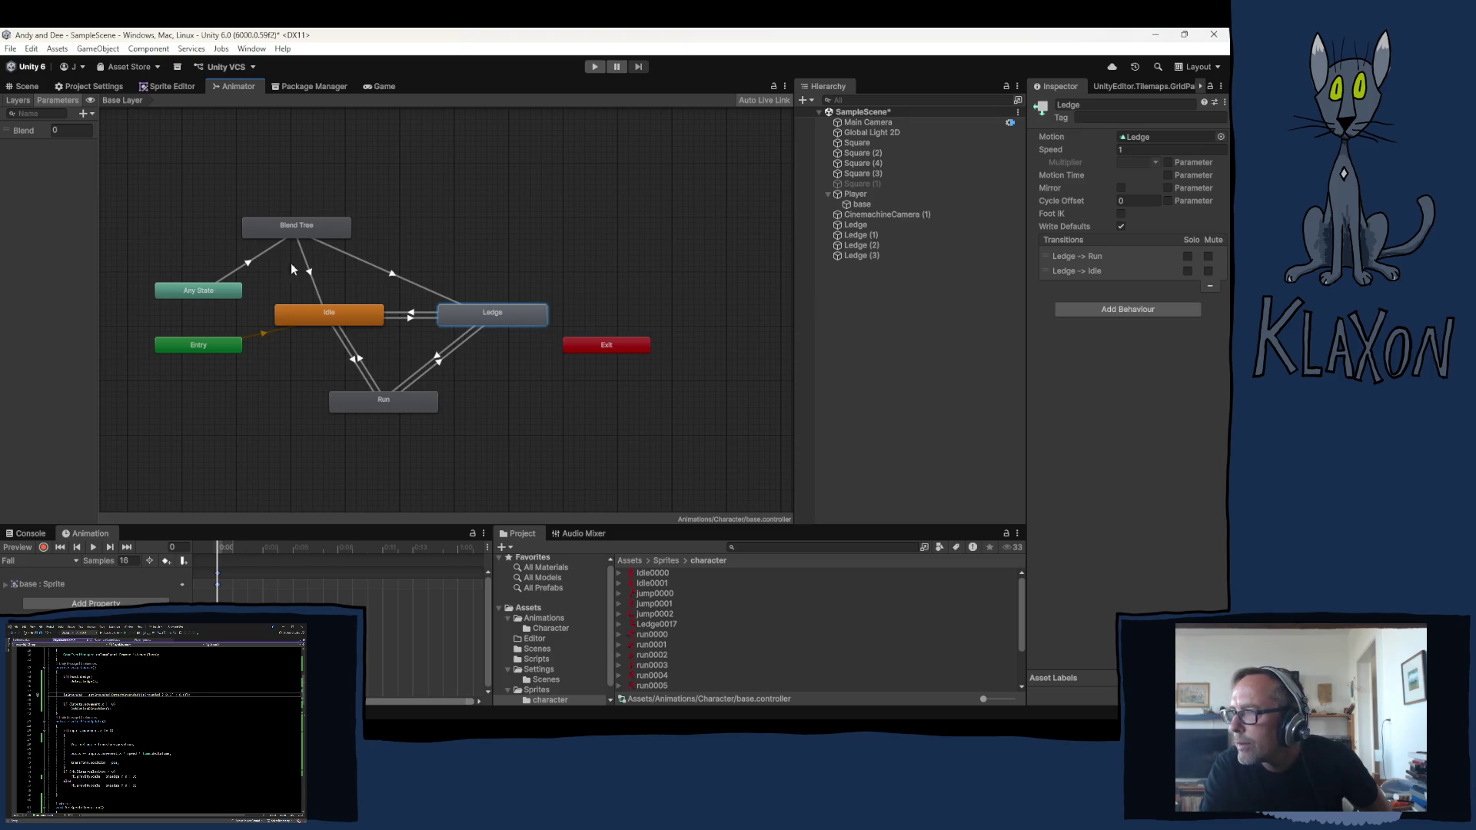
Switch to the Scene view, select the Player's base sprite and list its animation clips
left_click(27, 87)
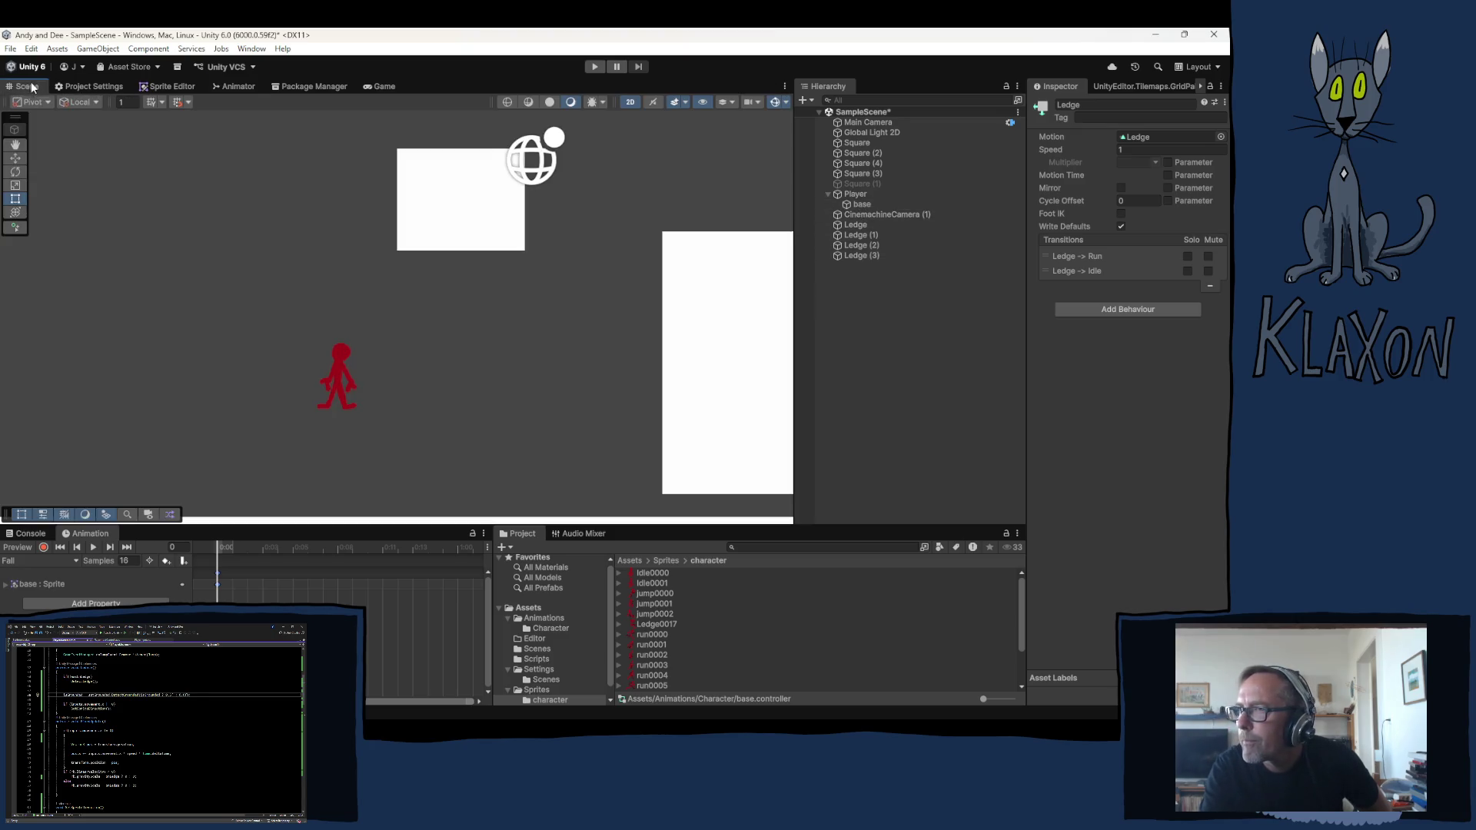
left_click(859, 204)
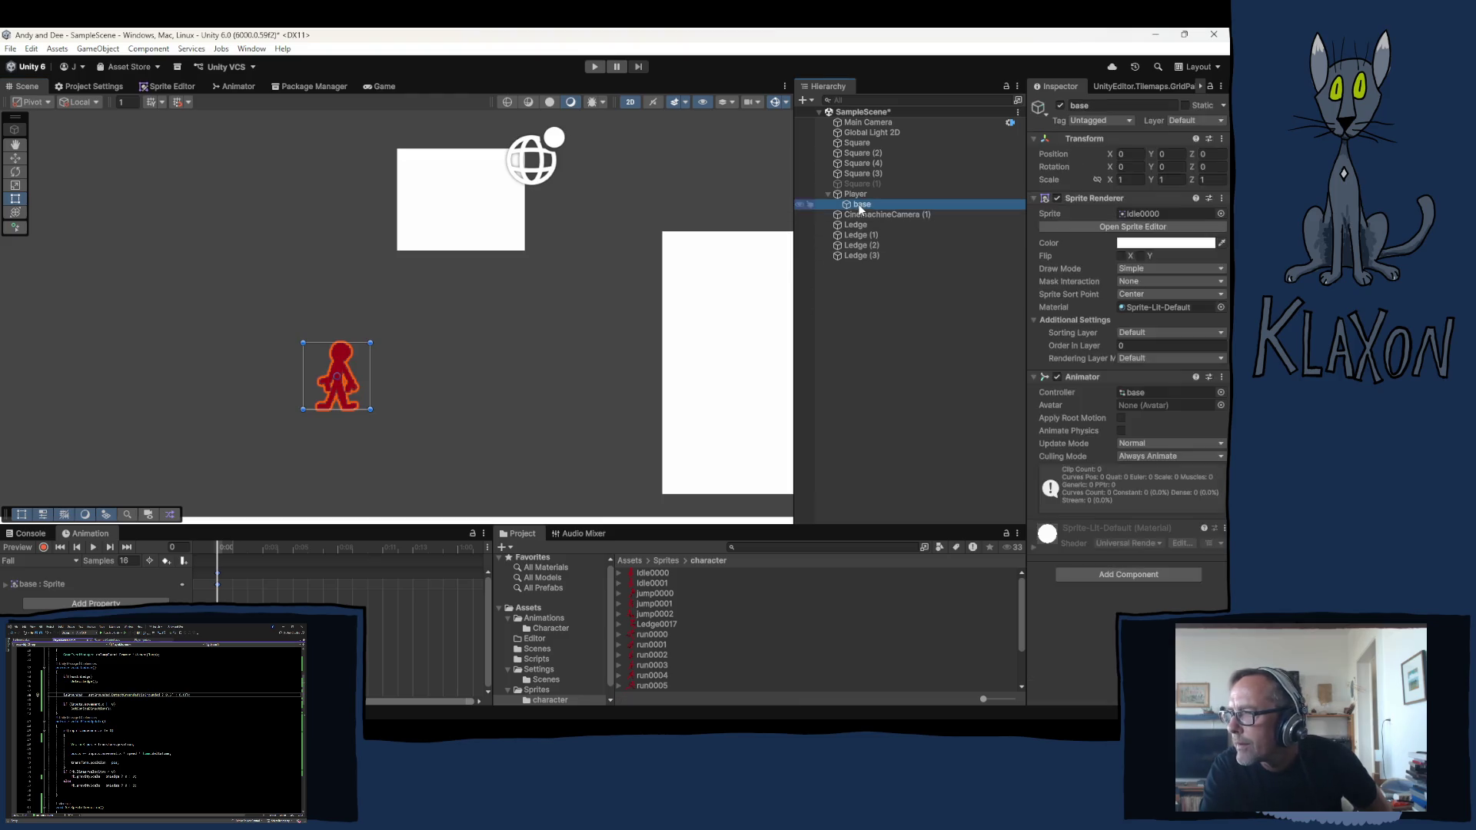
left_click(67, 562)
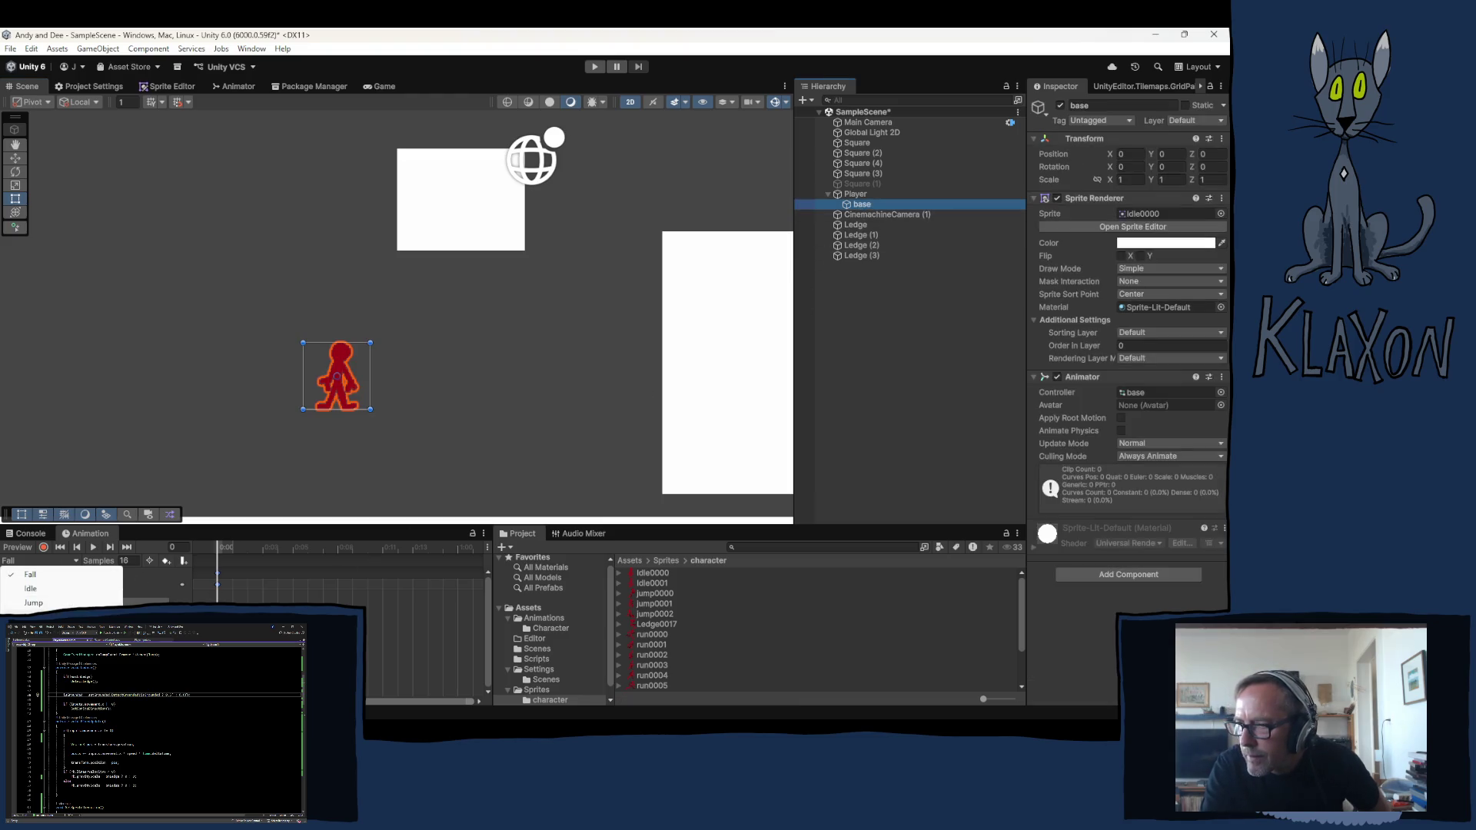
Play the Run clip preview on the base sprite, undo an accidental sprite move and select Player
left_click(35, 614)
left_click(94, 550)
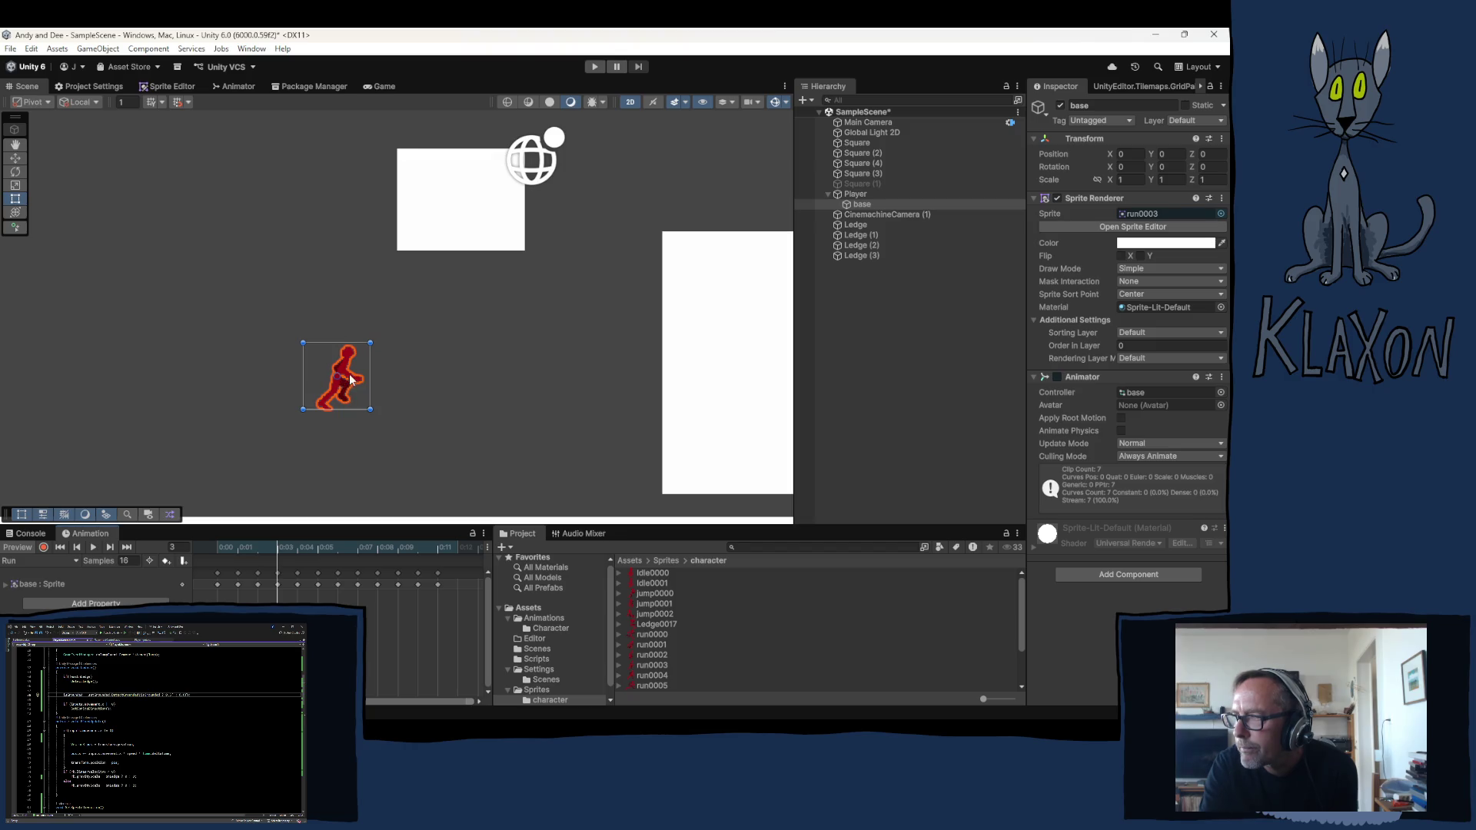
left_click_drag(352, 376, 316, 481)
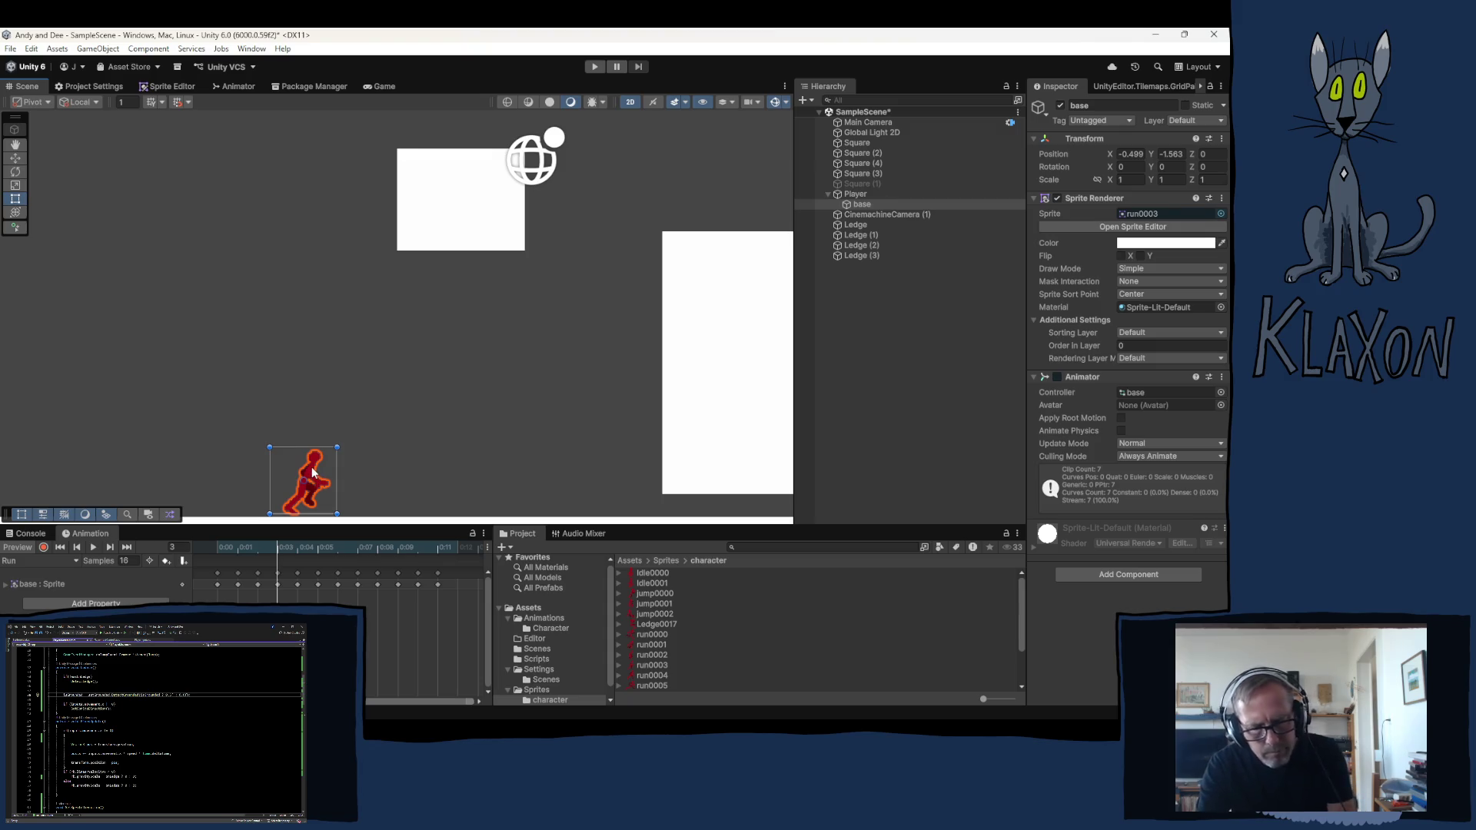
key("ctrl+z")
left_click(847, 192)
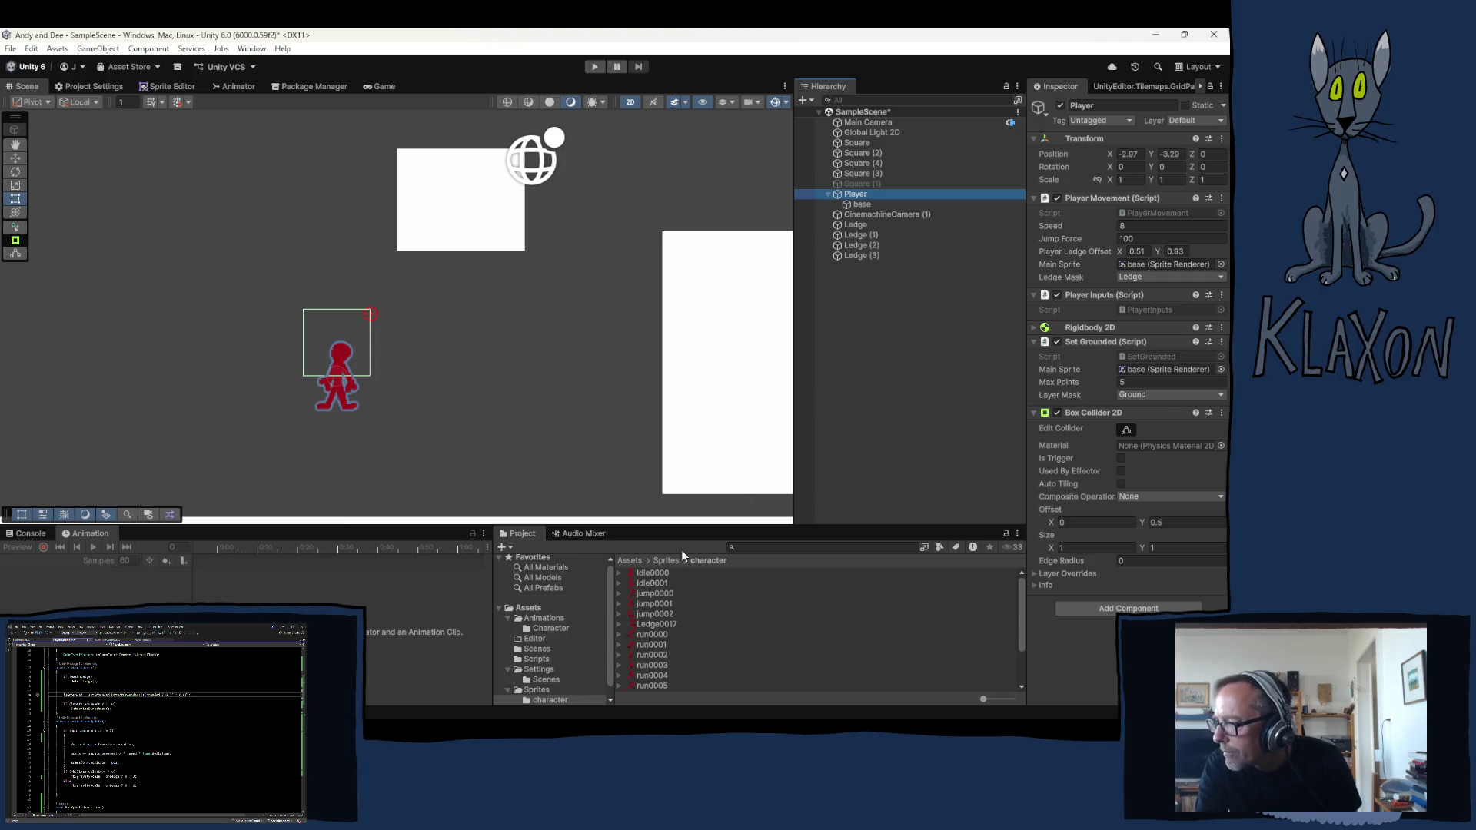
Set all 18 character sprite textures' pivot to Bottom and apply the import settings
left_click(652, 573)
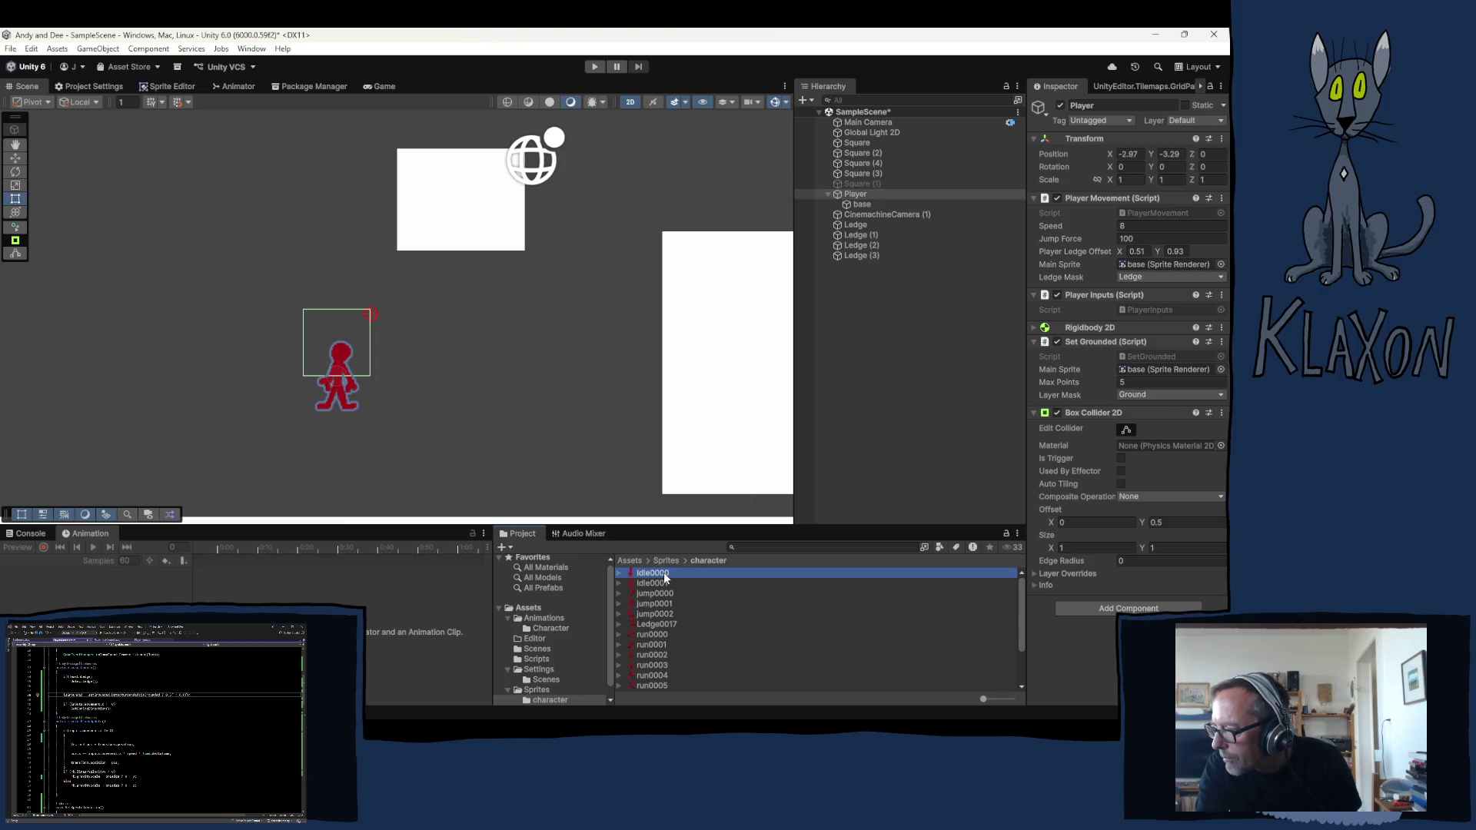
scroll(646, 687, "down", 3)
left_click(659, 684, "shift")
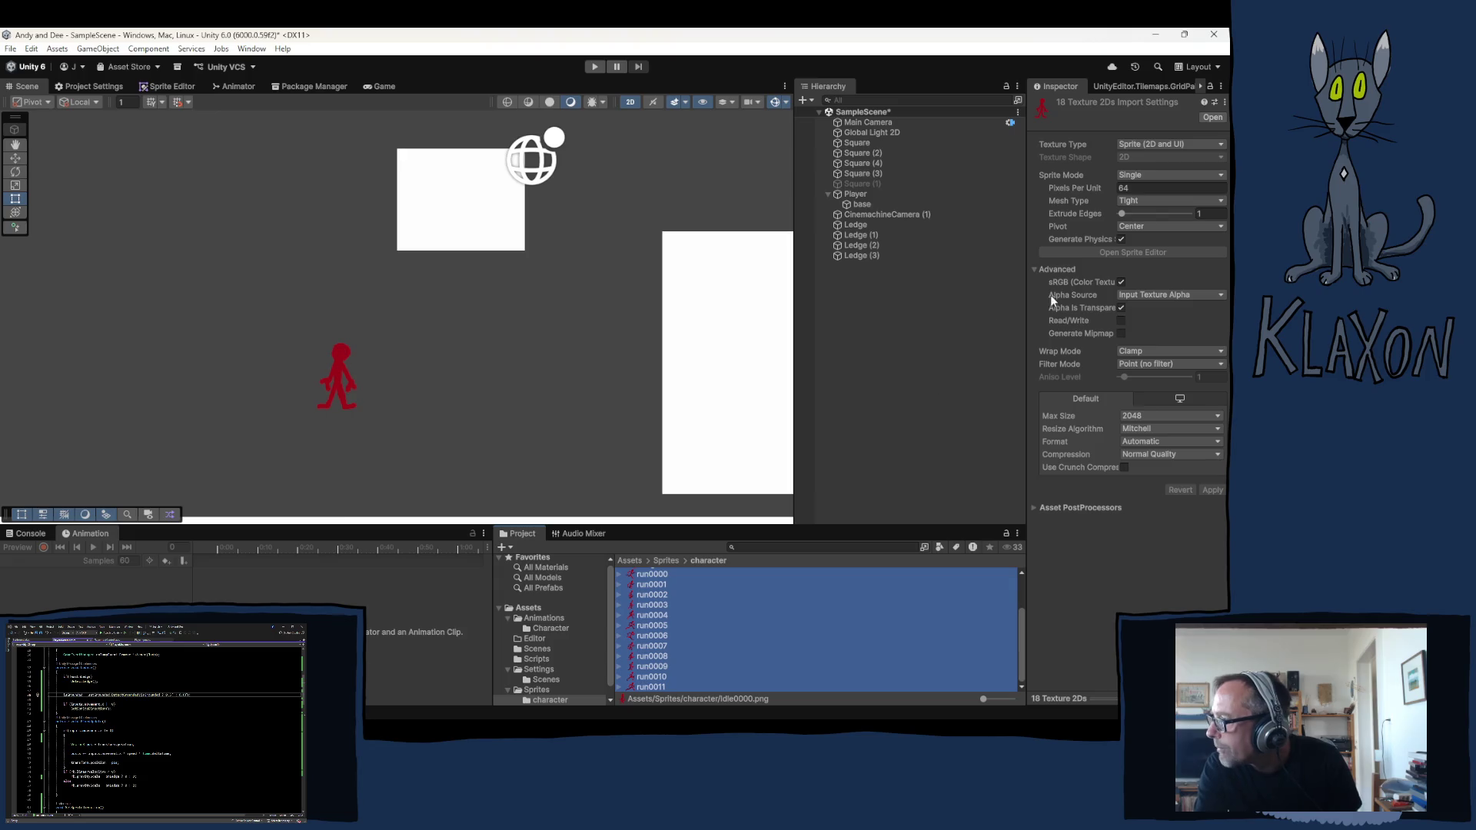
left_click(1145, 228)
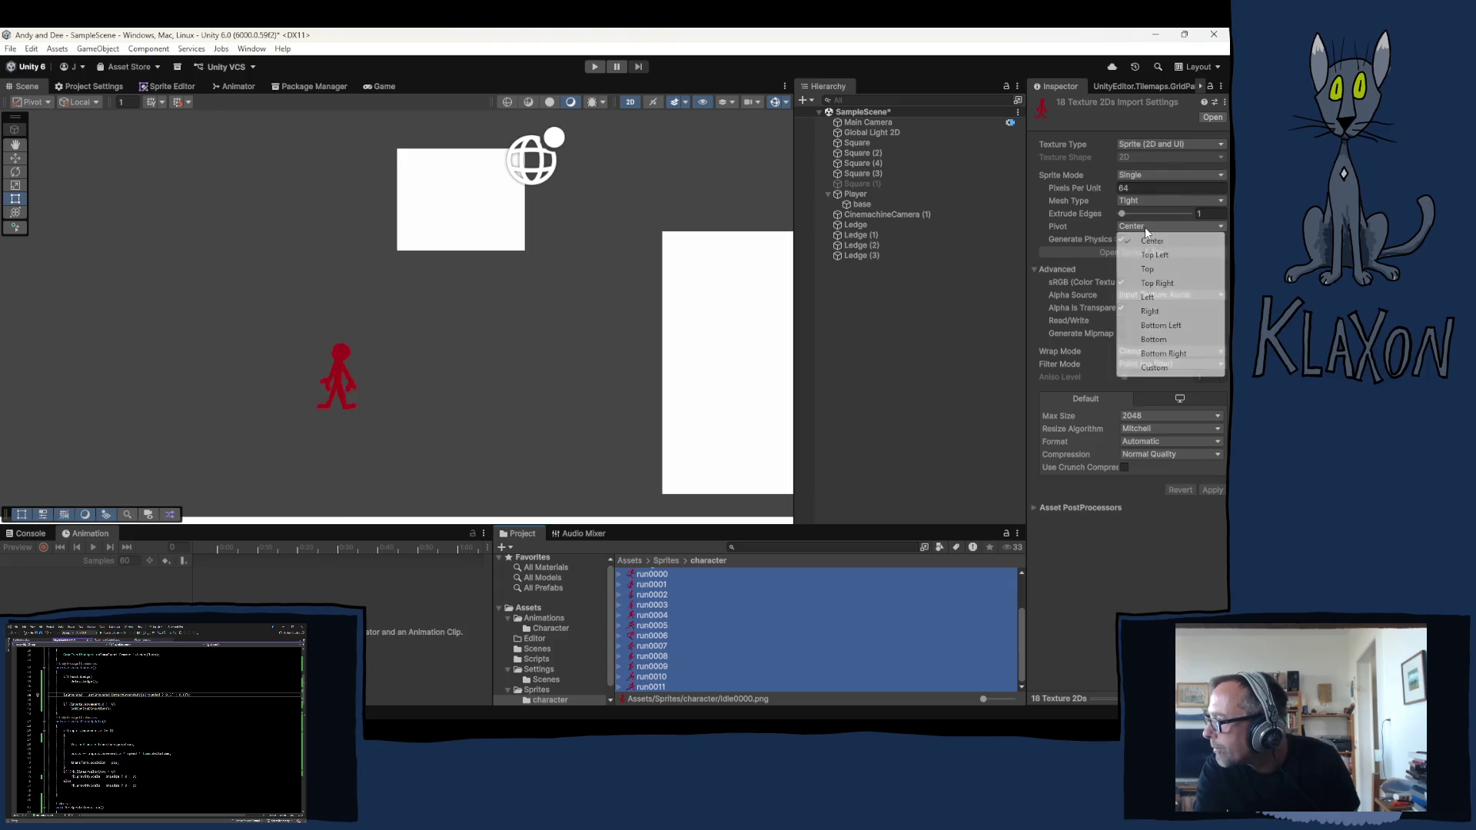
left_click(1153, 340)
left_click(1212, 489)
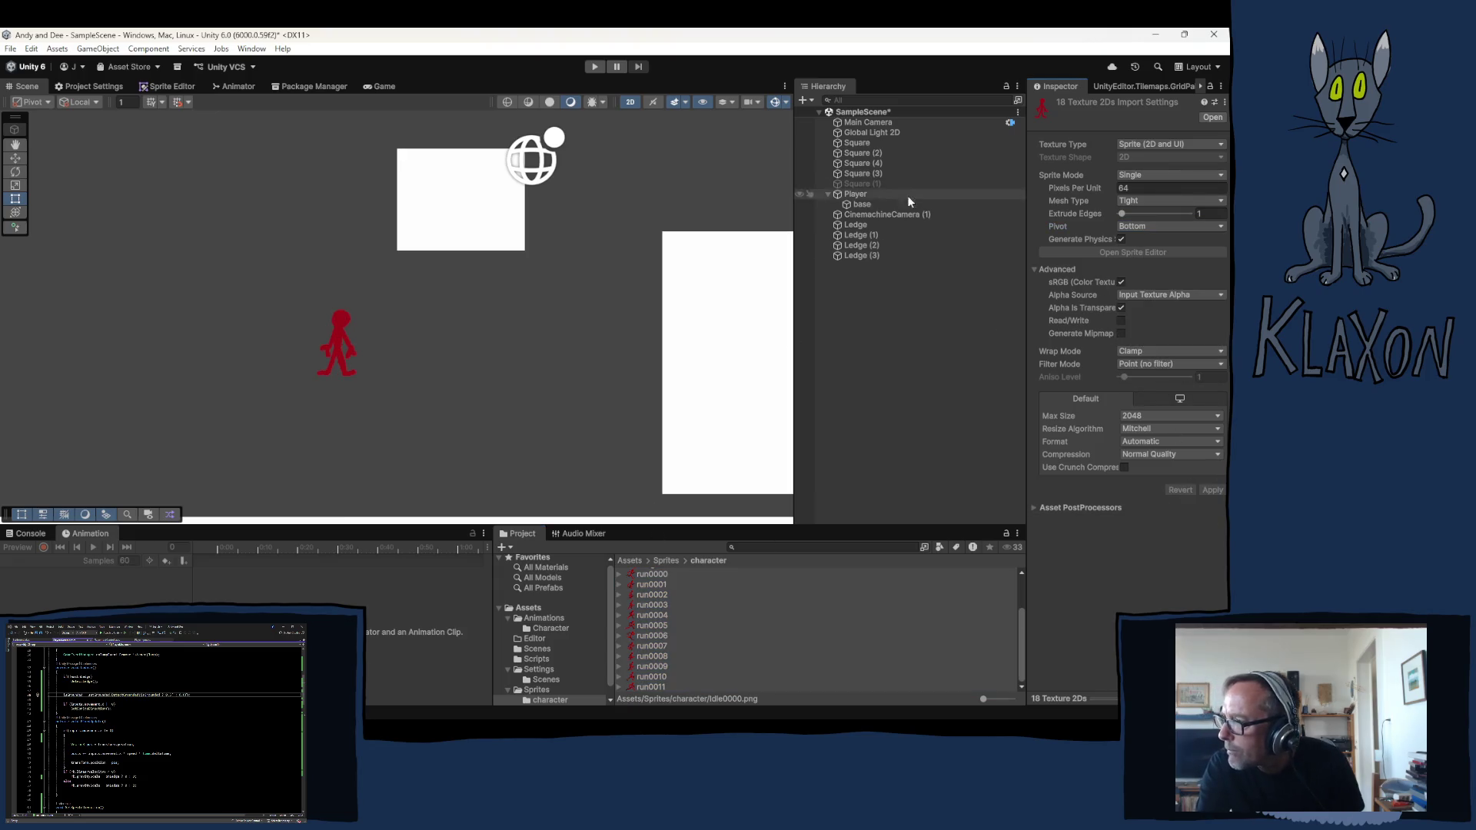
Move the Player down to the scene's bottom edge and return to the state graph
left_click(854, 195)
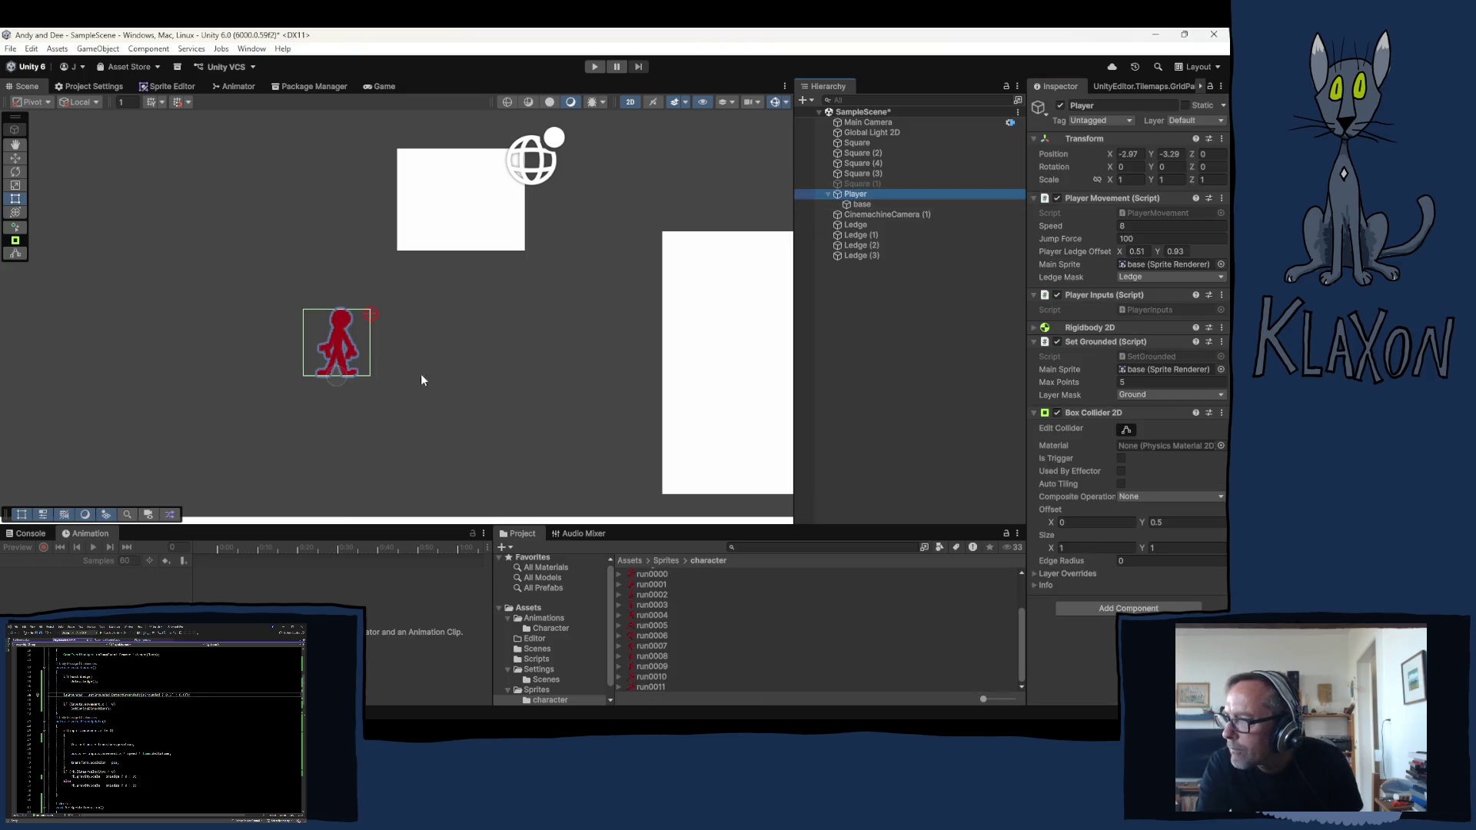
left_click(345, 346)
left_click(855, 194)
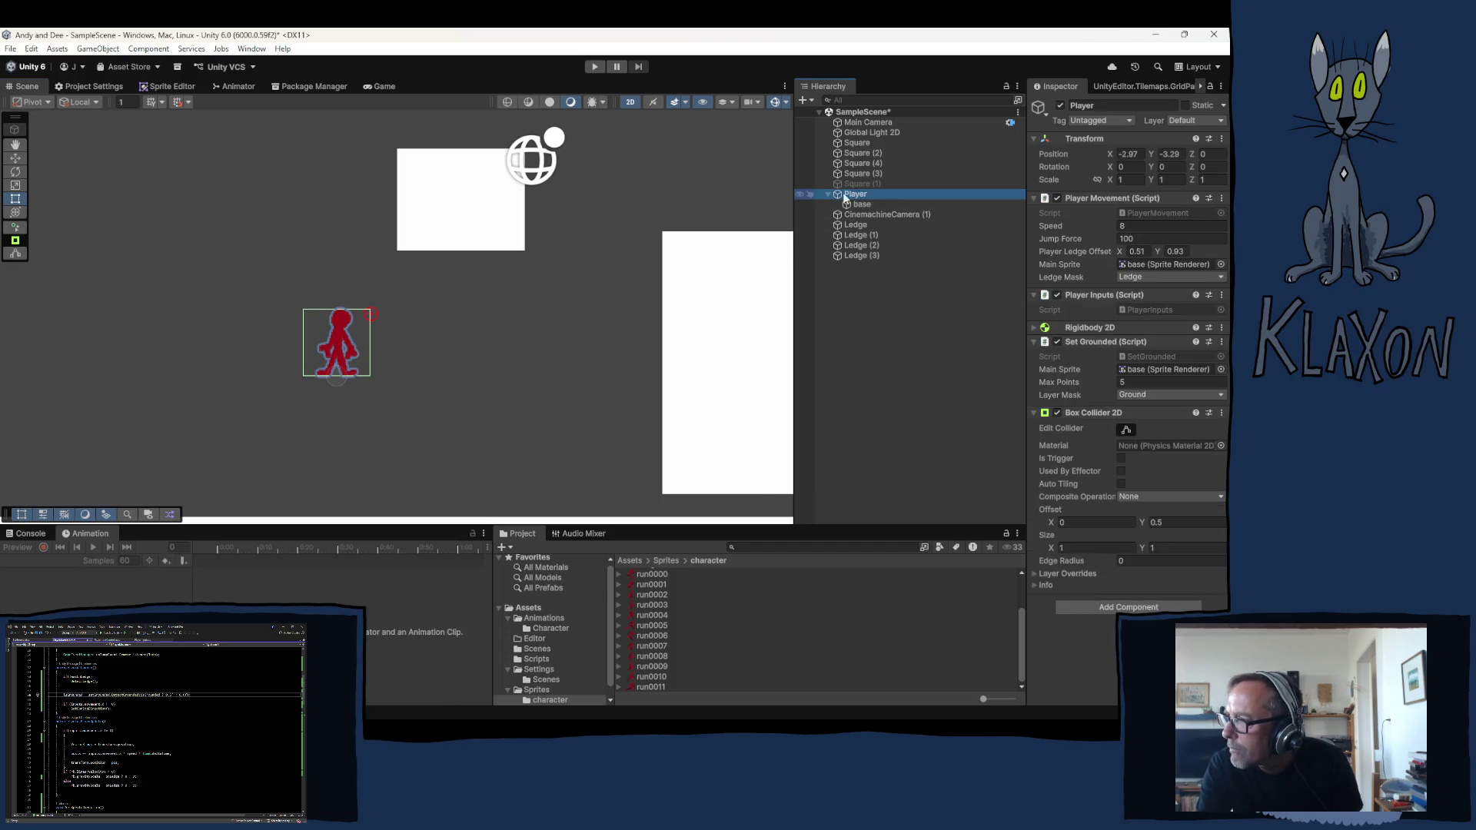
key("w")
left_click_drag(333, 384, 332, 509)
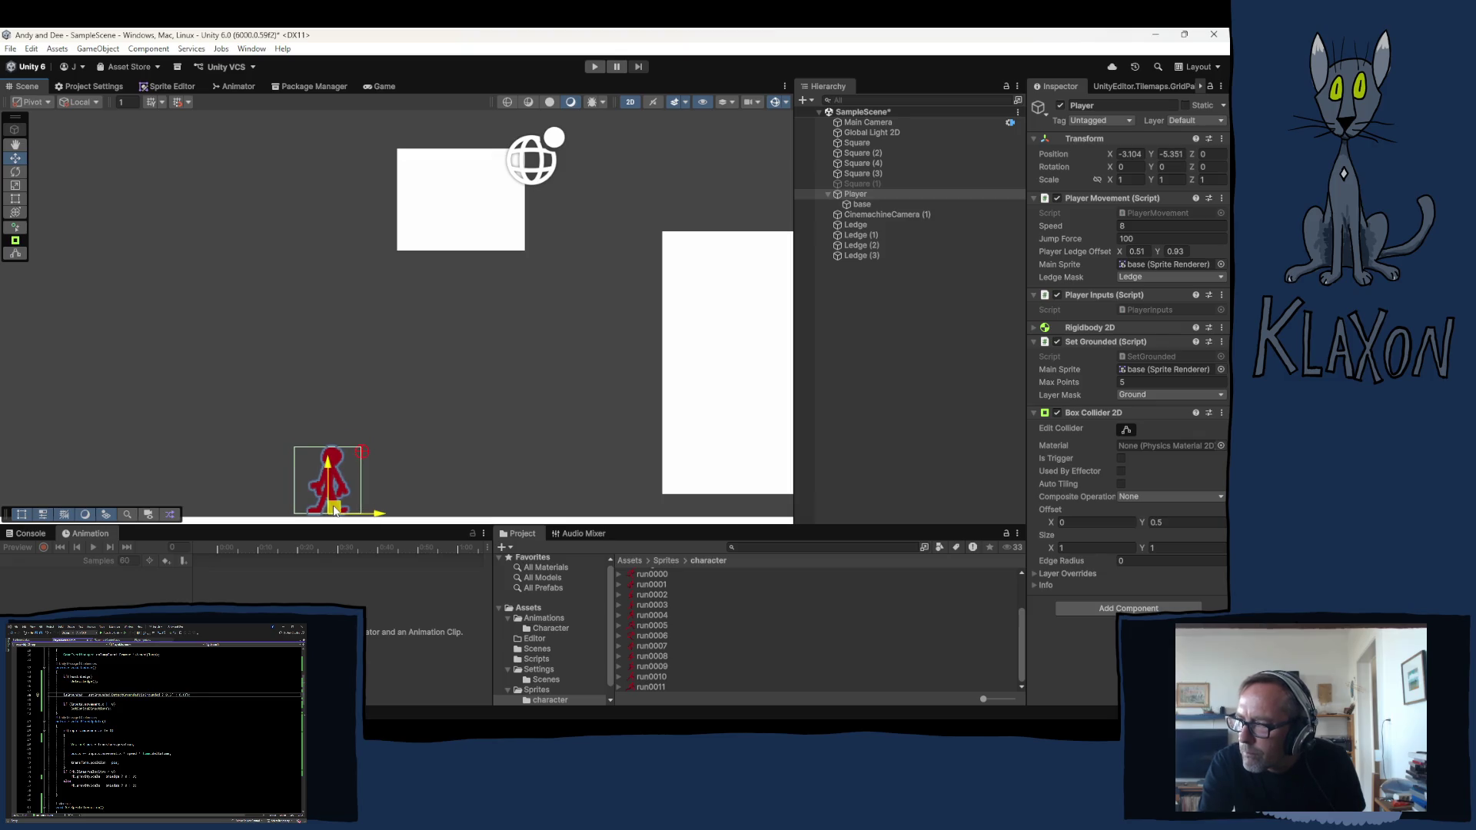
left_click(402, 401)
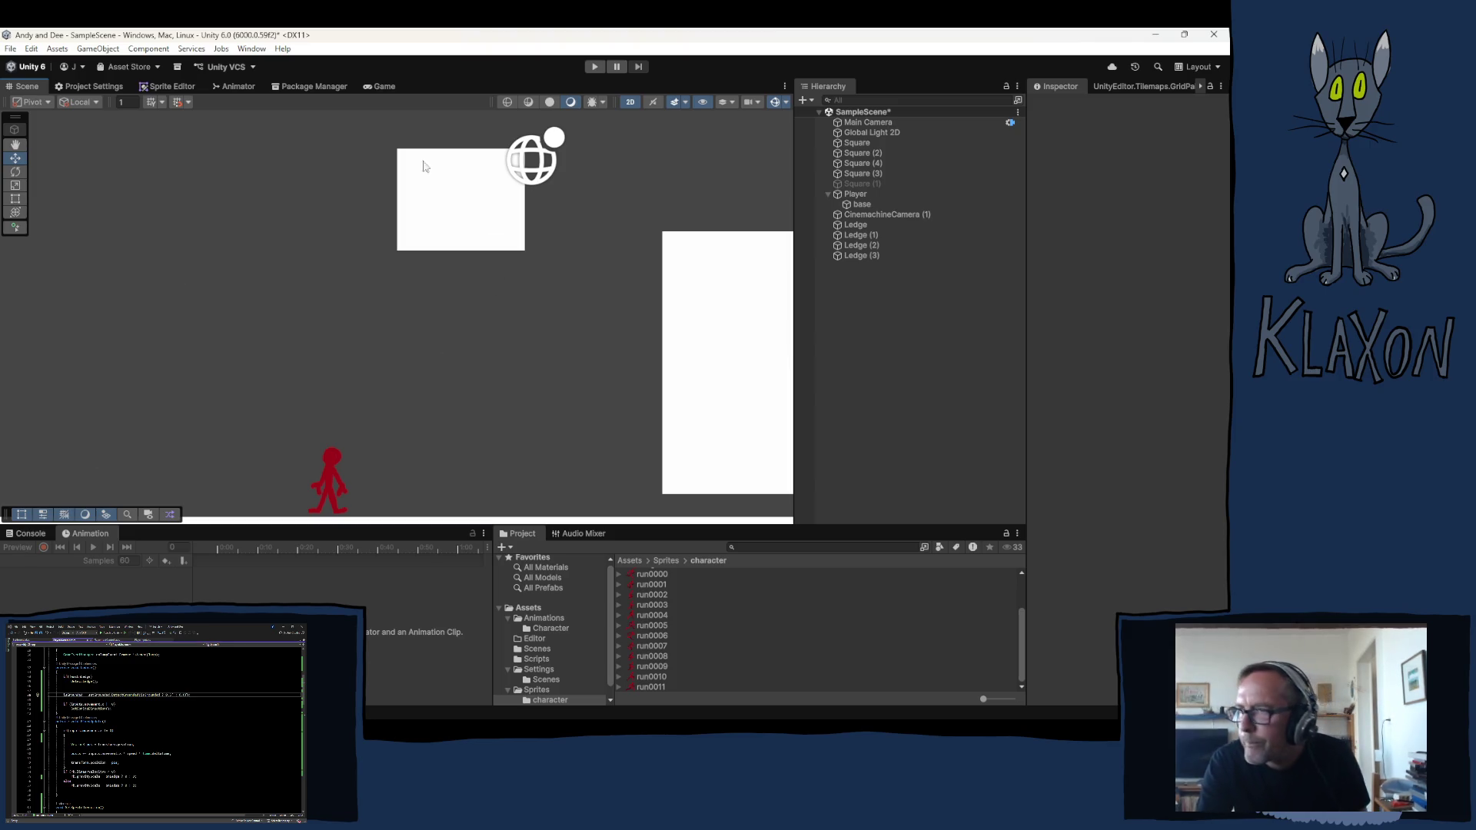
left_click(234, 85)
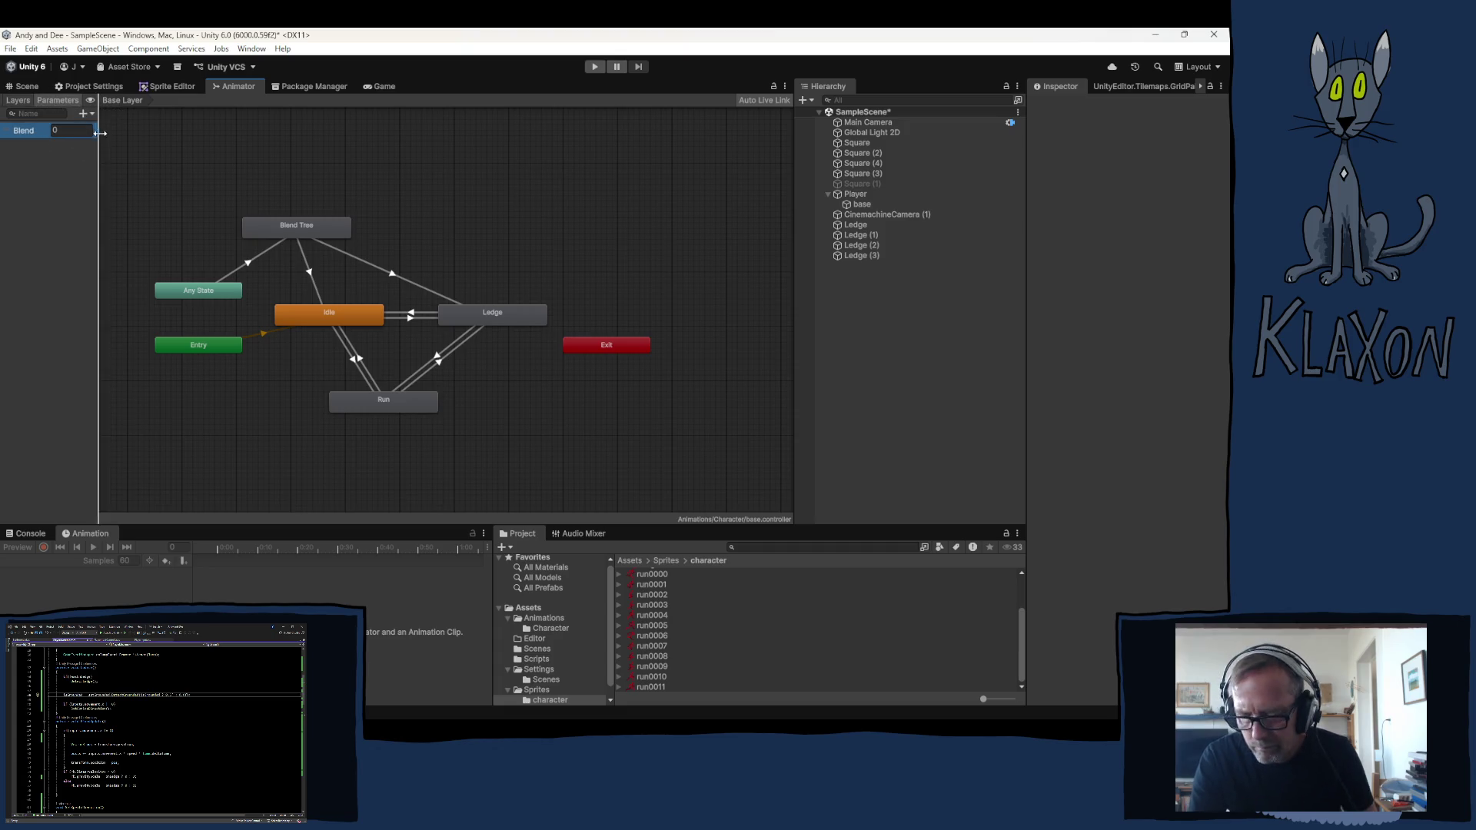
Rename the Blend parameter to VelocityY and open the Blend Tree's contents
double_click(32, 135)
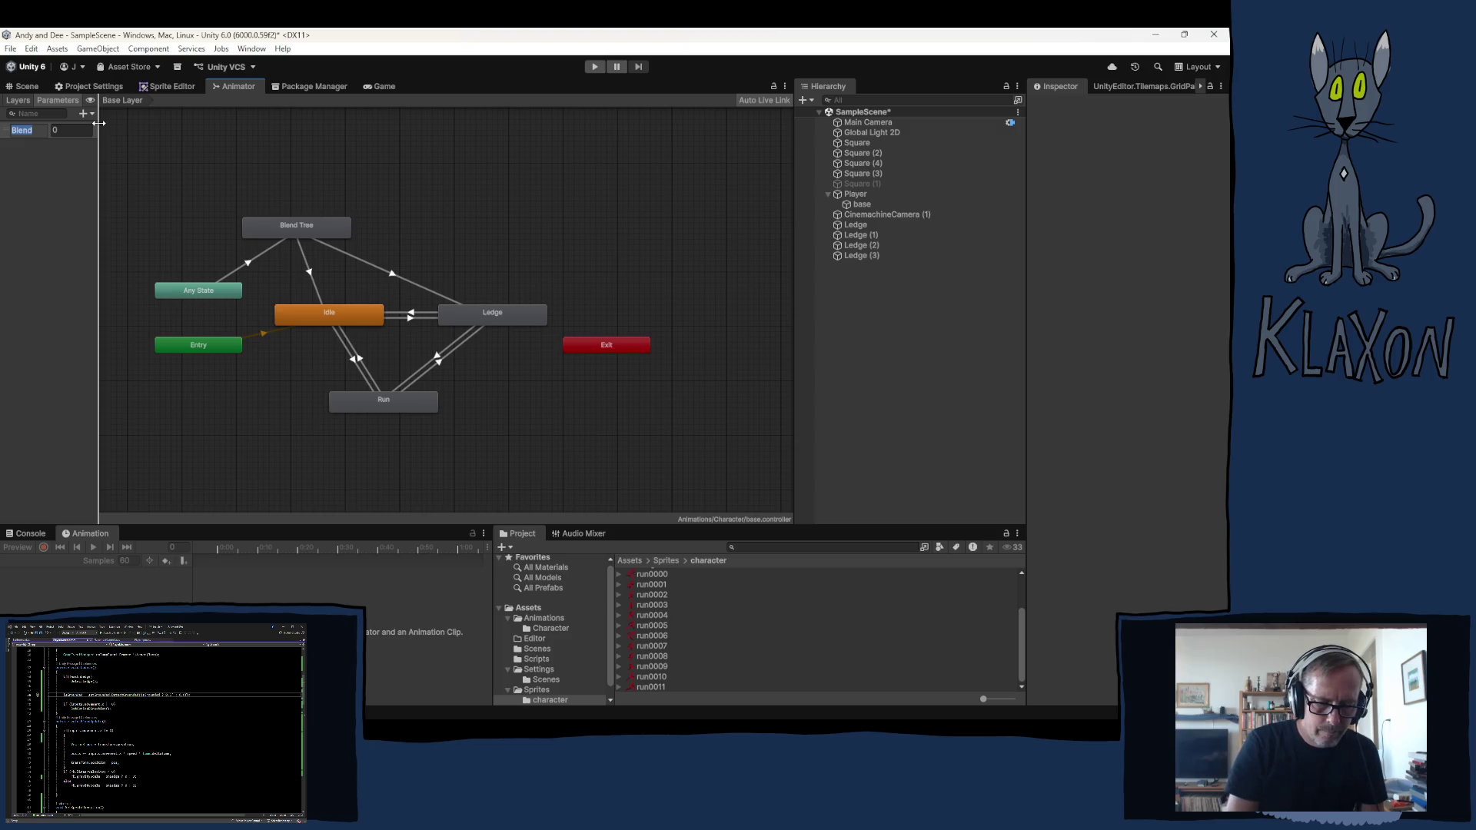
type("V")
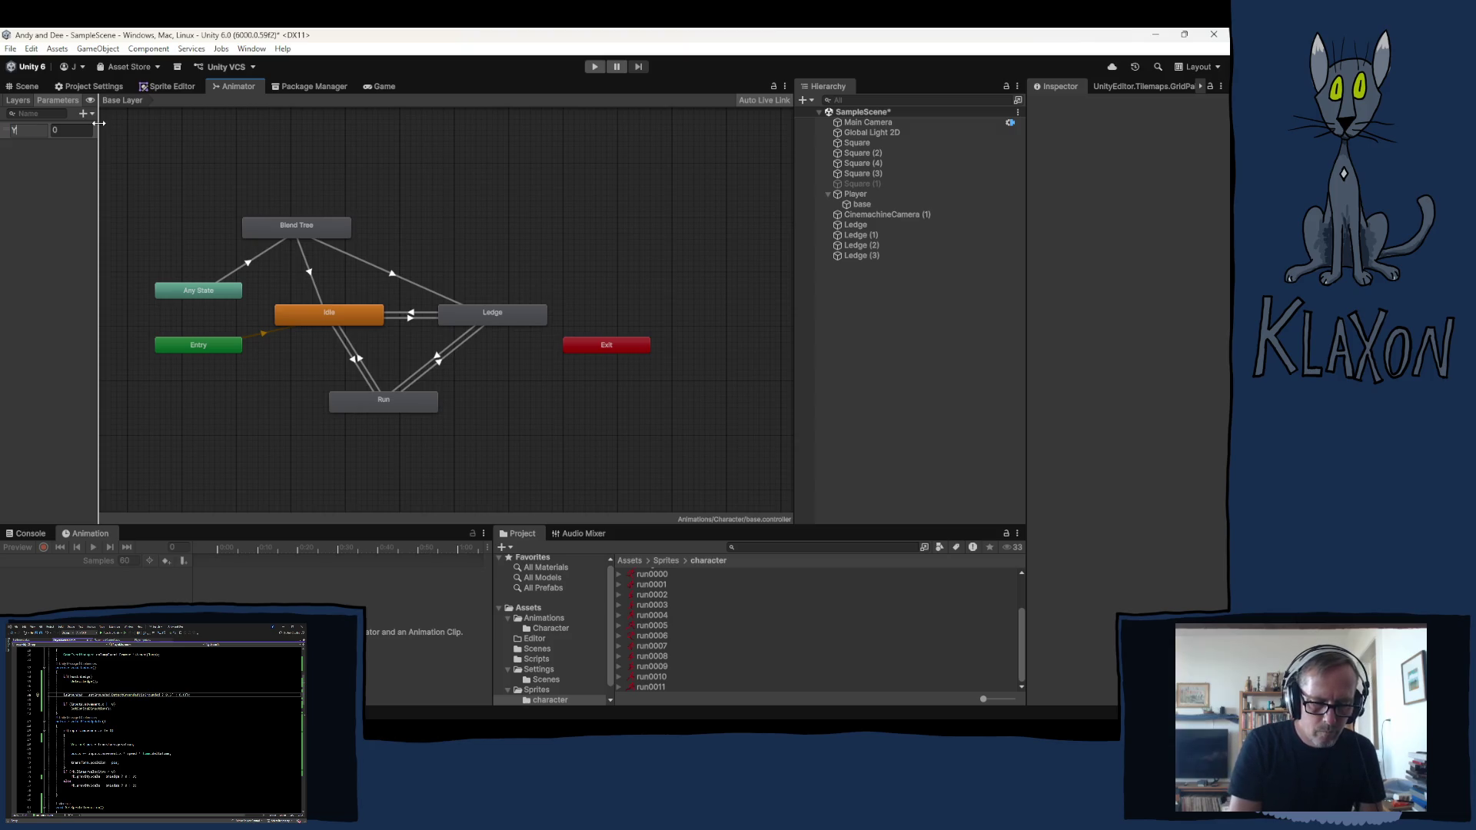
type("elo")
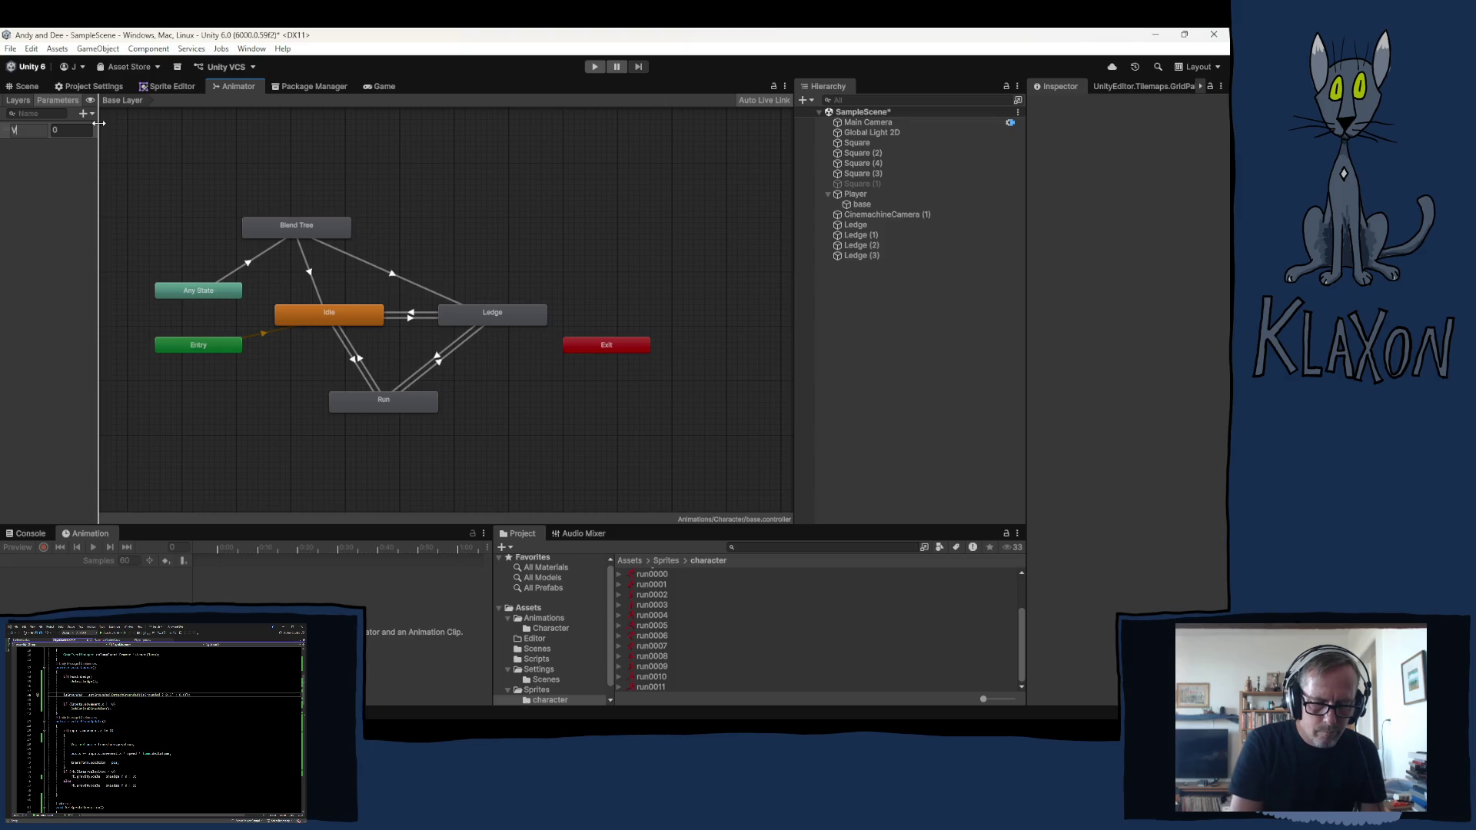
type("cityY")
key("Return")
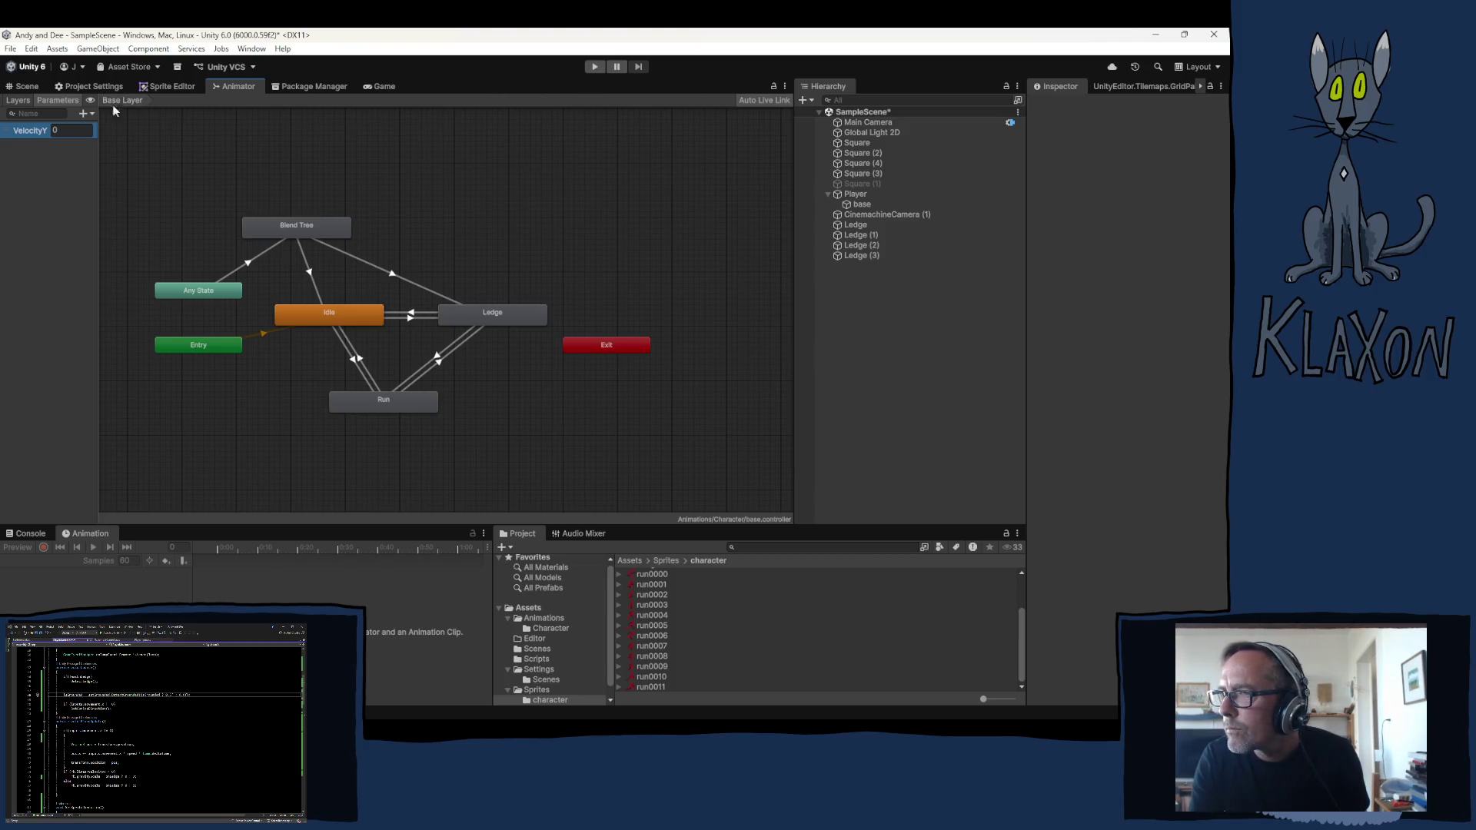
double_click(297, 226)
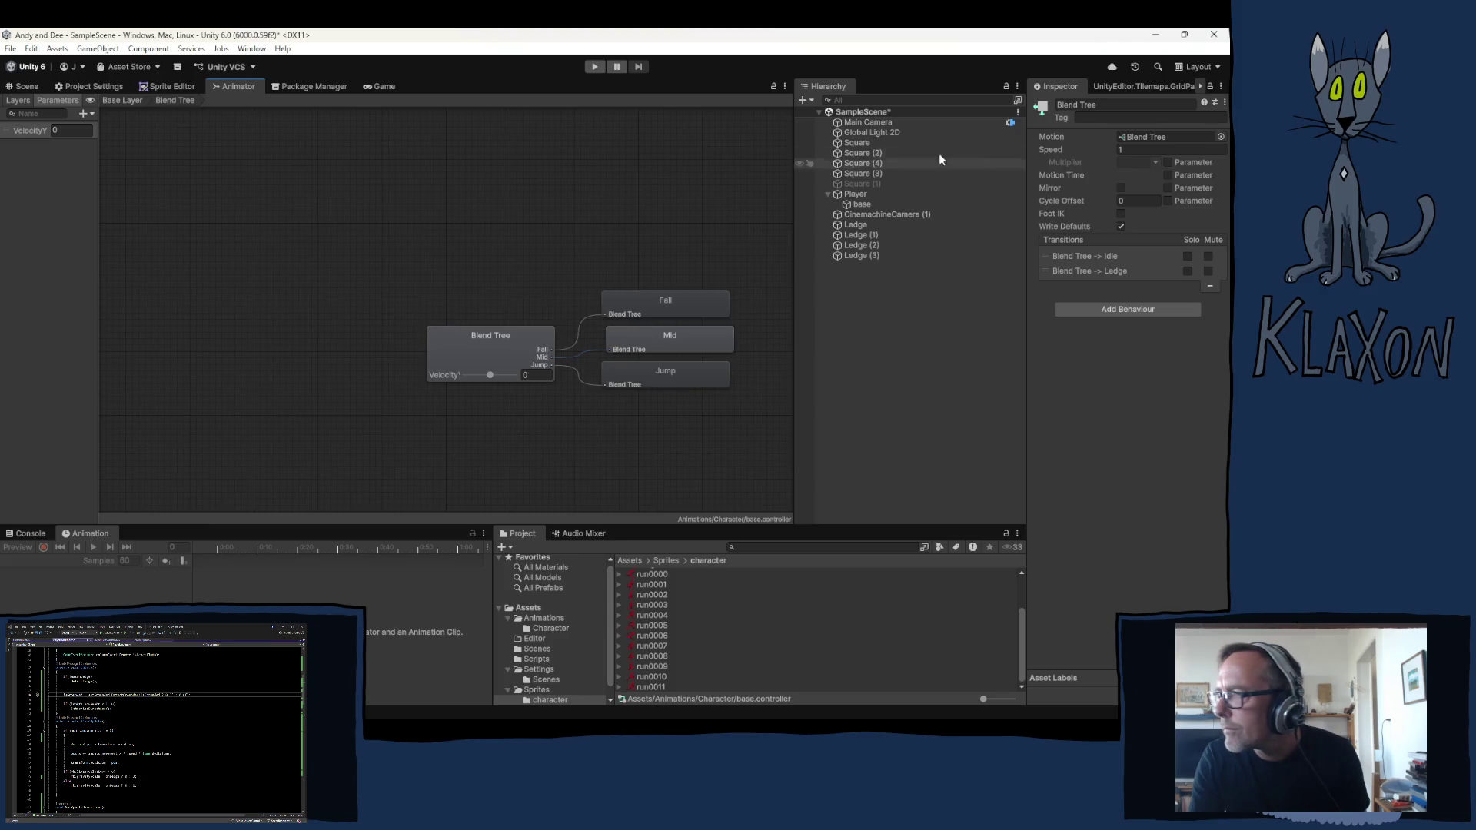
Check the Blend Tree is driven by VelocityY, return to Base Layer and start adding a parameter
left_click(508, 350)
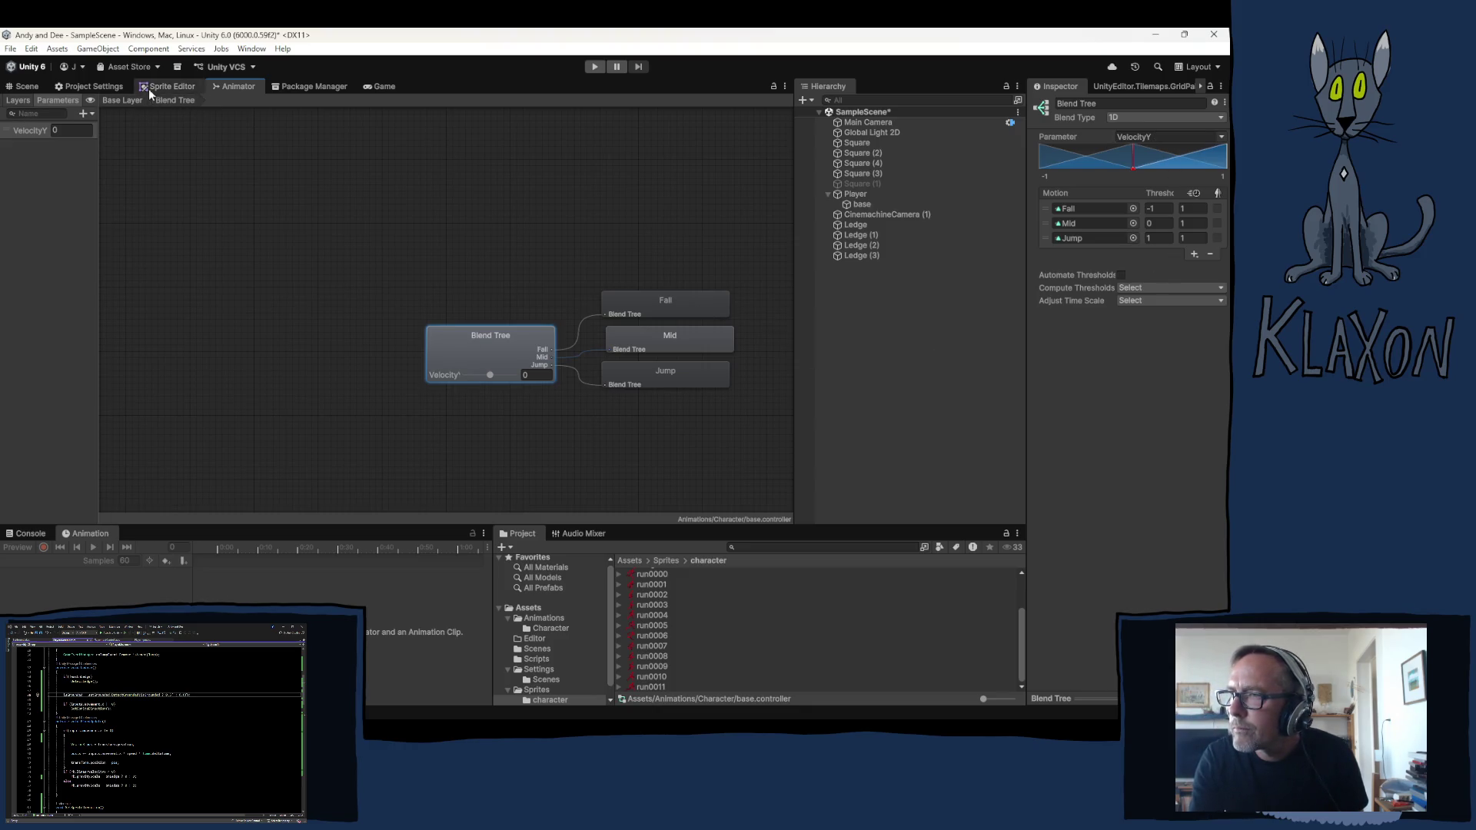
left_click(122, 99)
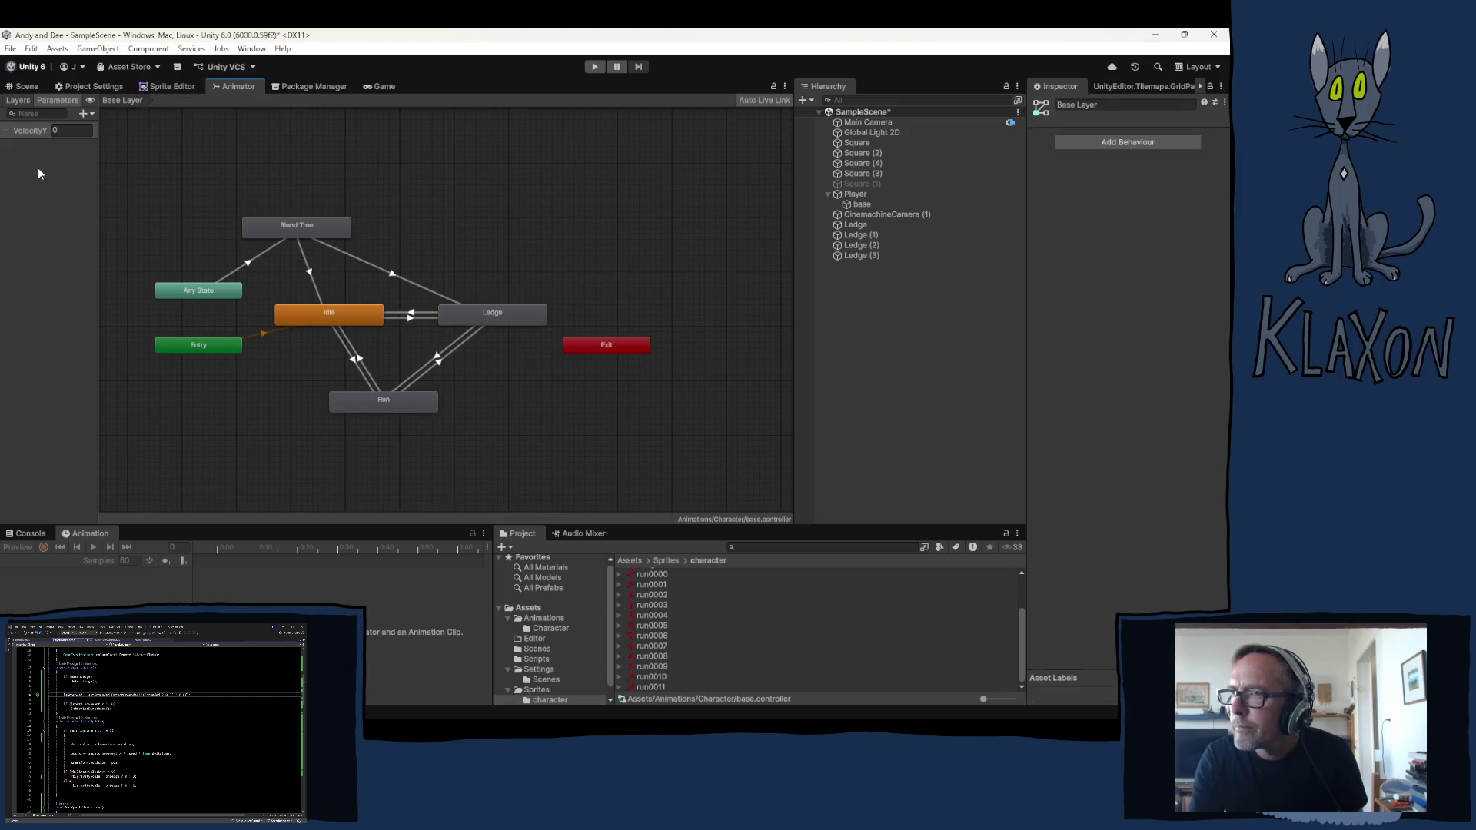
left_click(83, 113)
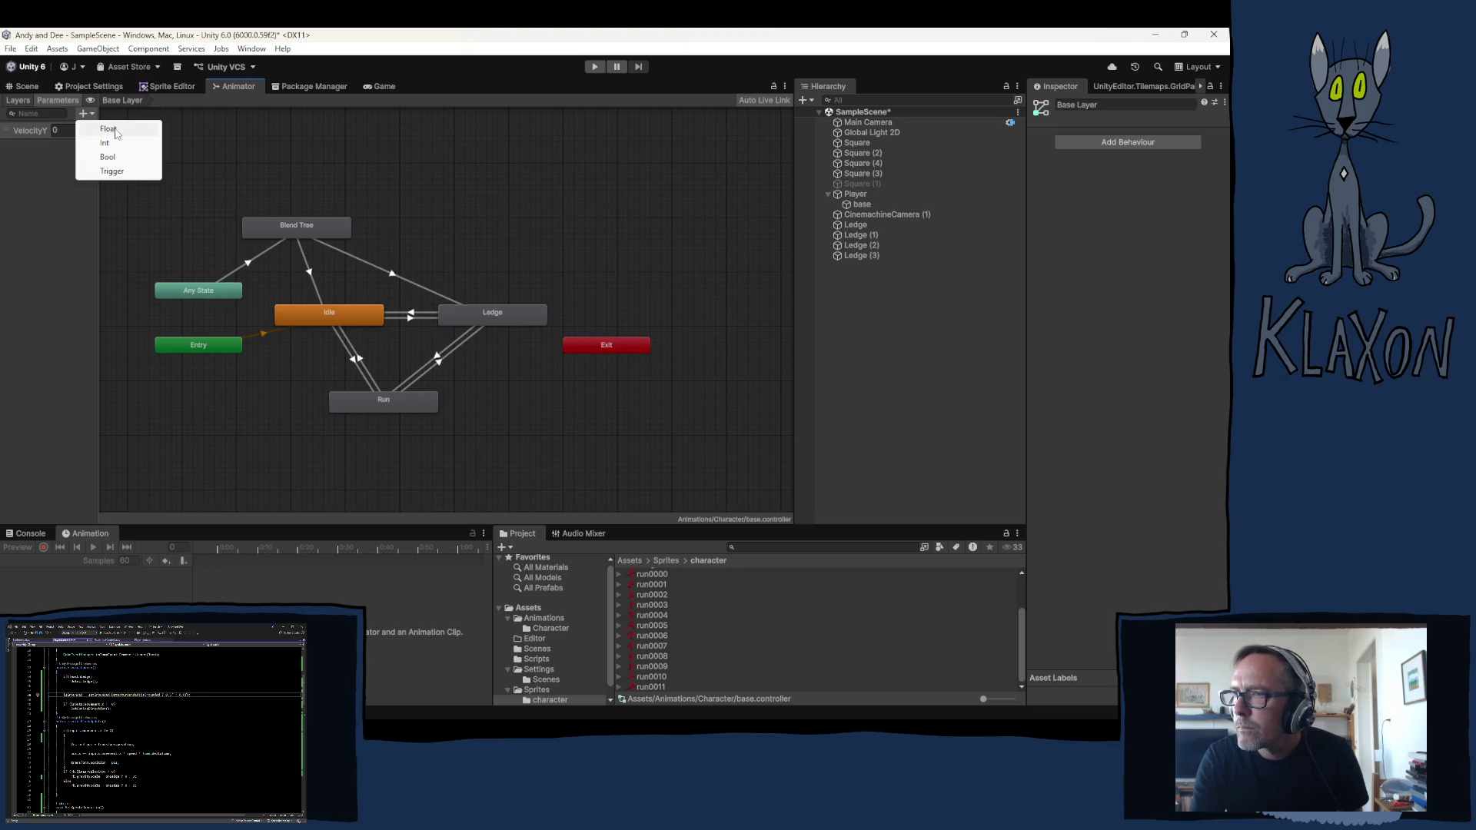
Add a Bool parameter and name it Grounded
left_click(106, 156)
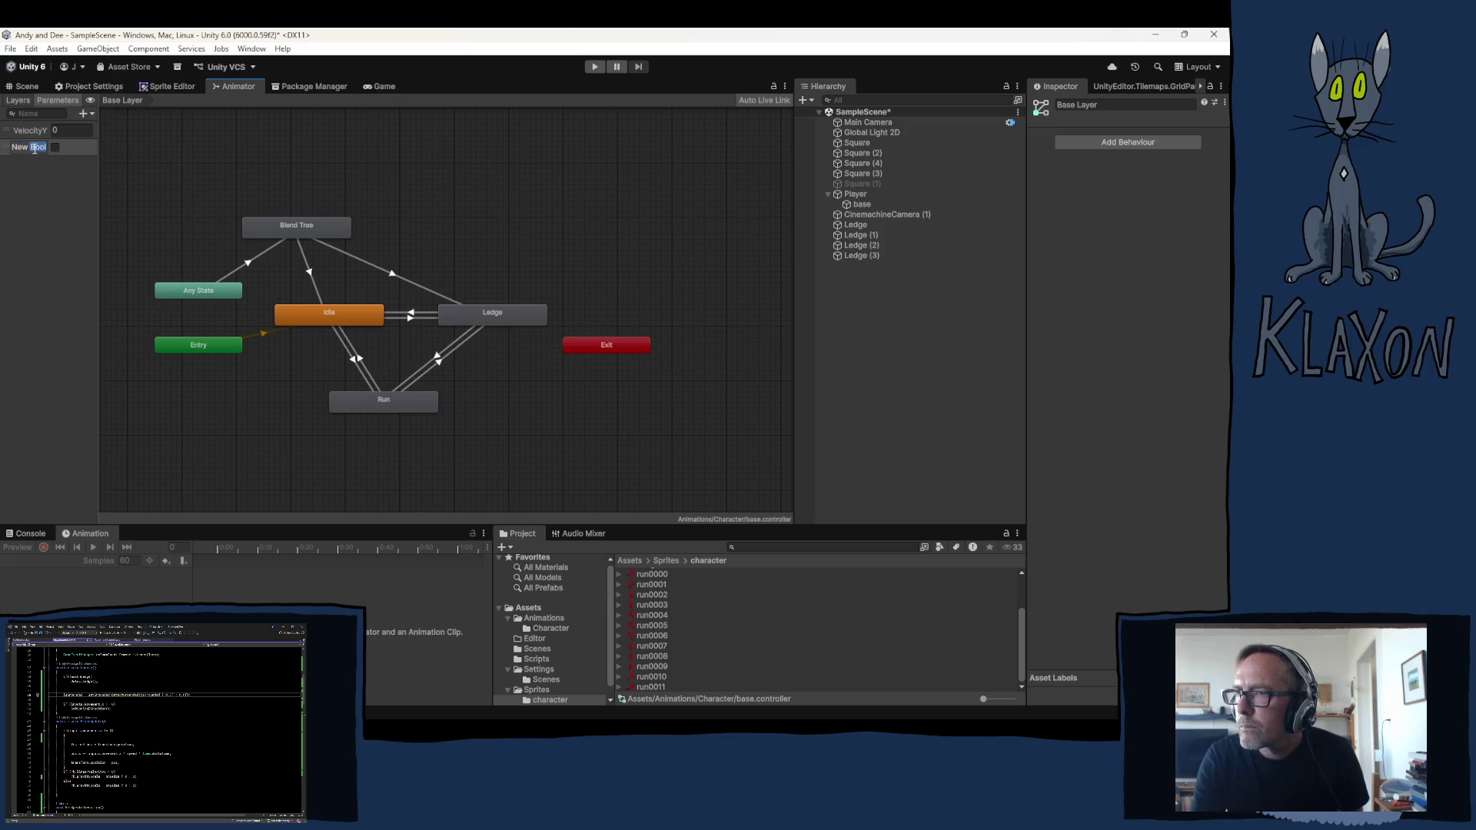
left_click(29, 152)
double_click(30, 149)
key("Return")
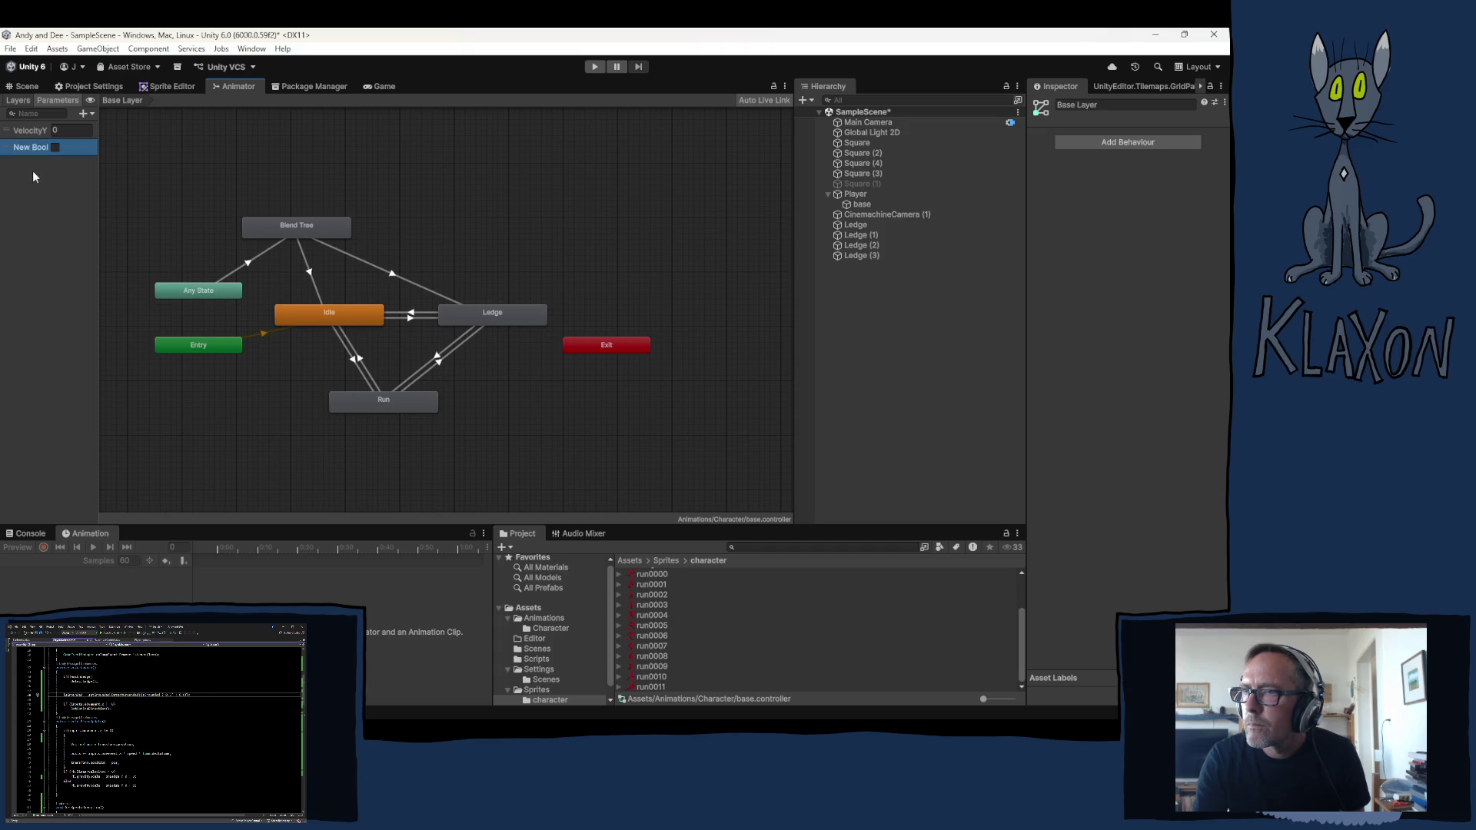
left_click(33, 149)
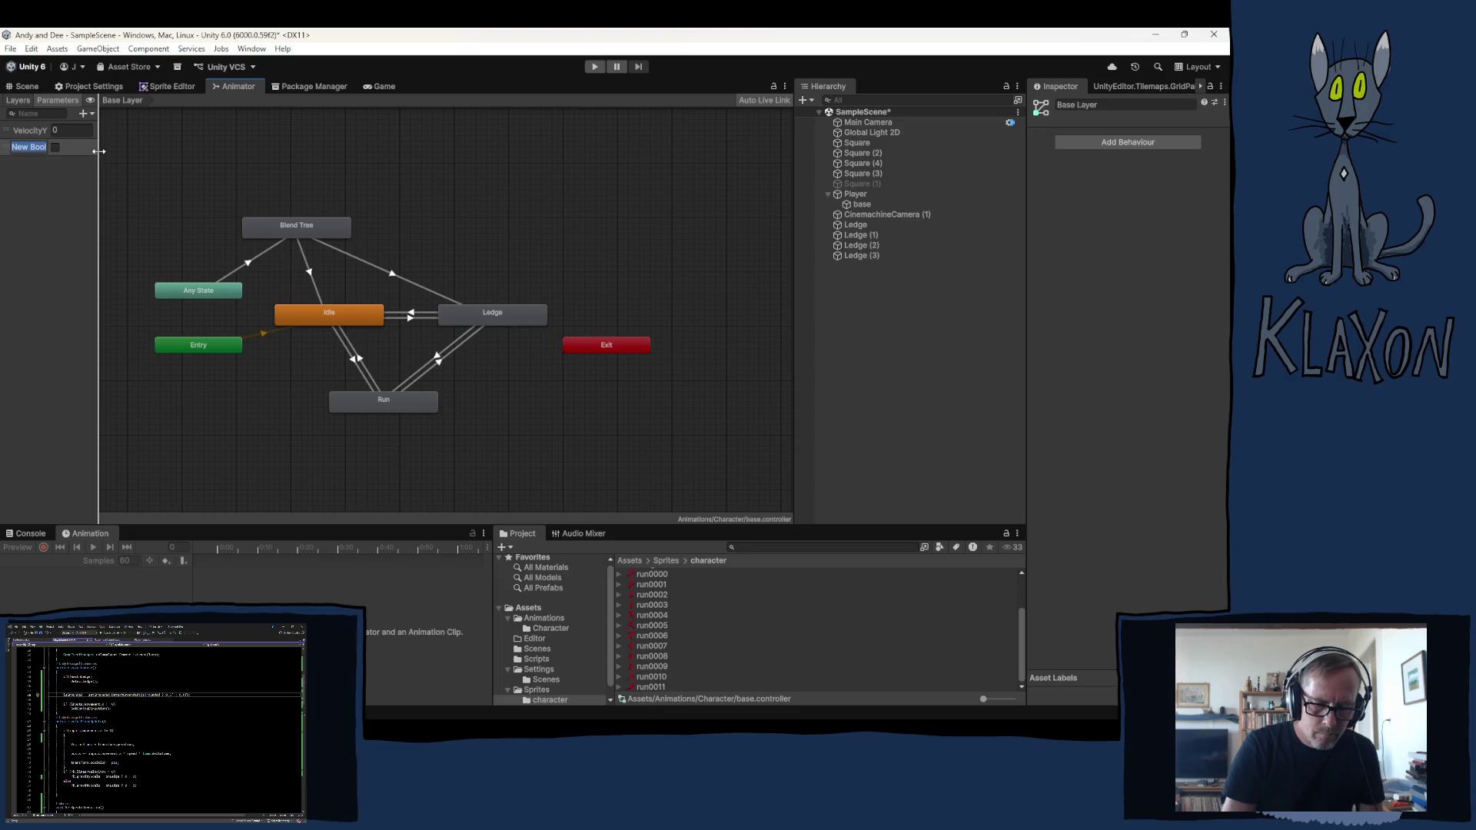
type("Gro")
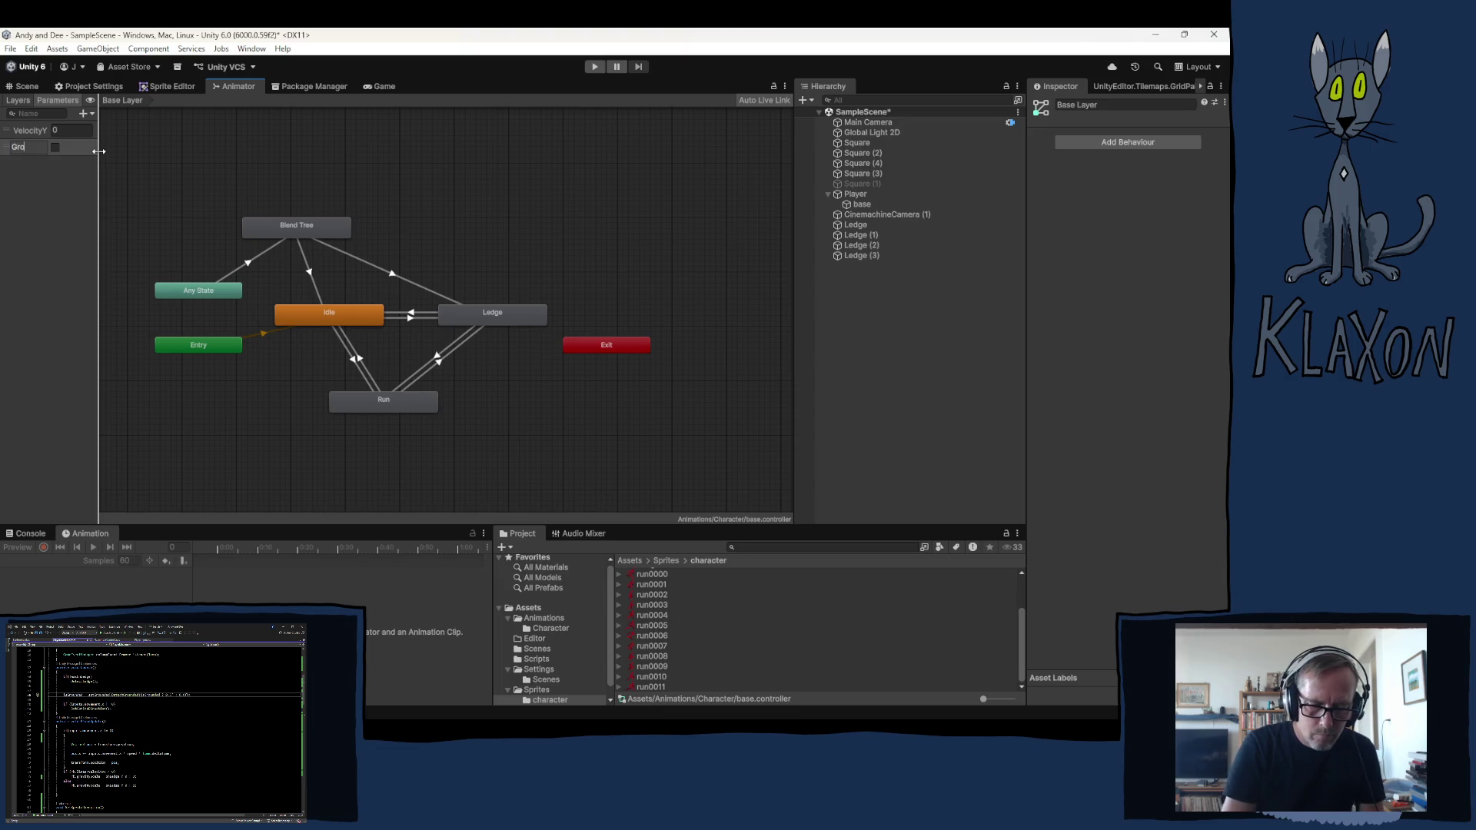
type("unded")
key("Return")
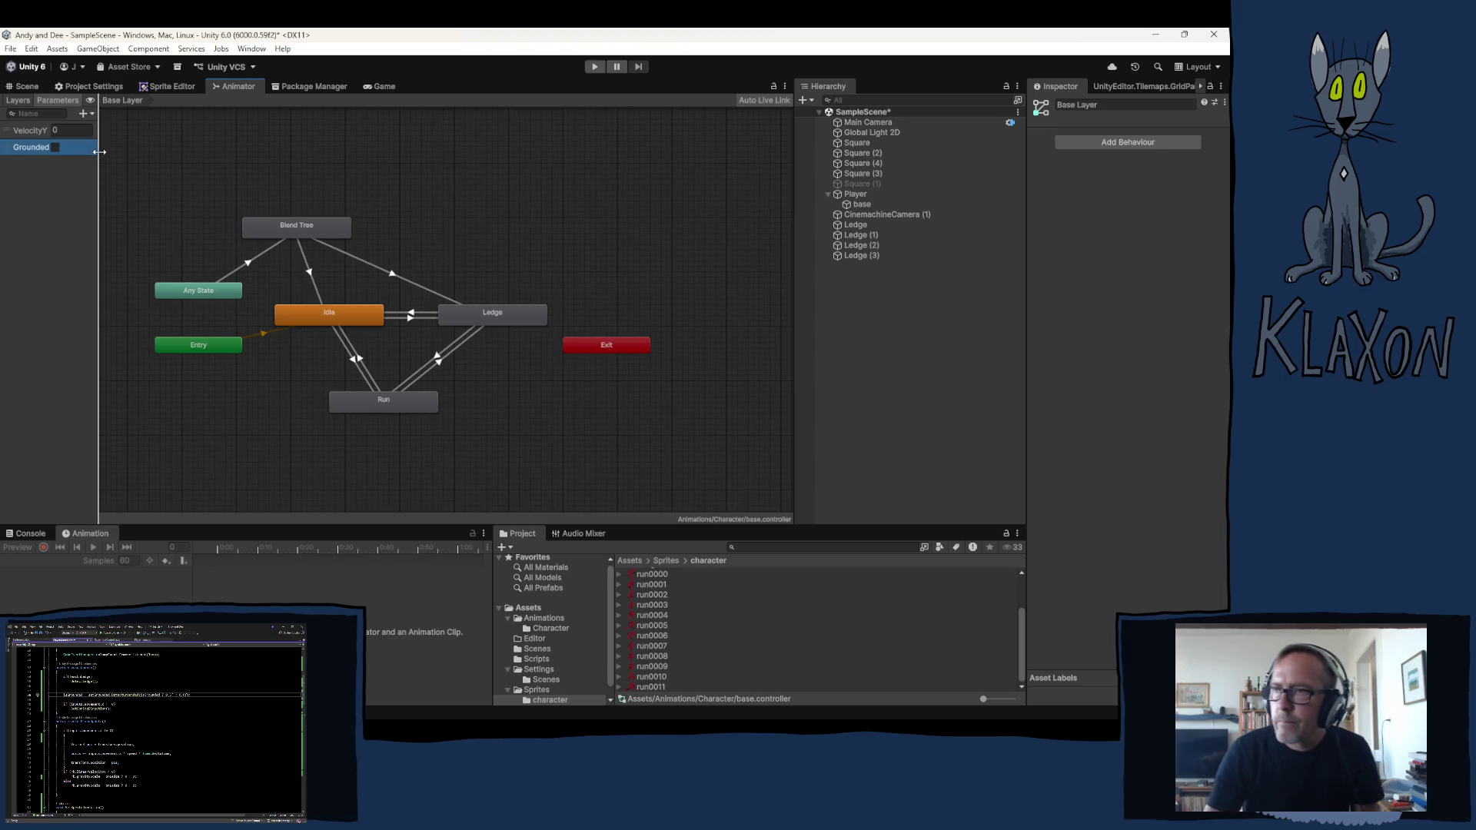
Add a Float parameter Movement and a Bool parameter OnLedge, then select Any State to Blend Tree
left_click(83, 113)
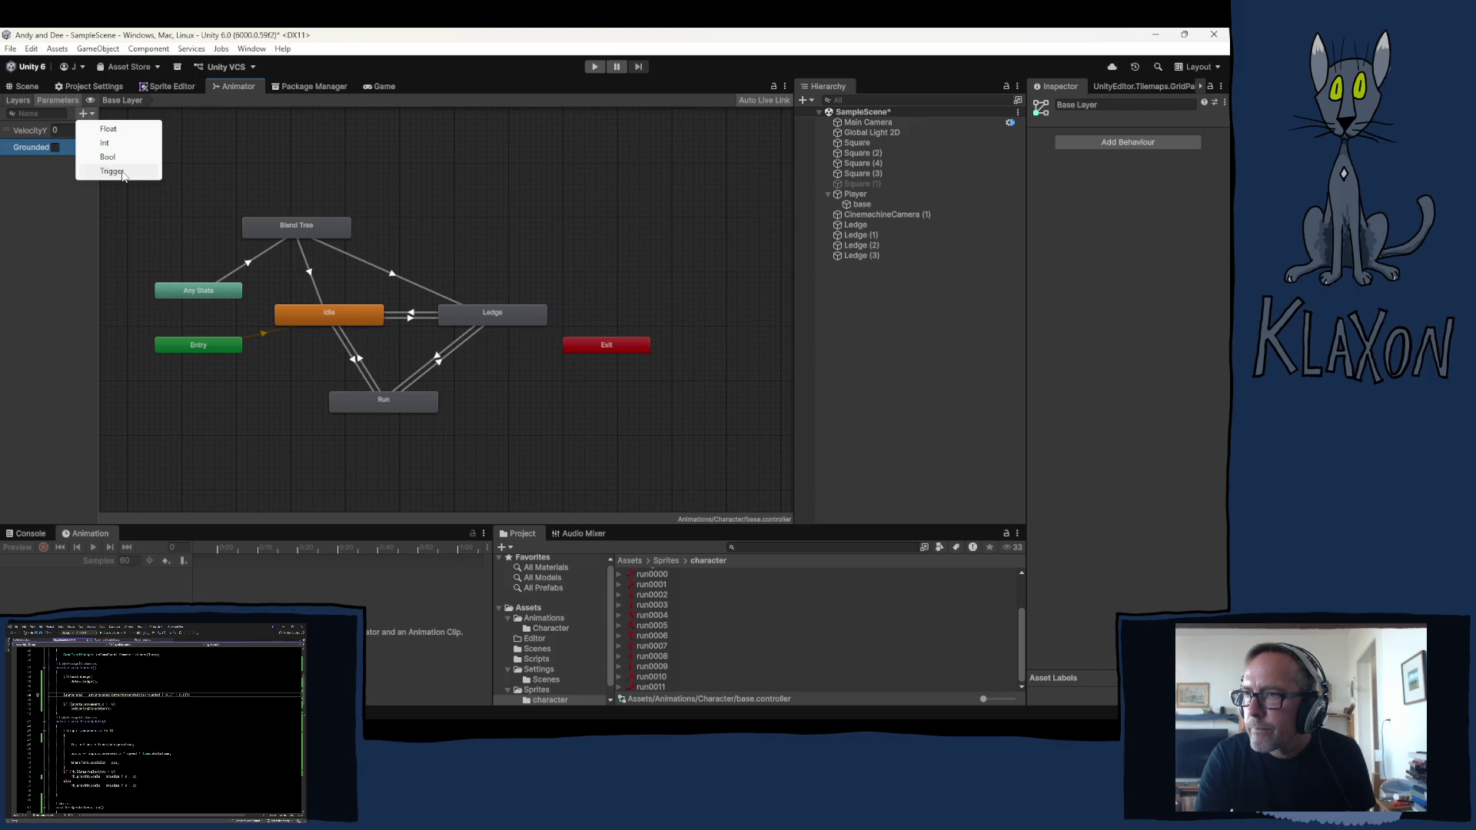
left_click(110, 130)
type("M")
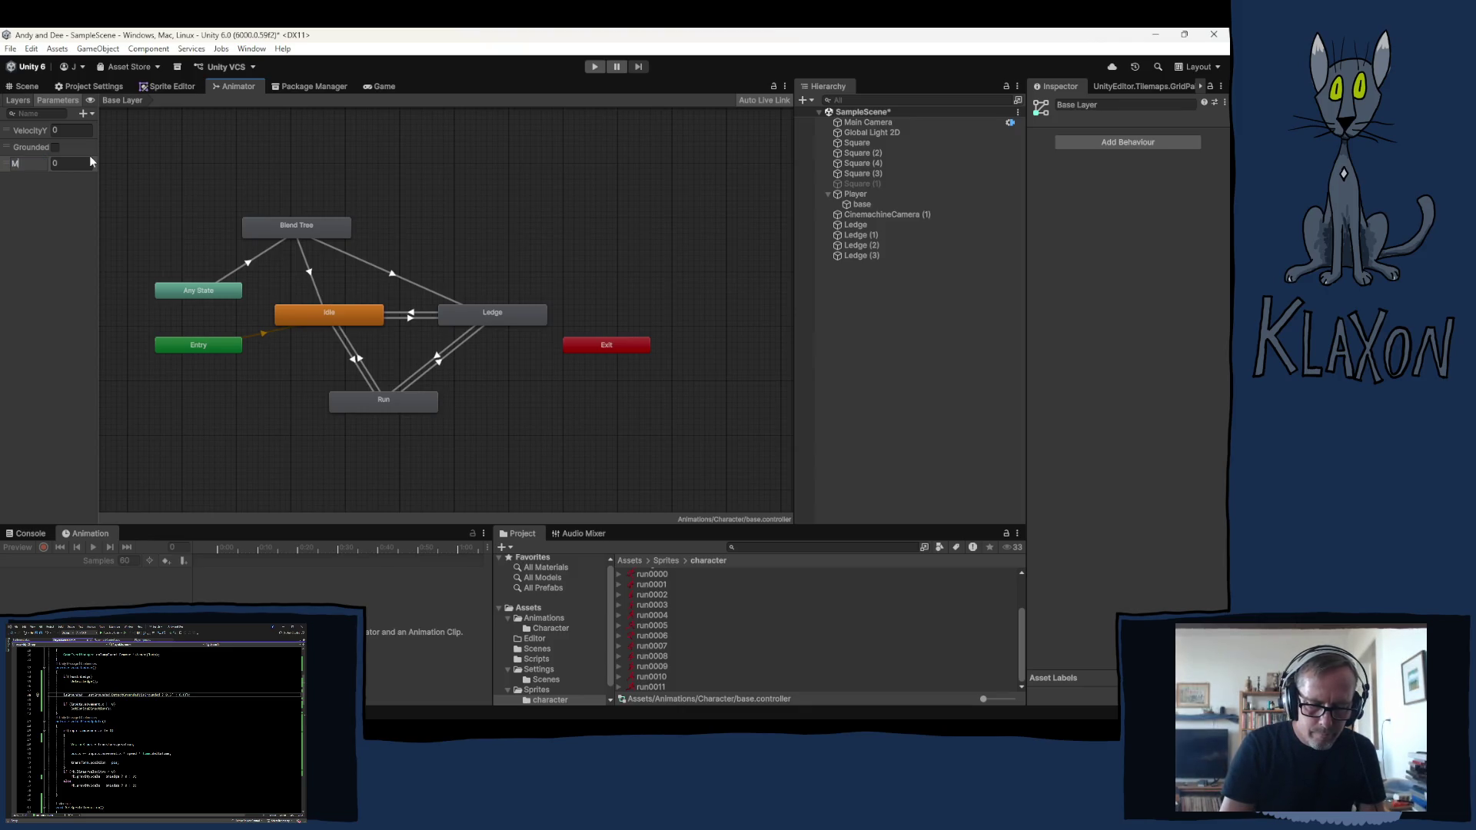
type("ovement")
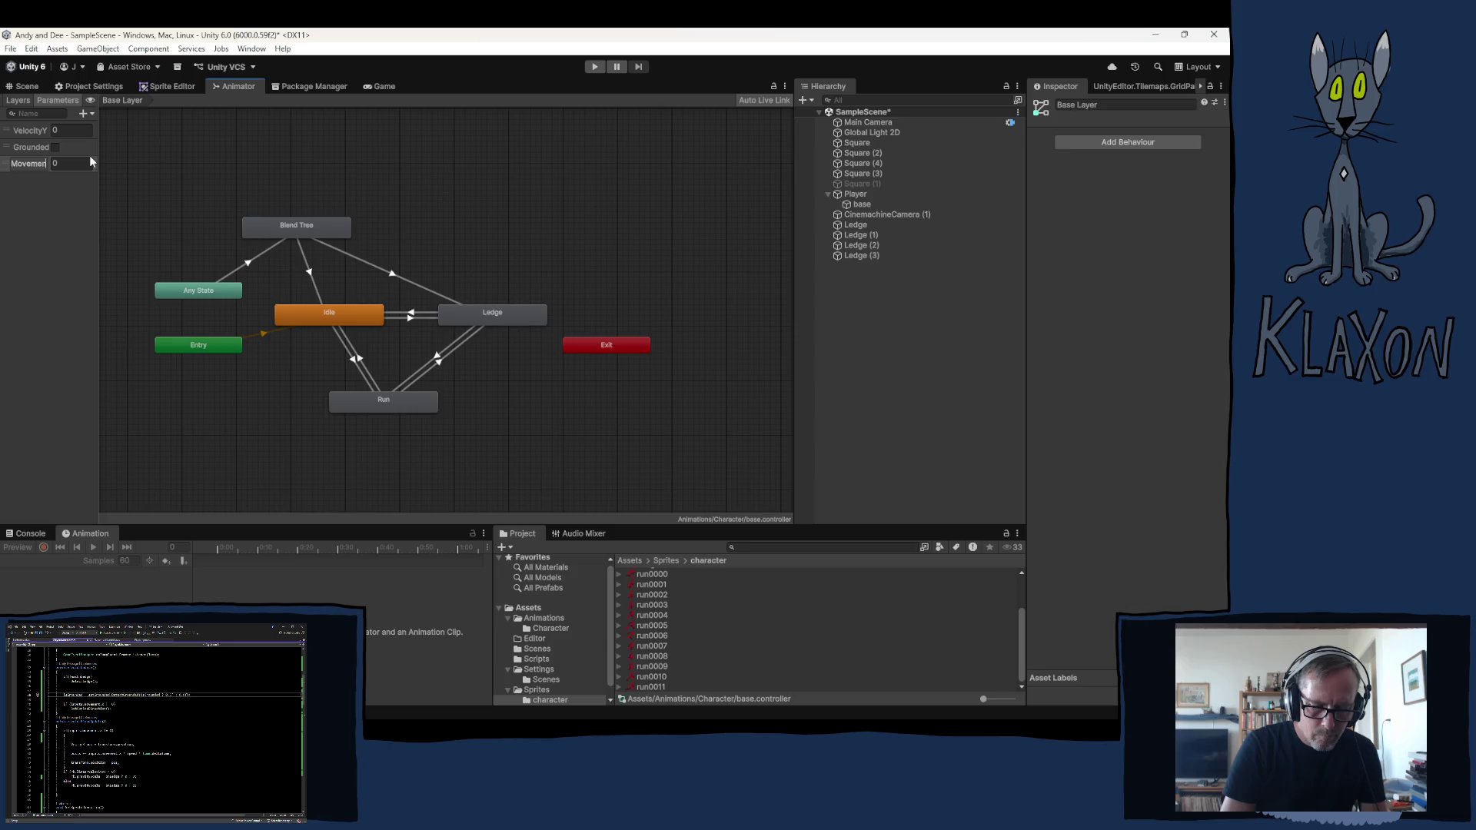
key("Return")
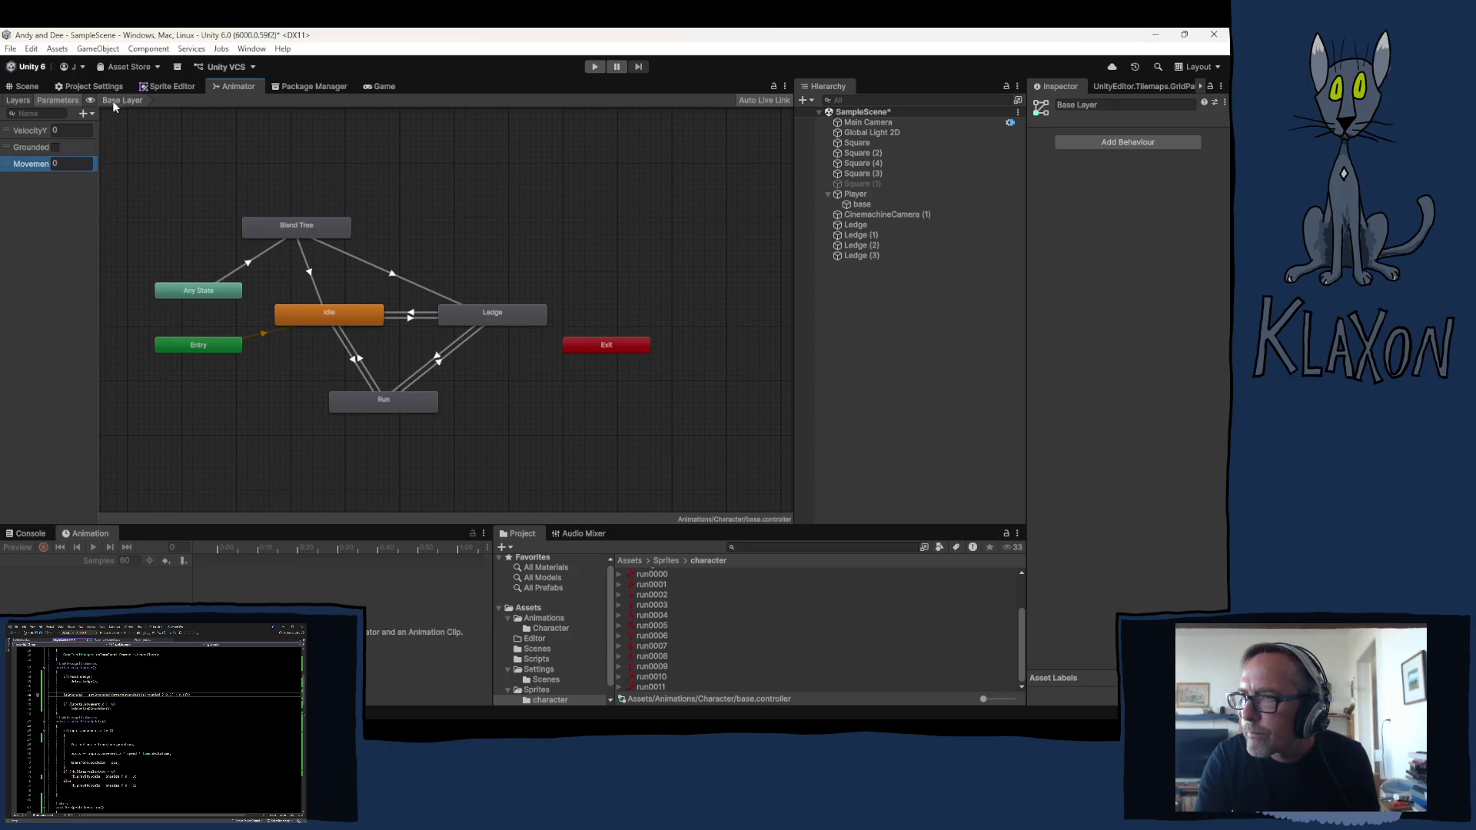
left_click(84, 113)
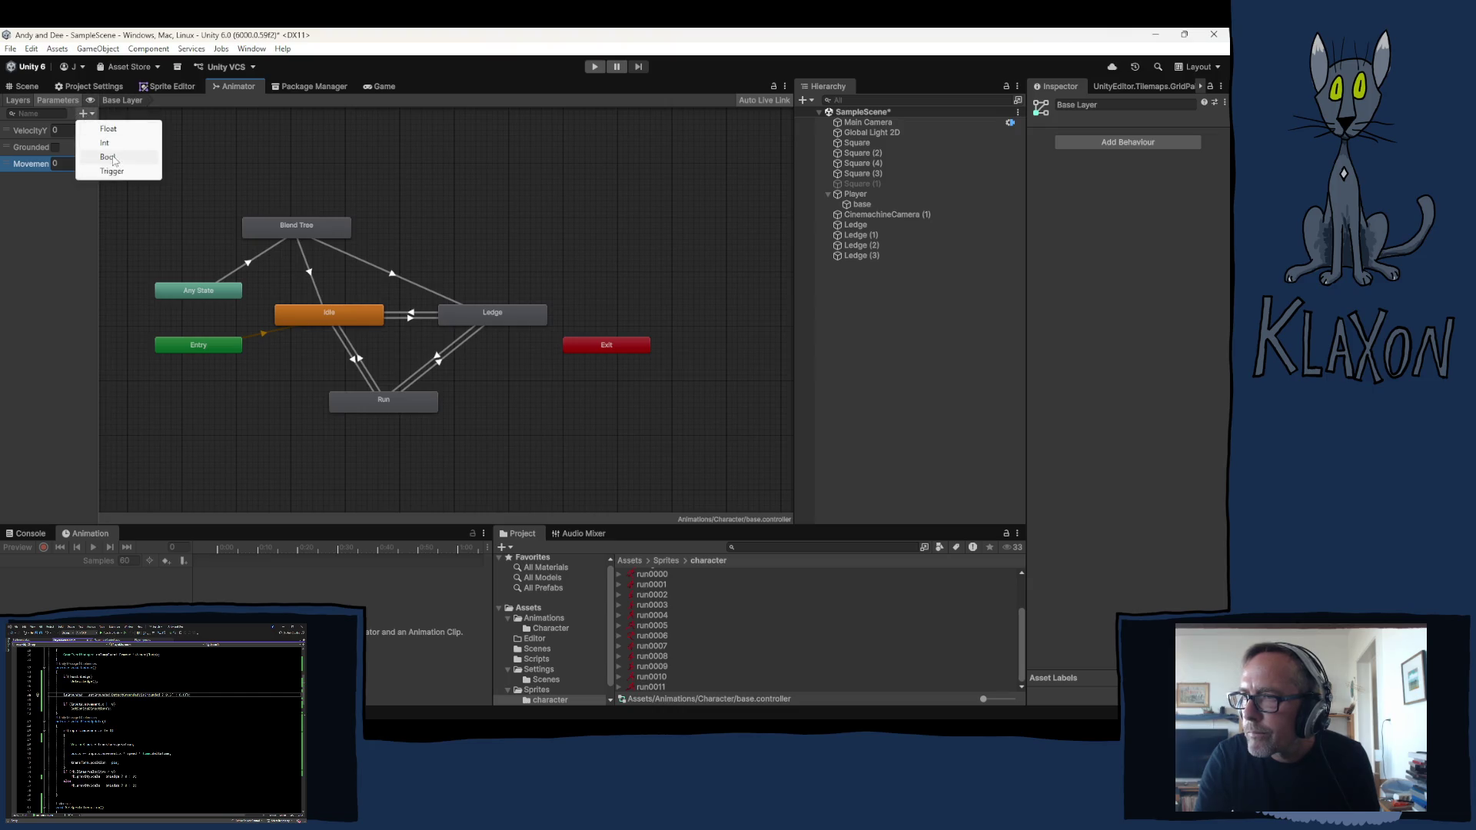
left_click(95, 153)
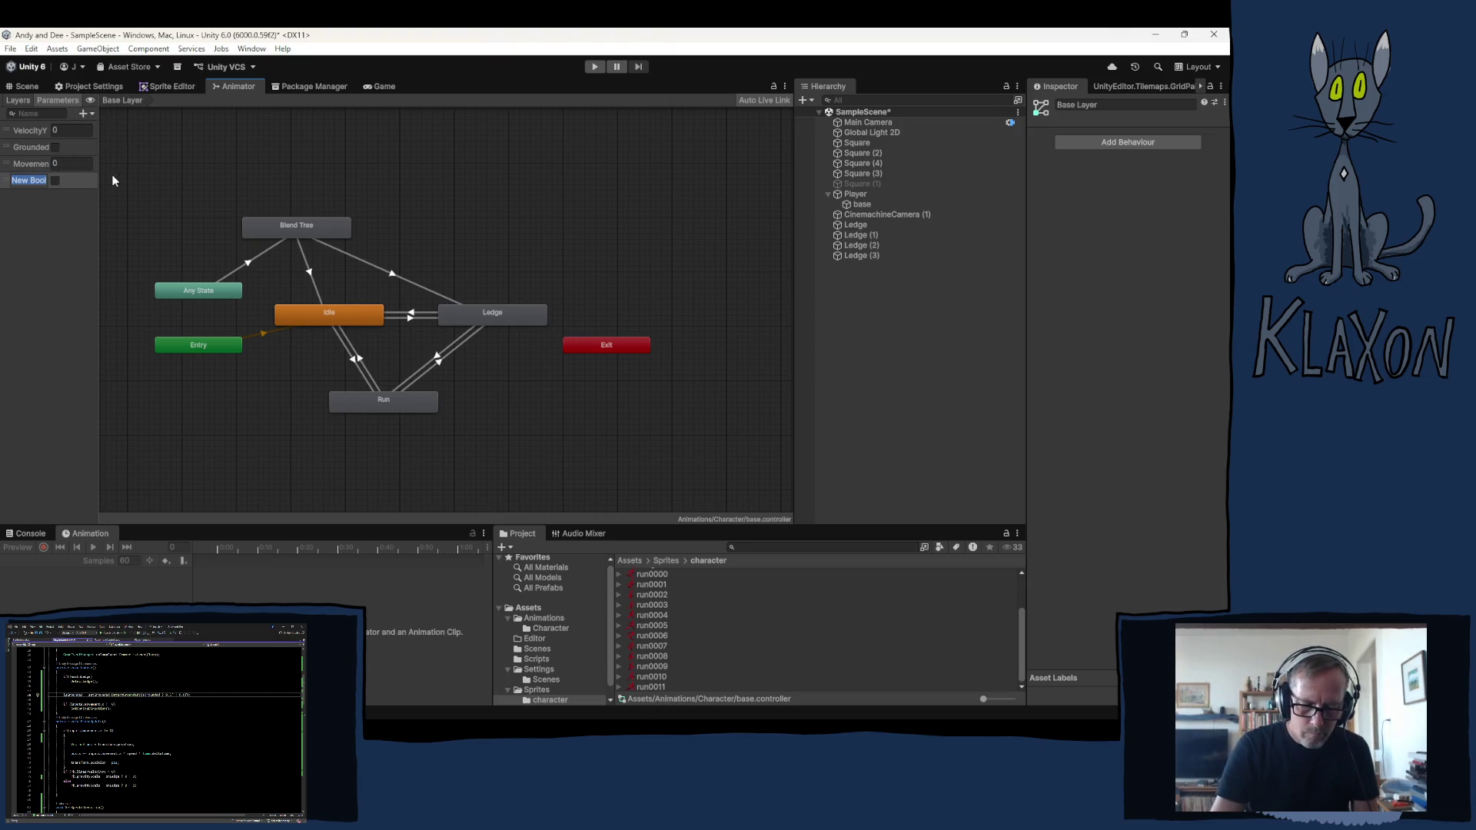
type("OnLedge")
key("Return")
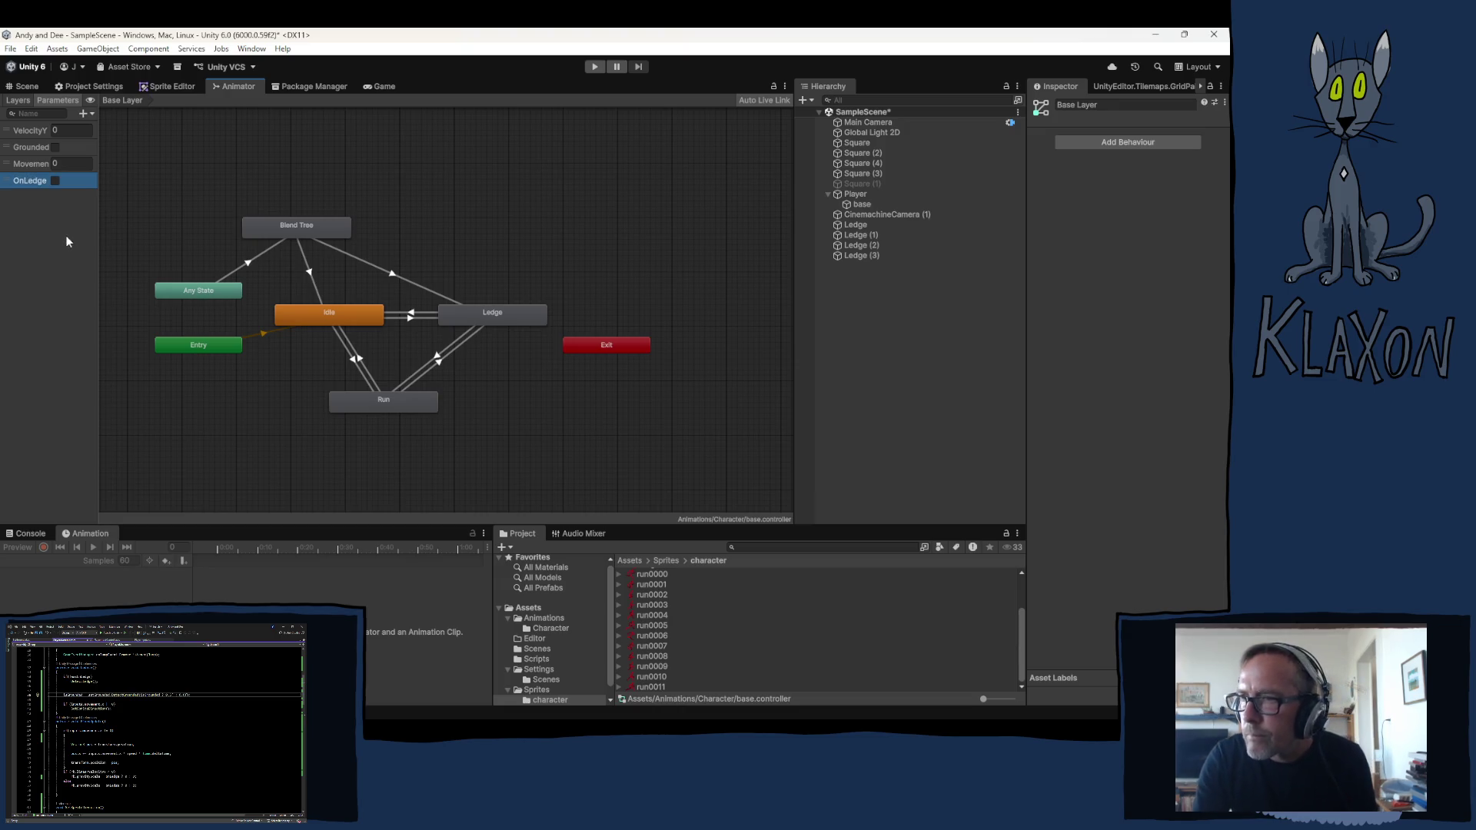
left_click(264, 253)
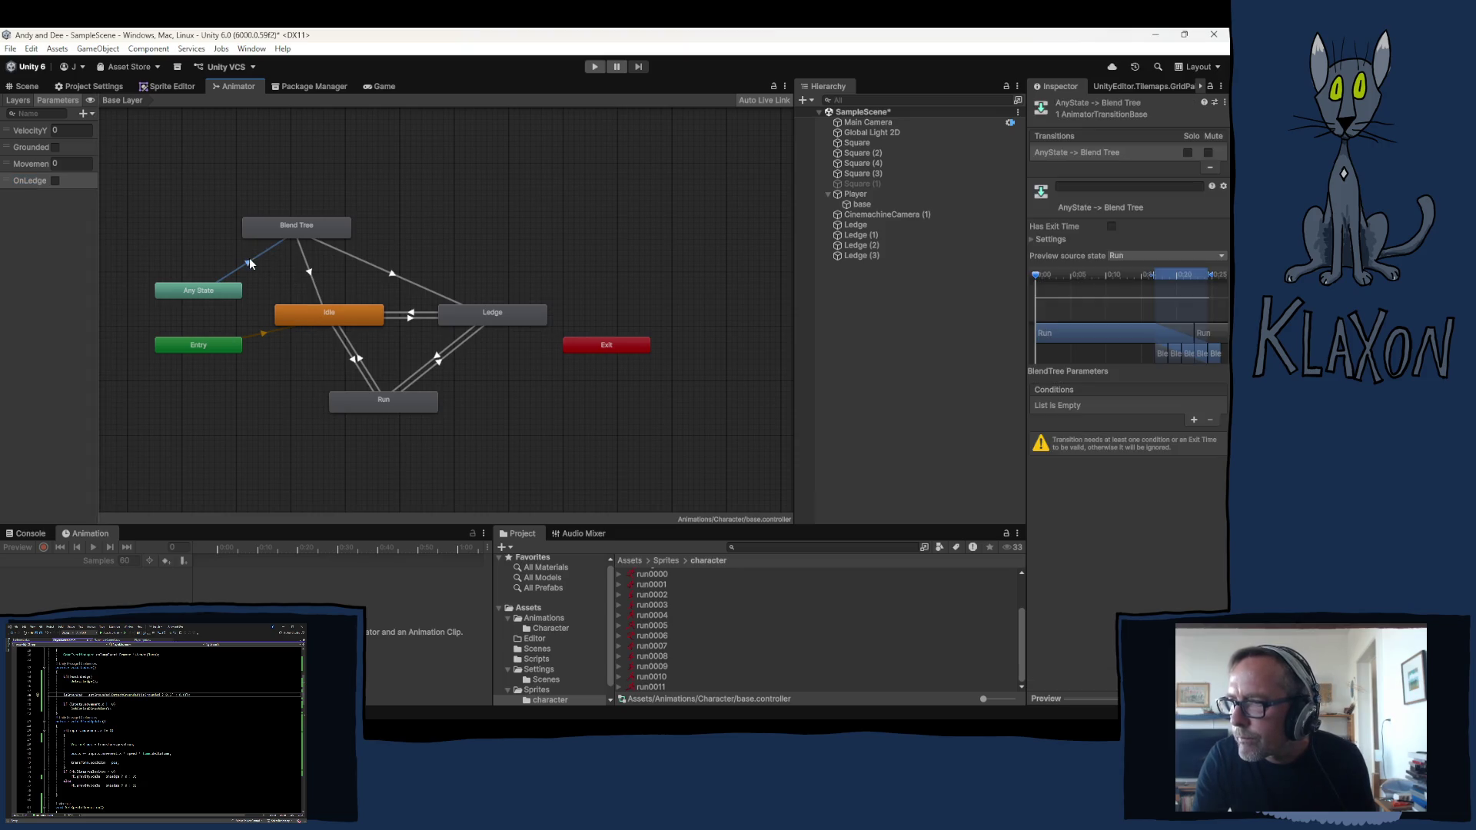
Require Grounded false on Any State to Blend Tree and Grounded true on Blend Tree to Idle
left_click(1194, 418)
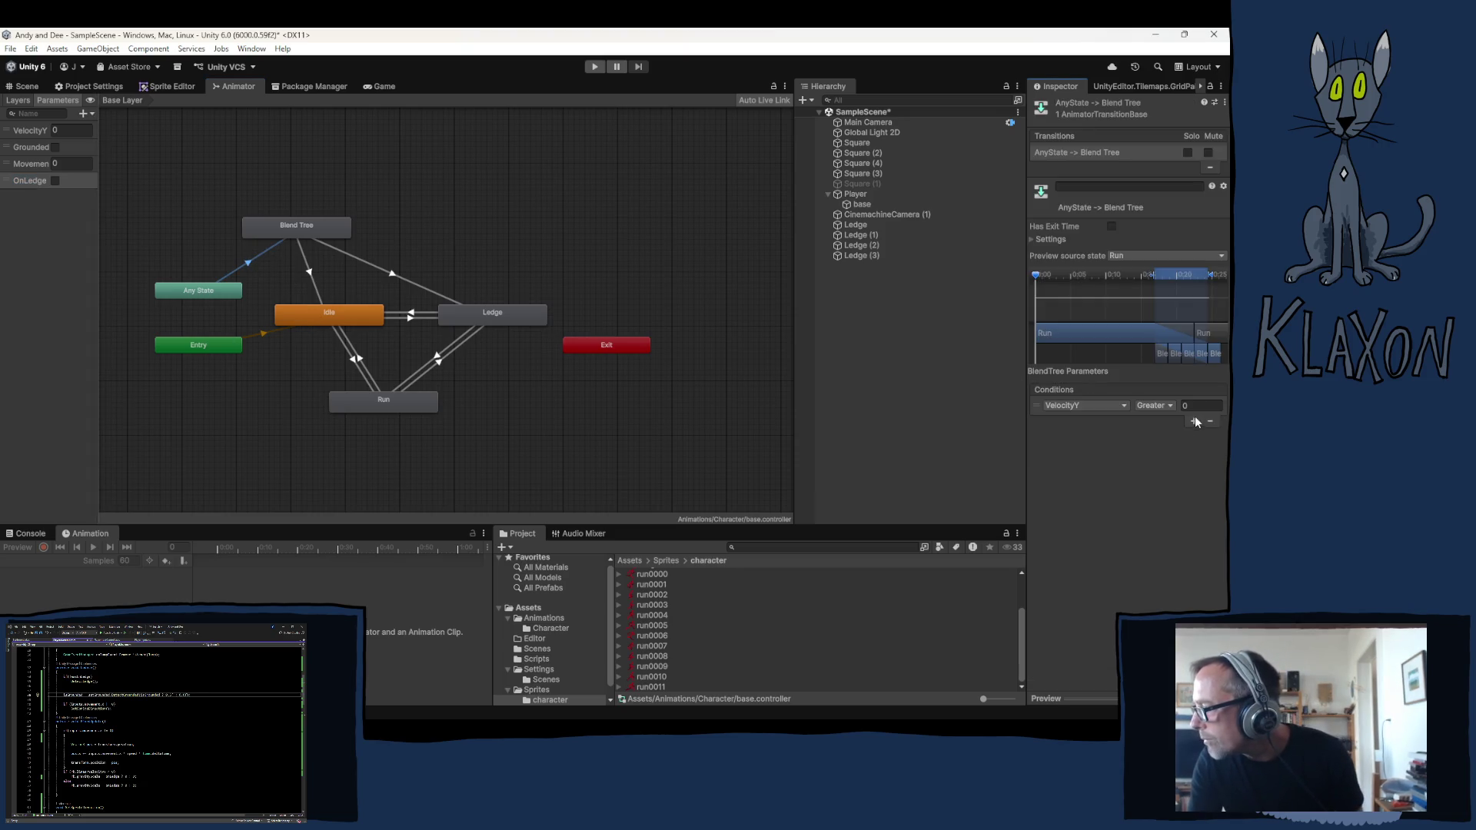
left_click(1111, 407)
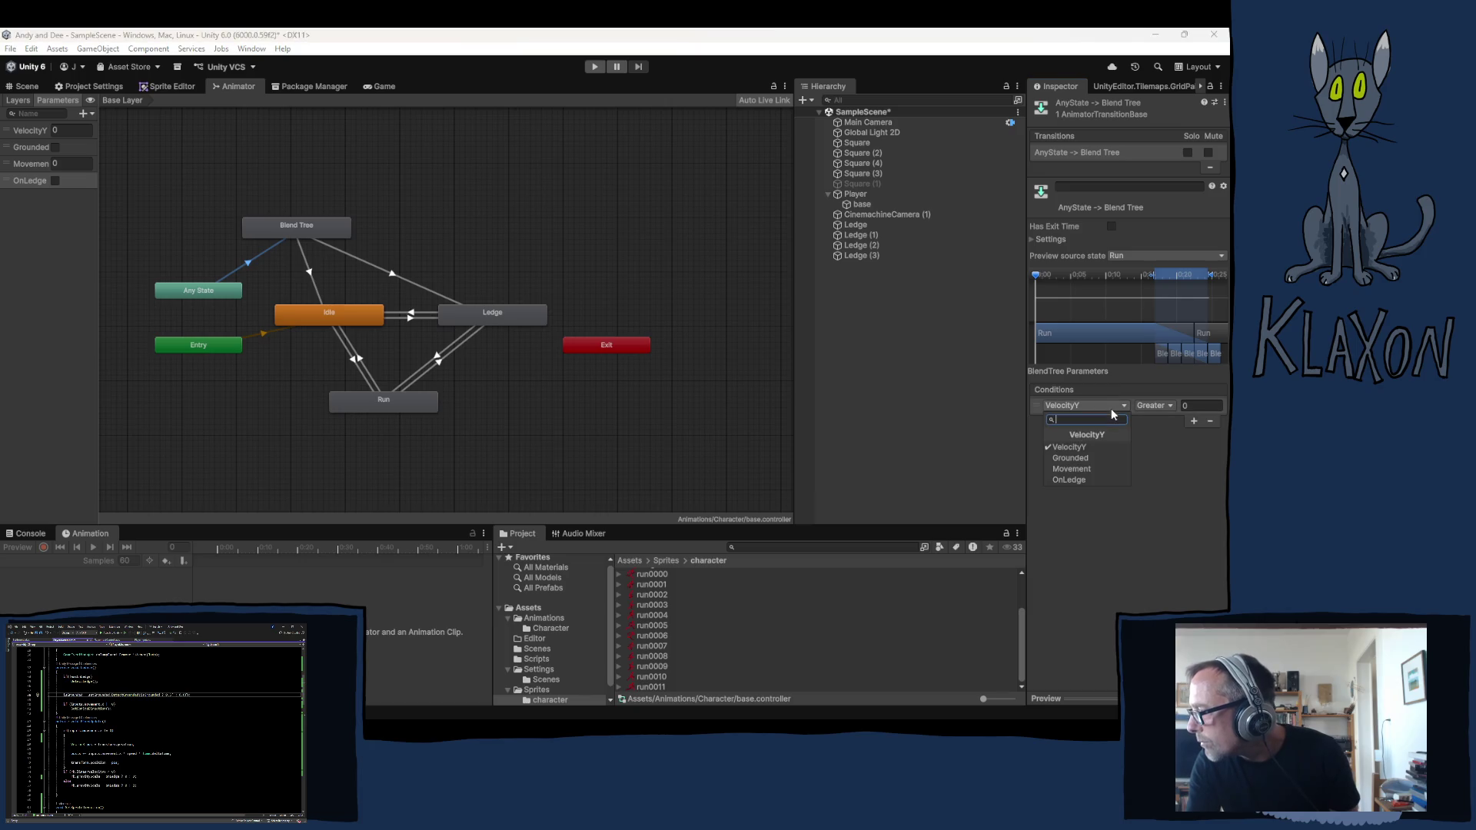
left_click(1085, 461)
left_click(1164, 406)
left_click(1171, 438)
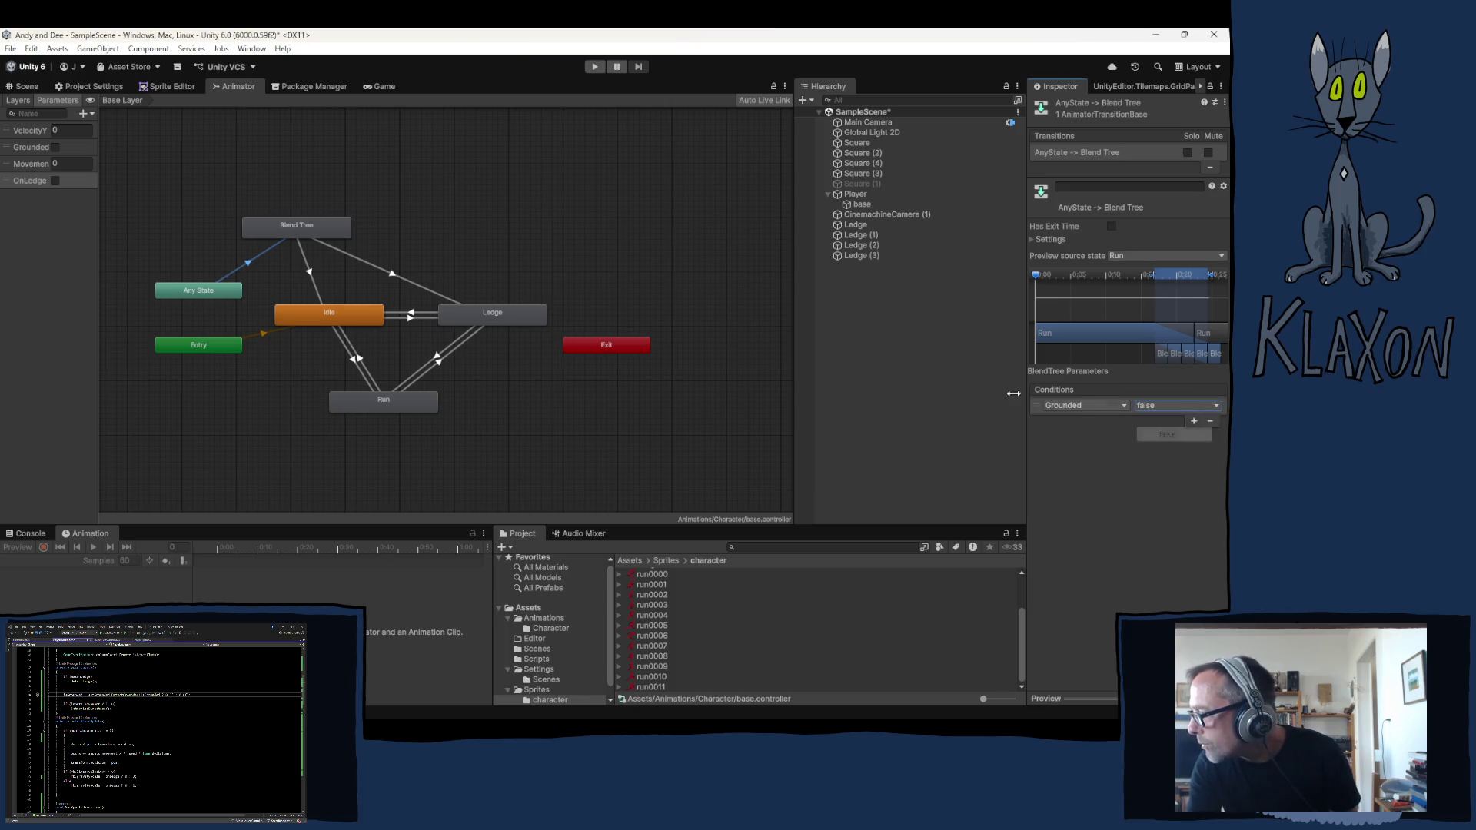
left_click(308, 271)
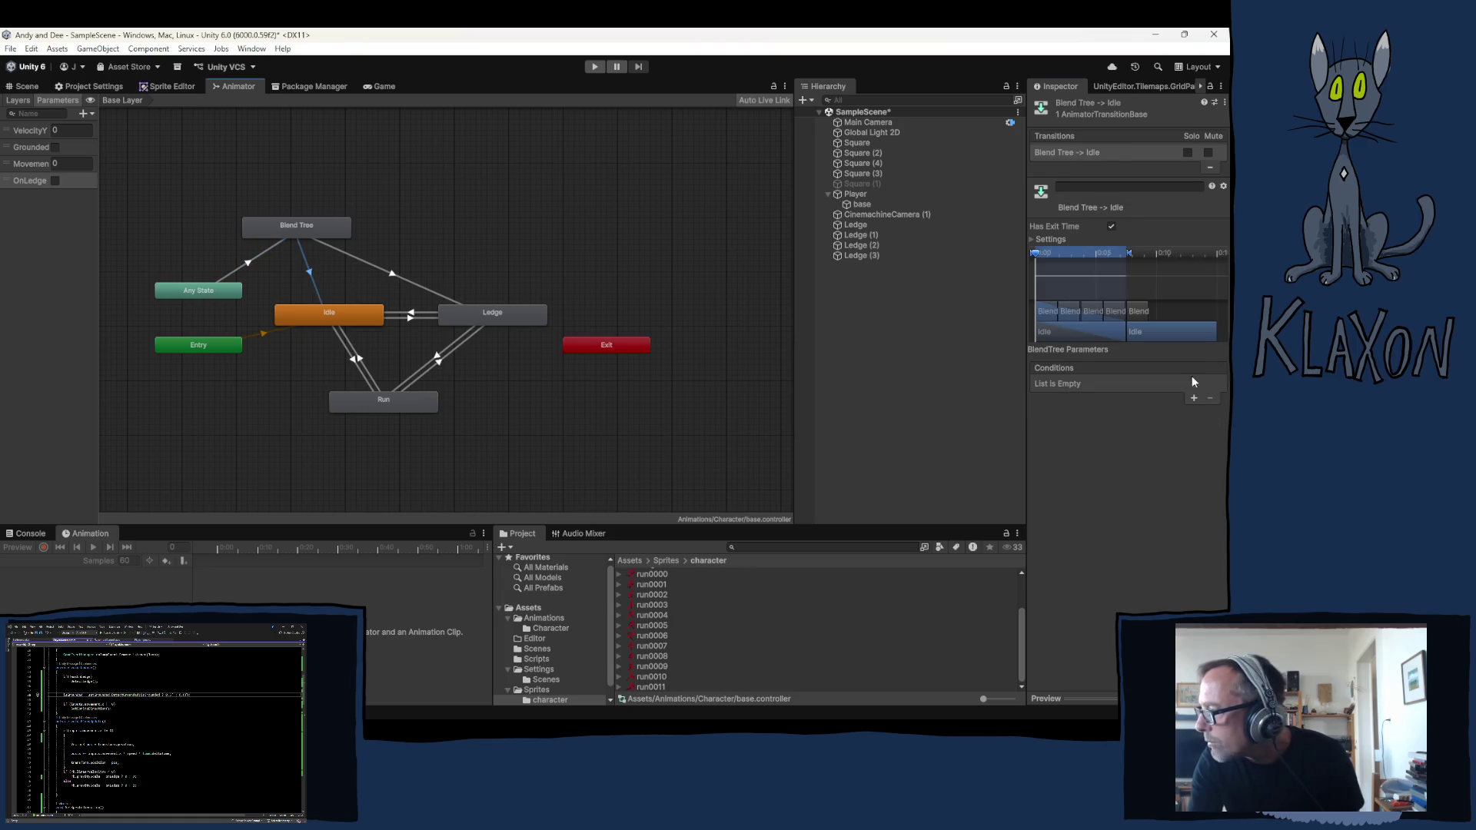
left_click(1127, 382)
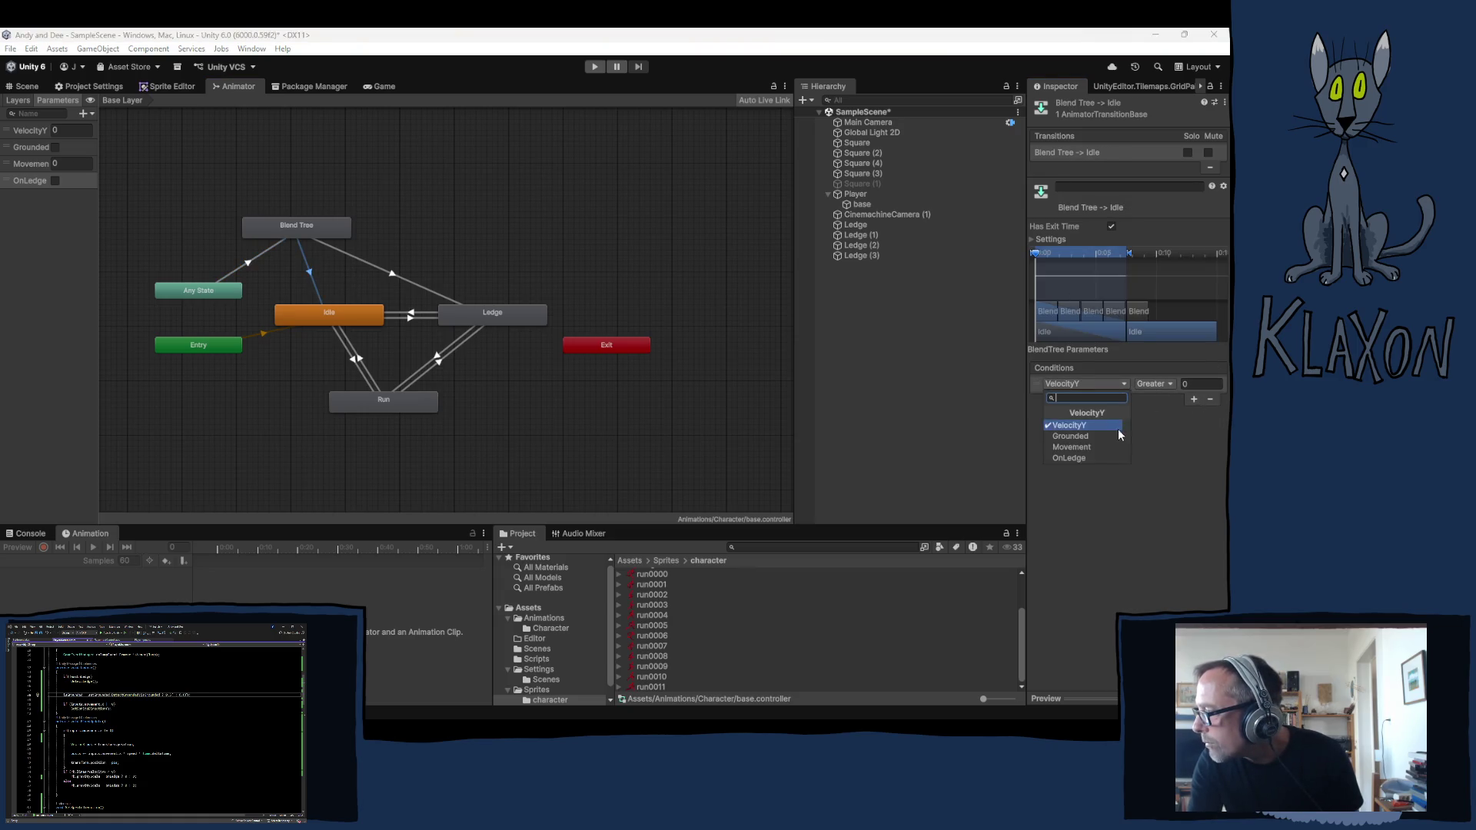
left_click(1092, 437)
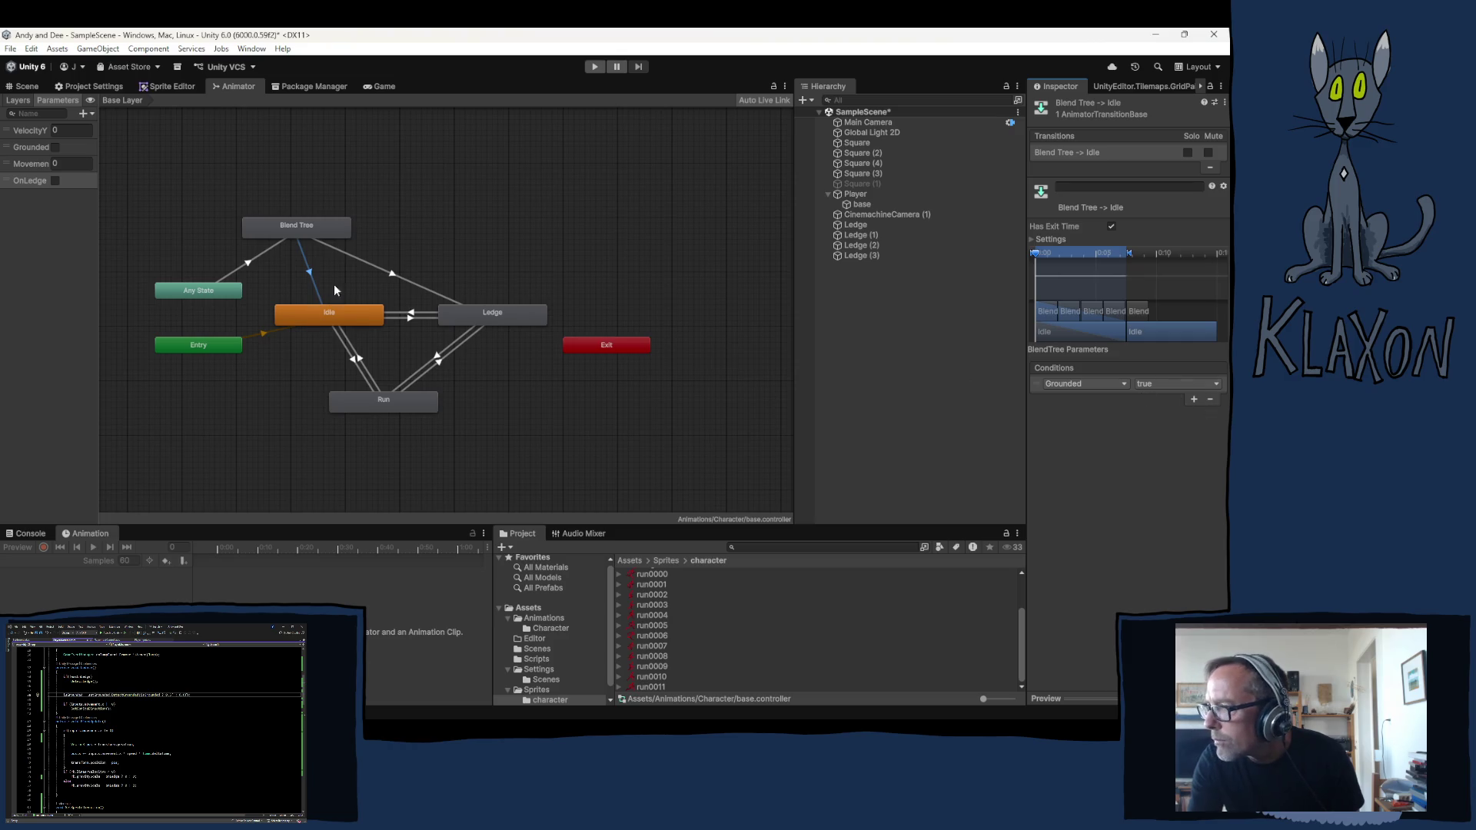
Give the Blend Tree to Ledge transition an OnLedge condition
left_click(395, 275)
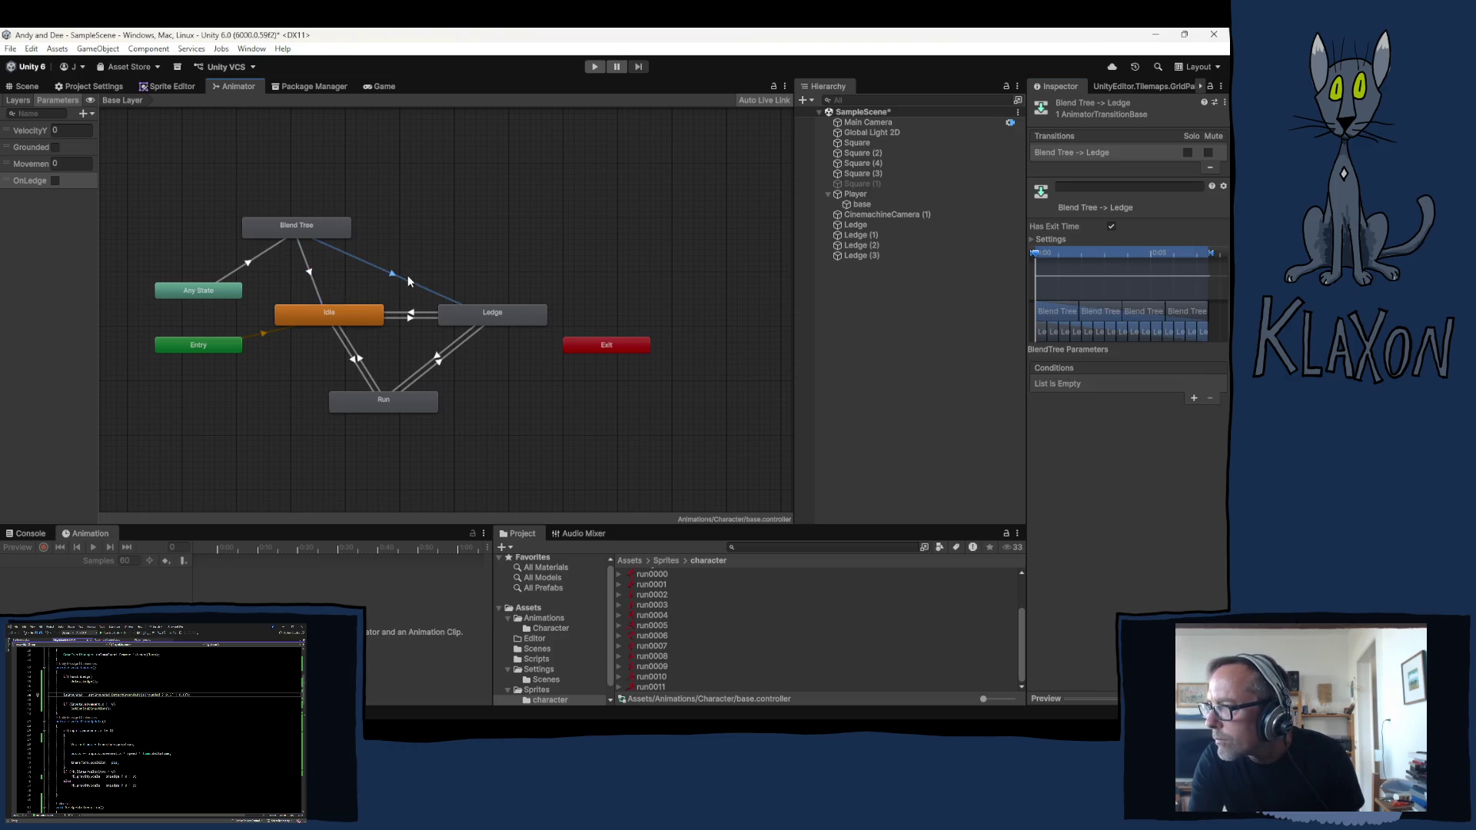
left_click(1194, 397)
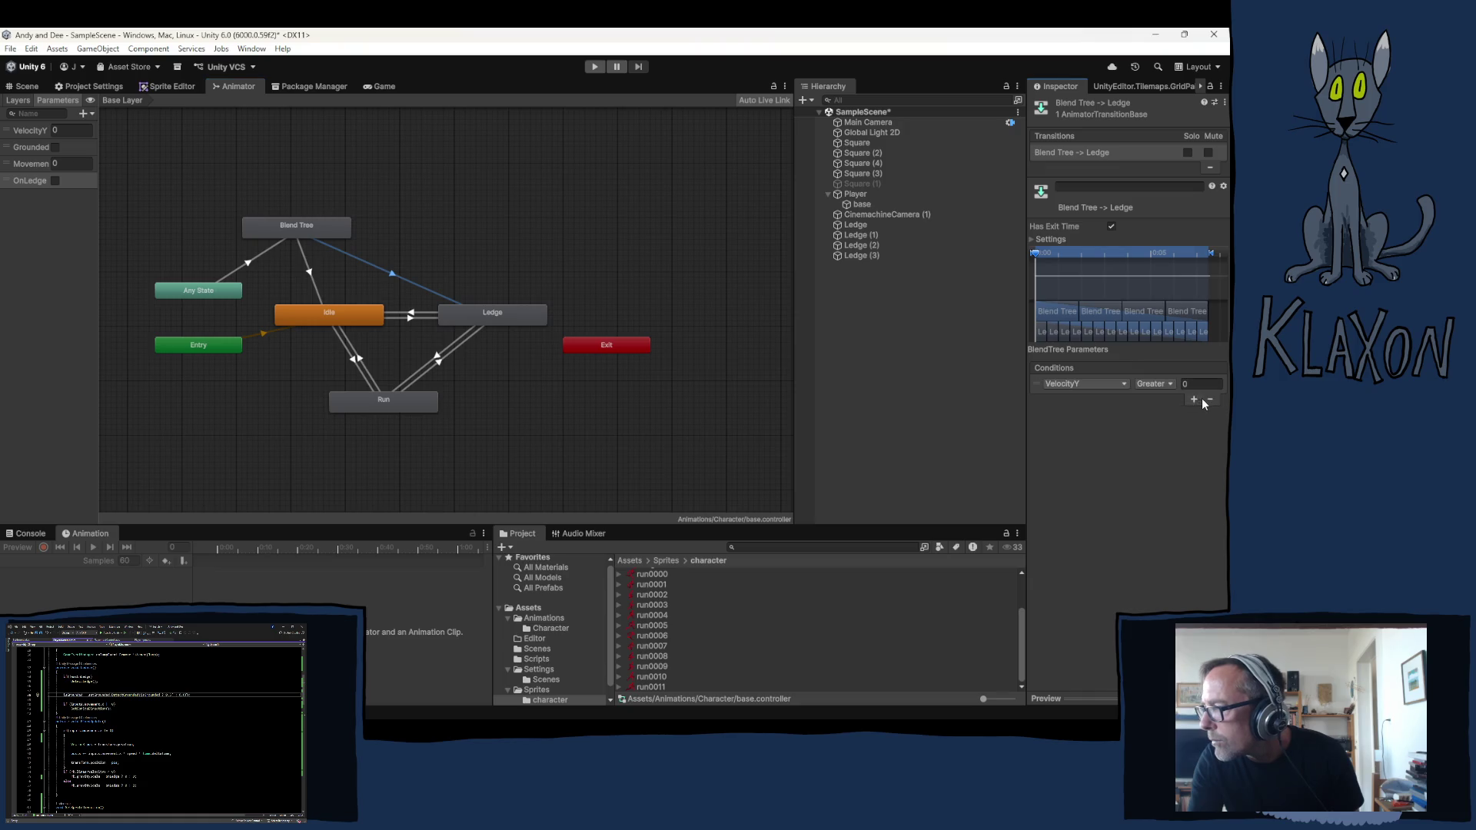
left_click(1111, 387)
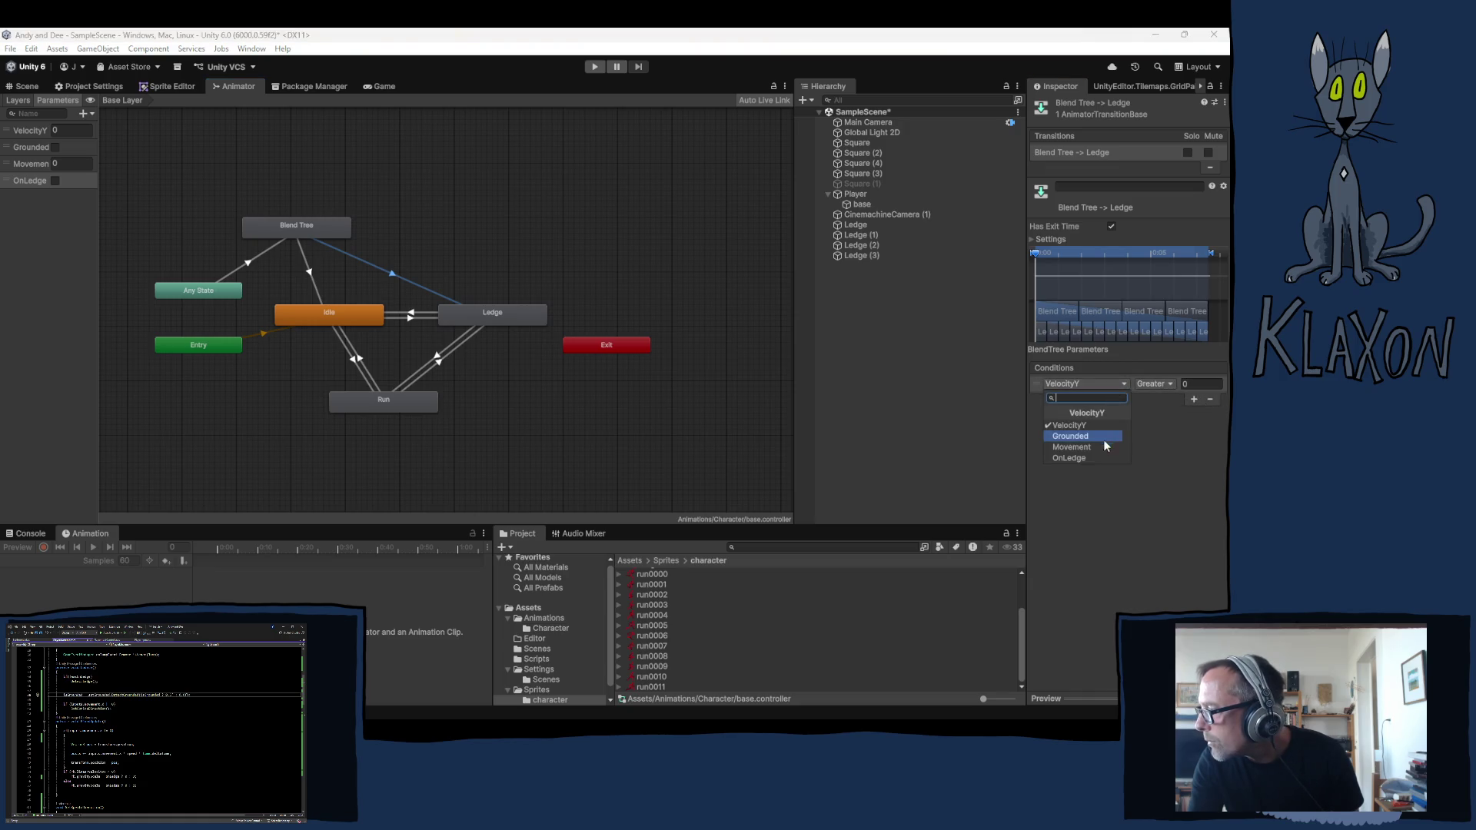
left_click(1095, 435)
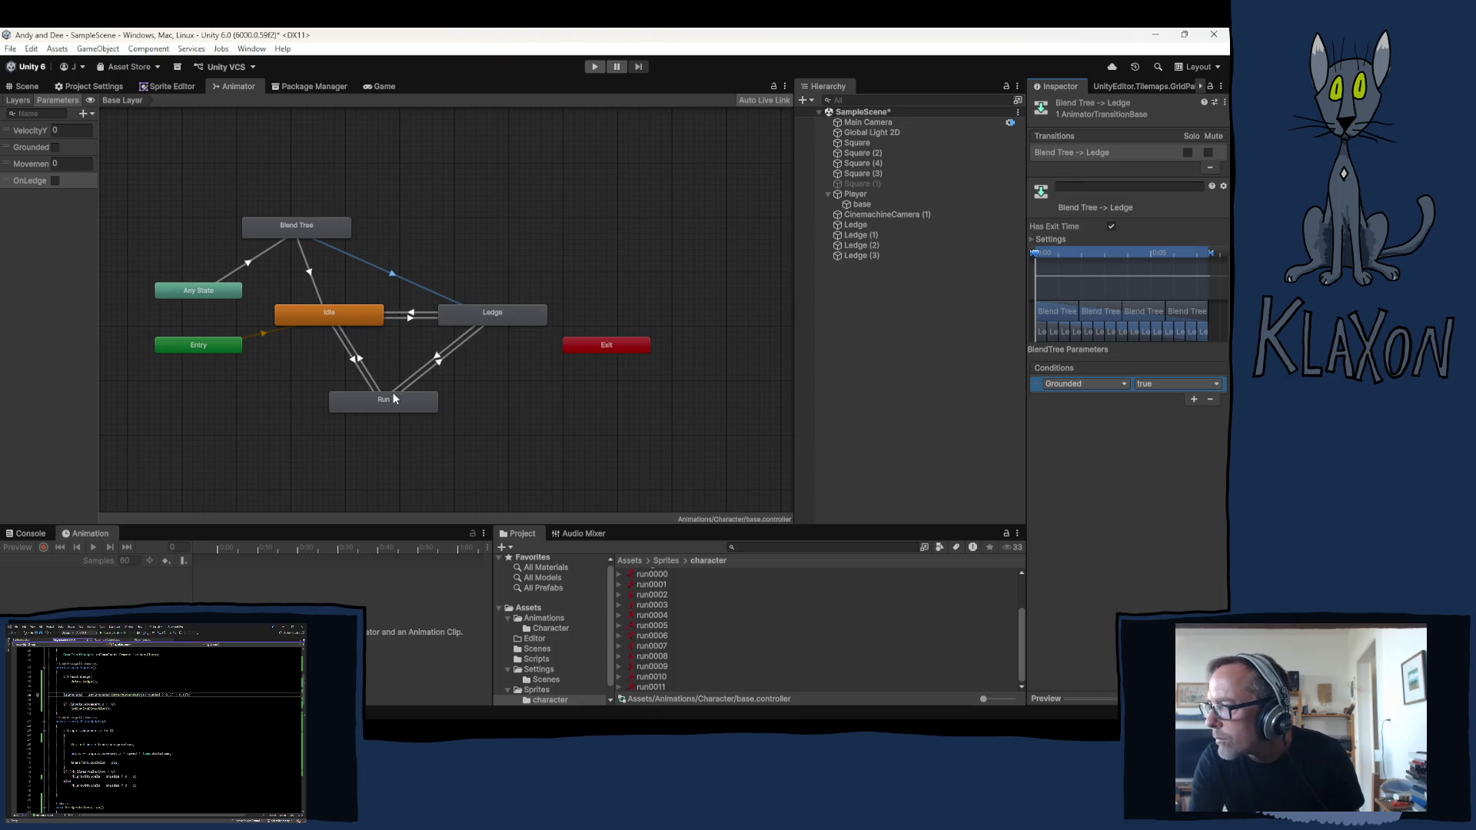
left_click_drag(483, 316, 473, 315)
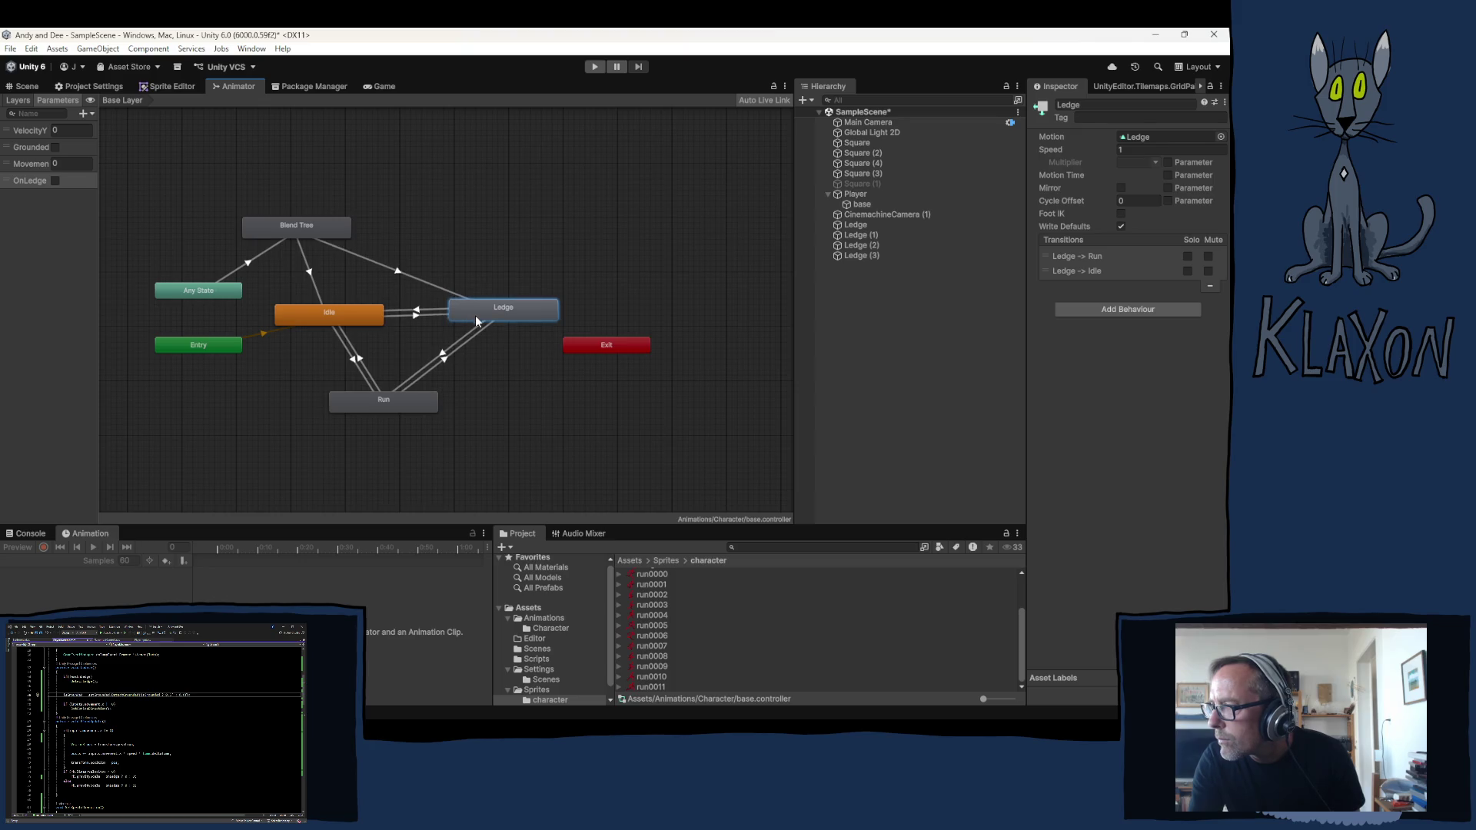
left_click(860, 204)
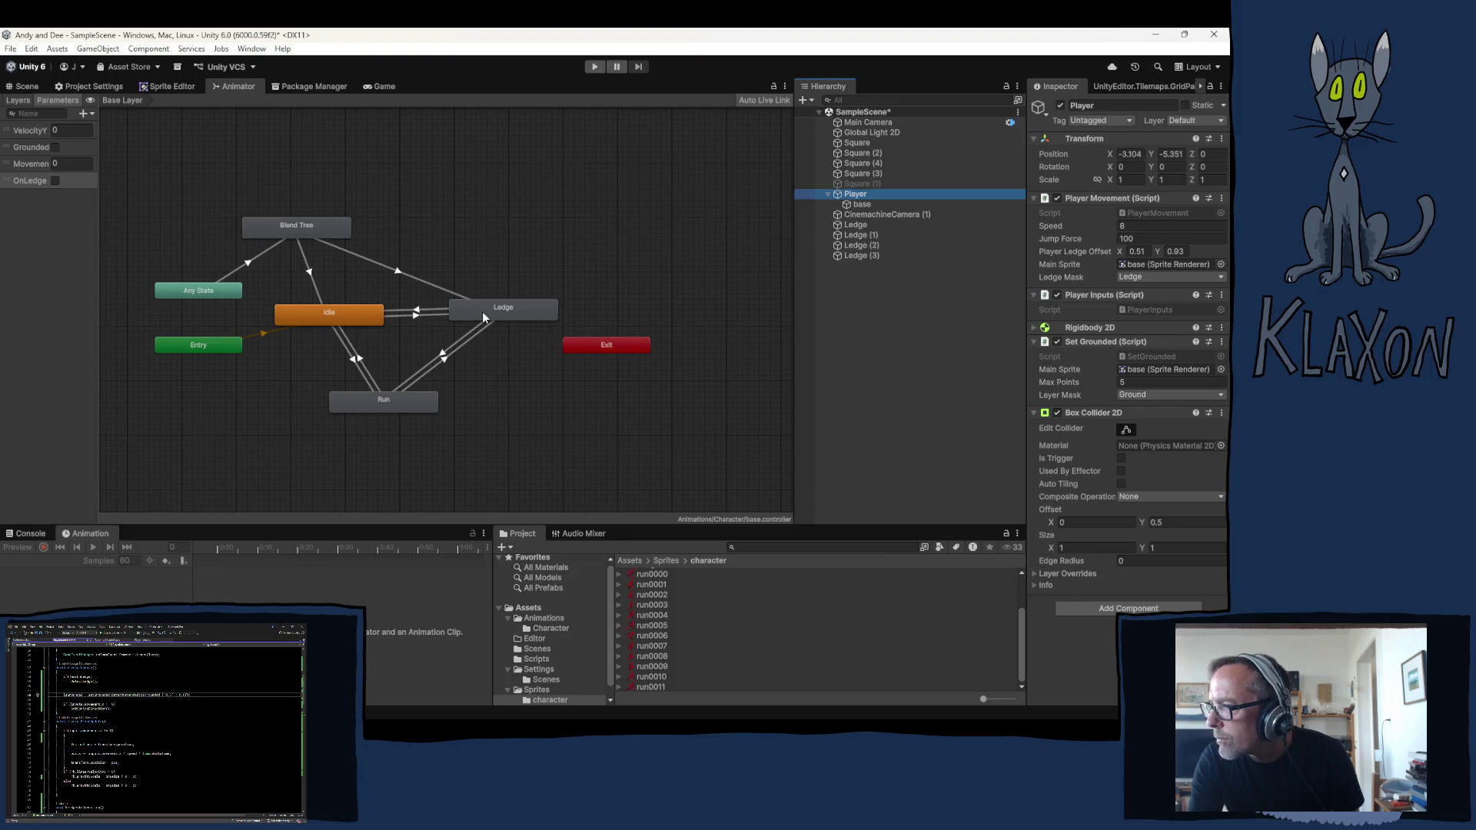
left_click(423, 279)
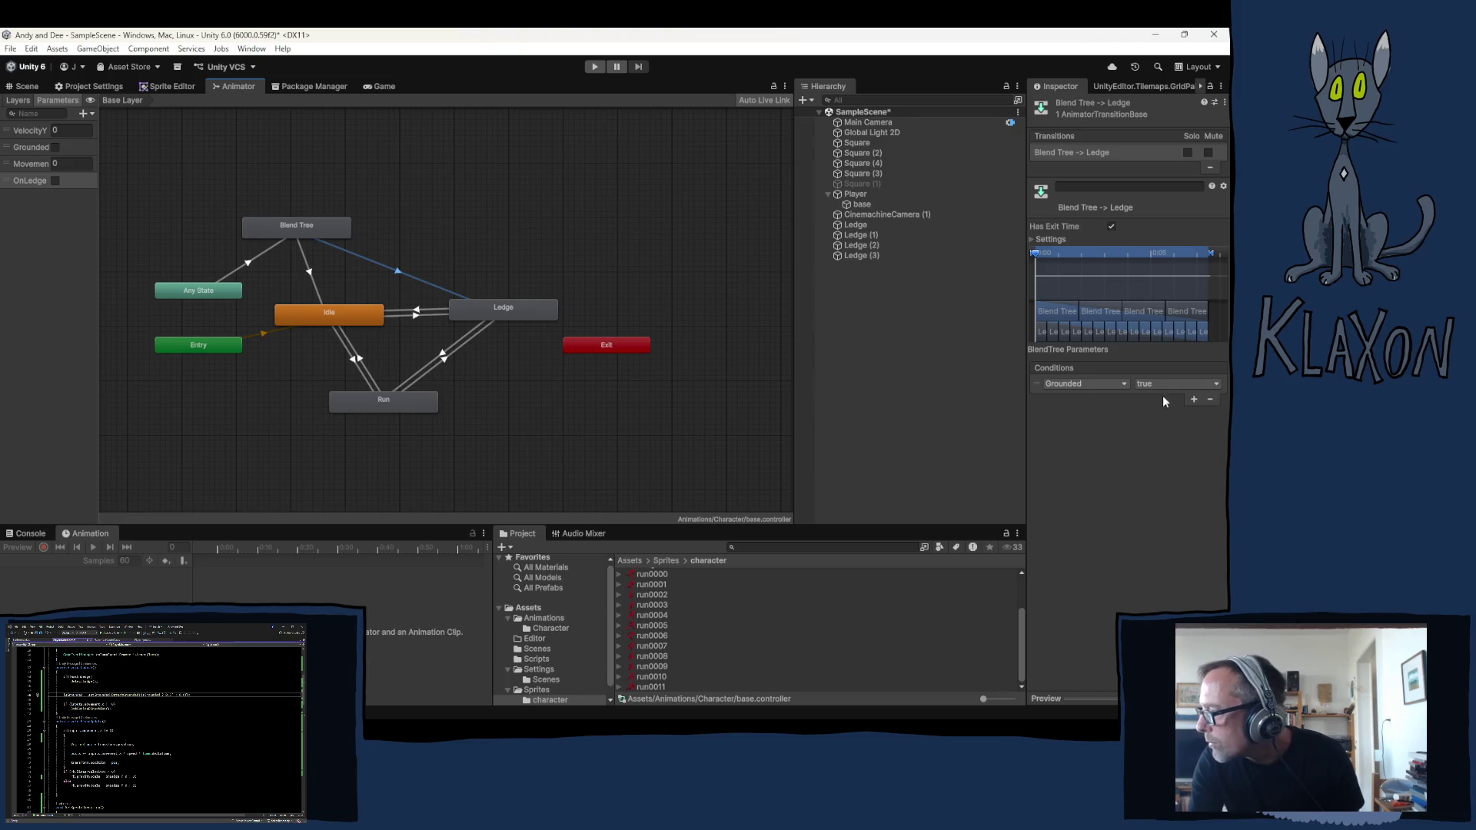
left_click(1087, 384)
left_click(1086, 455)
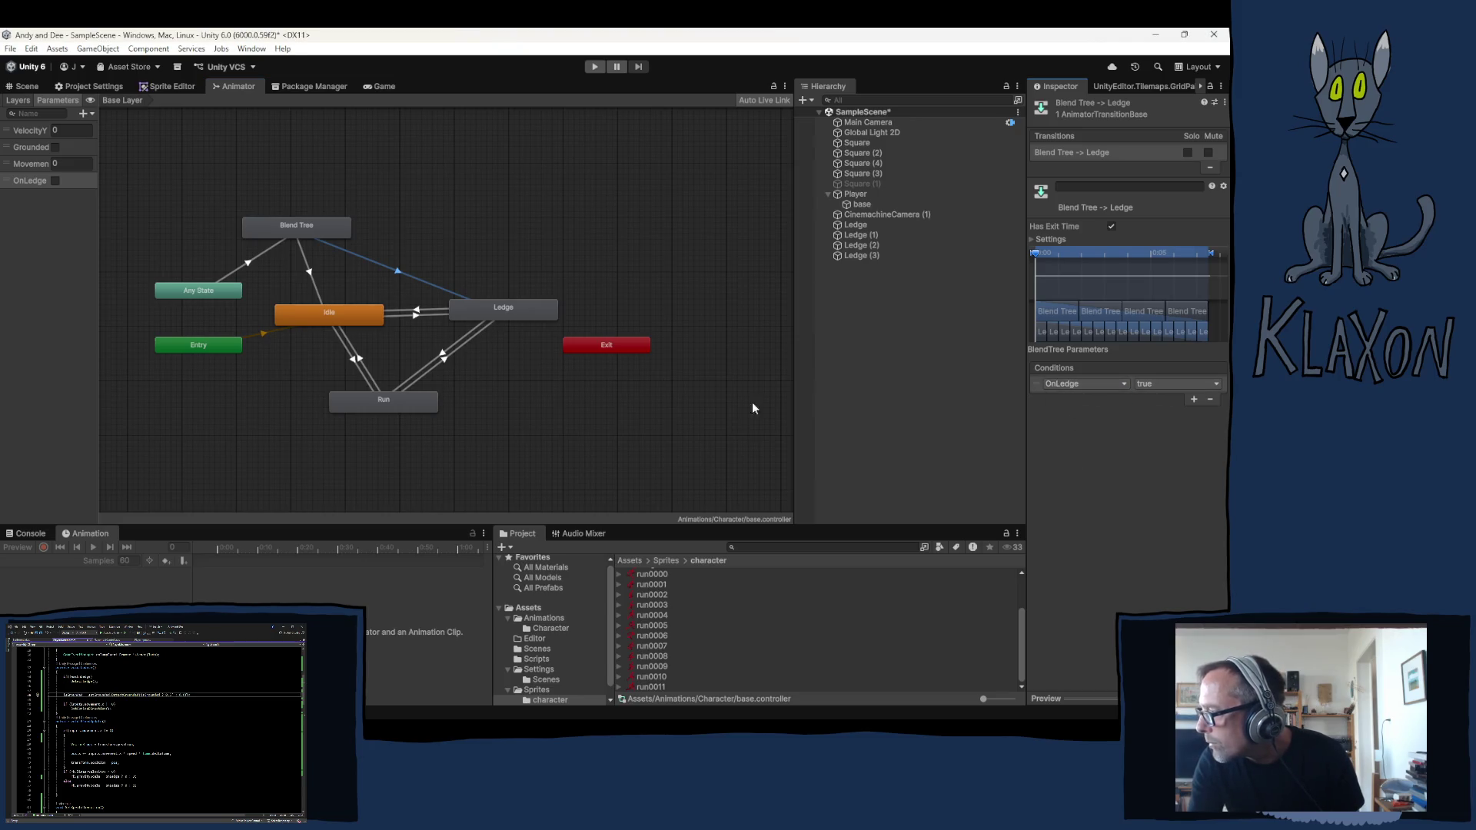
Give the Idle to Ledge transition a Movement condition
left_click_drag(331, 316, 321, 313)
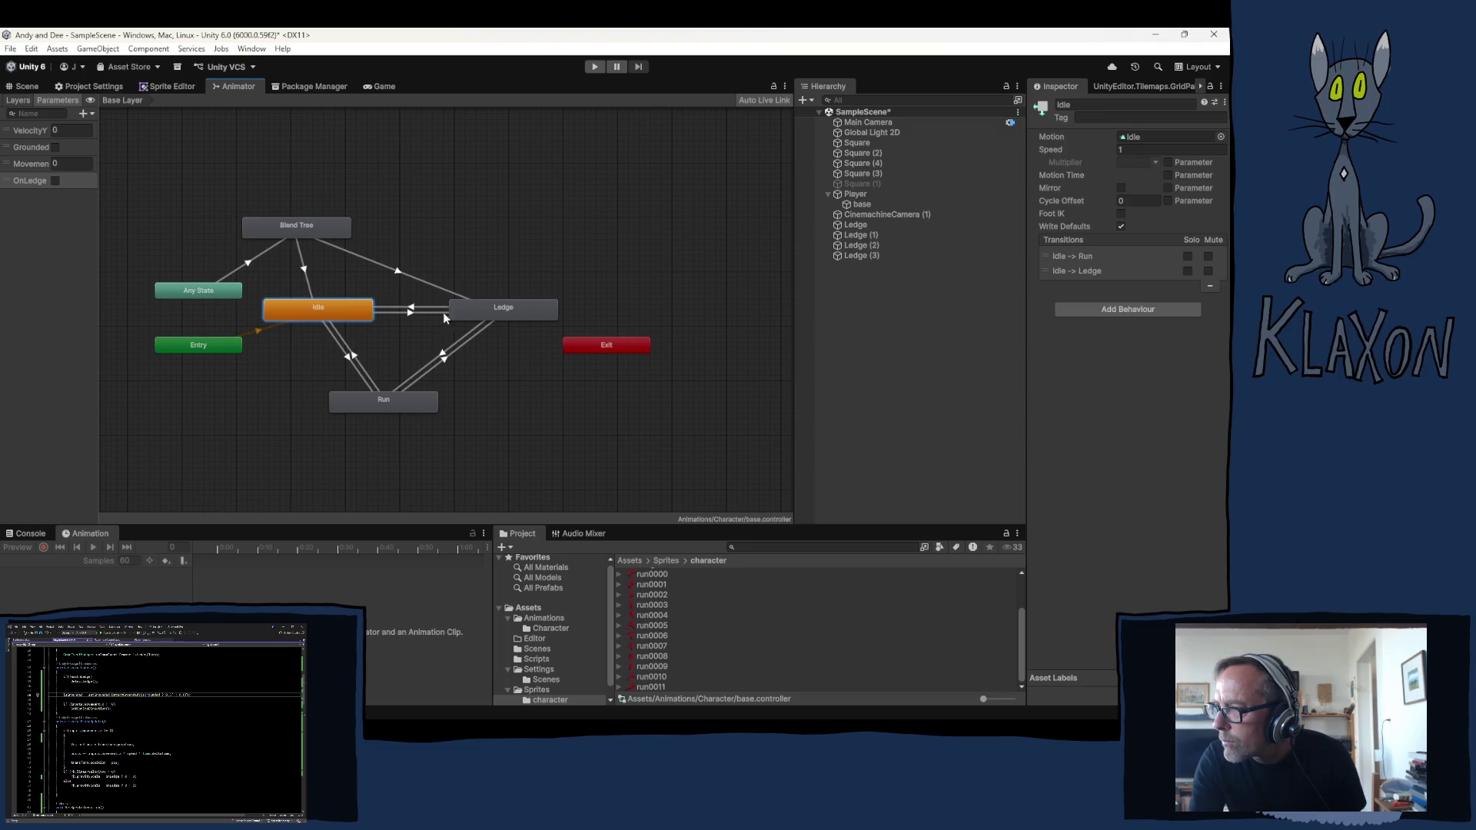
left_click(409, 311)
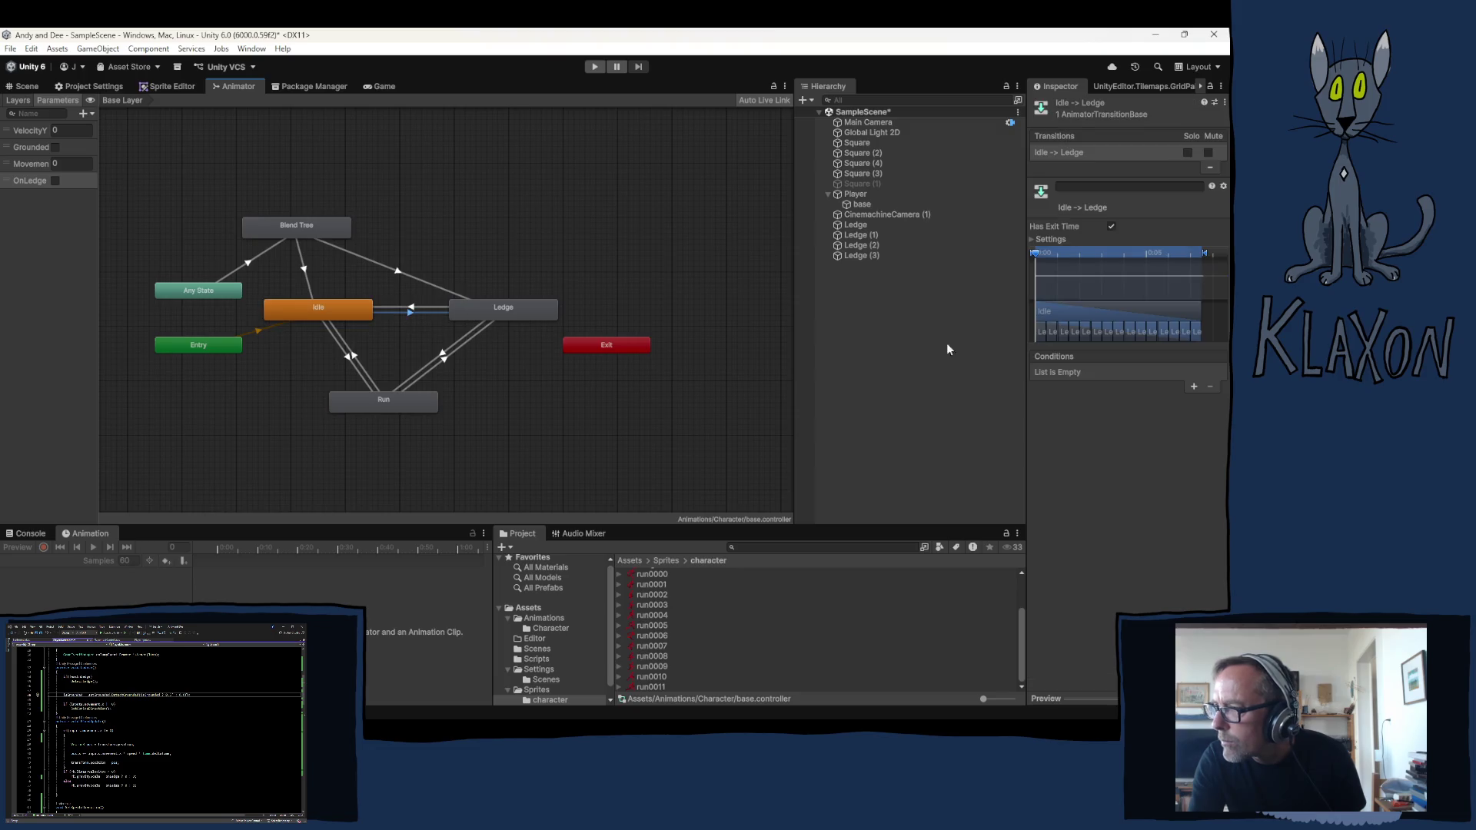
left_click(1113, 373)
left_click(1072, 435)
Require OnLedge false on the Ledge to Idle transition, then select Idle to Run
left_click(397, 307)
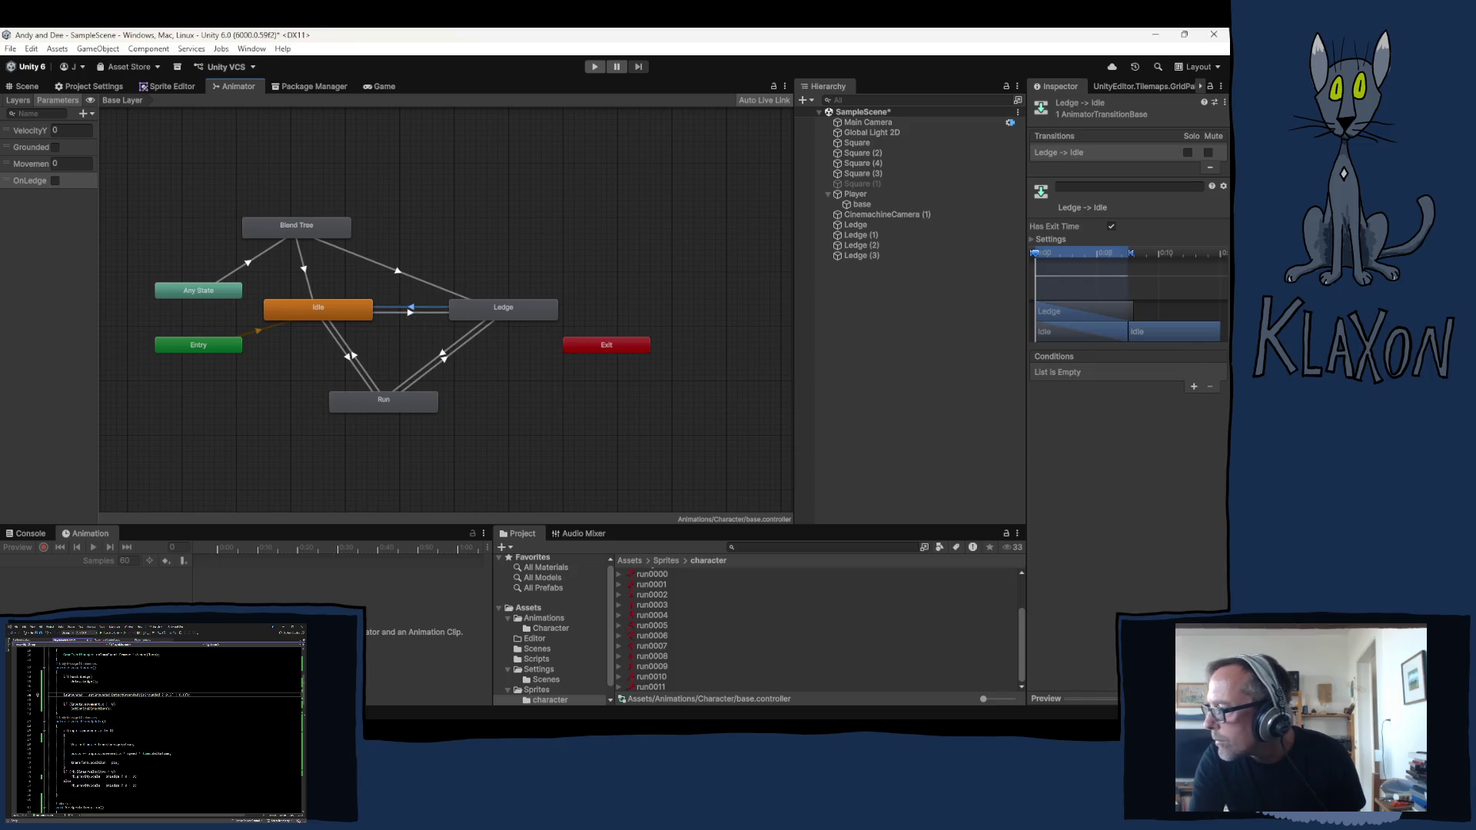
left_click(1193, 387)
left_click(1113, 373)
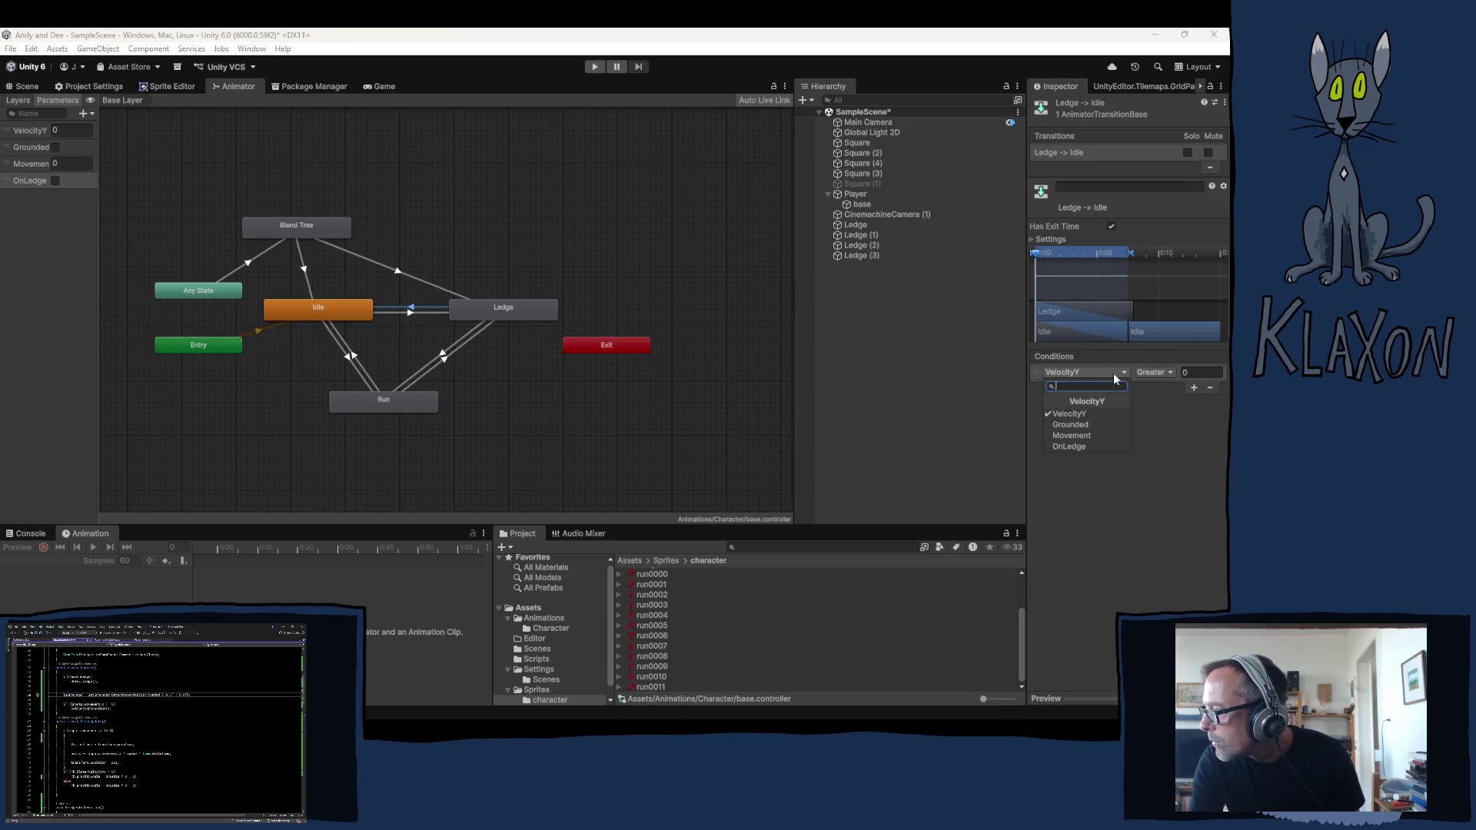
left_click(1084, 446)
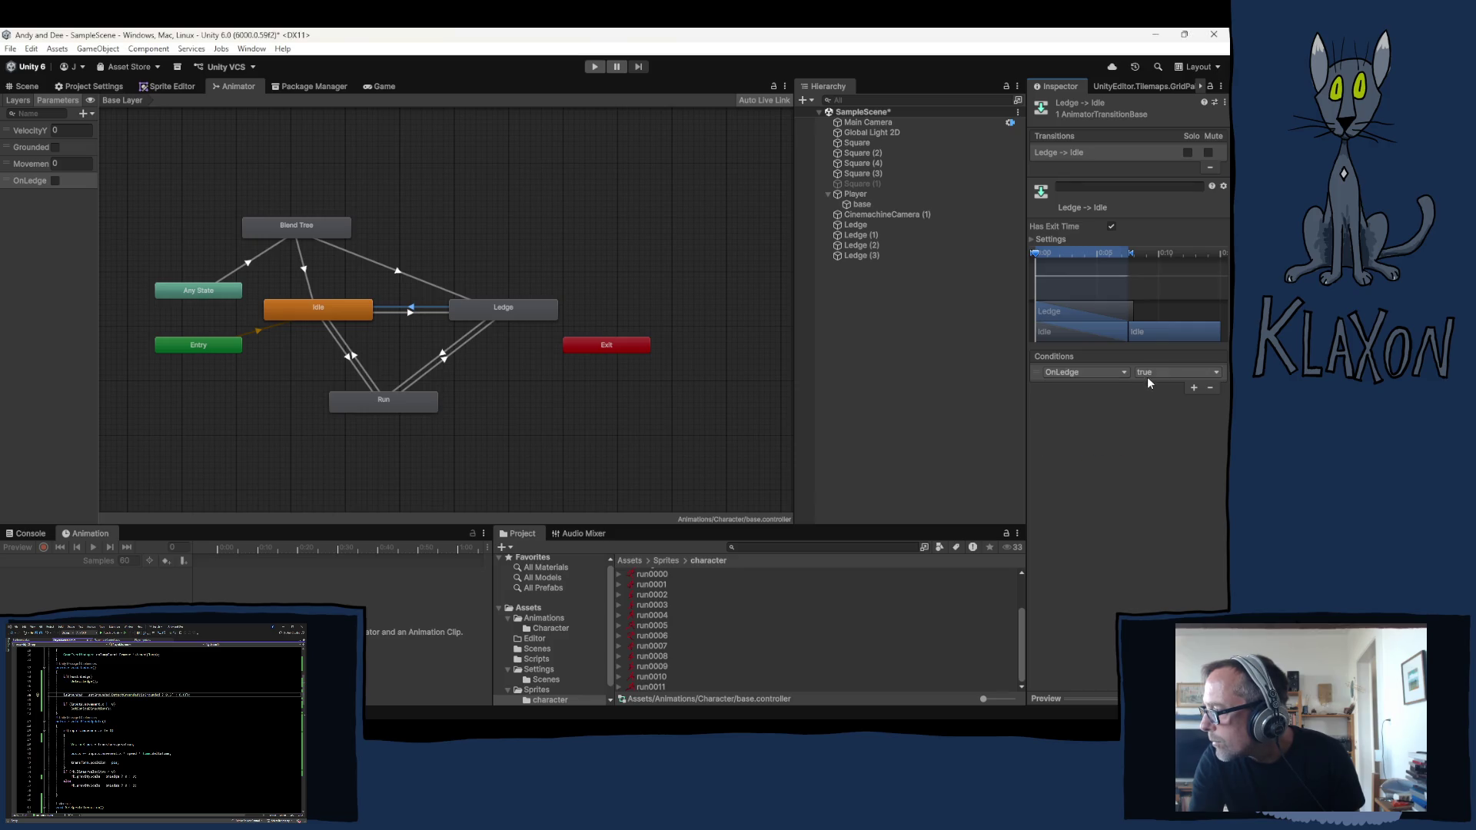
left_click(1176, 373)
left_click(1165, 399)
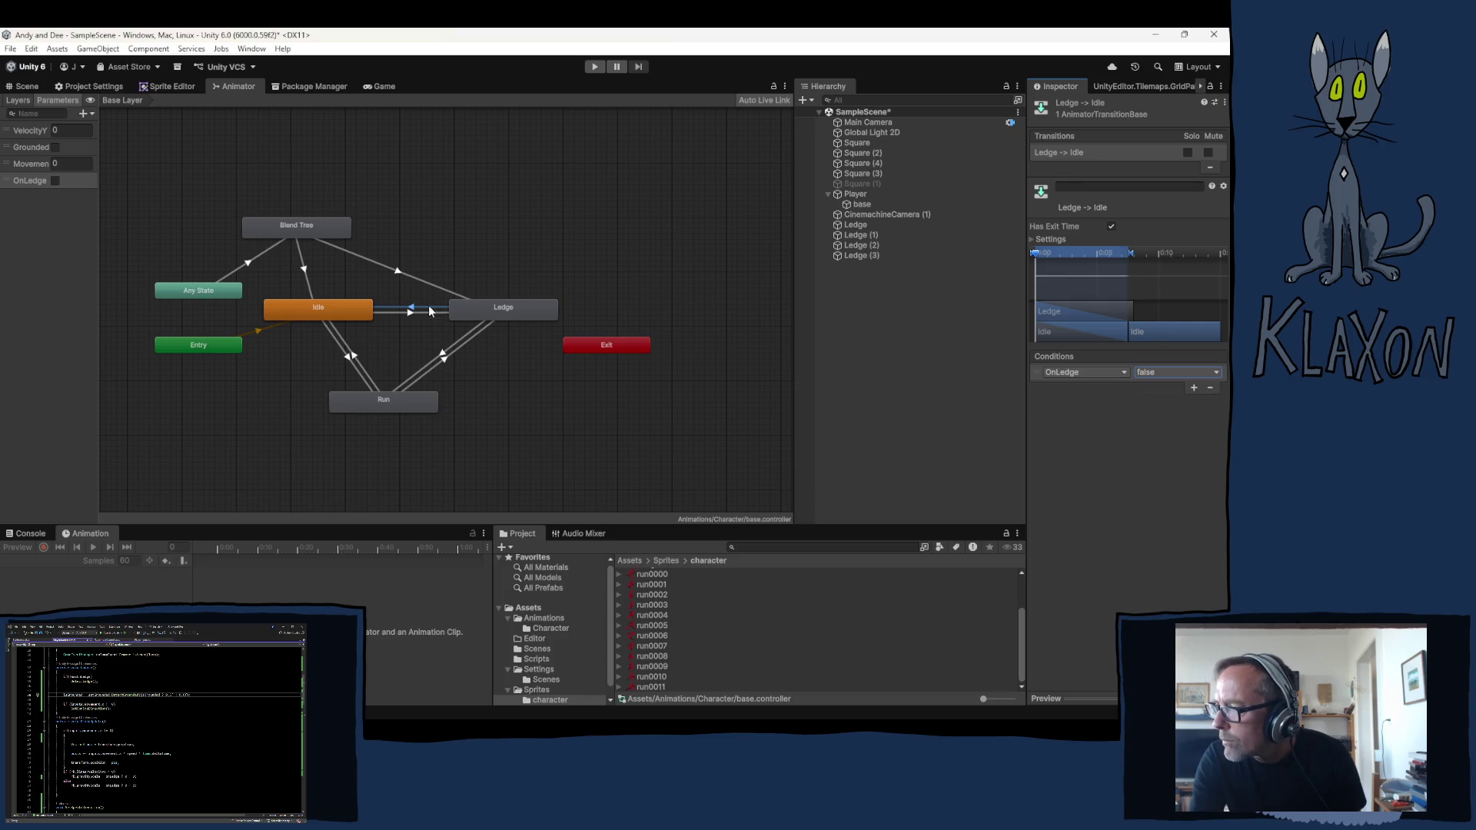
left_click(349, 359)
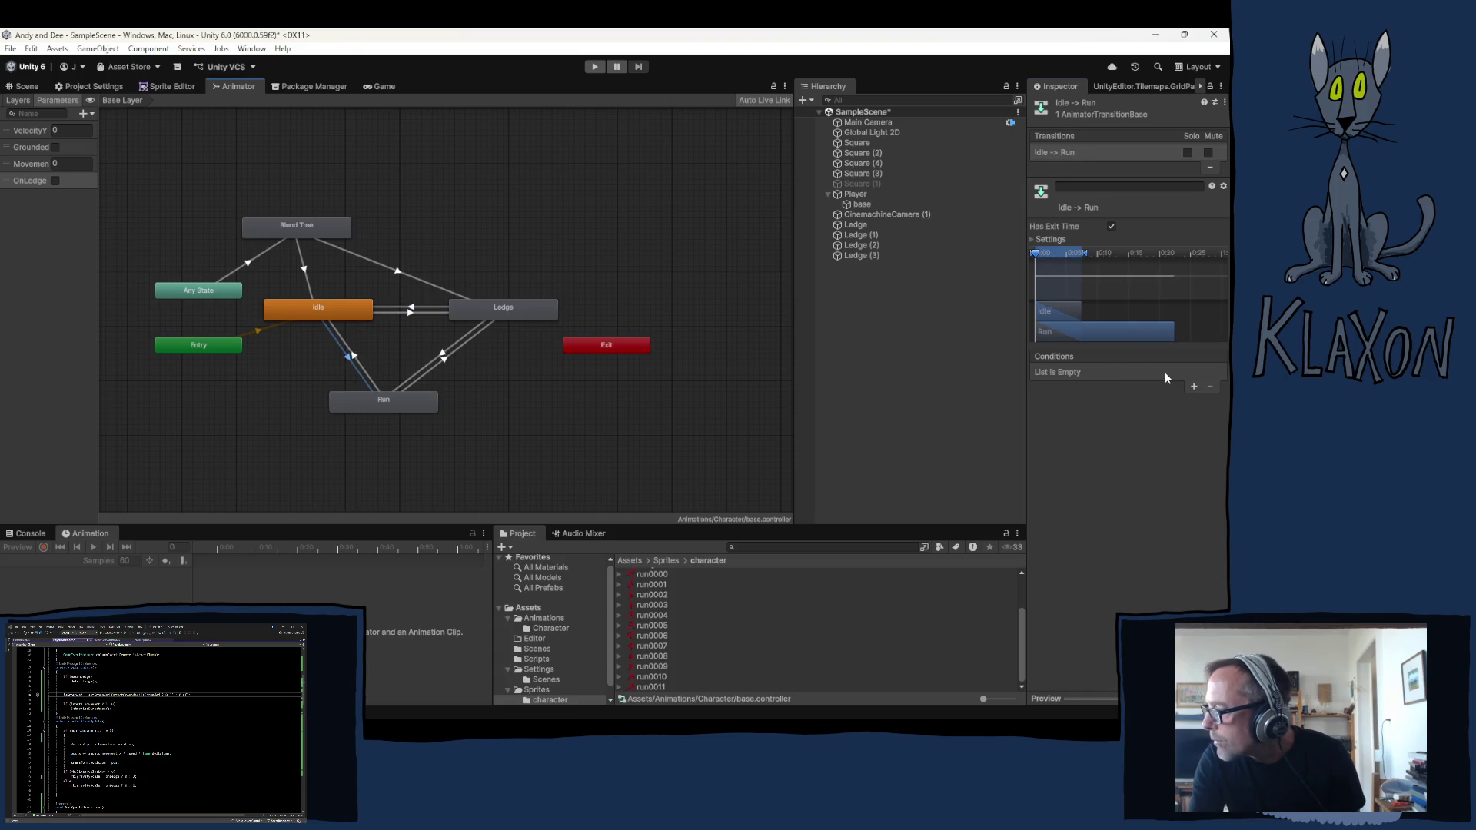
Base the Idle to Run condition on Movement greater than 0
left_click(1101, 372)
left_click(1090, 436)
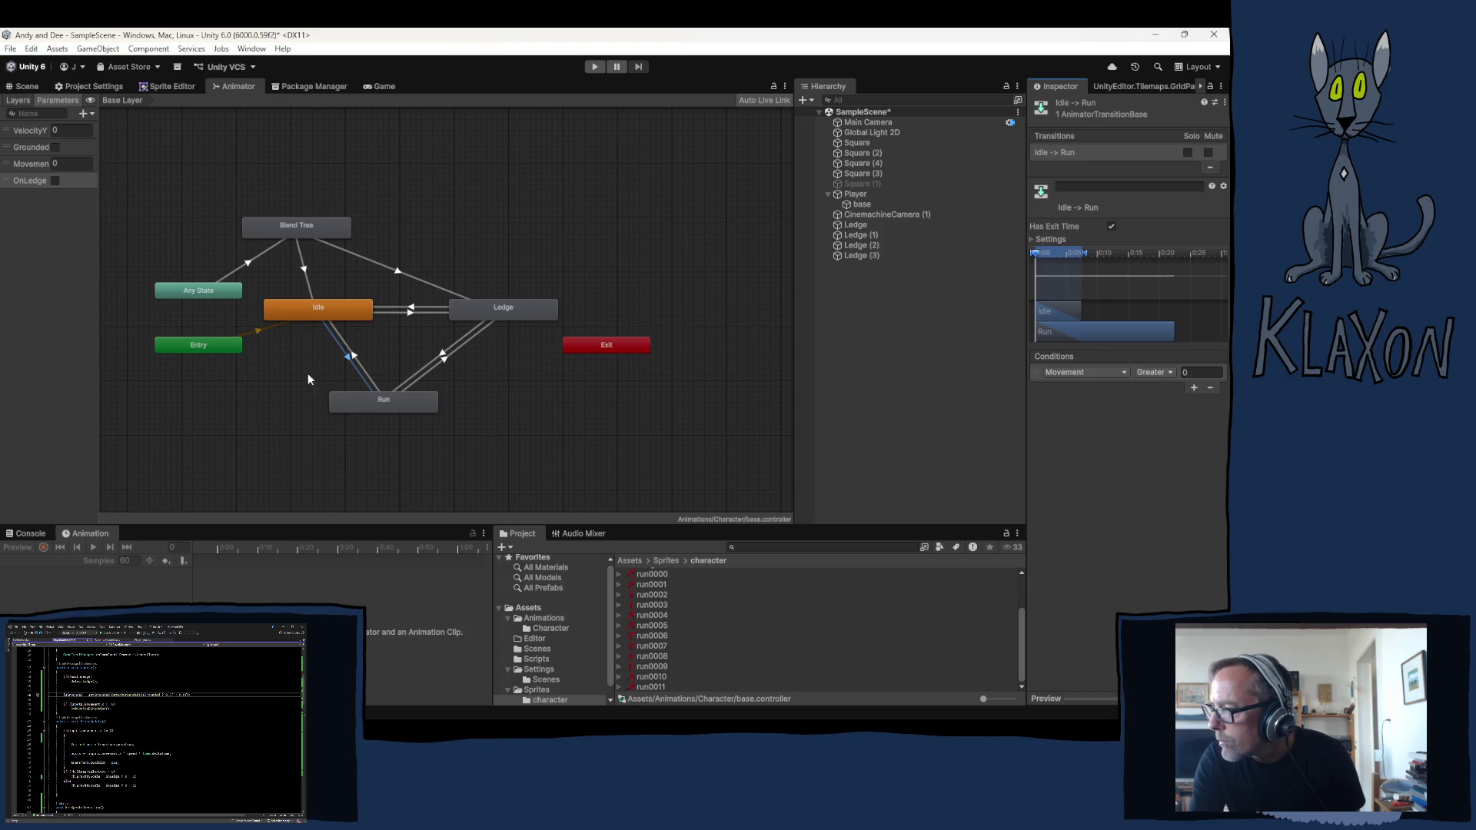
Give the Run to Idle transition a Movement less than 0.1 condition
left_click(352, 355)
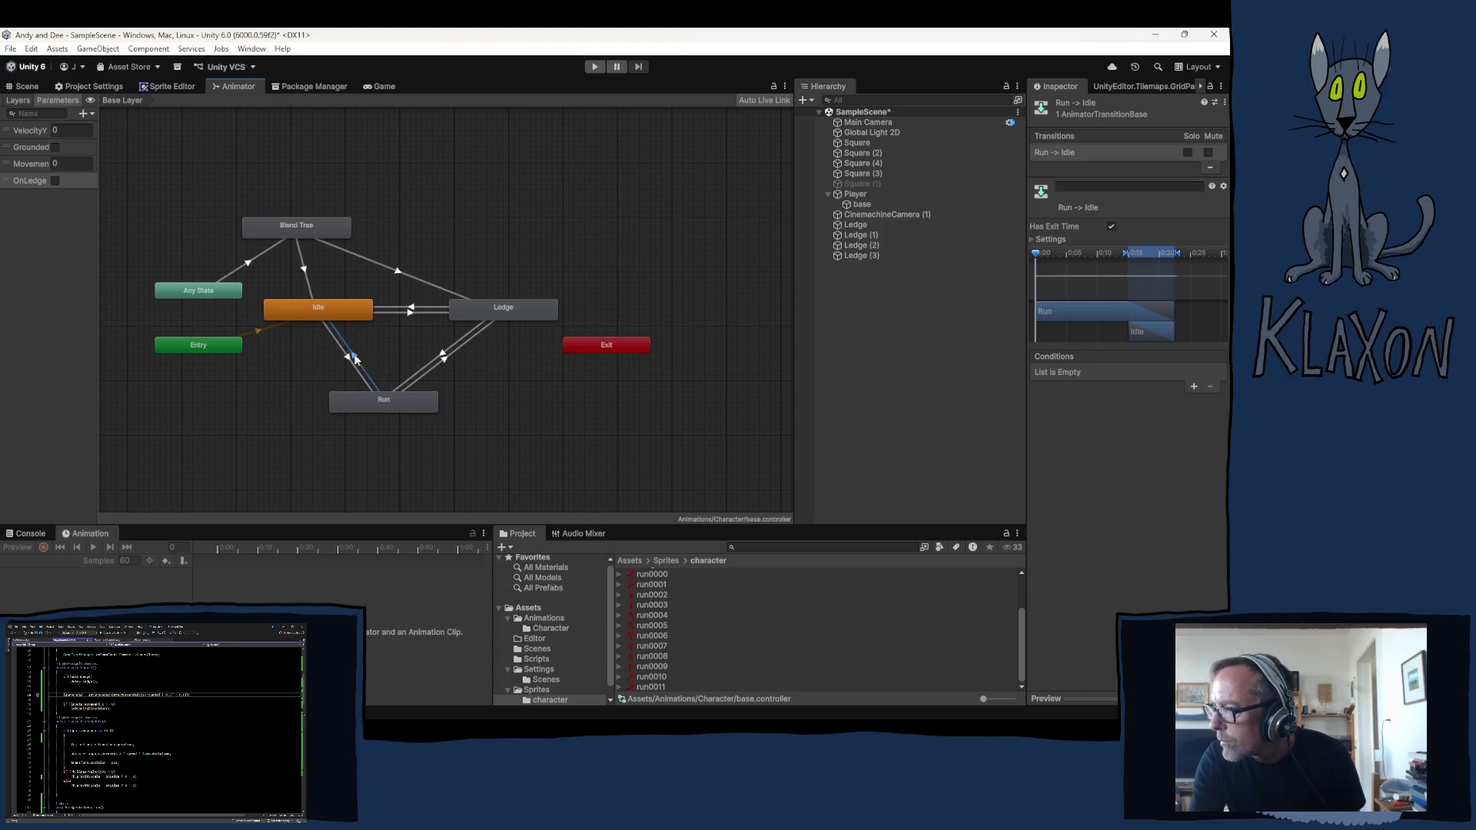
left_click(1195, 387)
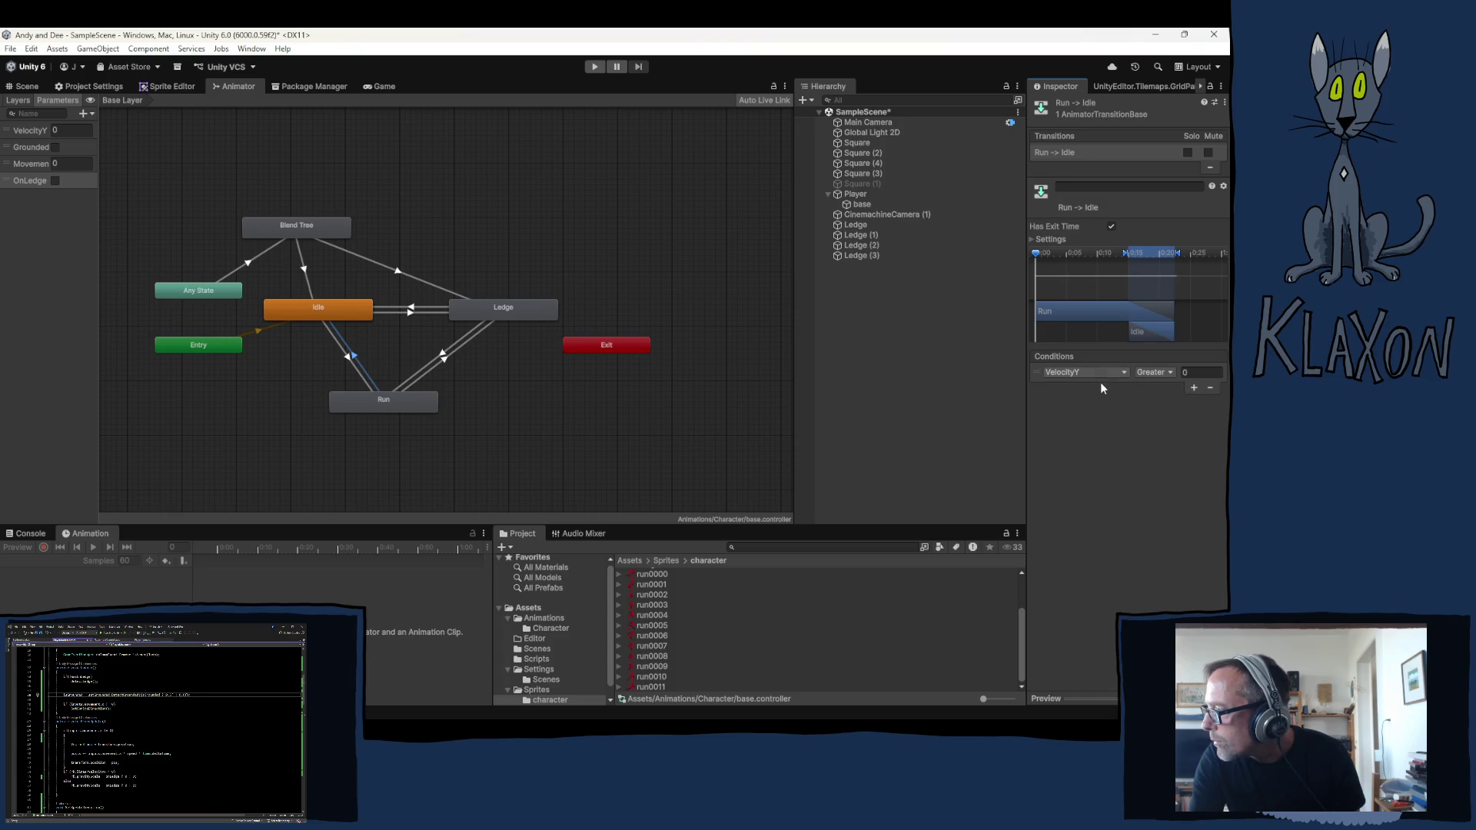
left_click(1096, 373)
left_click(1079, 432)
left_click(1165, 375)
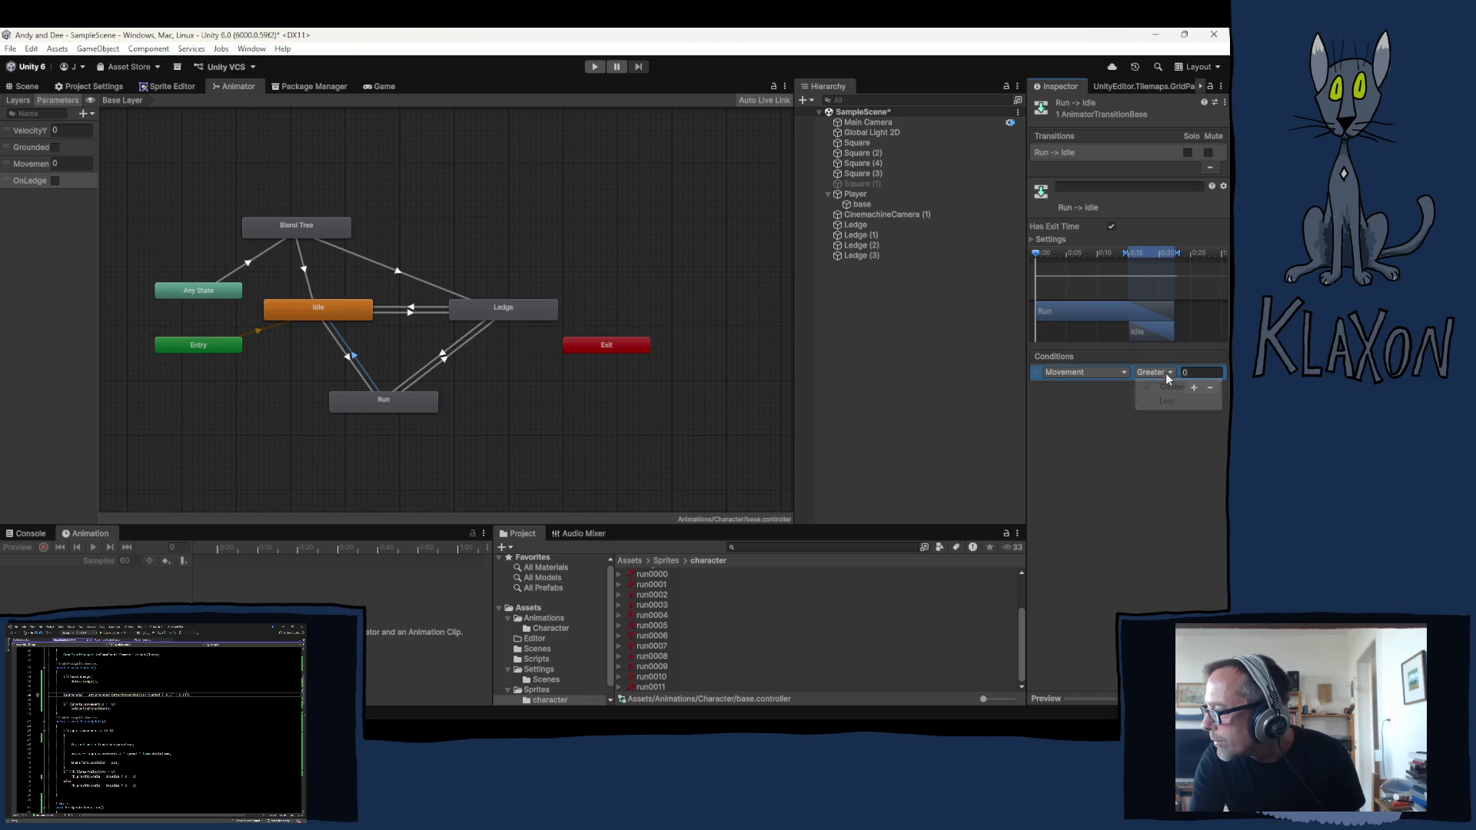
left_click(1165, 400)
left_click(1199, 373)
key("BackSpace")
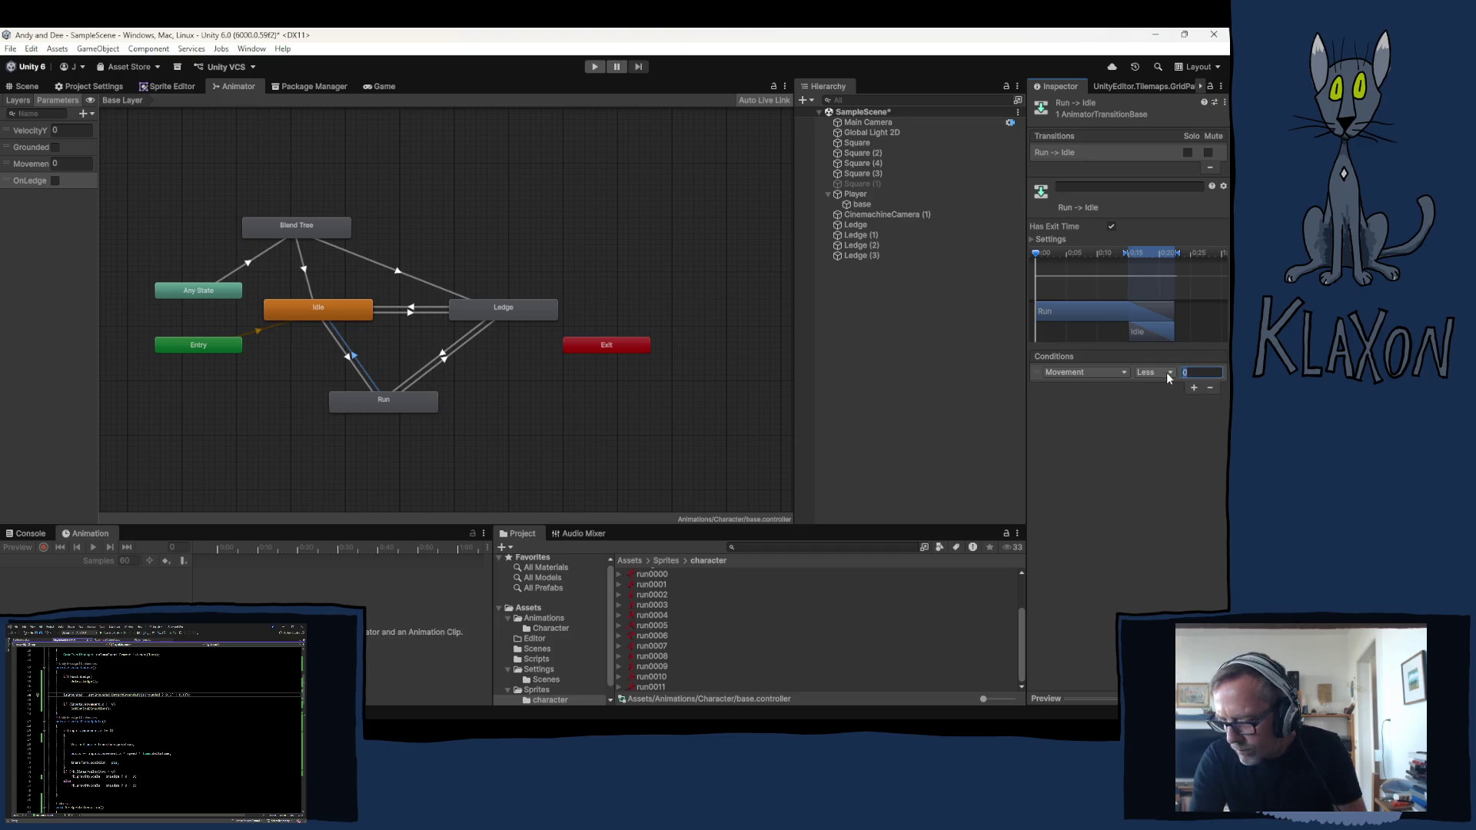
type("0.1")
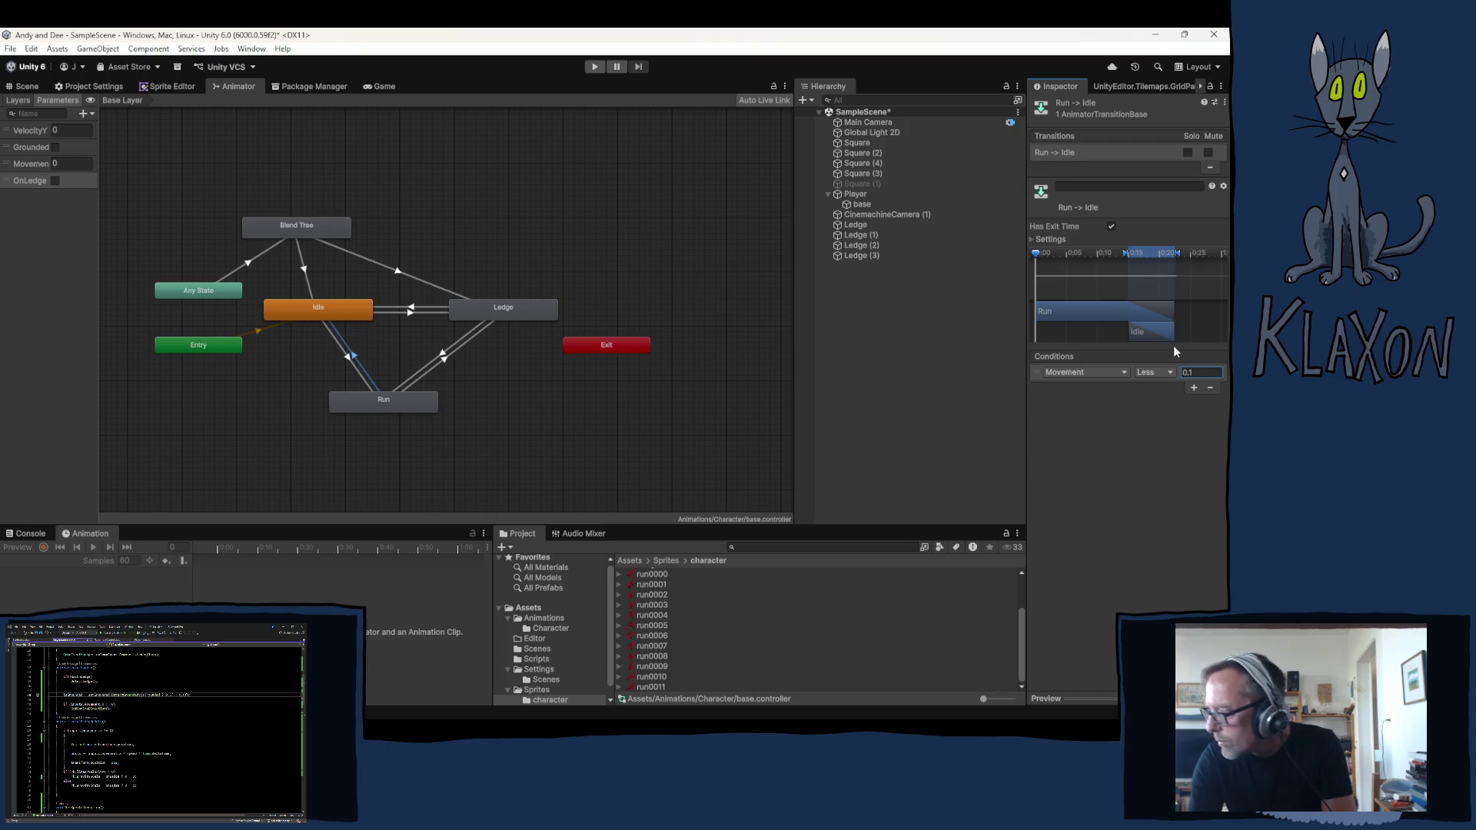
Give the Ledge to Run transition a Movement greater than 0 condition
left_click(443, 357)
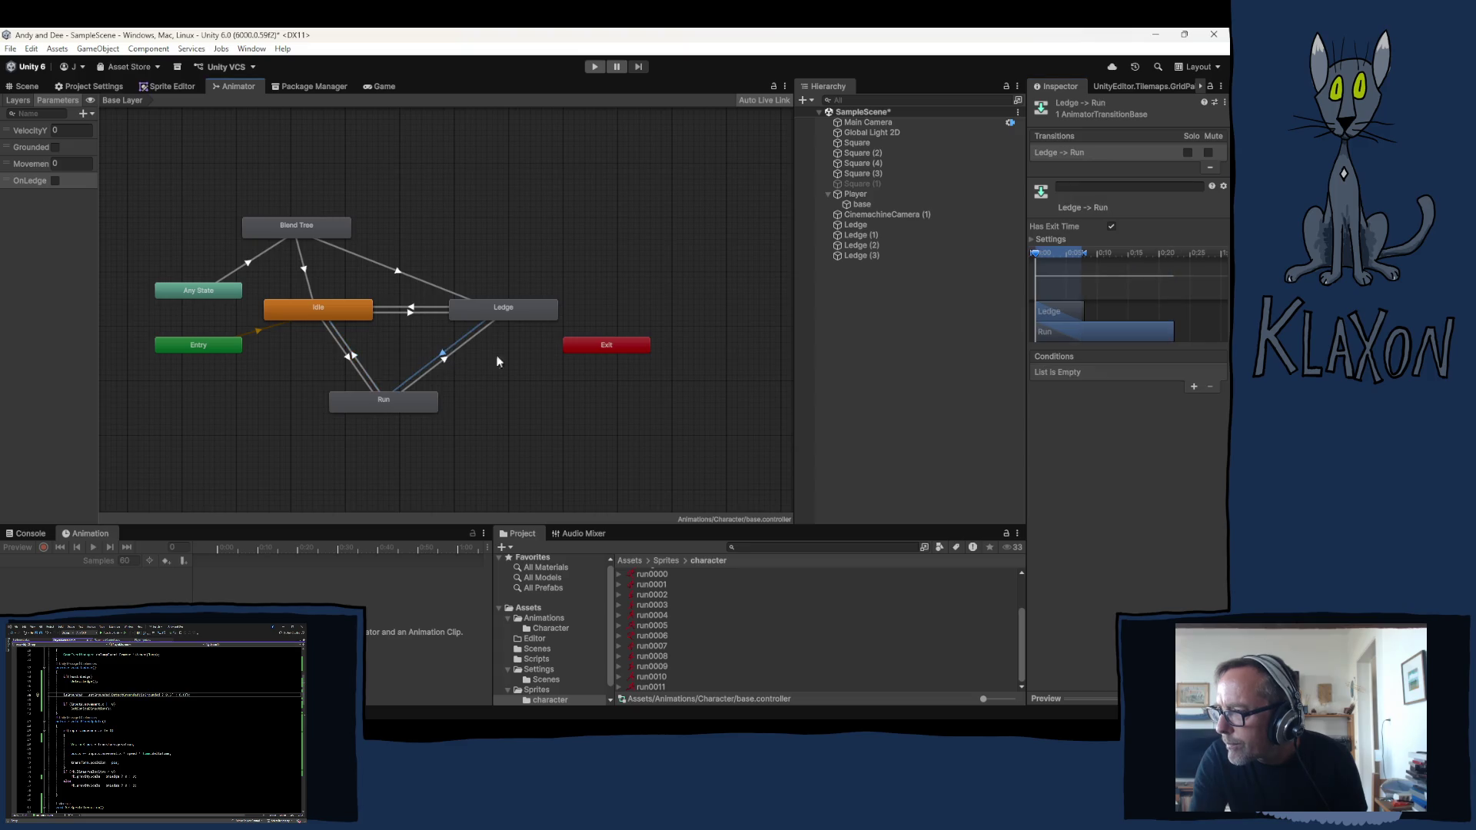
left_click(1193, 388)
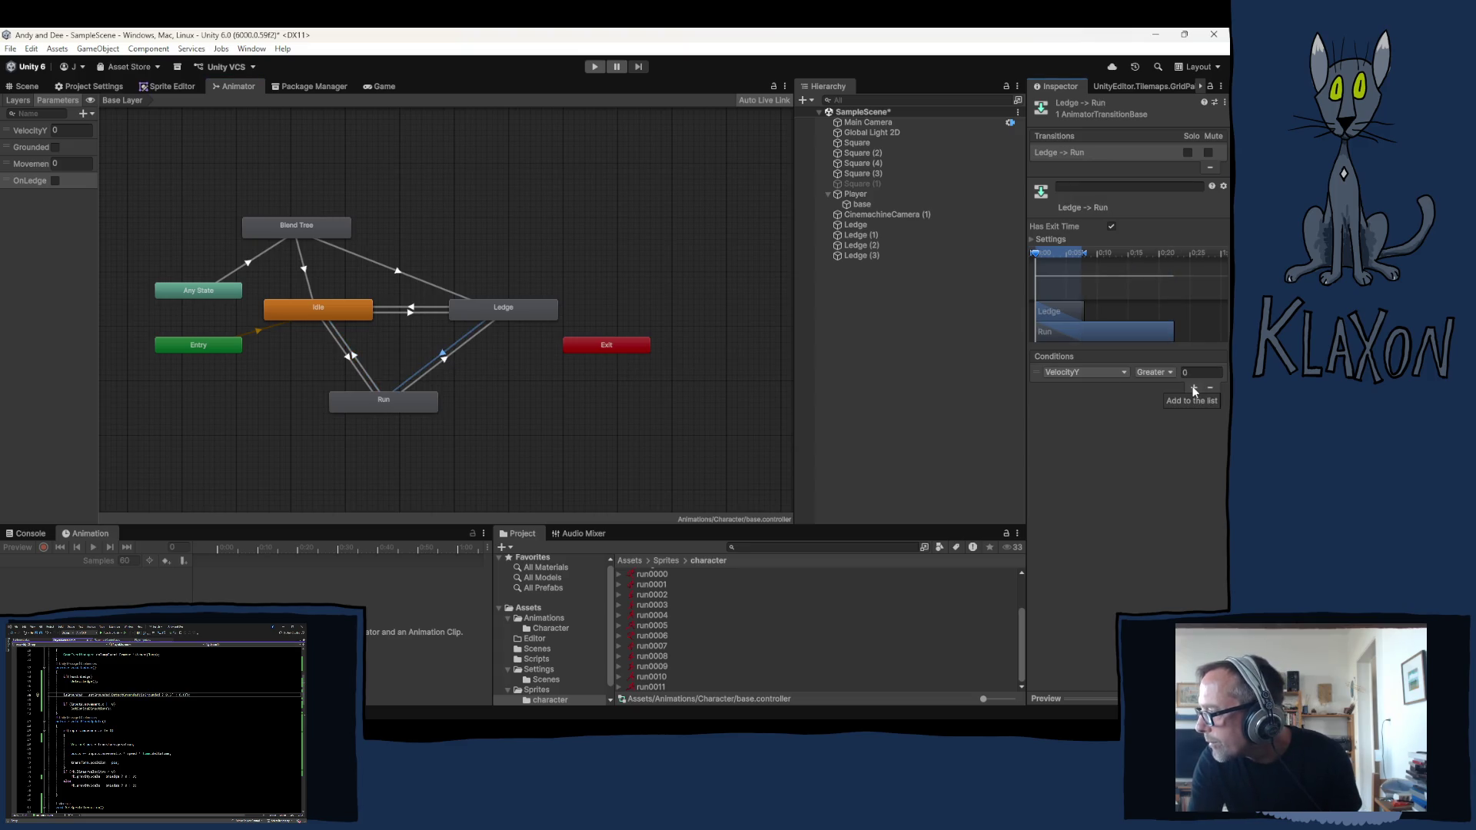
left_click(1122, 372)
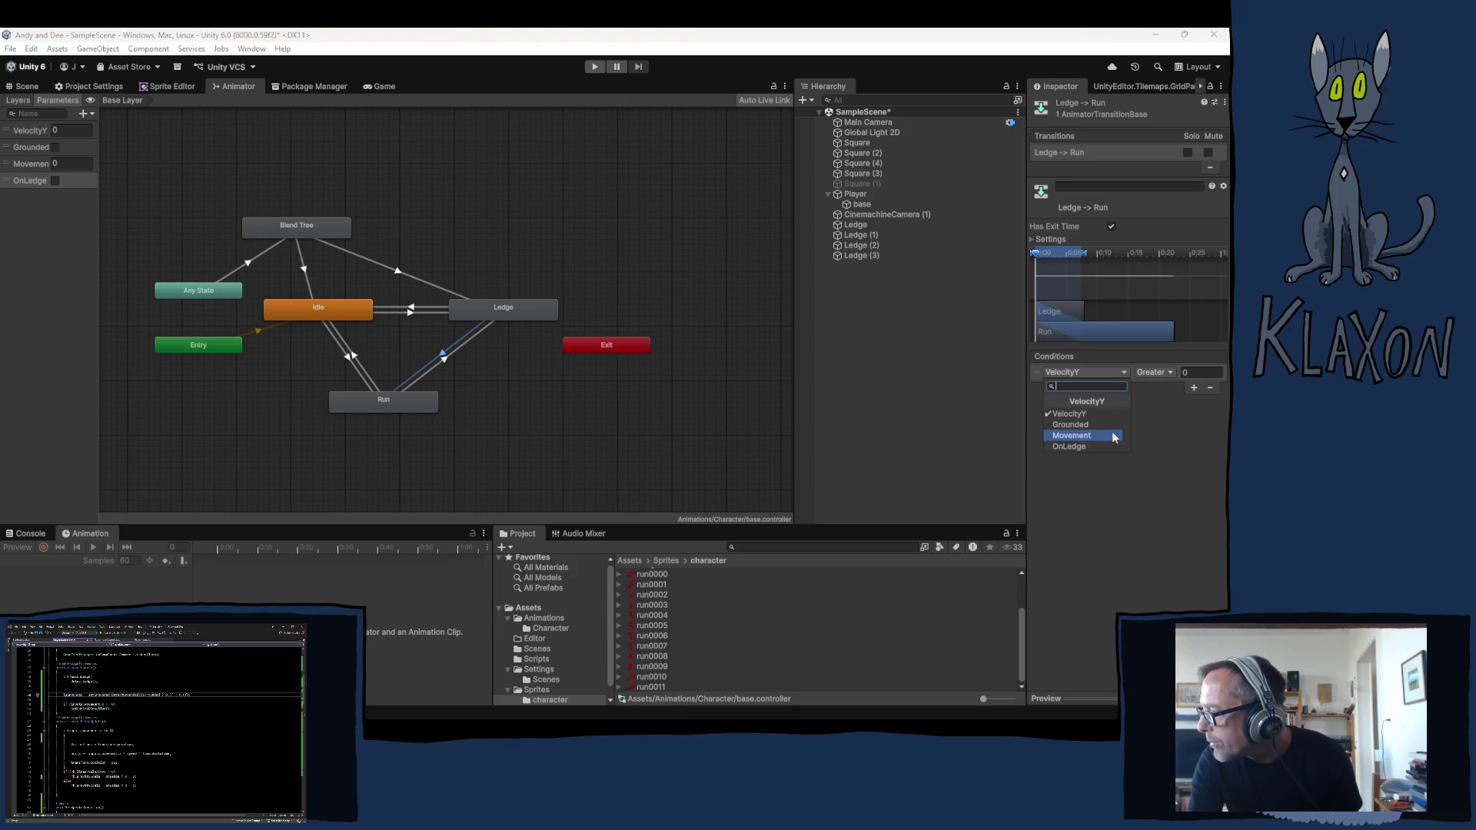
left_click(1078, 426)
left_click(1120, 372)
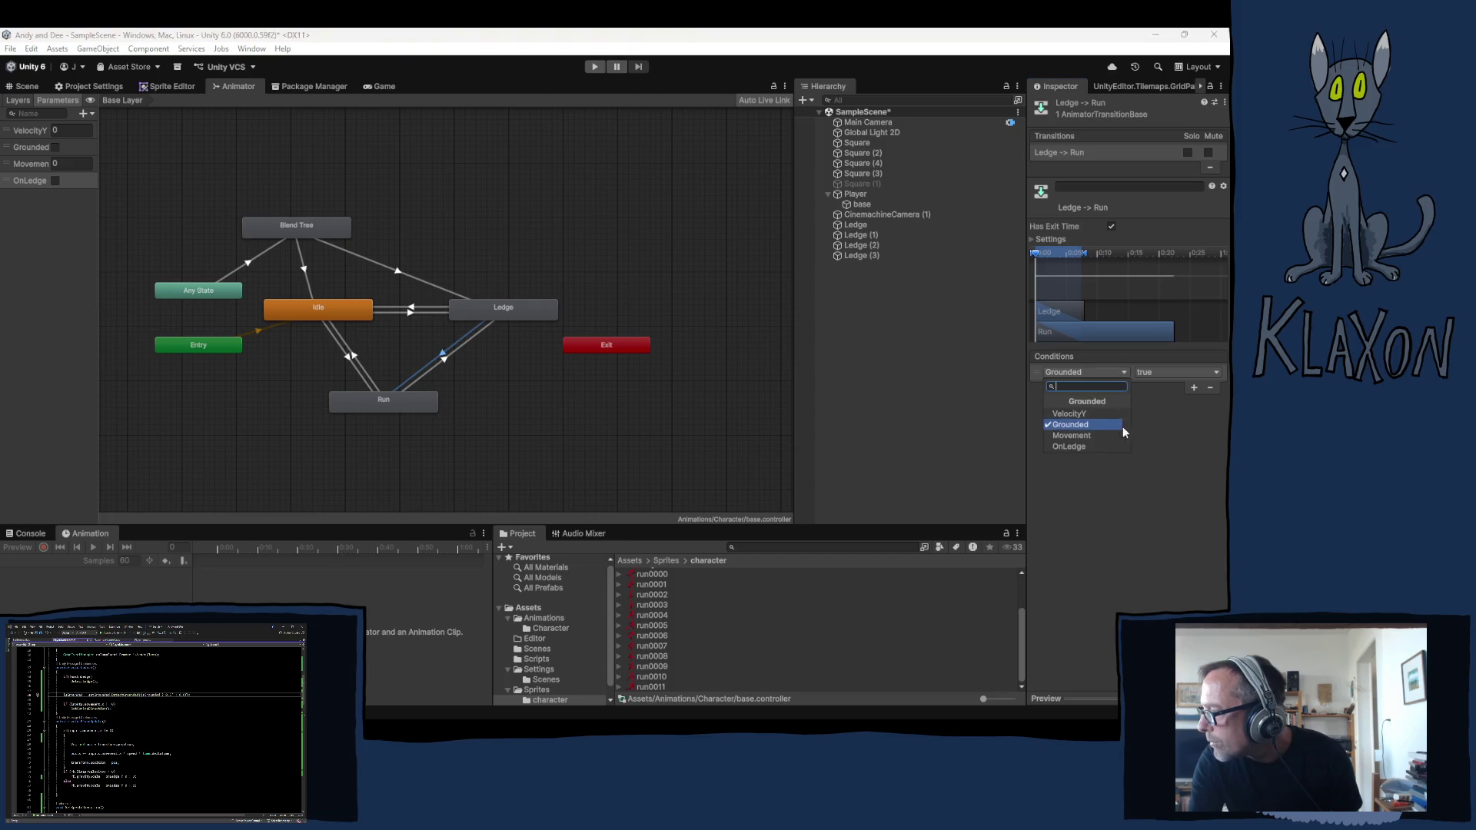
left_click(1105, 433)
left_click(1153, 372)
left_click(1183, 402)
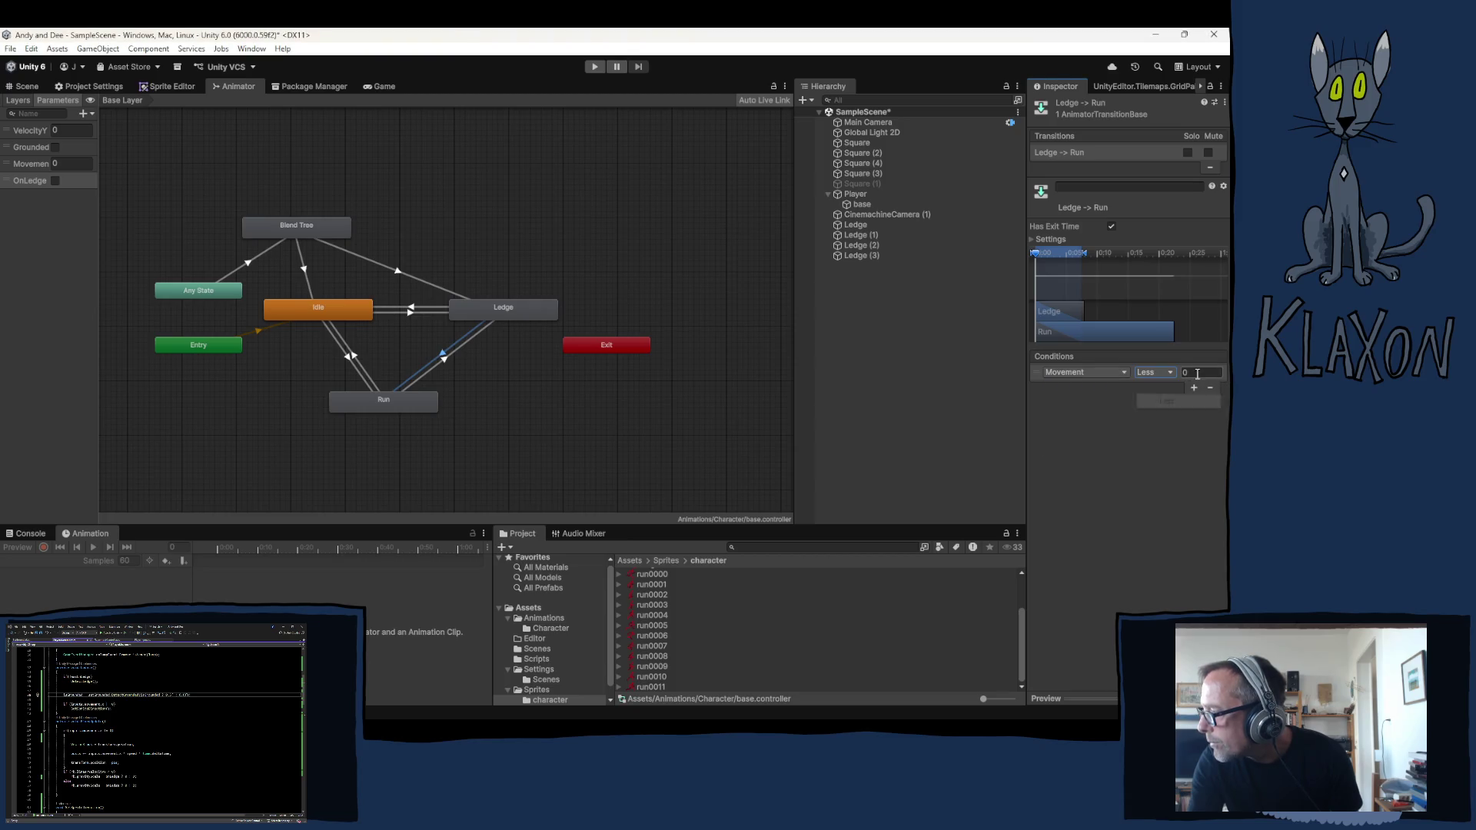
left_click(1189, 387)
left_click(441, 357)
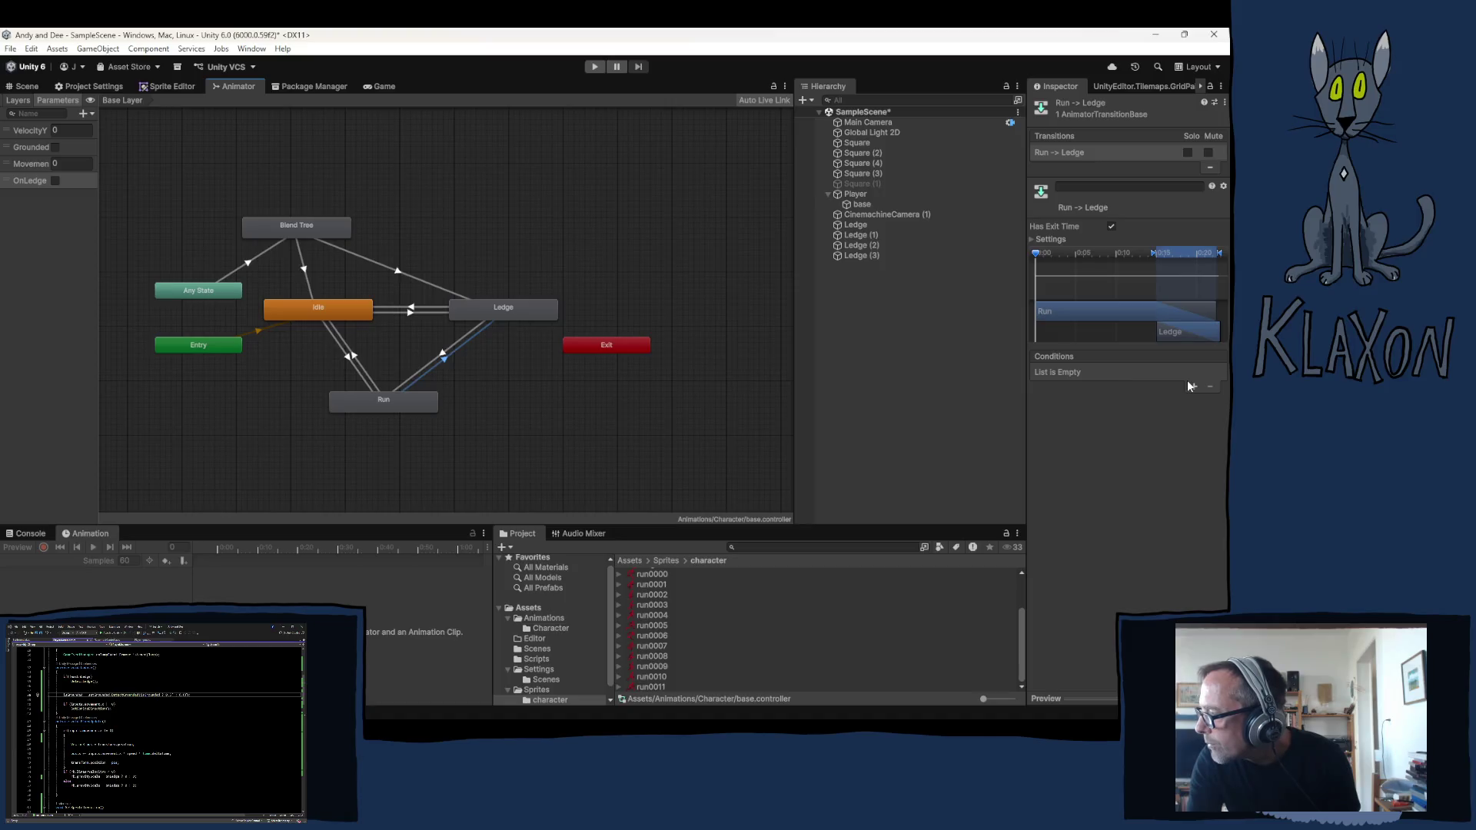
Set the Run to Ledge condition to OnLedge true, removing a stray extra VelocityY row
left_click(1116, 376)
left_click(1099, 438)
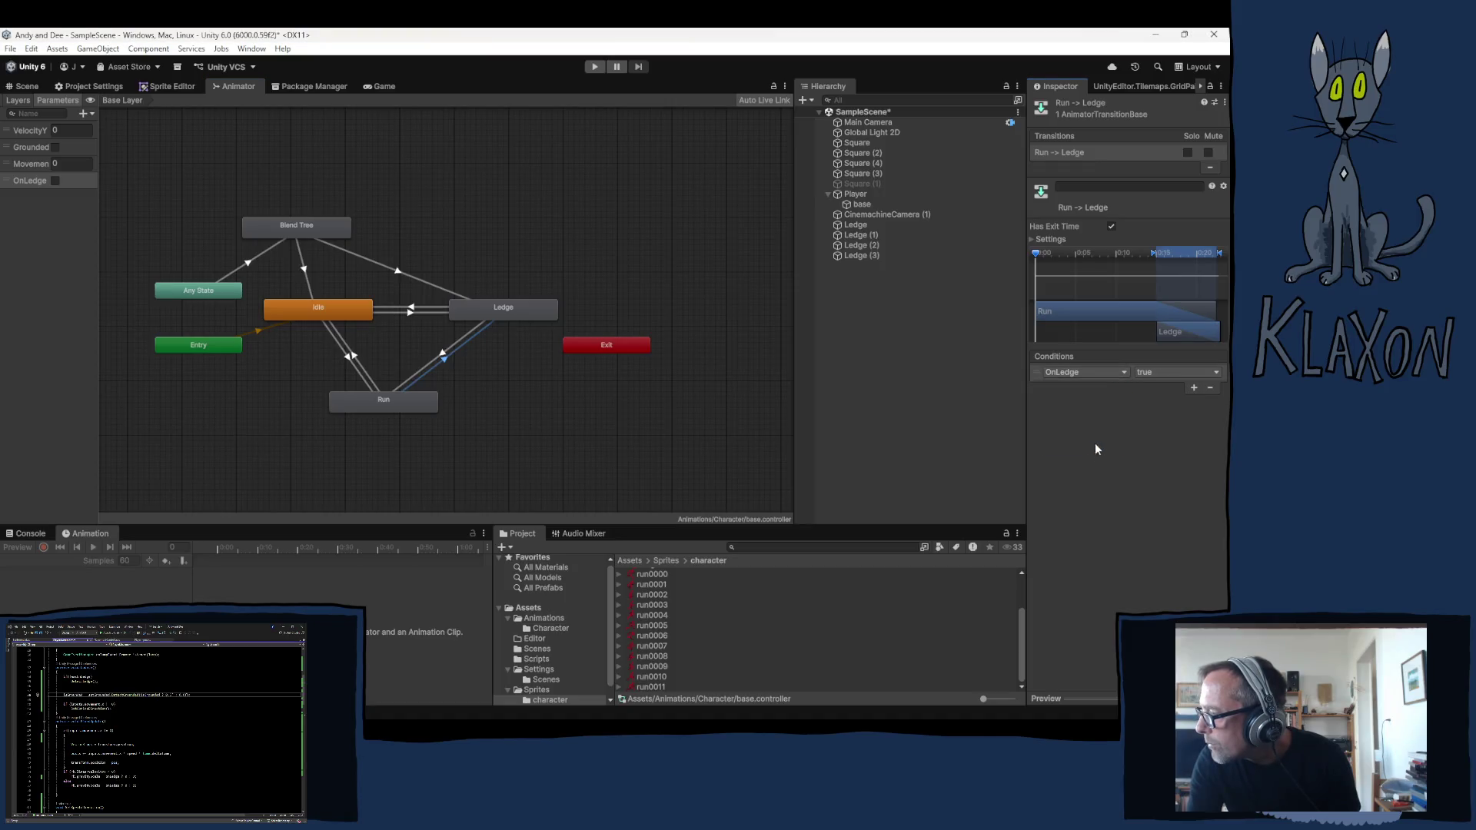
left_click(1193, 388)
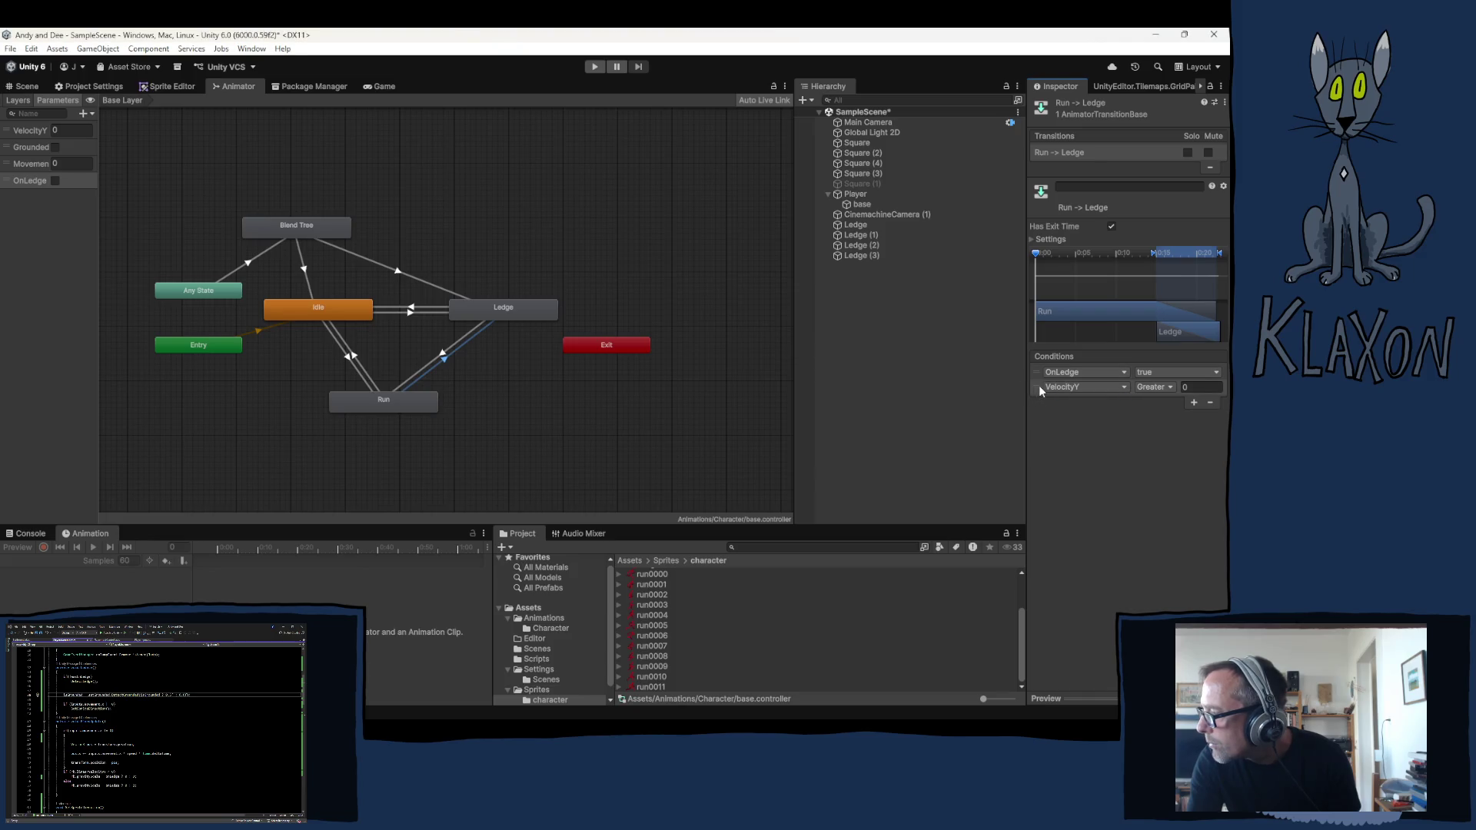
left_click(1209, 403)
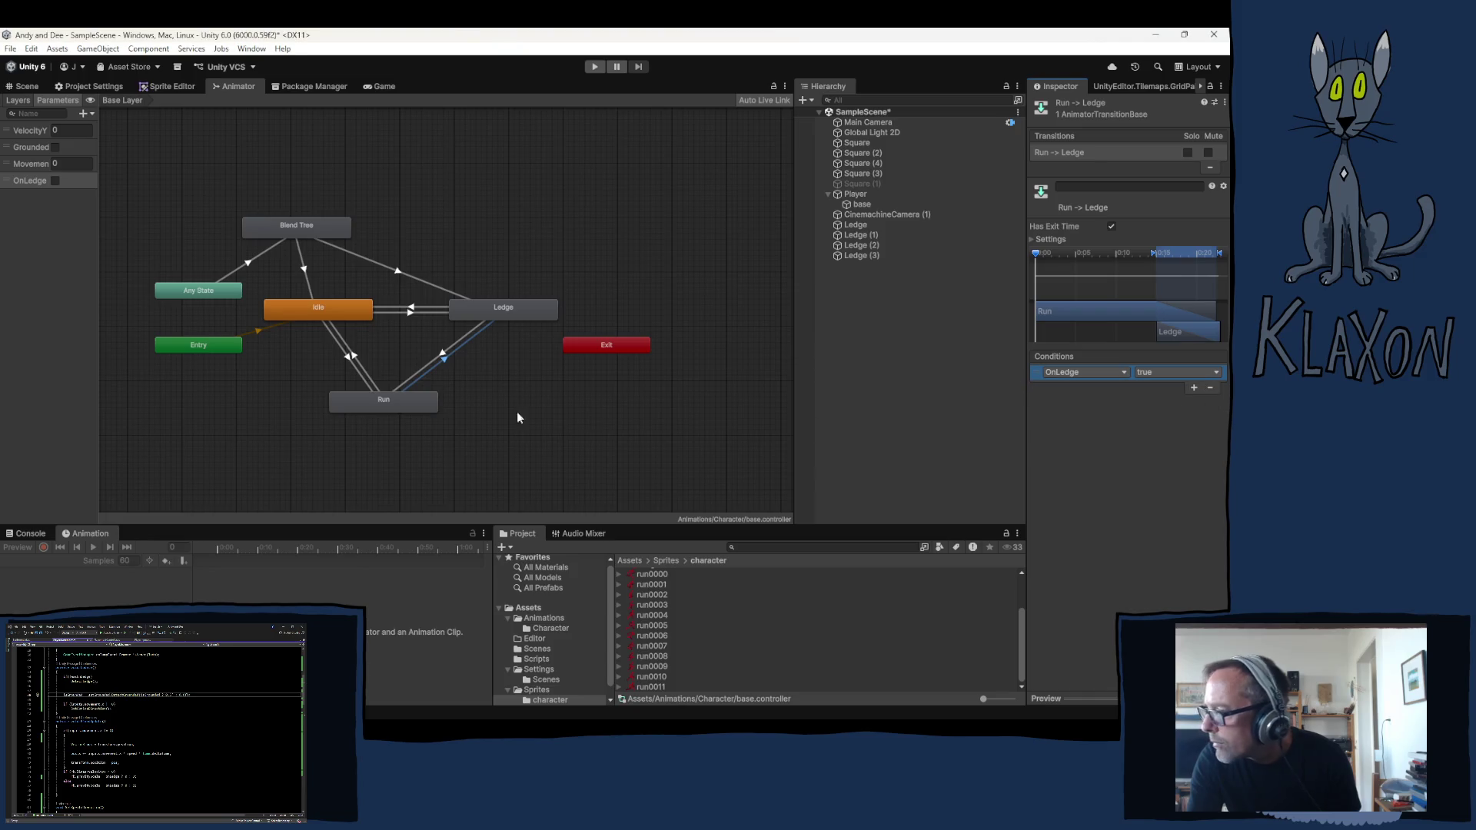
Review the Idle to Ledge, Ledge to Run and Run to Ledge conditions, then deselect
left_click(414, 308)
left_click(444, 362)
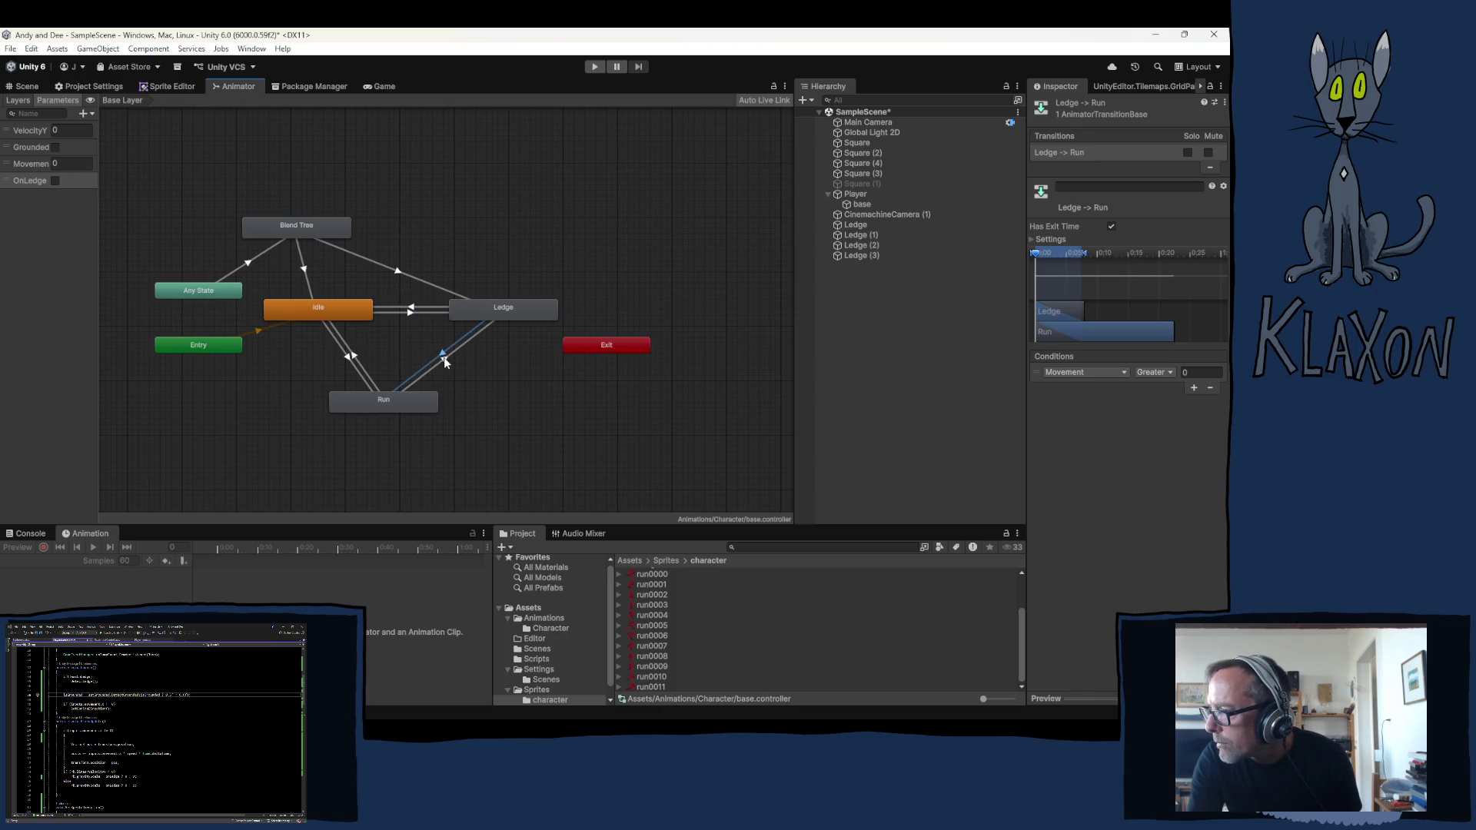
left_click(443, 361)
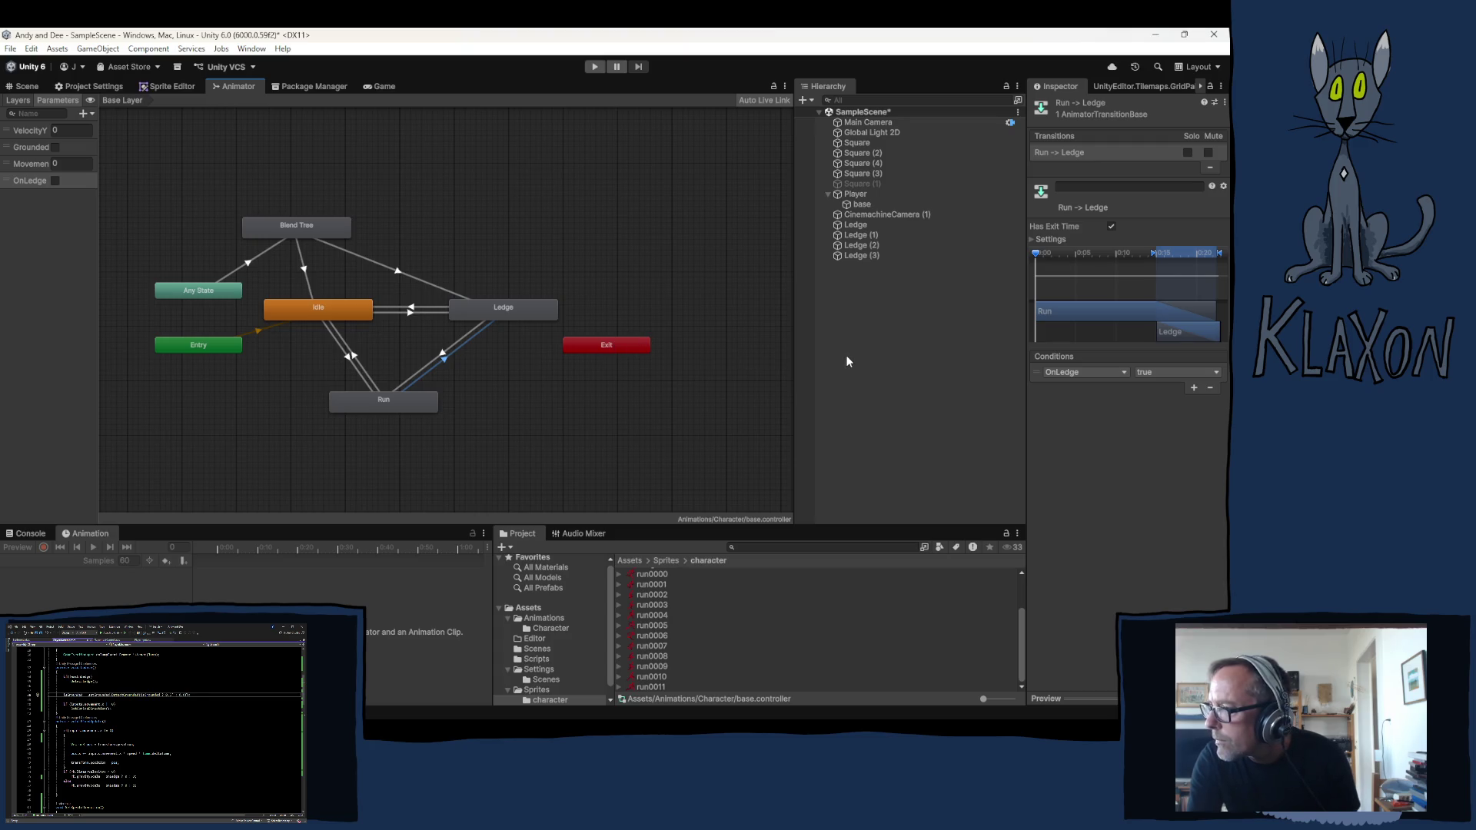
left_click(891, 345)
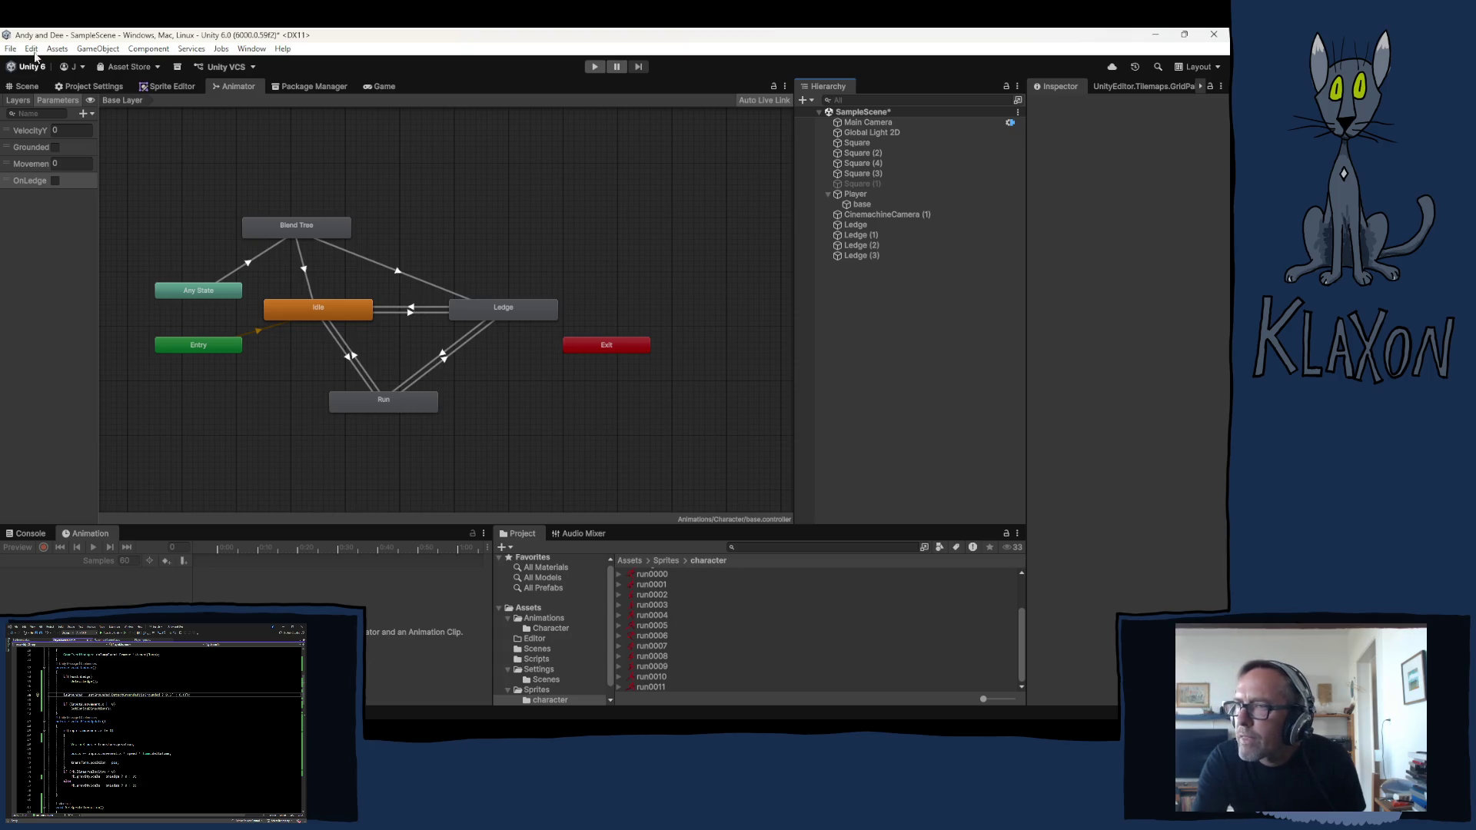
Select the Player object and collapse its component details in the Inspector
left_click(857, 194)
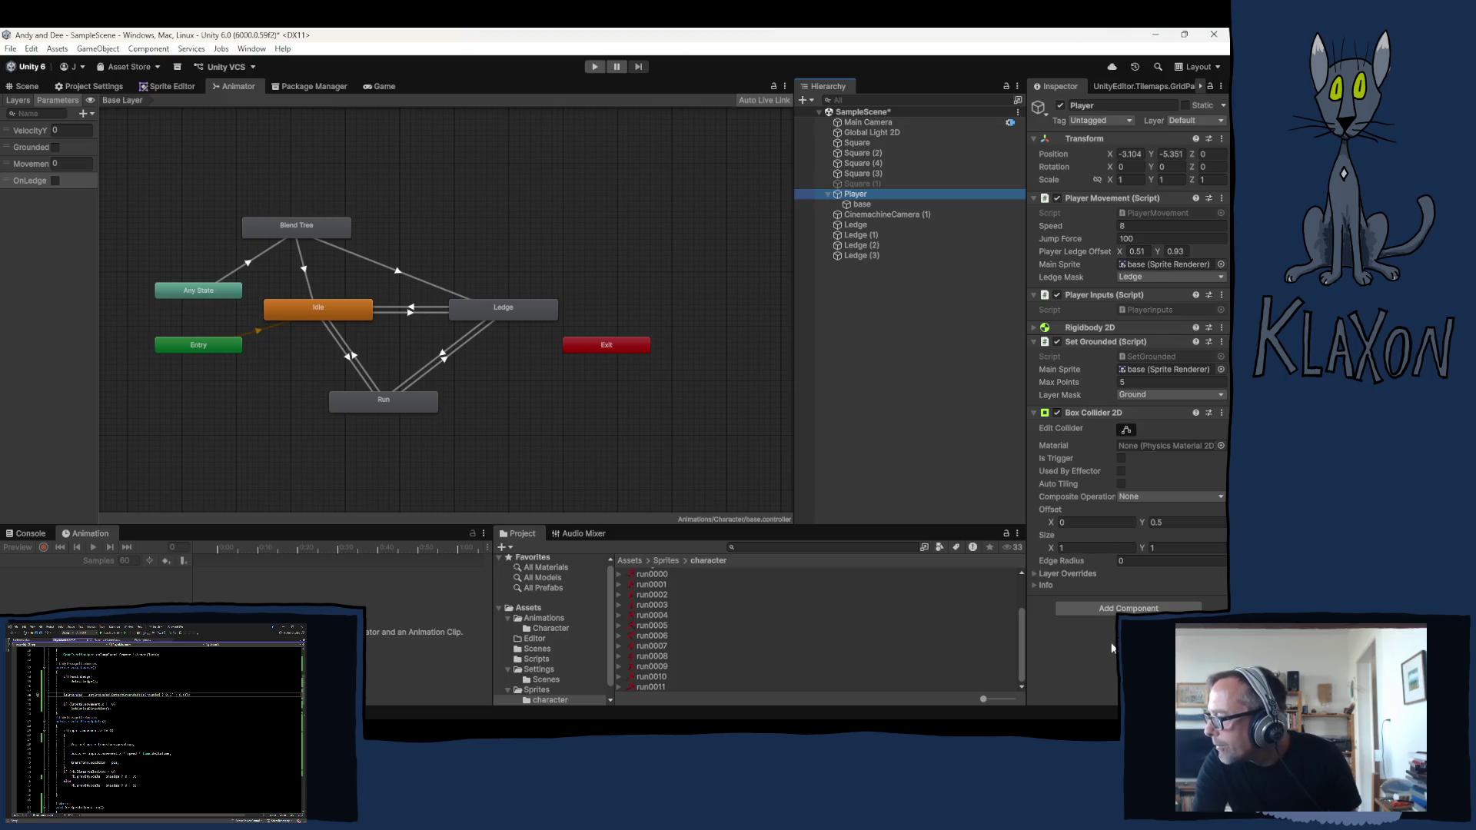
left_click(1081, 342)
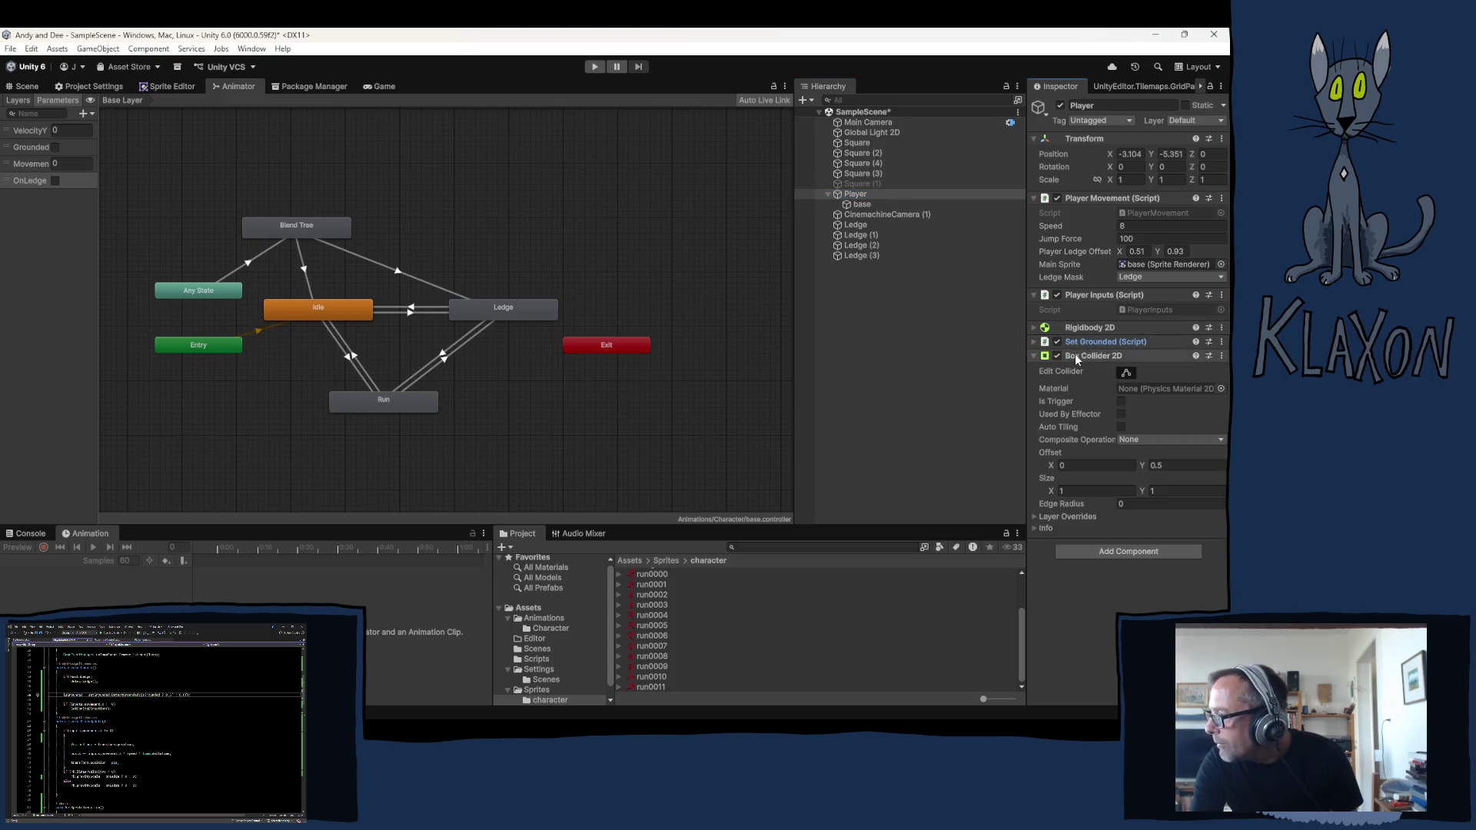
left_click(1083, 294)
left_click(1084, 197)
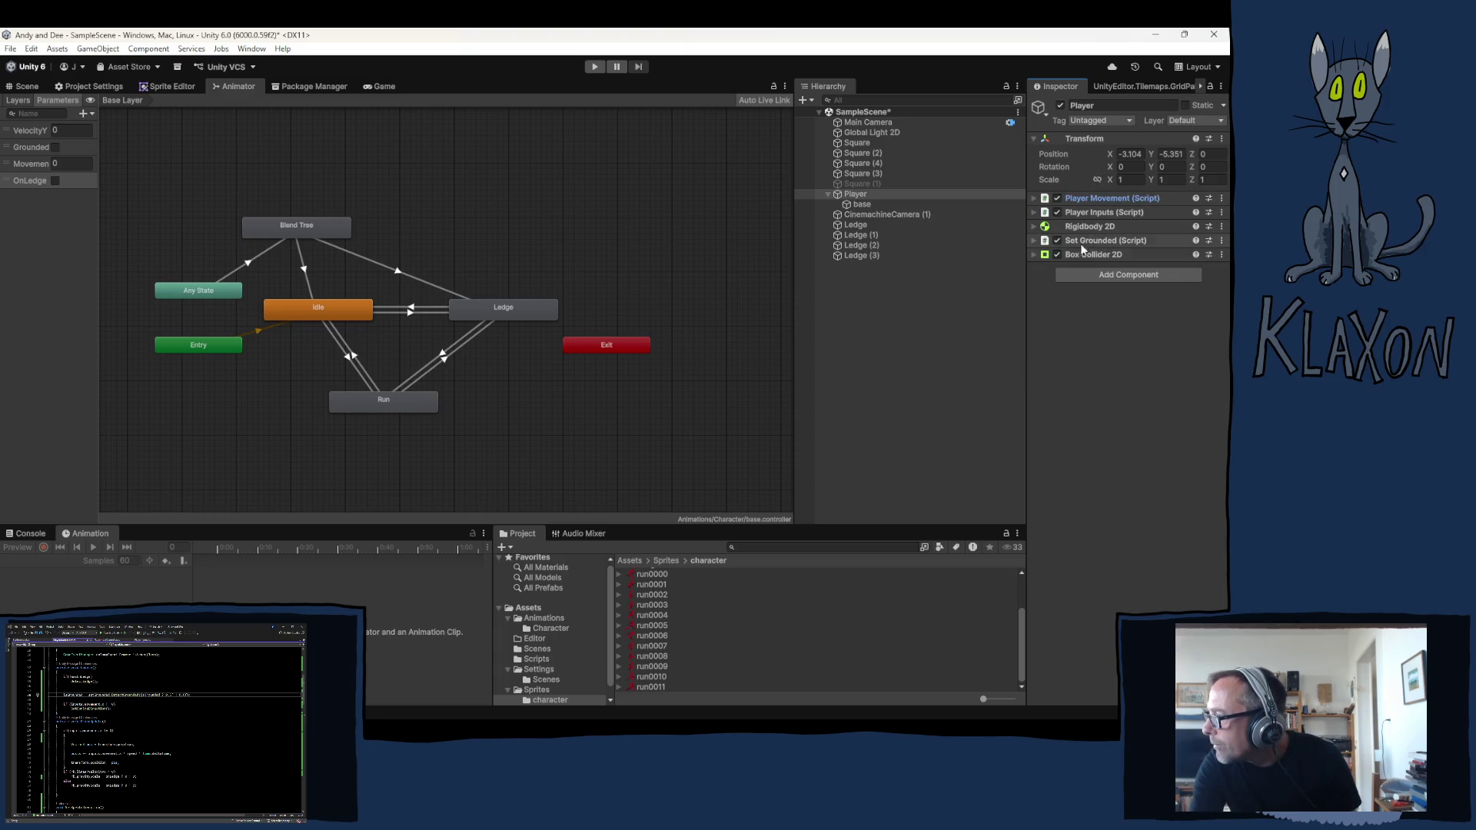
Reorder Set Grounded to sit directly below Player Inputs, then show the Scripts folder
left_click_drag(1090, 238, 1085, 217)
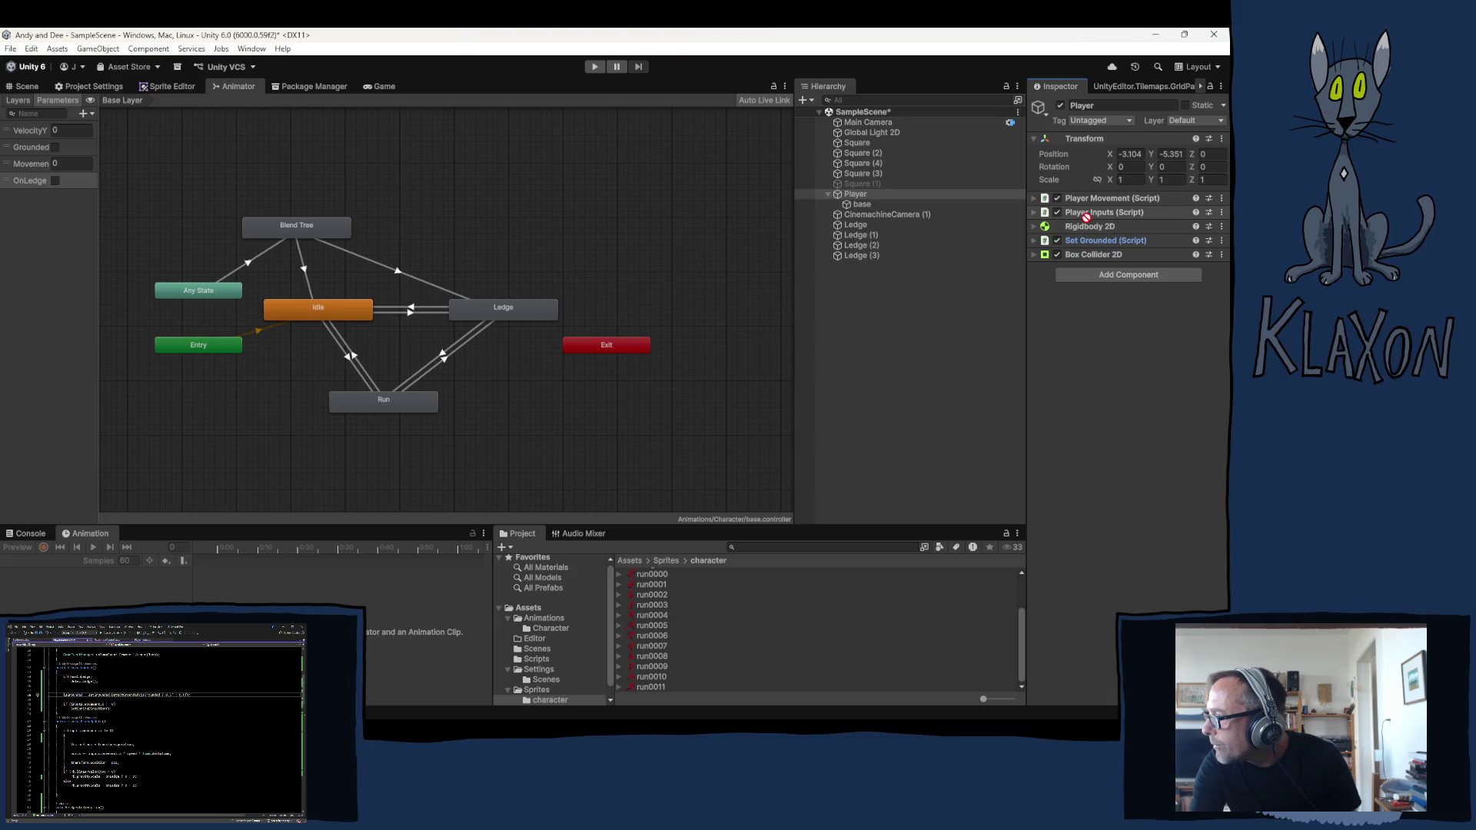
left_click_drag(1086, 216, 1085, 221)
left_click(1095, 226)
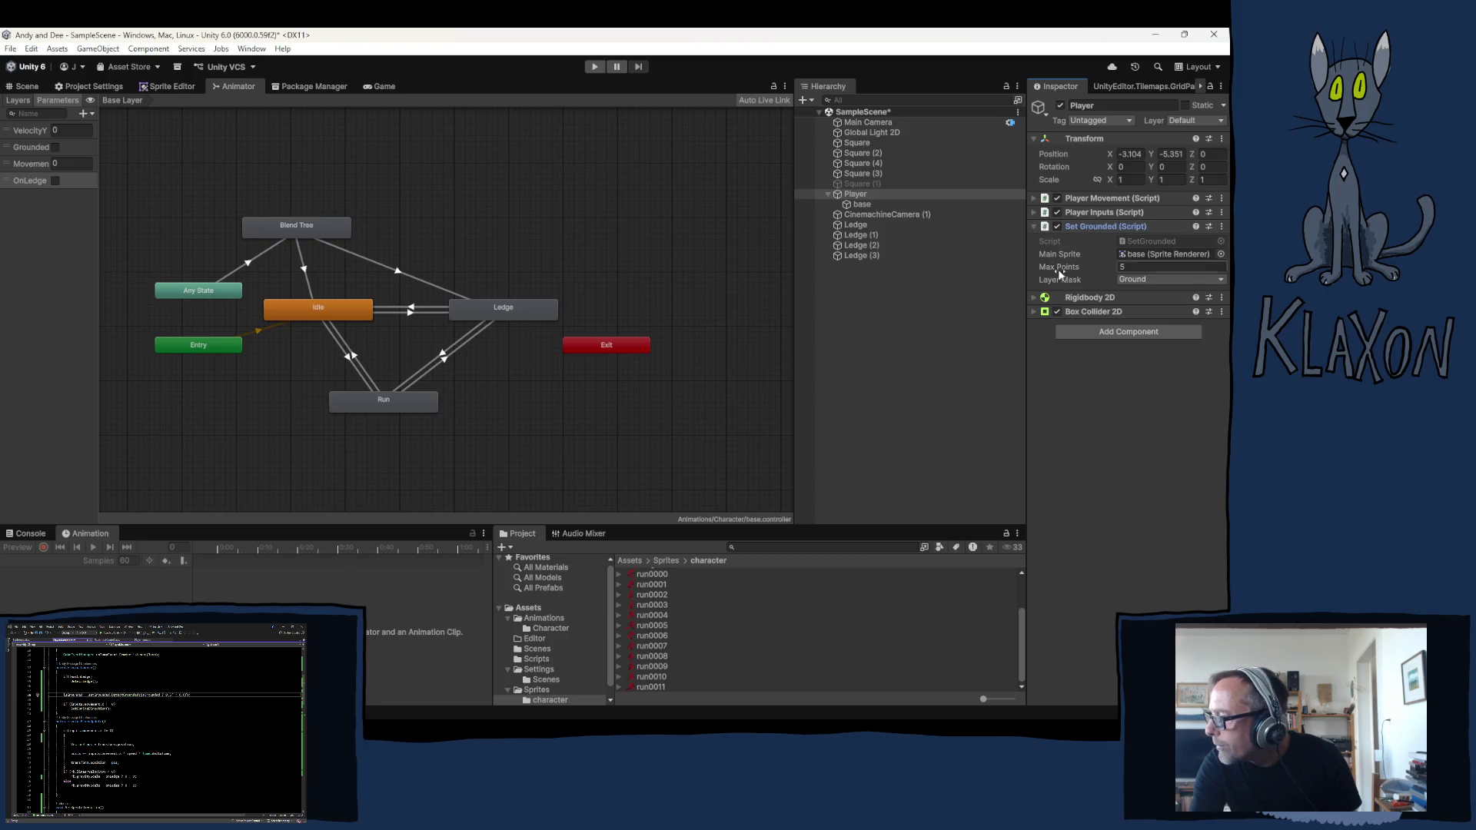
left_click(1141, 240)
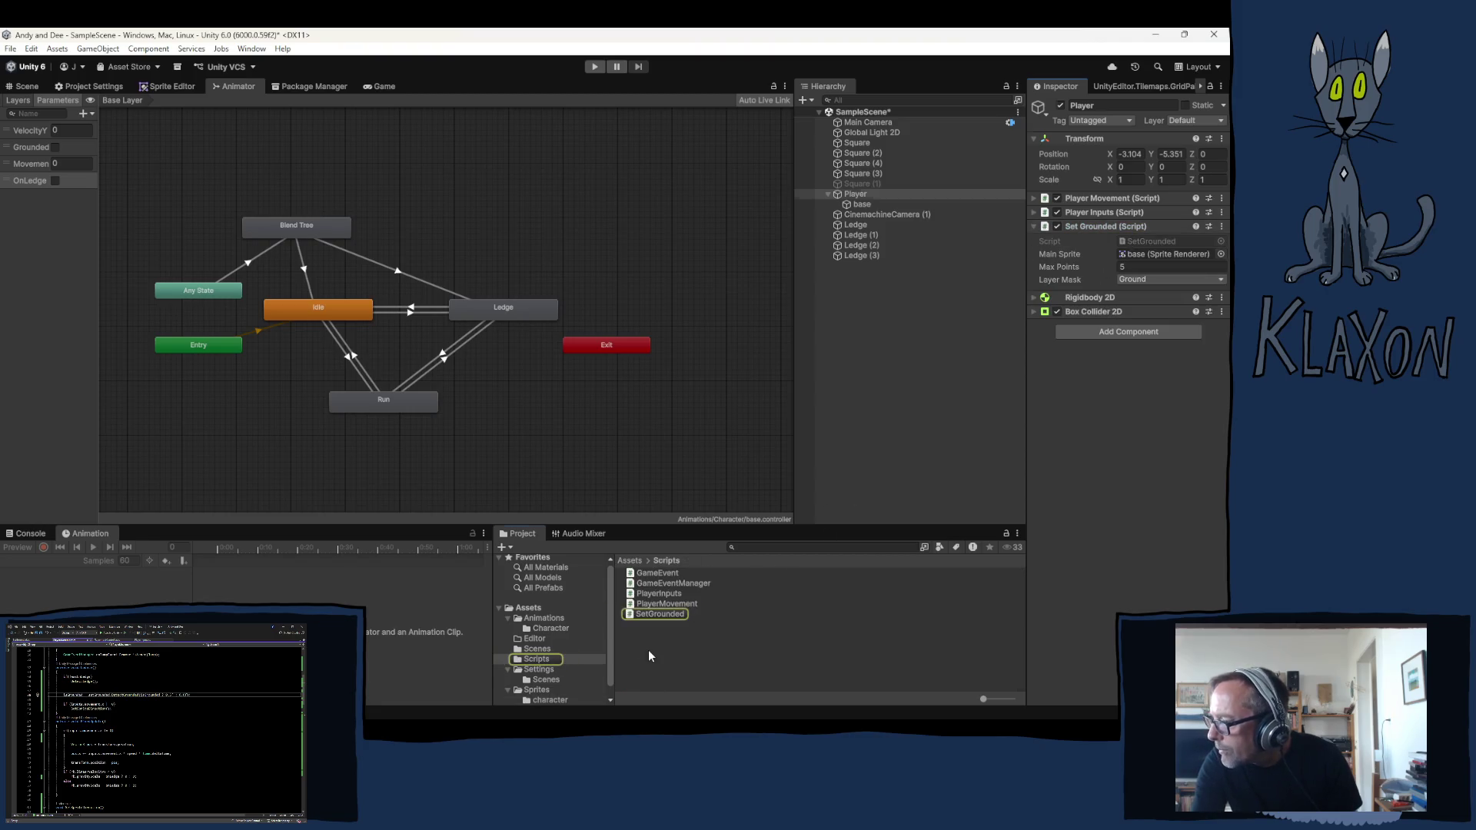
Create a MonoBehaviour script named PlayerAnimations in Scripts and open it in Visual Studio
right_click(668, 649)
mouse_move(738, 283)
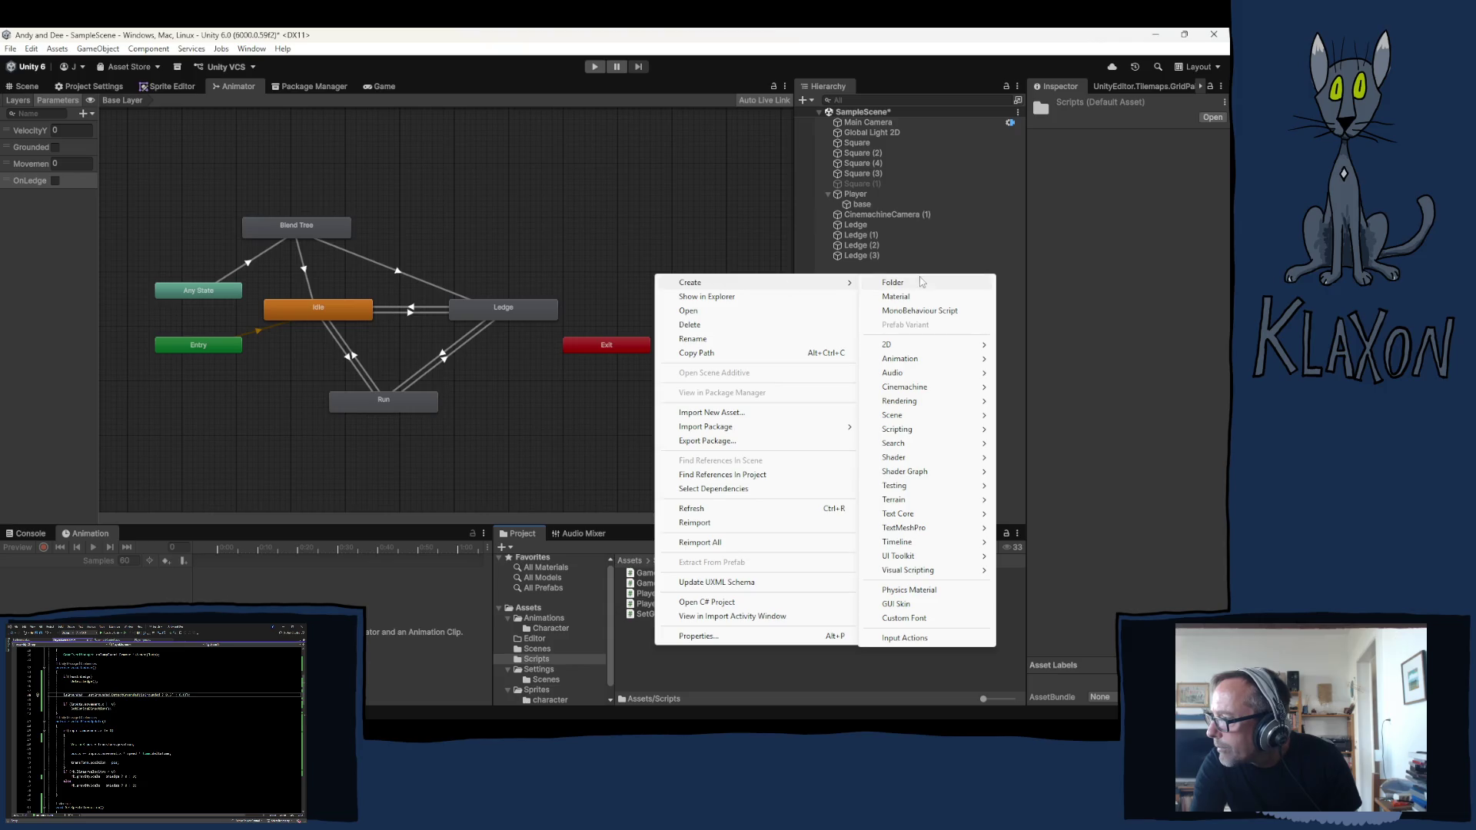
left_click(919, 310)
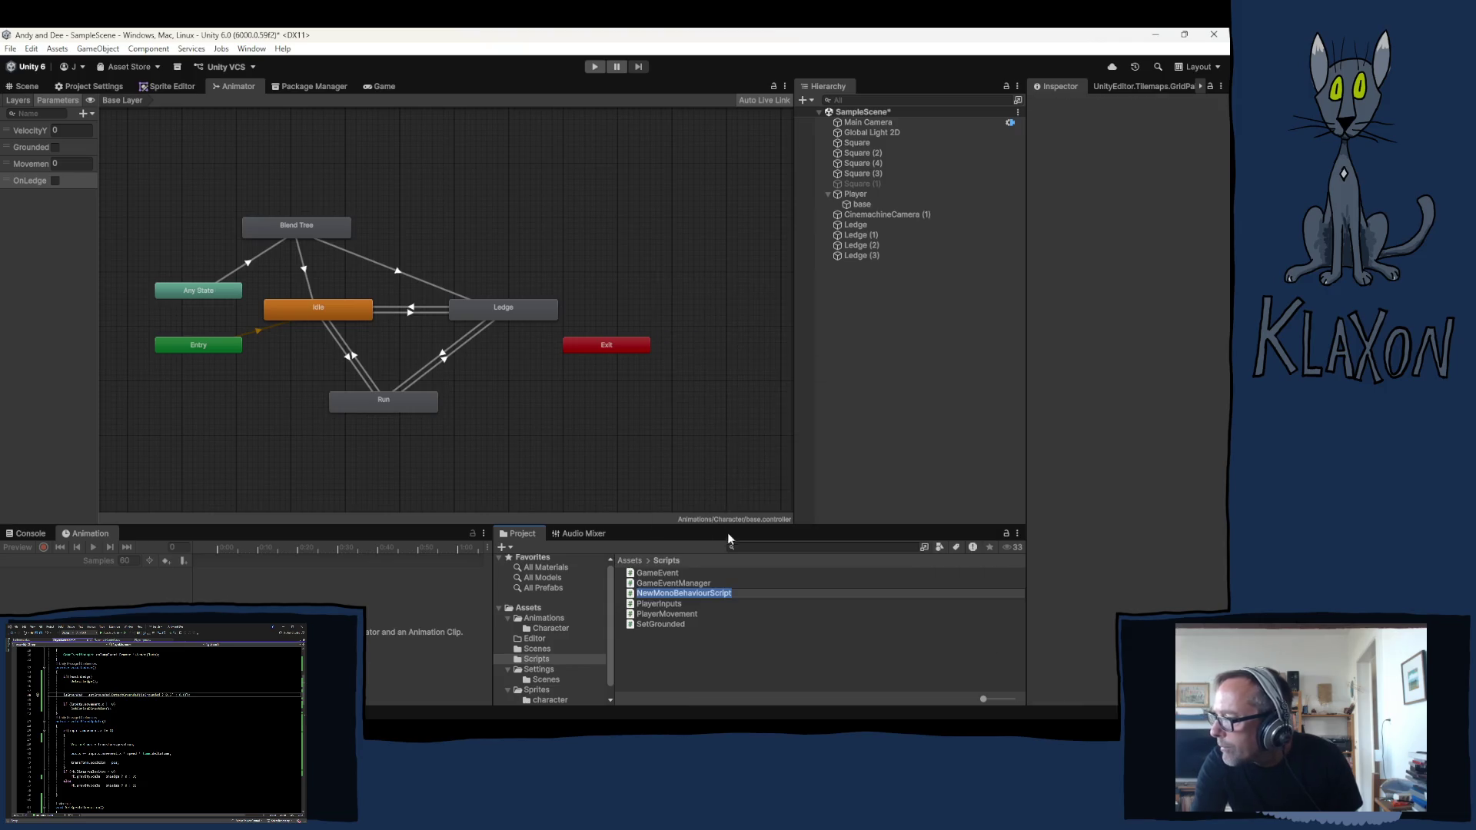
type("Pl")
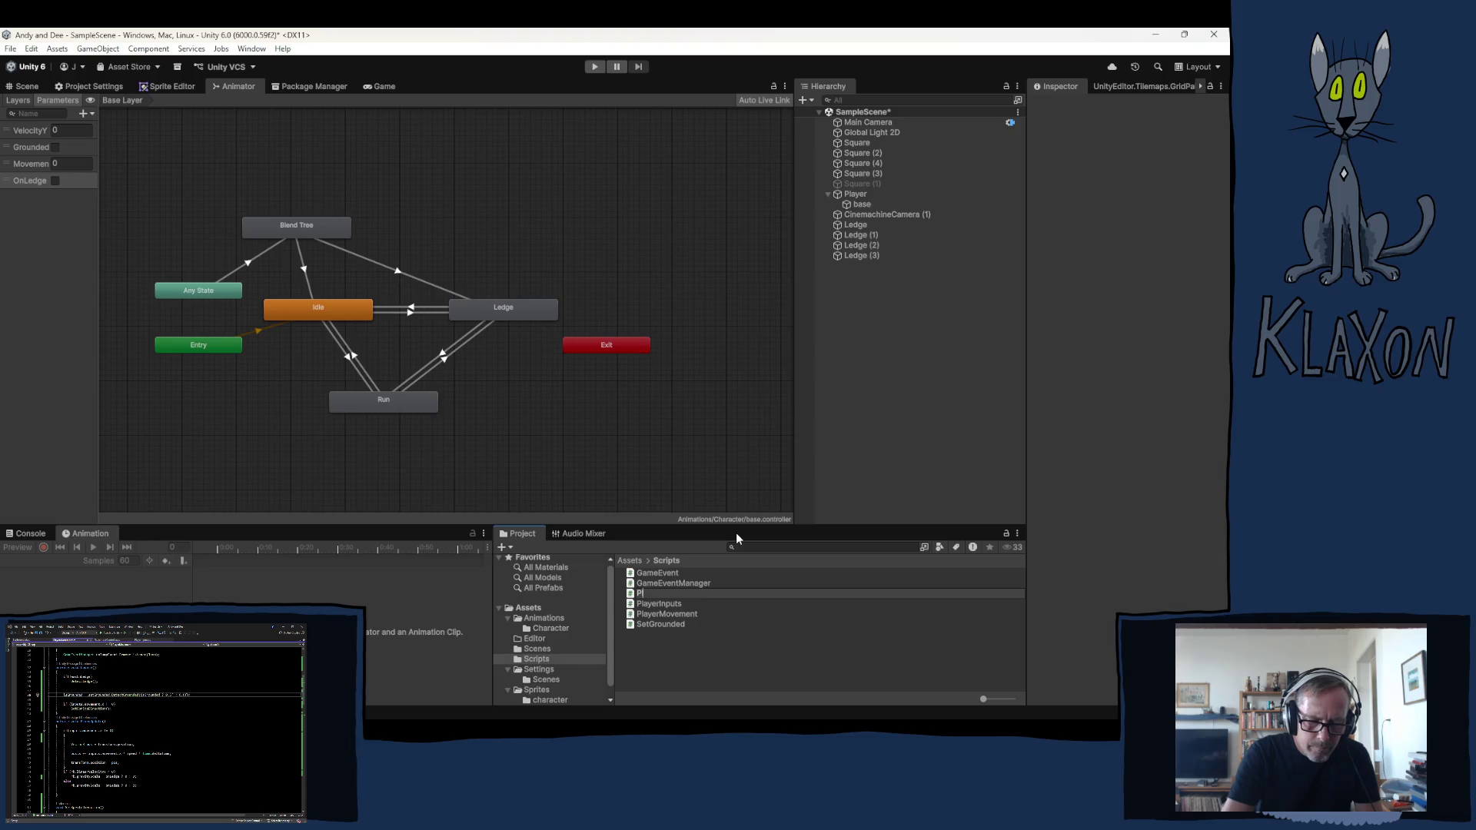
type("ayerAnimations")
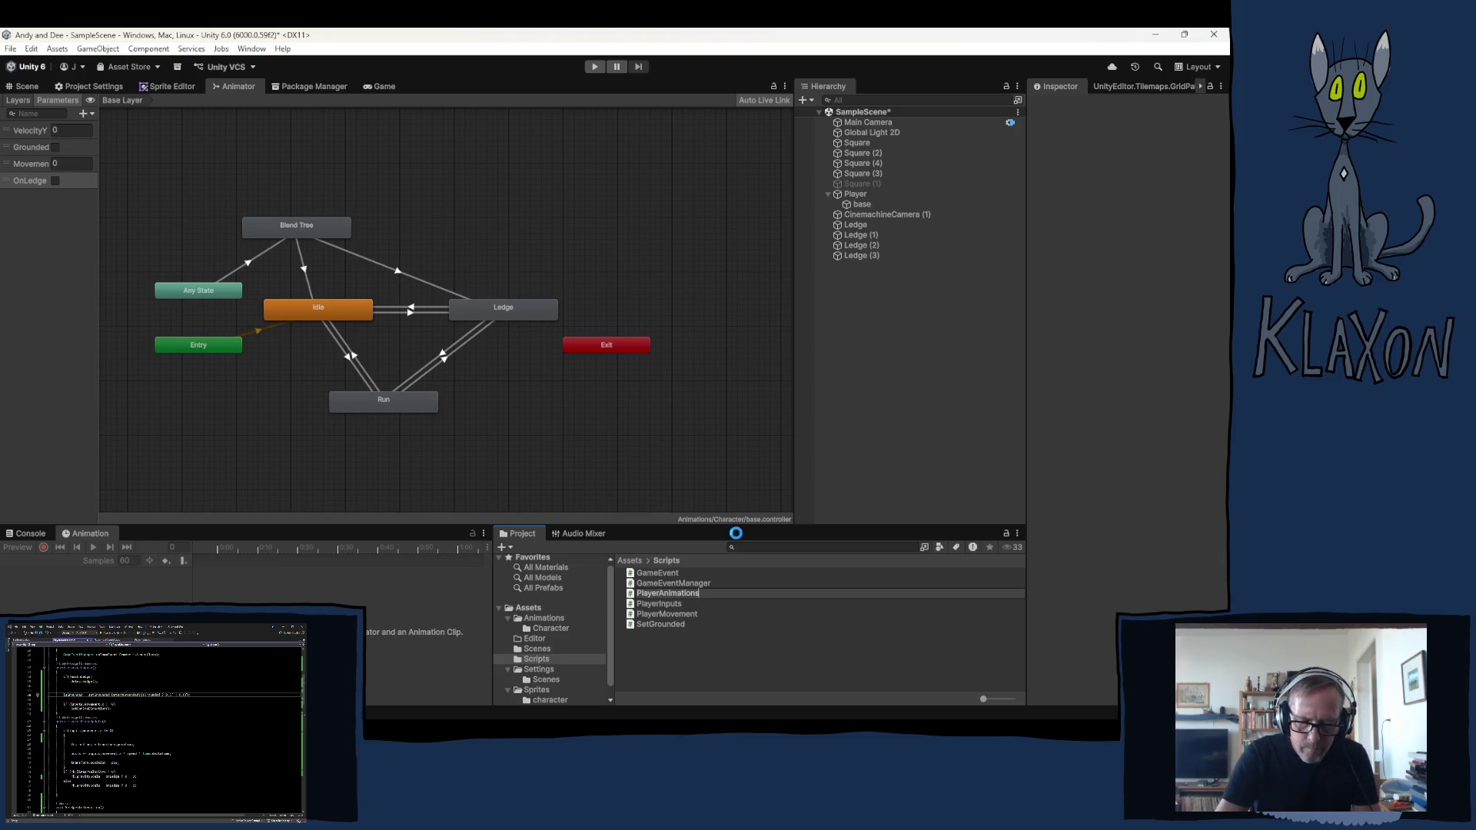
double_click(666, 594)
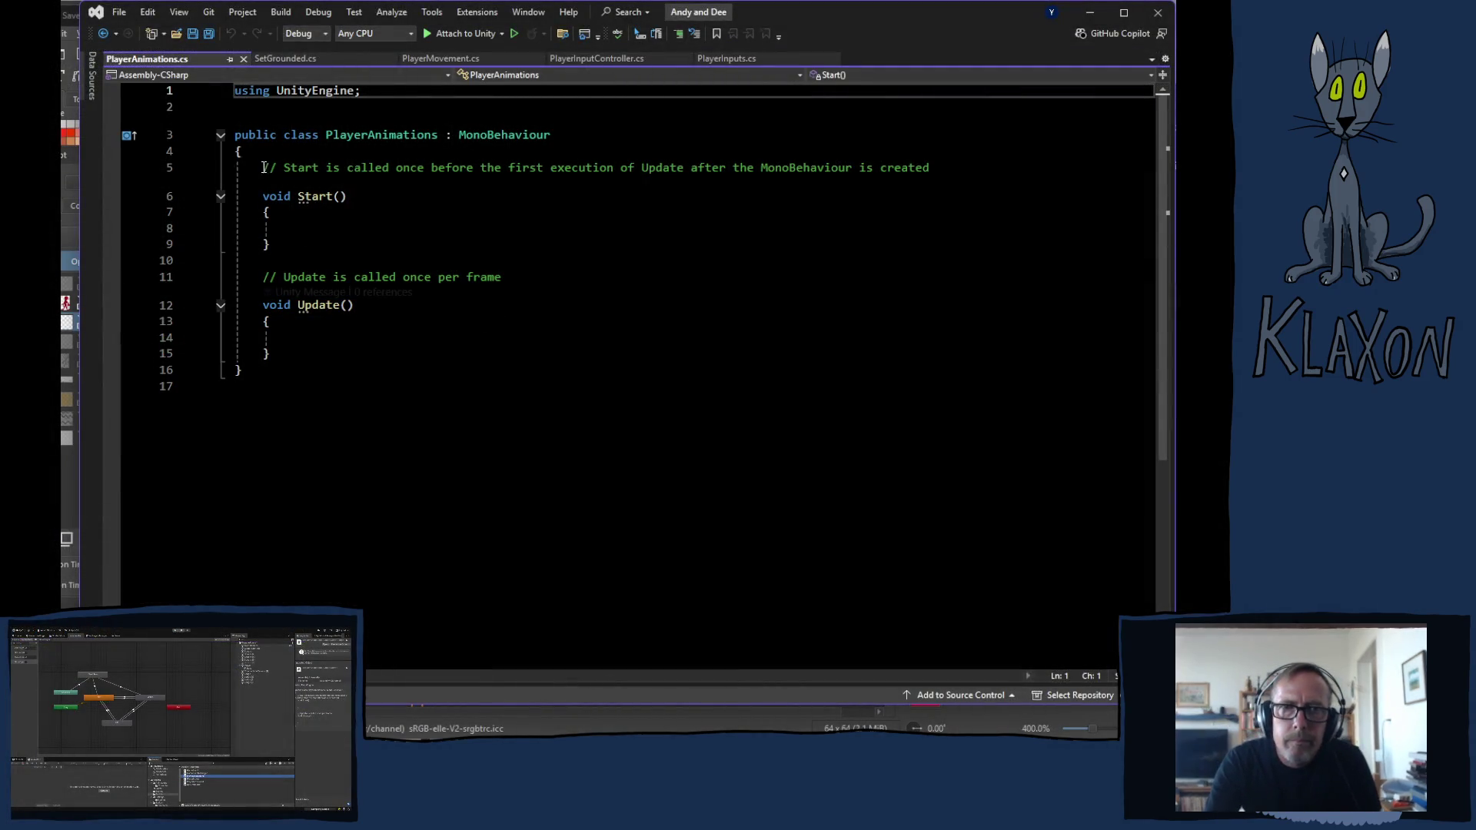
Delete the default Start and Update methods from PlayerAnimations
mouse_move(263, 168)
left_mouse_down()
mouse_move(266, 260)
mouse_move(362, 339)
left_mouse_up()
key("Delete")
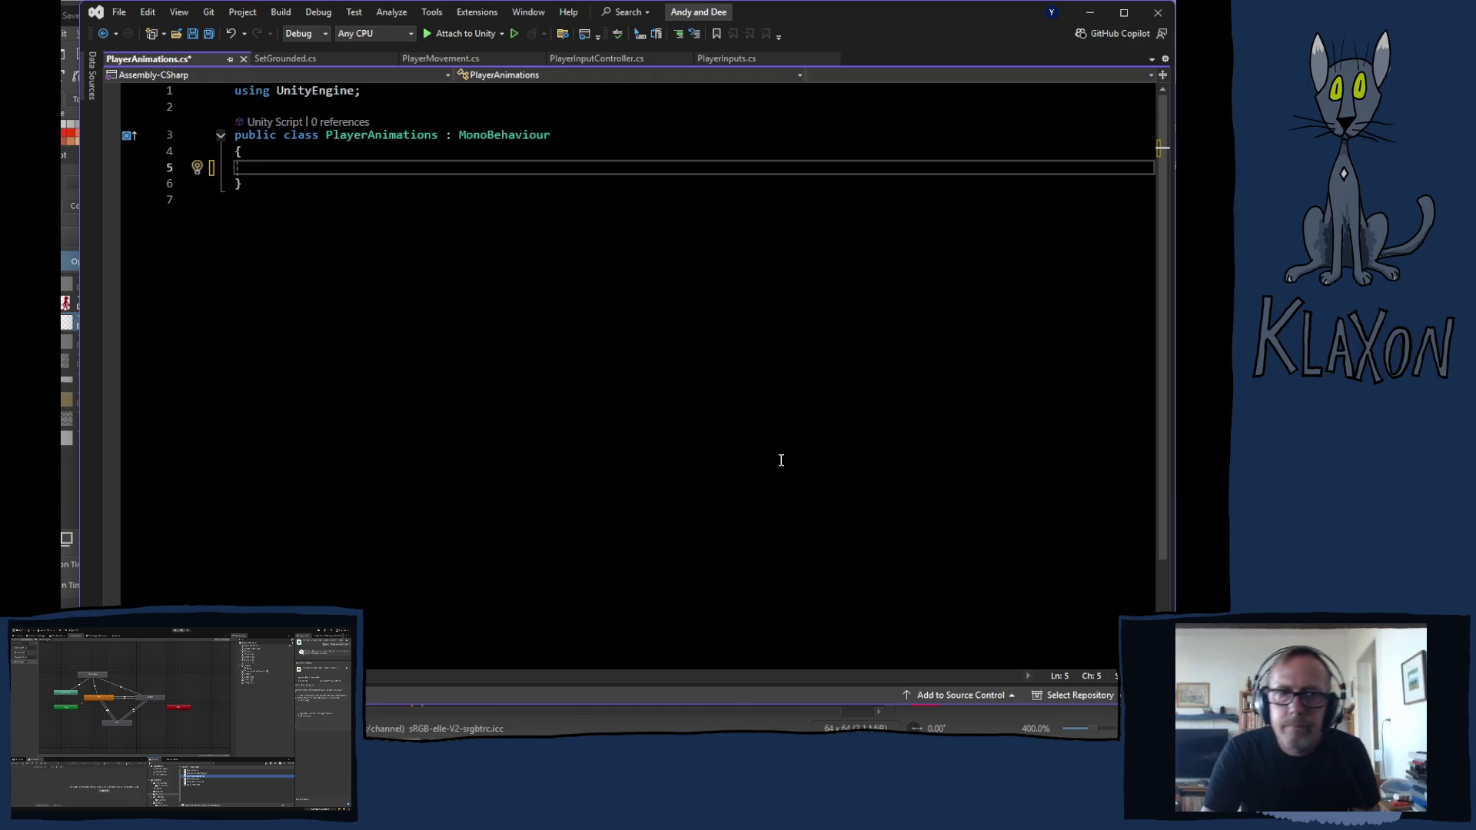
type("Playe")
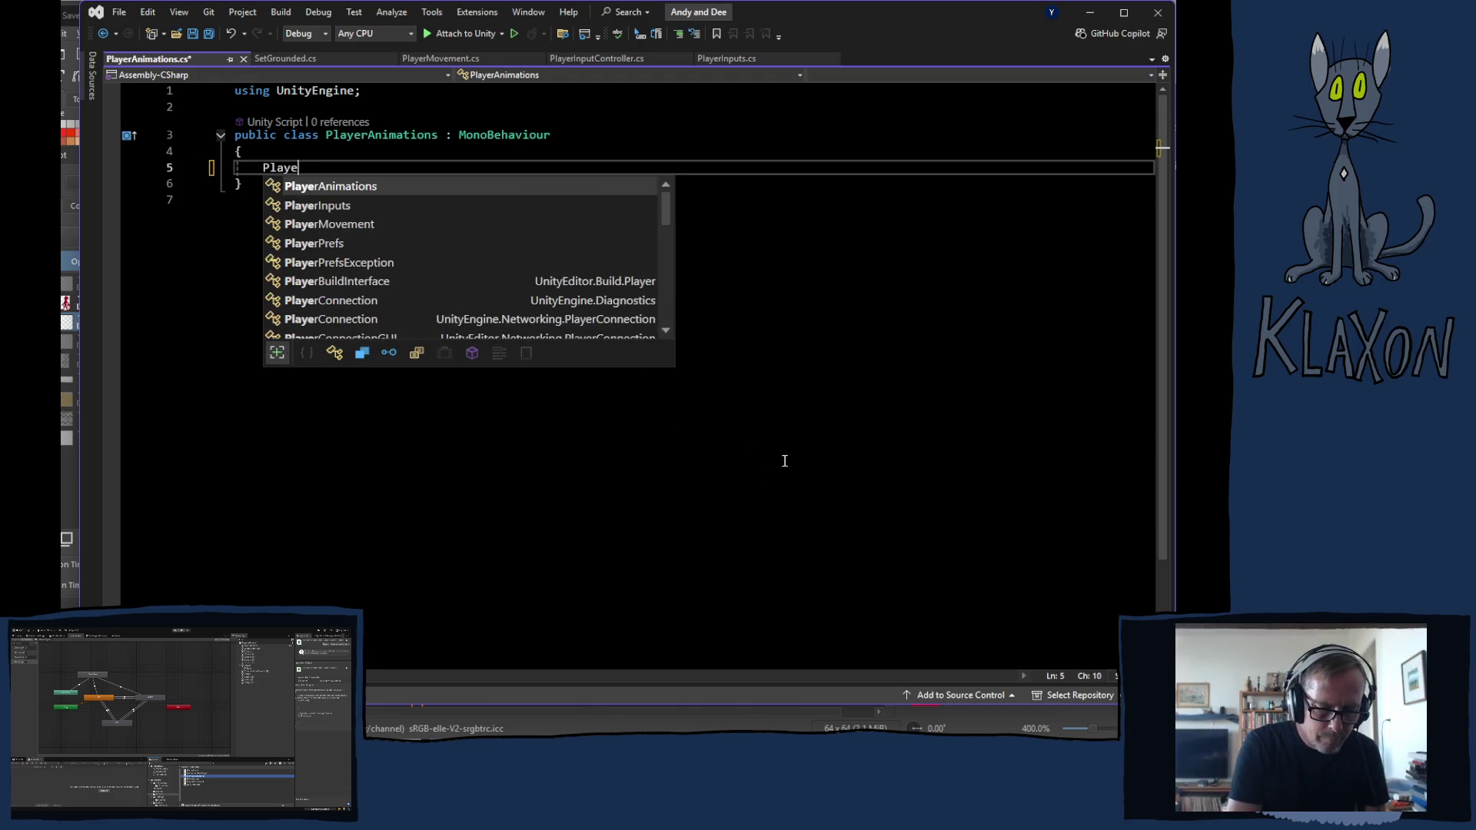
type("rMove")
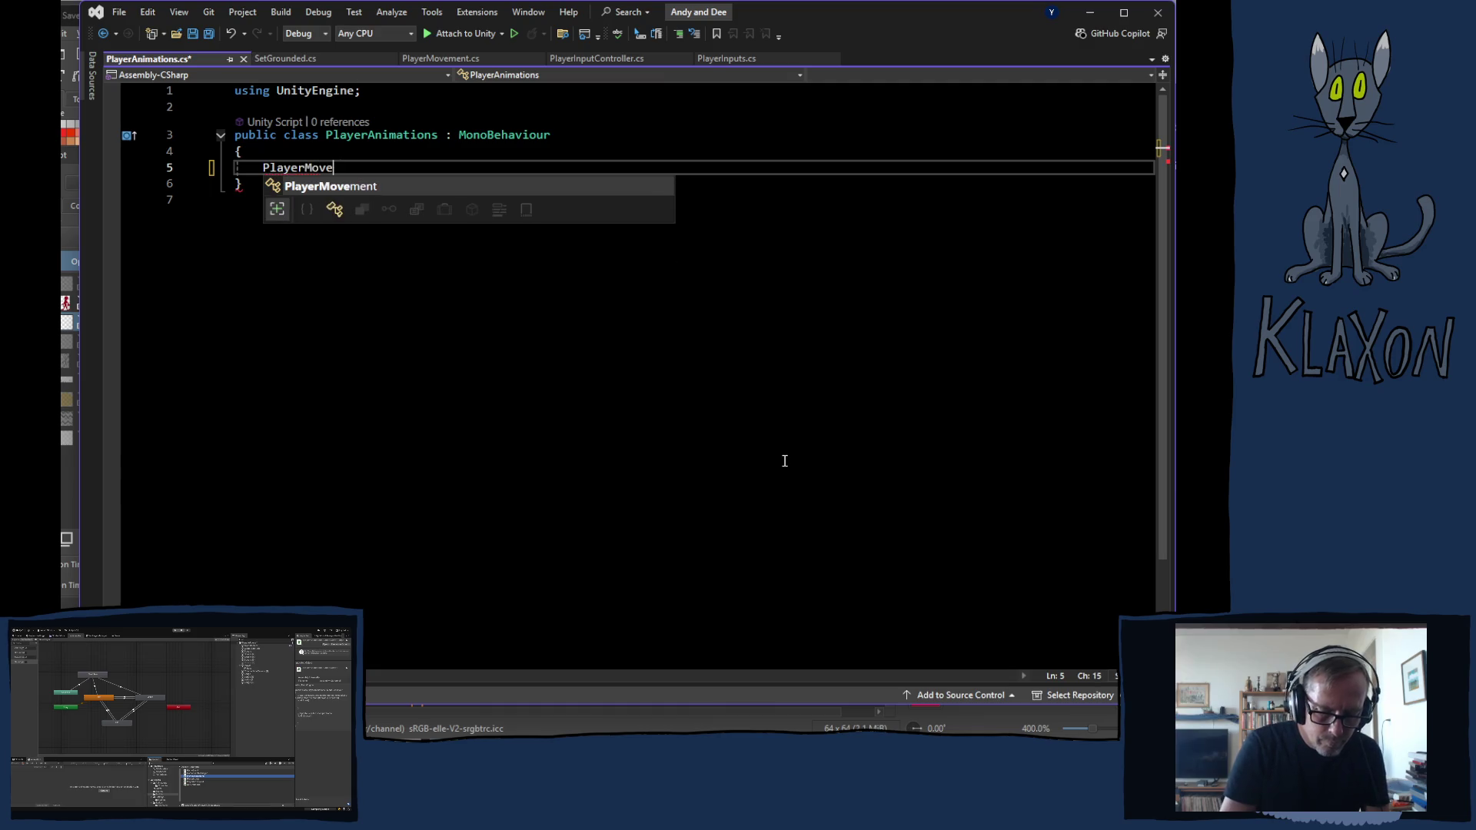
type("ment")
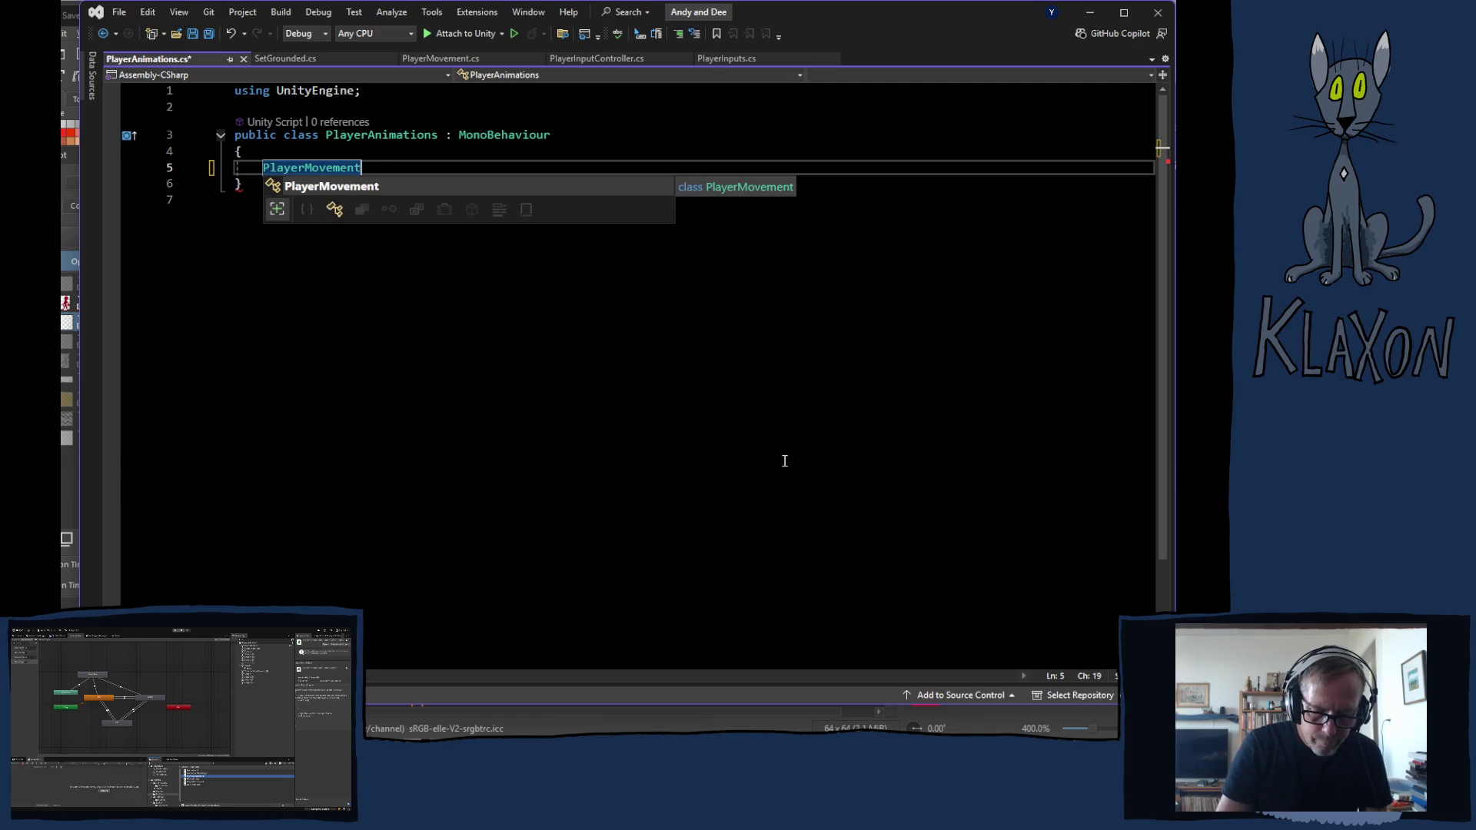
type(" player")
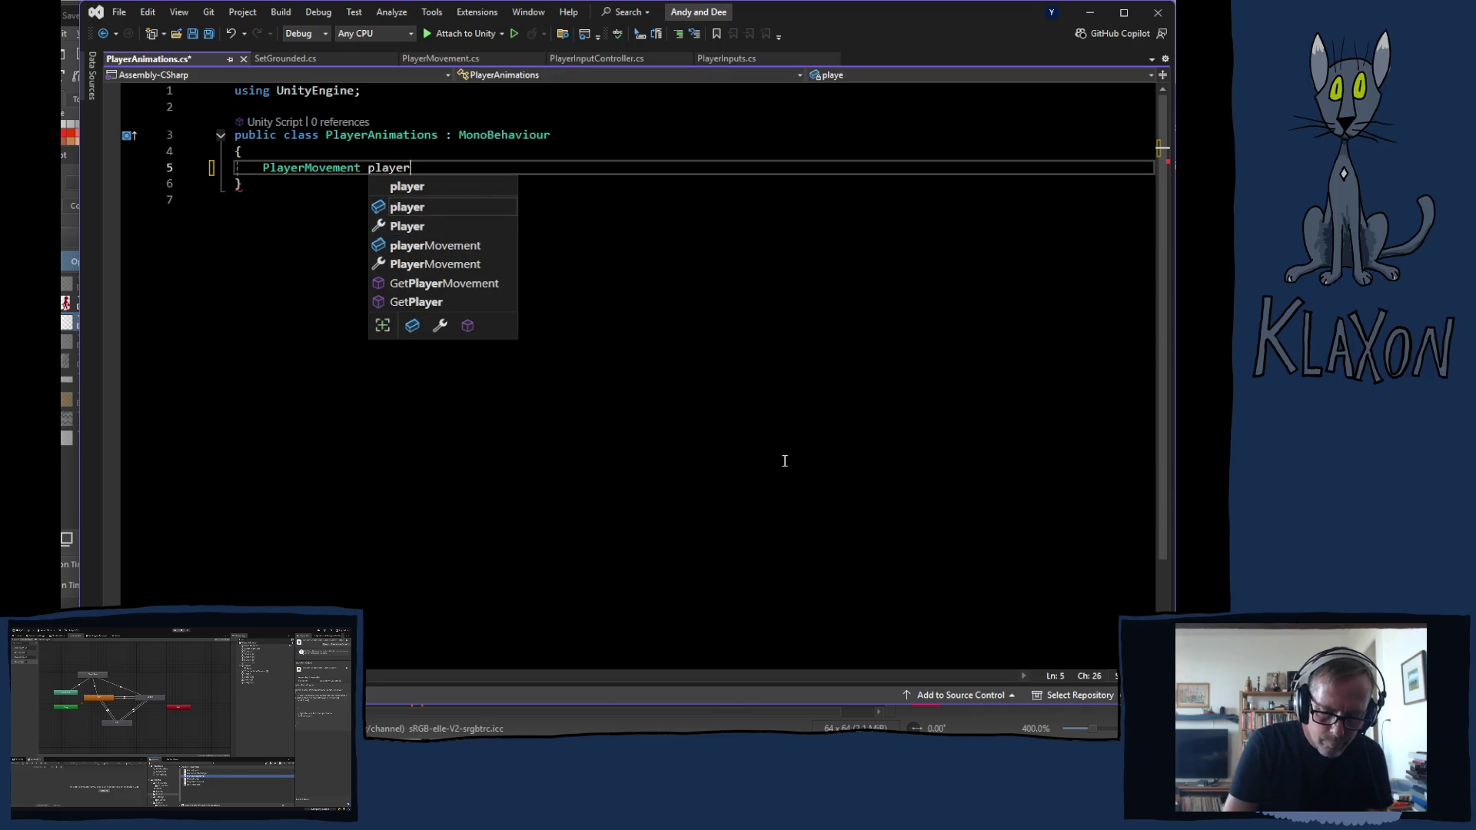
type(";")
Declare 'PlayerMovement player;' and assign it with GetComponent in a new Start method
key("Return")
key("Return")
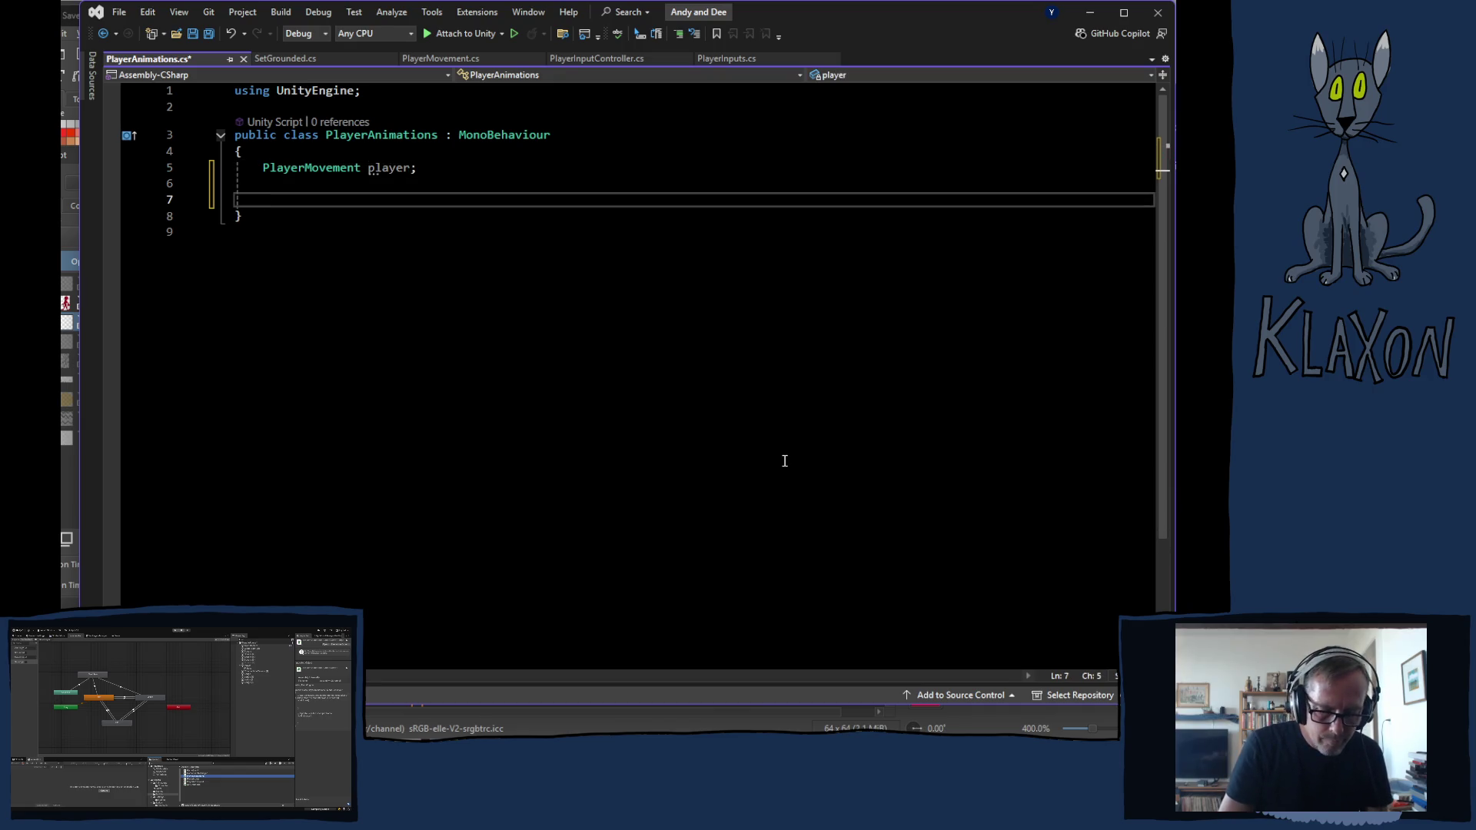
type("void sta")
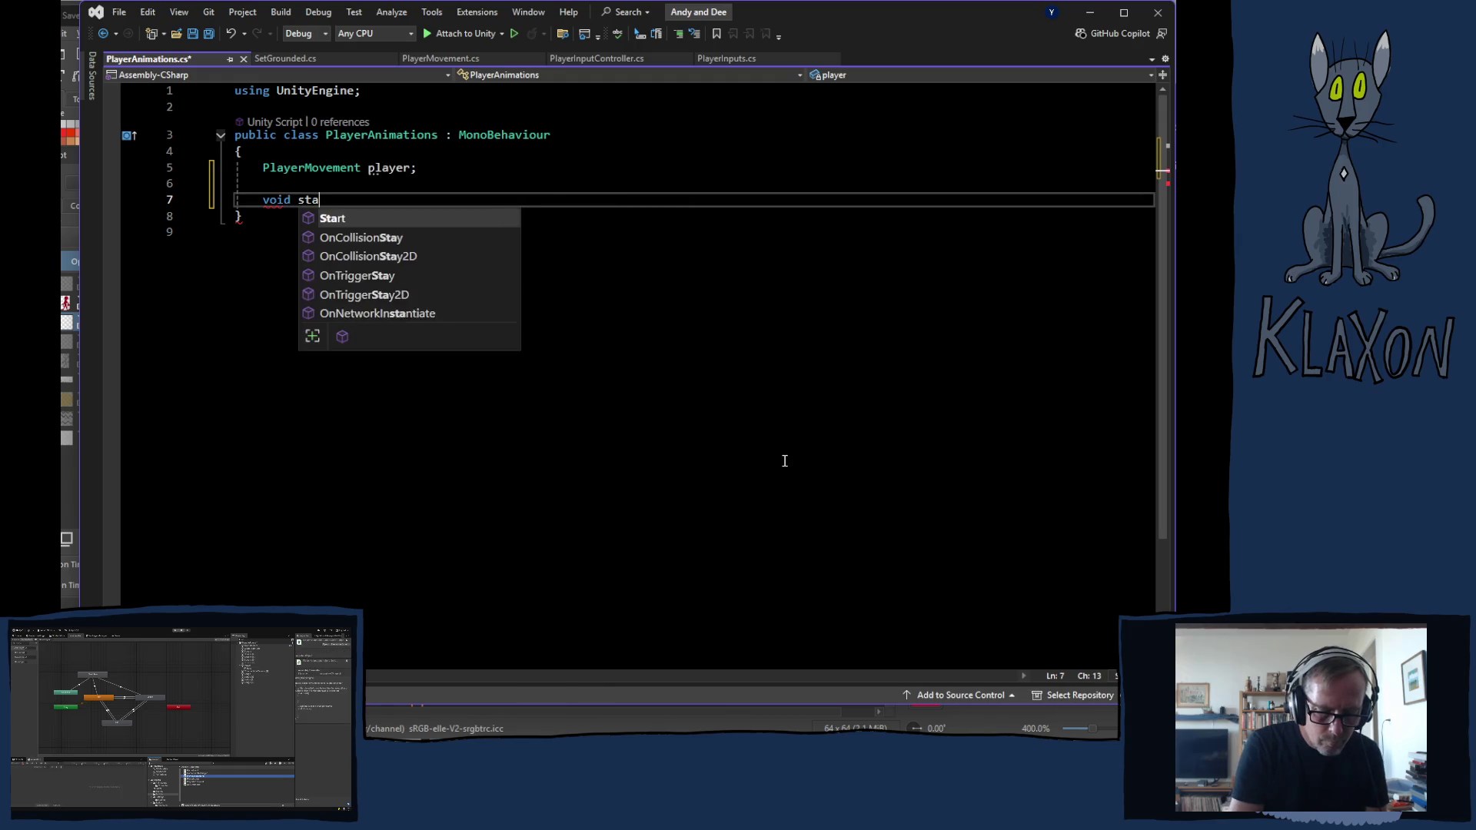
type("rt")
key("Tab")
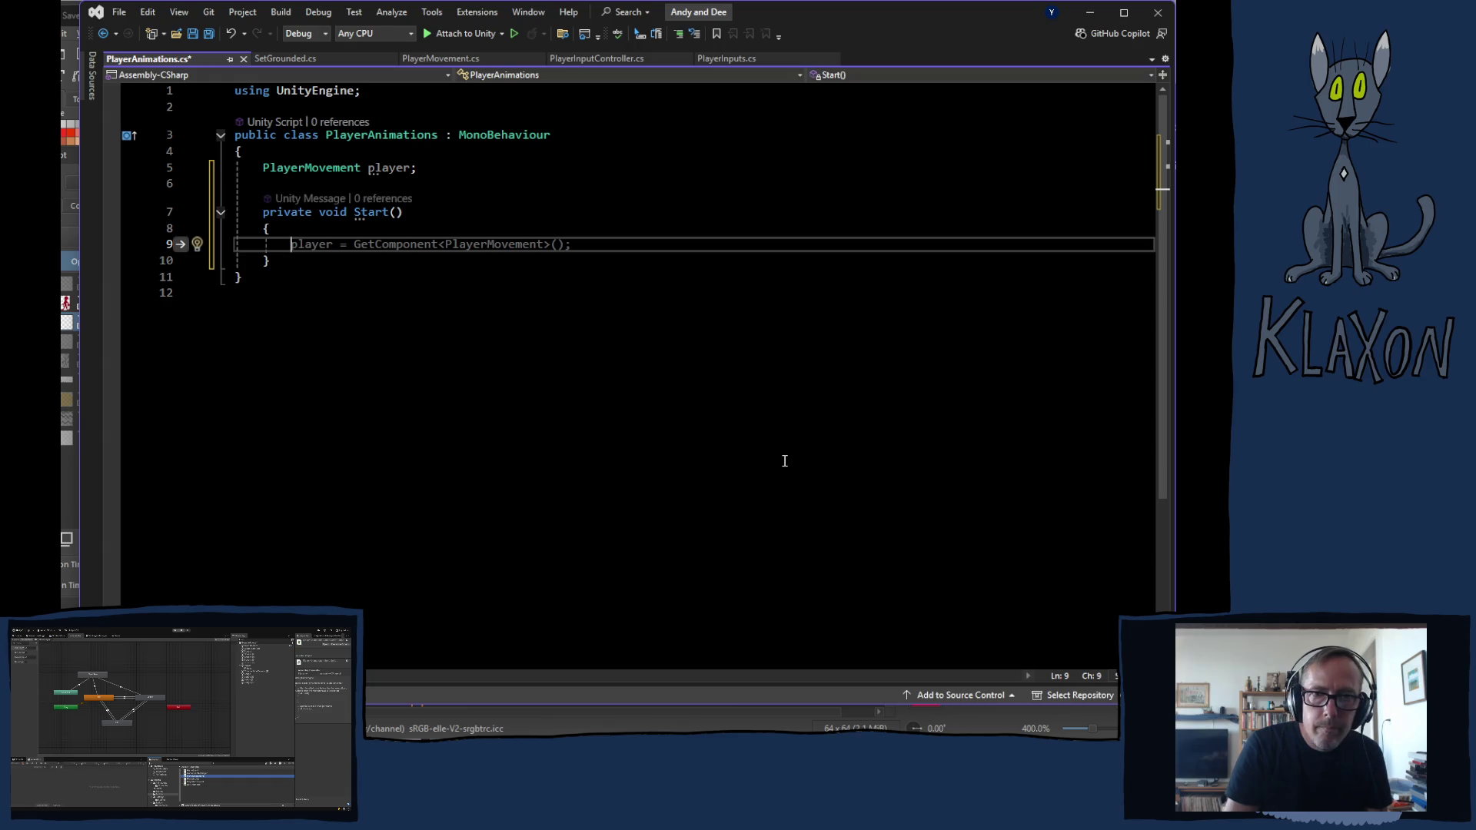
key("Tab")
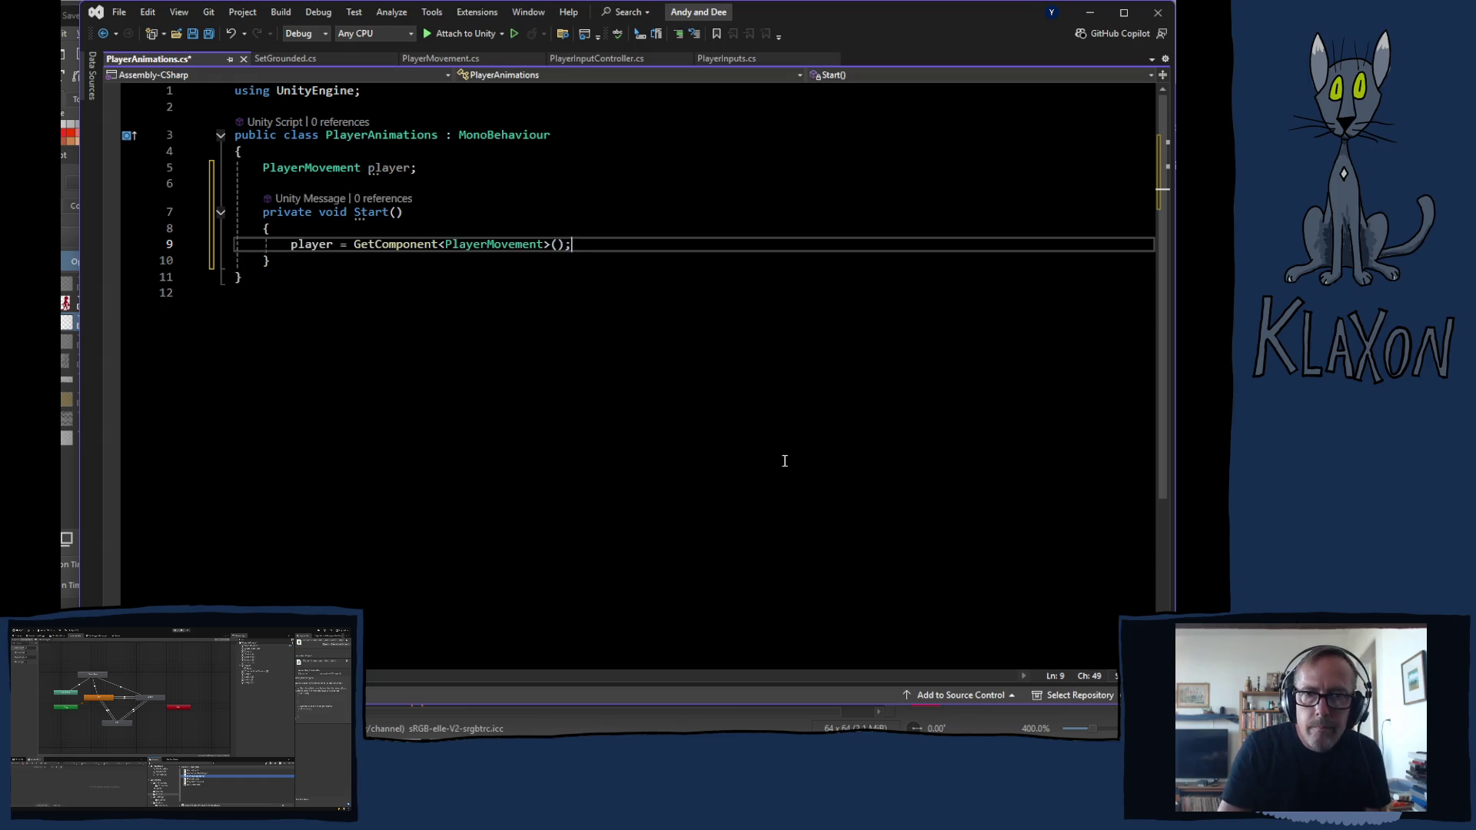
left_click(357, 263)
key("Return")
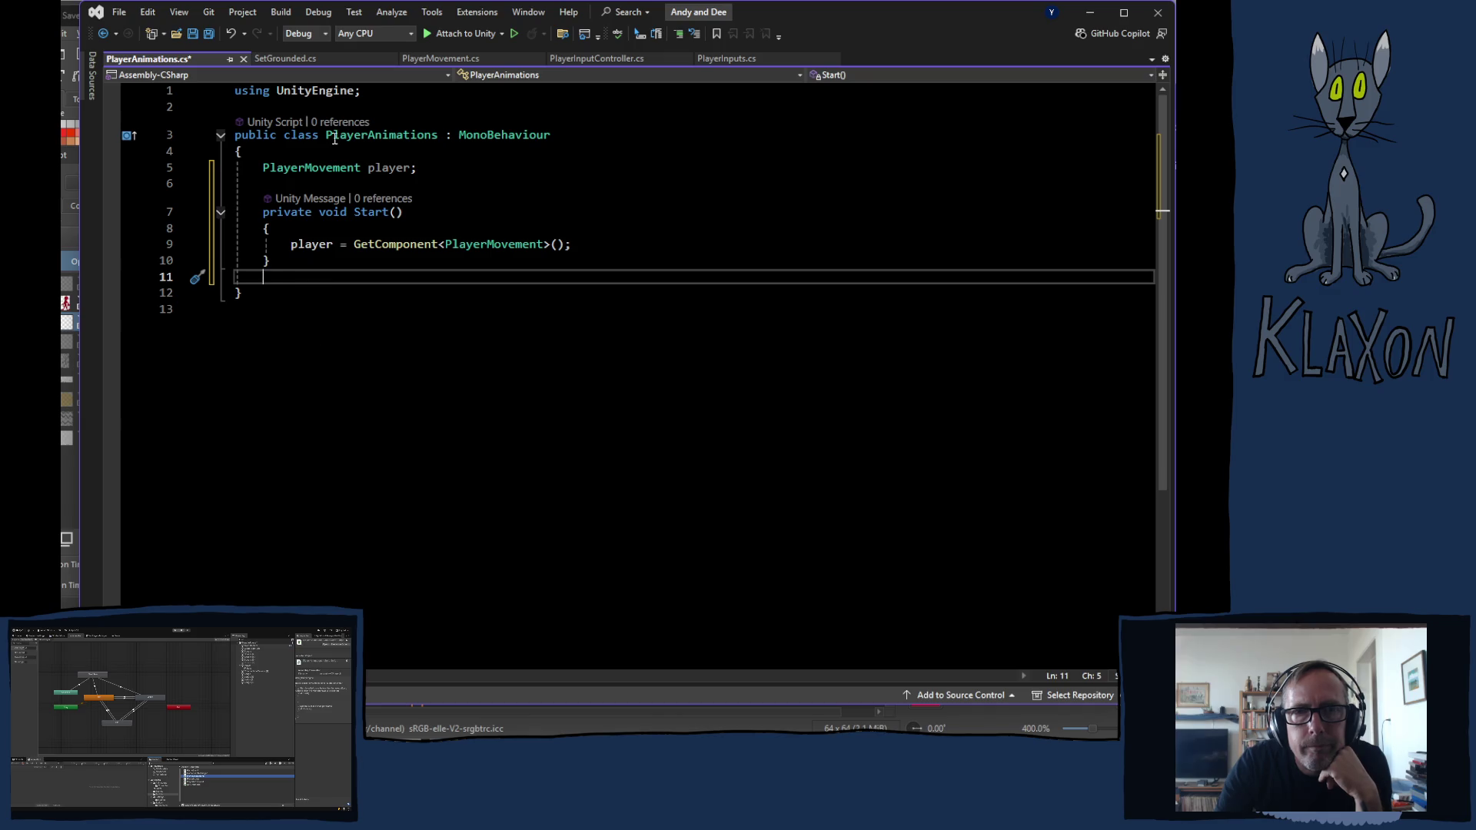
Switch to PlayerMovement.cs to view its Update and grounded check code
left_click(443, 60)
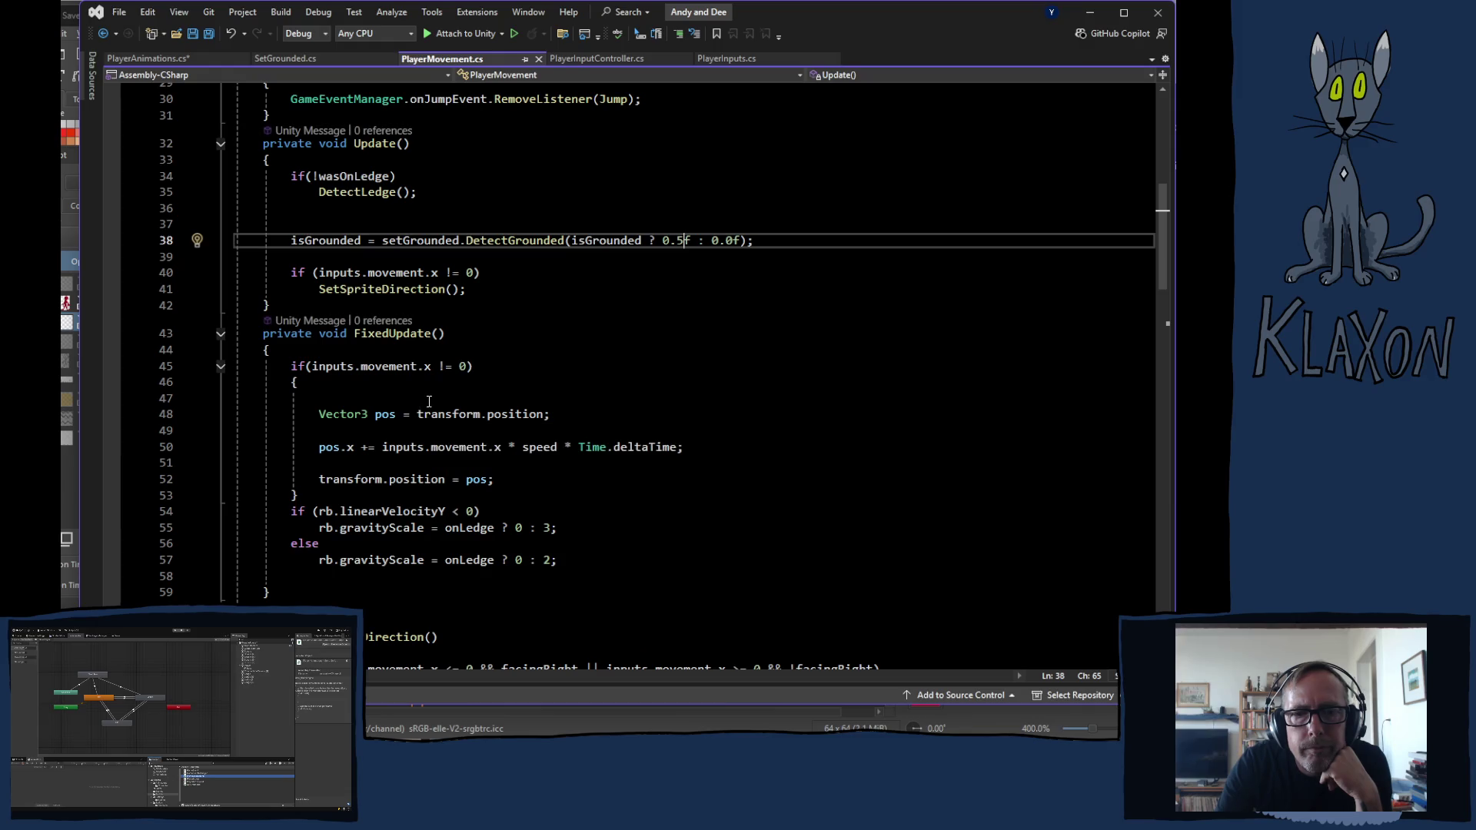
Add an empty Update method below Start in PlayerAnimations and move to the field lines
left_click(154, 59)
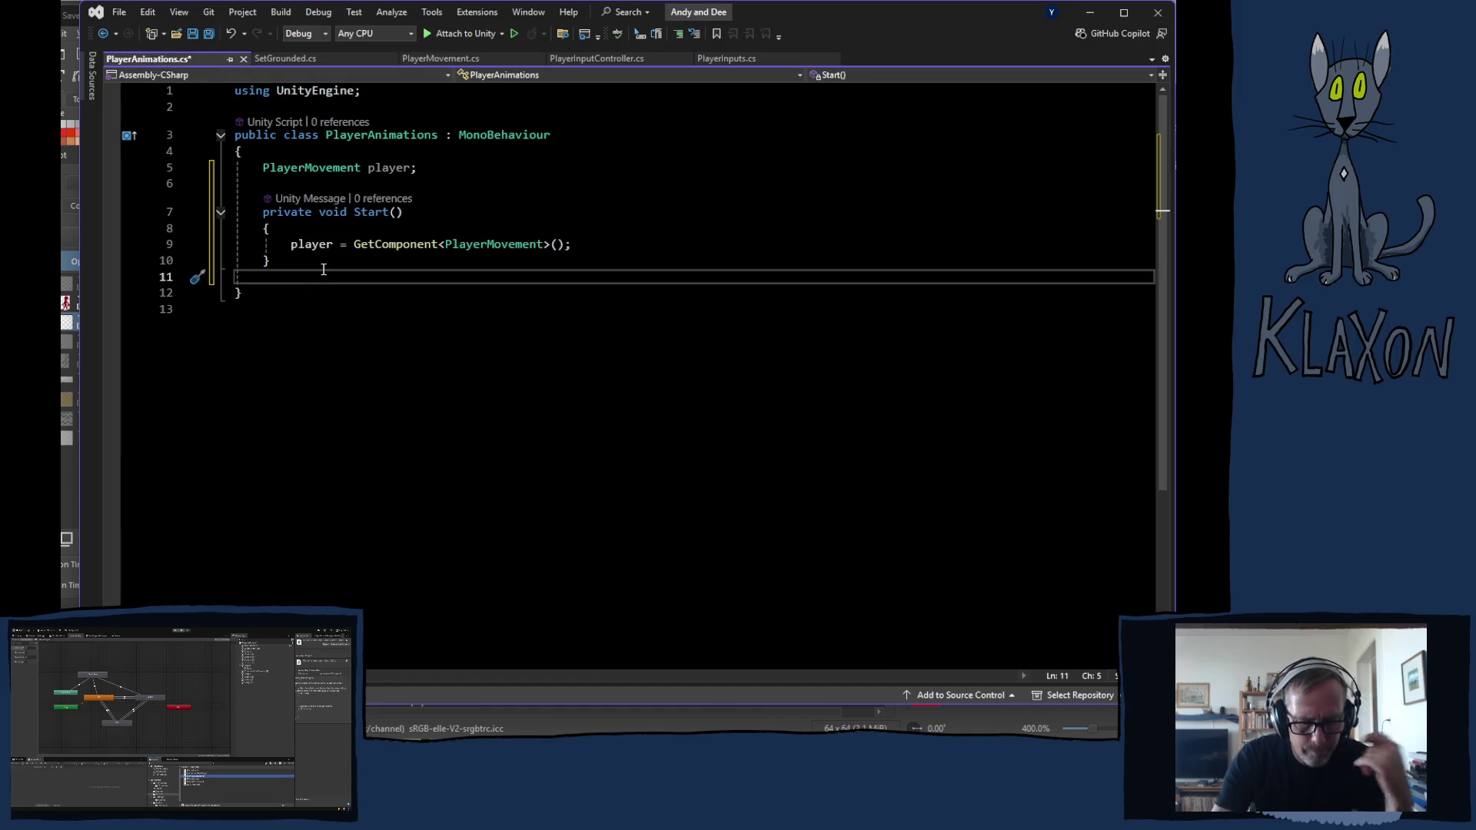
key("Return")
type("voi")
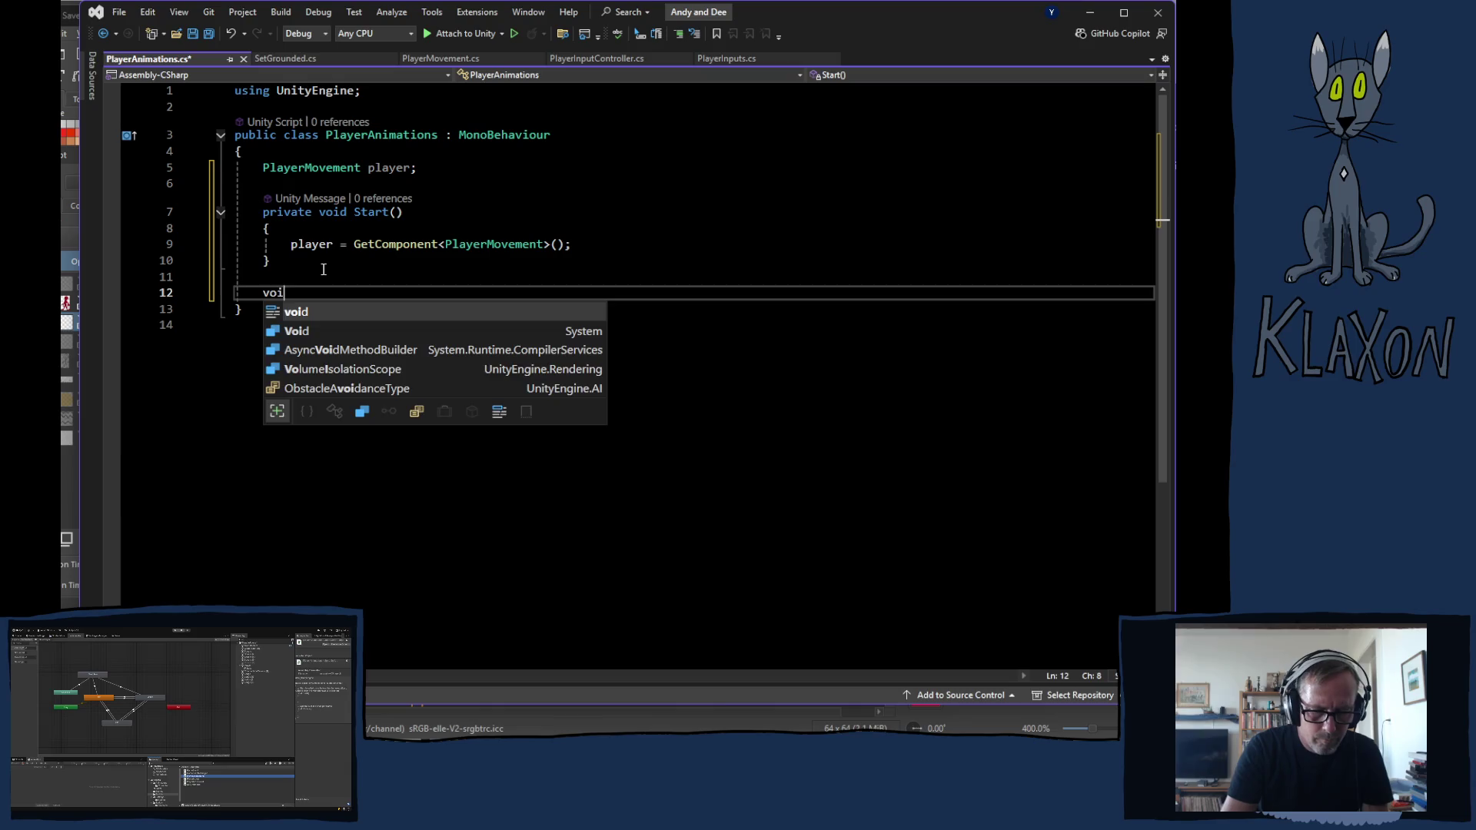
type("d update")
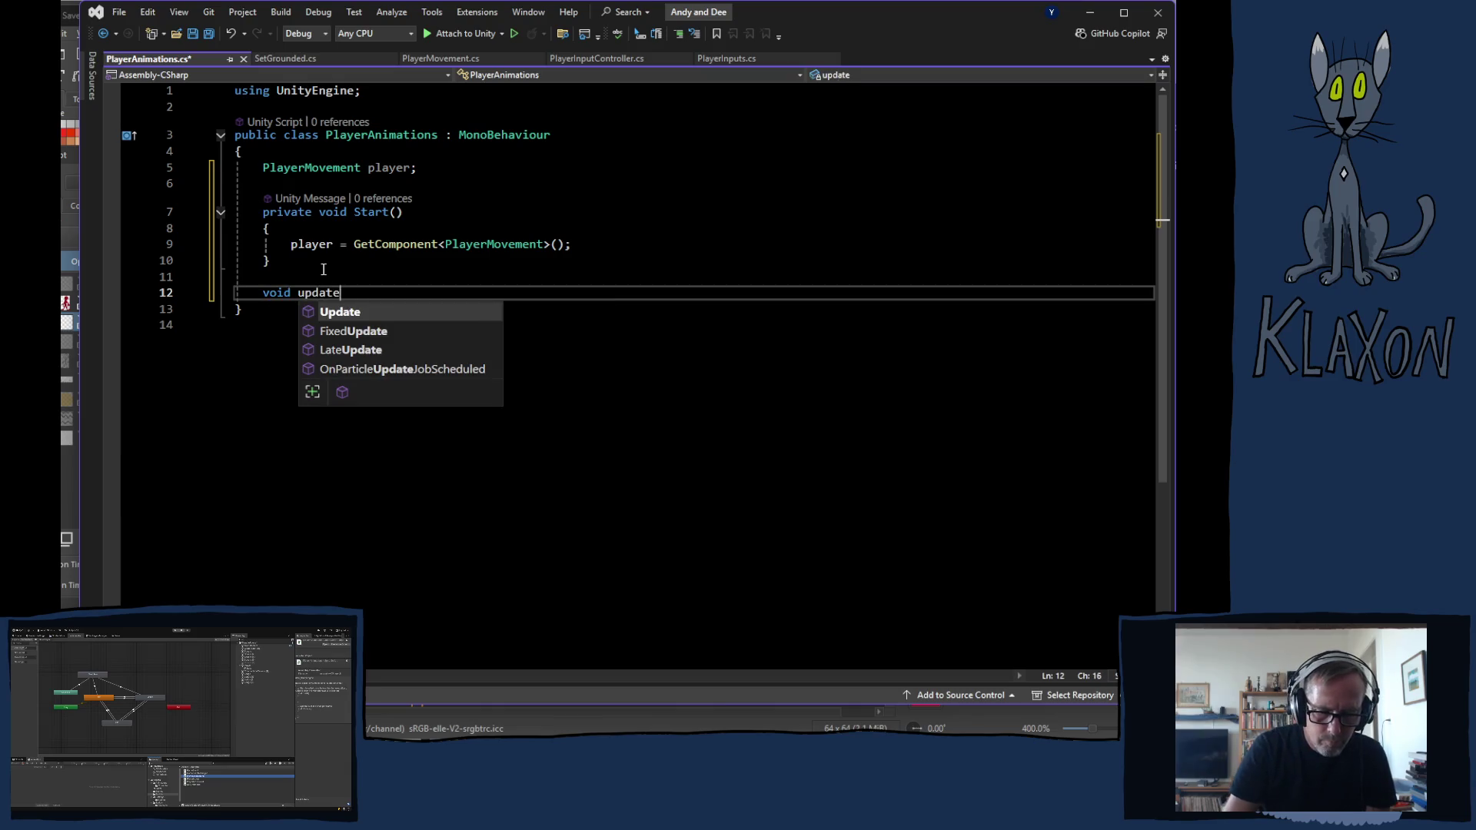
key("Tab")
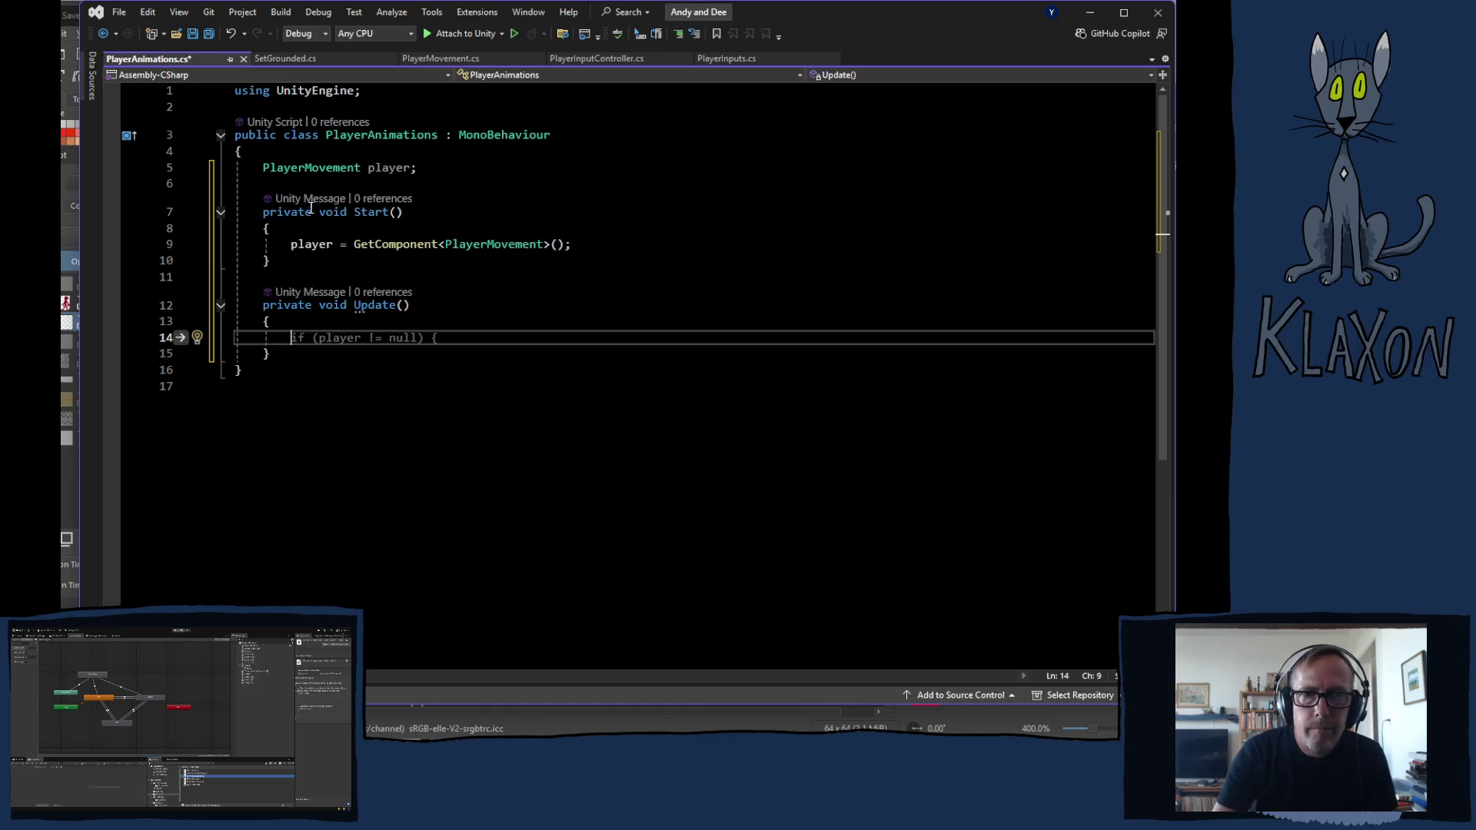
left_click(366, 183)
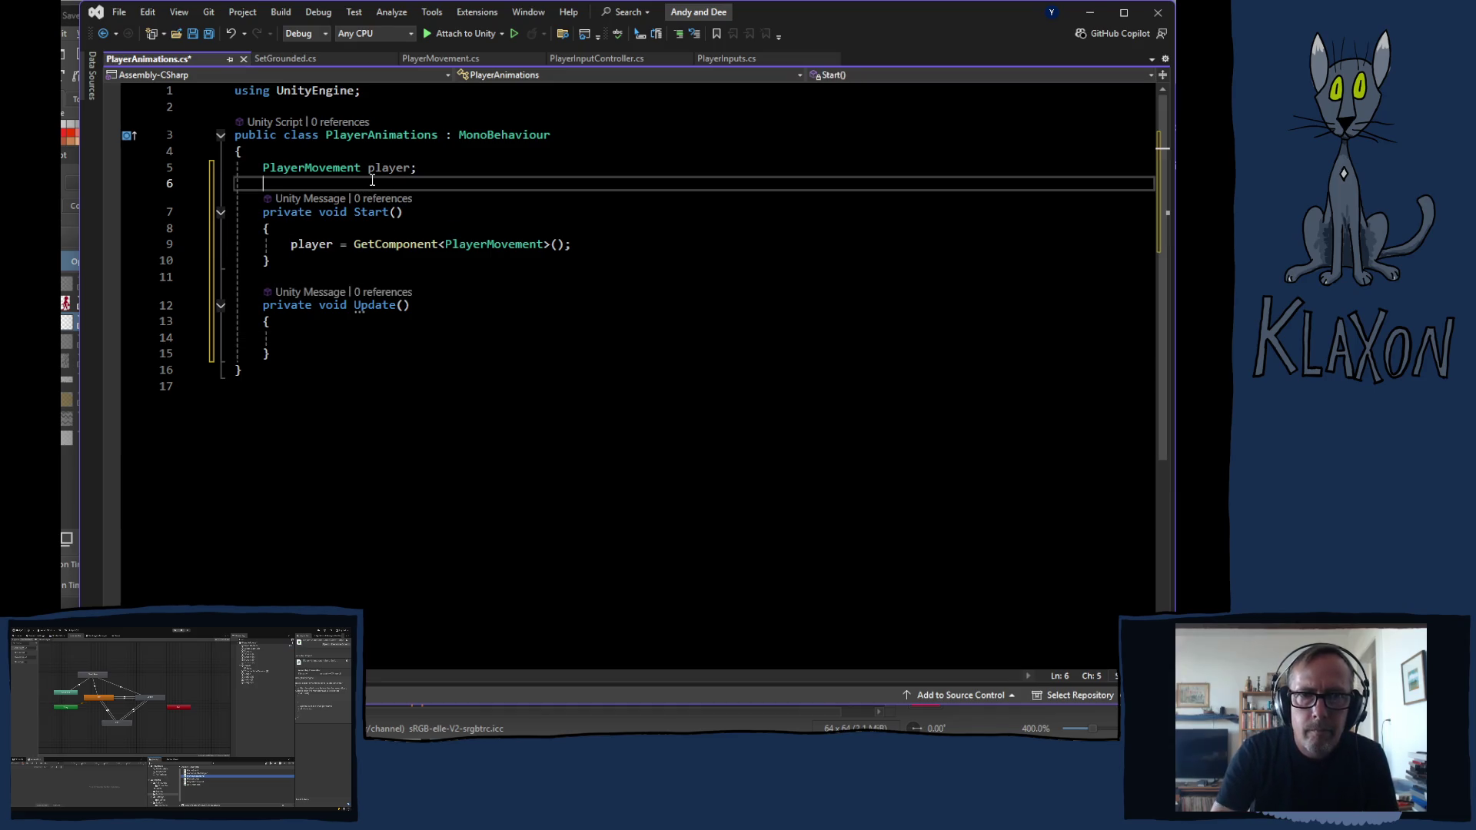
type("Ani")
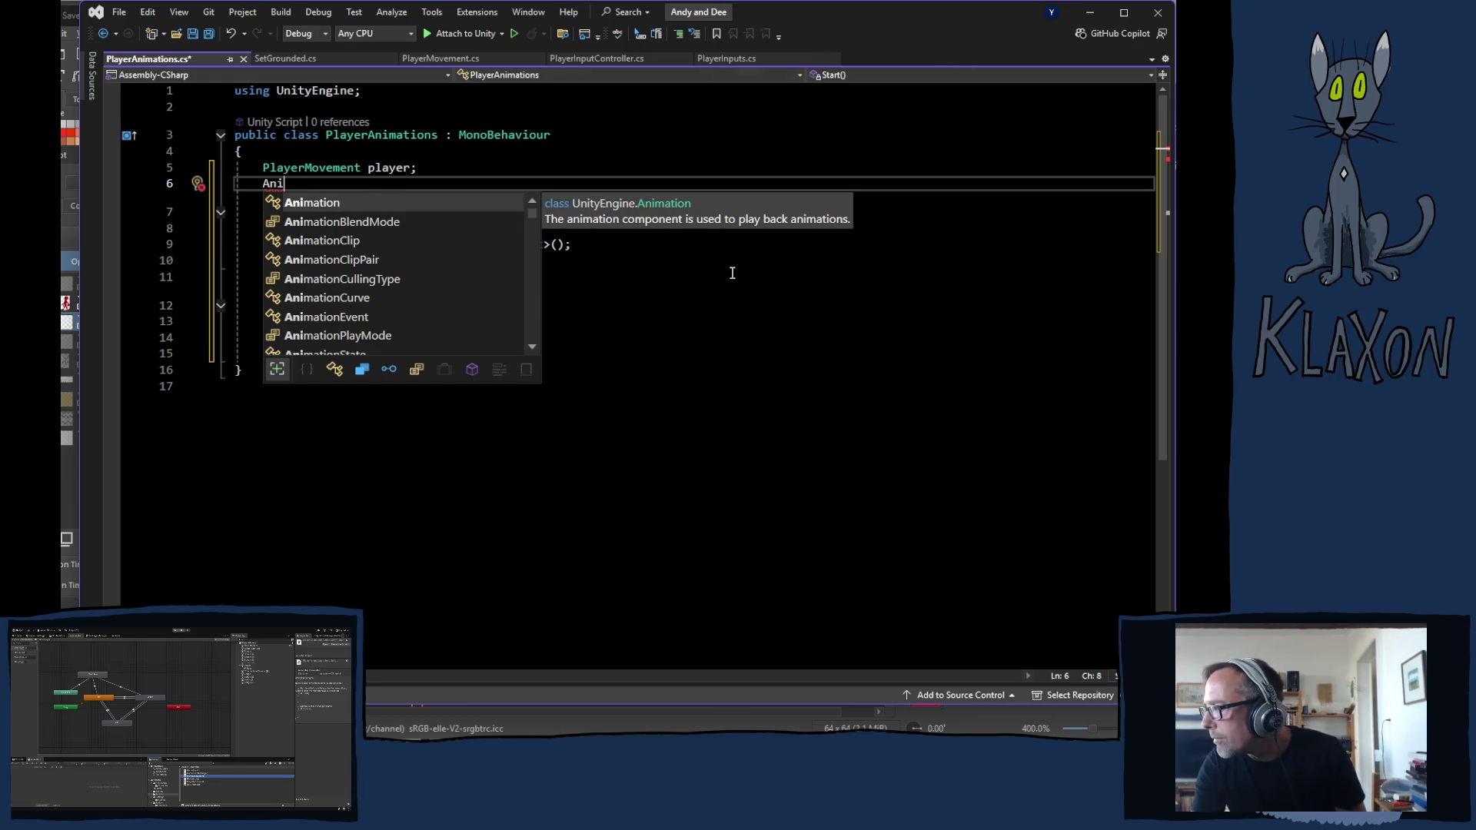
Declare 'public Animator animator;' beside the player field, then move into Update
key("BackSpace")
key("BackSpace")
key("BackSpace")
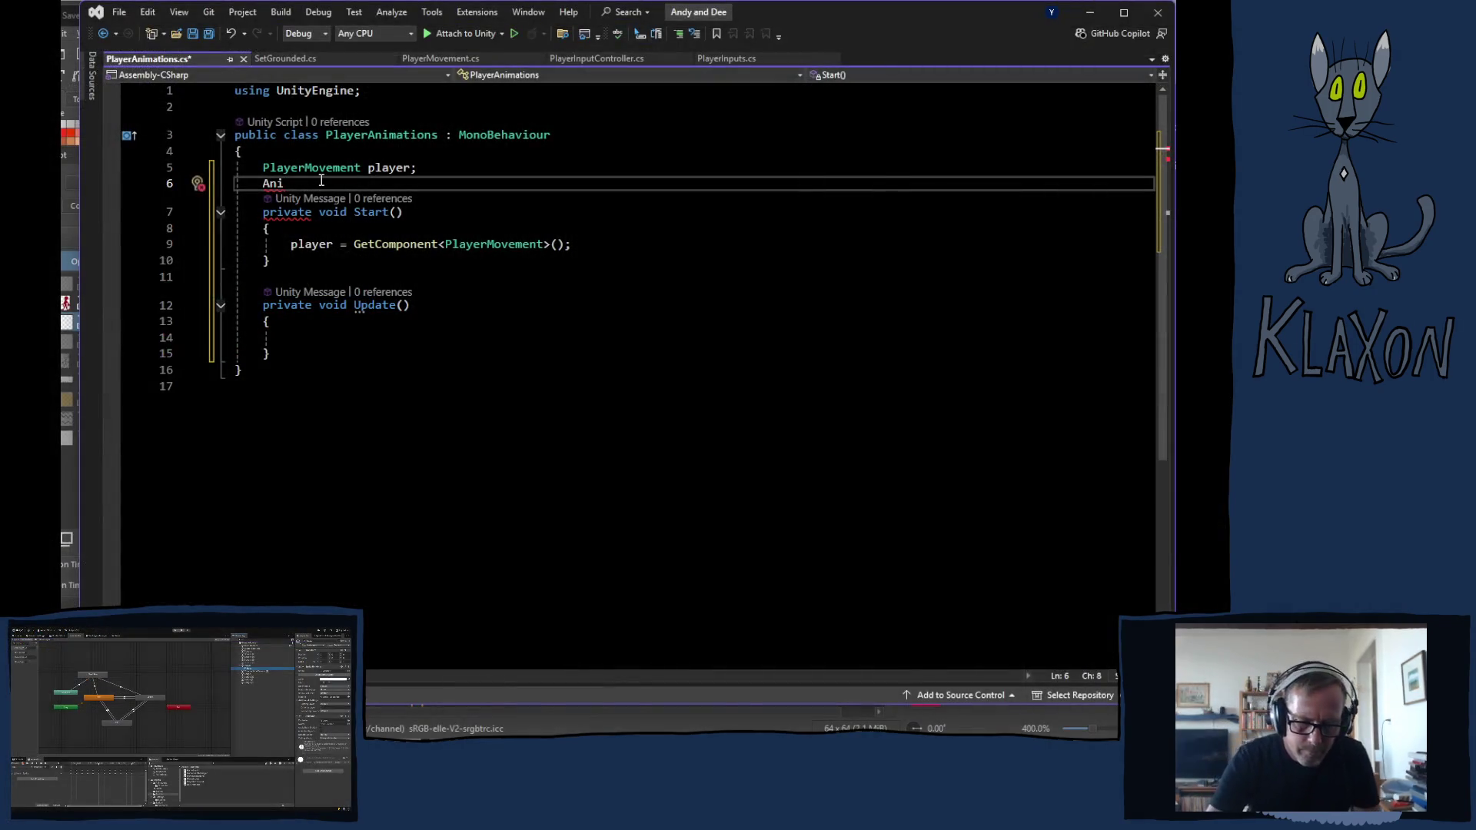
type("mator")
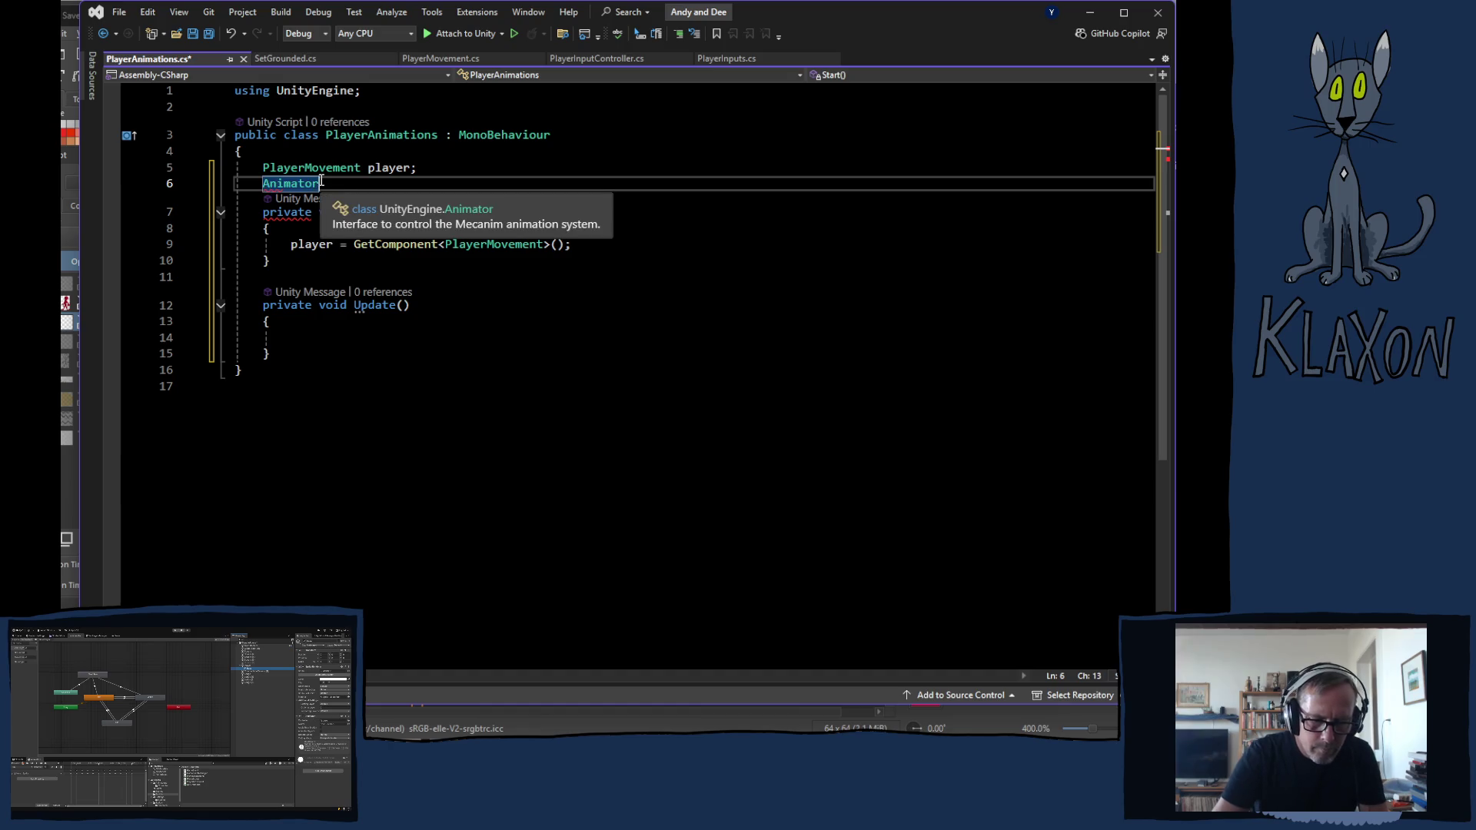
type(" animator")
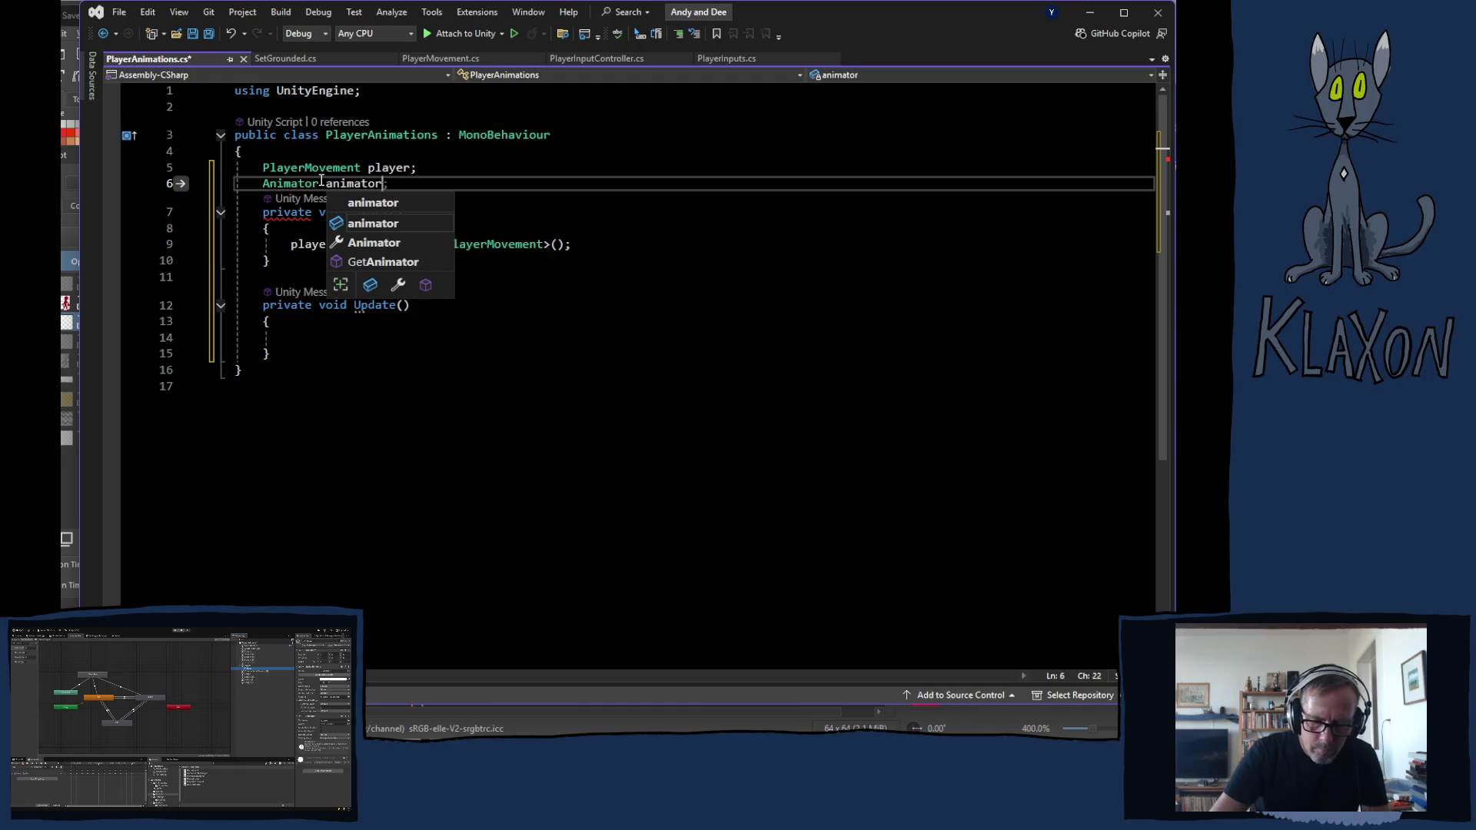
type(";")
left_click(331, 230)
key("Return")
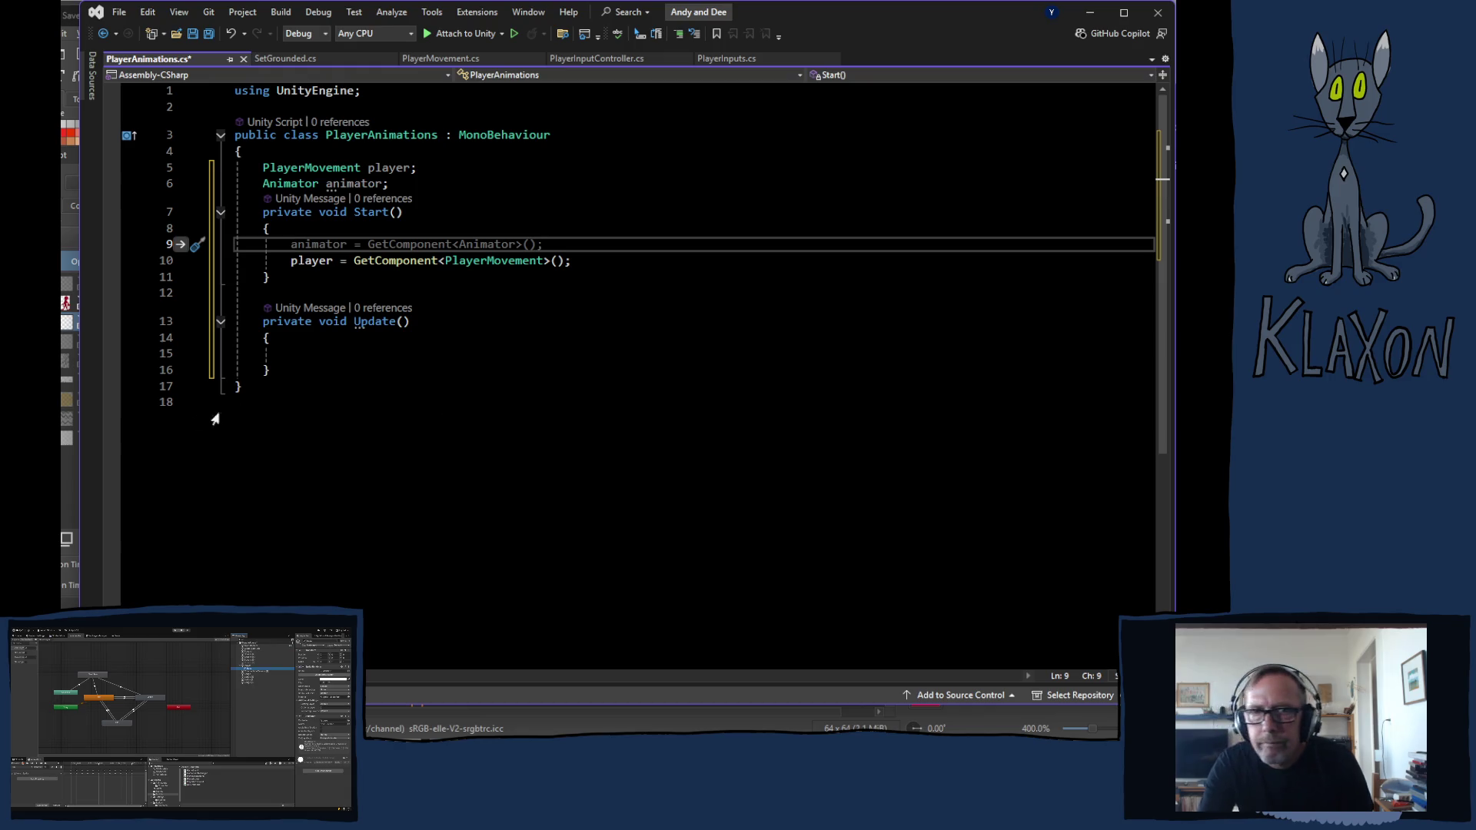
left_click(265, 185)
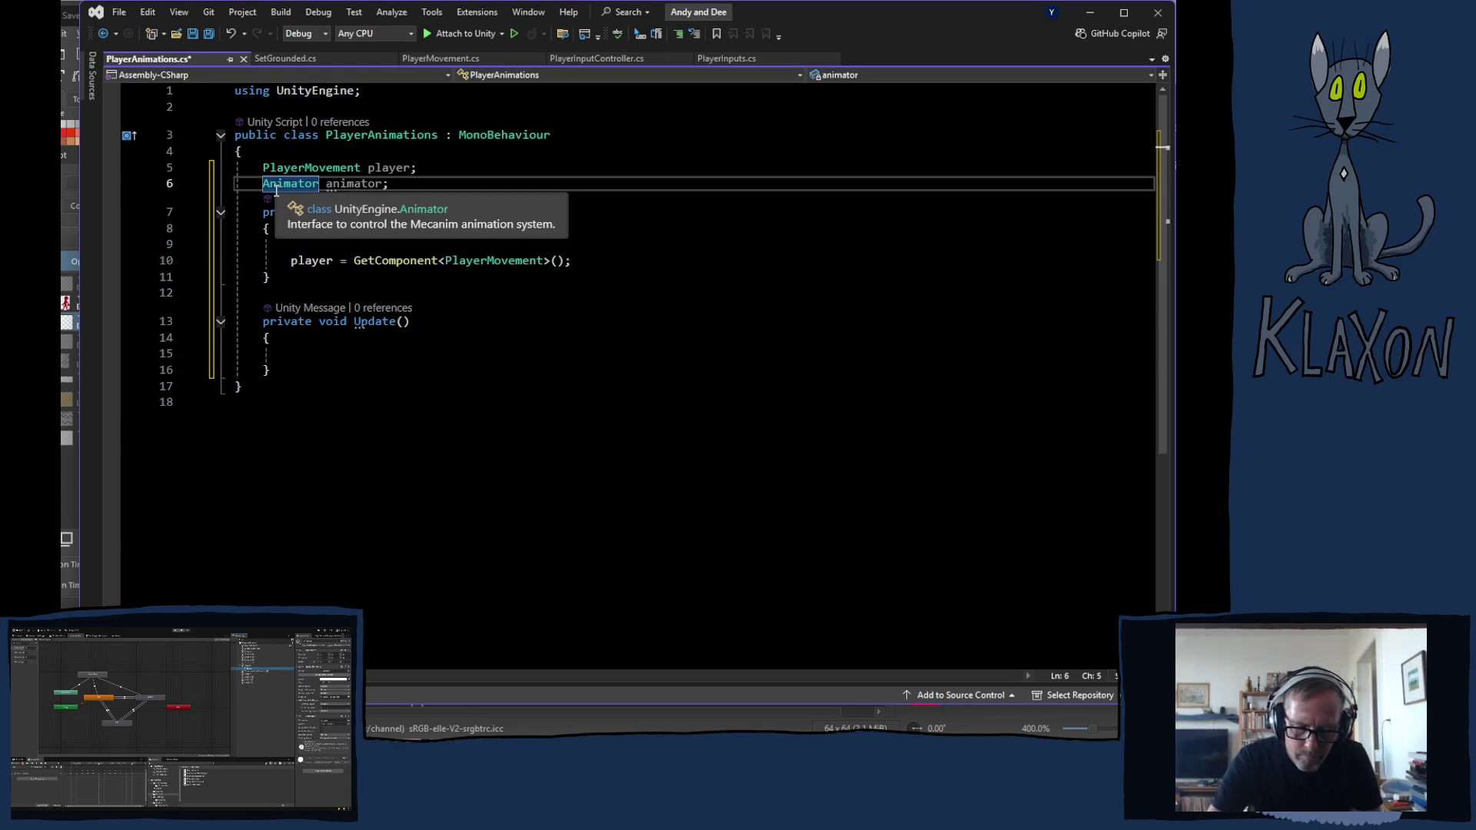
type("public")
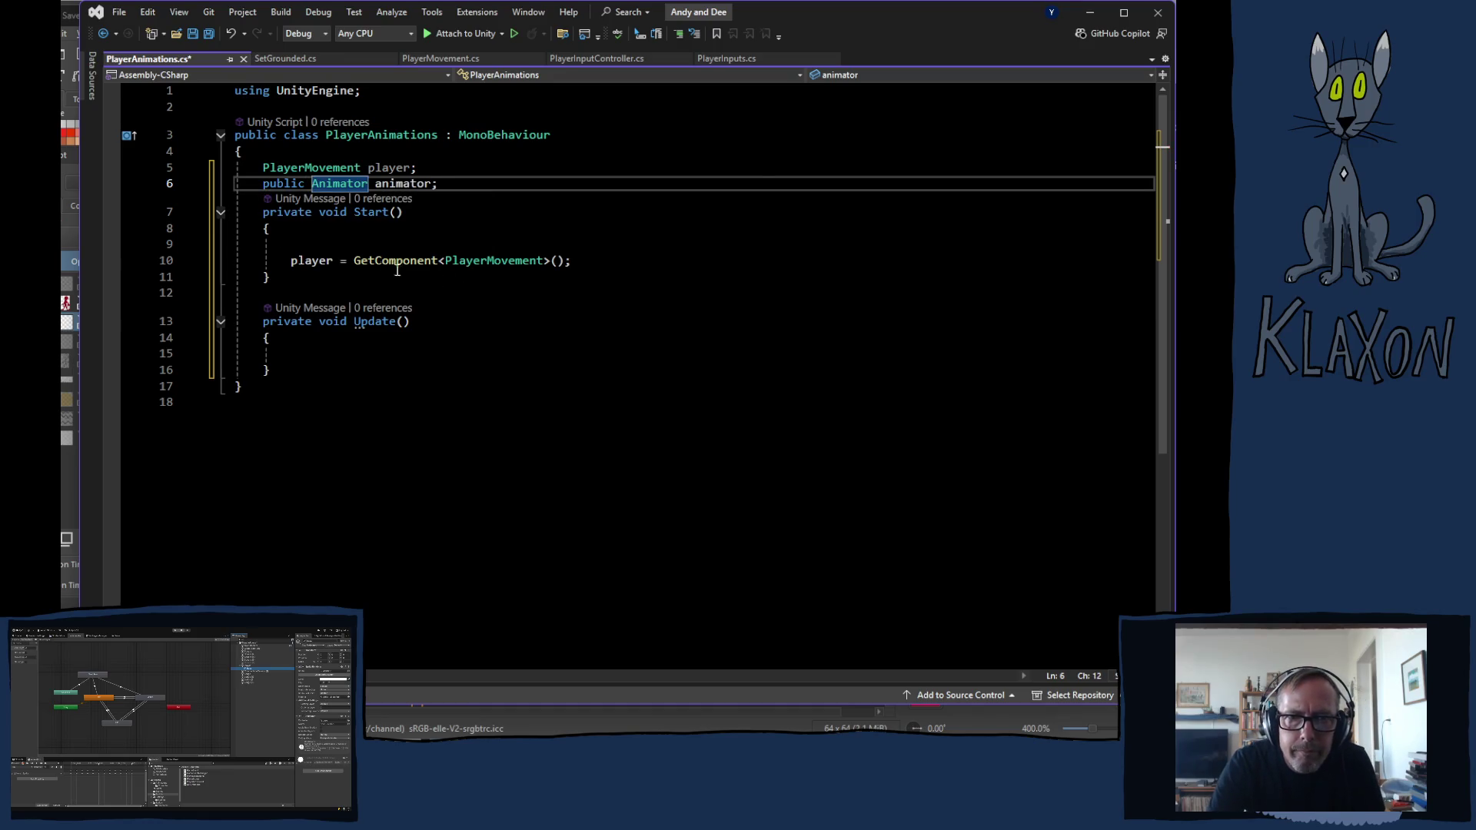
left_click(359, 351)
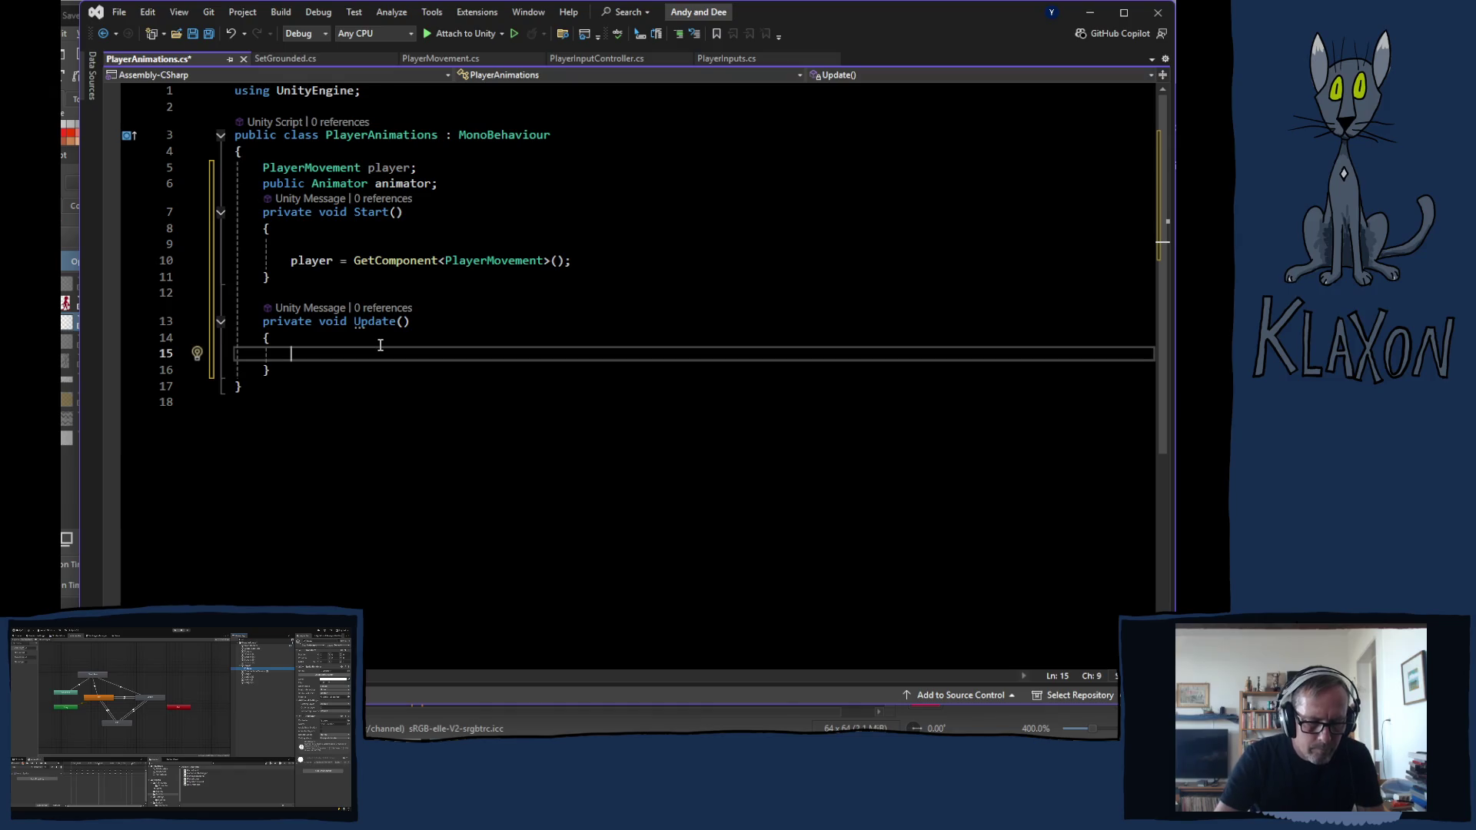
type("animator")
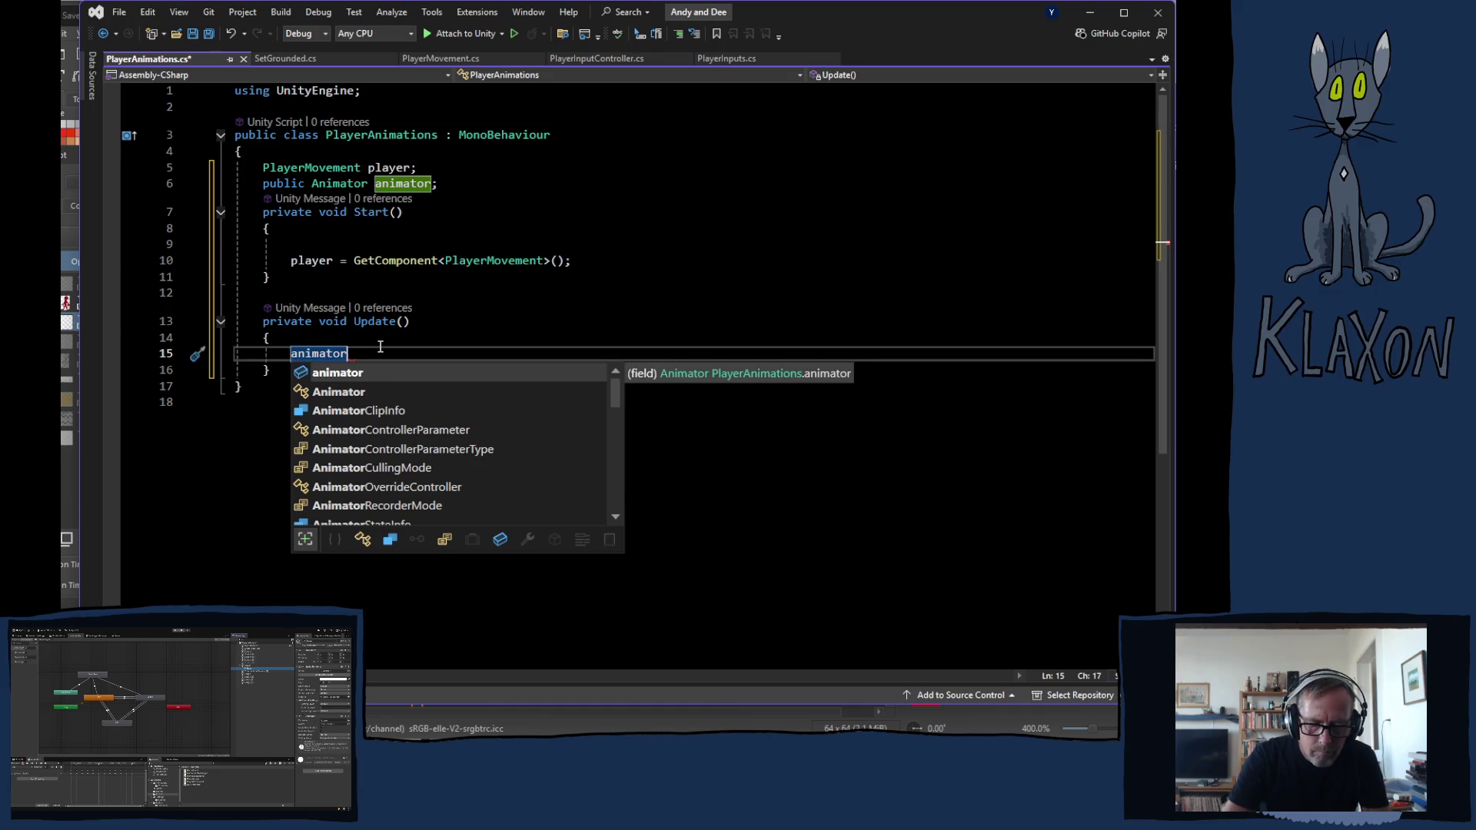
type(".set")
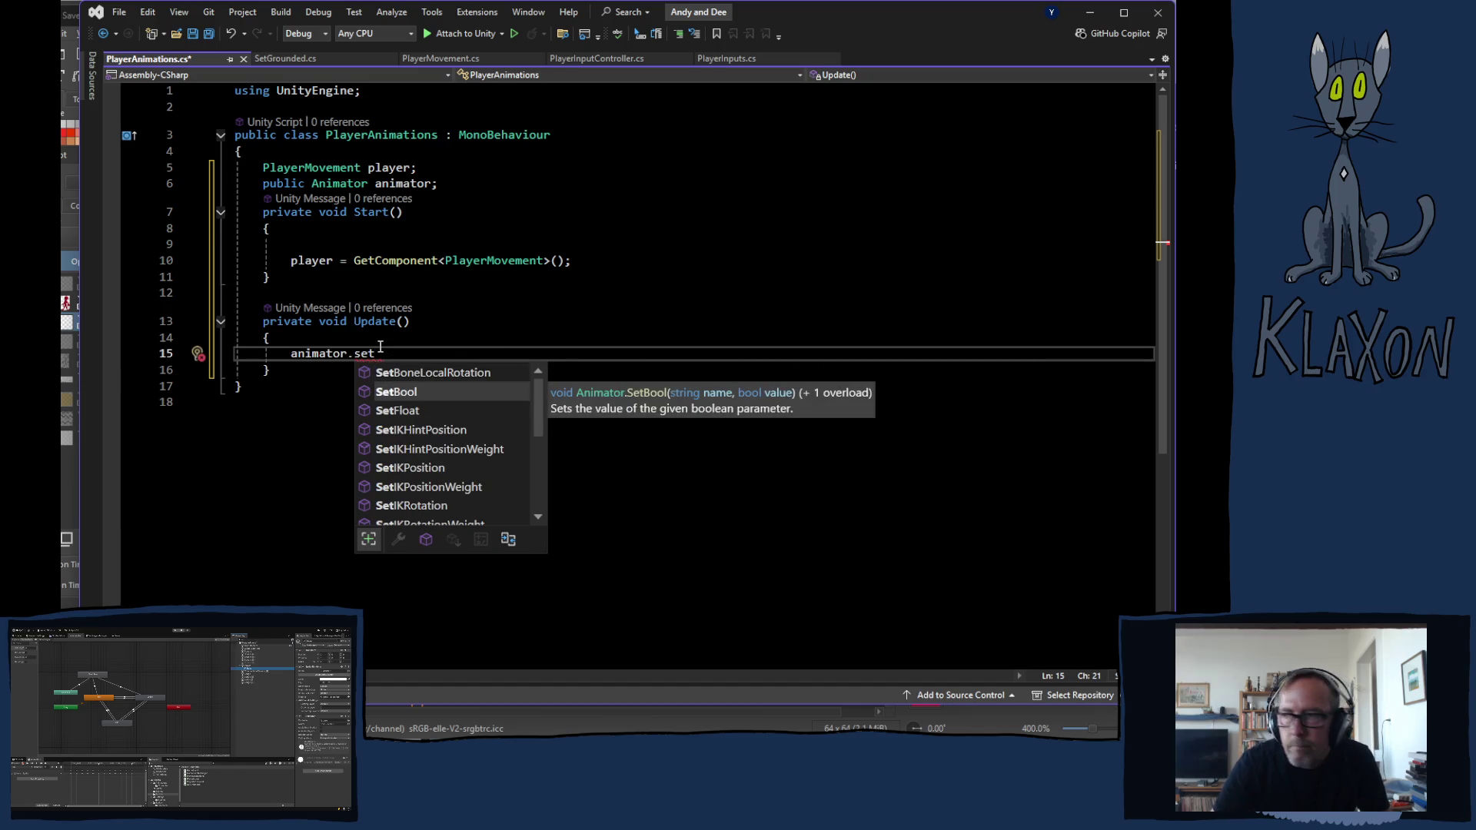
Start an animator.SetBool("Grounded", ...) call in Update, then view PlayerMovement
key("Tab")
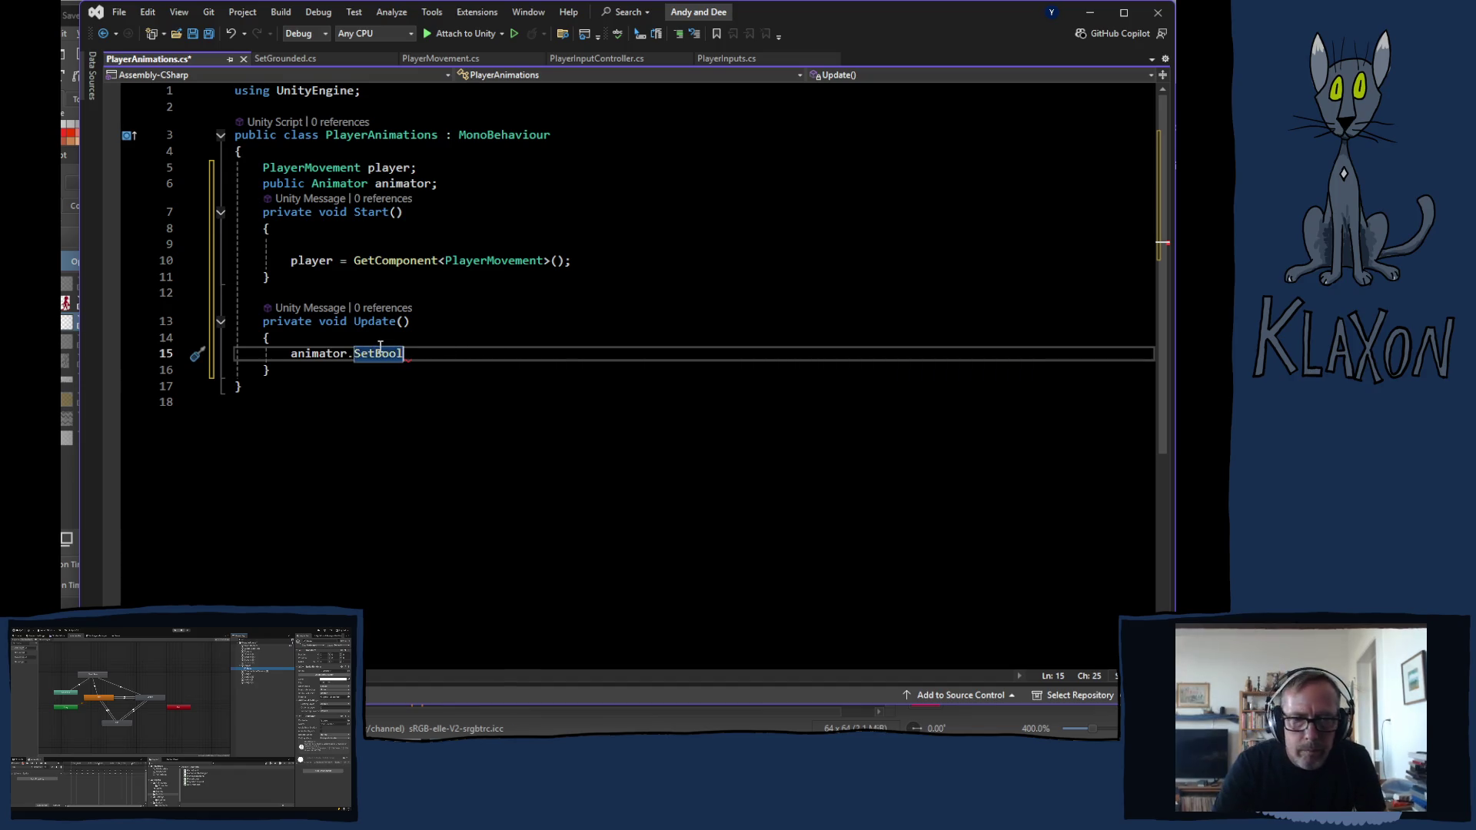
type("(")
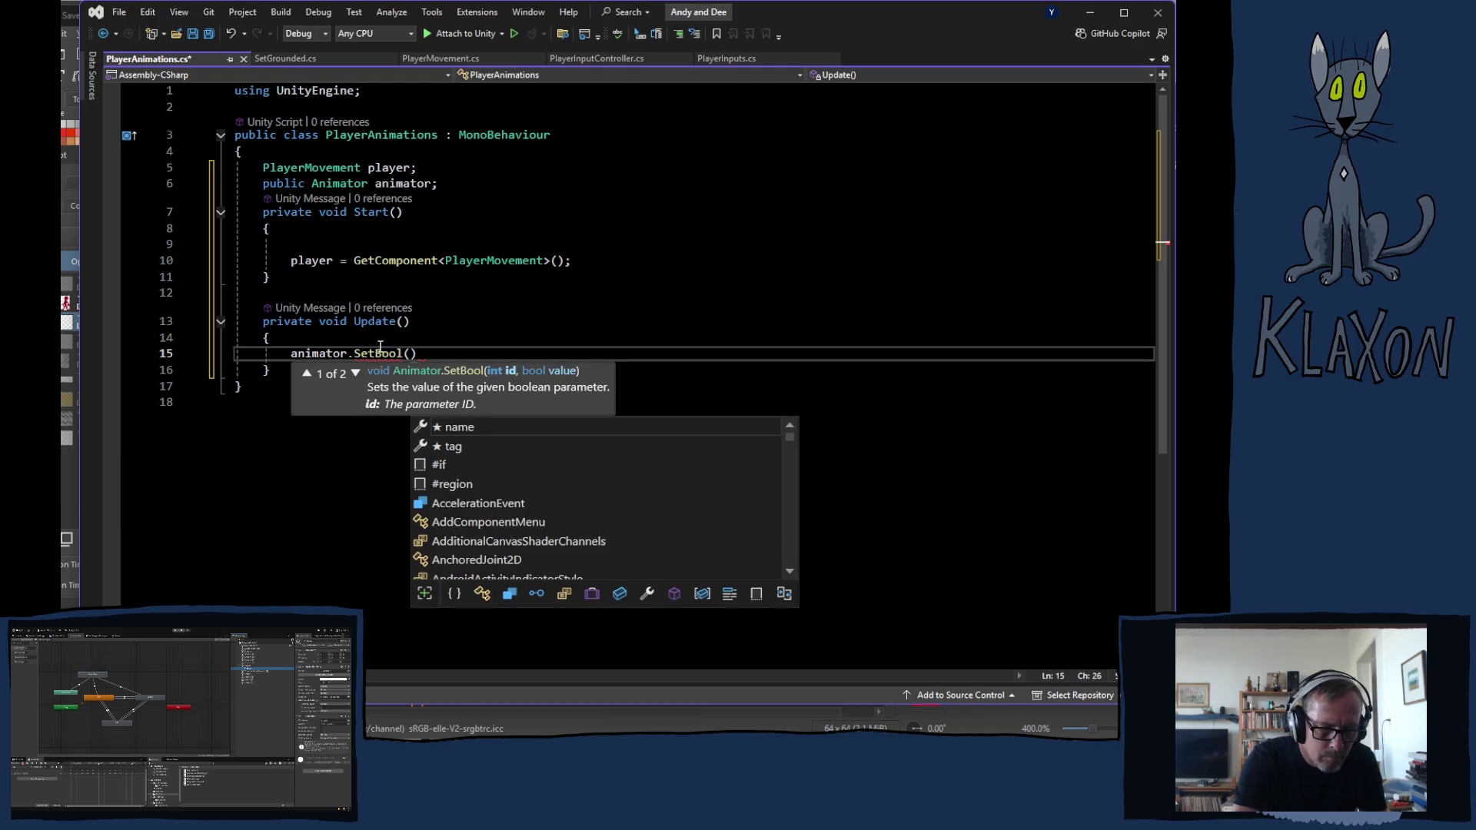
type("\"")
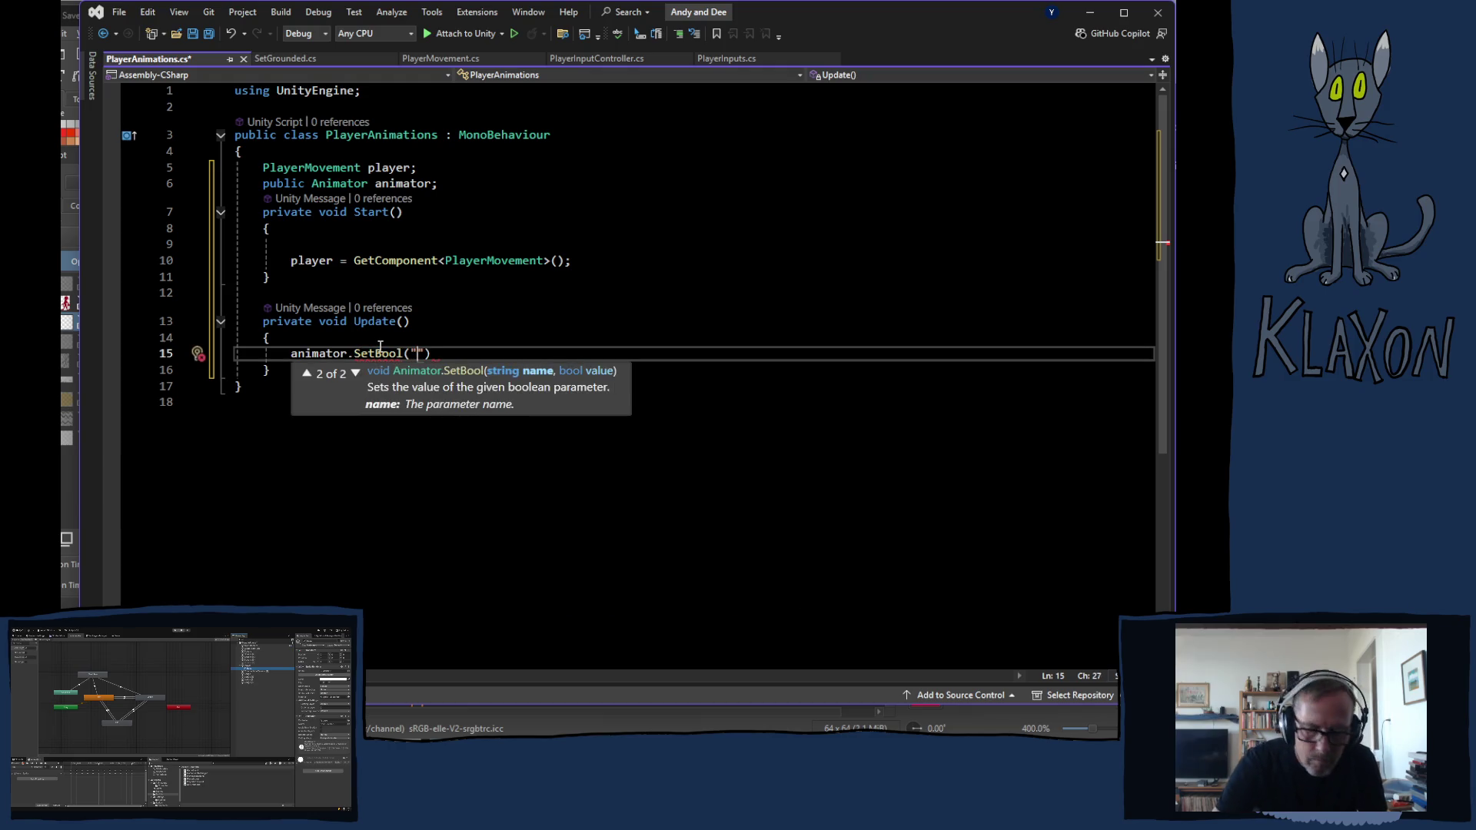
type("Grounded")
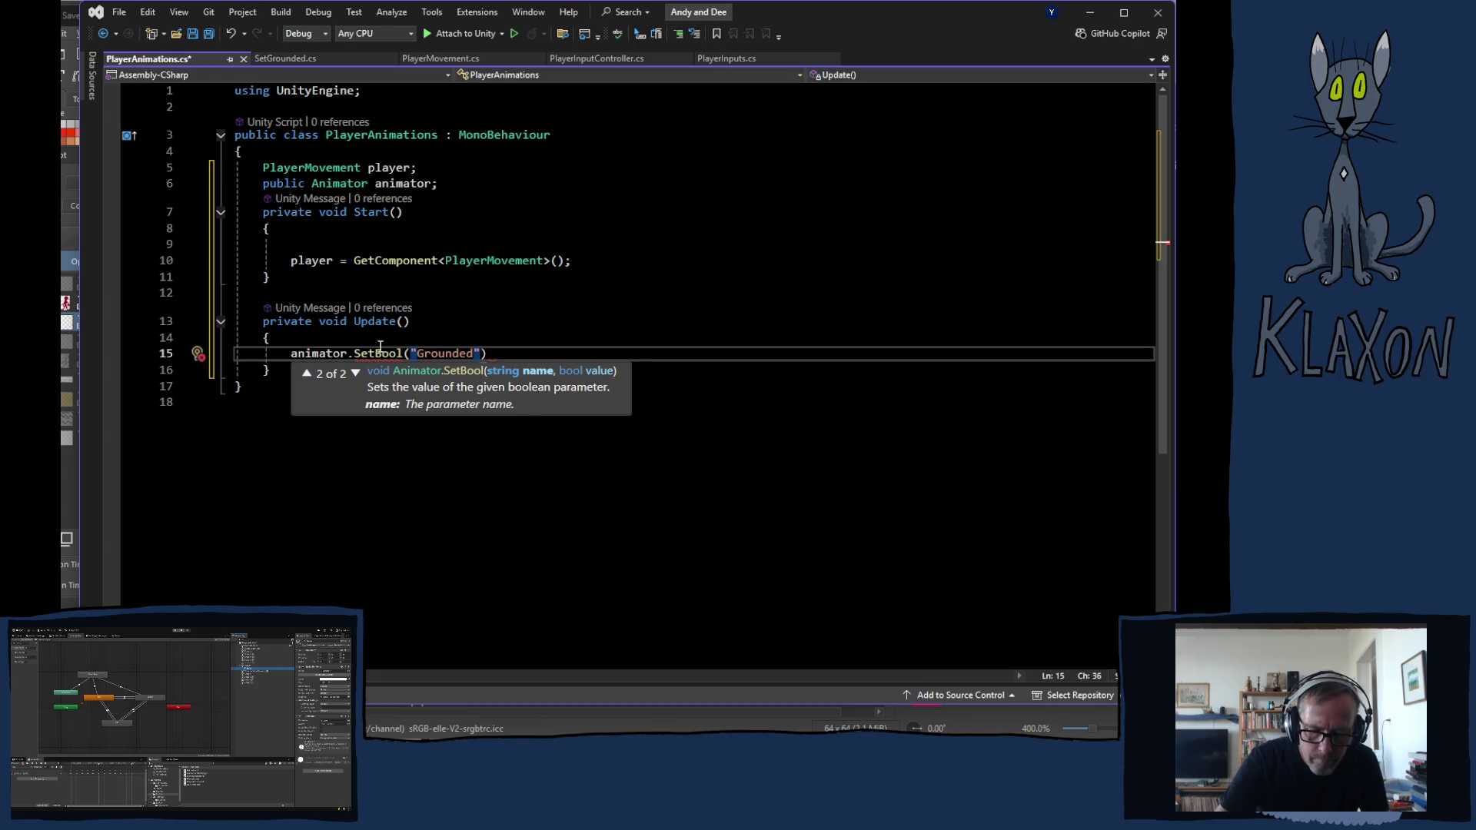
type(",")
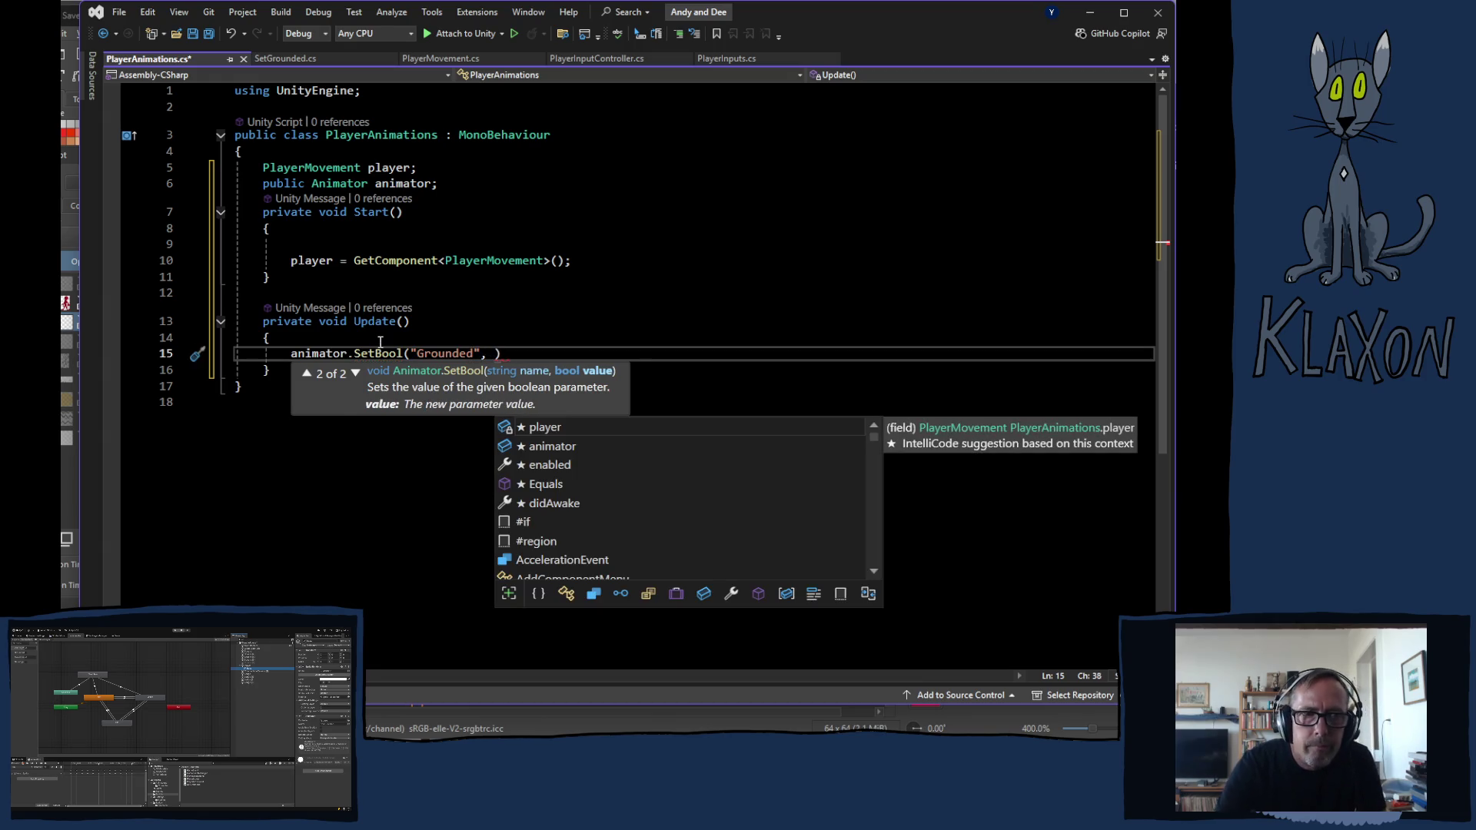
left_click(450, 60)
scroll(482, 239, "up", 9)
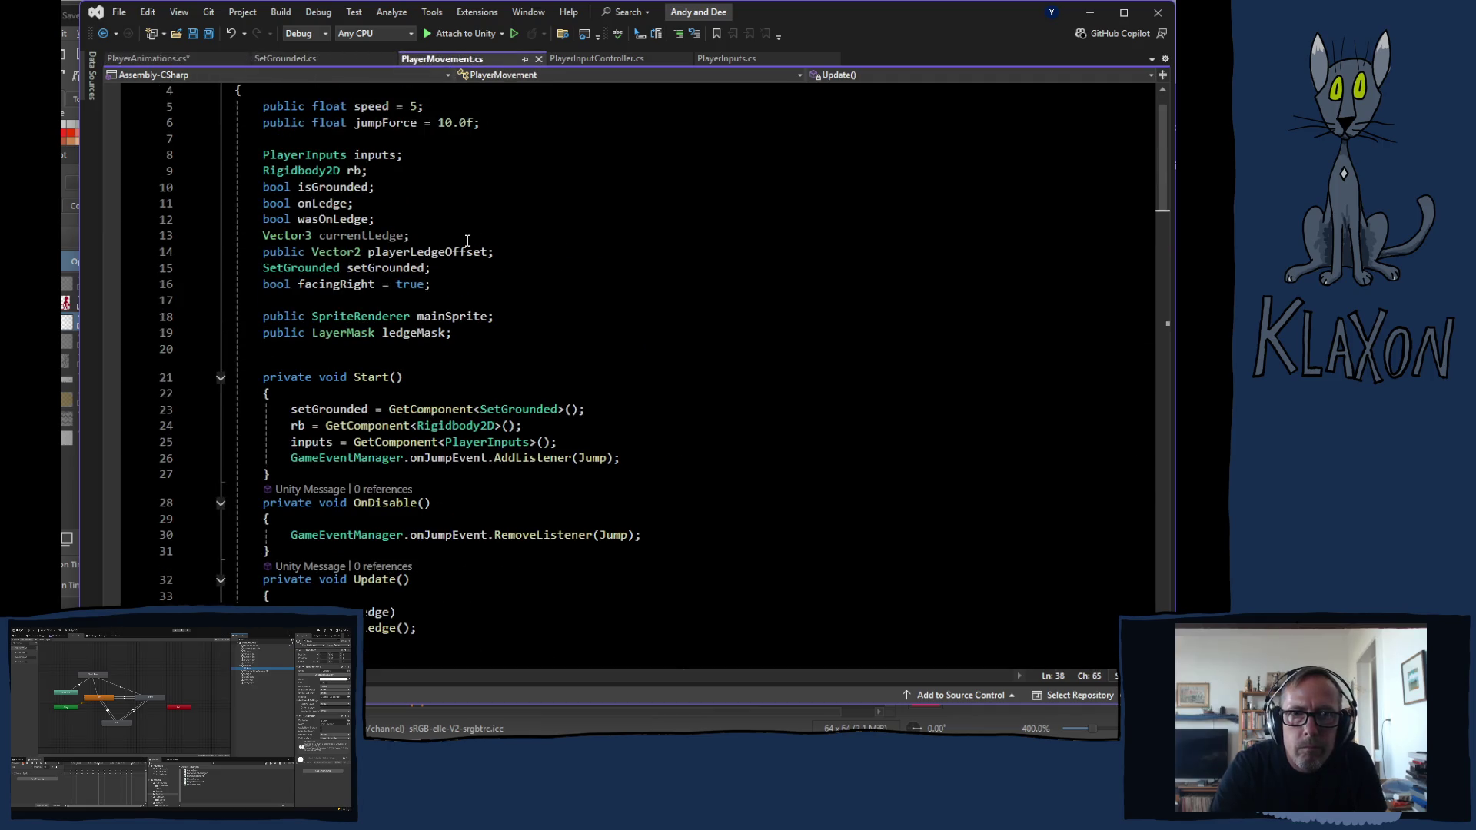
Check SetGrounded, then add a blank line after the Flip method in PlayerMovement
left_click(184, 58)
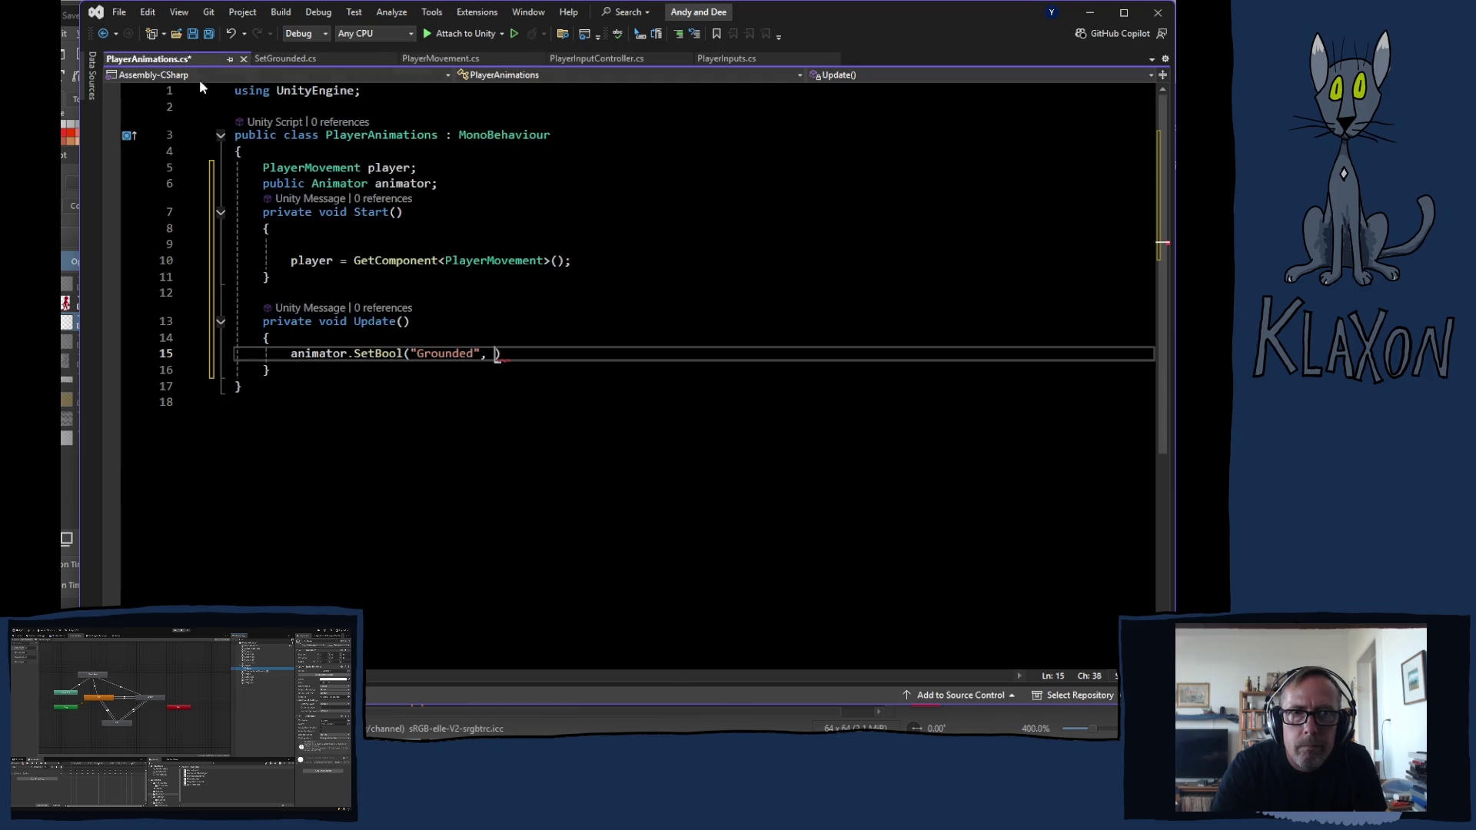
type("player.is")
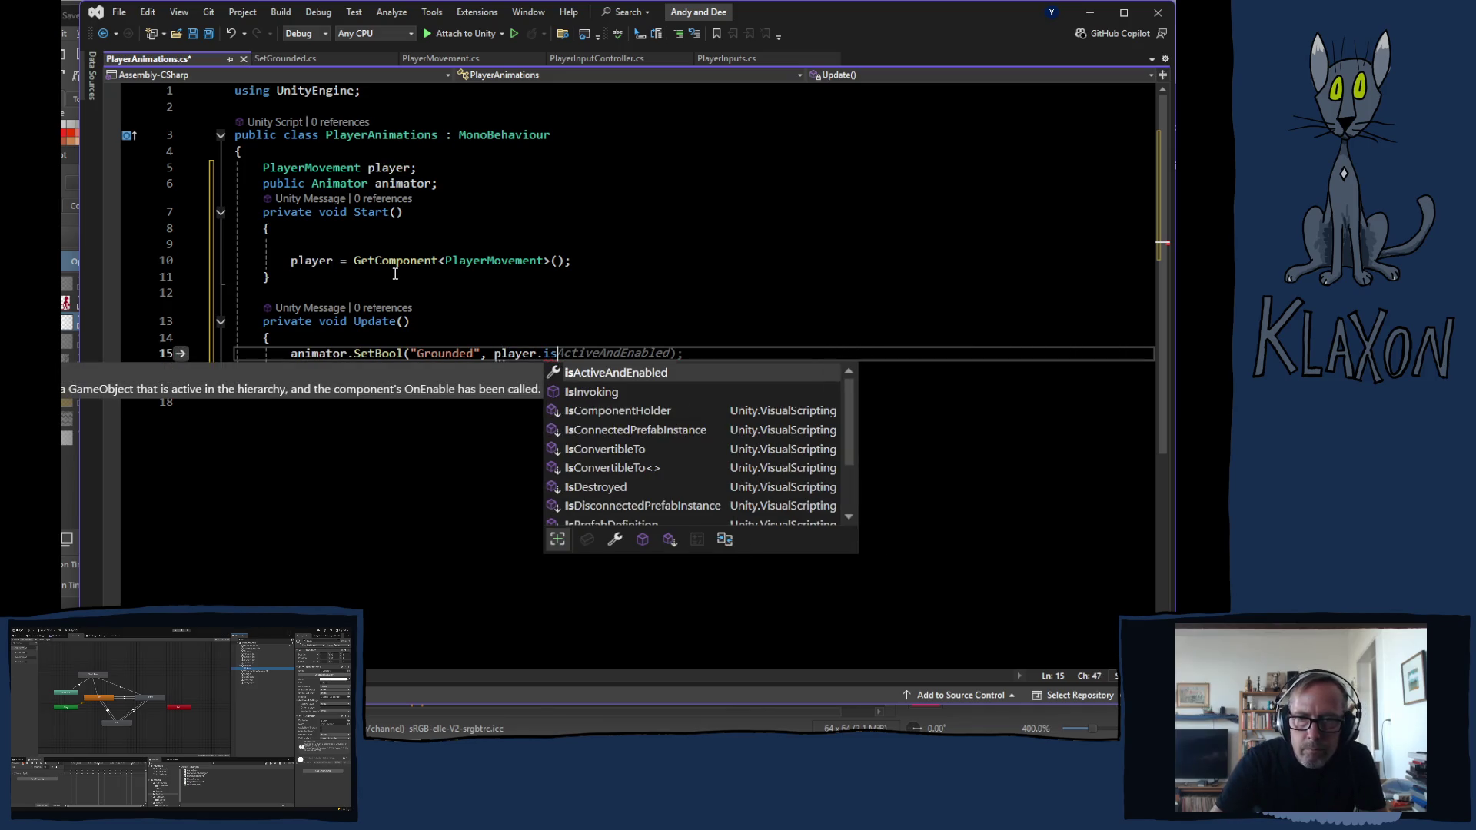
type("g")
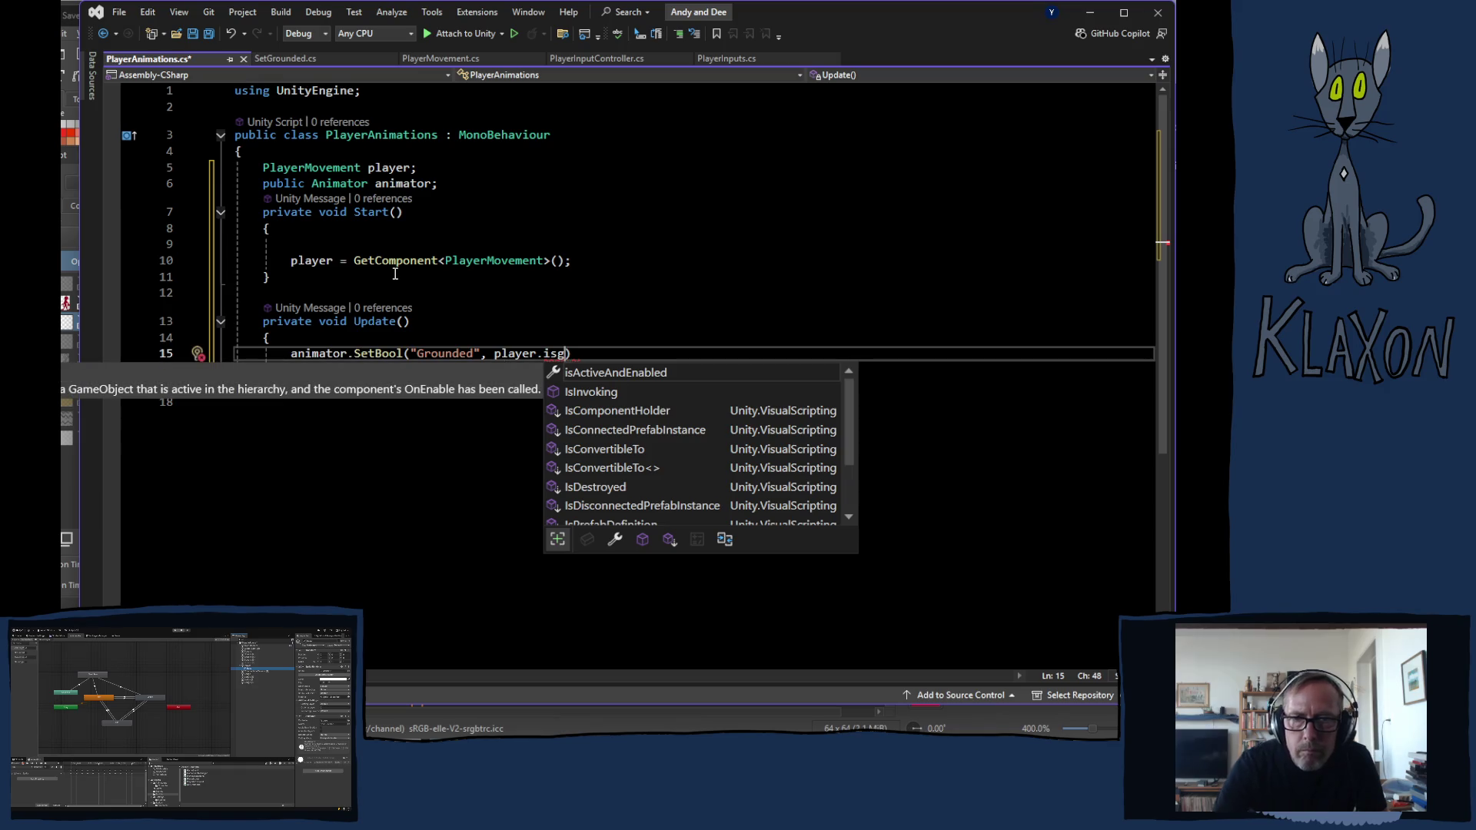
left_click(286, 58)
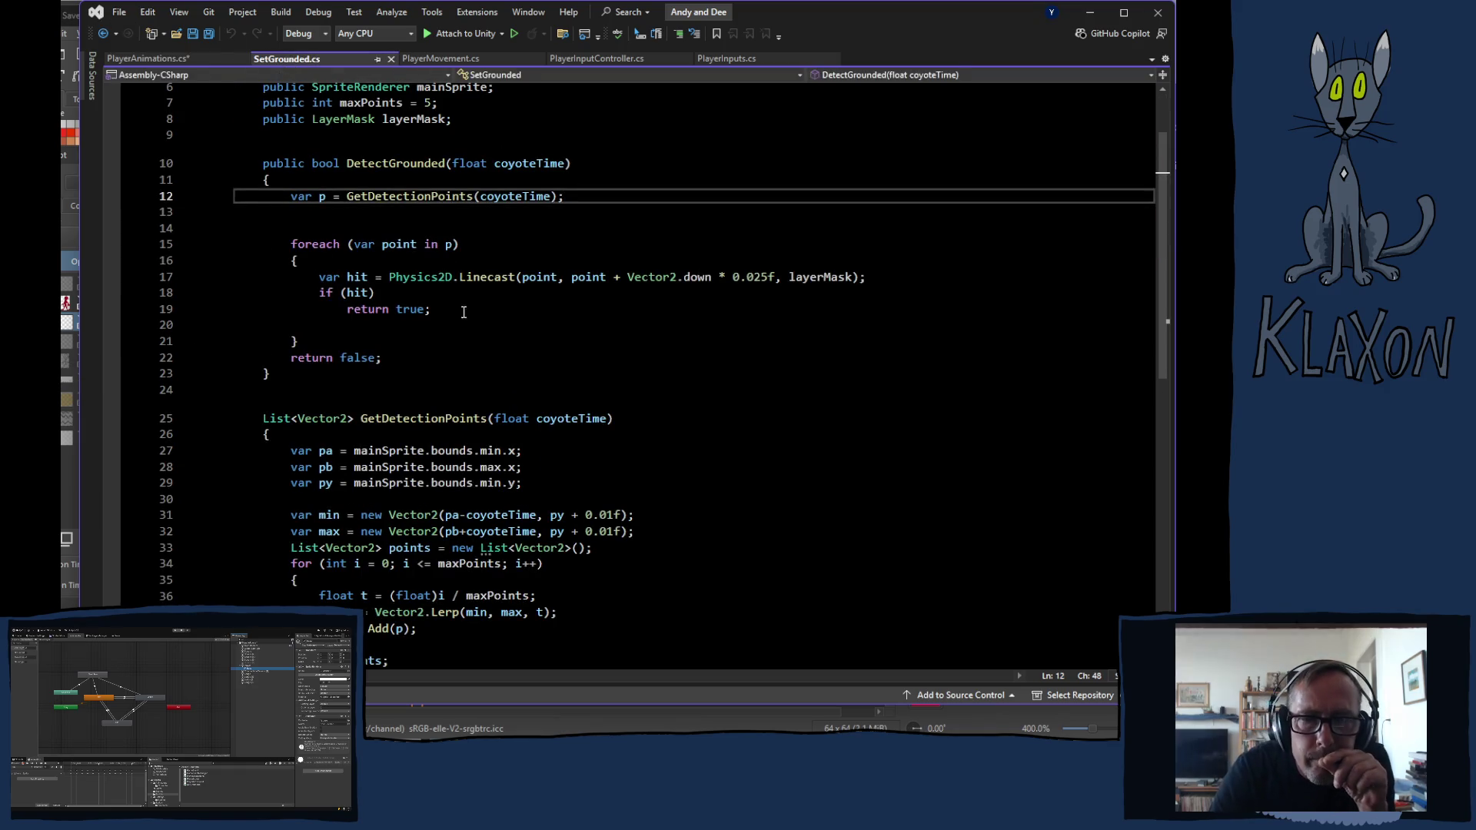
scroll(472, 311, "up", 2)
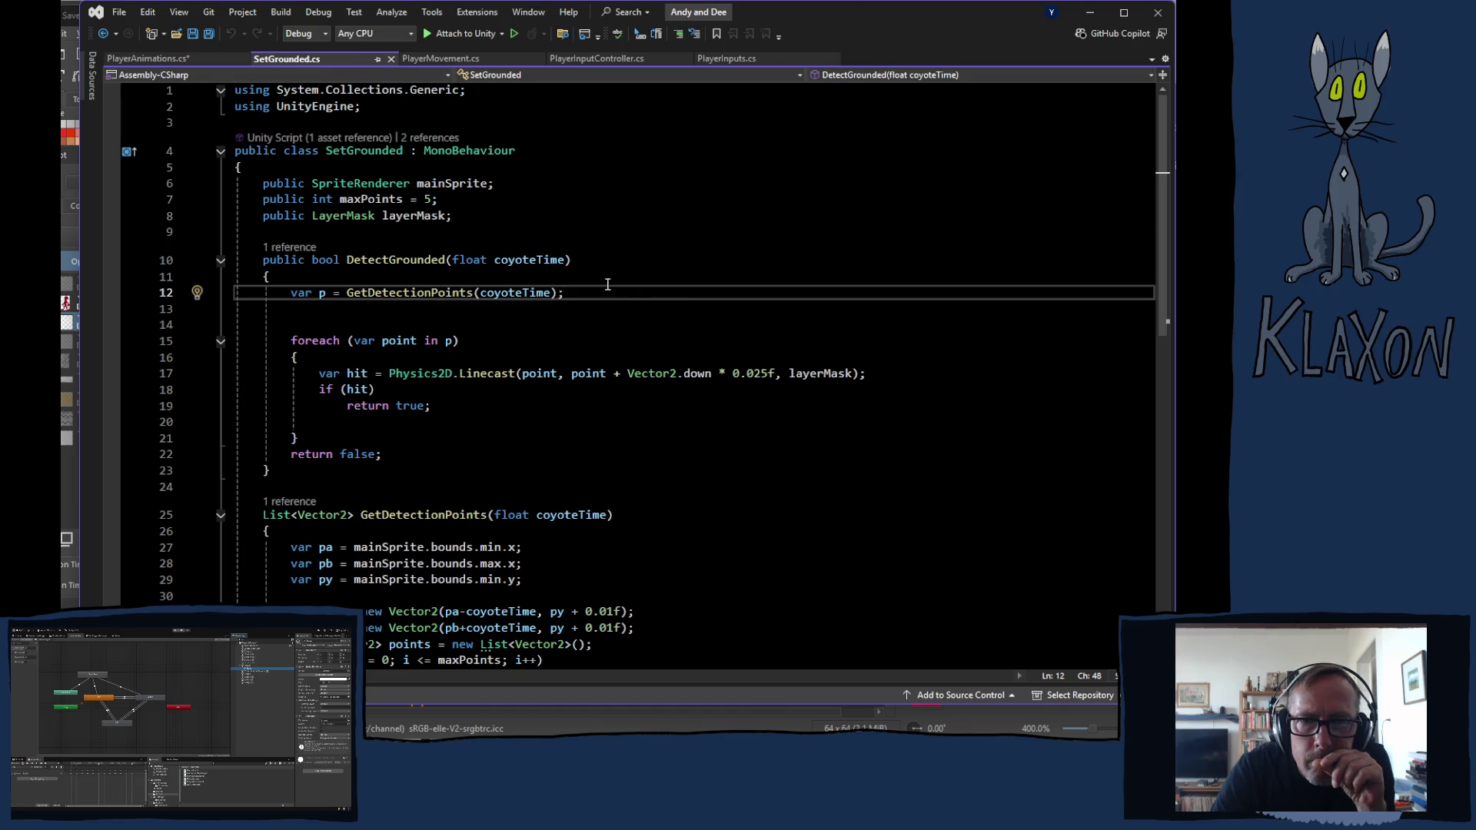
left_click(449, 57)
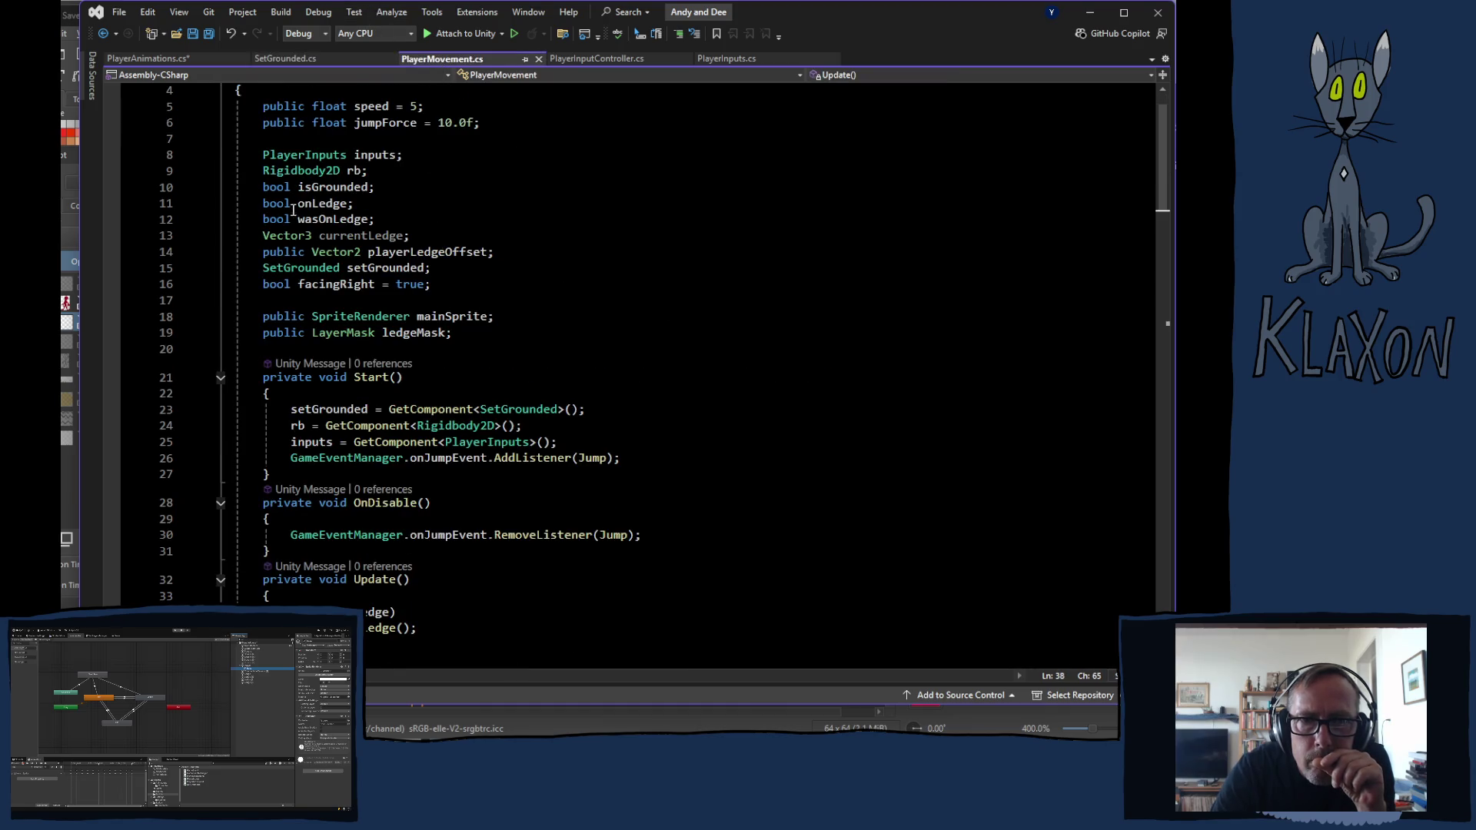
scroll(319, 315, "down", 7)
scroll(318, 315, "down", 8)
scroll(321, 381, "down", 7)
scroll(324, 460, "down", 8)
scroll(324, 460, "down", 2)
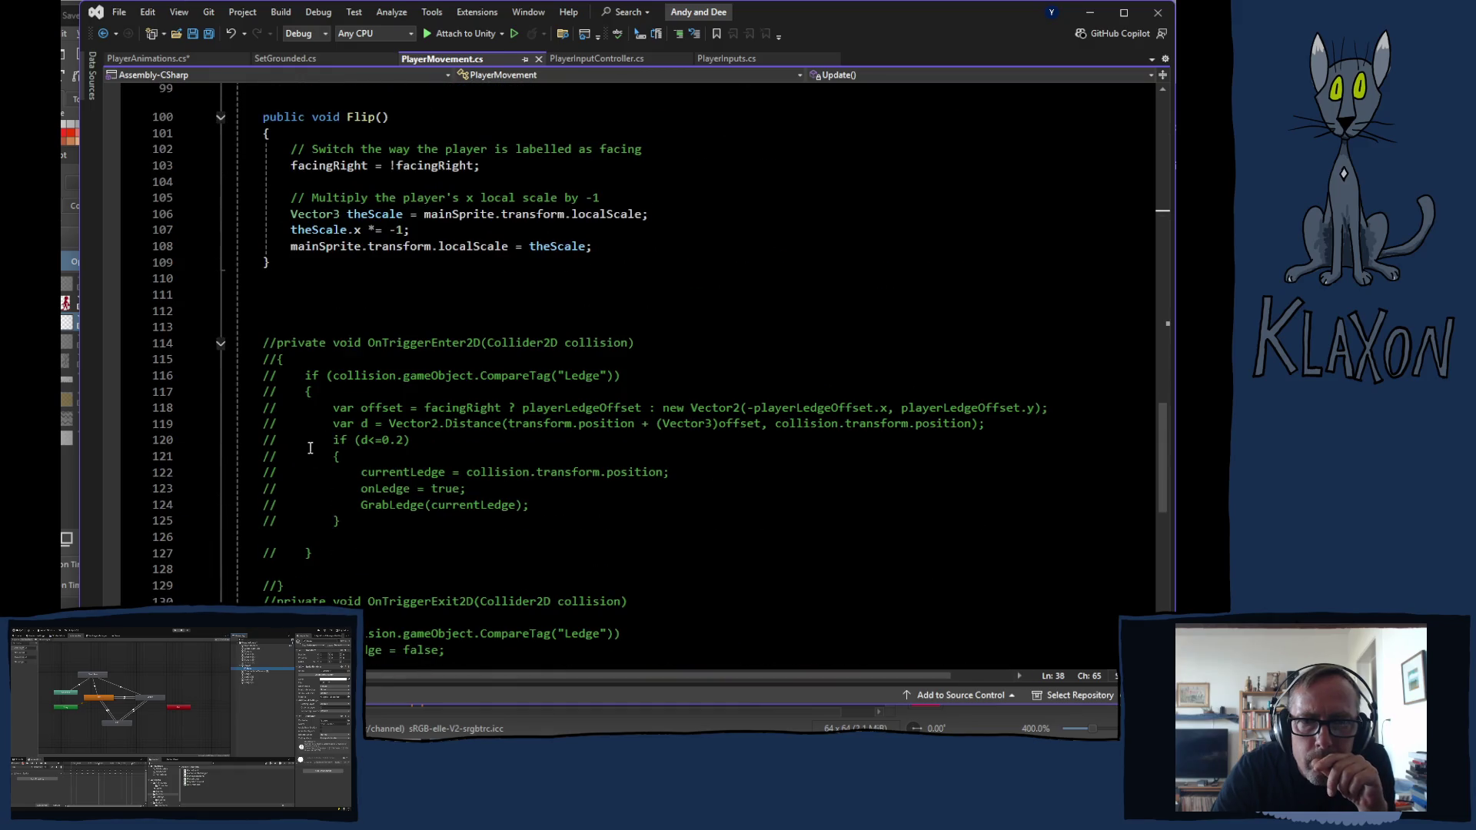
left_click(301, 283)
key("Return")
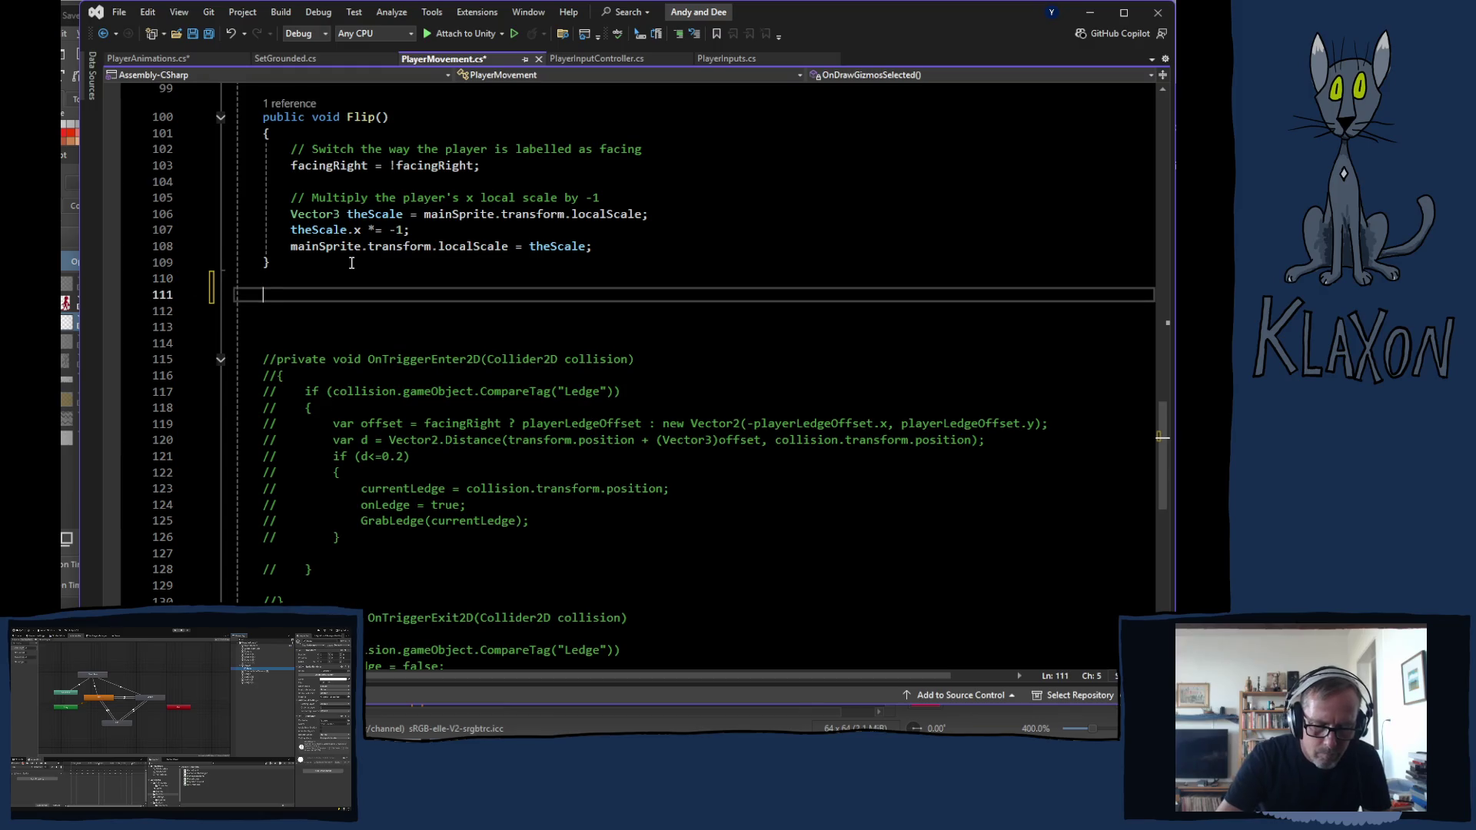
type("publi")
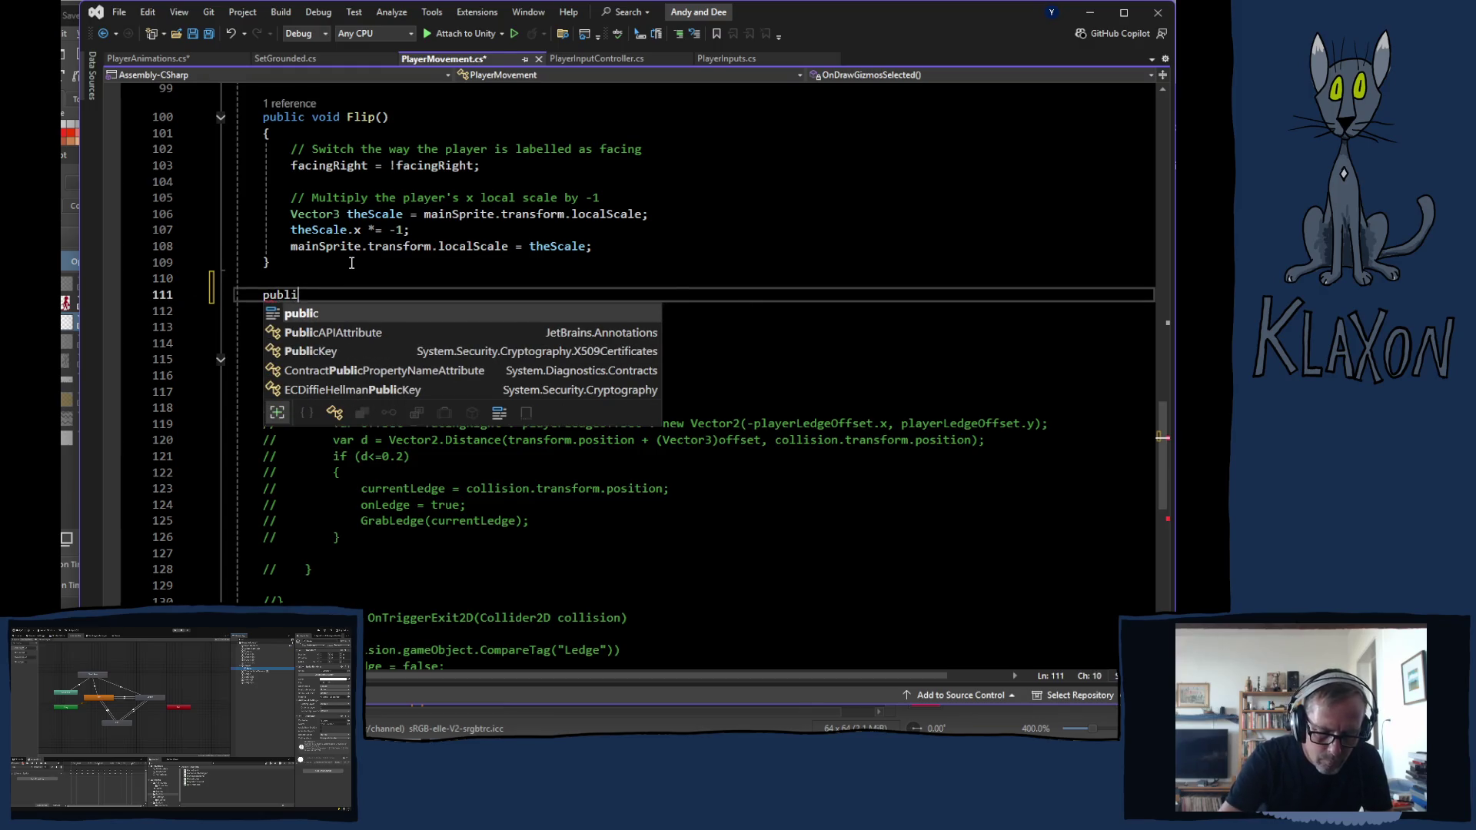
type("c bool ")
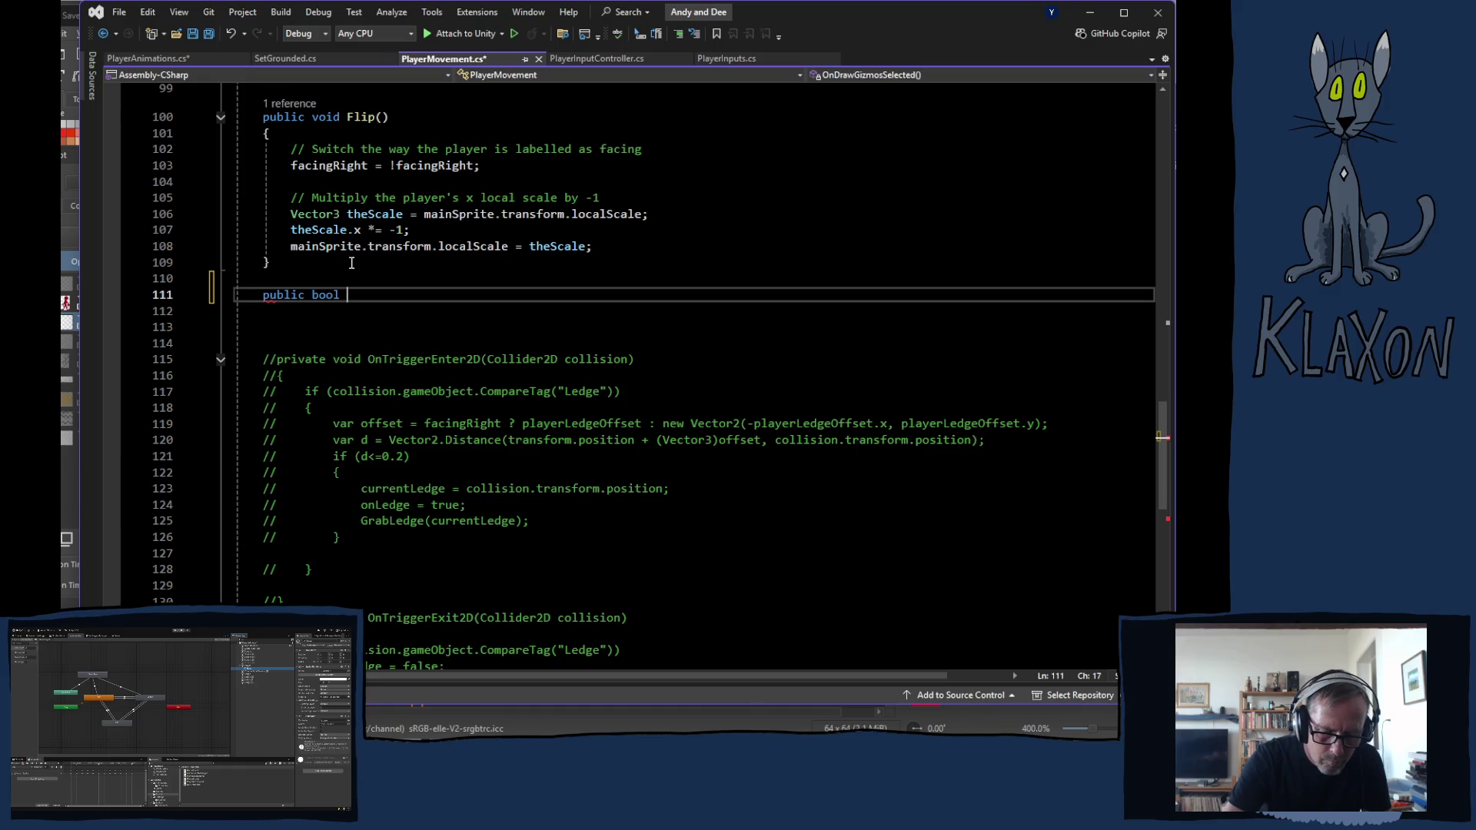
type("IsGrounded")
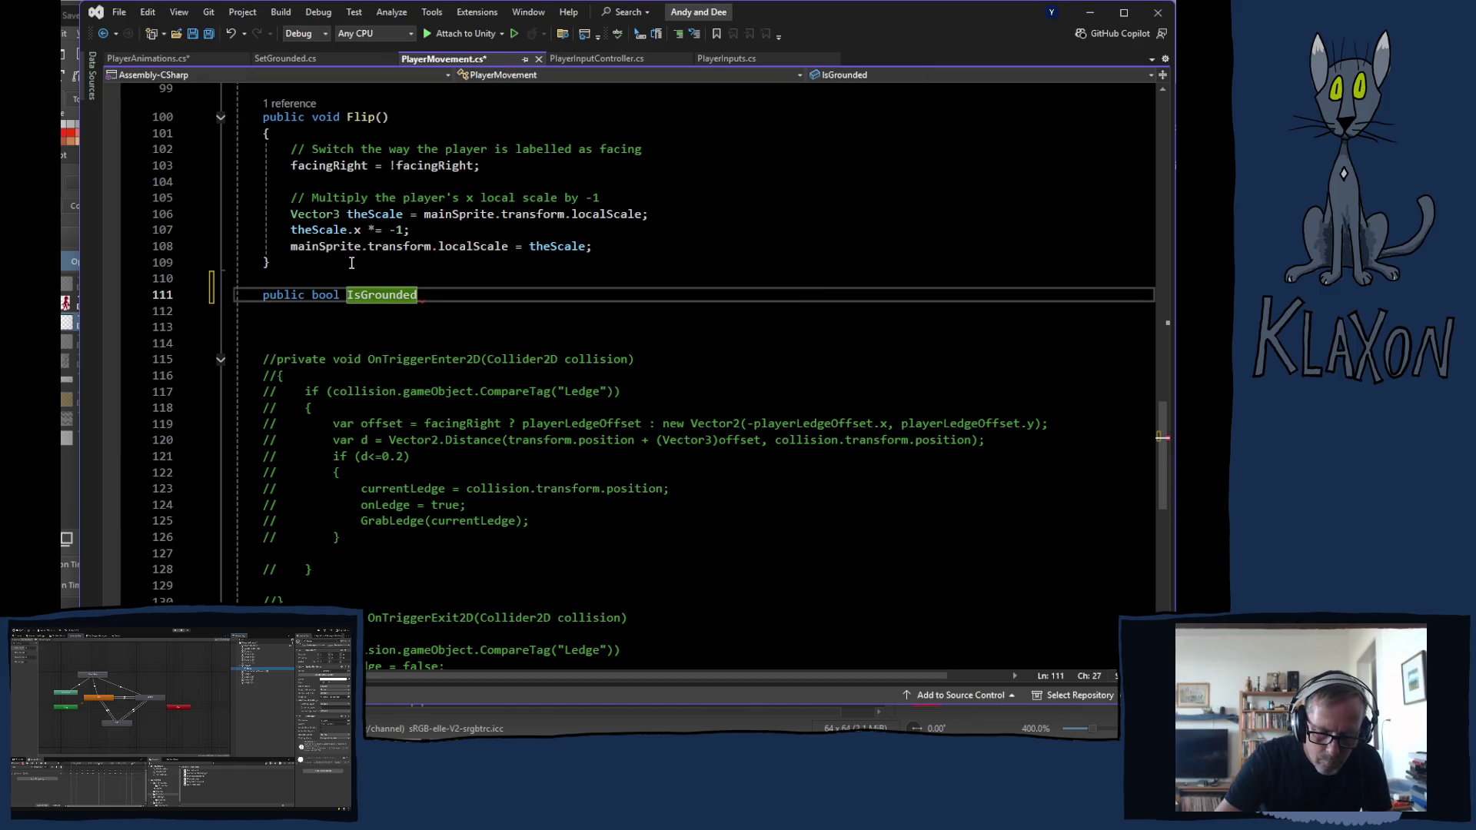
type("()")
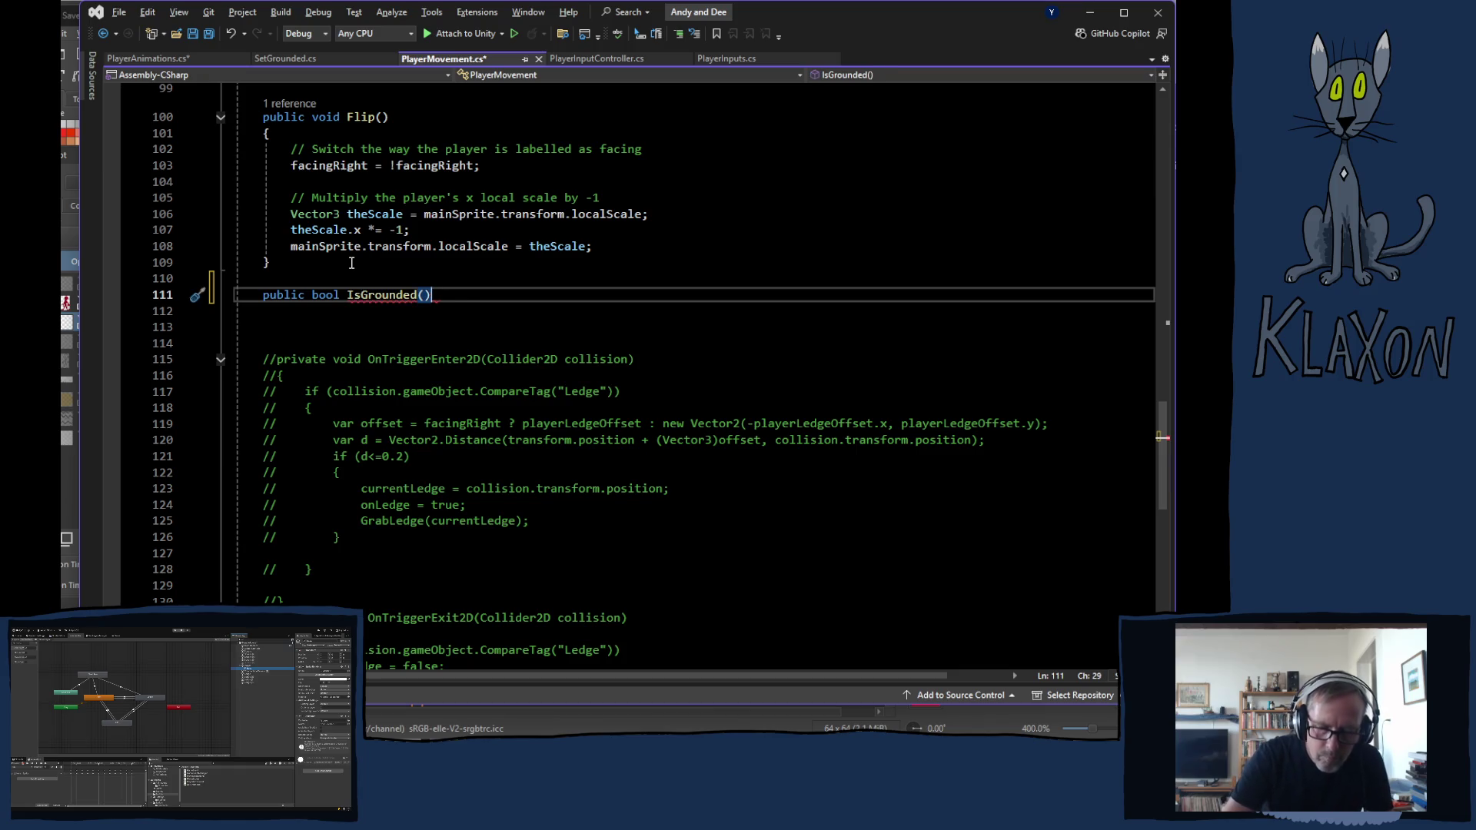
type("{")
Write public bool IsGrounded() returning isGrounded in PlayerMovement, then go back to PlayerAnimations
key("Return")
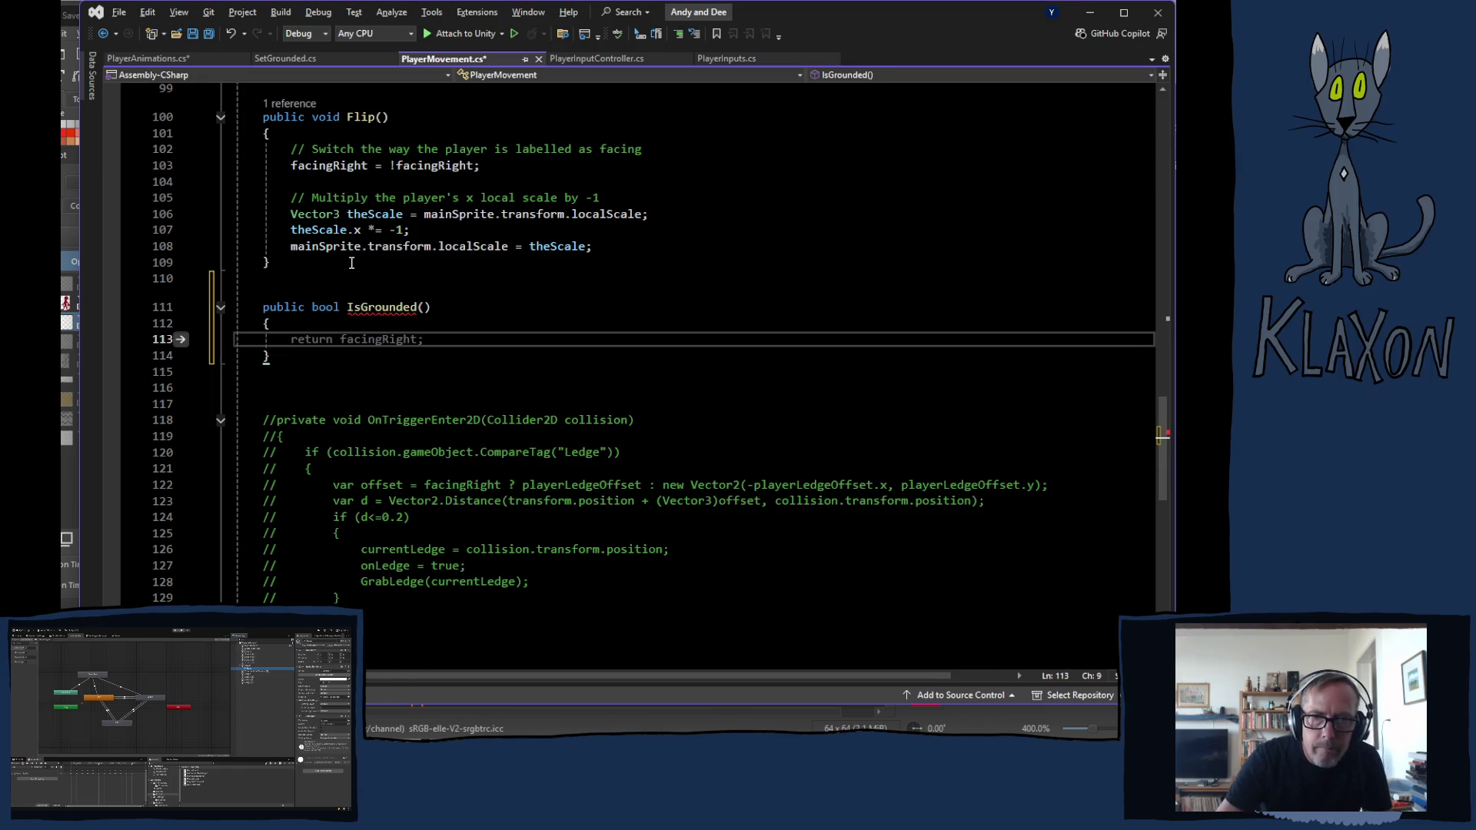
type("ret")
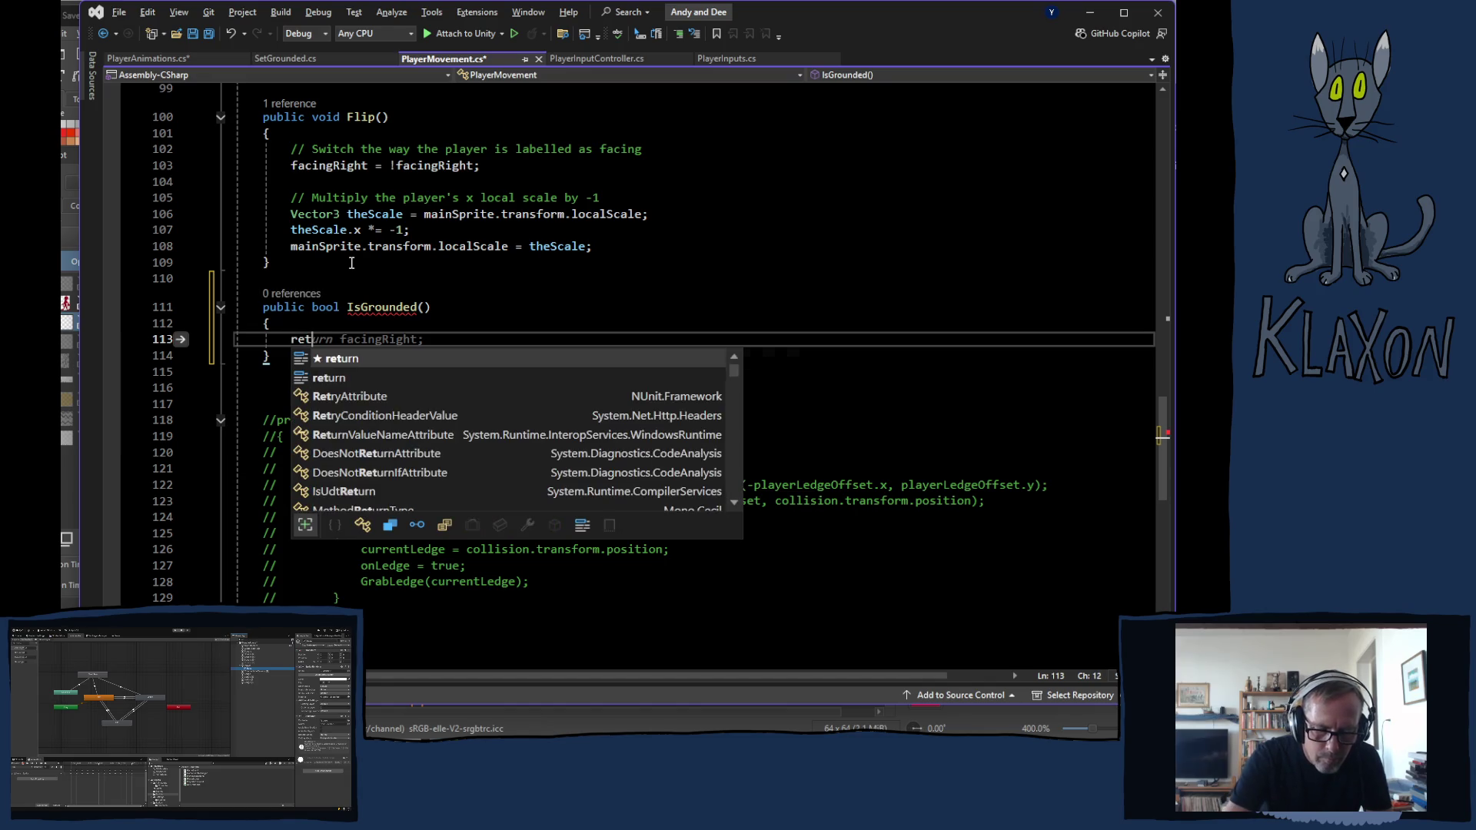
type("urn is")
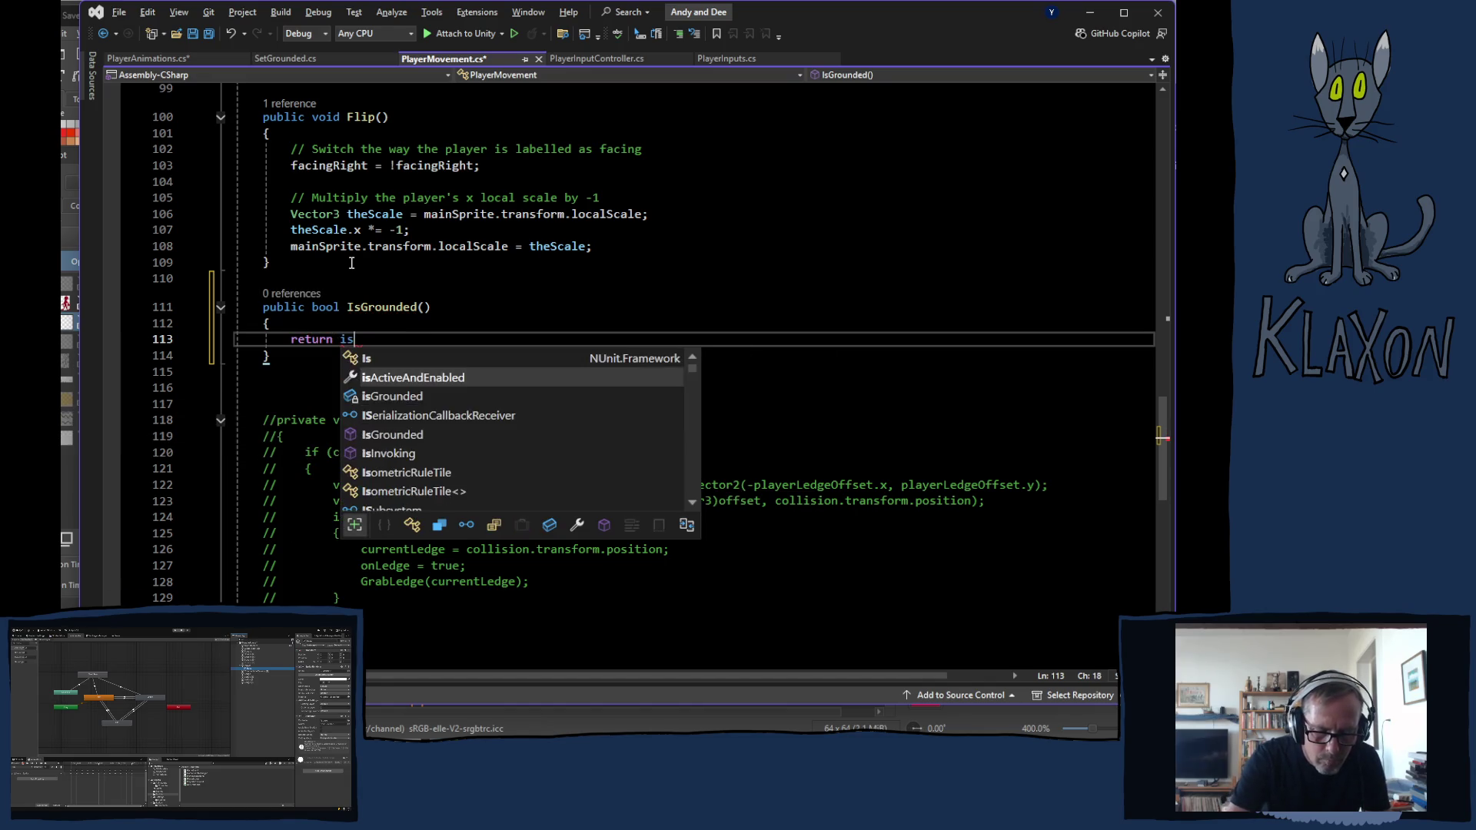
type("gr")
key("Tab")
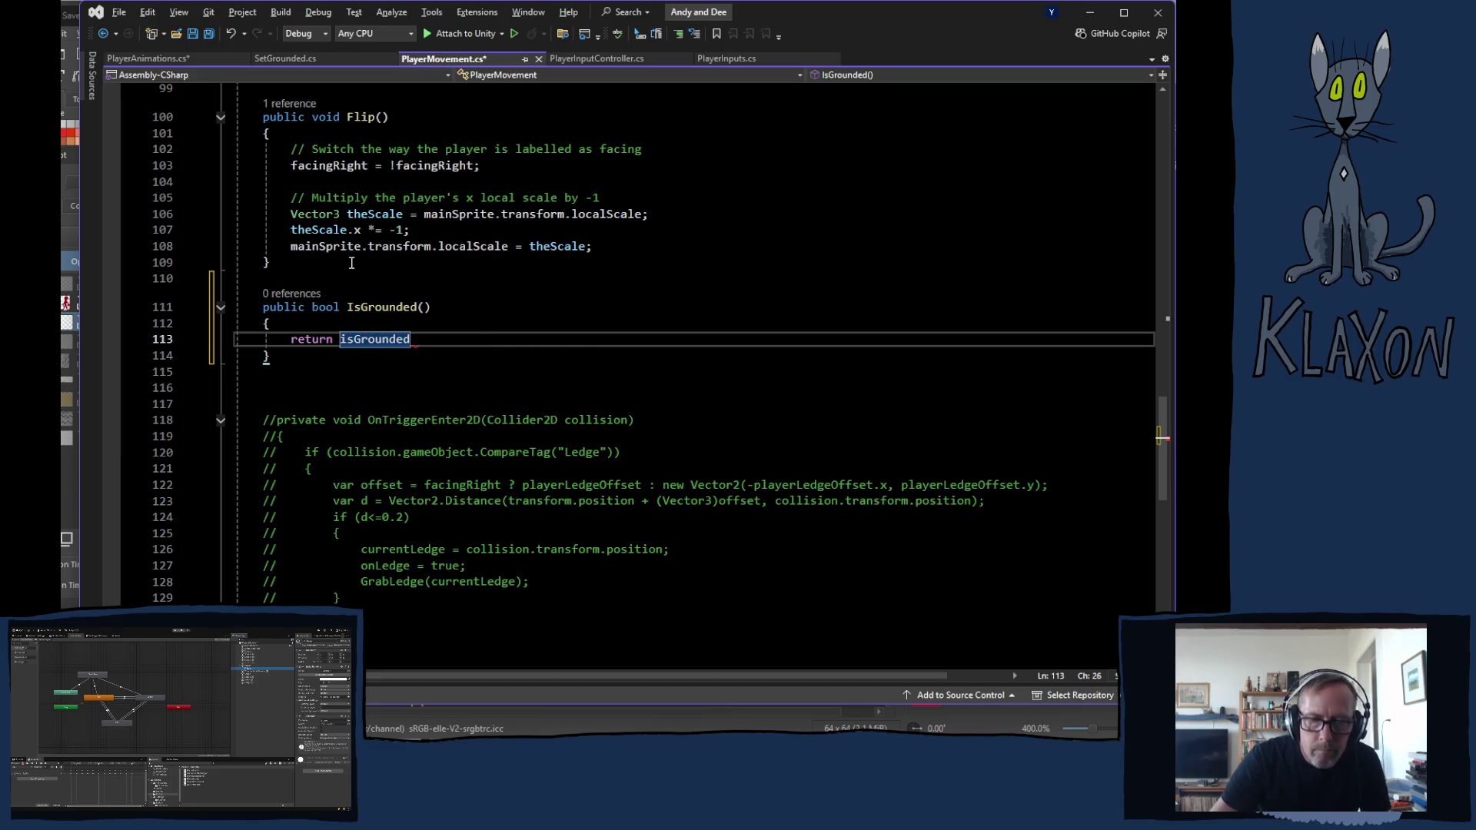
type(";")
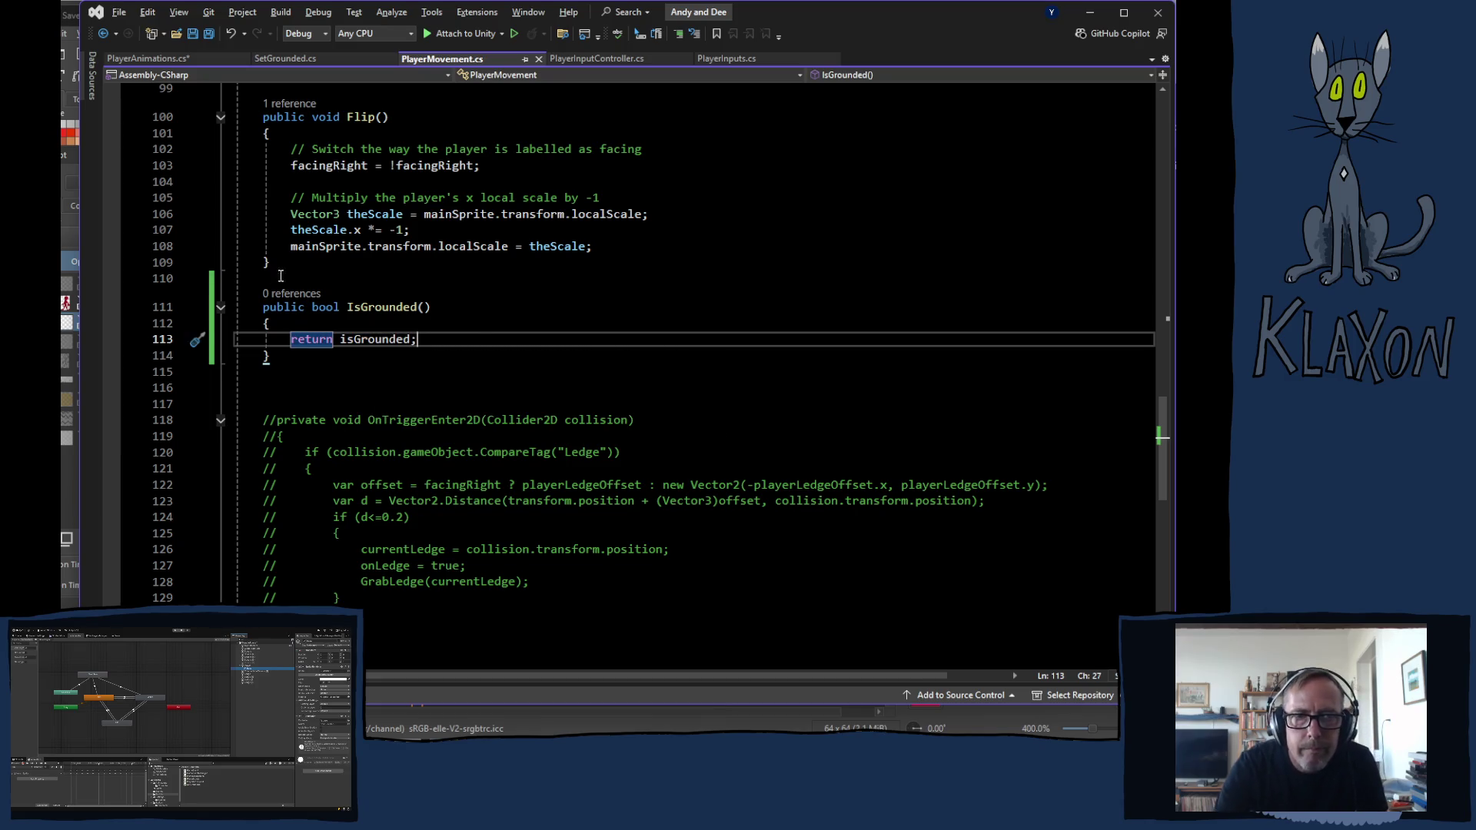
left_click(169, 59)
Finish the Grounded line in Update so it reads animator.SetBool("Grounded", player.IsGrounded());
left_click(546, 355)
double_click(559, 353)
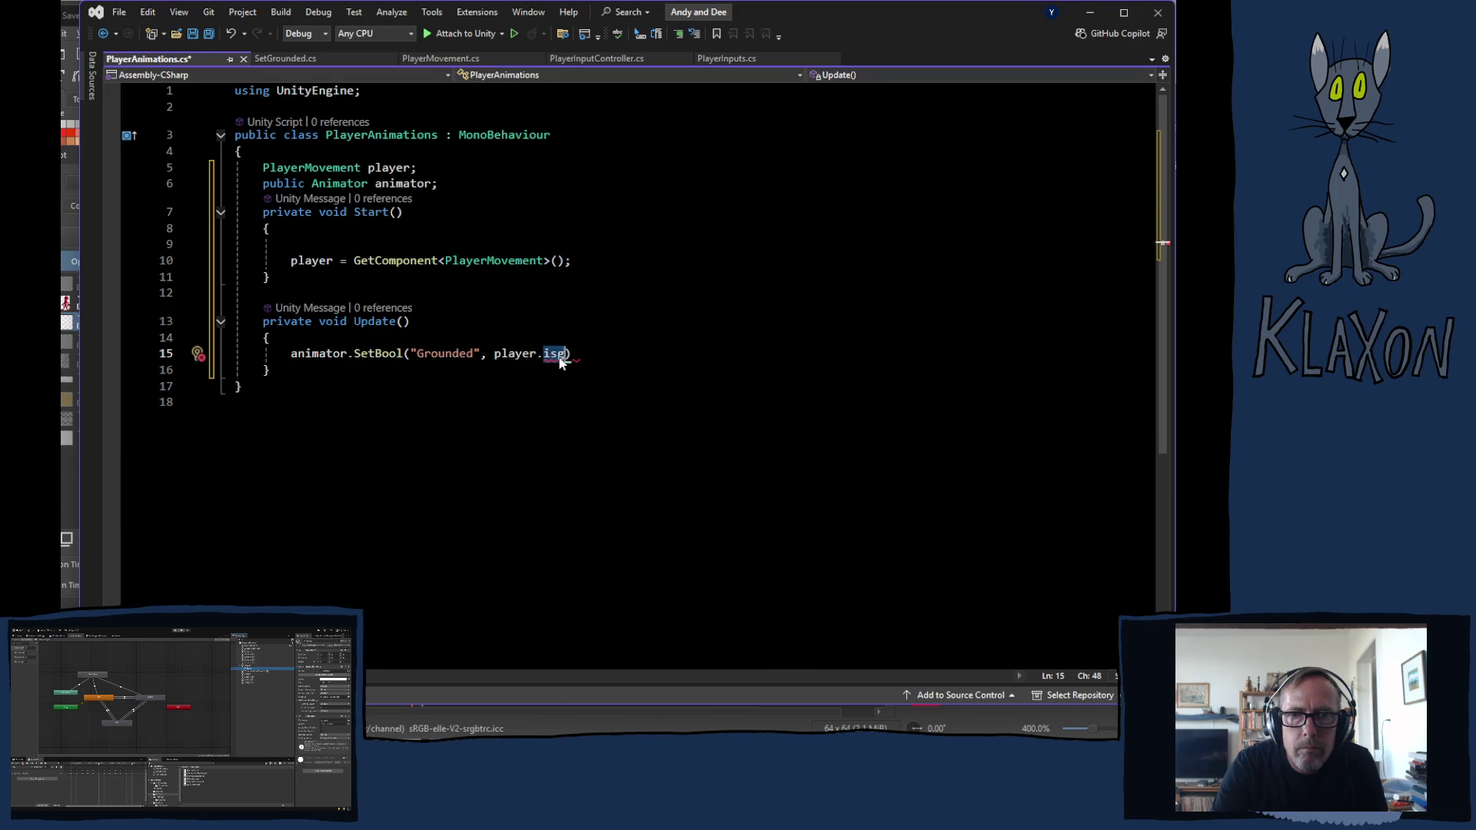
key("BackSpace")
type("isg")
key("Tab")
type("()")
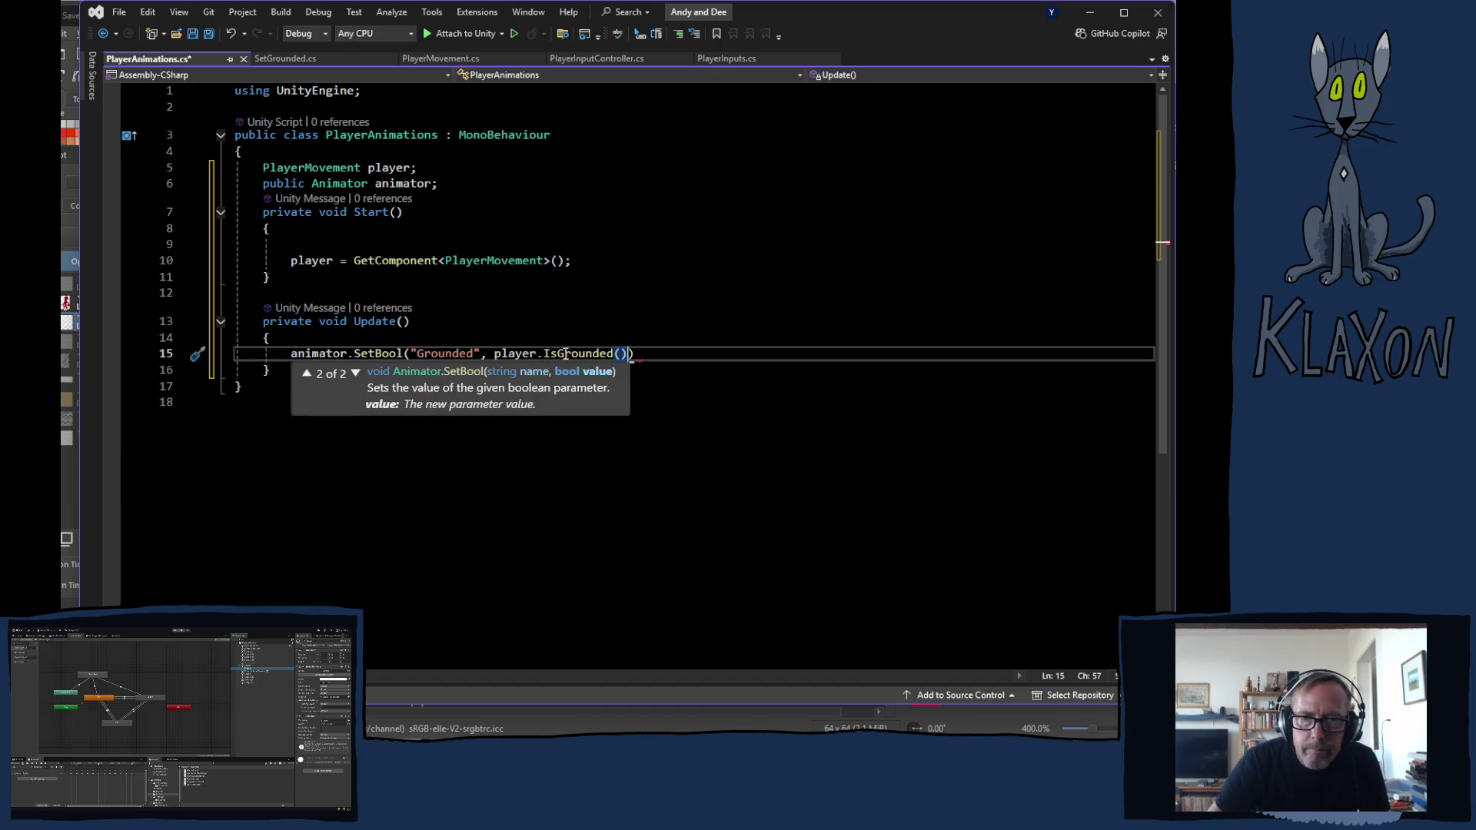
type(")")
type(";")
key("Return")
type("Anima")
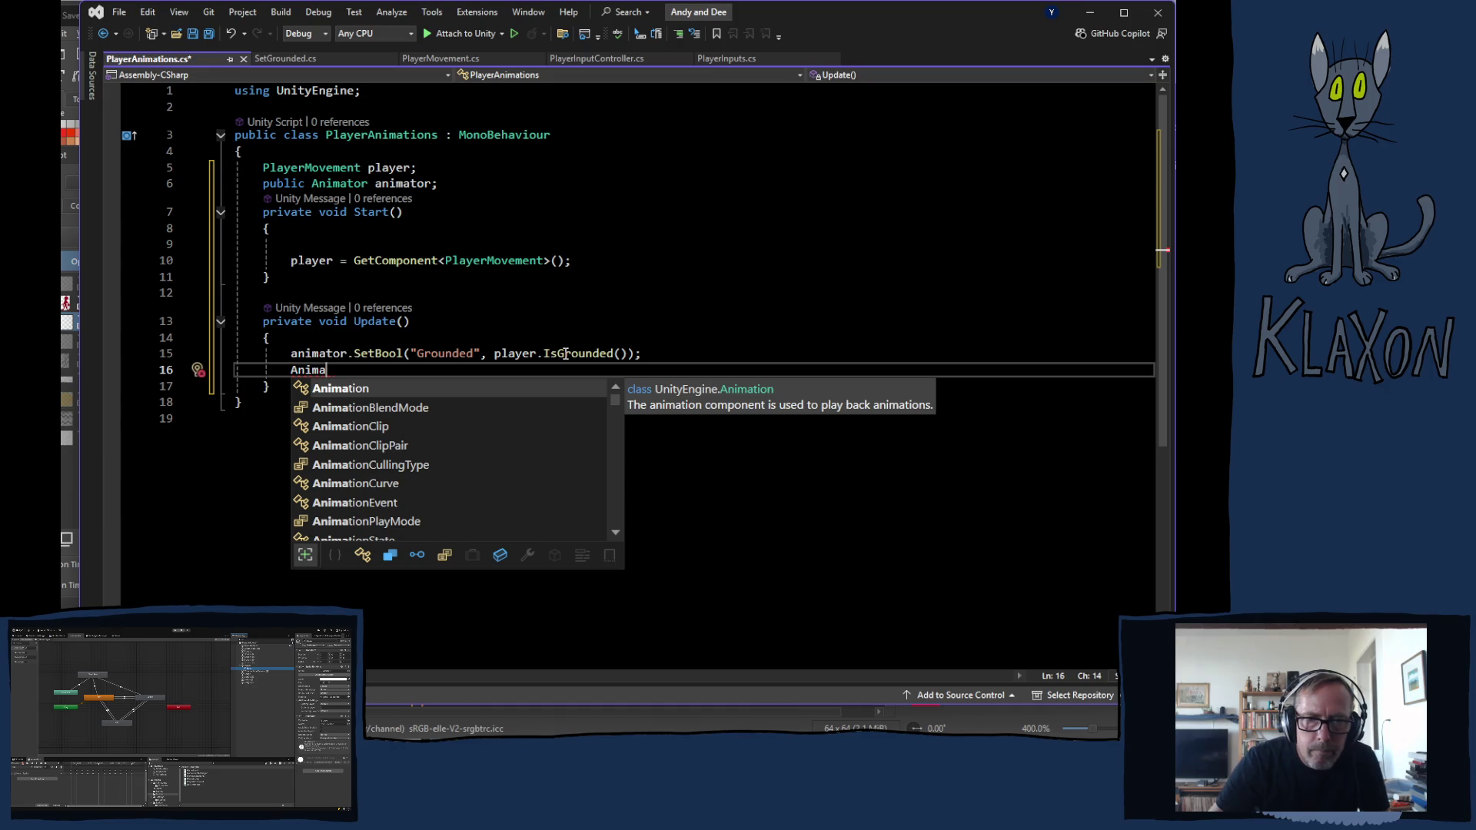
Start a second line animator.SetFloat("VelocityY", player. and clear the wrong rb member
key("BackSpace")
key("BackSpace")
key("BackSpace")
key("BackSpace")
key("BackSpace")
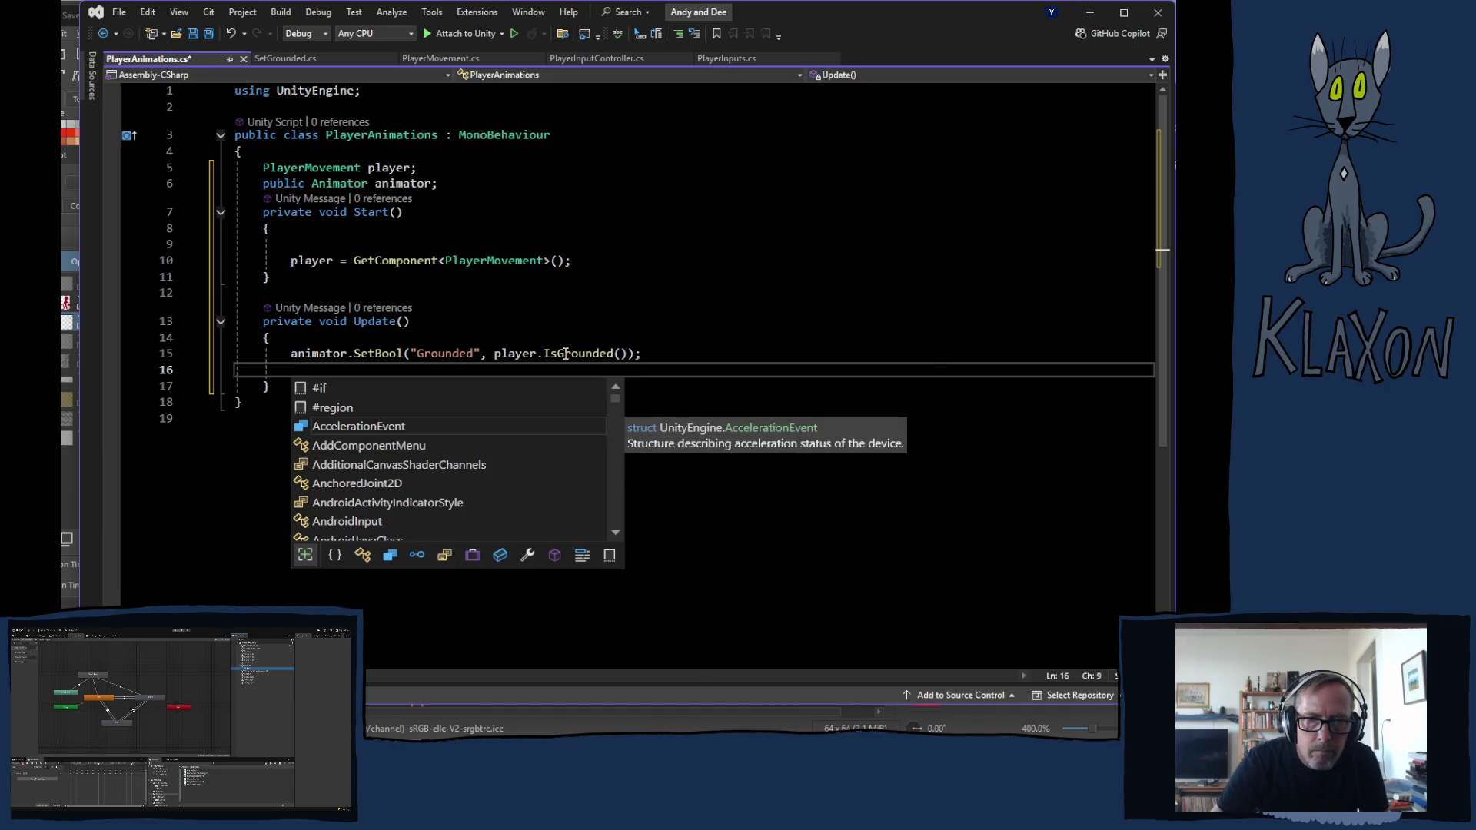
type("animat")
key("Tab")
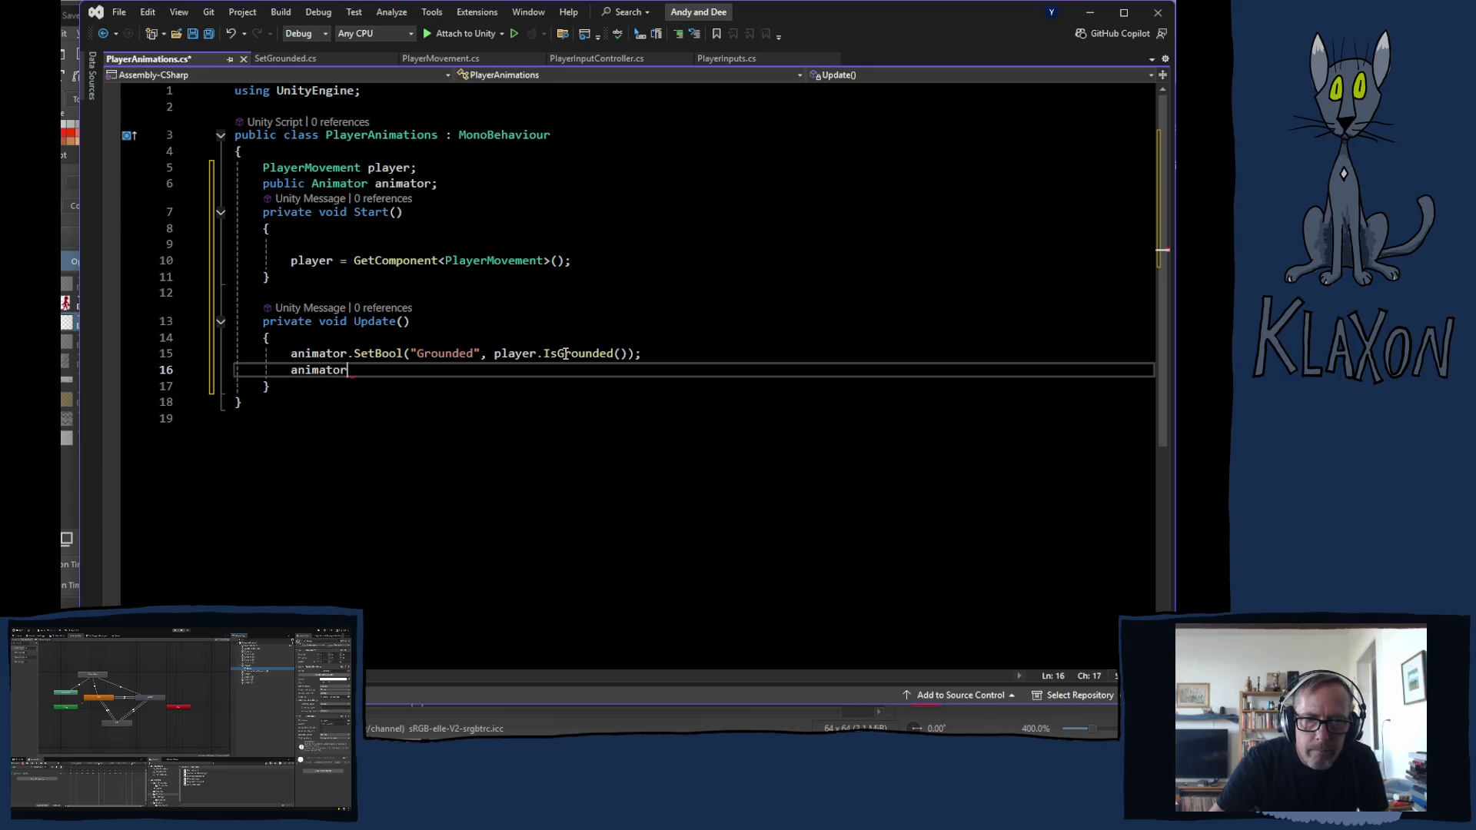
type(".")
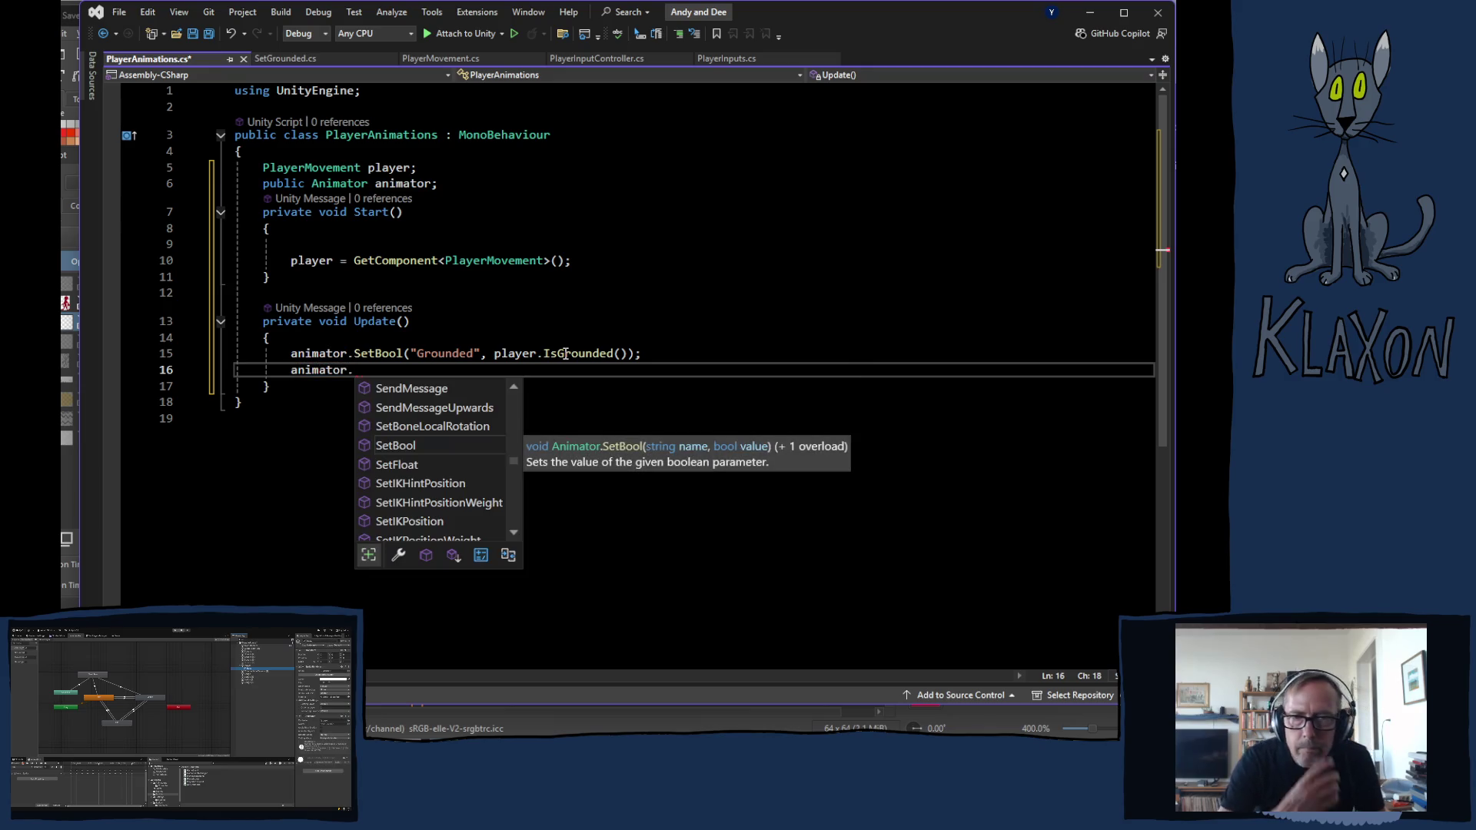
type("set")
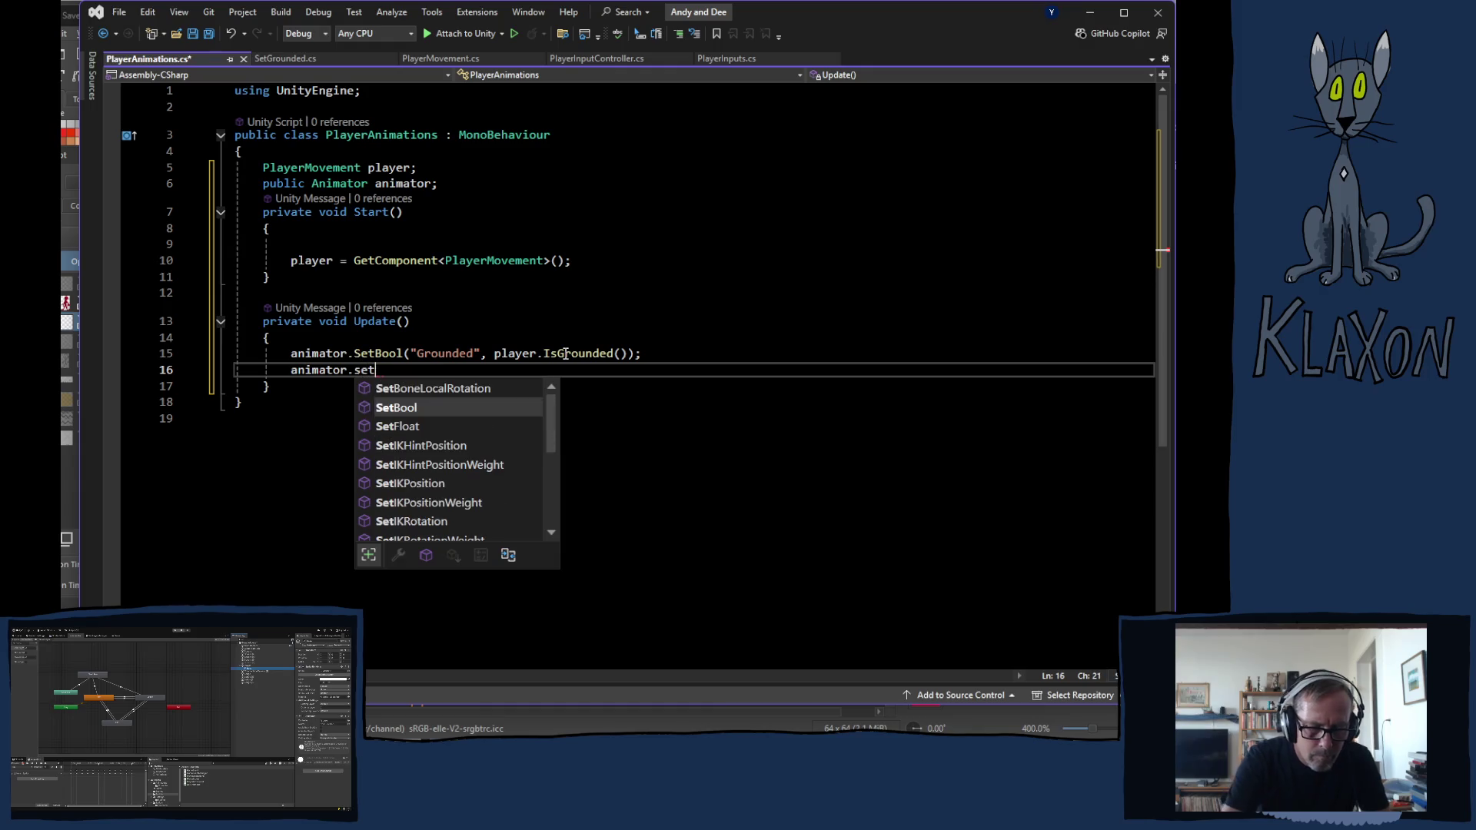
type("v")
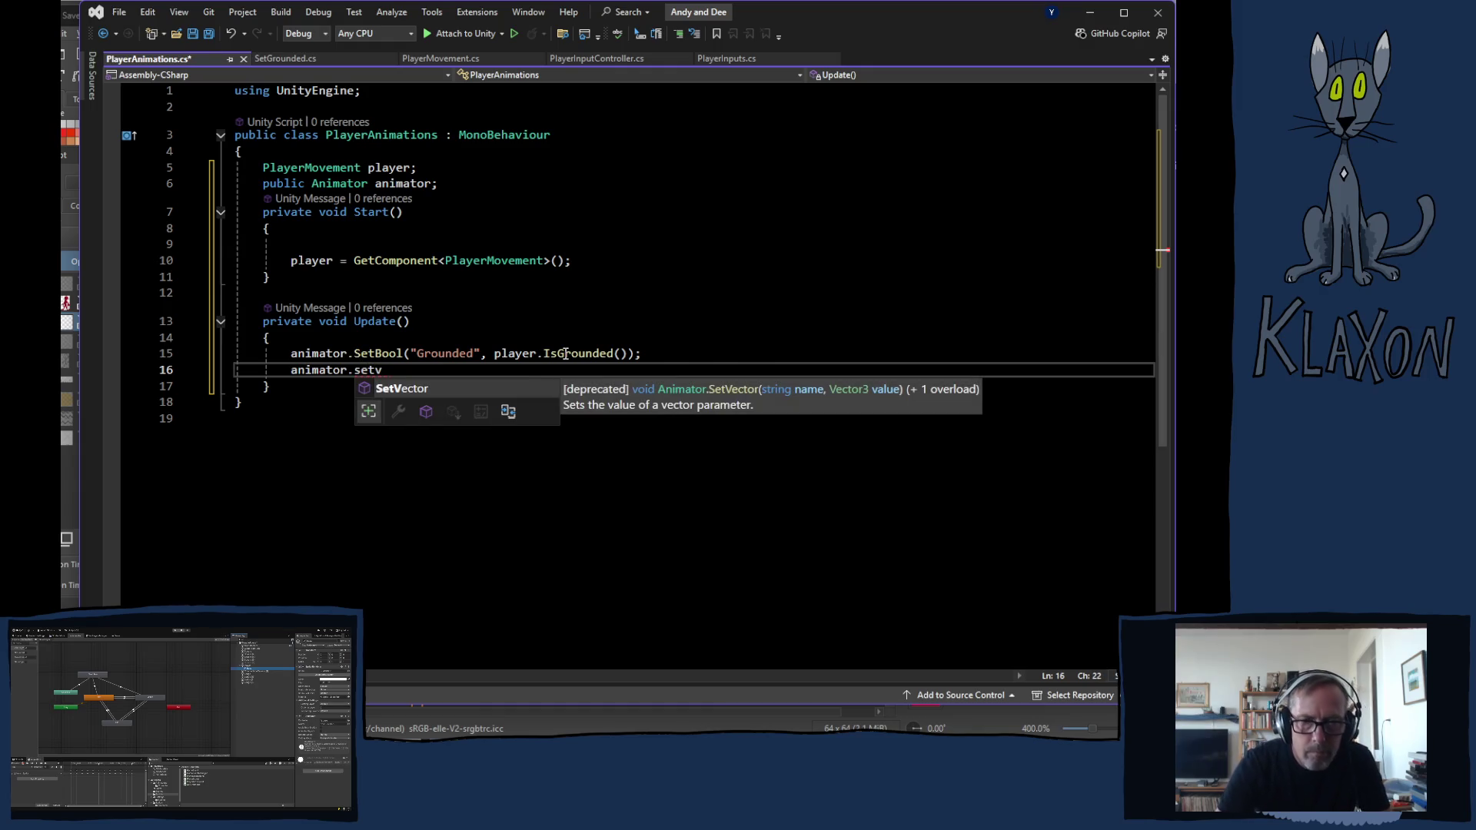
key("BackSpace")
key("Down")
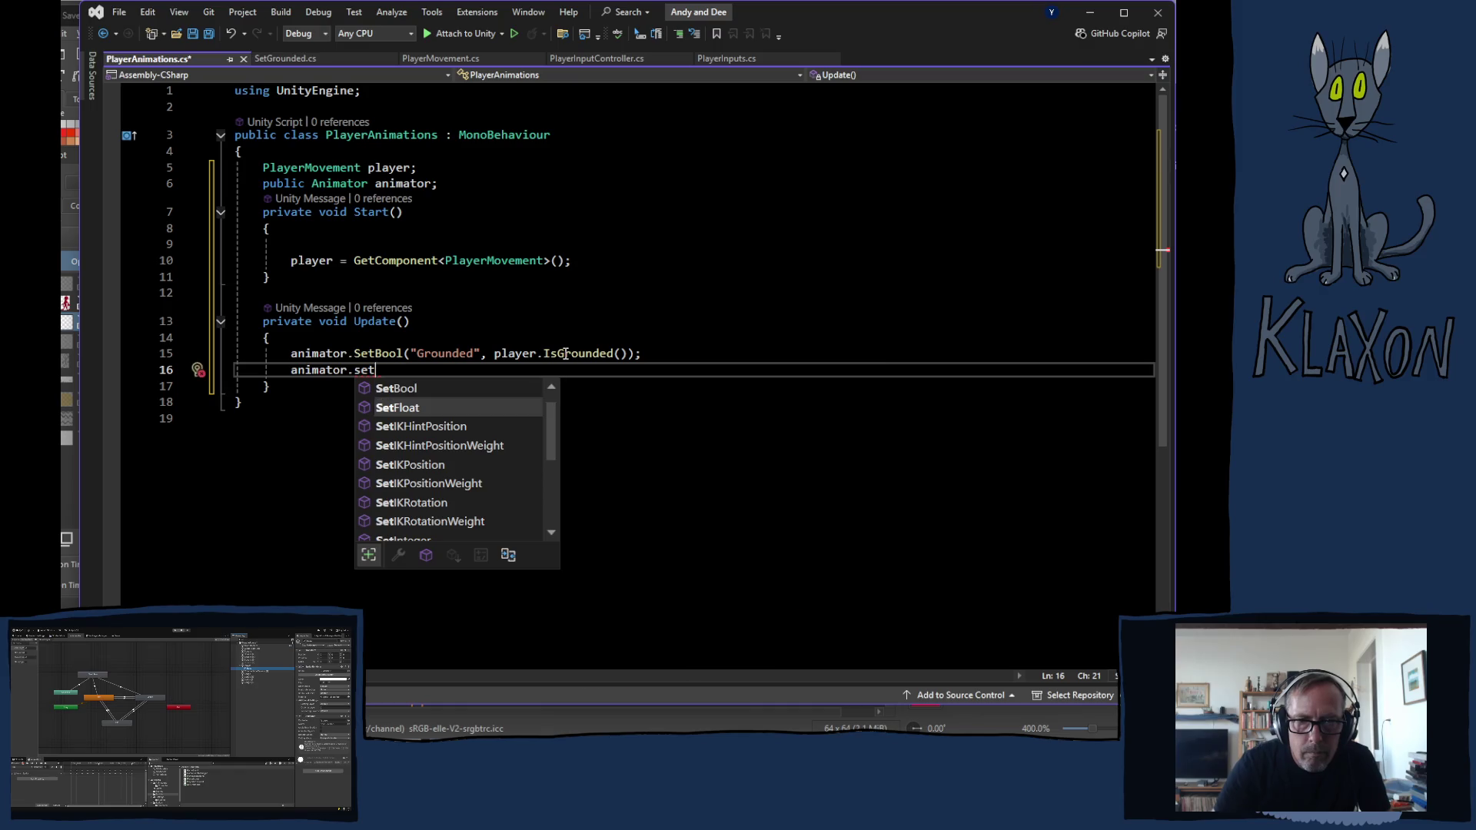
key("Tab")
type("(")
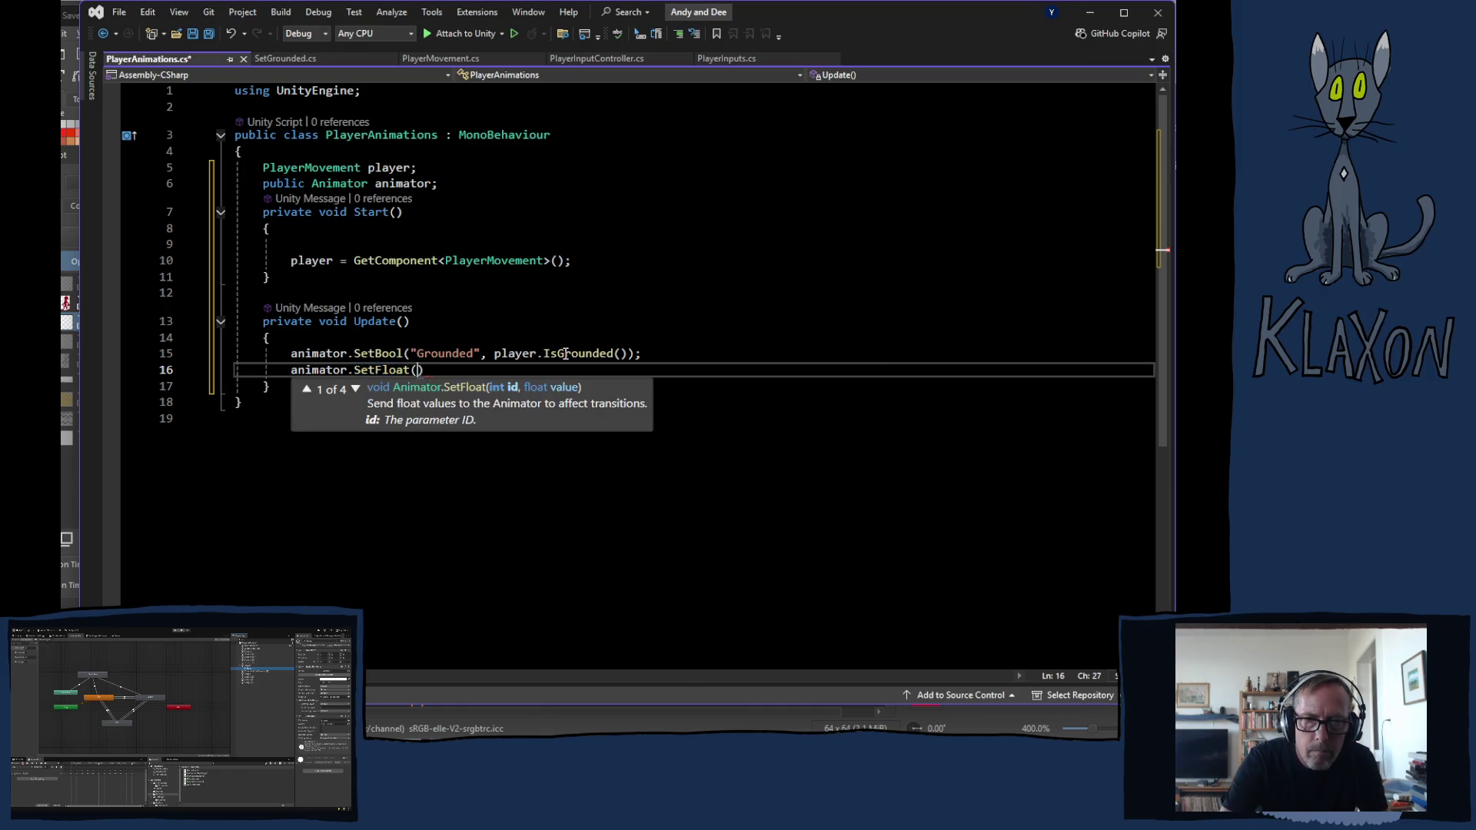
type("ve")
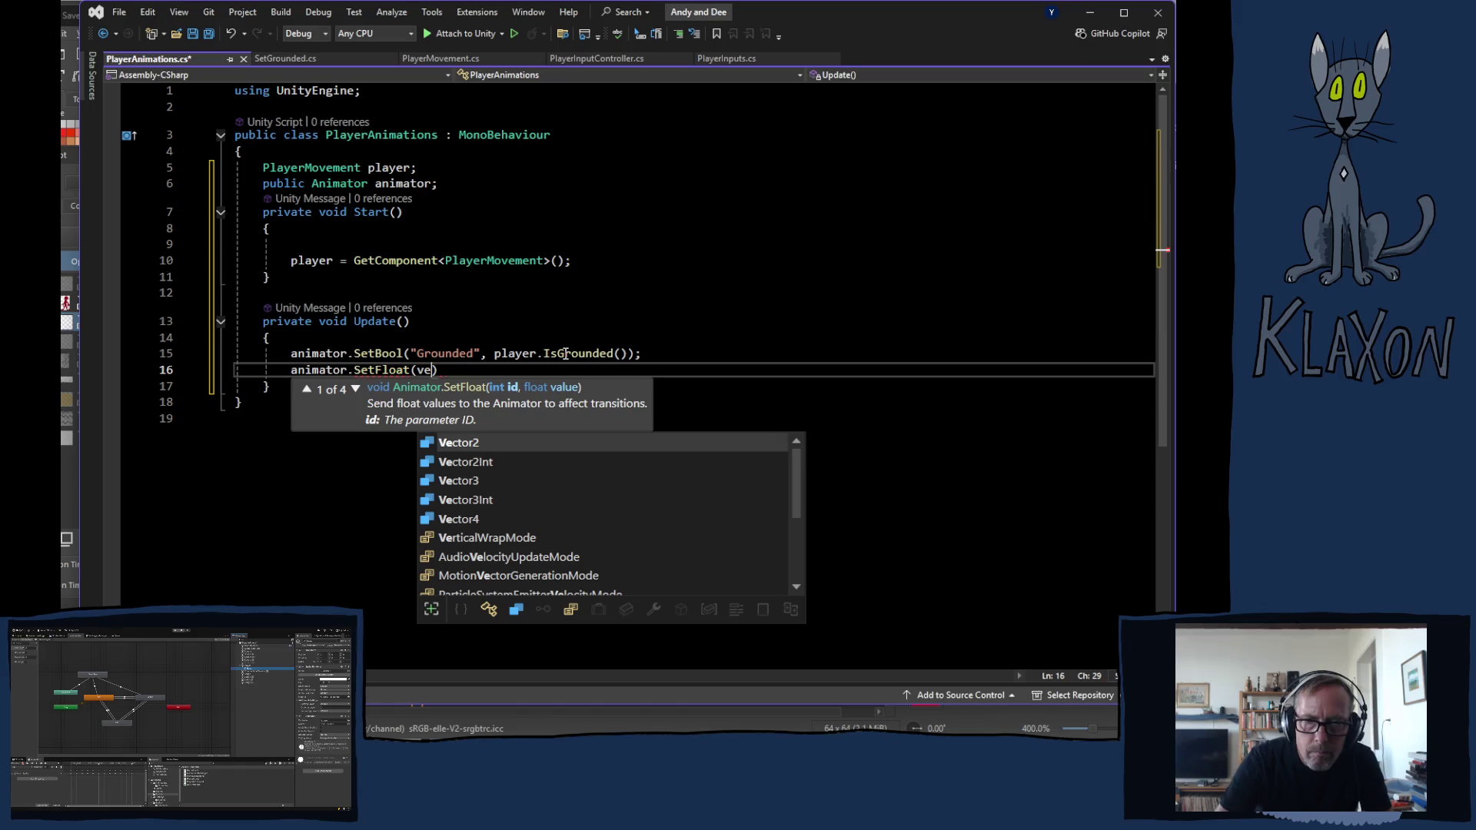
key("BackSpace")
key("BackSpace")
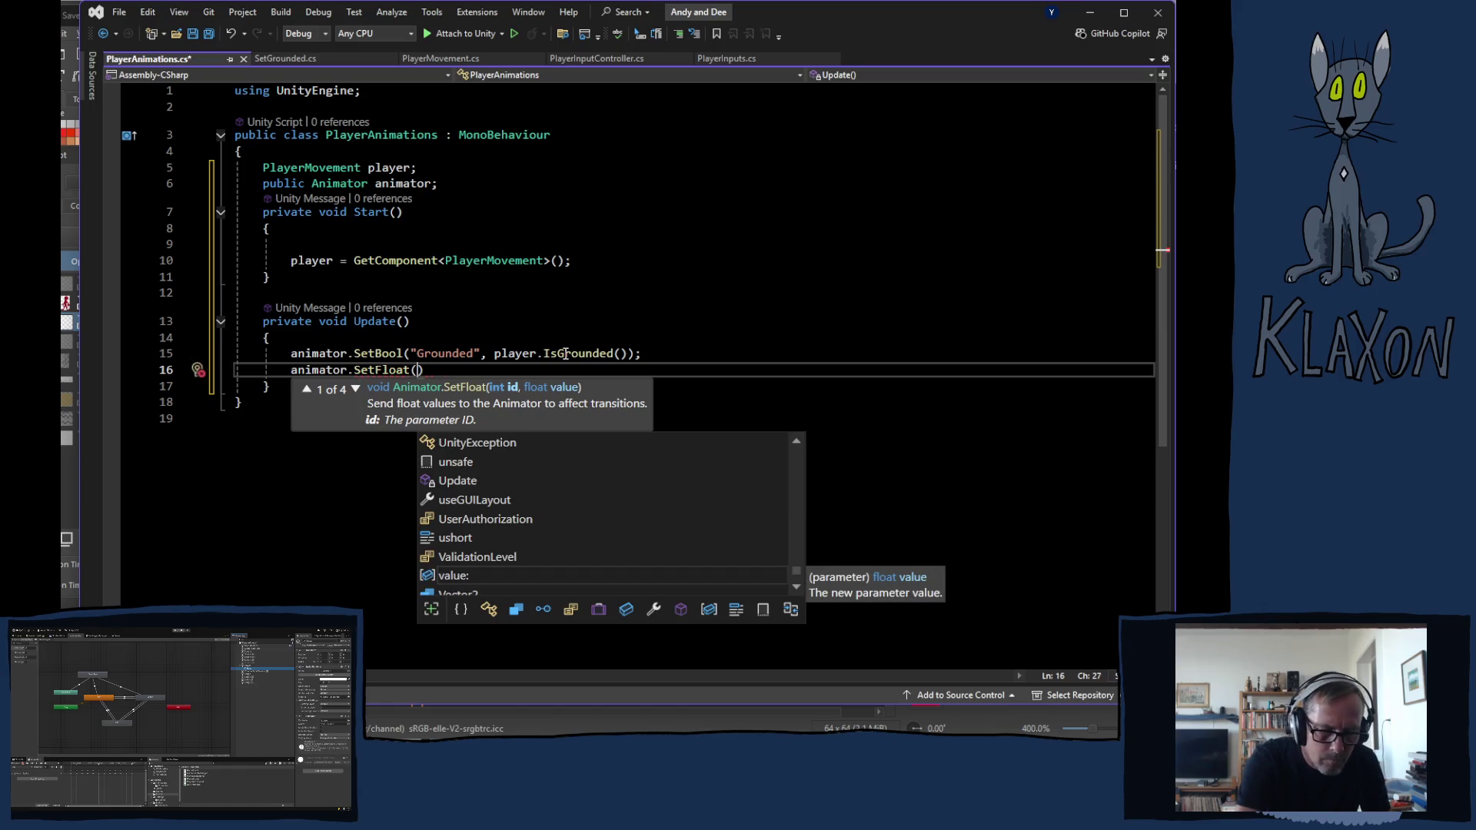
type("\"VelocityY")
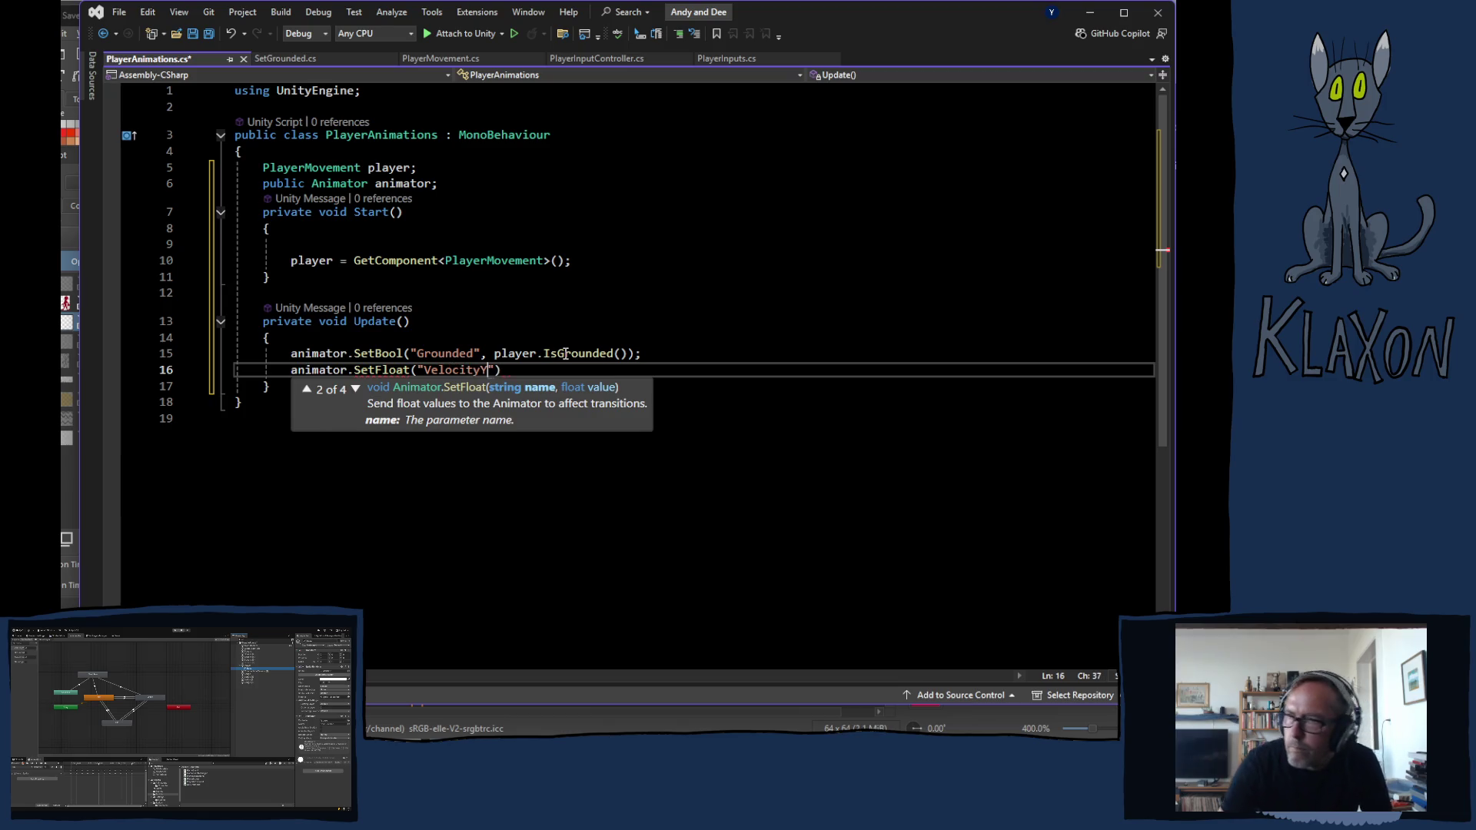
type("\"")
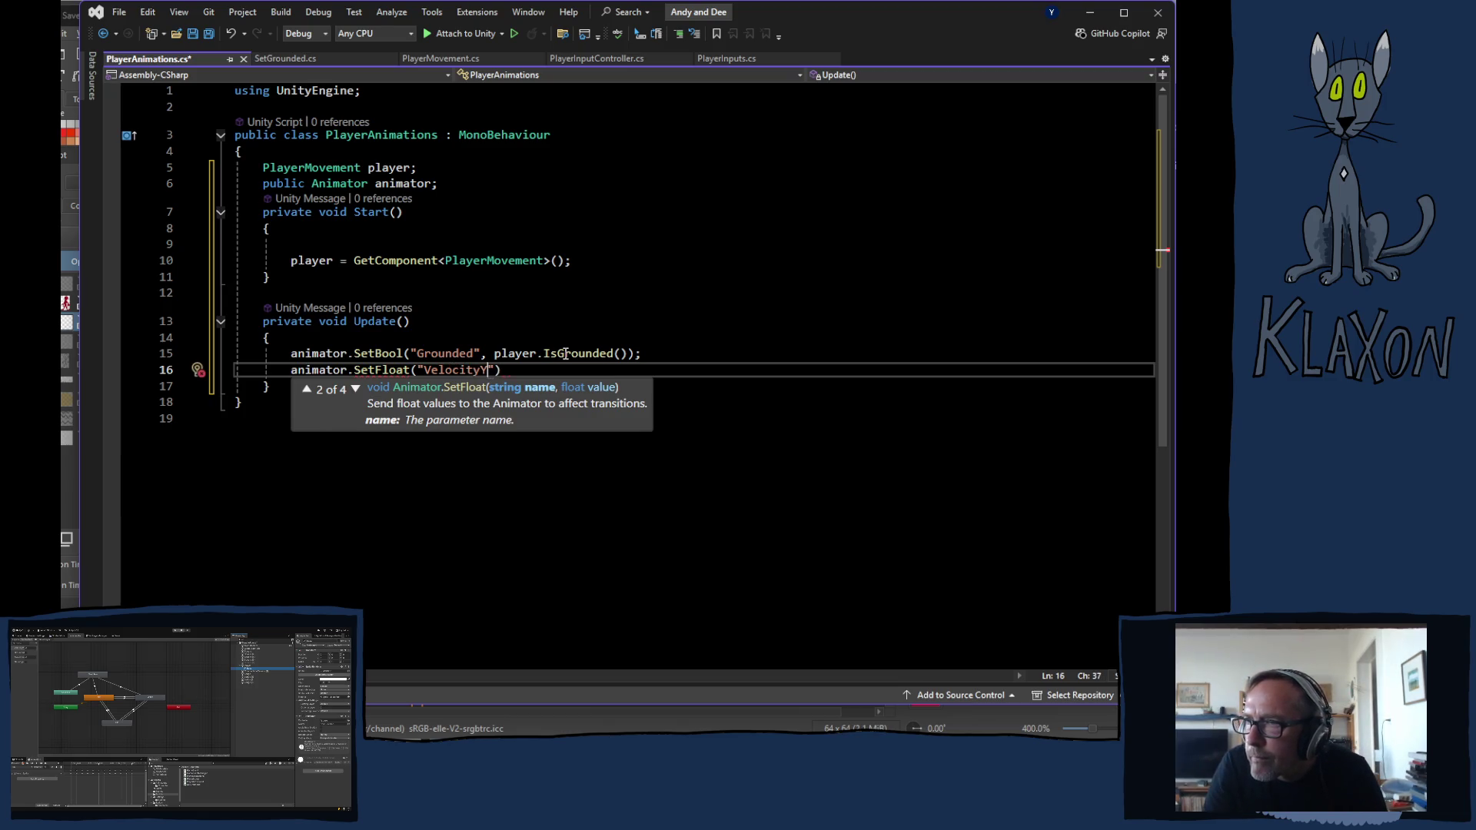
type(", ")
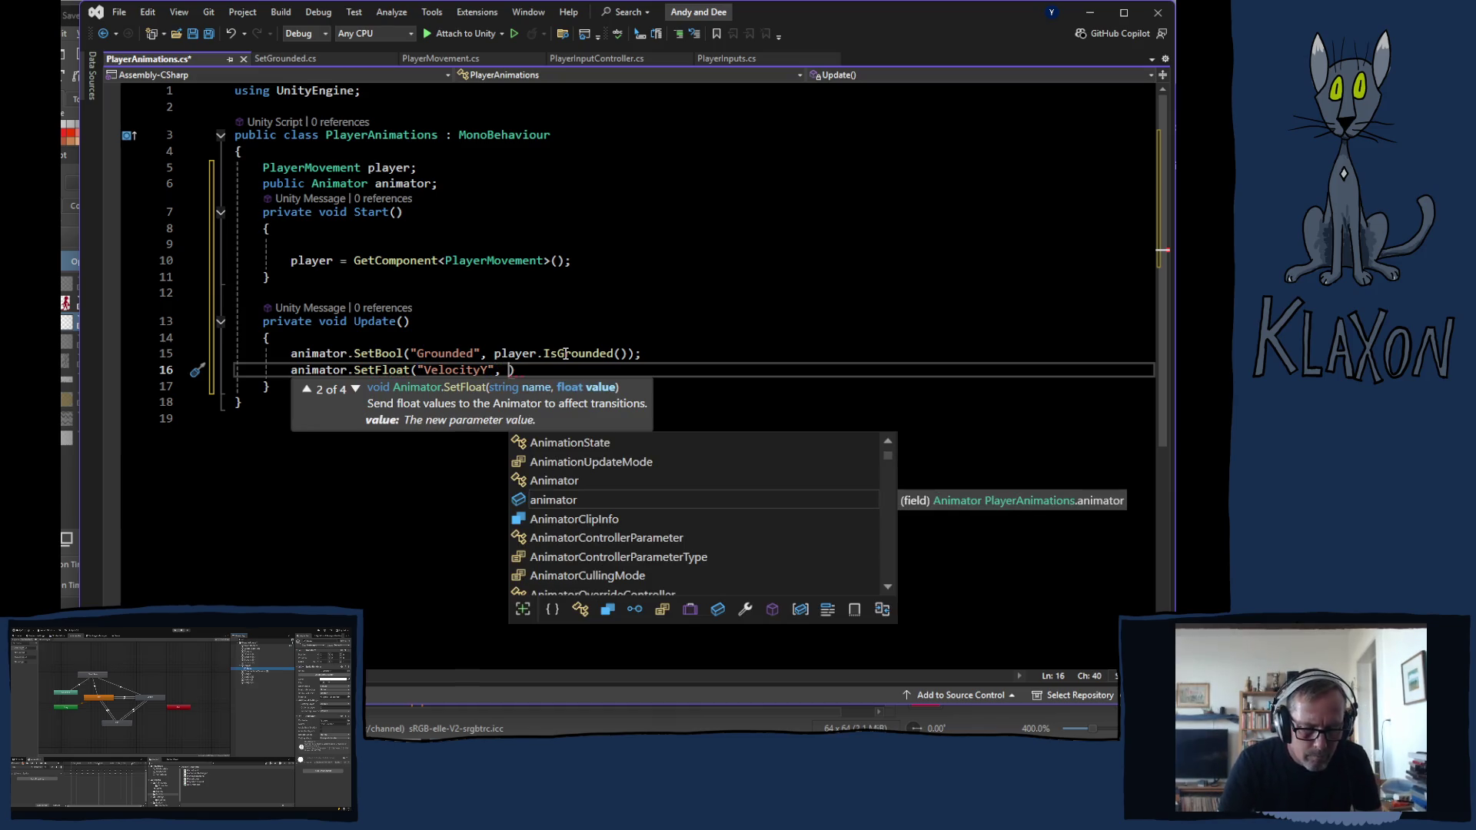
type("playe")
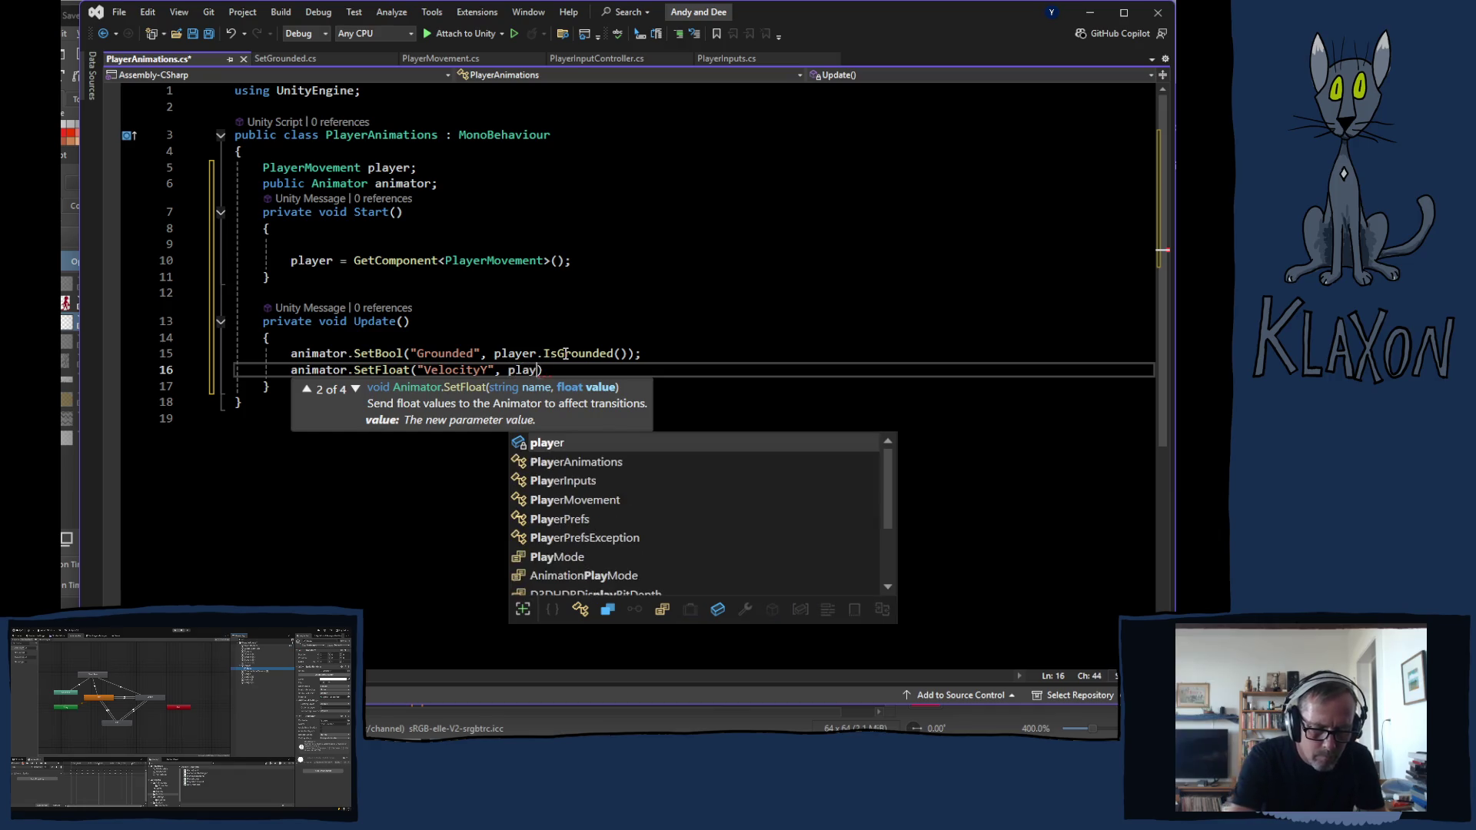
type("r.")
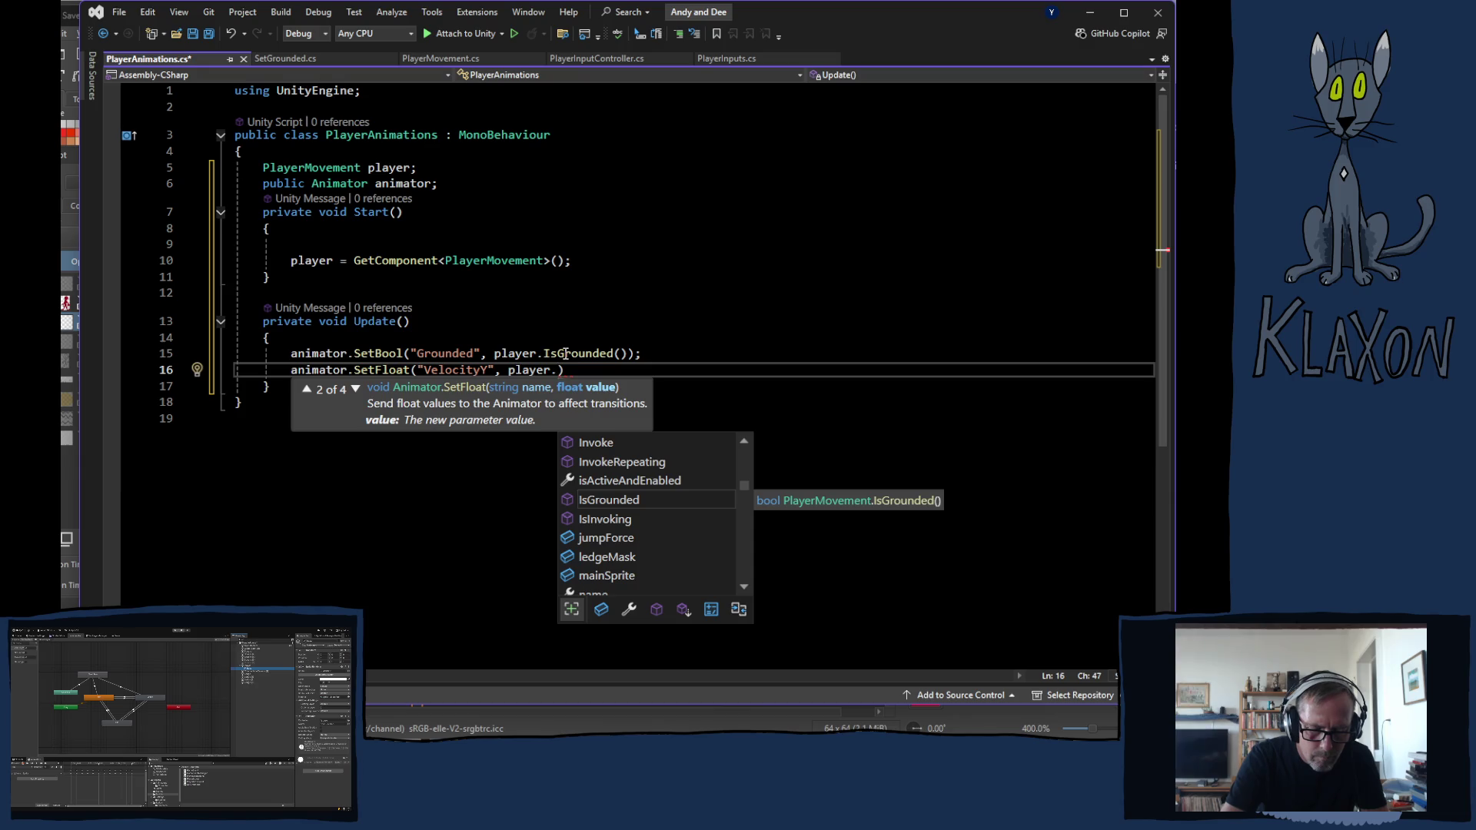
type("rb")
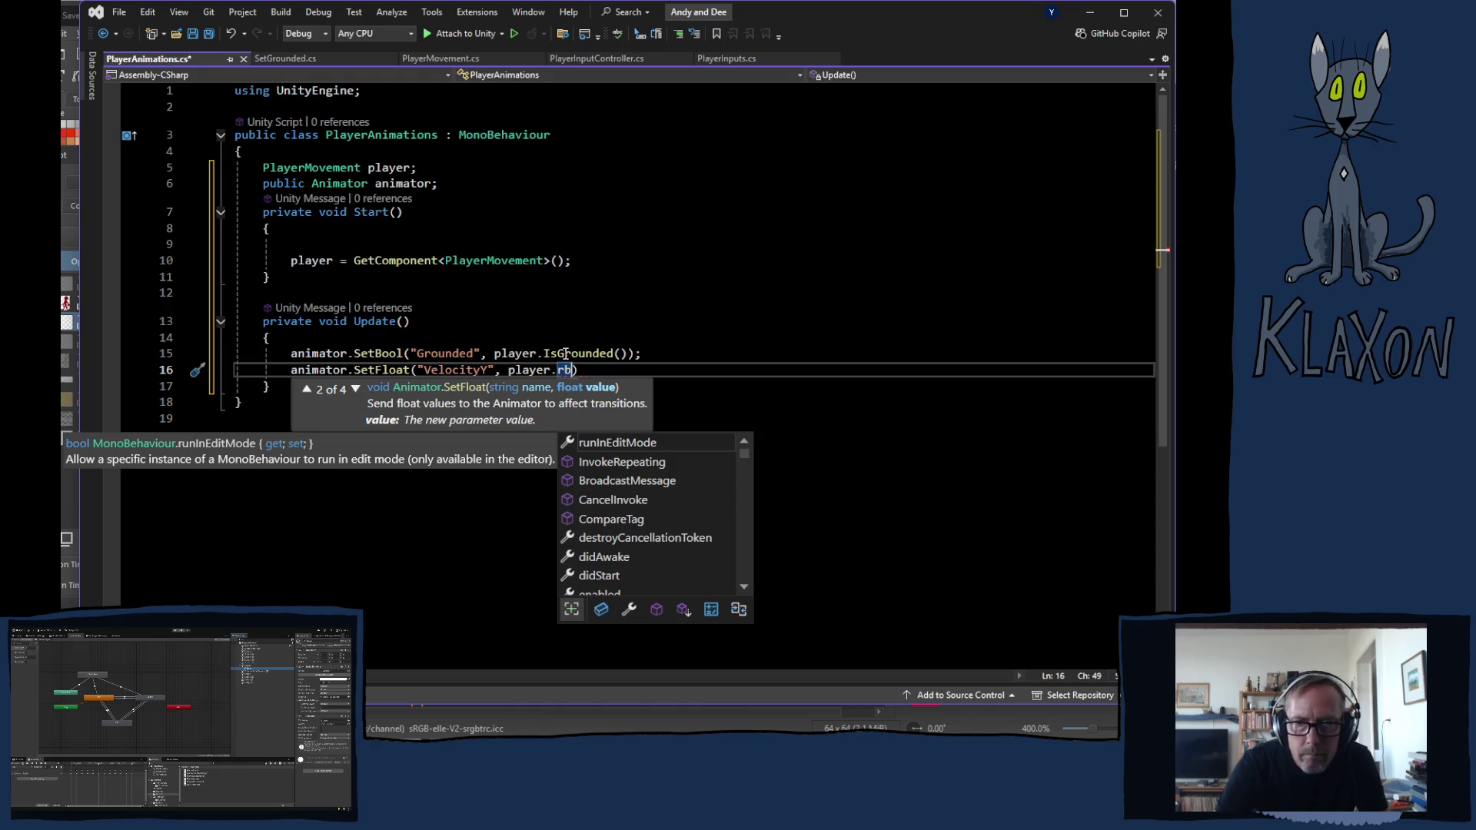
key("BackSpace")
key("BackSpace")
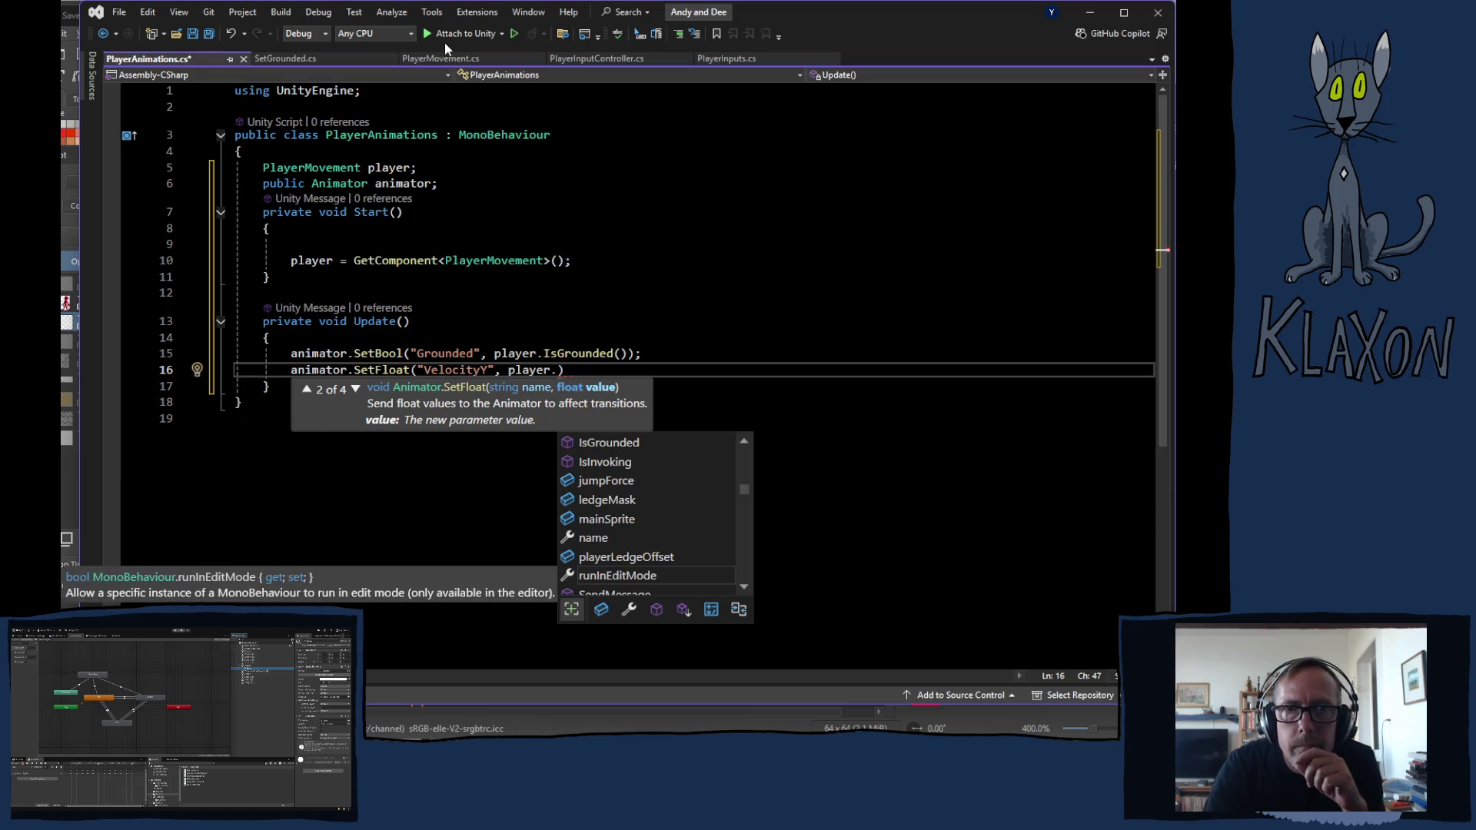
Add public Vector2 CurrentVelocity() returning rb.linearVelocity below IsGrounded in PlayerMovement
left_click(441, 58)
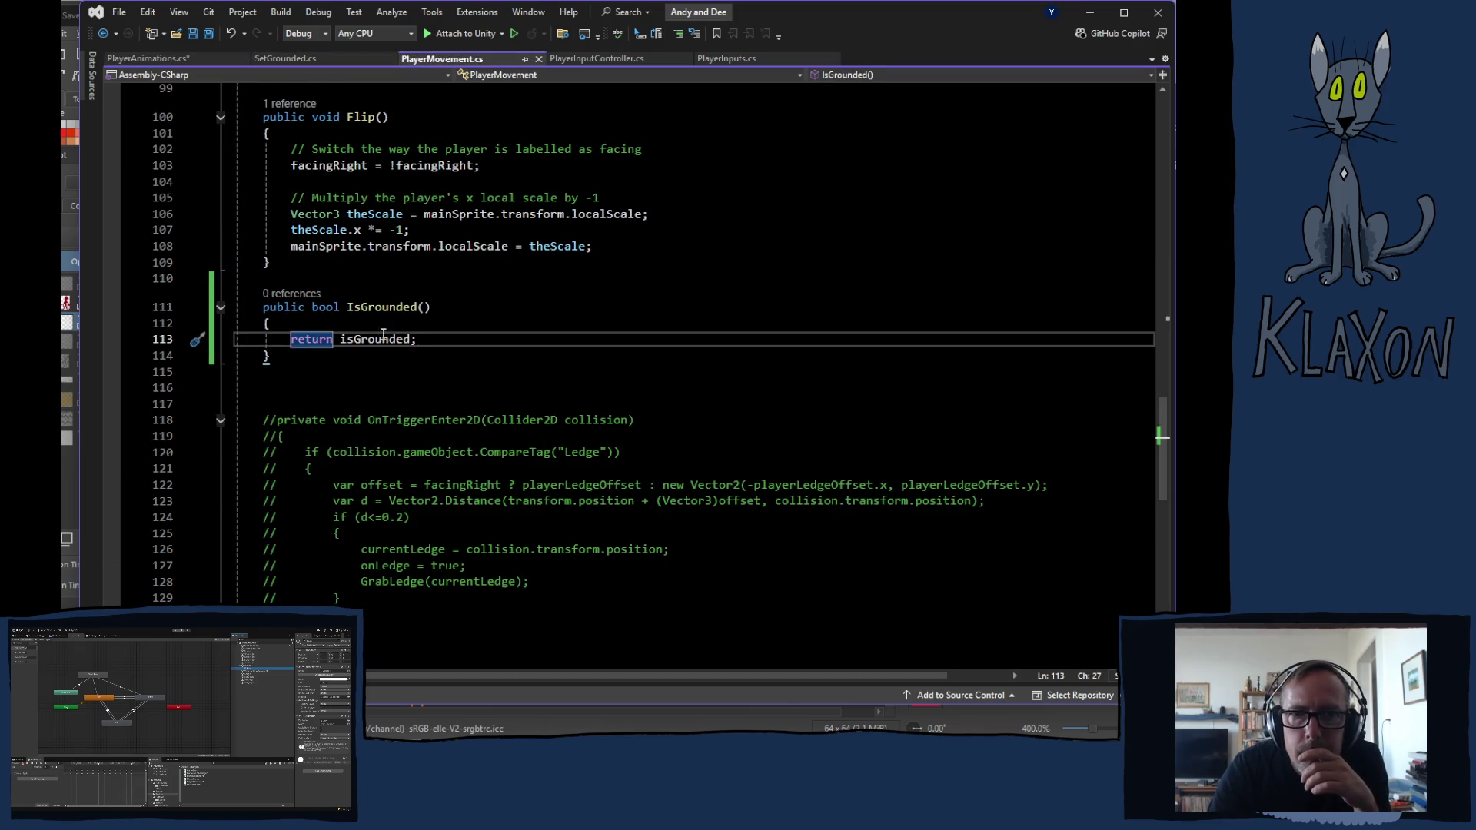
scroll(387, 369, "up", 8)
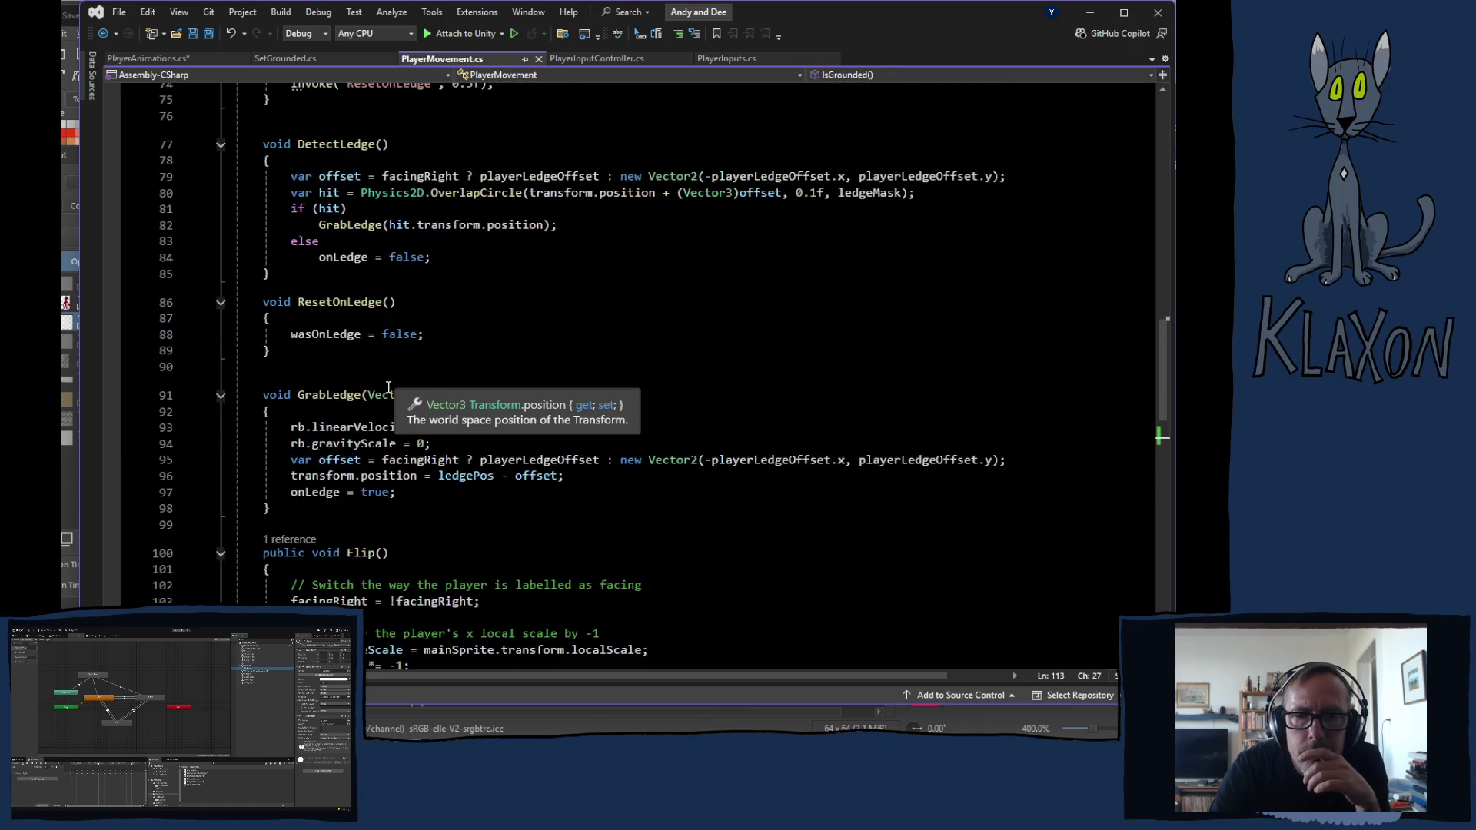
scroll(393, 398, "up", 2)
scroll(404, 484, "down", 5)
scroll(395, 534, "down", 3)
left_click(334, 473)
type("pub")
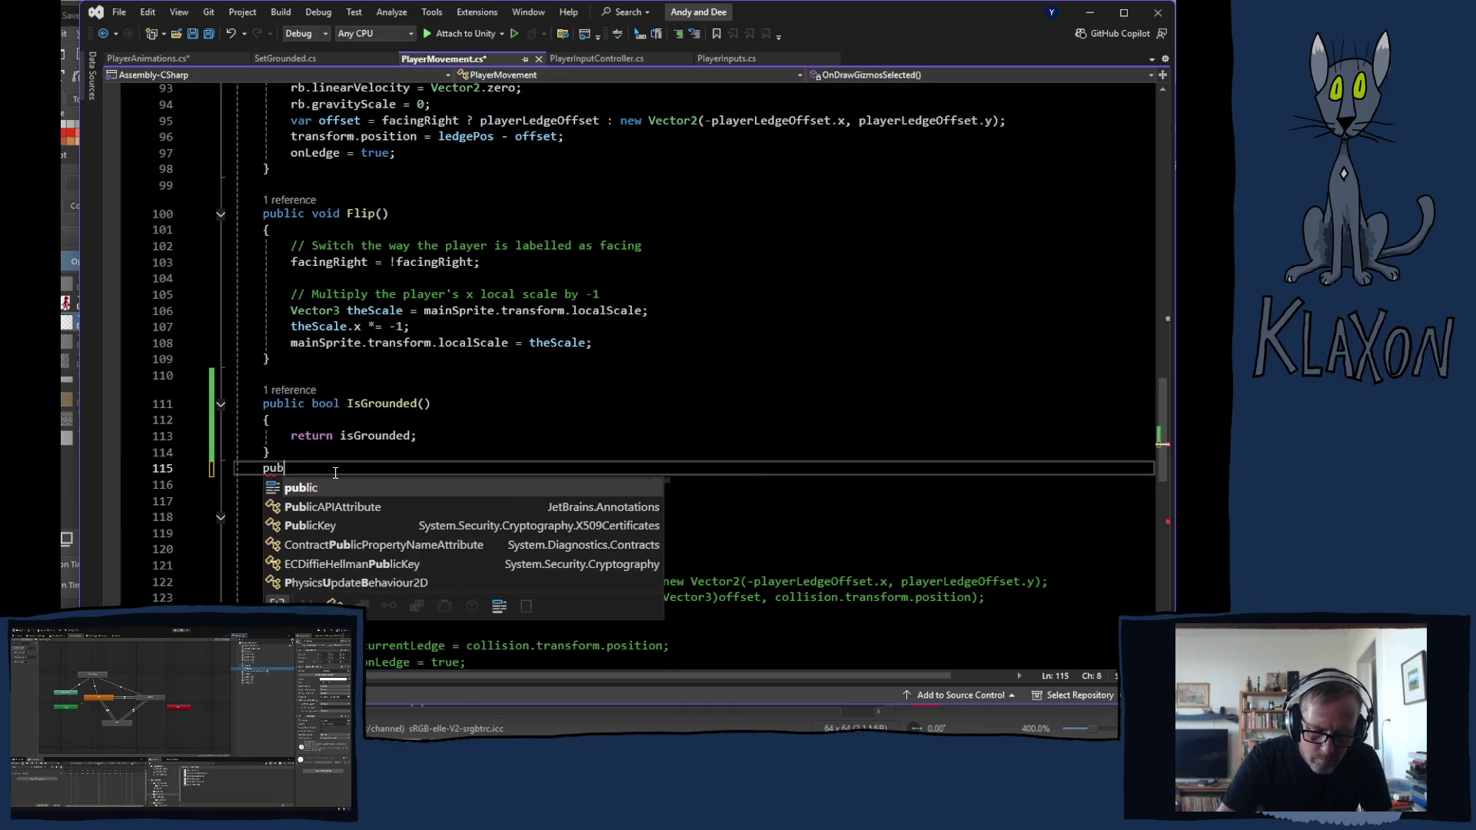
type("lic")
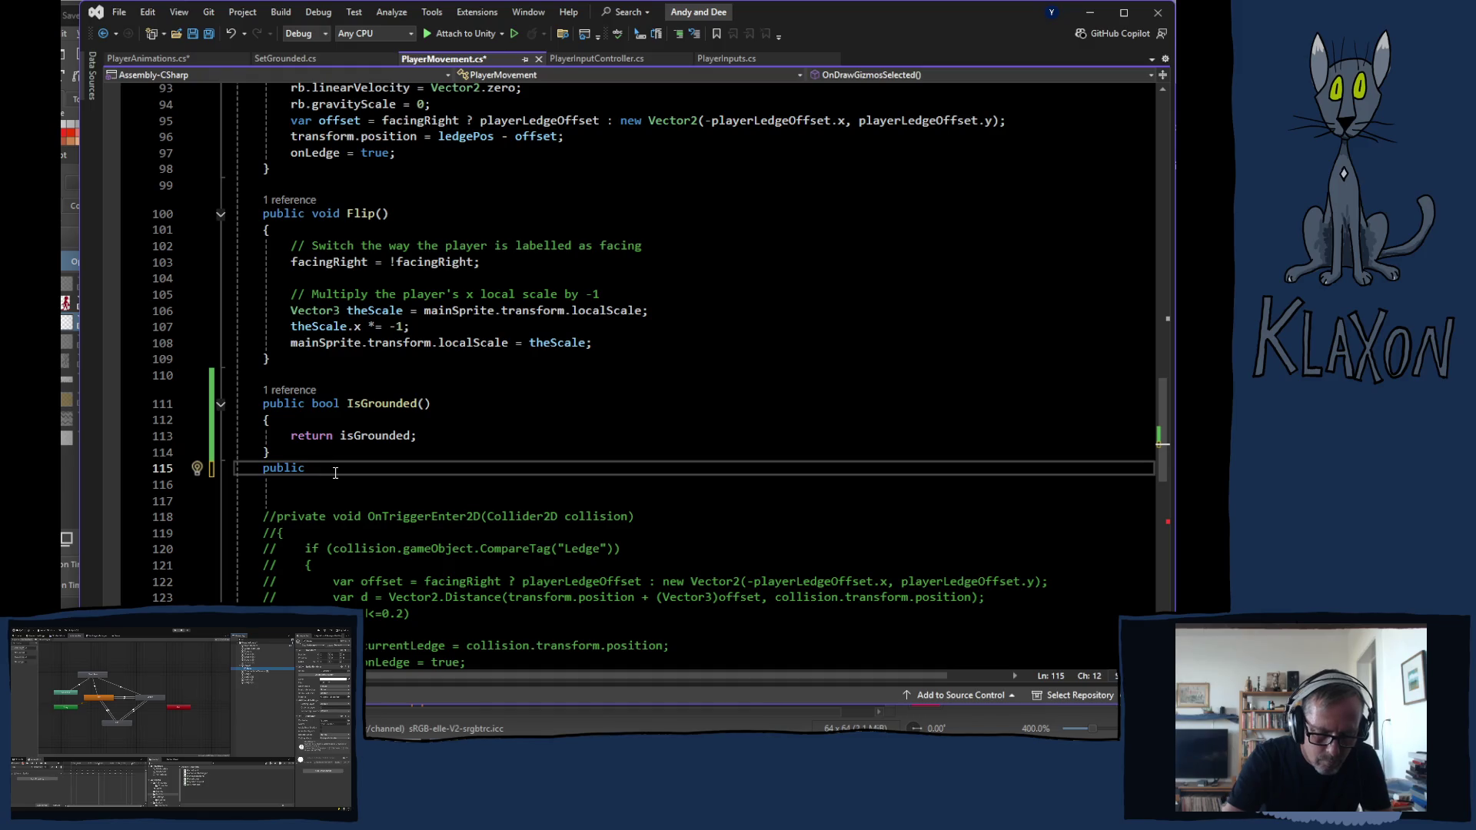
type(" vect")
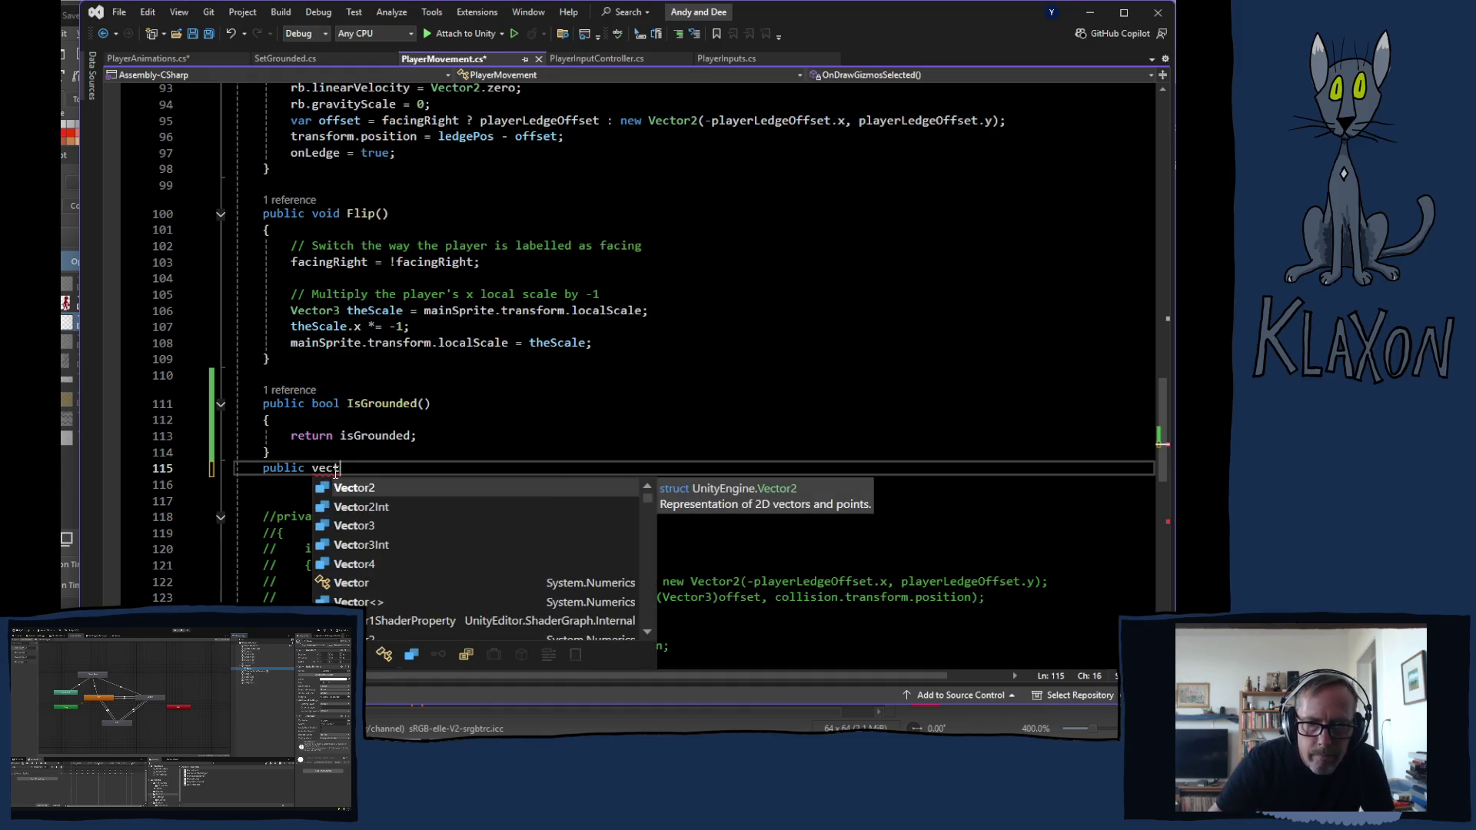
key("Tab")
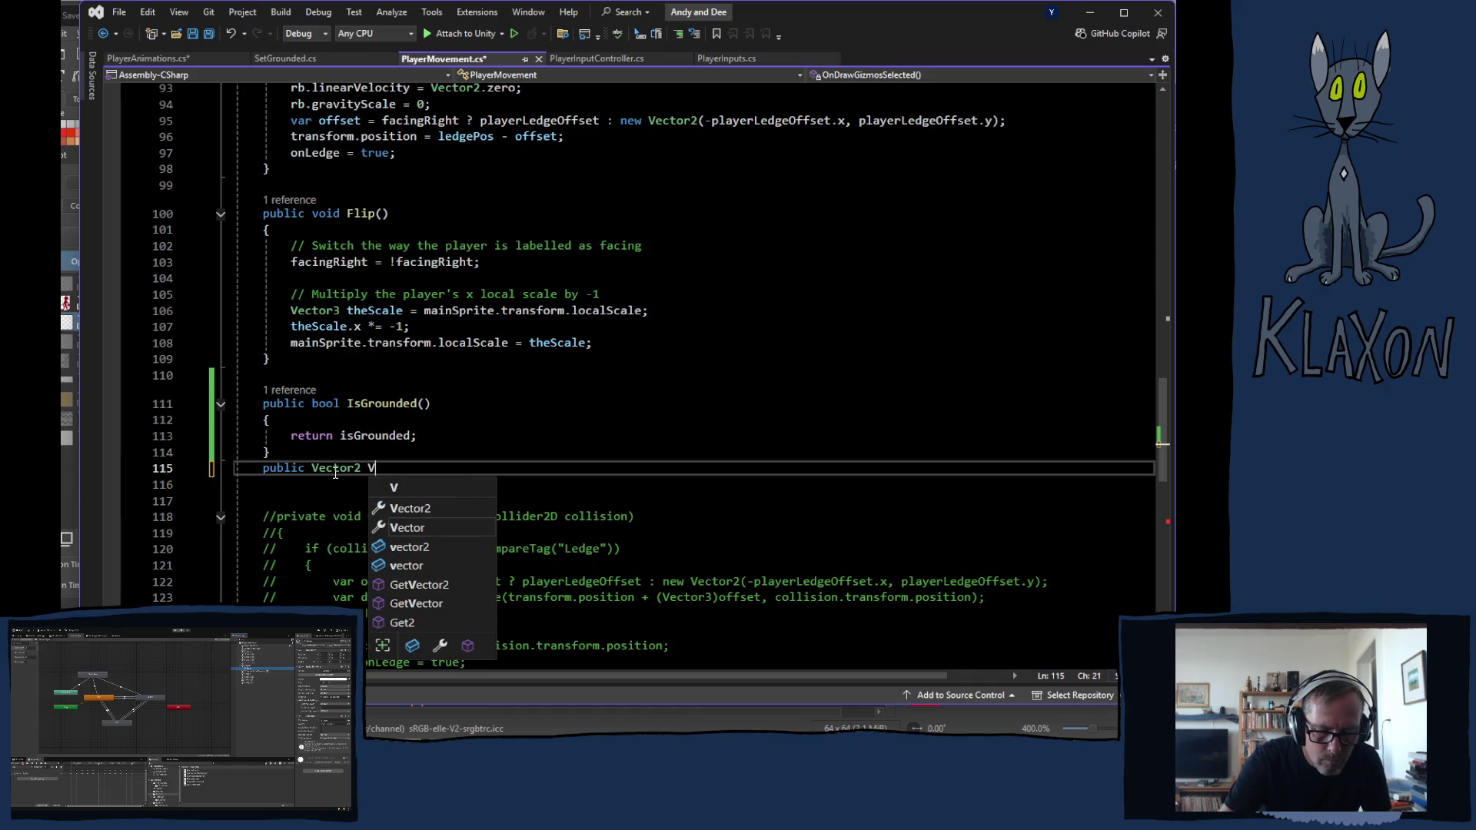
type("CurrentVelocity")
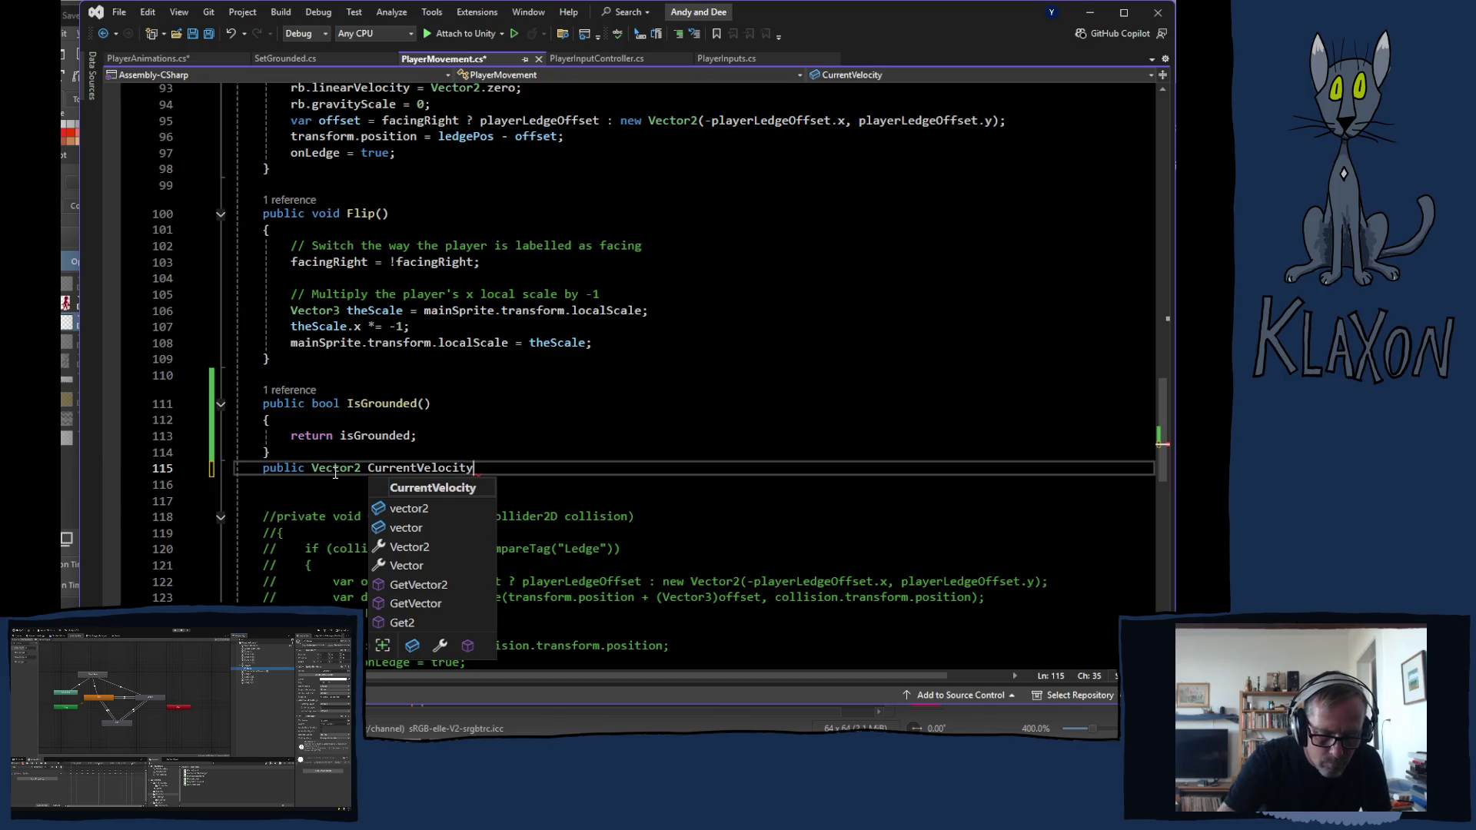
type("()")
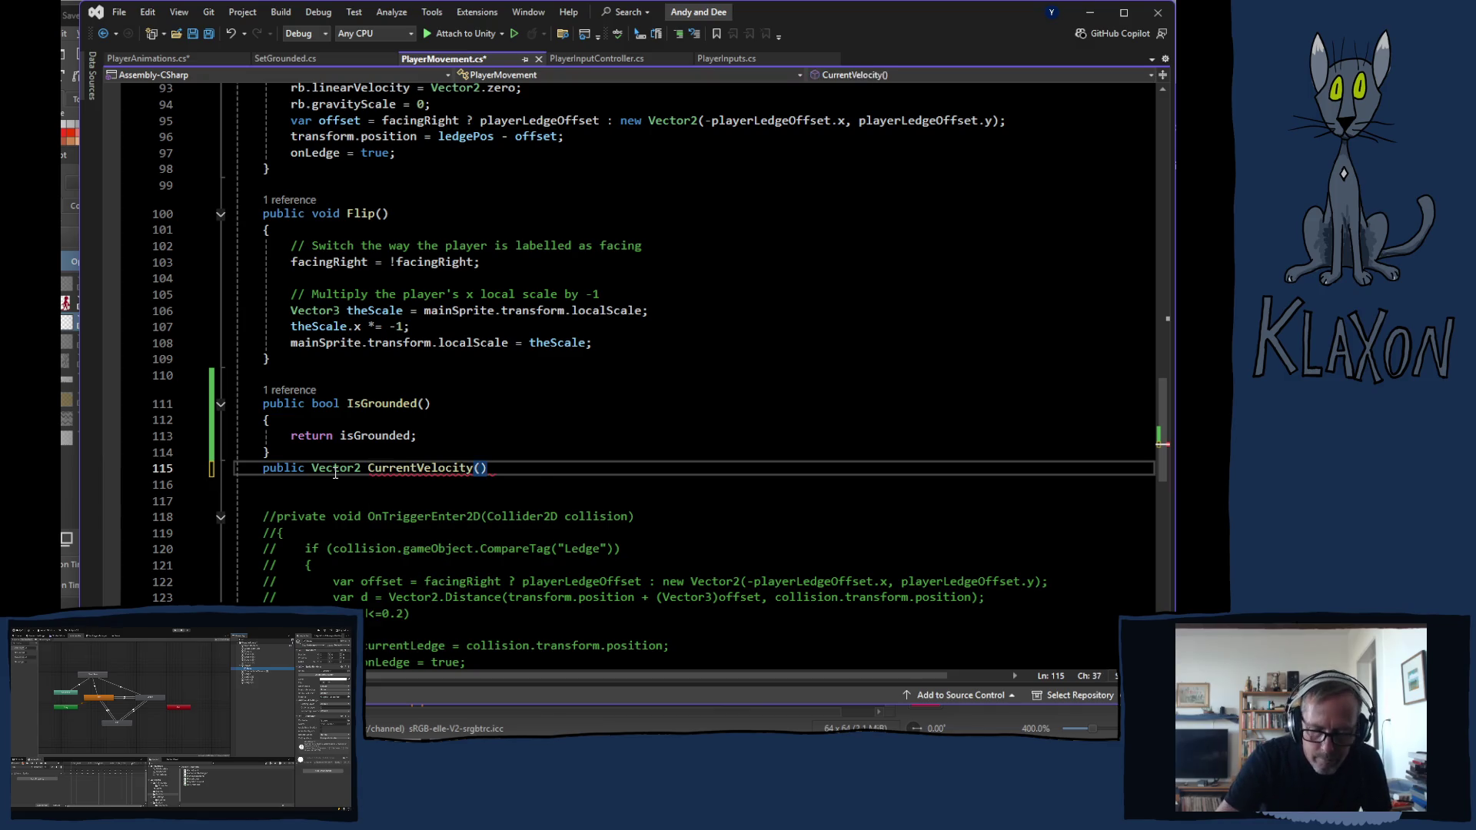
type("{")
key("Return")
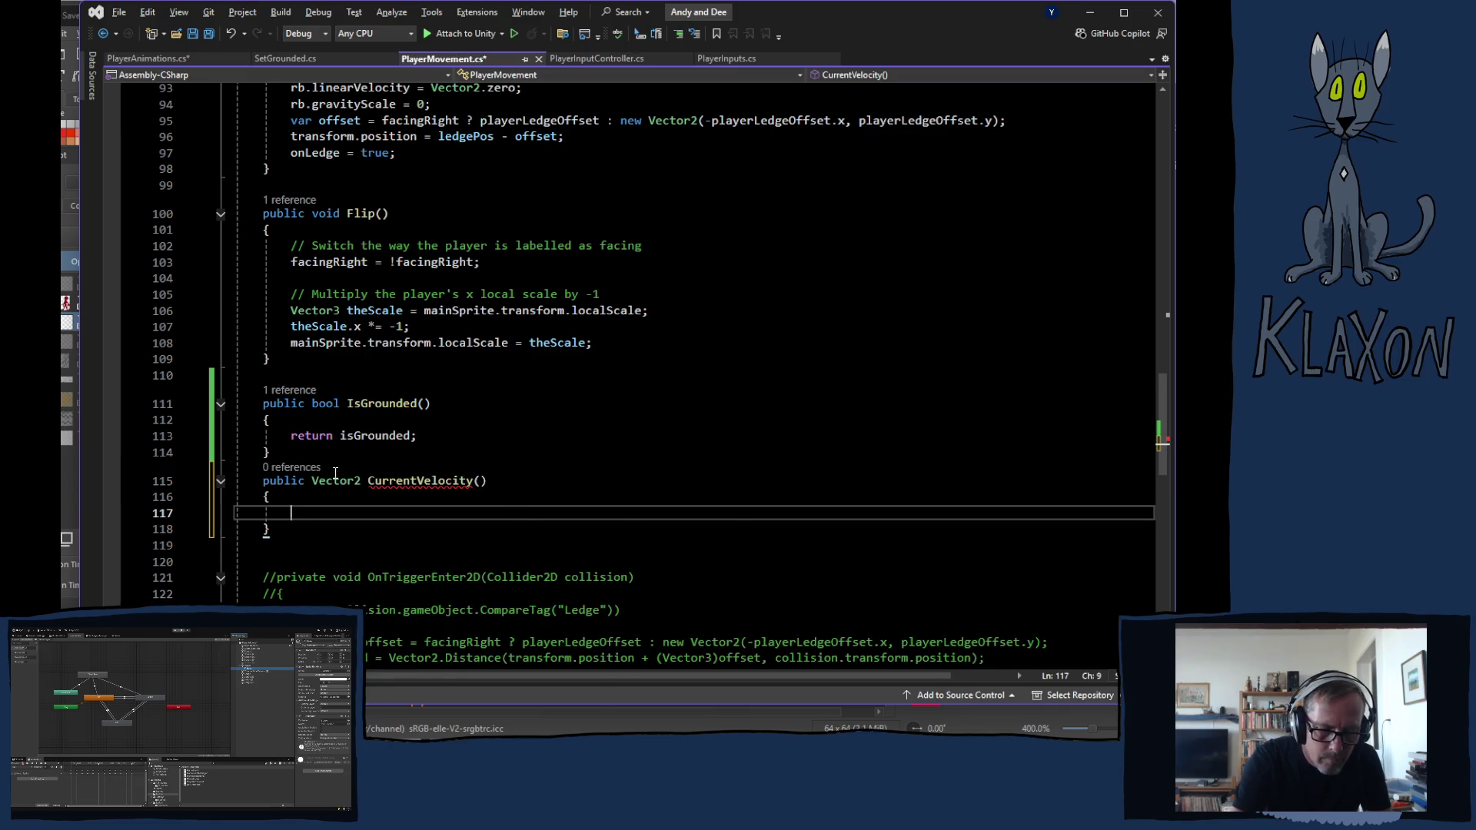
type("return ")
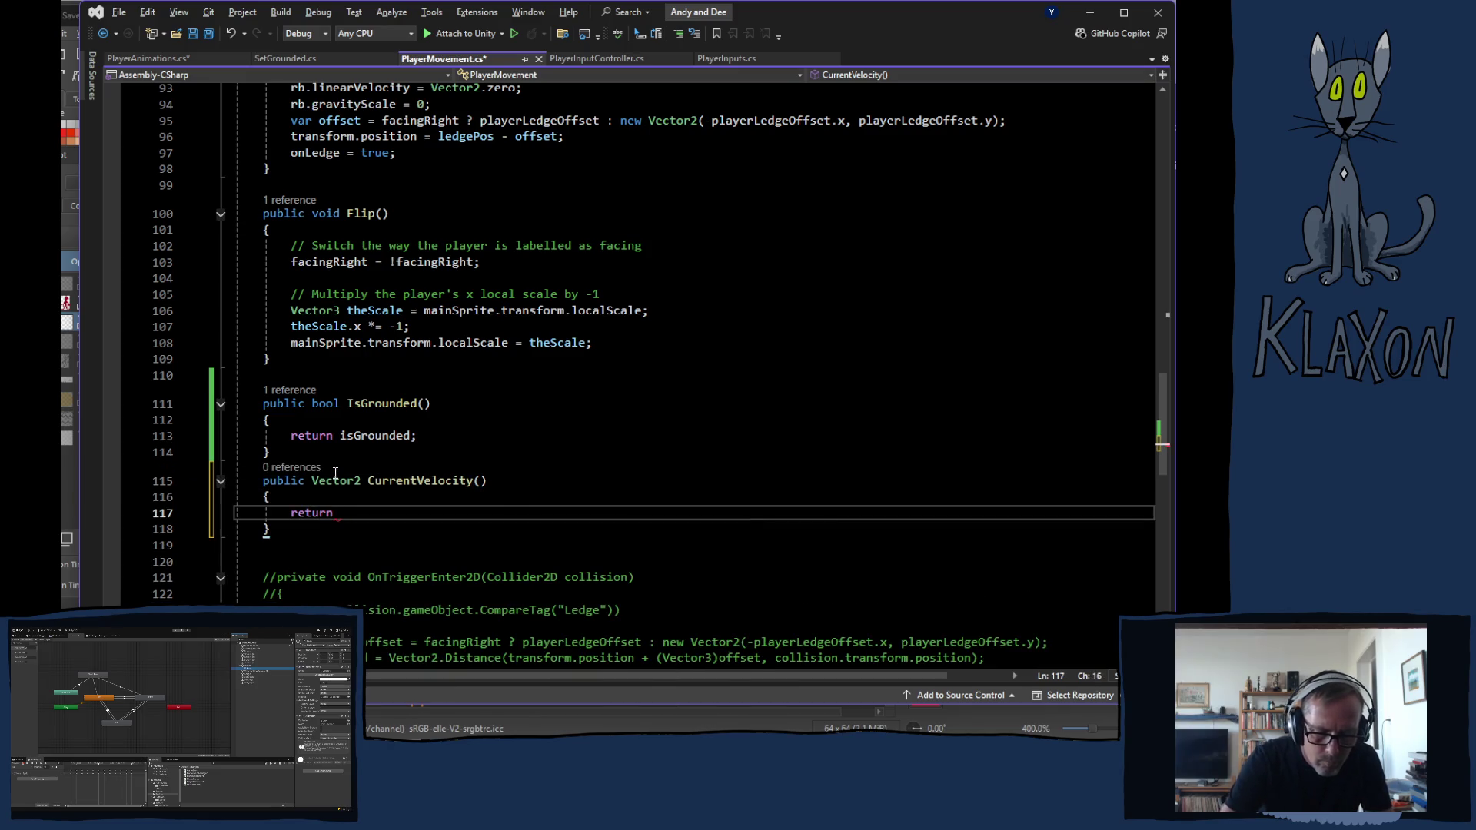
type("r")
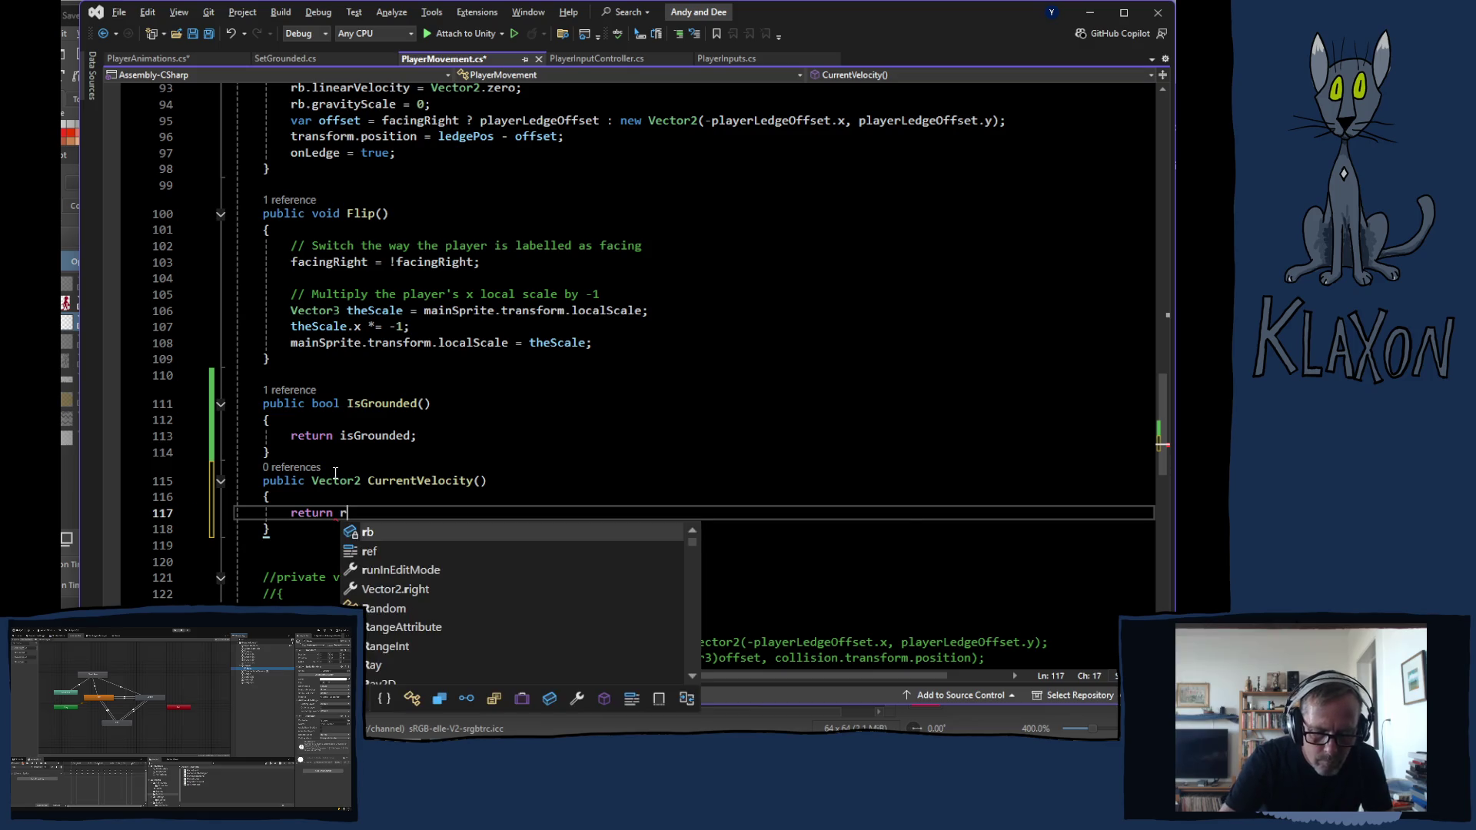
type("b.")
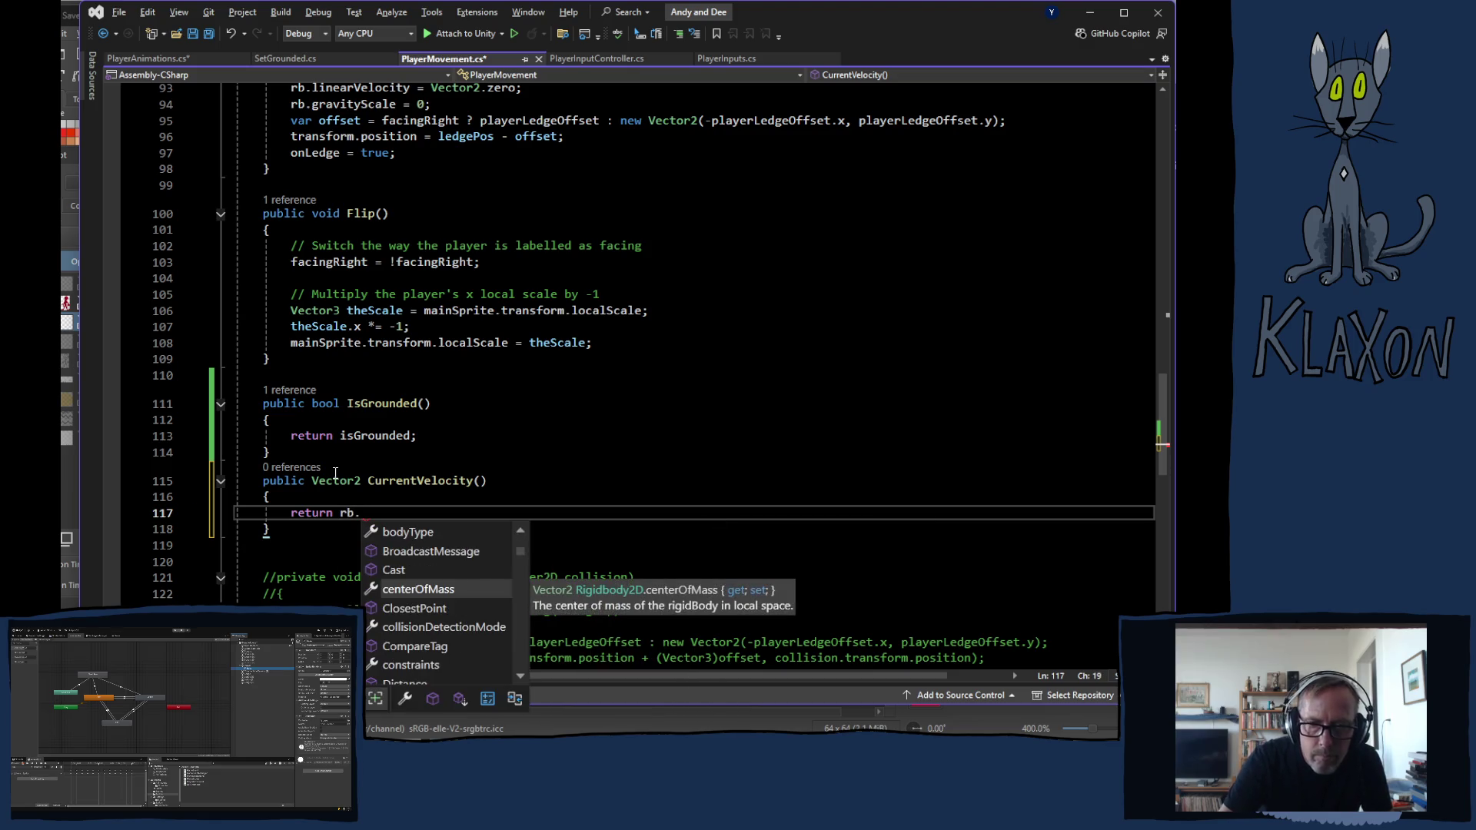
type("v")
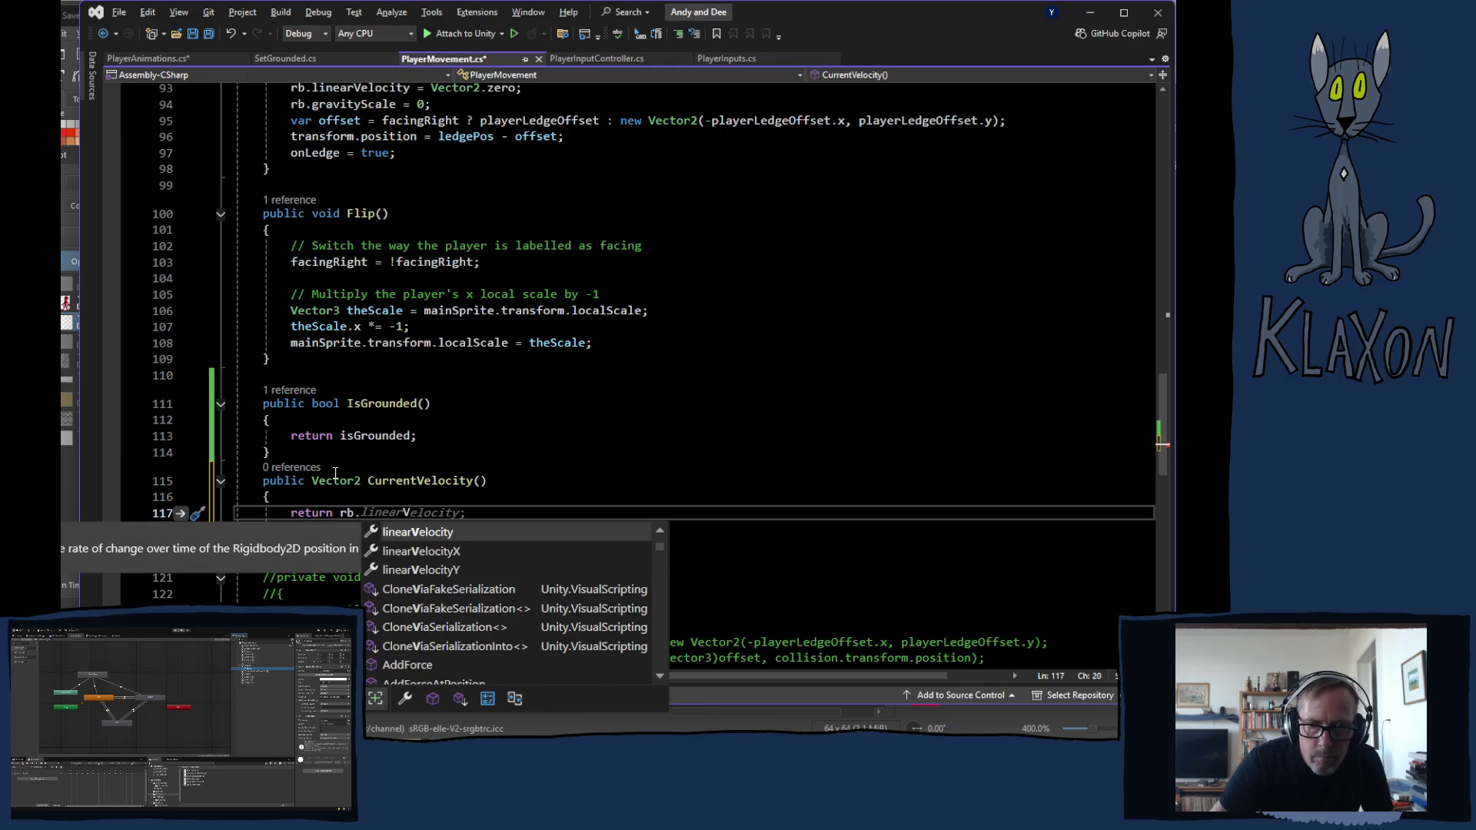
key("Tab")
type(";")
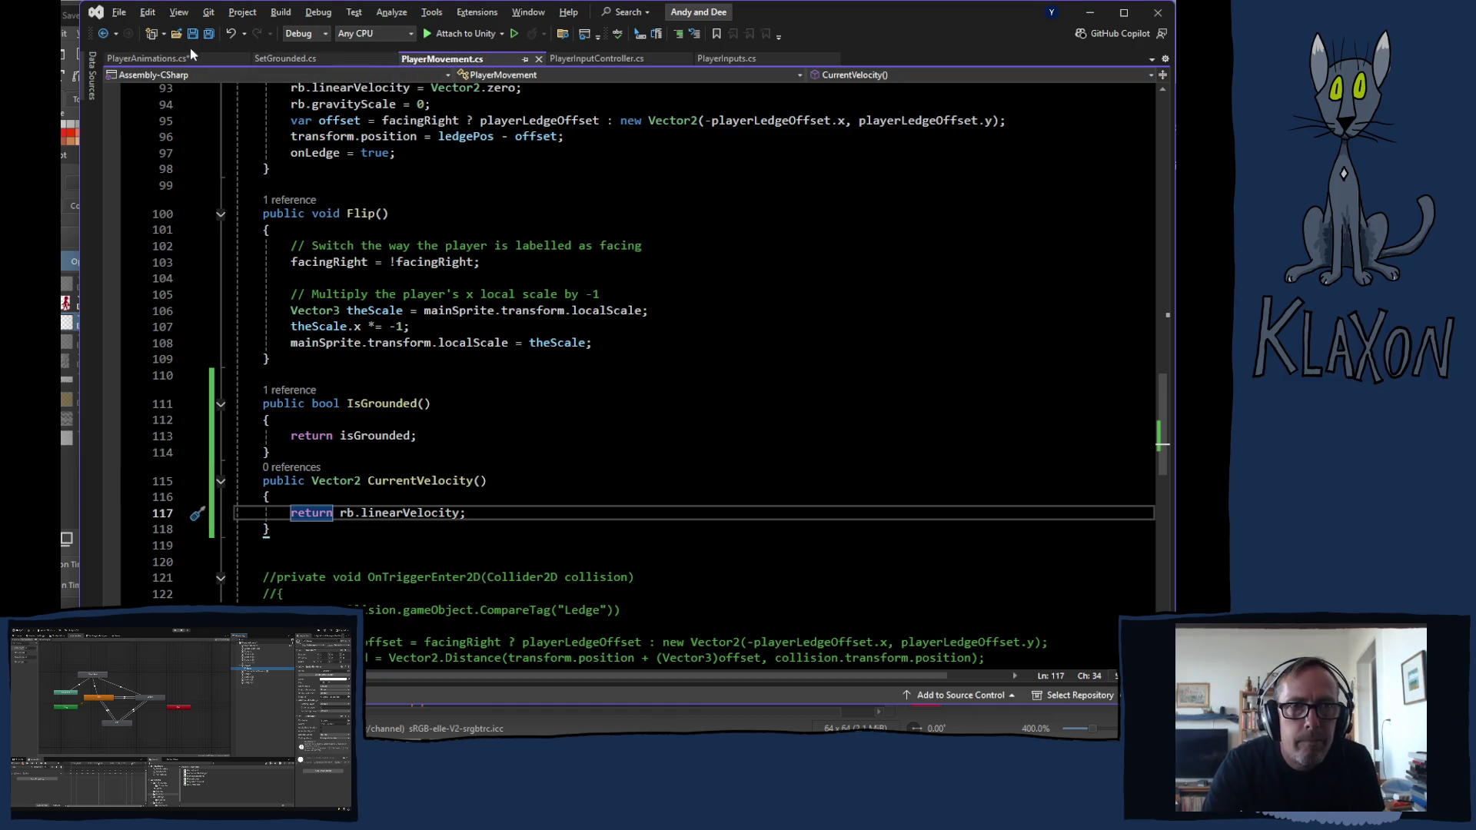
left_click(148, 57)
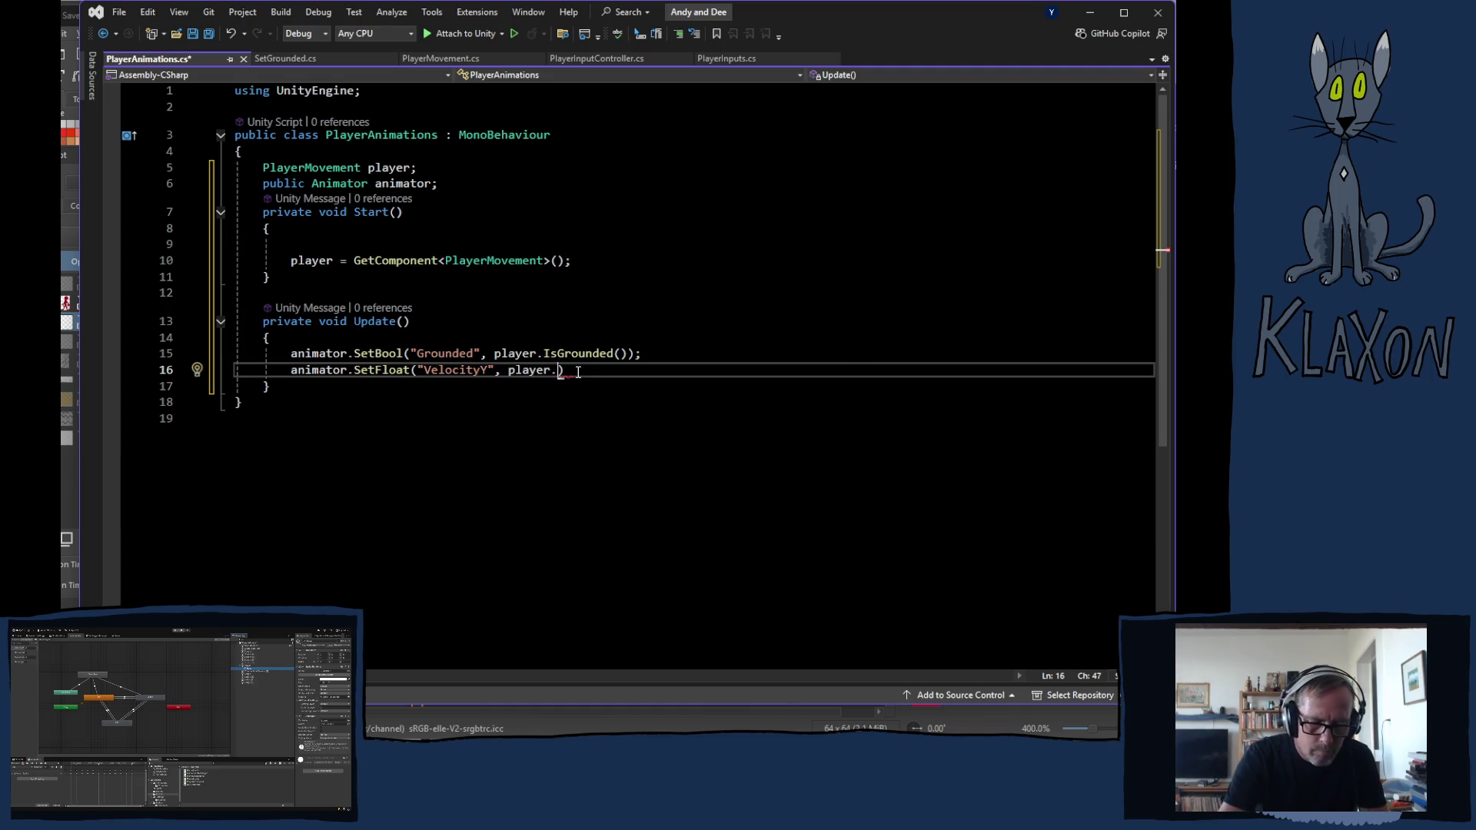
type("Curr")
Complete the VelocityY line with player.CurrentVelocity().y); and begin the next animator line
key("Tab")
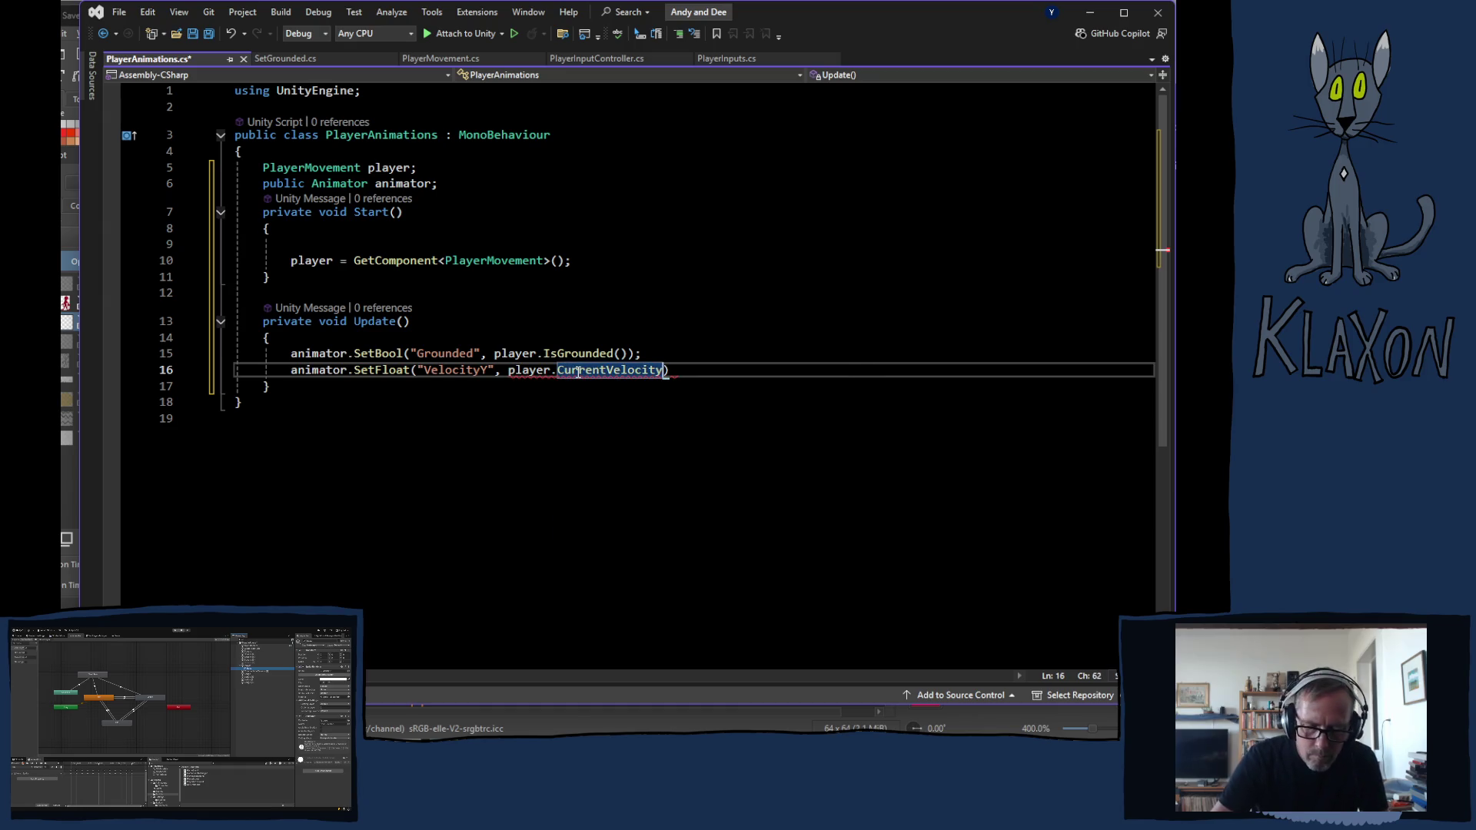
type("().")
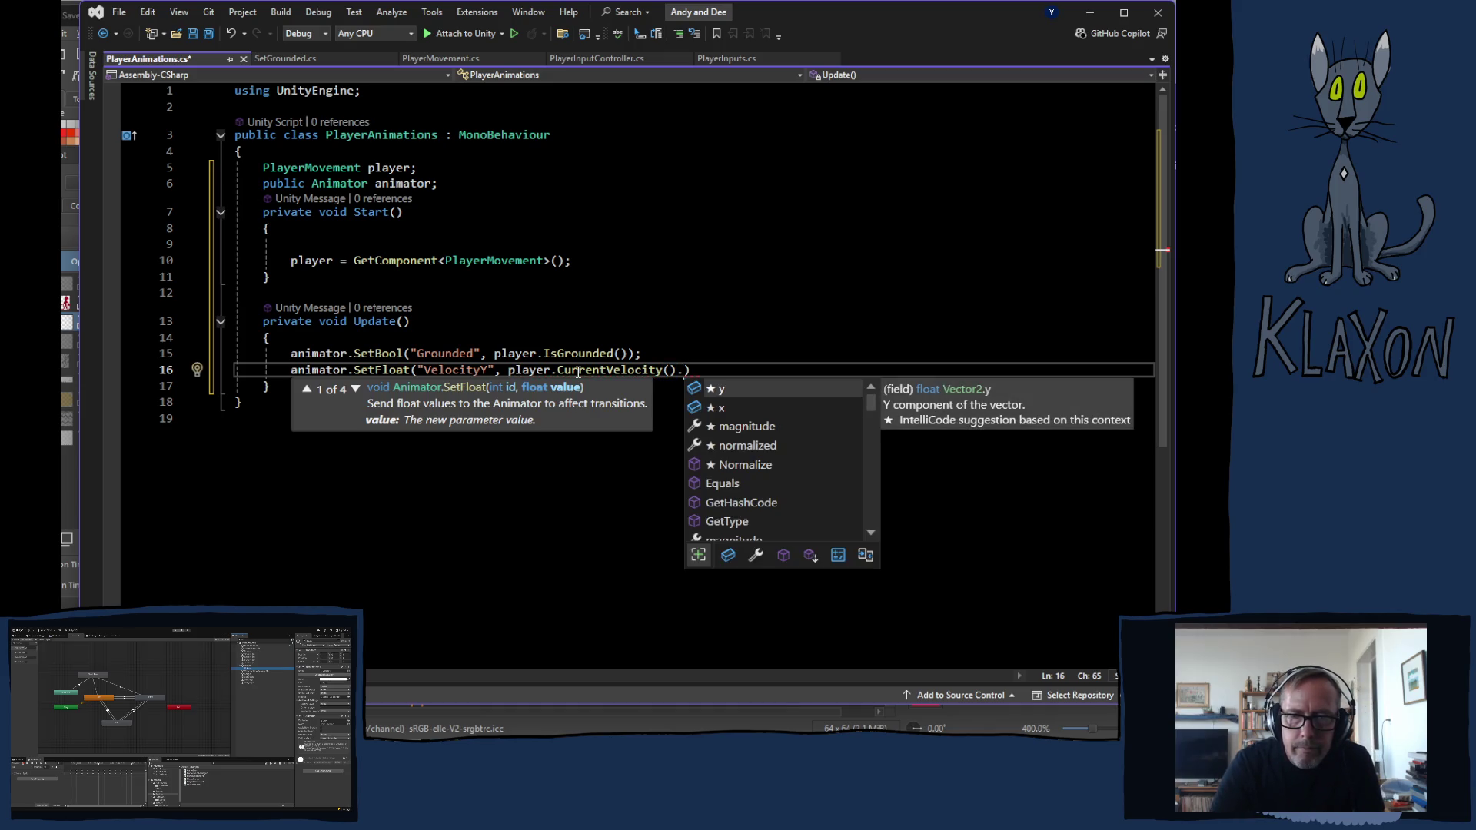
type("y")
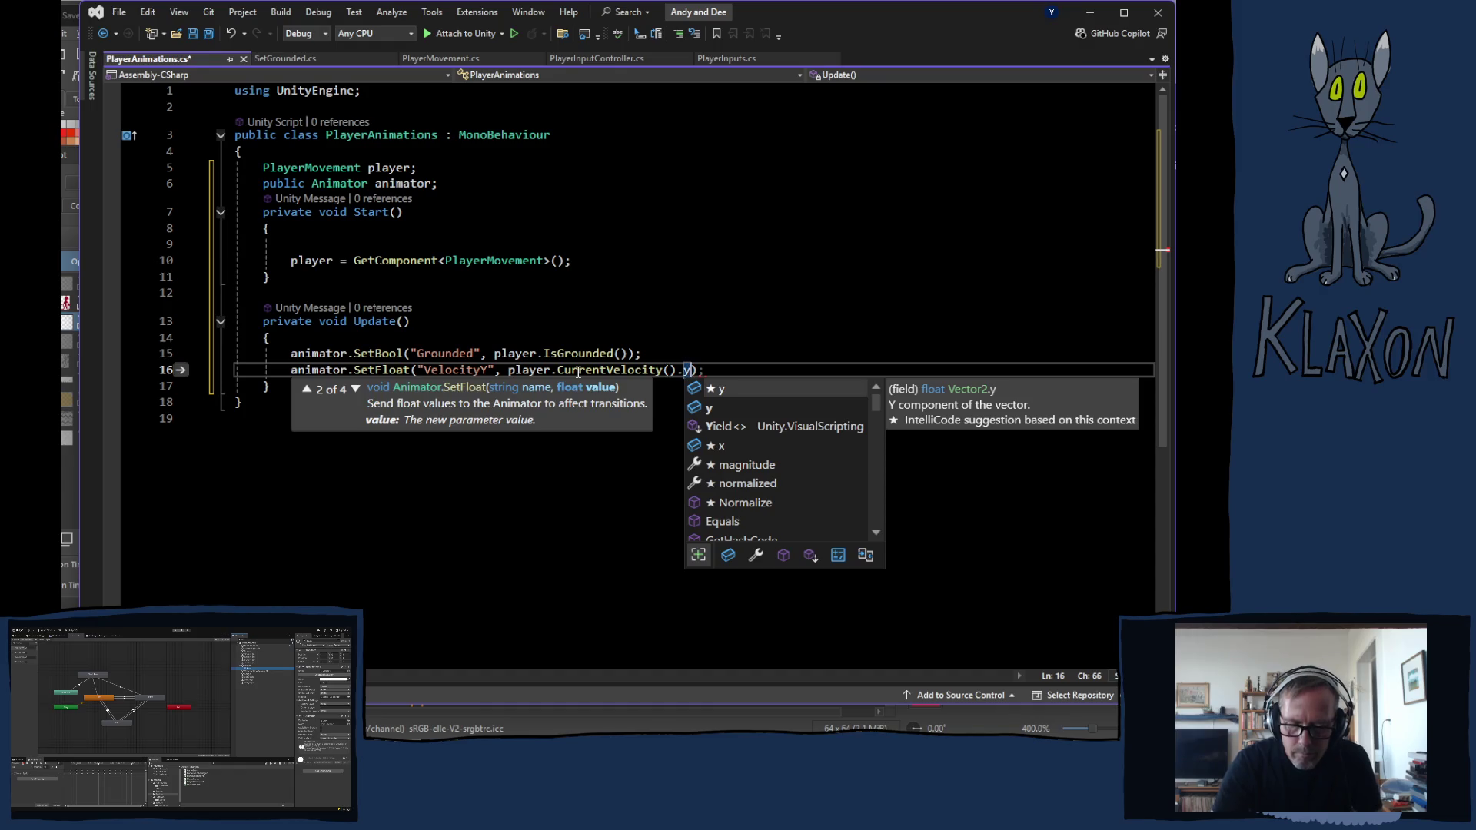
type(");")
key("Return")
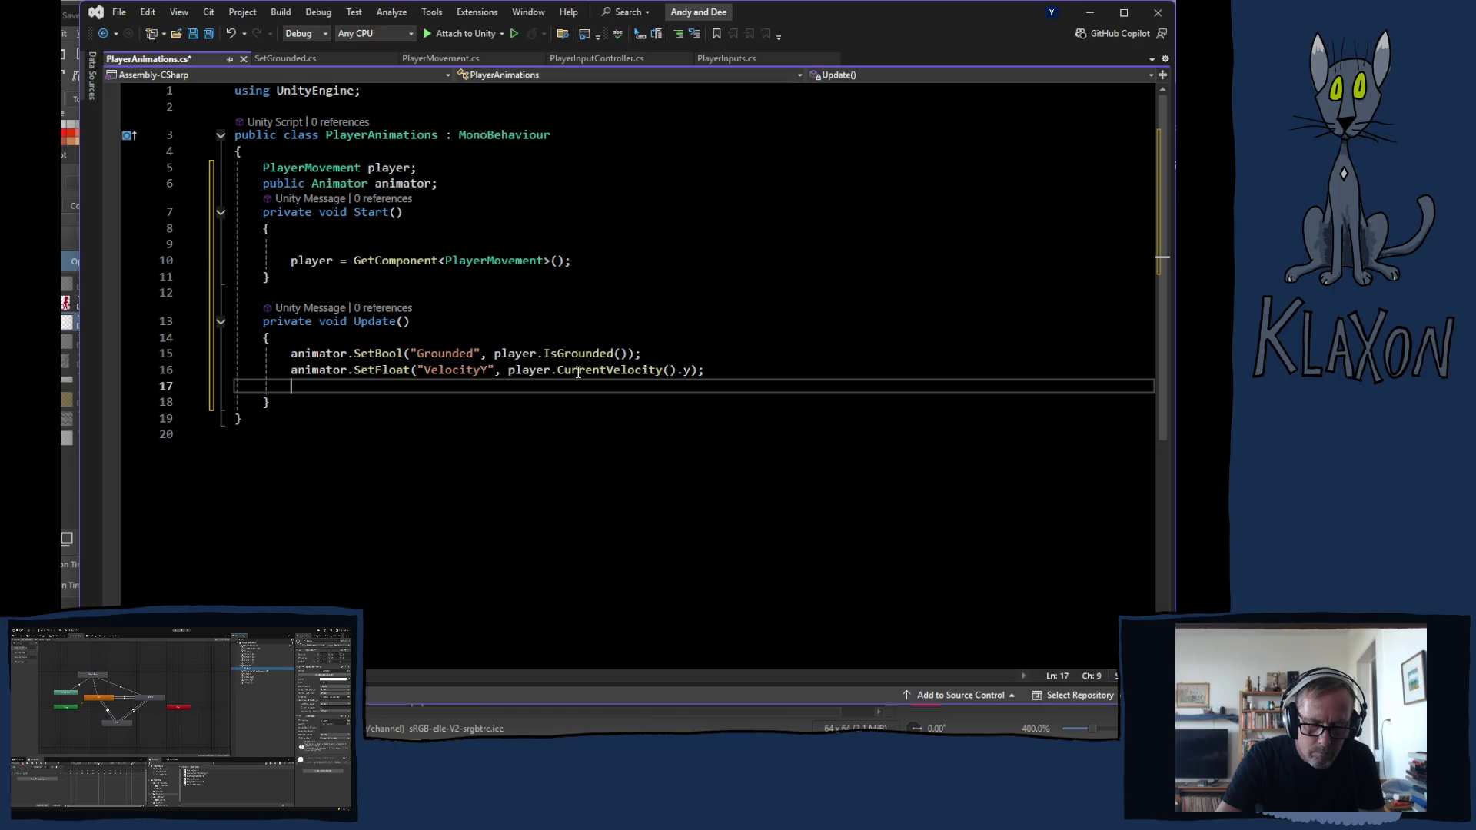
type("ani")
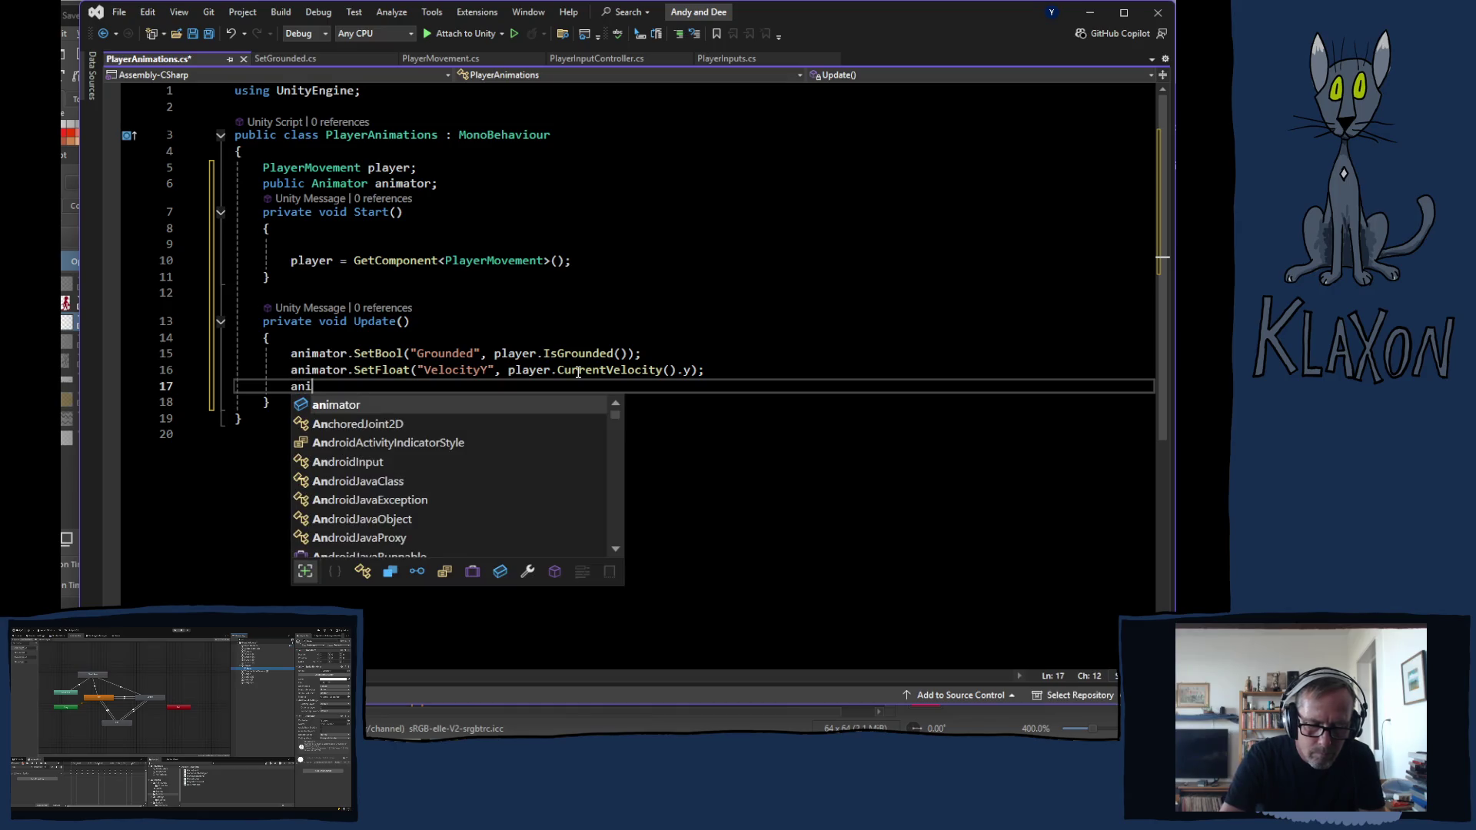
type("mator.")
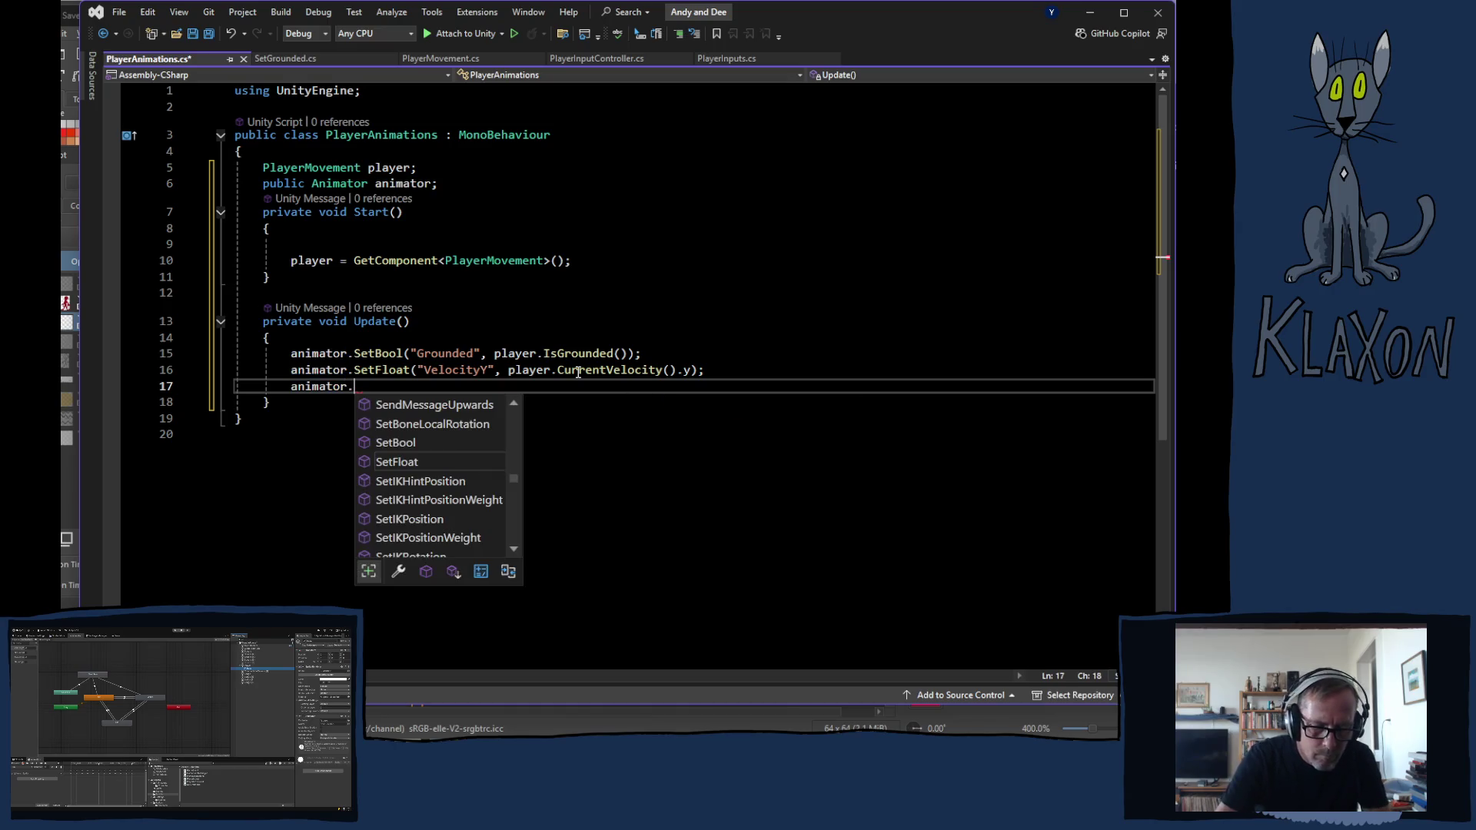
type("setfl")
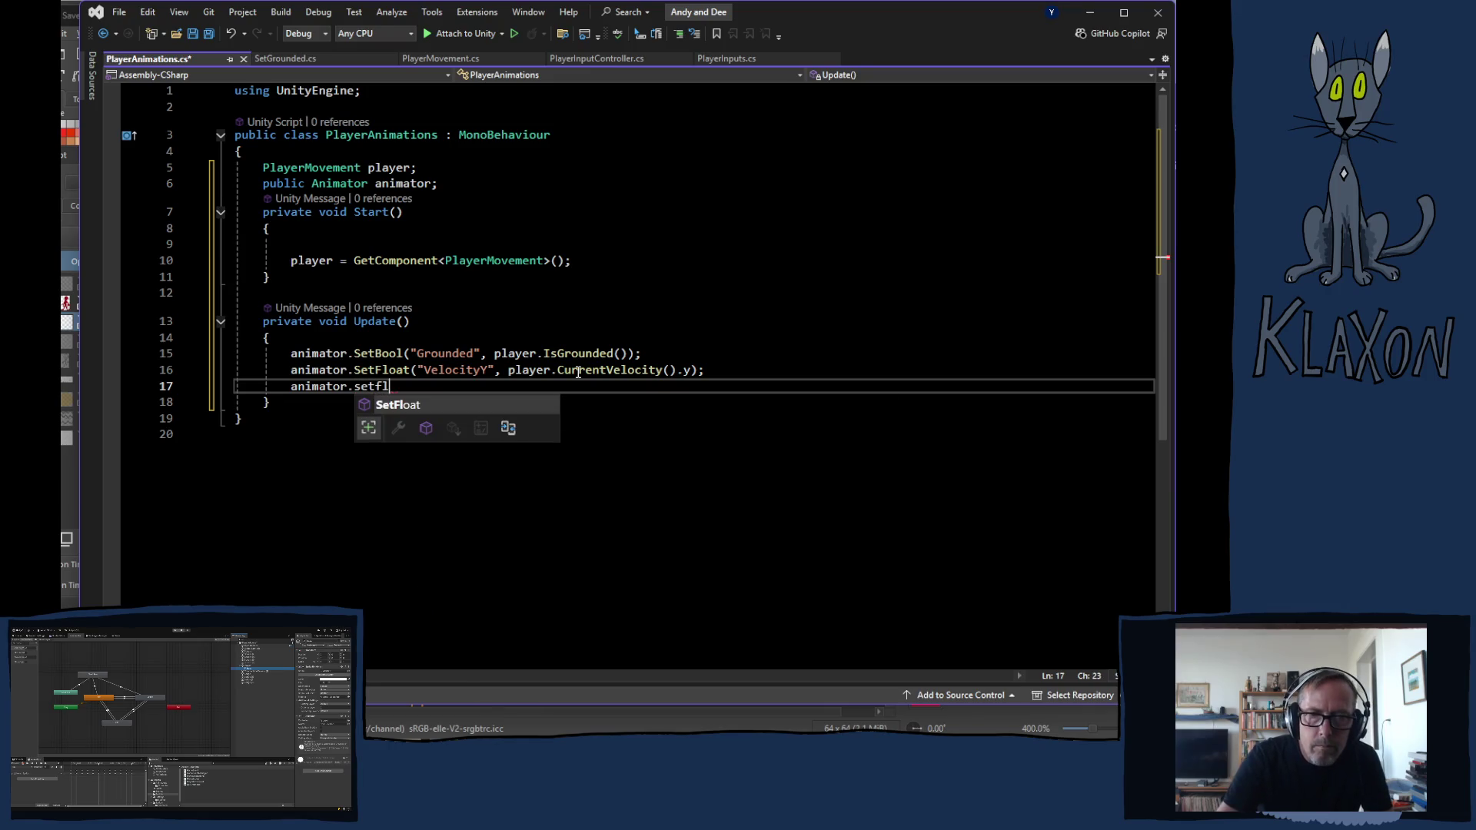
Write animator.SetFloat("Movement", player.CurrentVelocity().x); on line 17
key("Tab")
type("(")
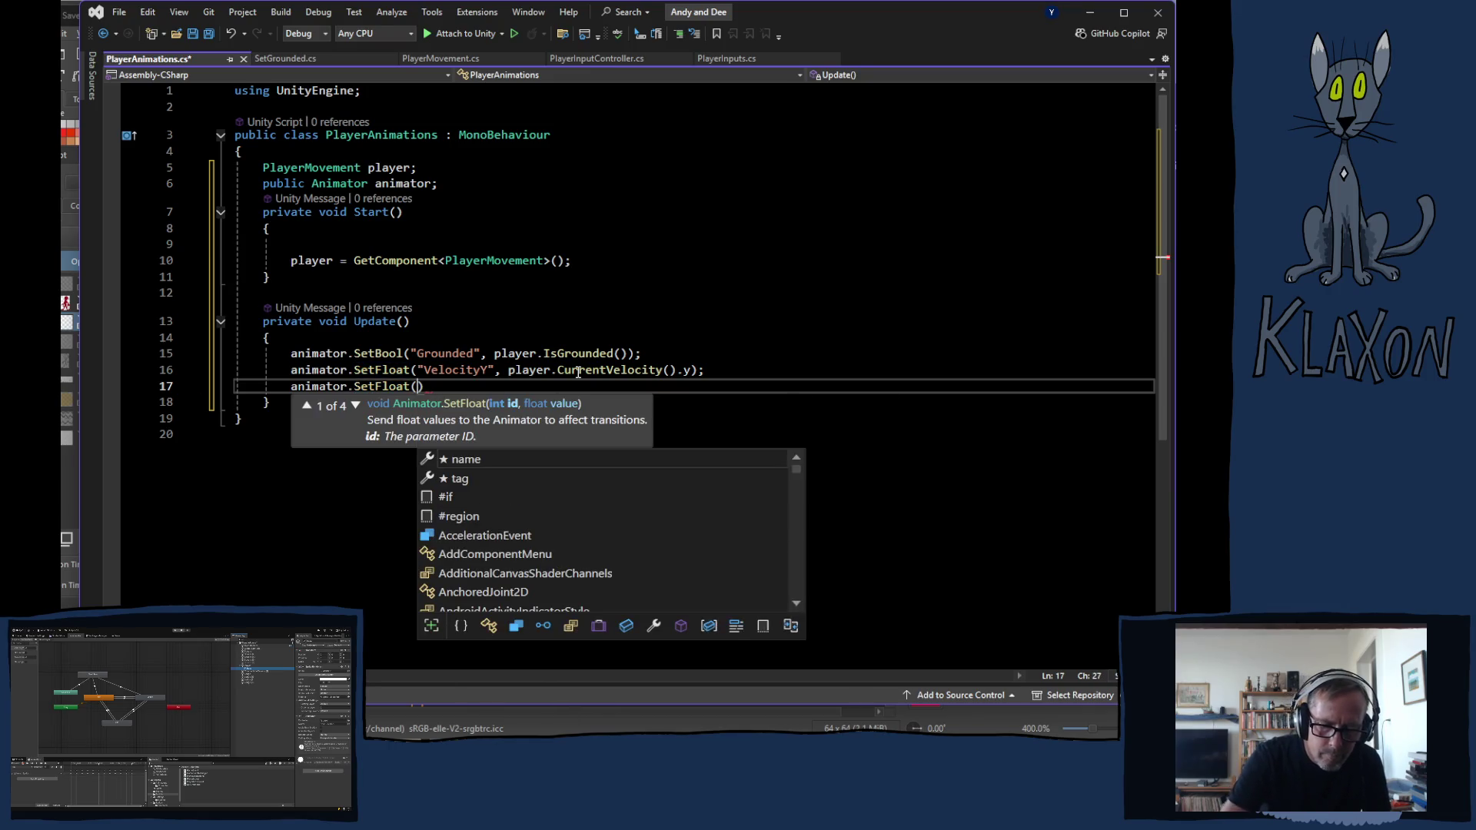
type("\"M")
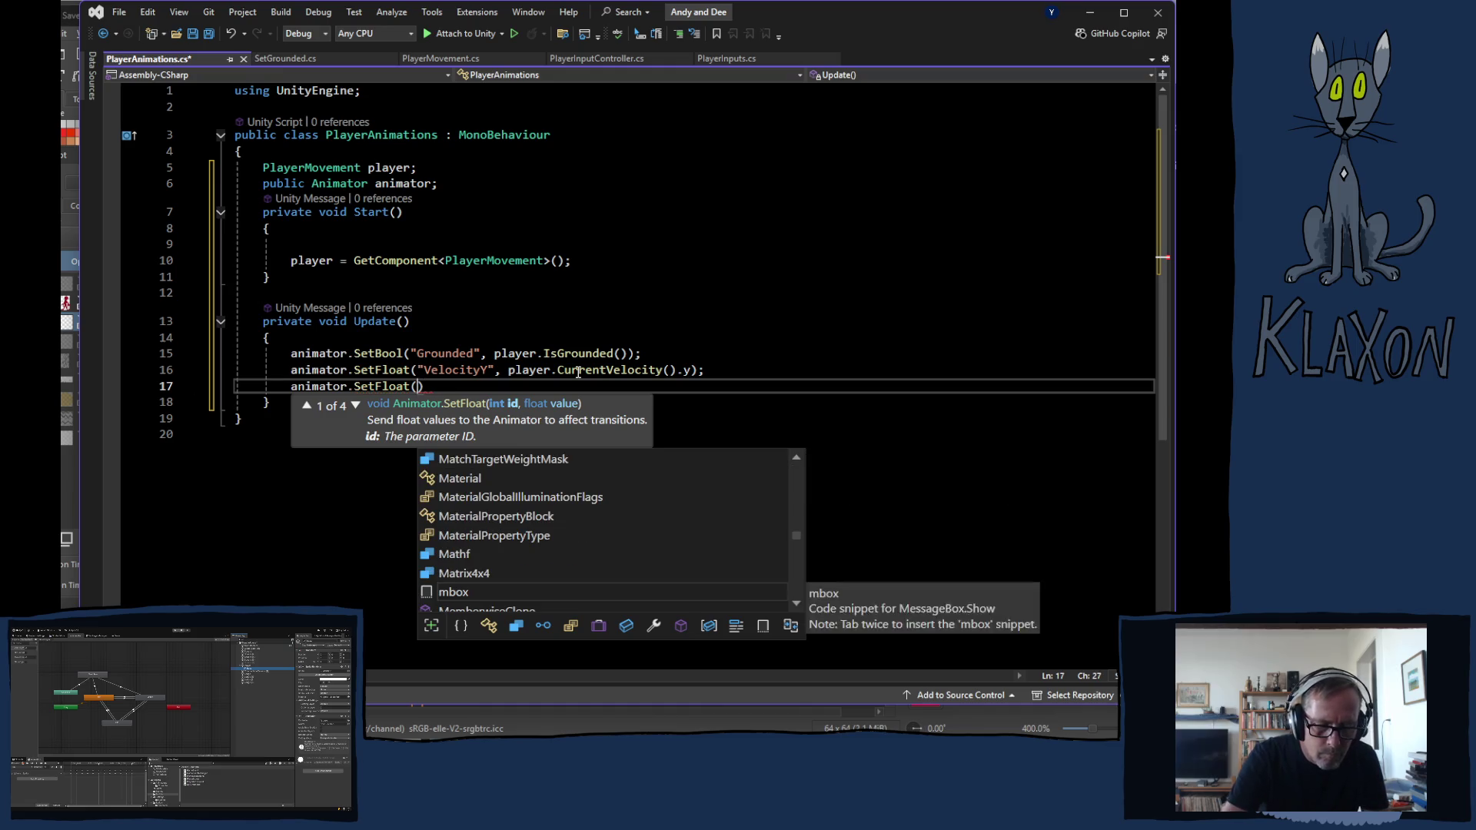
type("ovement\"")
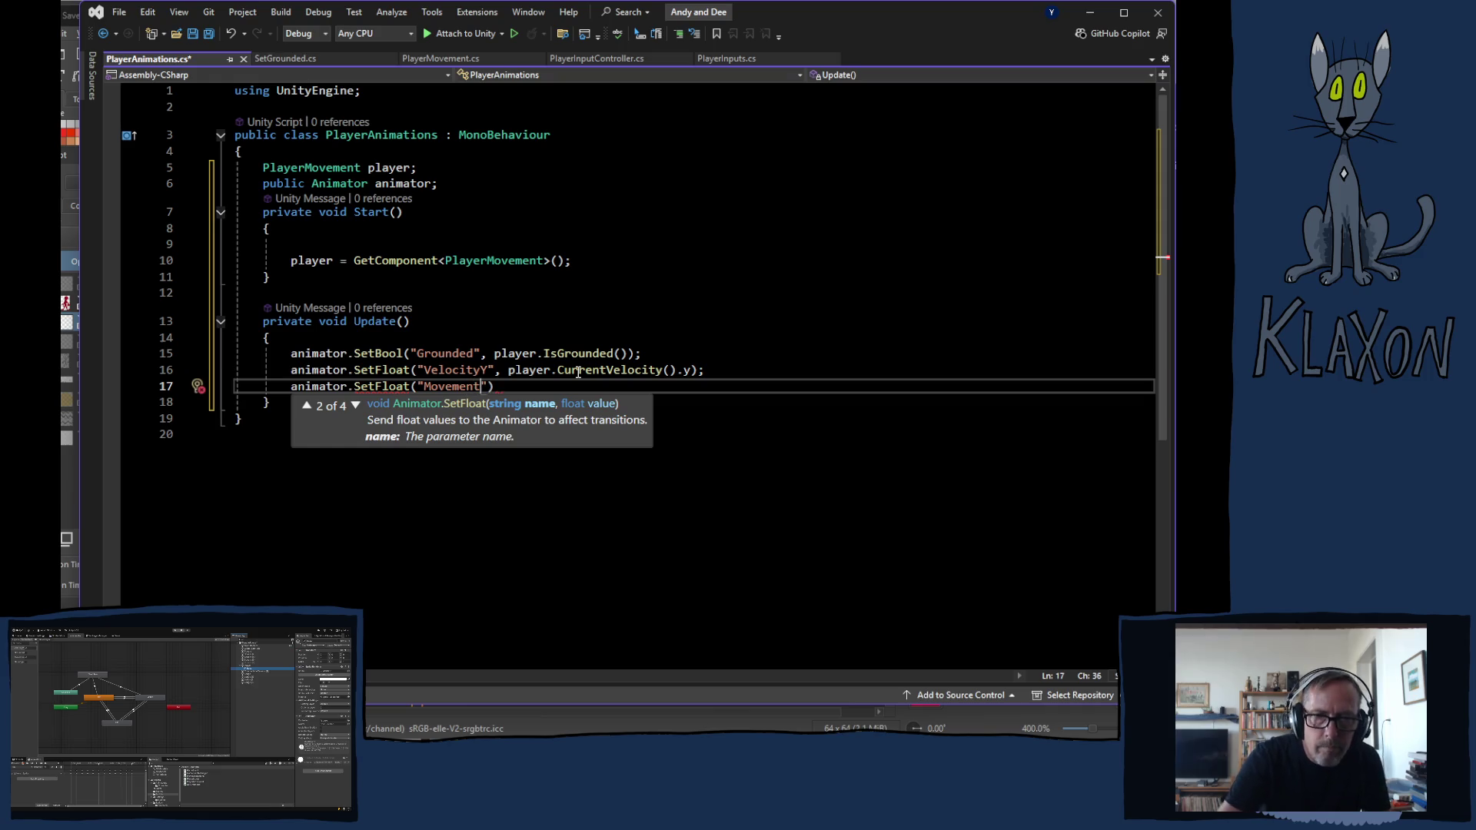
type(", ")
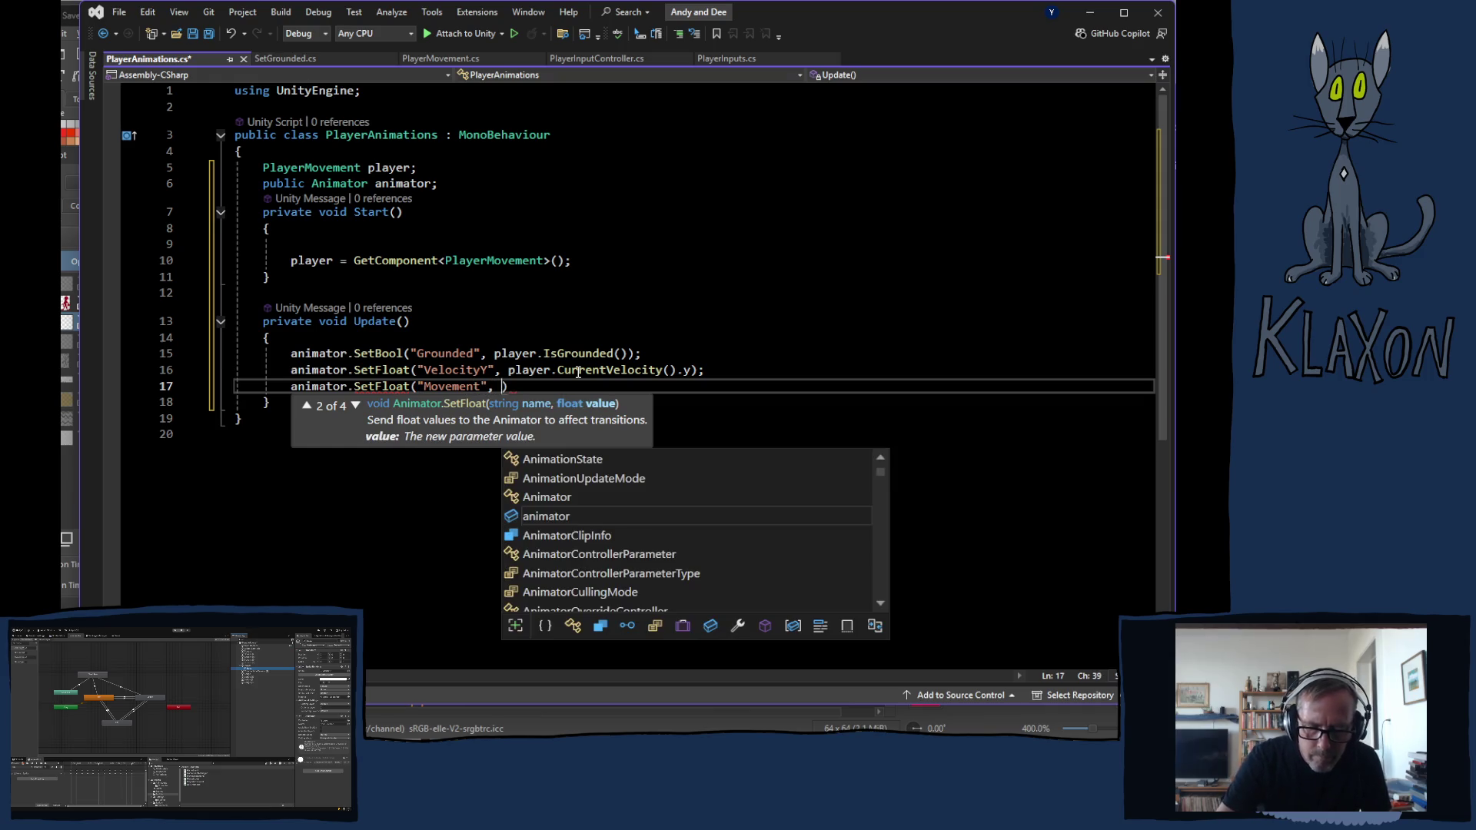
type("player.")
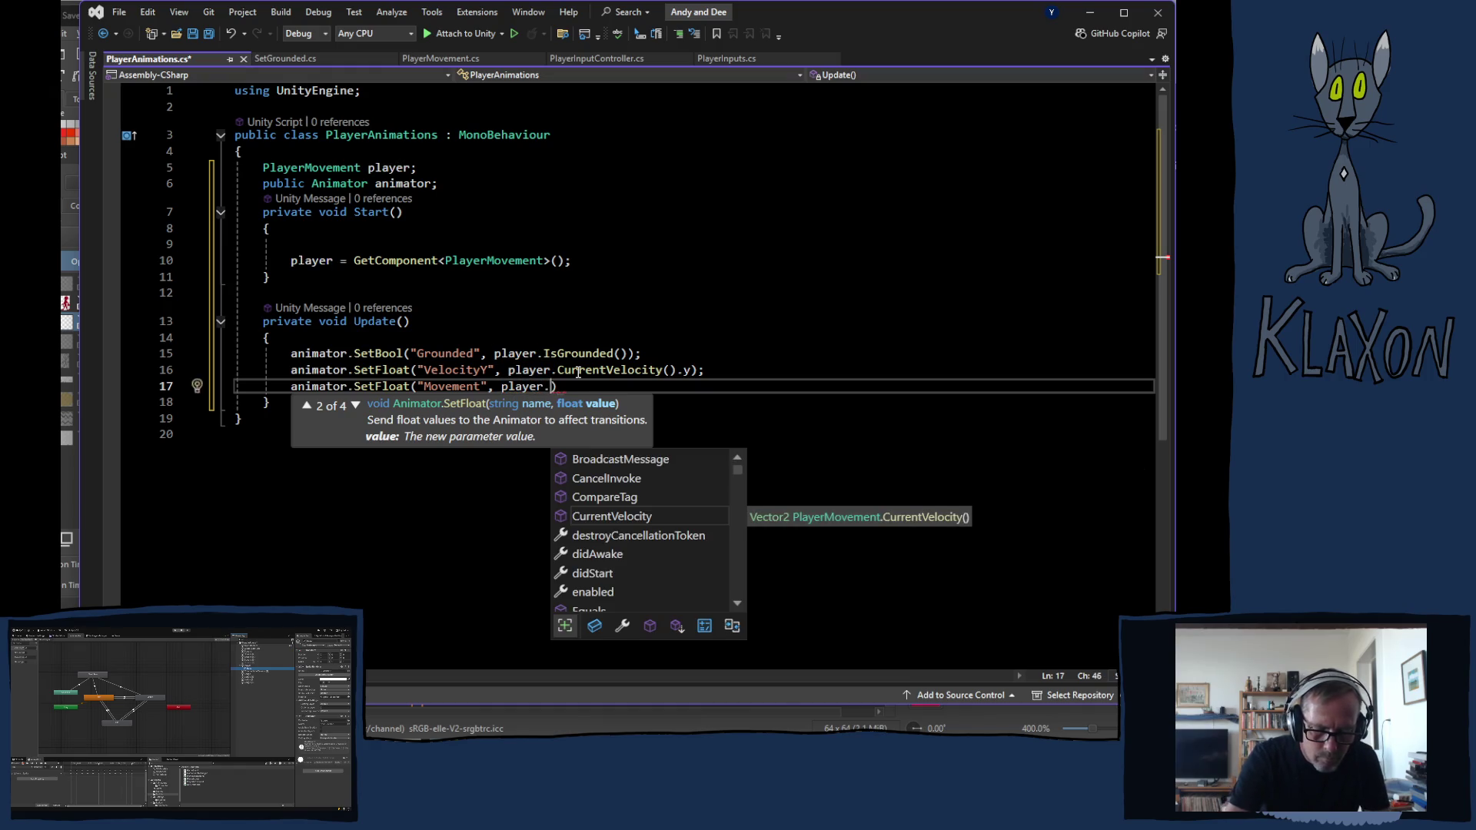
type("vel")
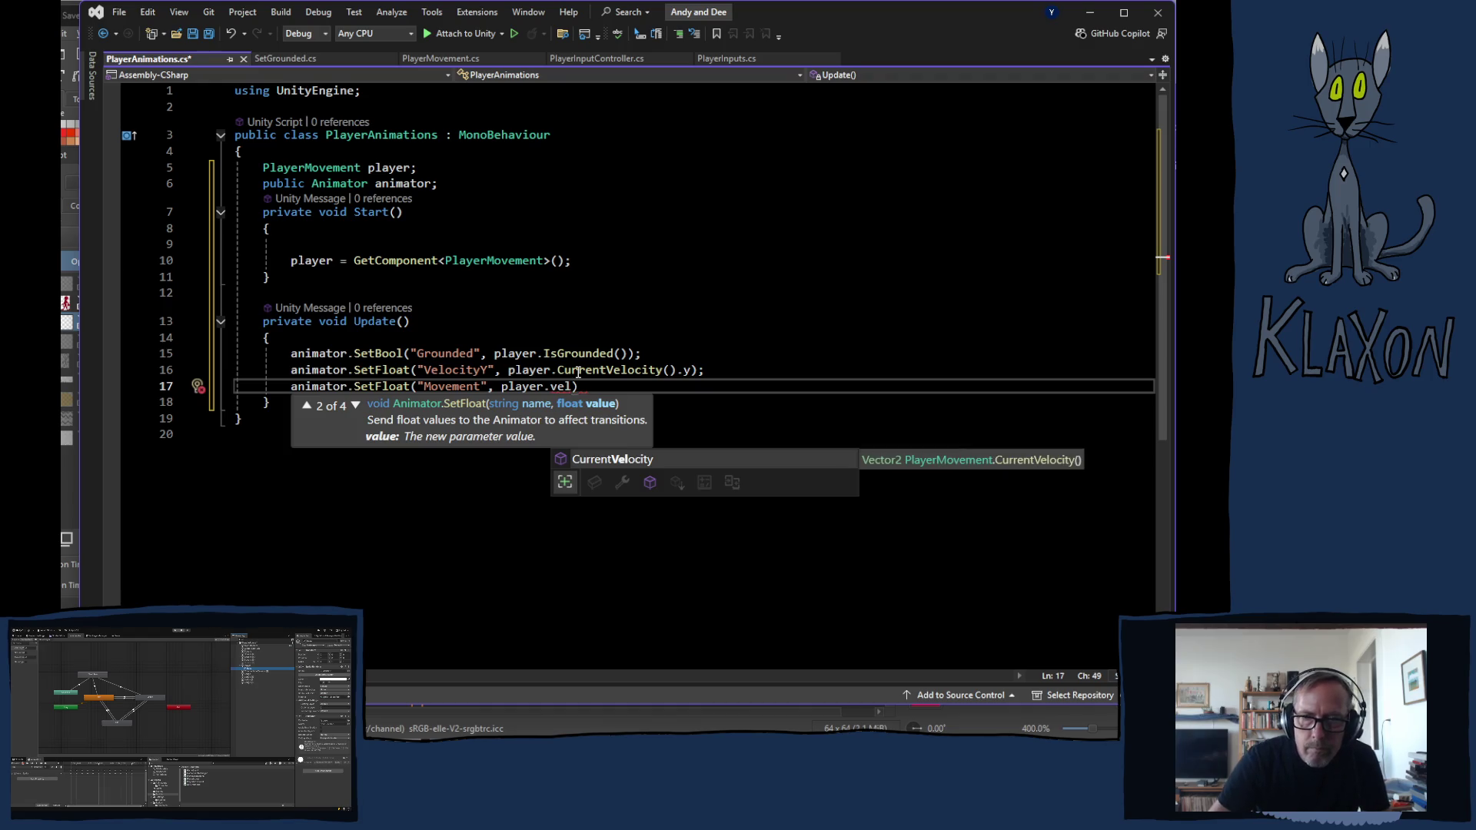
key("Tab")
type("().x")
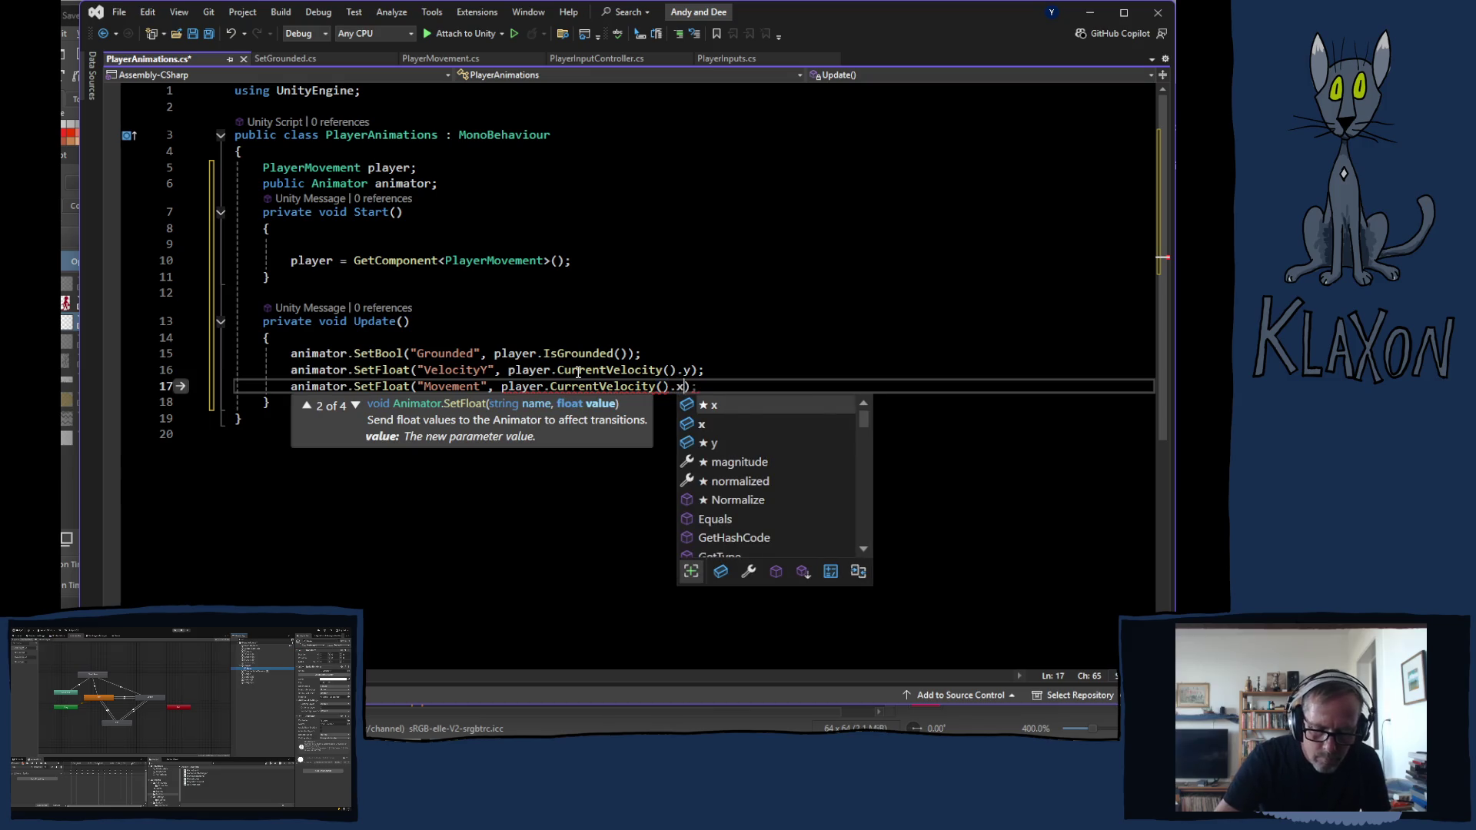
type(");")
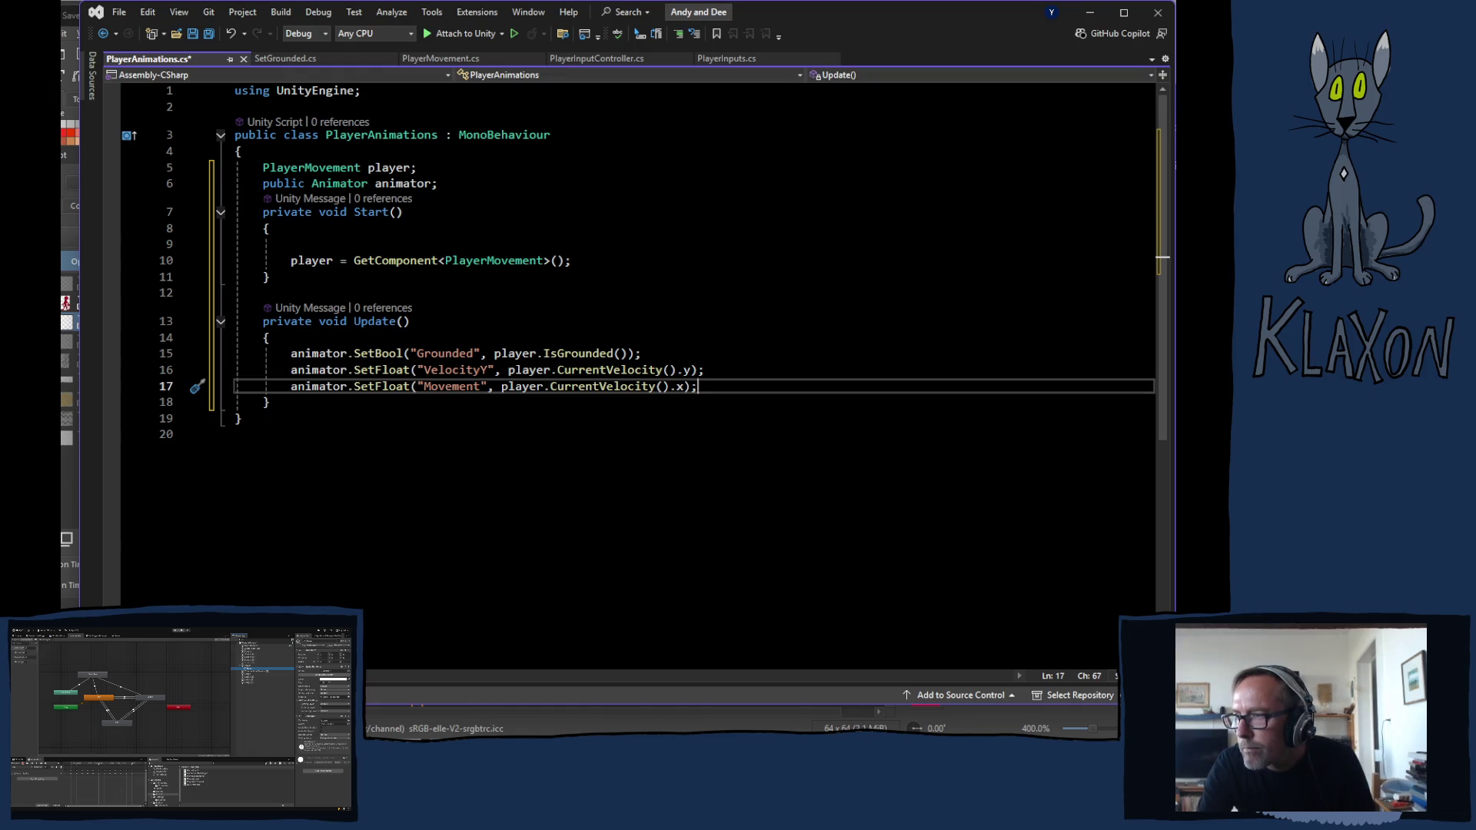
key("Return")
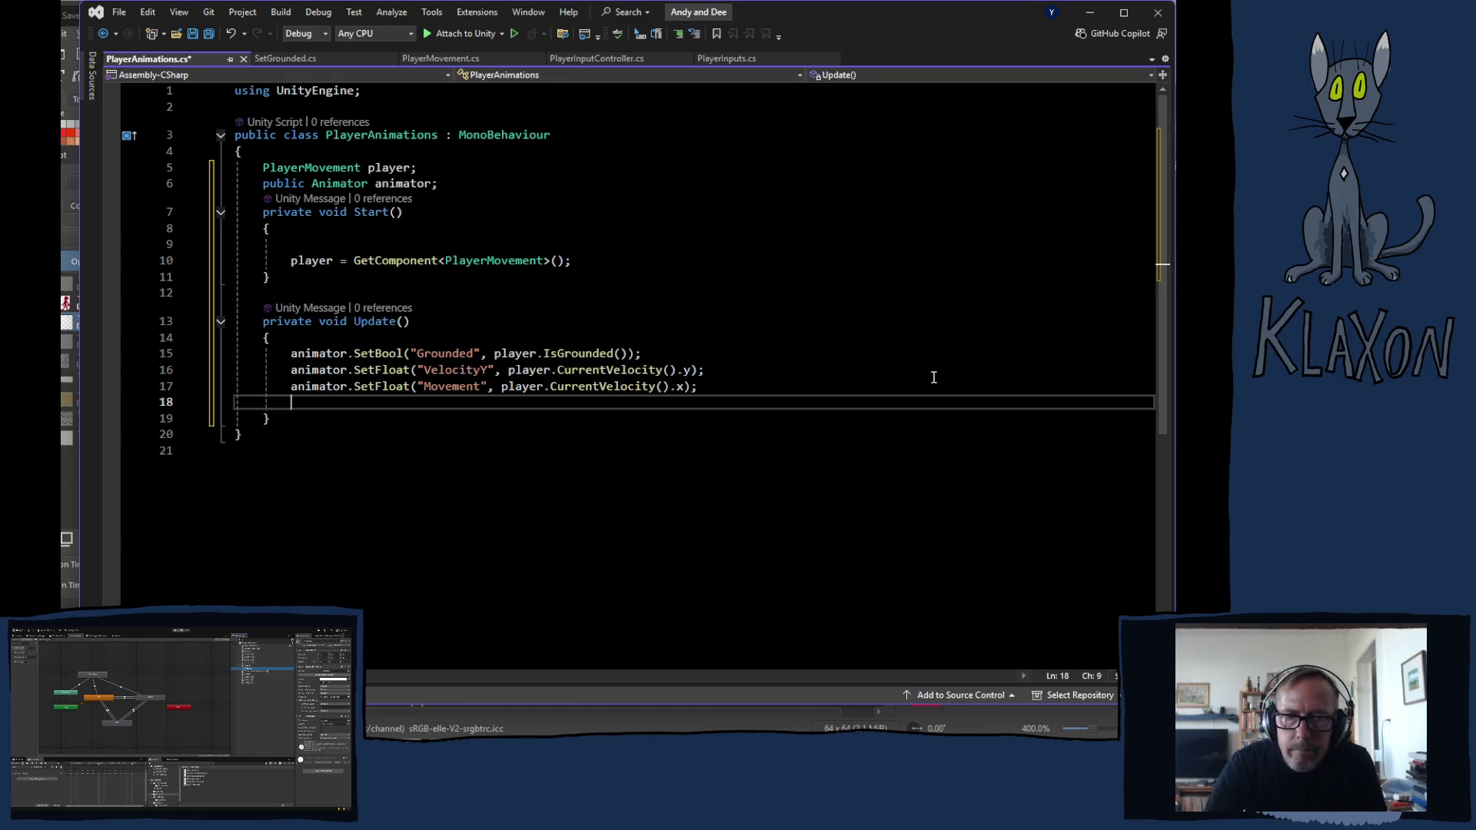
type("anim")
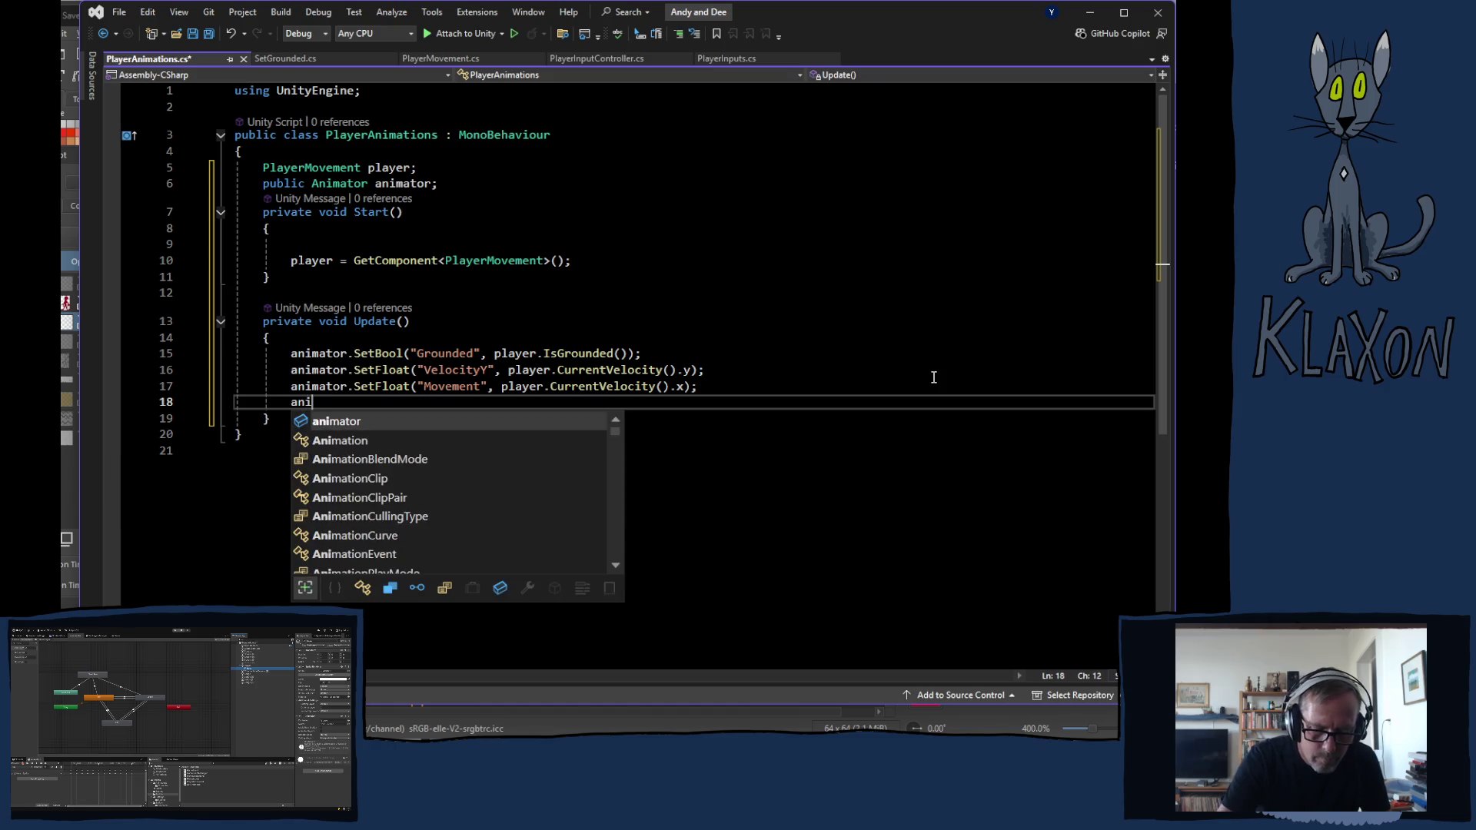
Begin a fourth line animator.SetBool( for the OnLedge parameter
key("Tab")
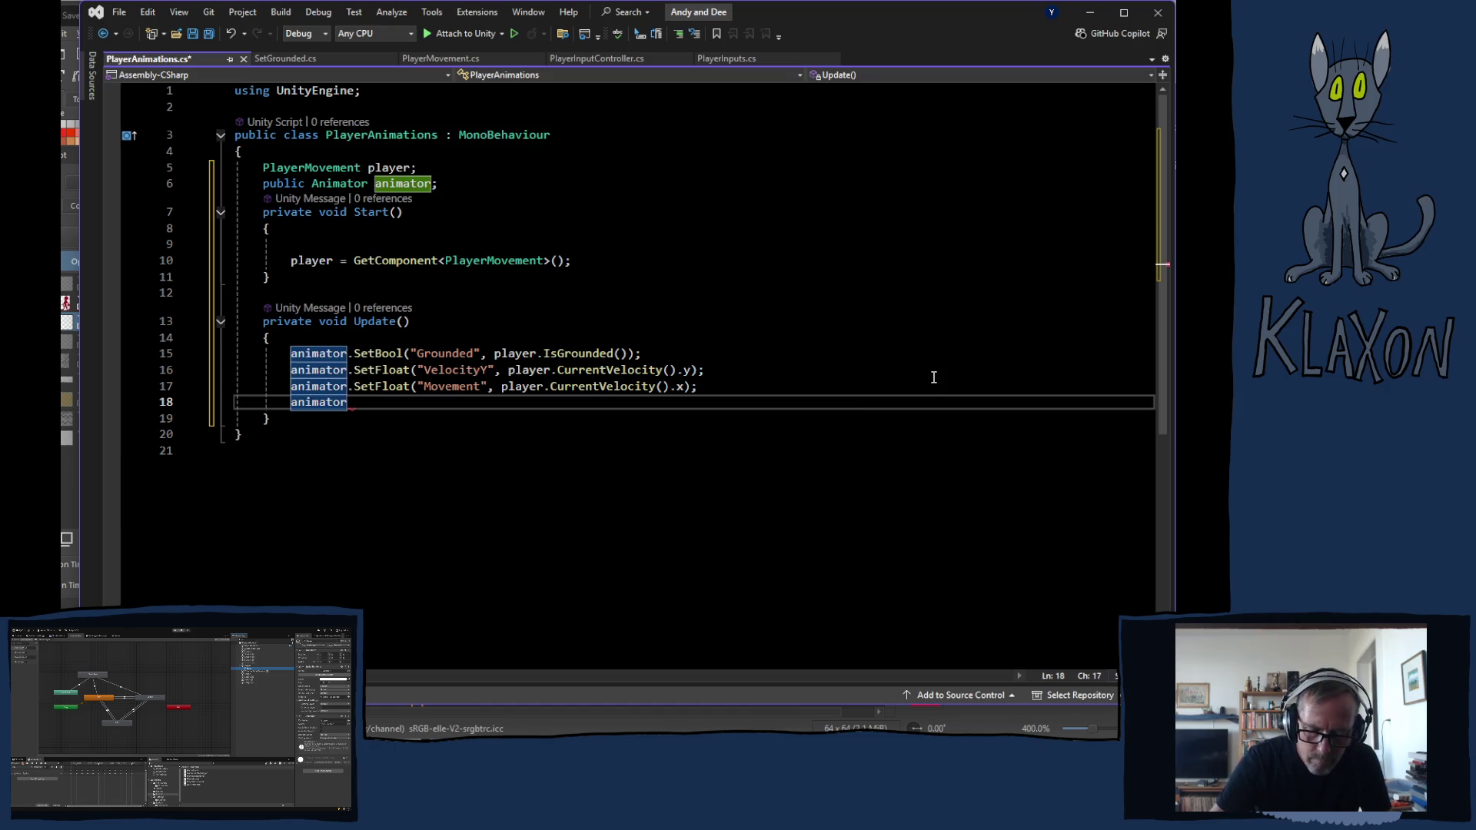
type(".g")
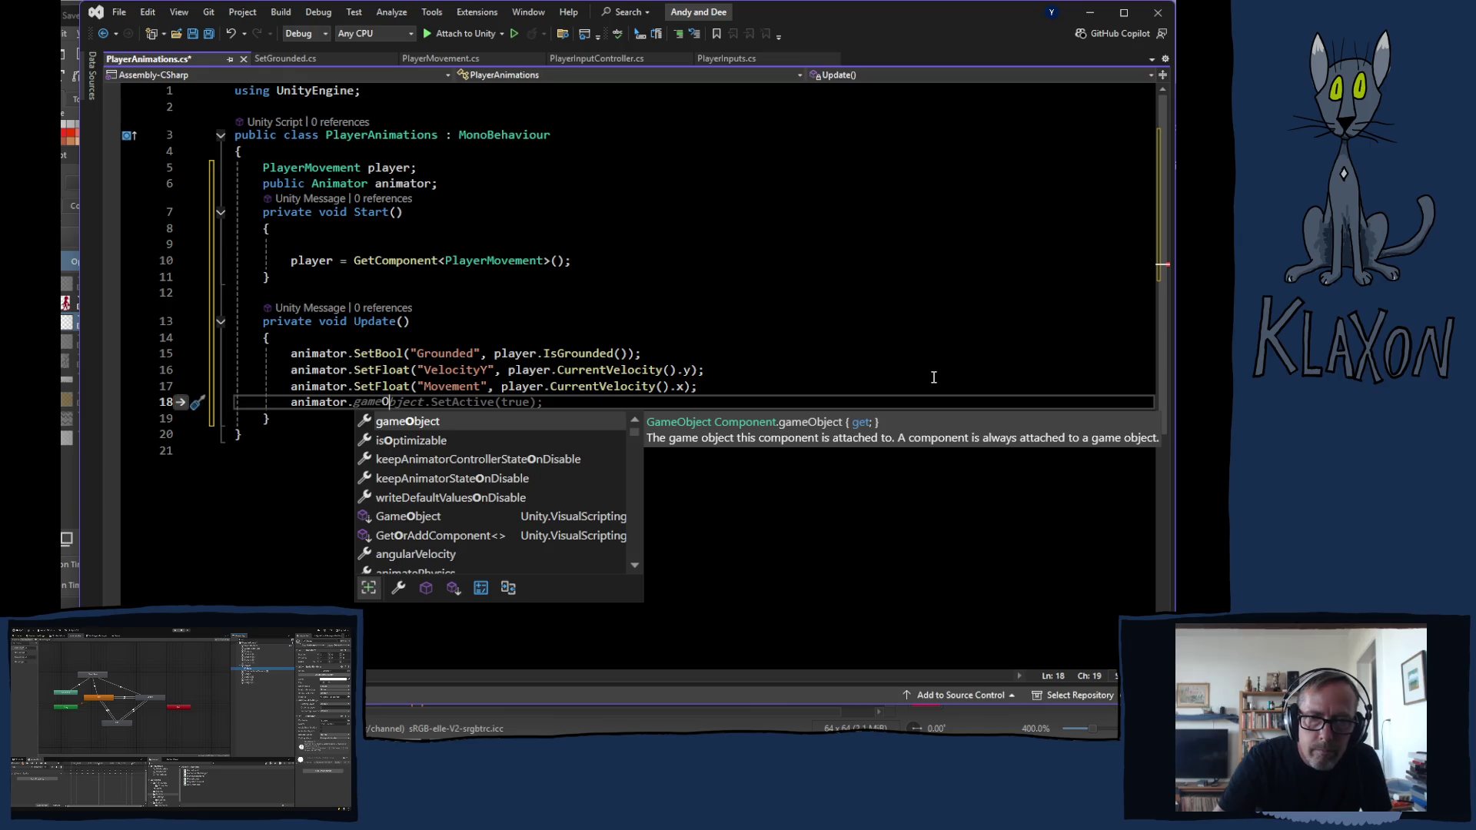
key("BackSpace")
type("set")
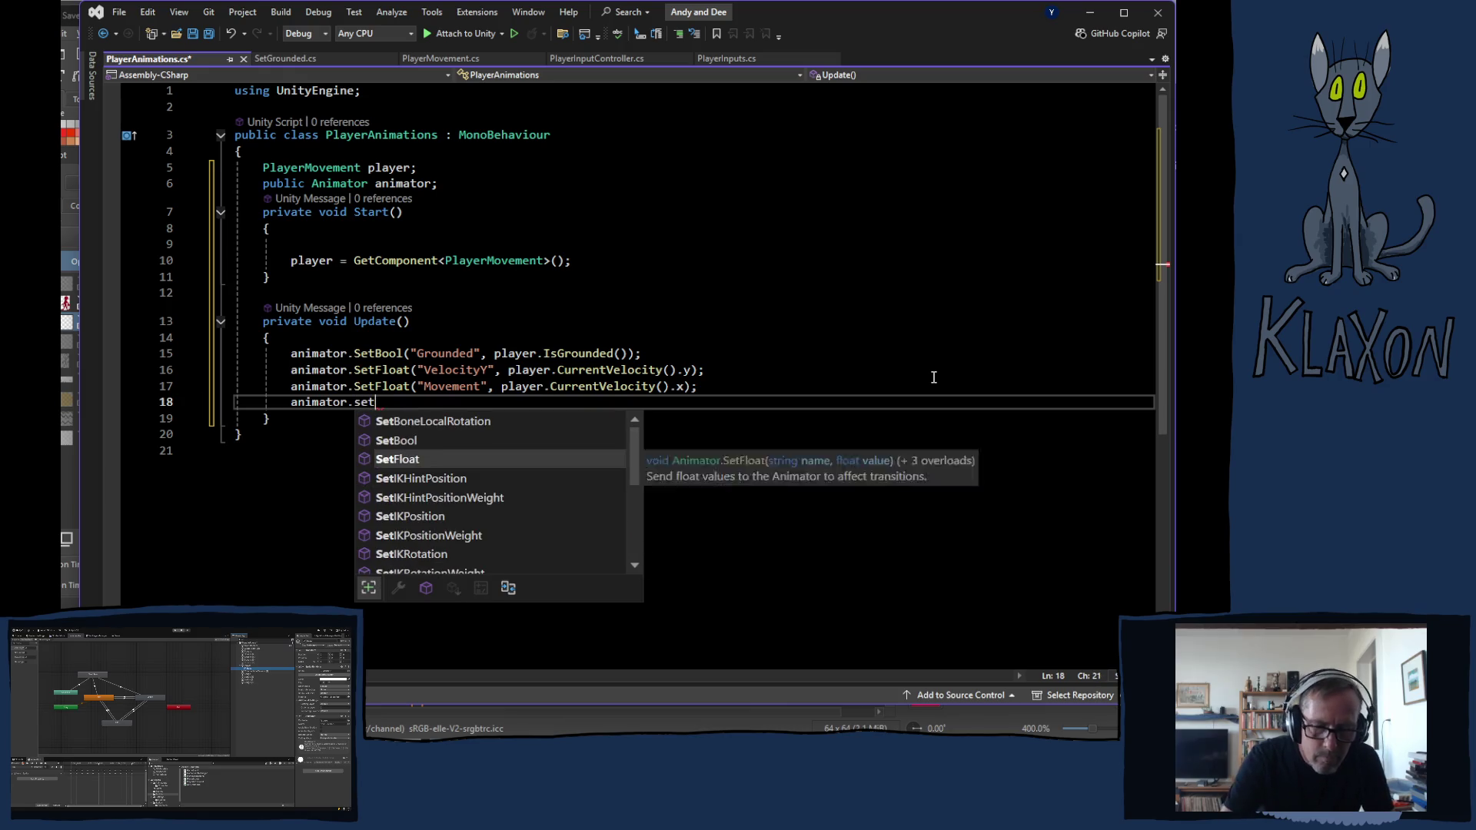
type("b")
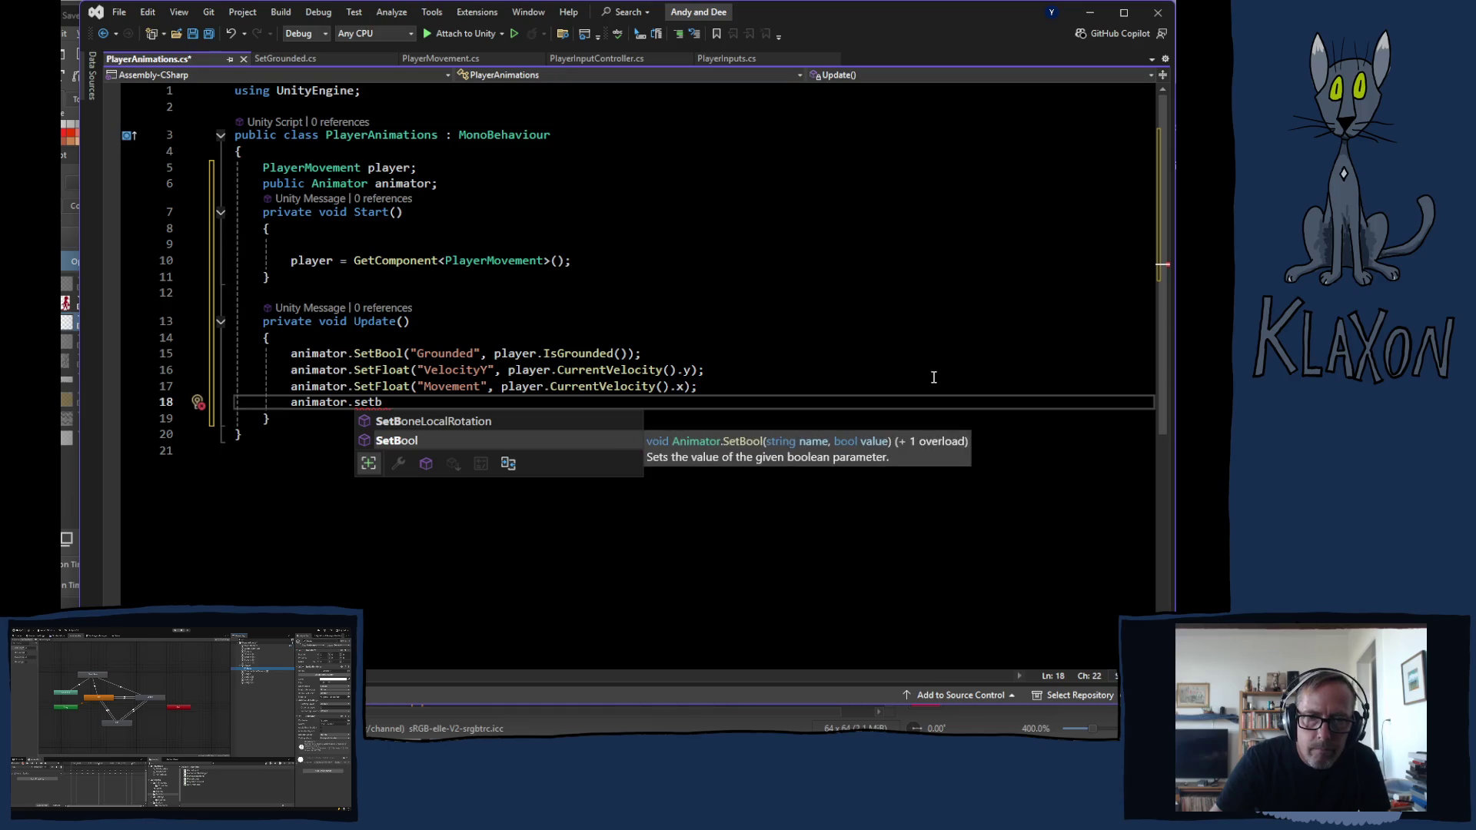
key("Tab")
type("(")
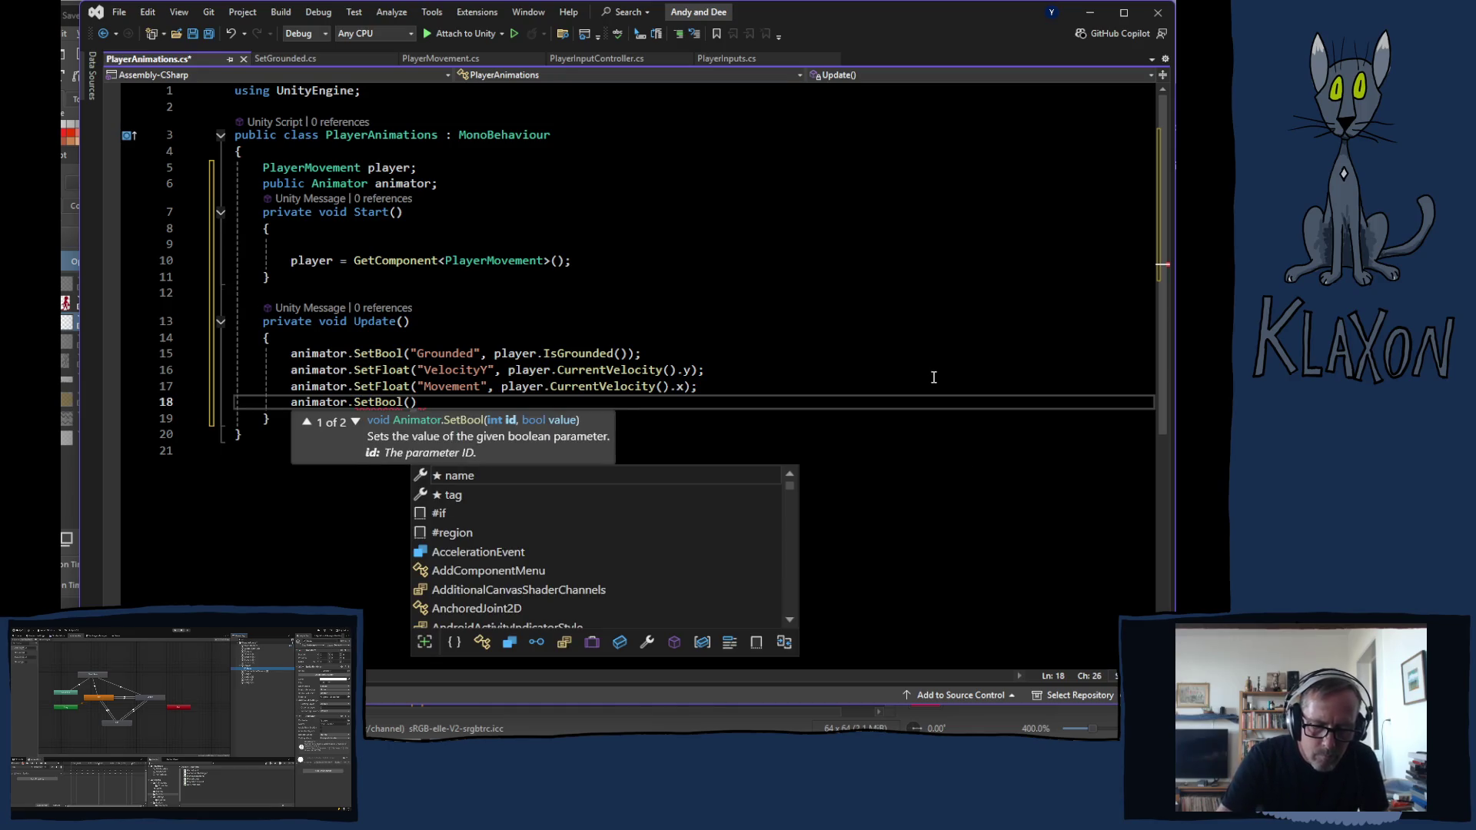
type("\"")
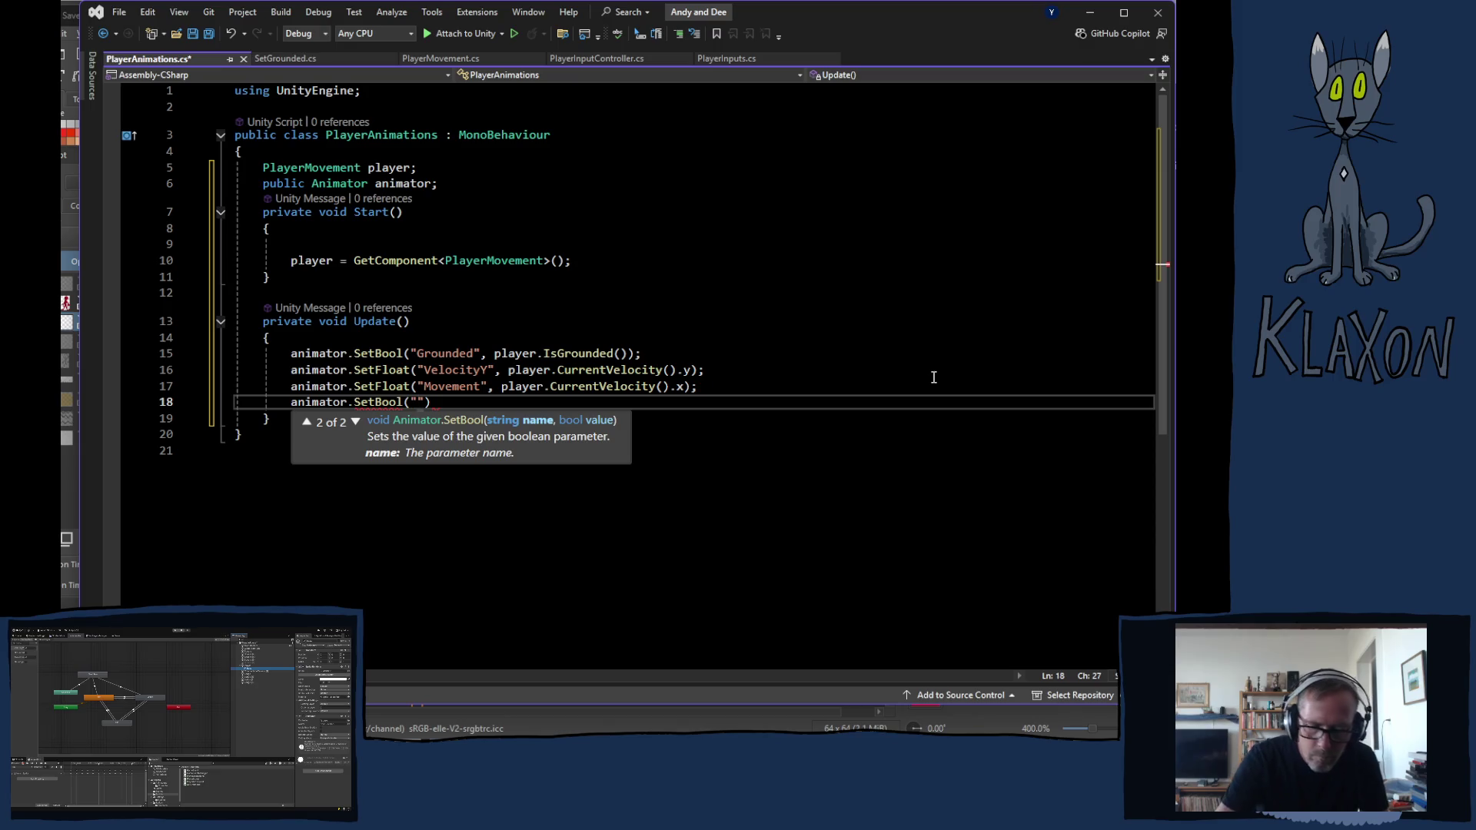
type("G")
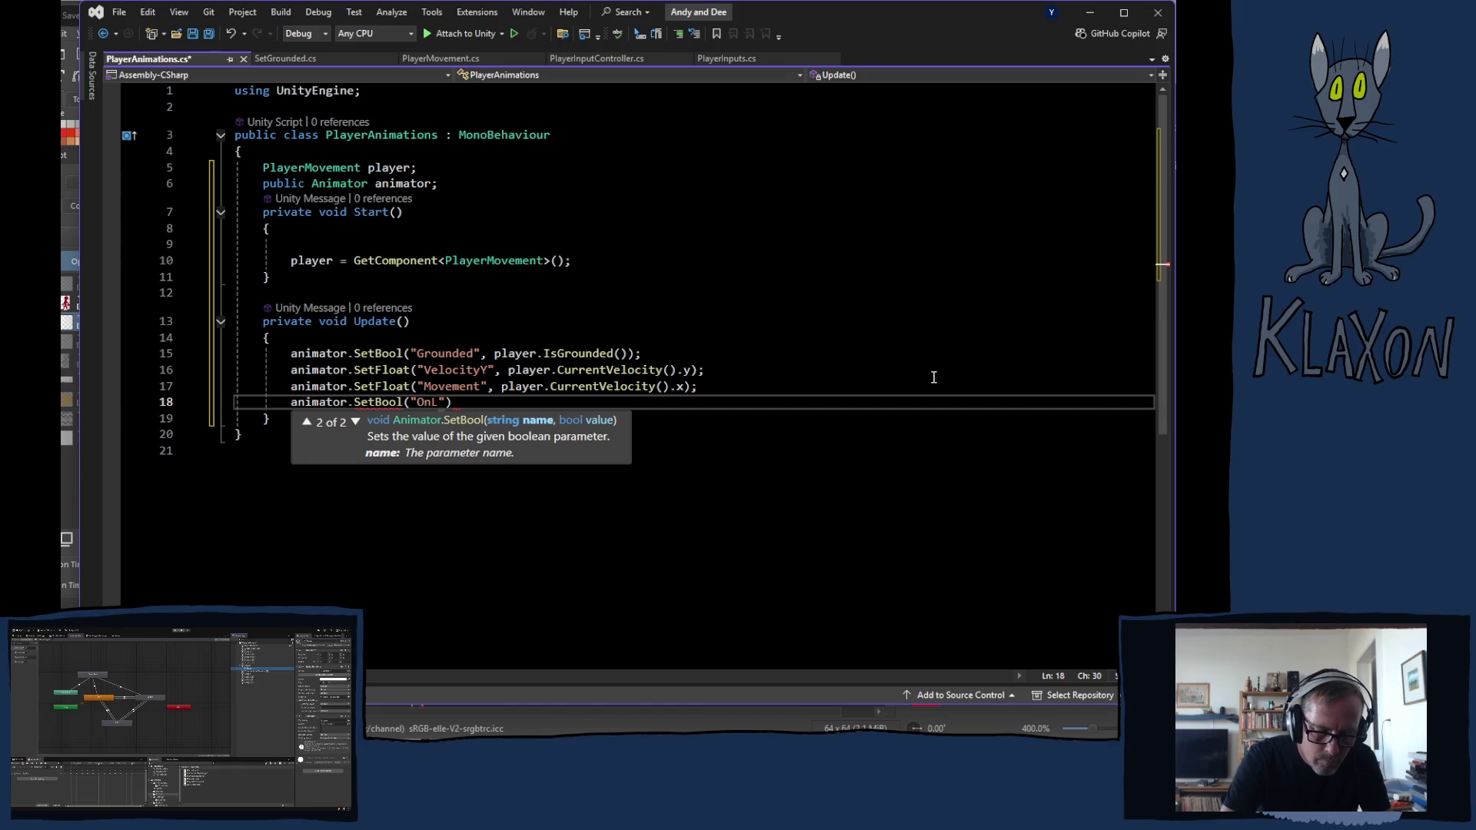
type("edge")
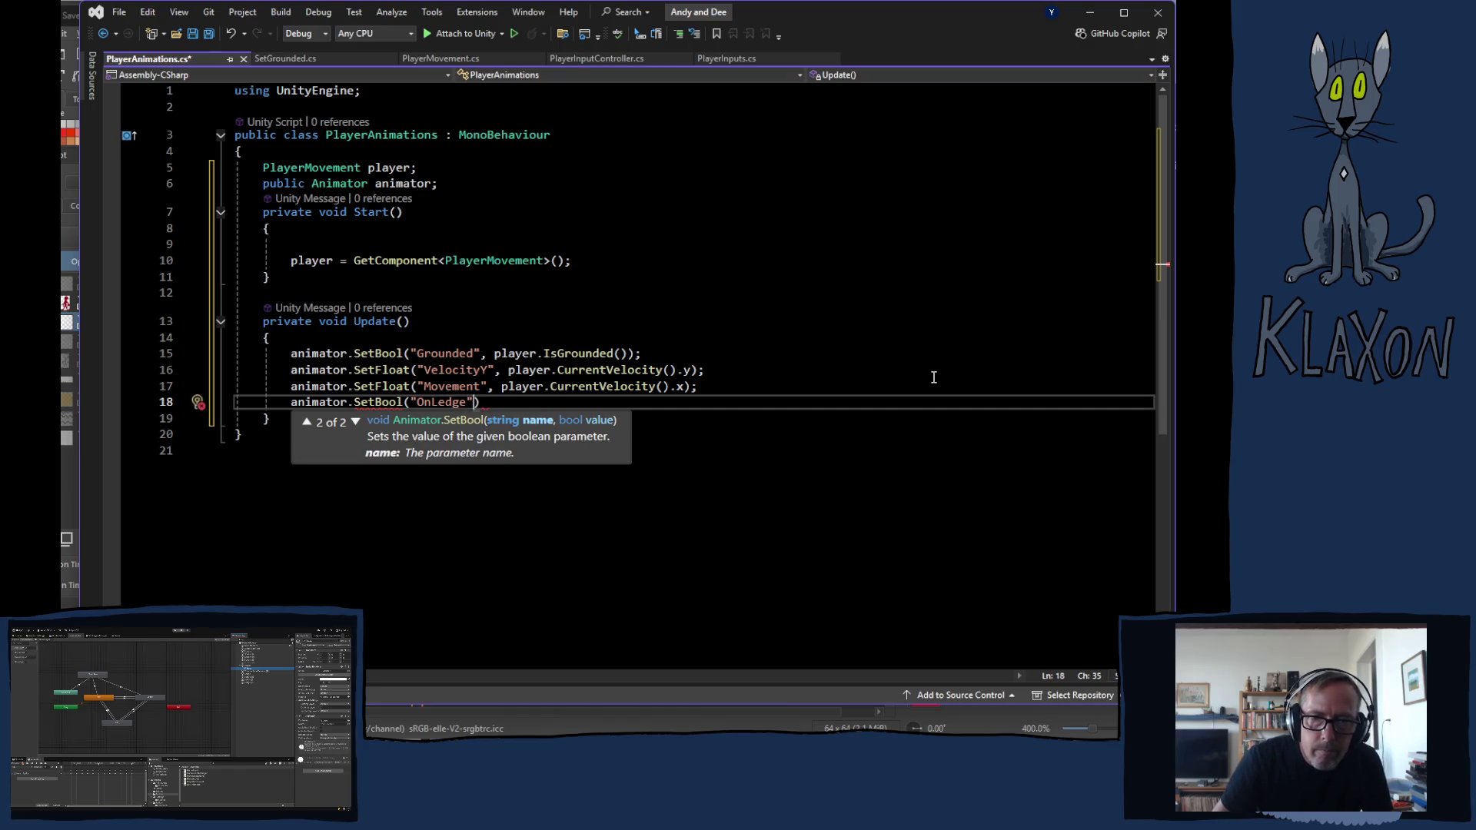
type(", player")
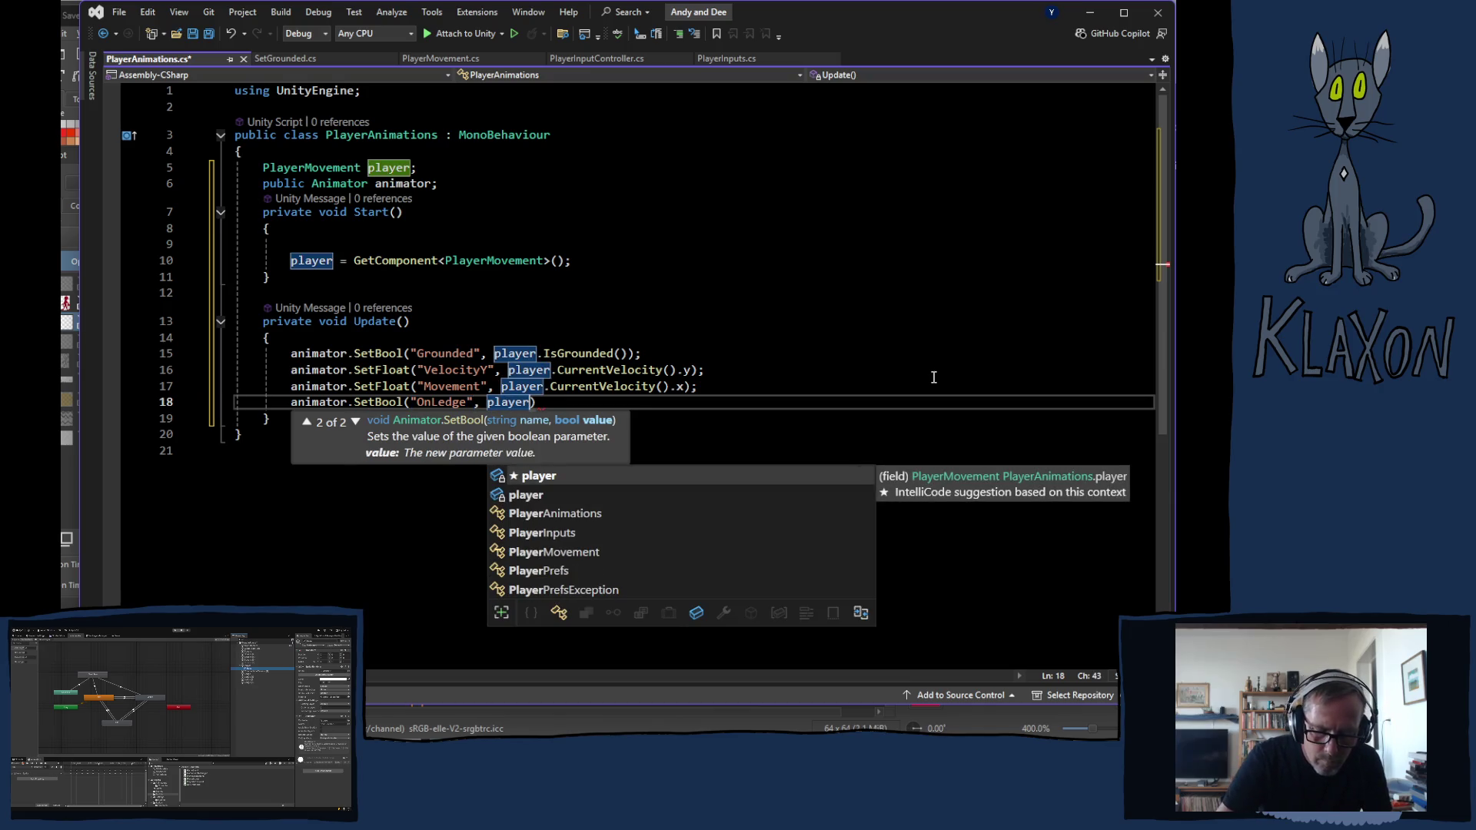
type(".")
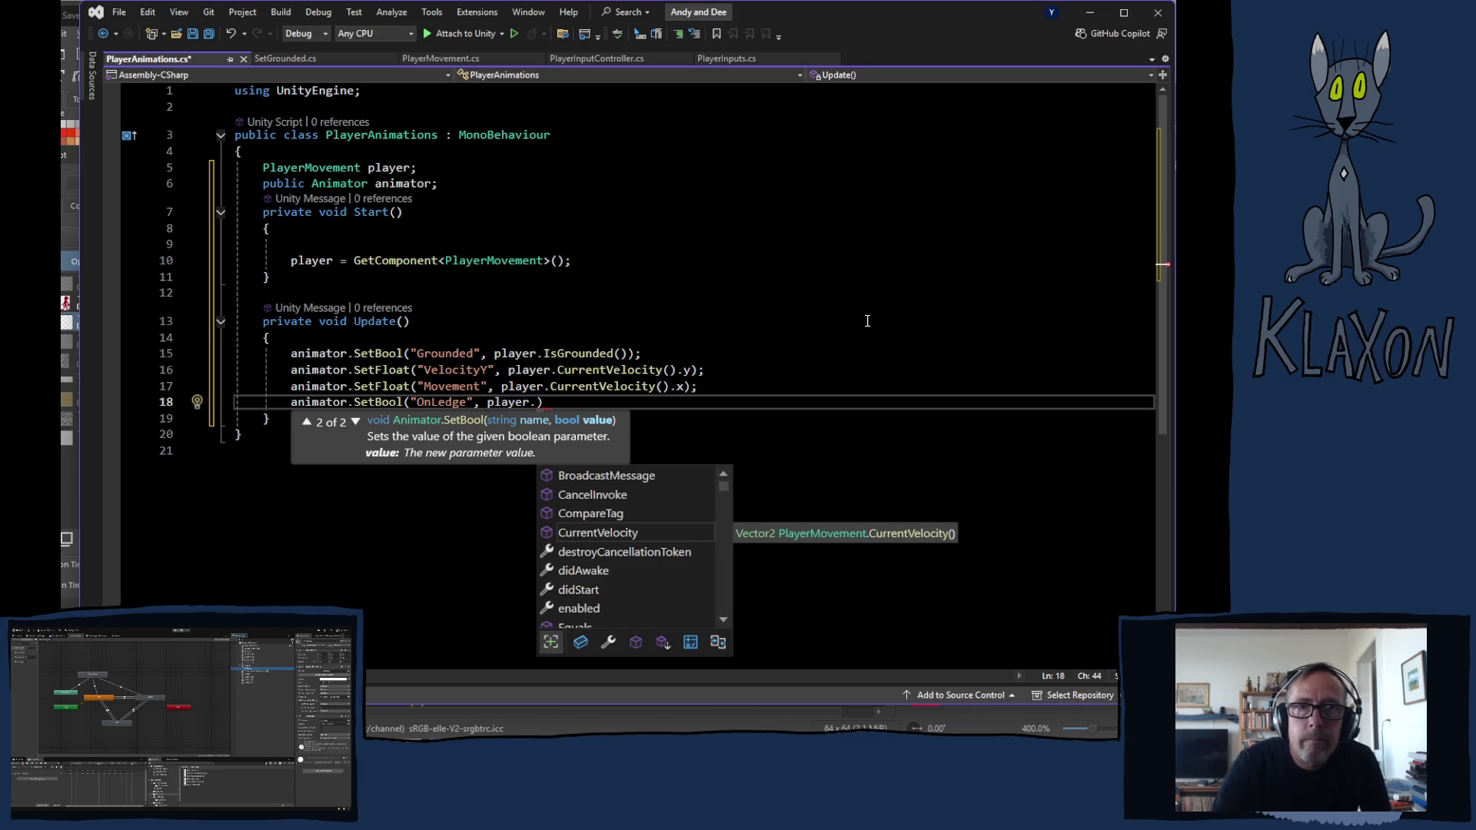
Review PlayerMovement's accessor methods and place the caret after IsGrounded's closing brace
left_click(444, 59)
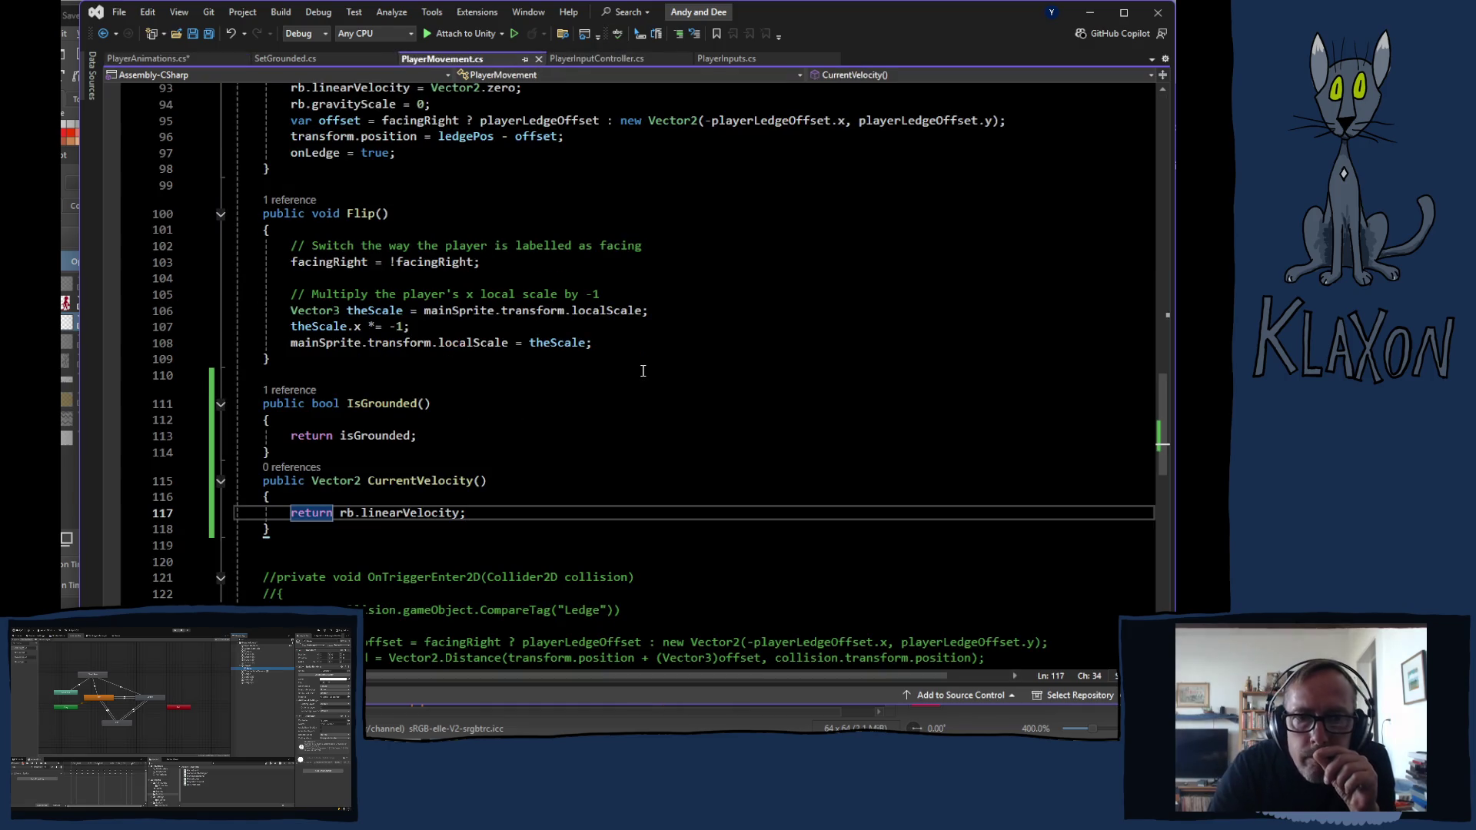
scroll(639, 369, "up", 7)
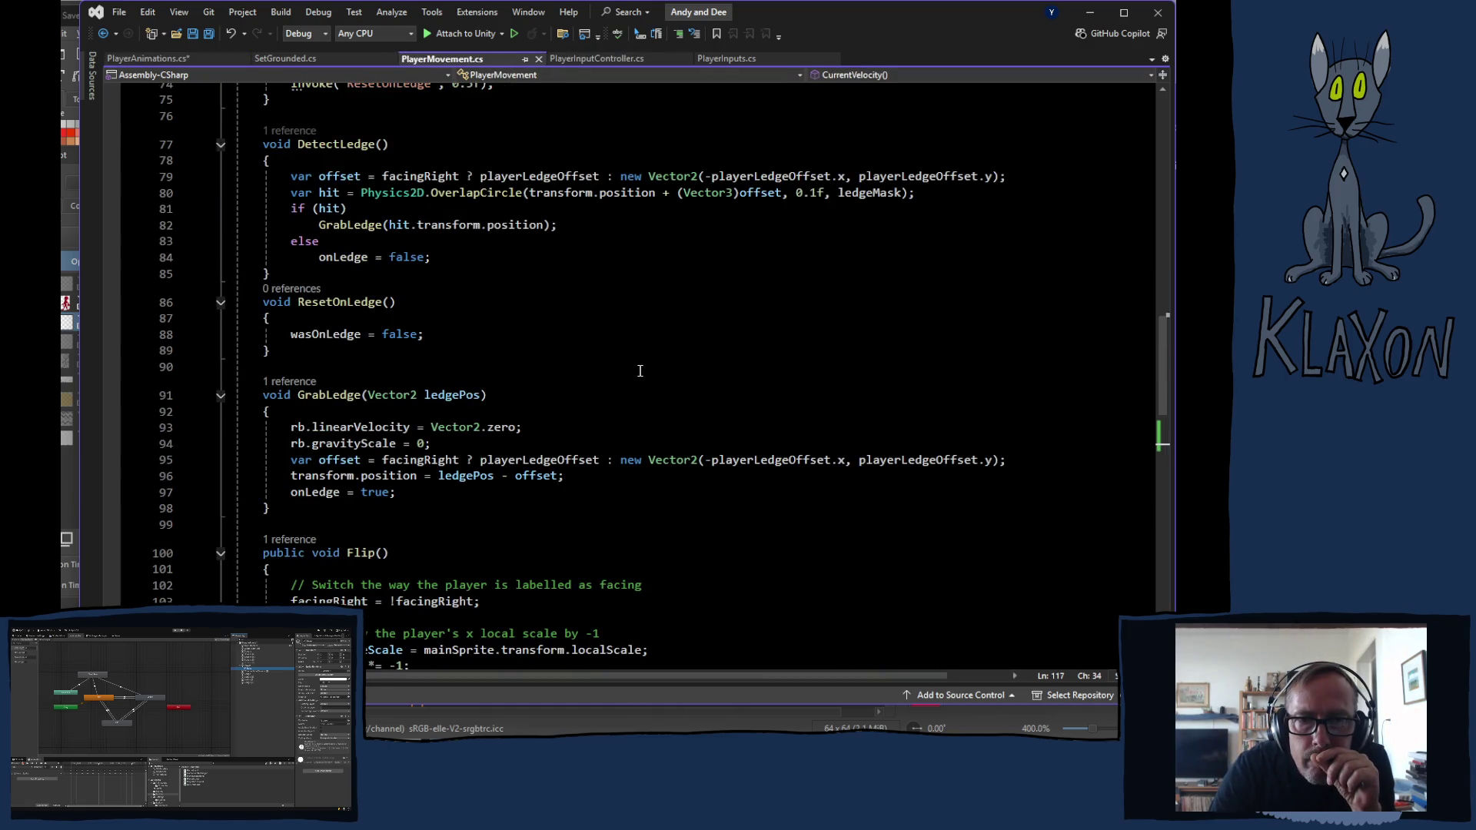
scroll(639, 369, "up", 1)
scroll(638, 371, "up", 6)
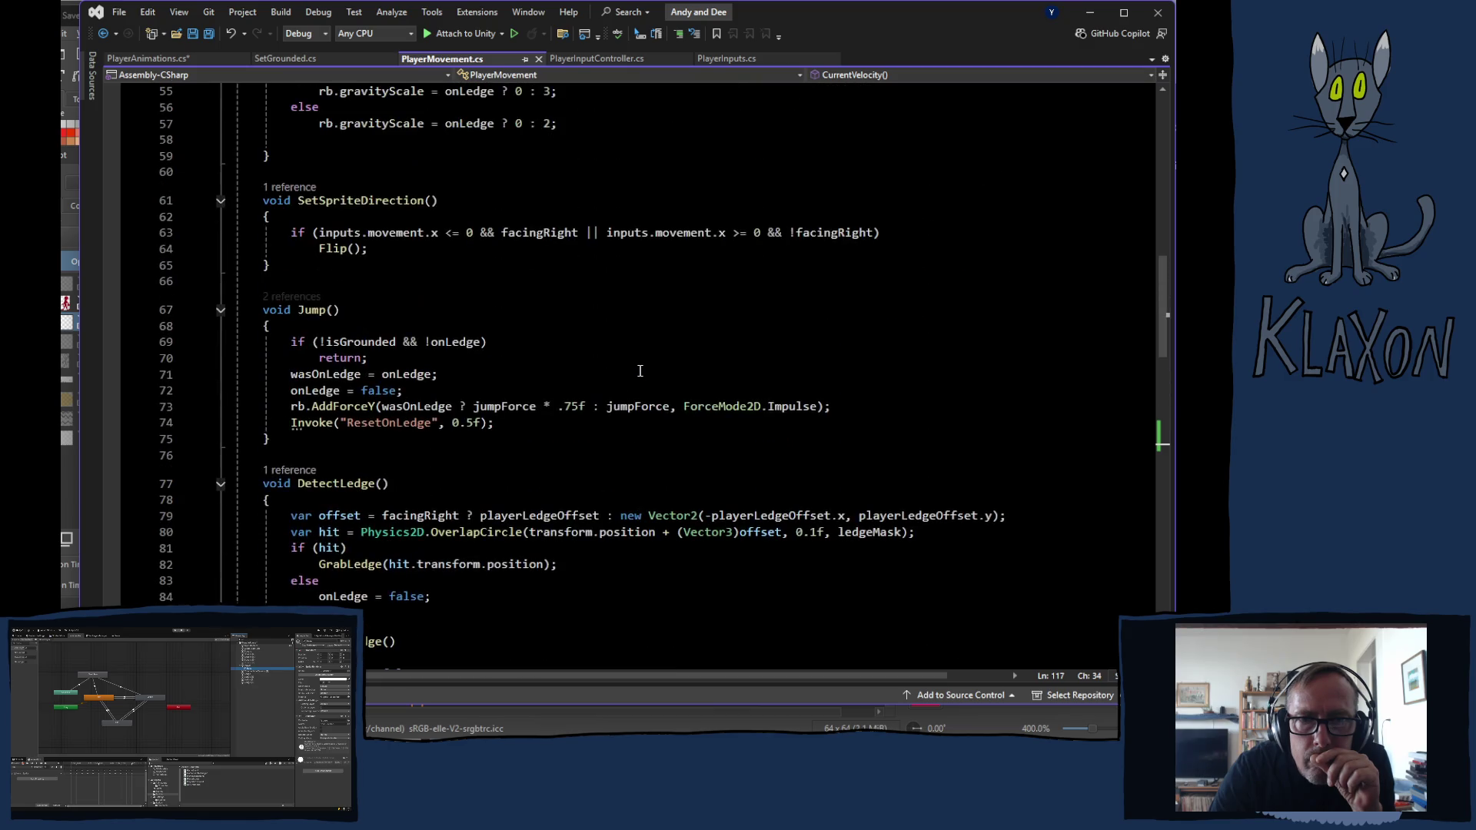
scroll(639, 370, "up", 6)
scroll(638, 369, "up", 9)
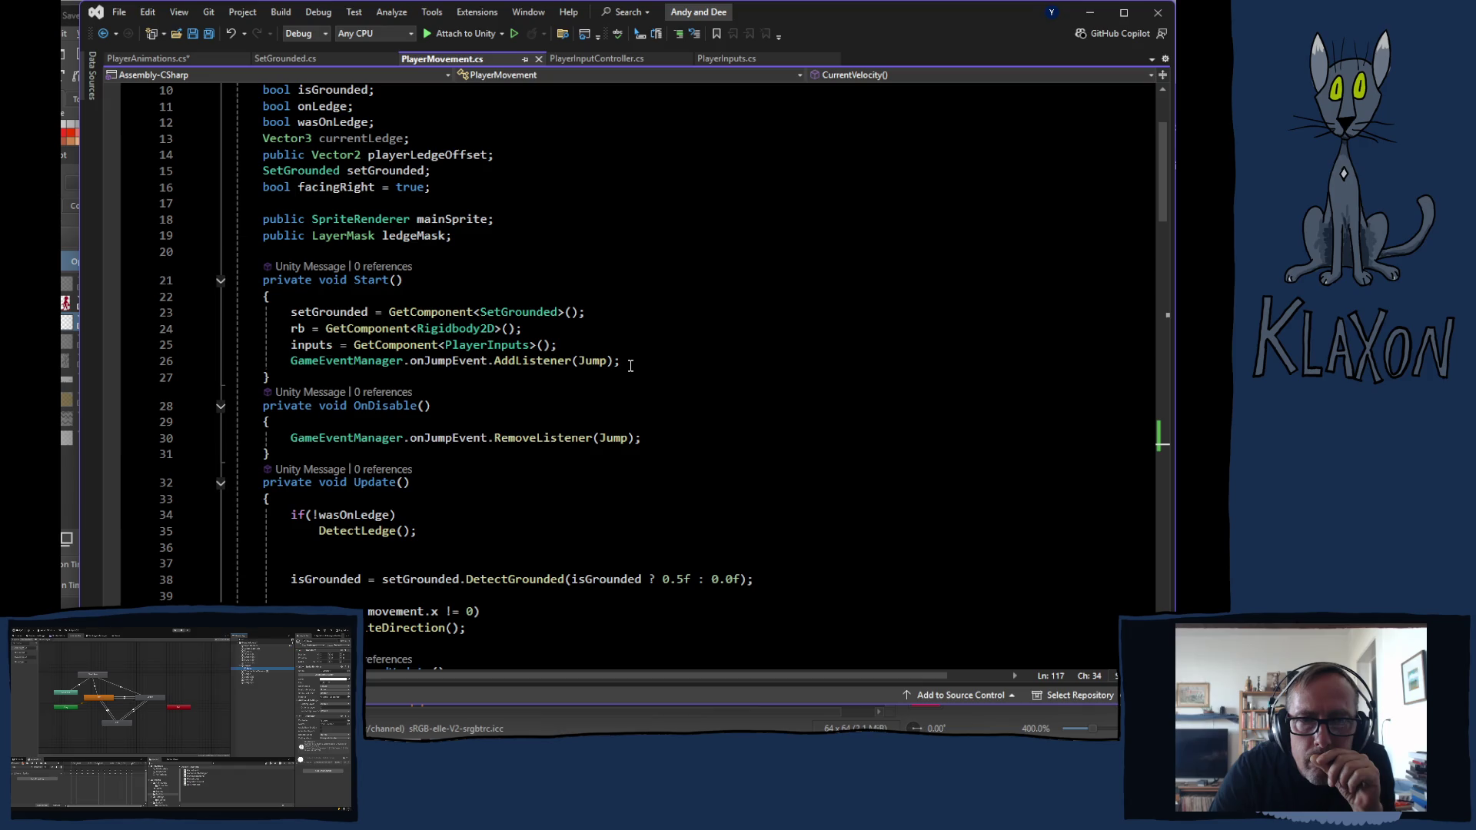
scroll(630, 366, "down", 7)
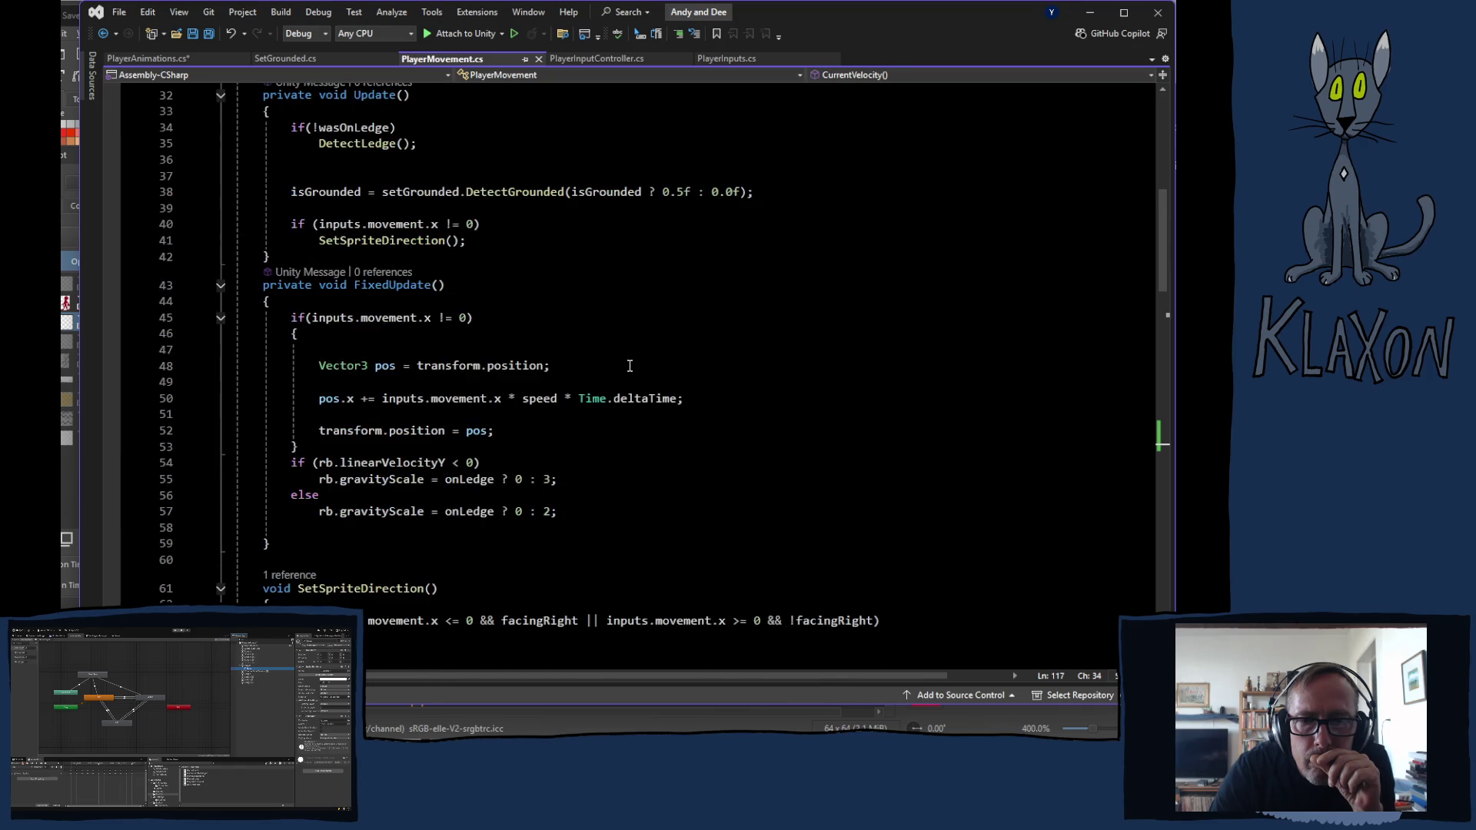
scroll(627, 365, "down", 8)
scroll(627, 366, "down", 7)
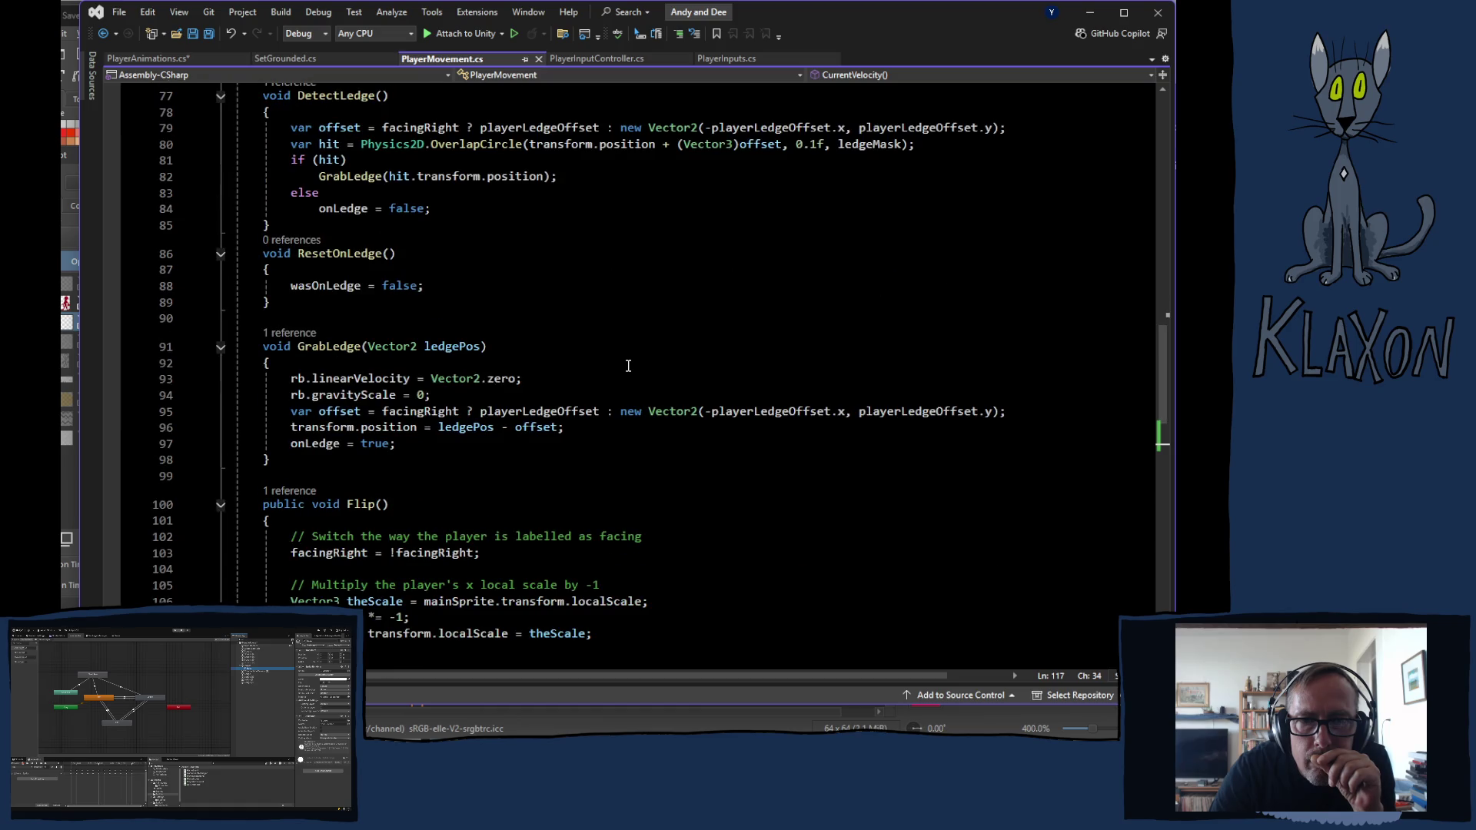
scroll(627, 366, "down", 7)
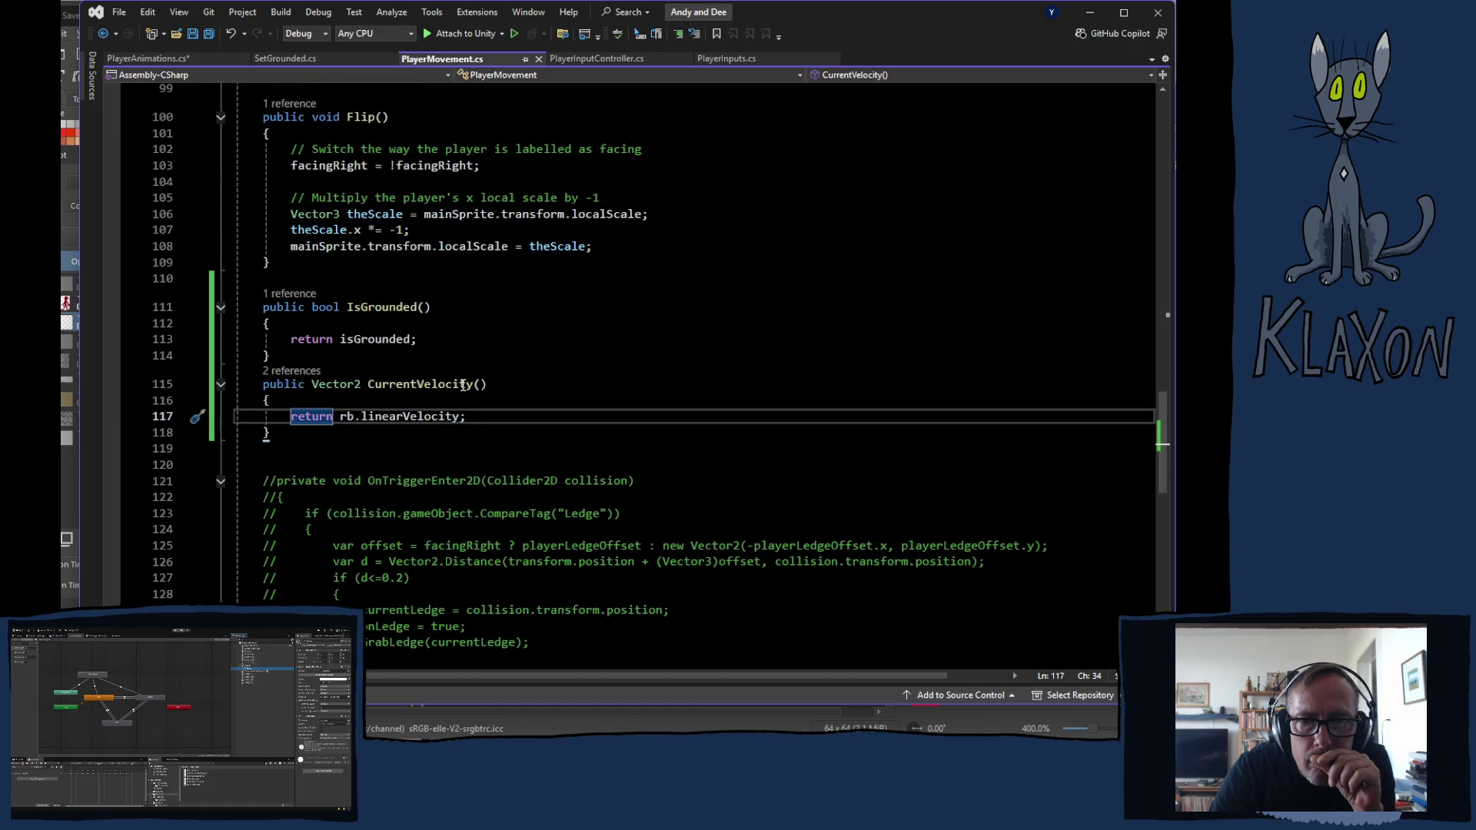
left_click(313, 352)
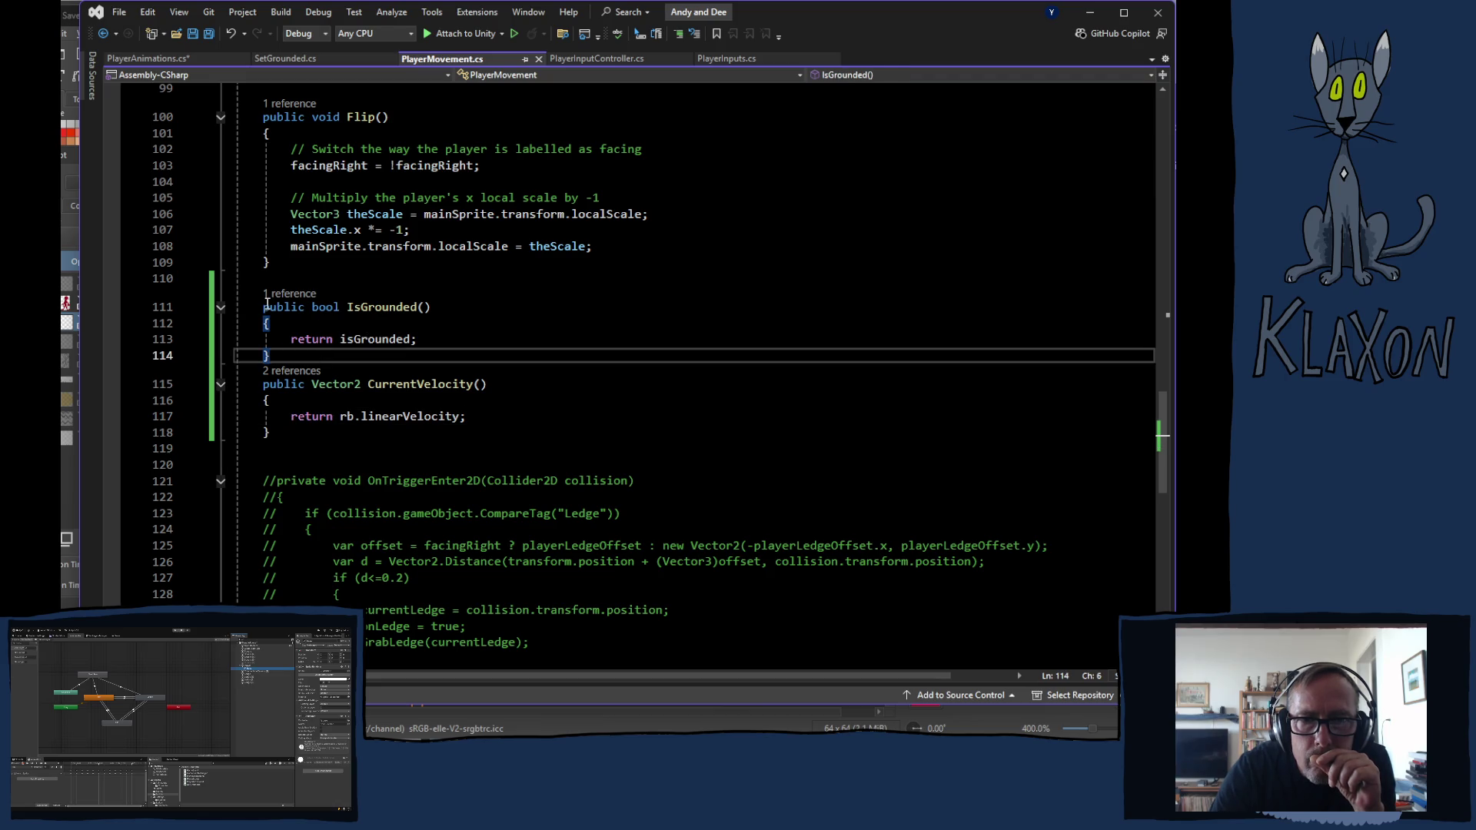
Add public bool OnLedge() returning onLedge below IsGrounded in PlayerMovement
mouse_move(376, 339)
key("Return")
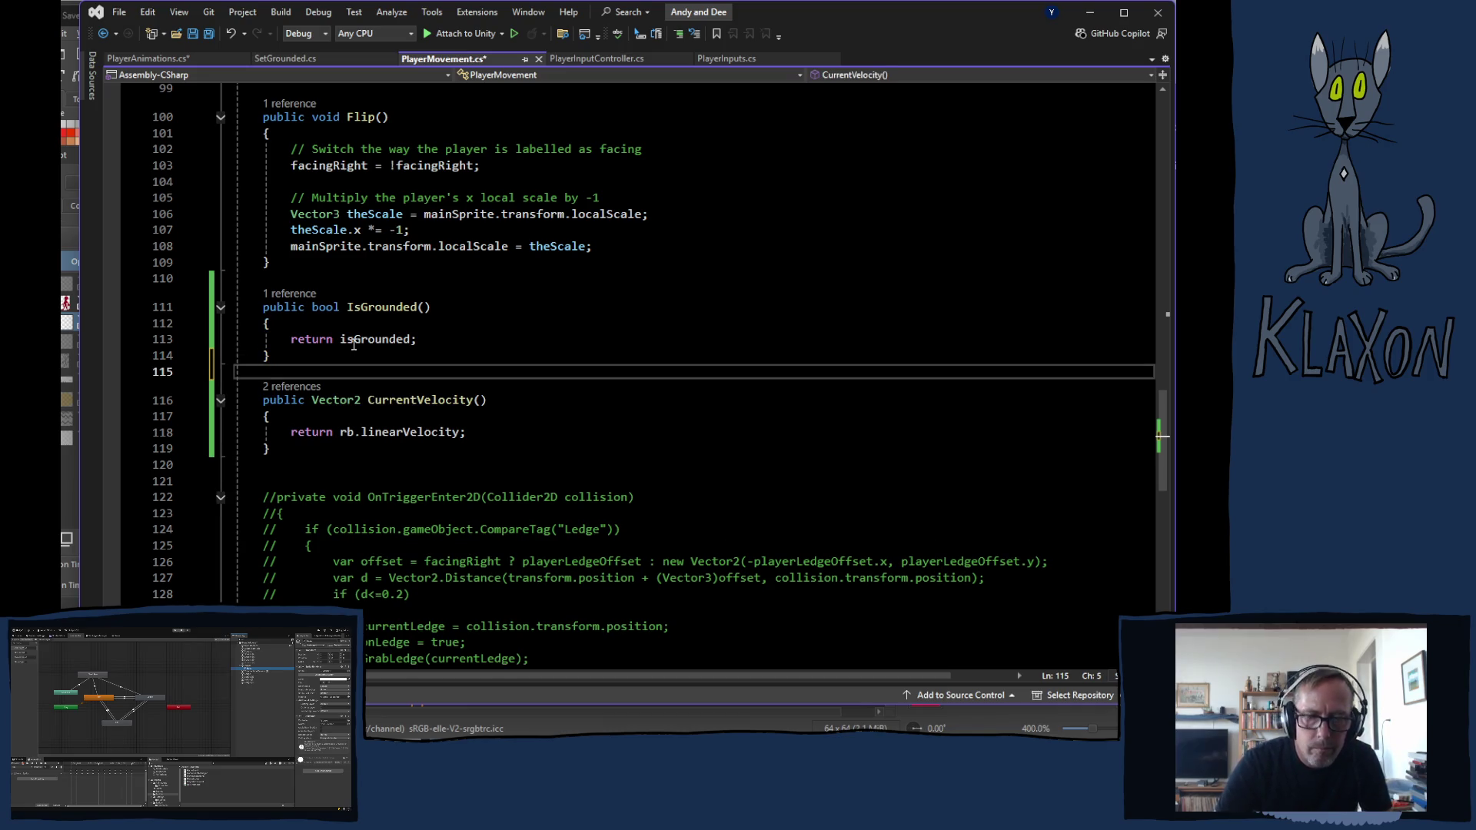
type("public bool")
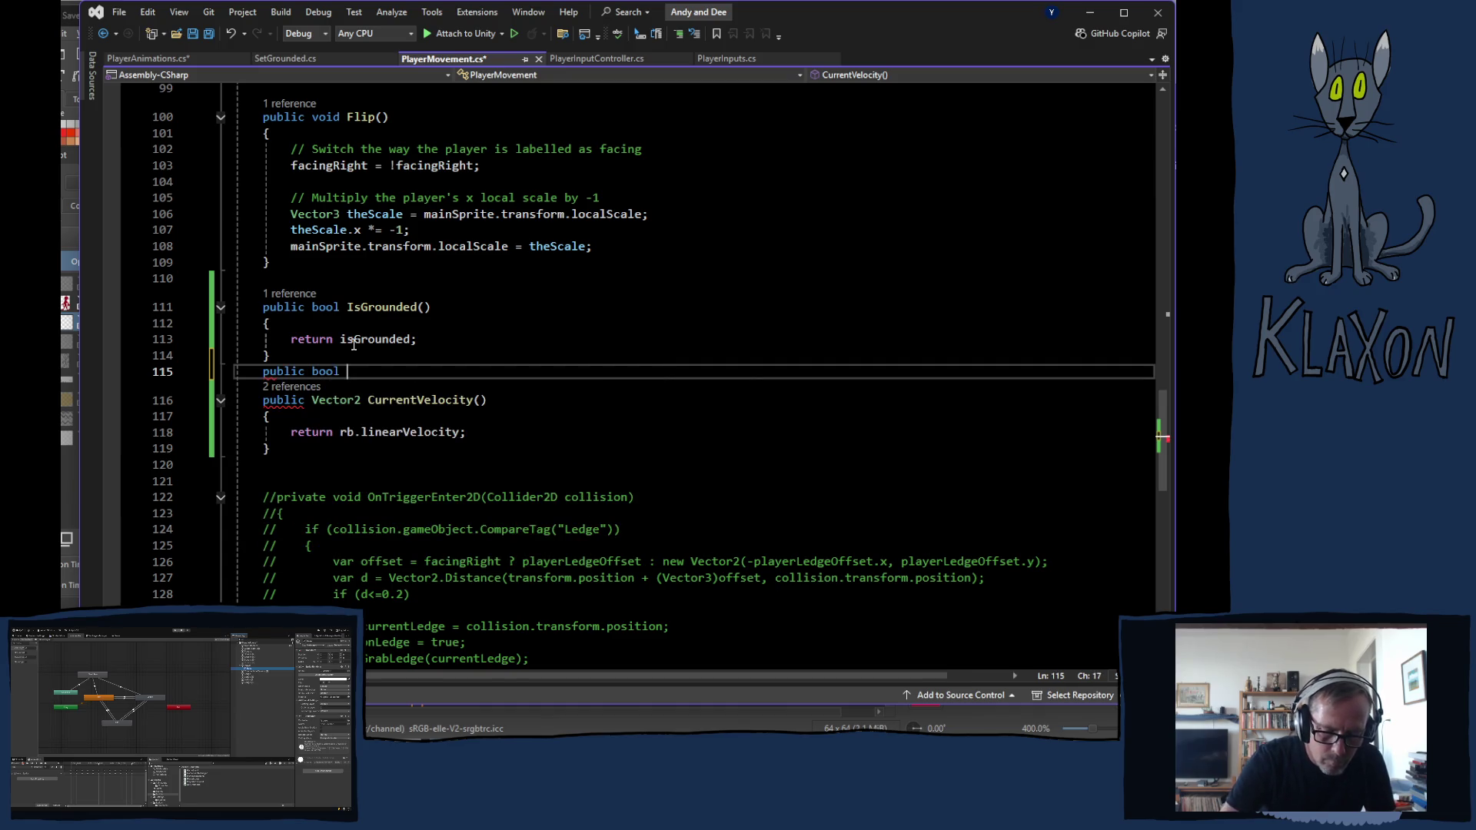
type(" OnLedge")
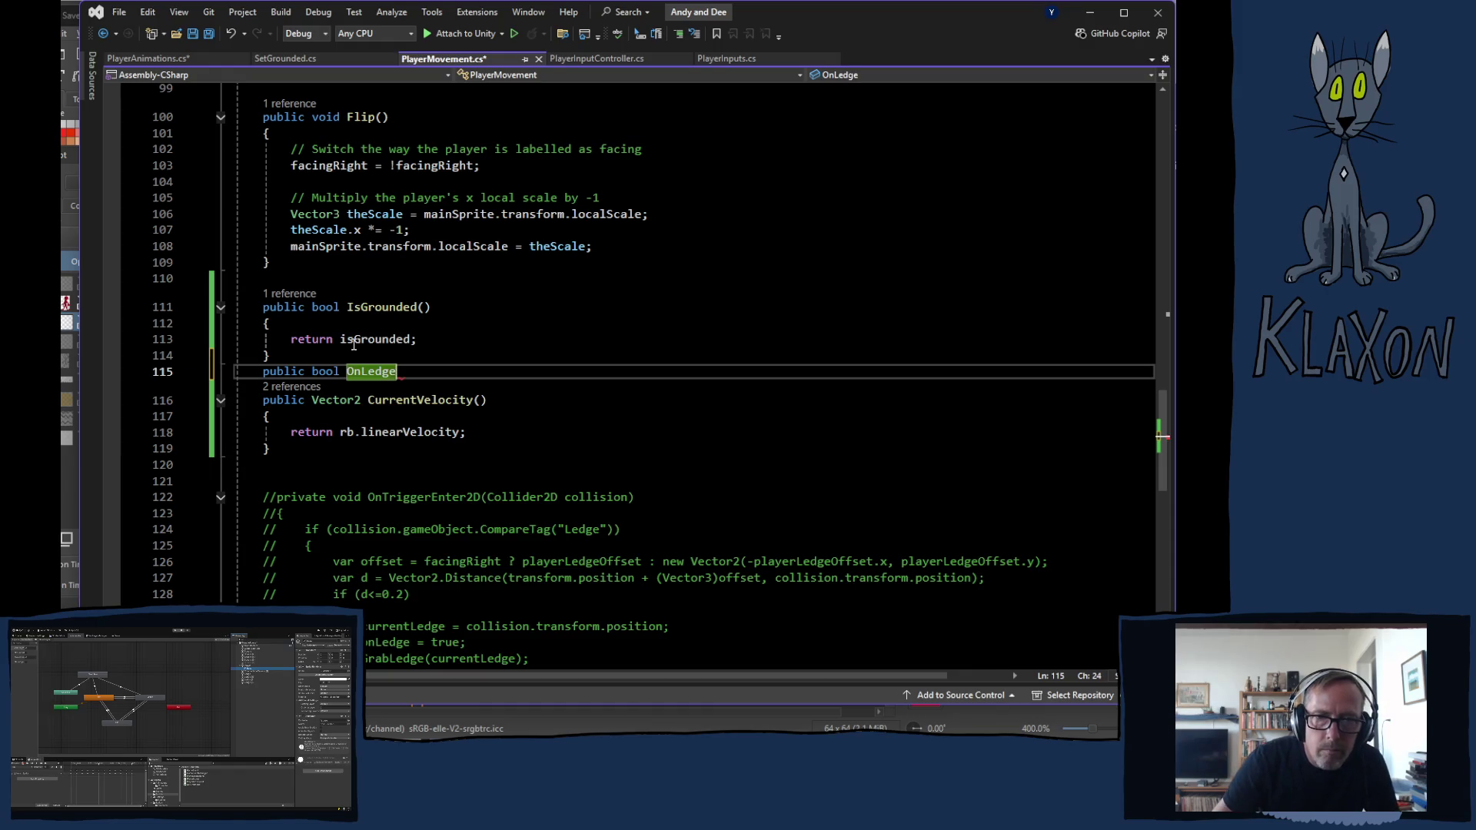
key("Right")
key("Left")
type("()")
key("Return")
type("{")
key("Return")
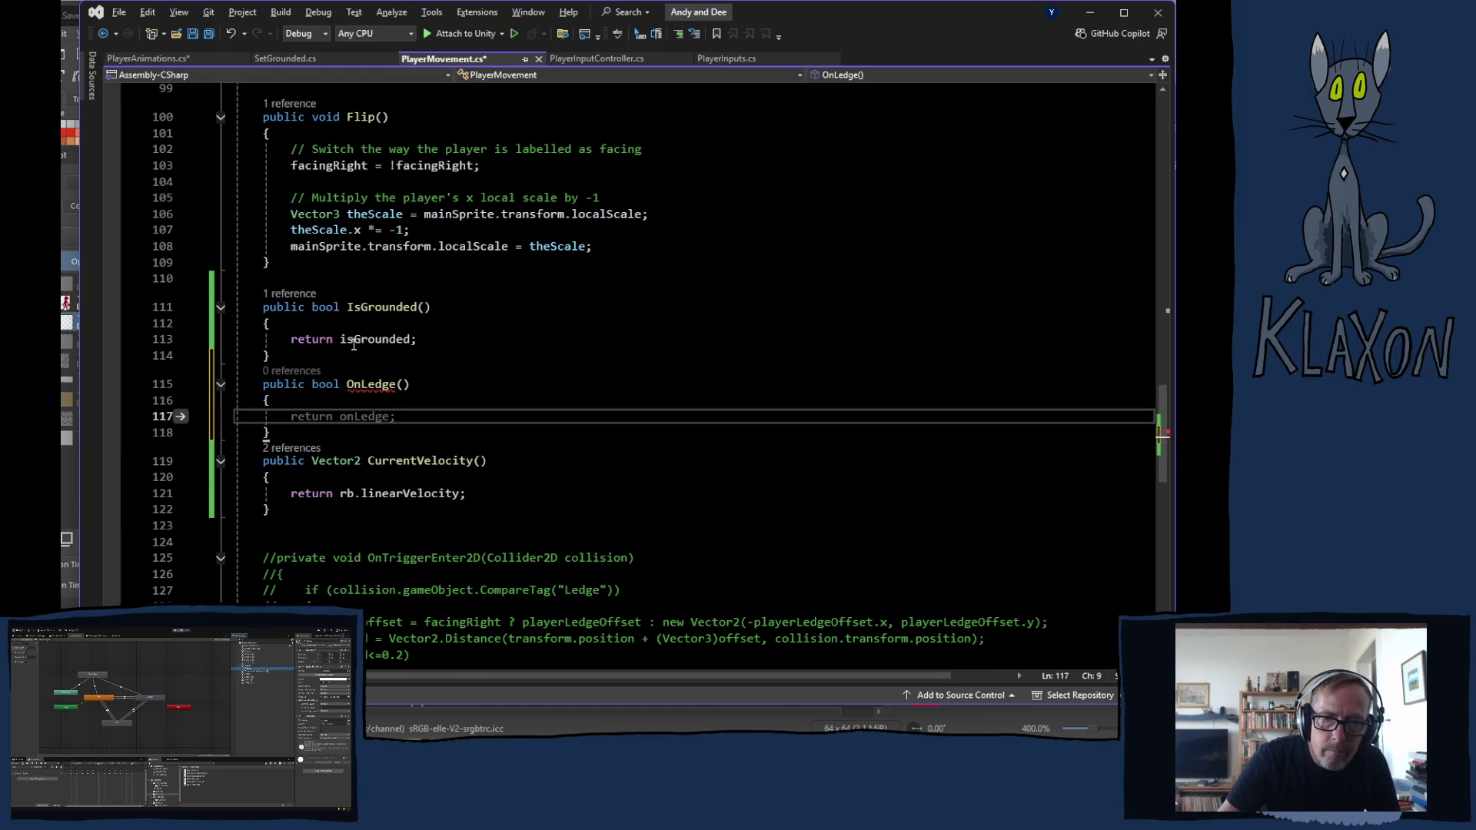
key("Tab")
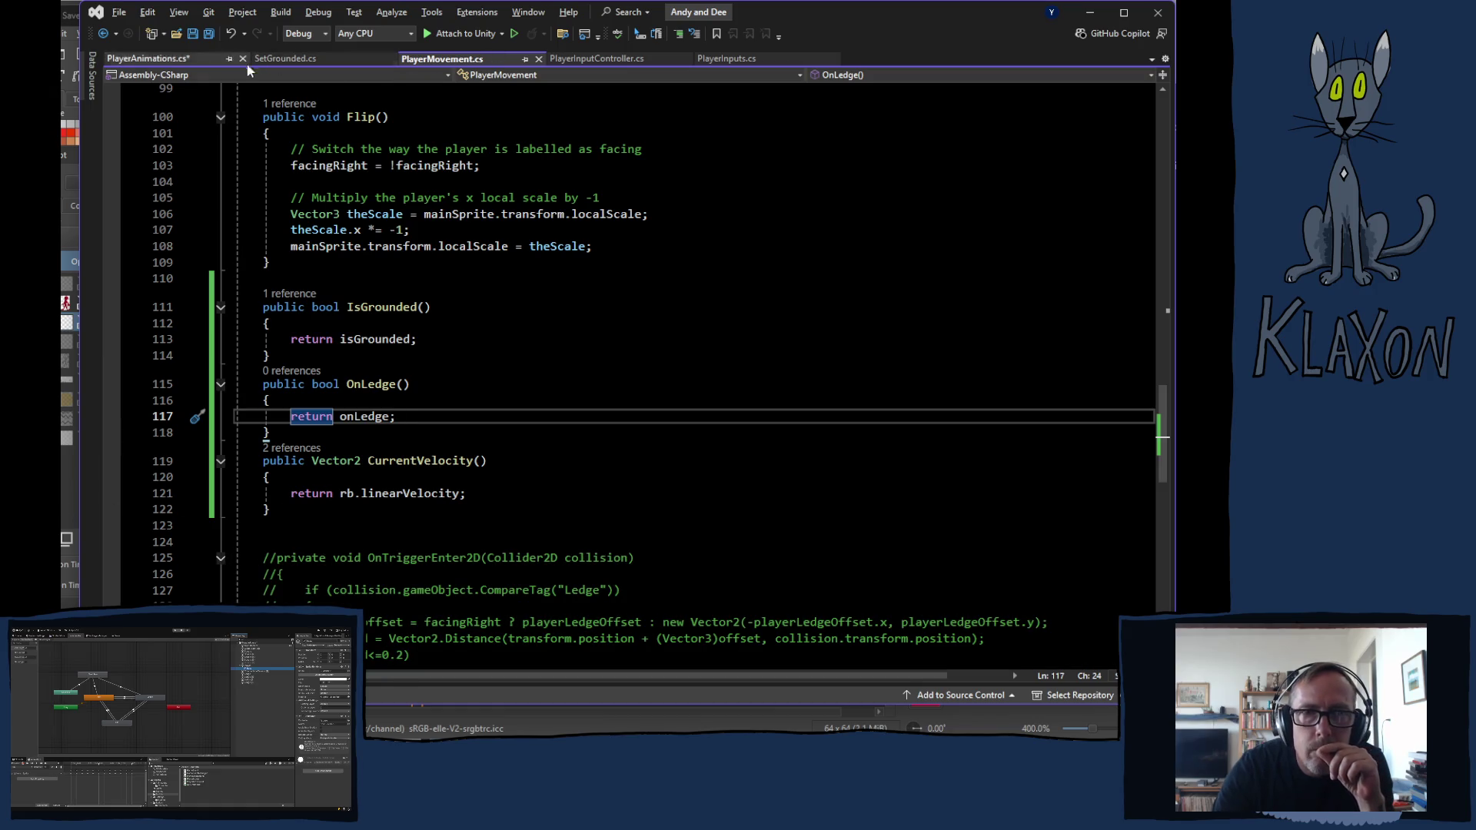
Pass player.OnLedge() as the OnLedge value, save PlayerAnimations, and return to Unity to recompile
left_click(184, 60)
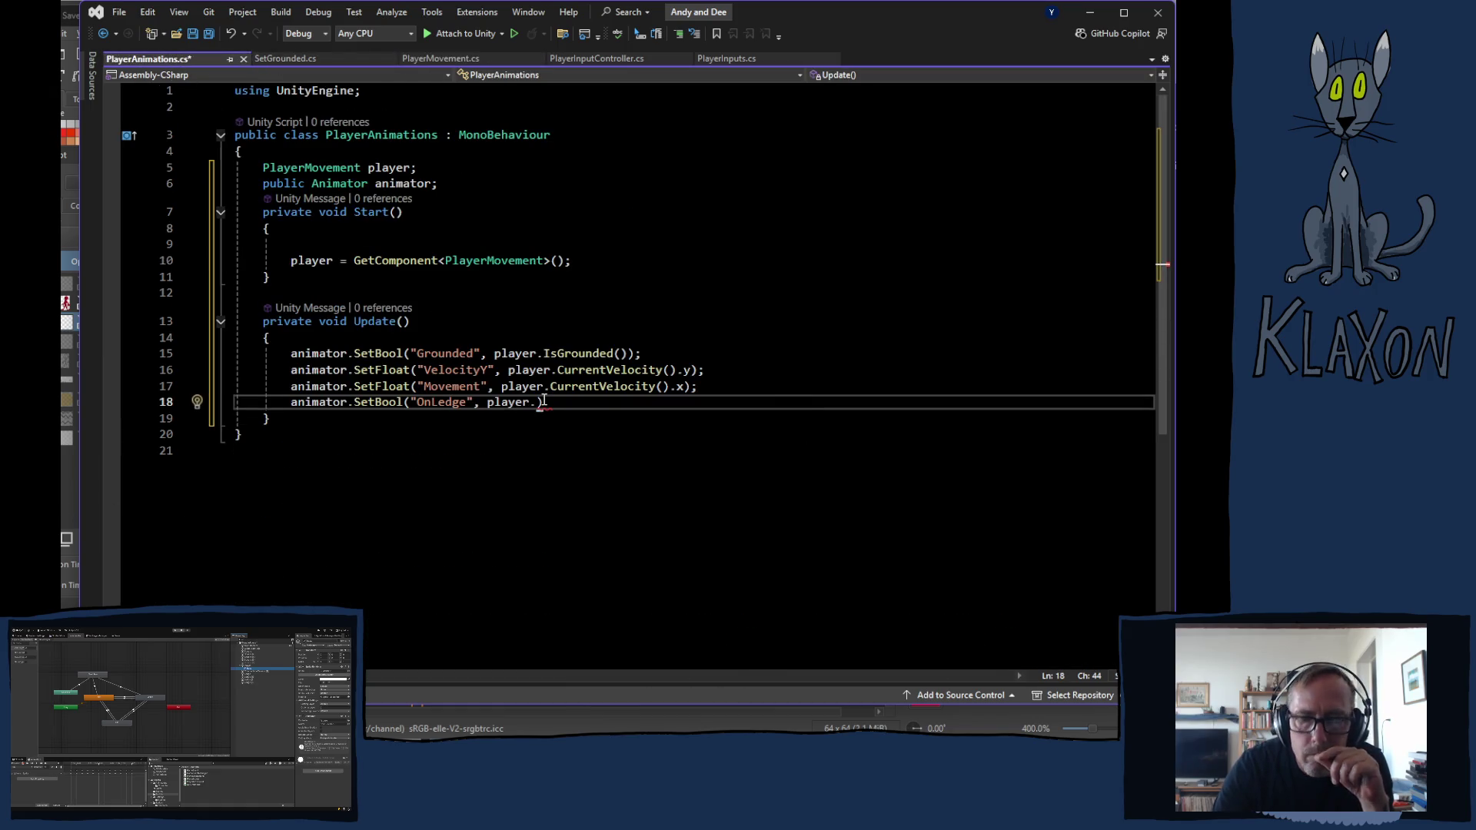
type("On")
key("Tab")
type("()")
type("()")
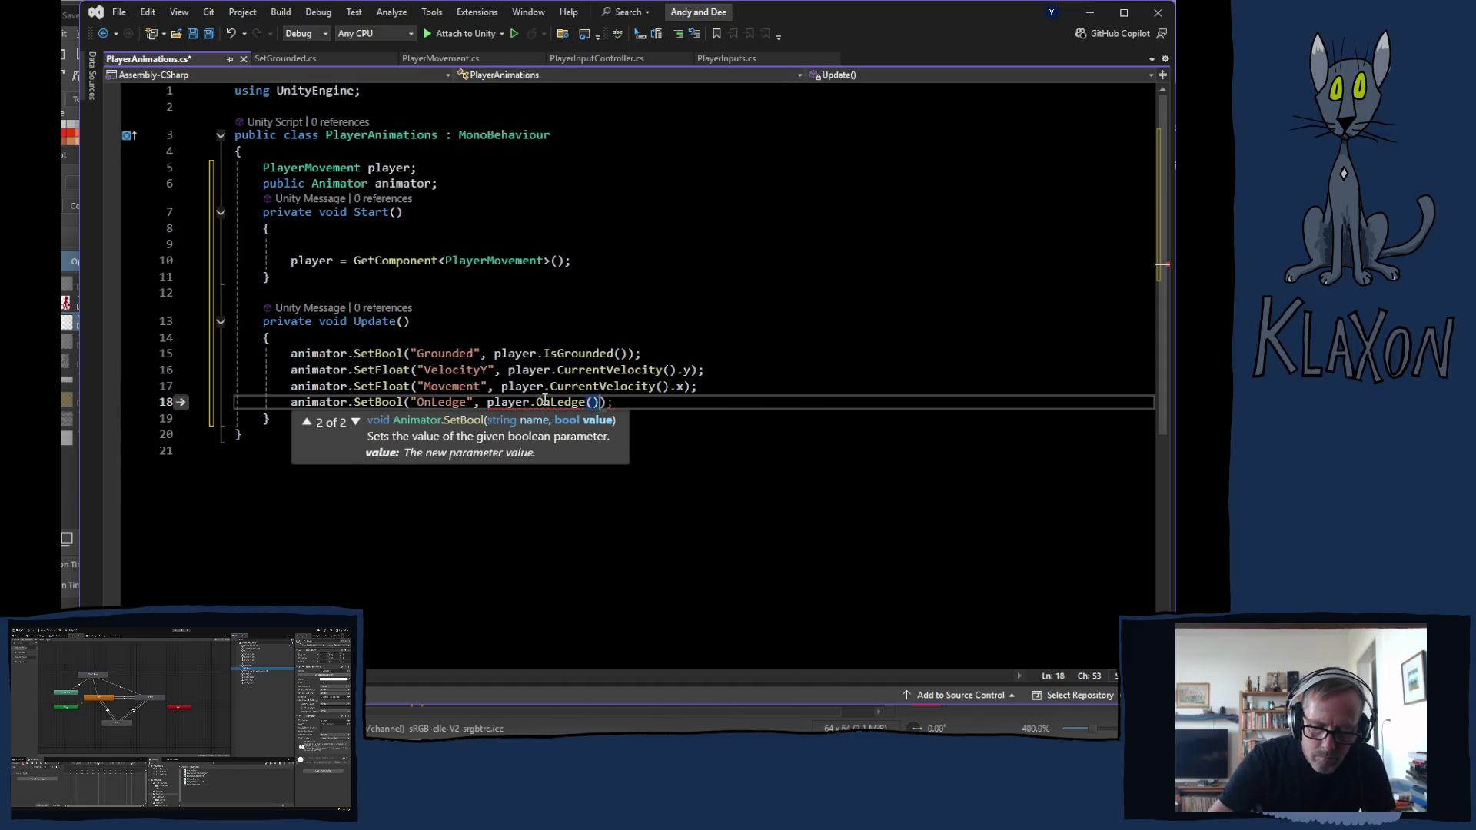
key("End")
key("ctrl+s")
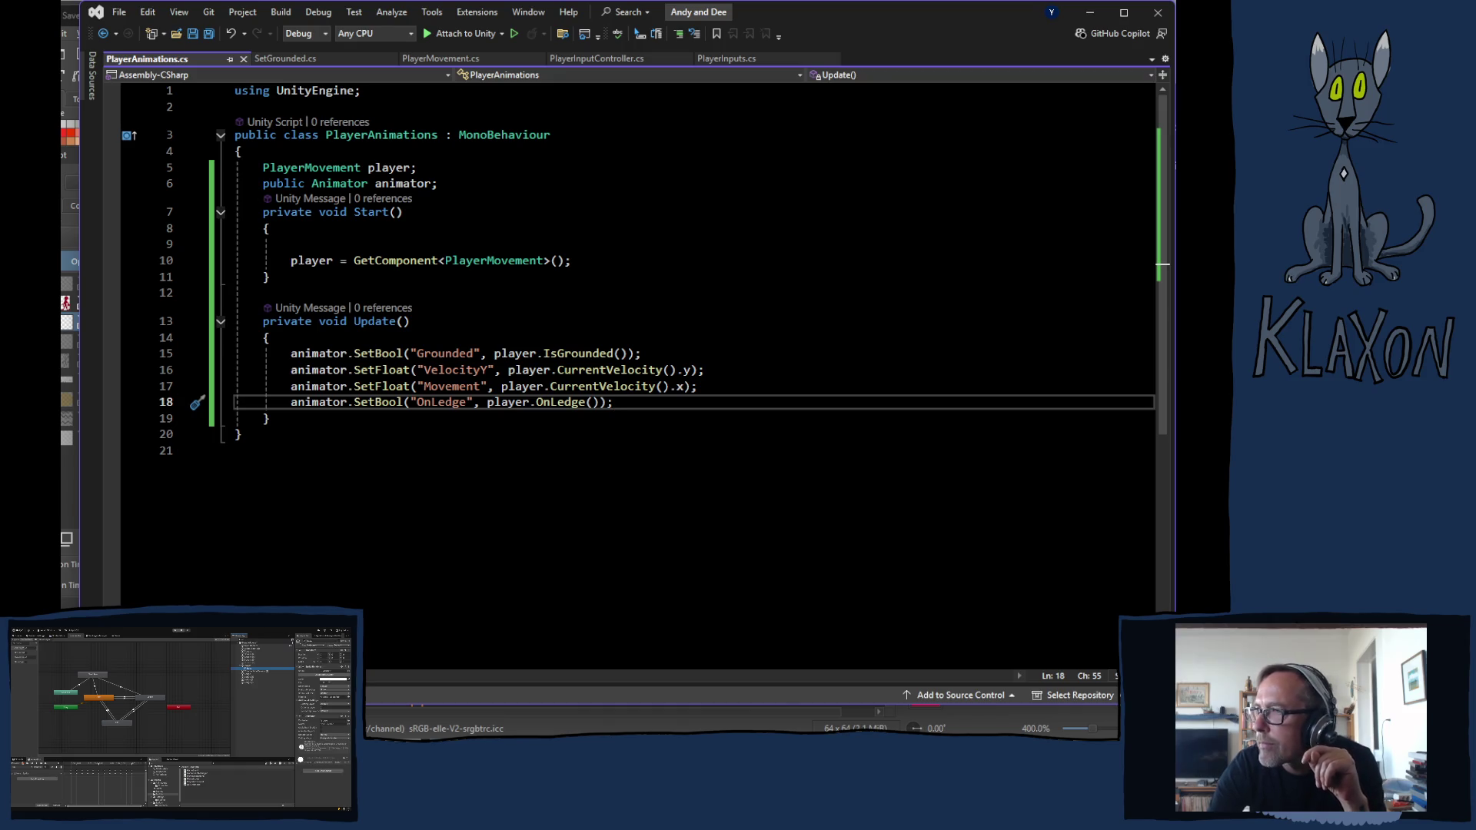
left_click(615, 186)
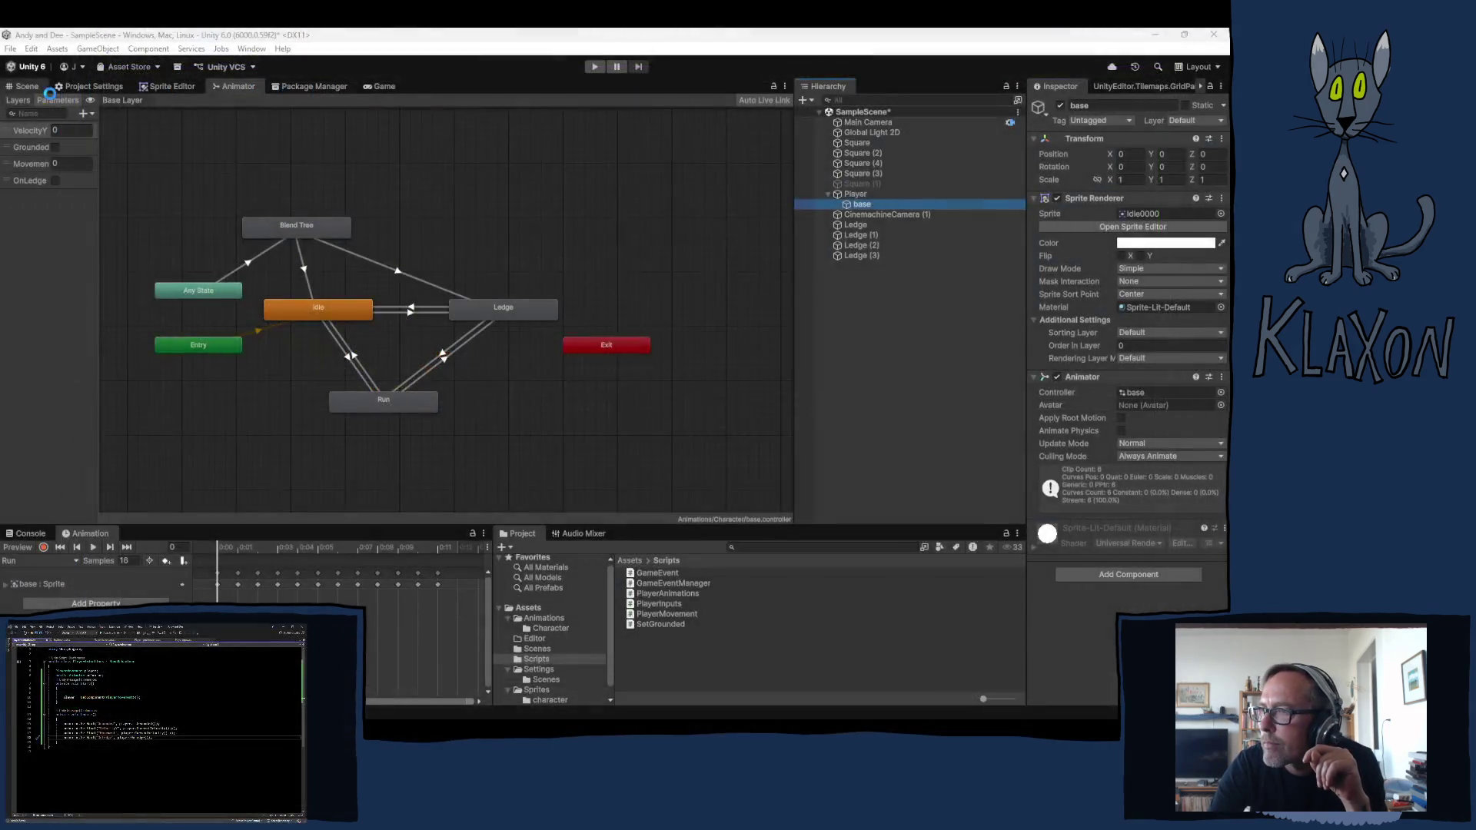
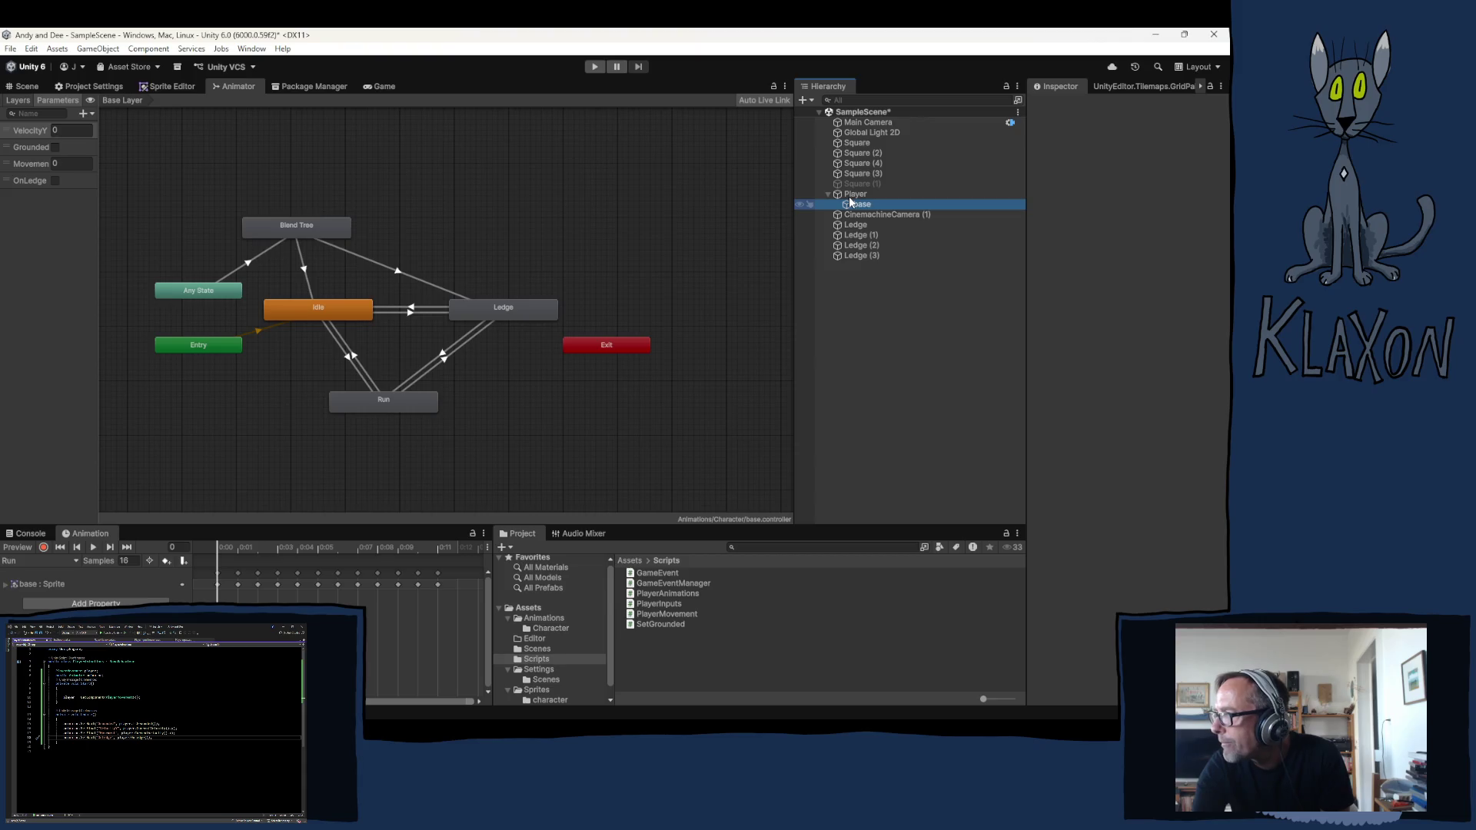
Add PlayerAnimations to the Player, assign base's Animator to it, and enter Play mode
left_click(848, 195)
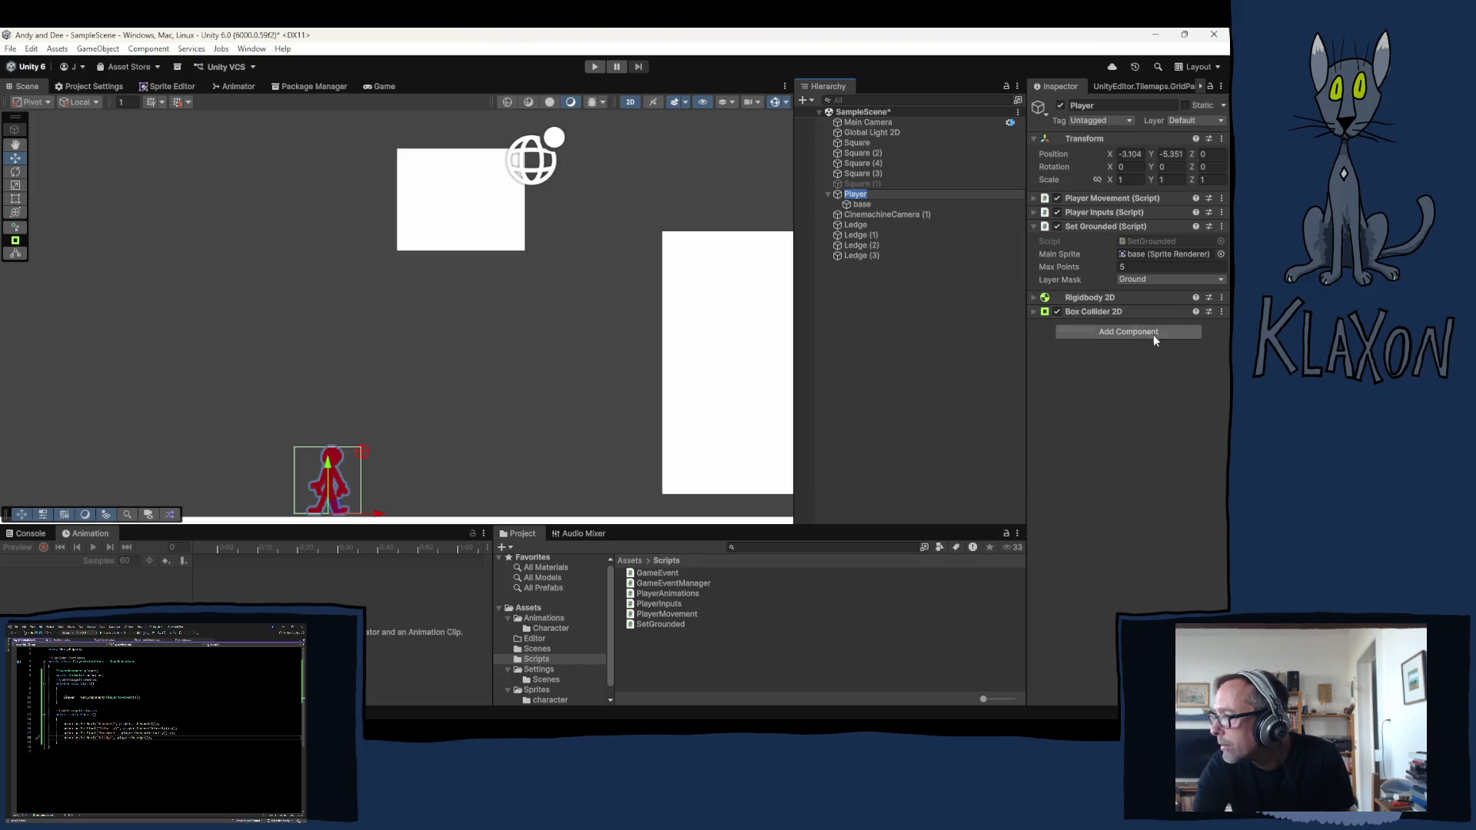
left_click(859, 268)
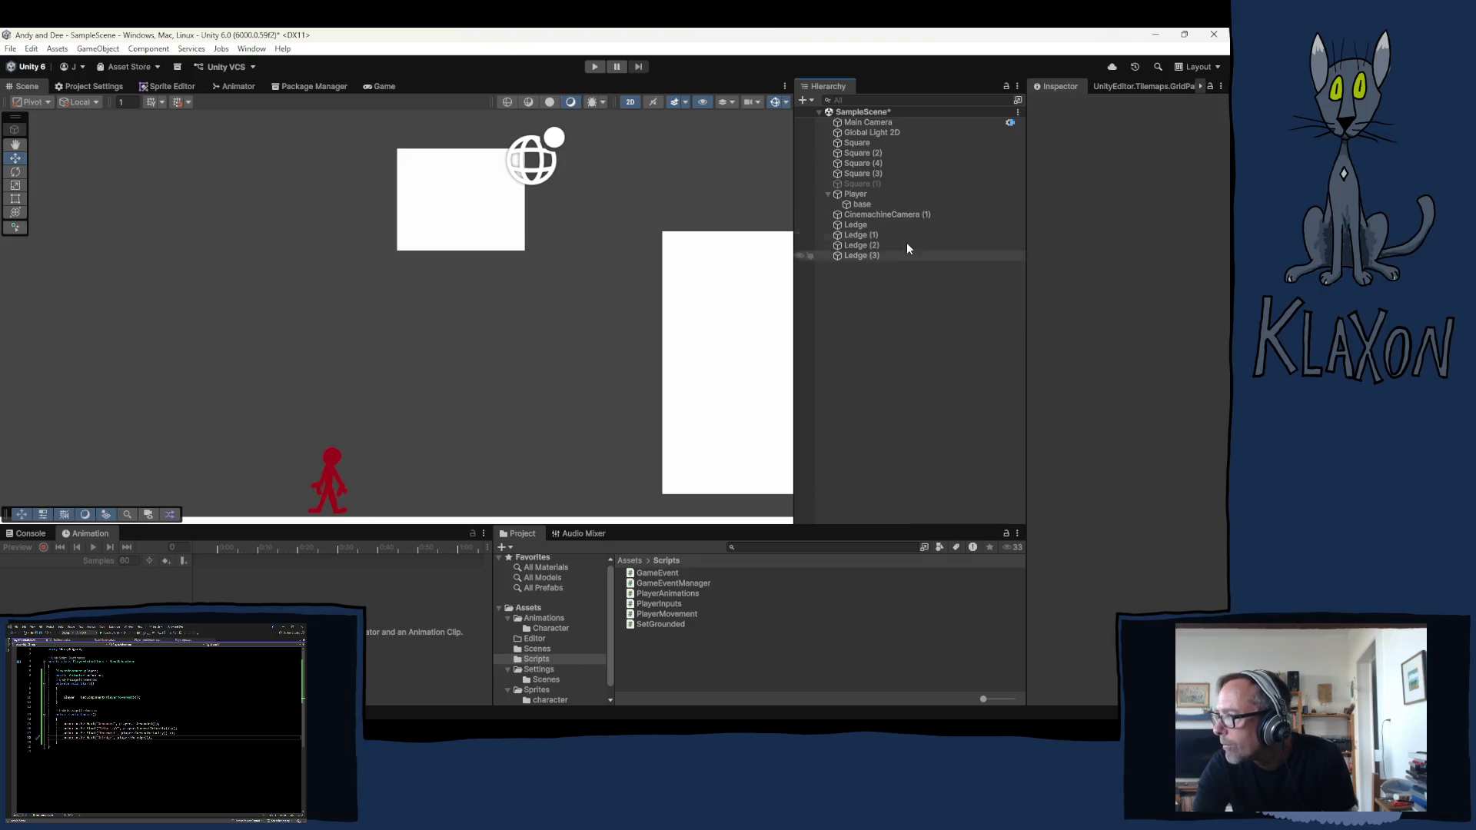
left_click(864, 195)
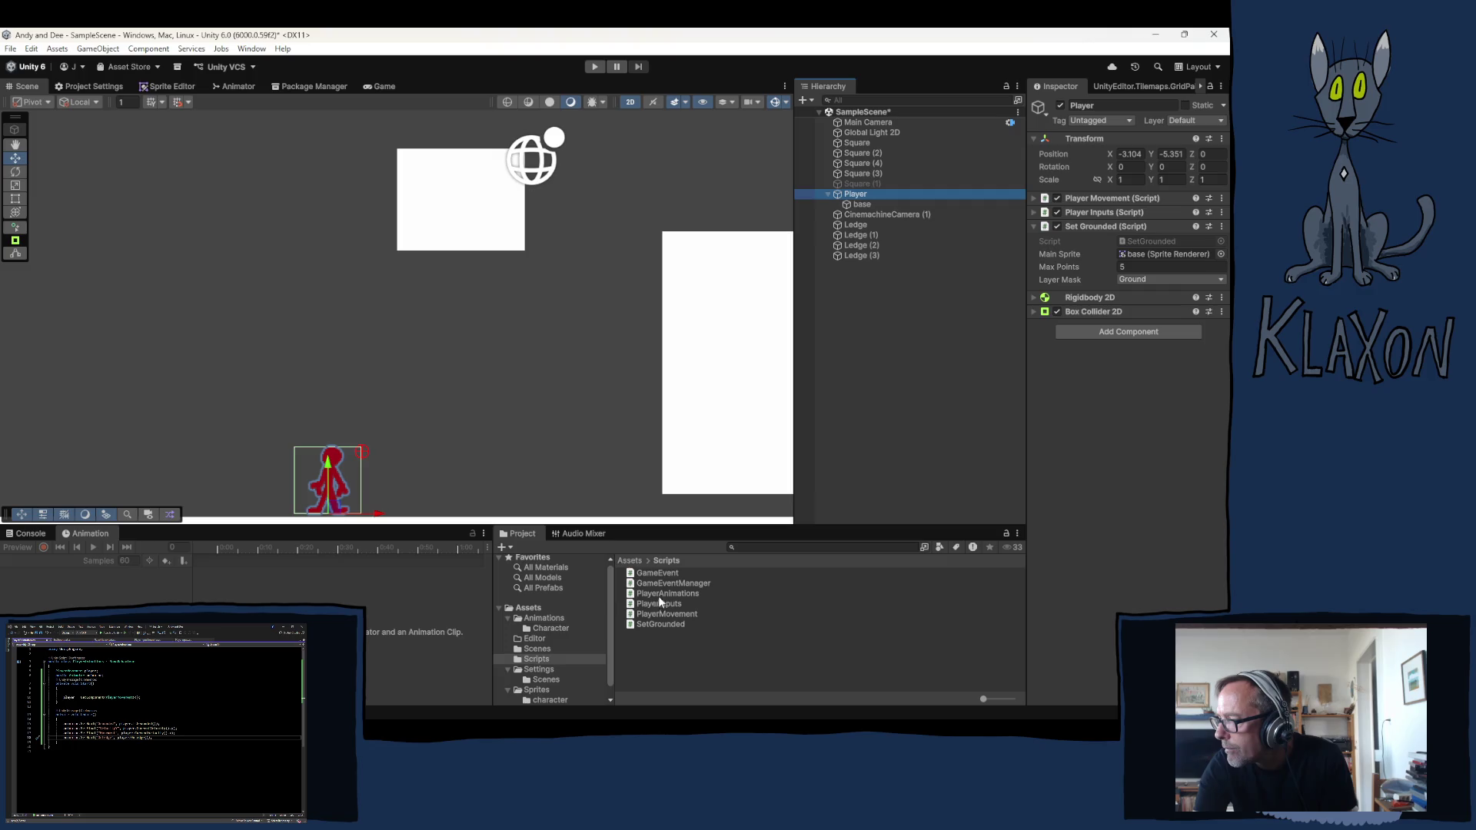
left_click_drag(667, 591, 1080, 472)
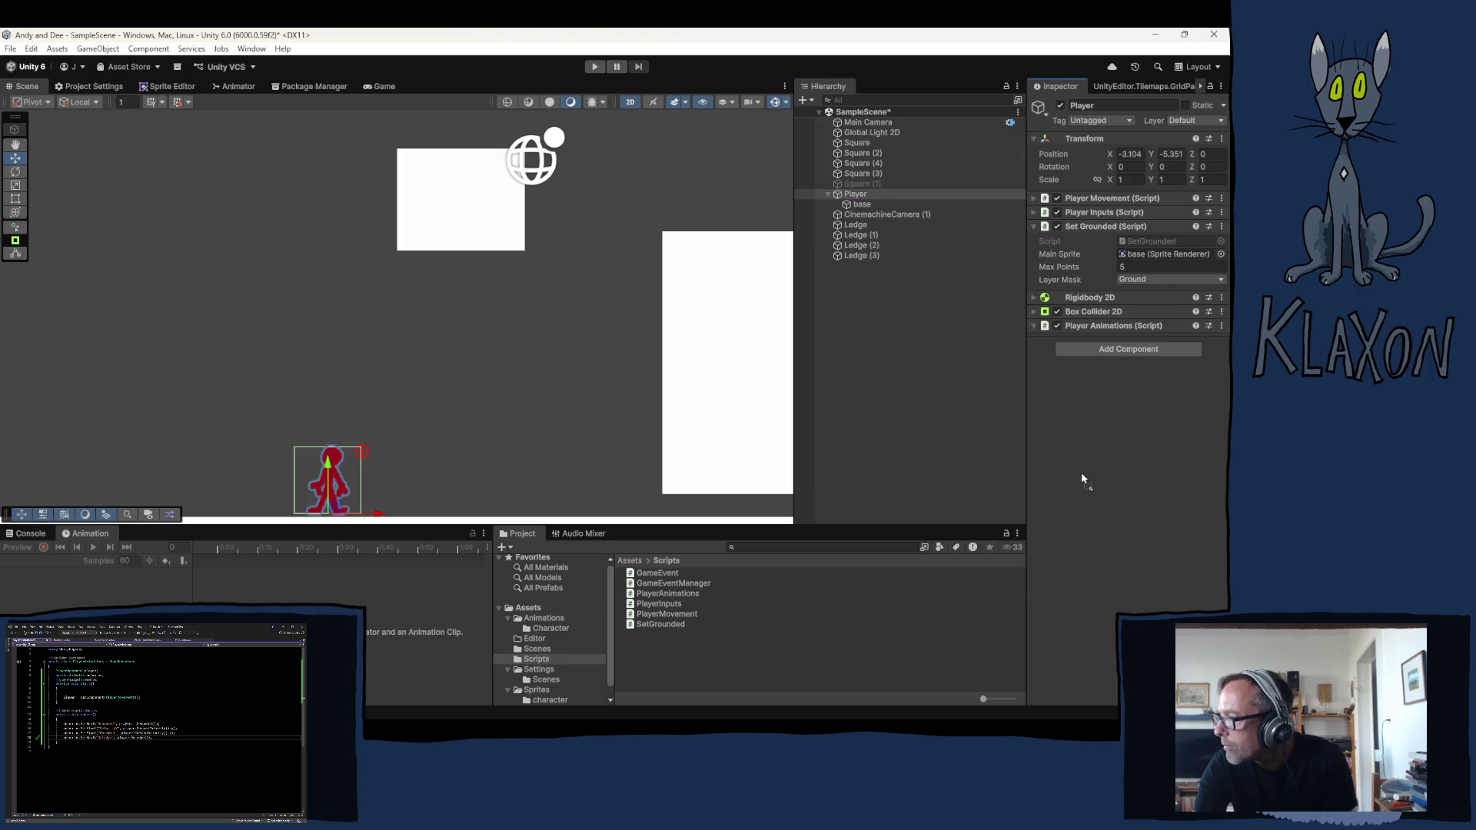
mouse_move(860, 205)
left_mouse_down()
mouse_move(1081, 283)
mouse_move(1148, 359)
left_mouse_up()
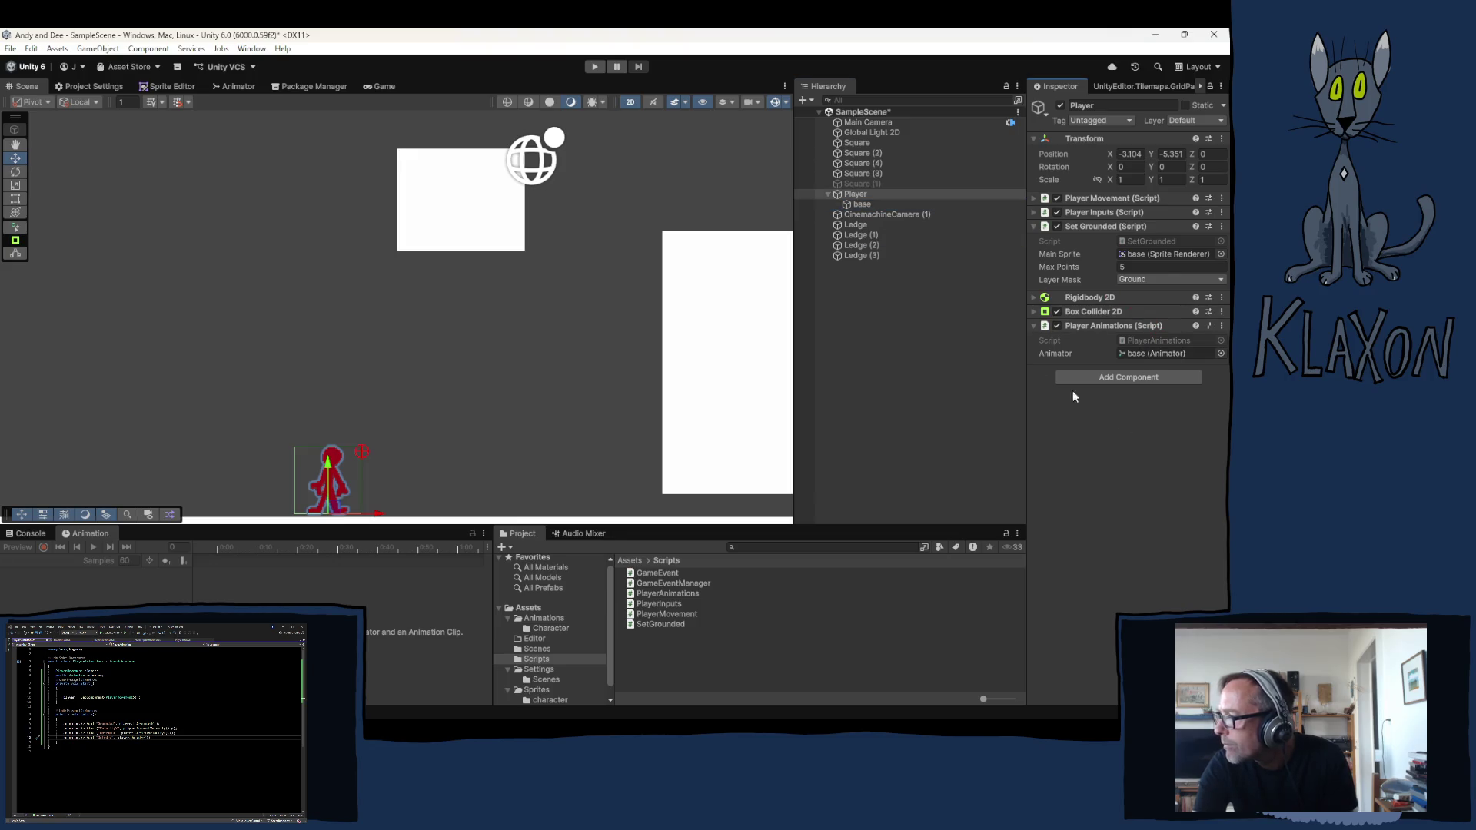
left_click(593, 66)
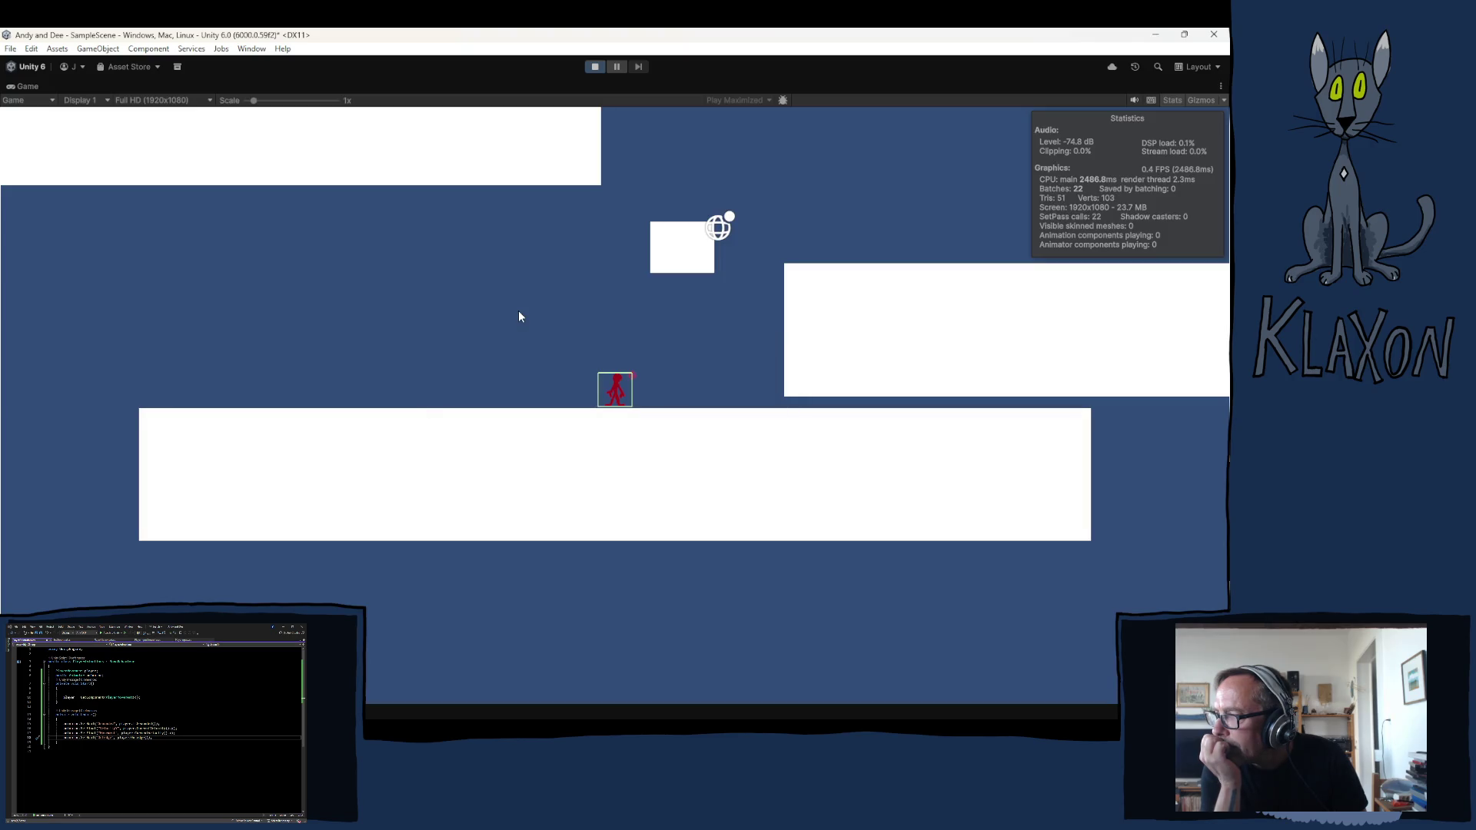
Run the character left and right and jump it up onto and off the first platform
key("Left")
key("Right")
key("space")
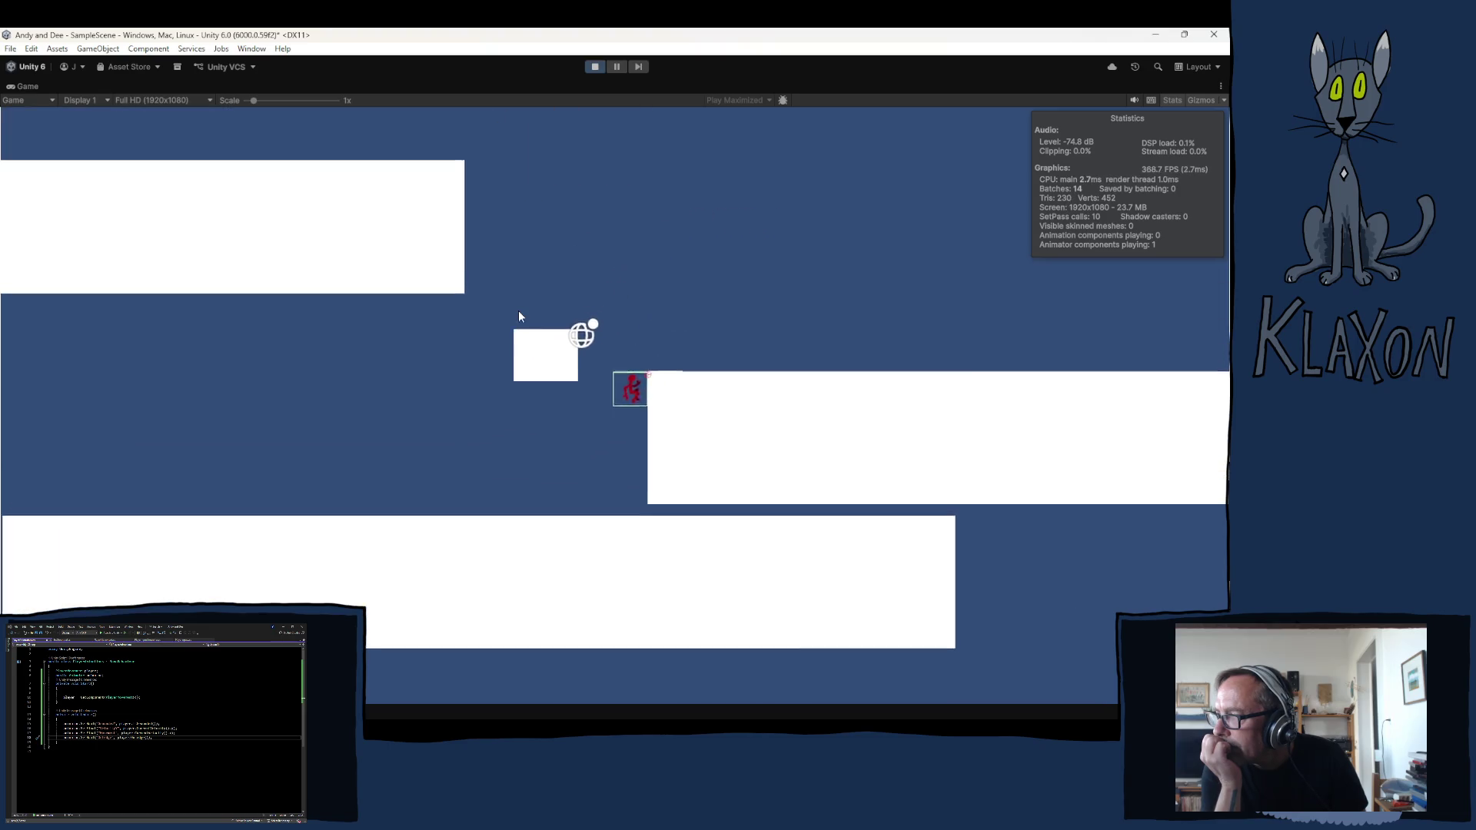
key("Right")
key("Left")
key("space")
Jump onto the upper-left platform, walk across to the lower one, then stop the game
key("Left")
key("space")
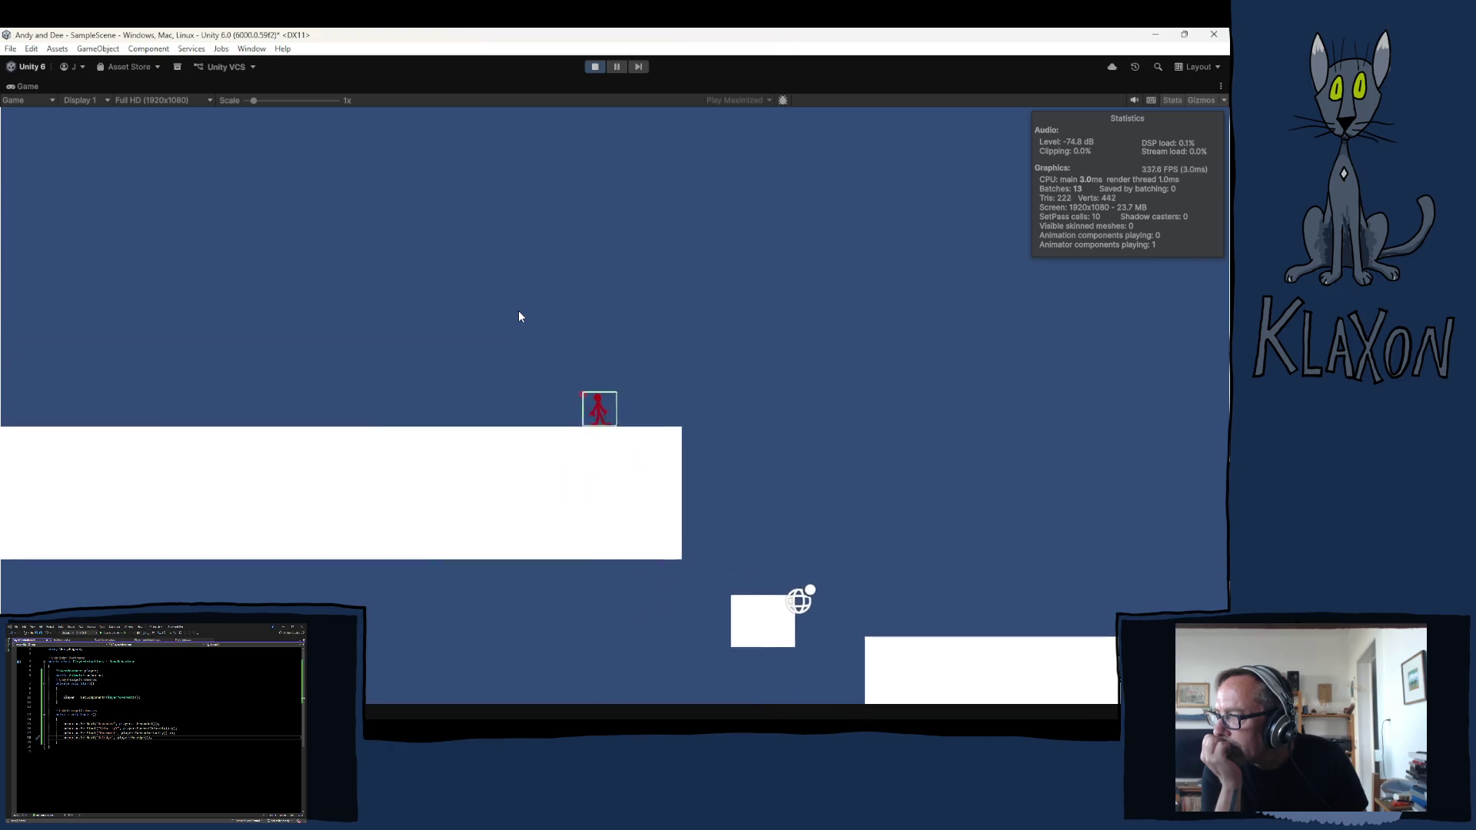
key("Right")
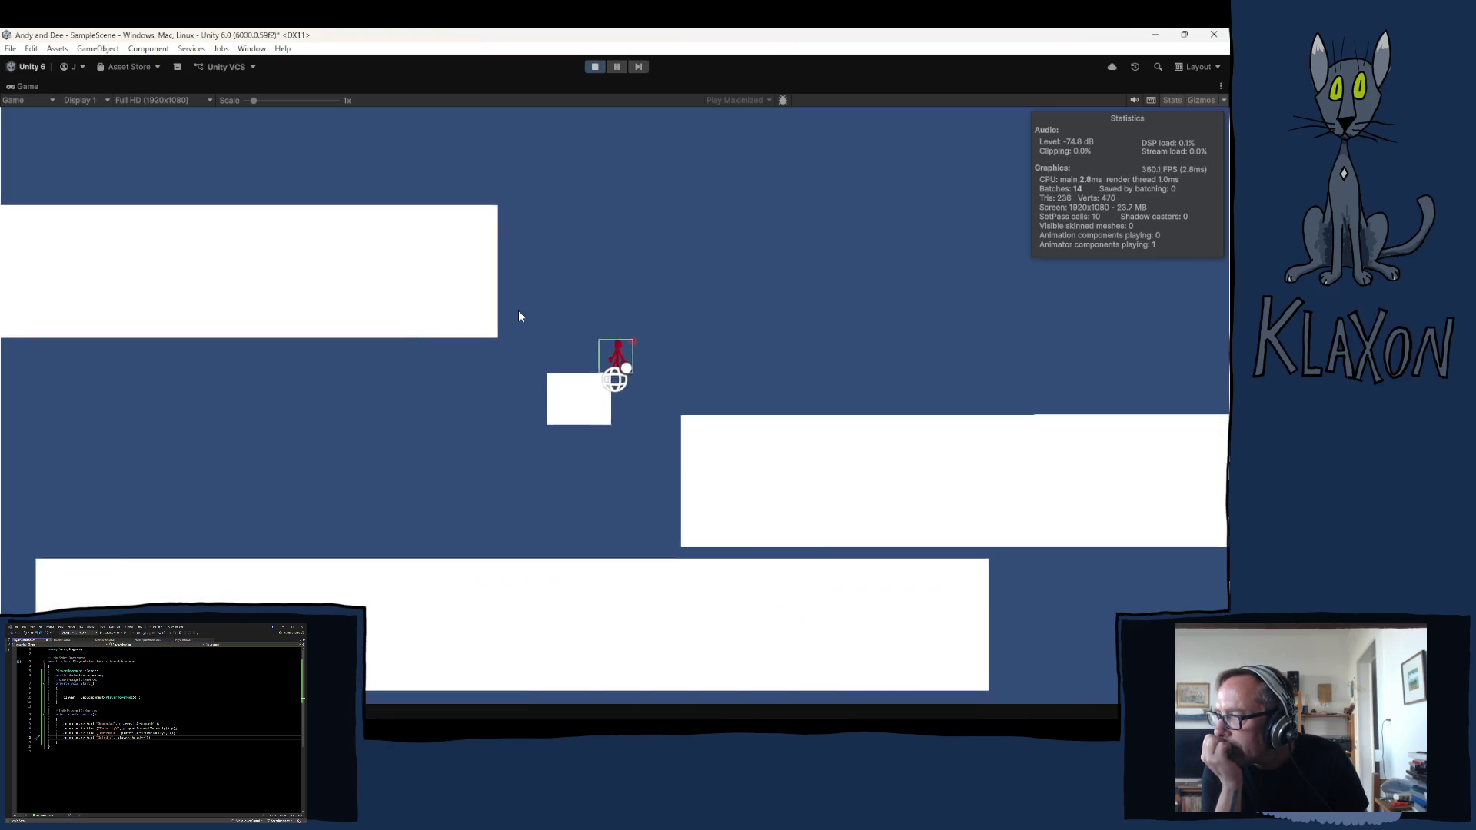
key("Right")
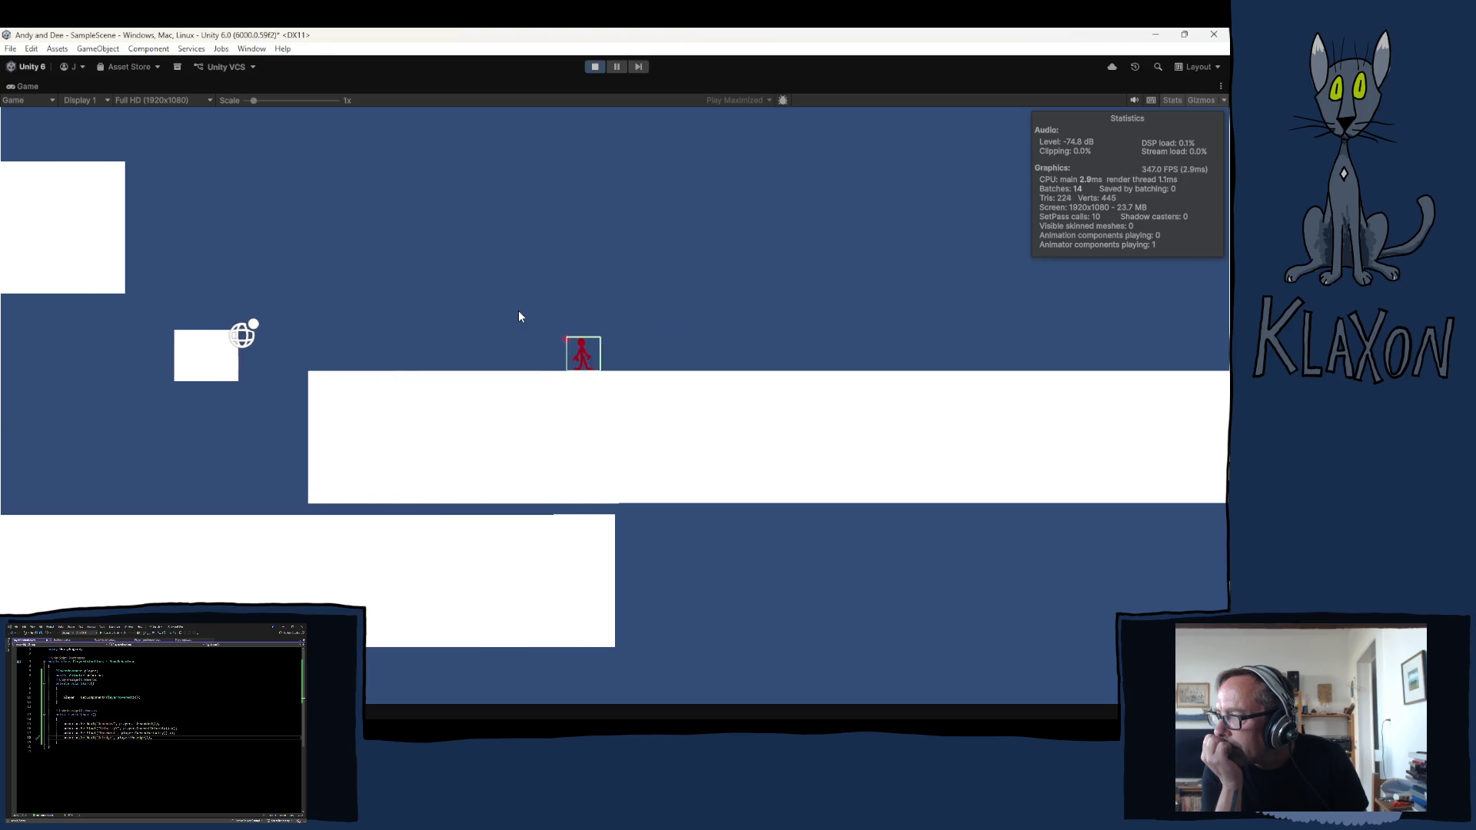
key("Left")
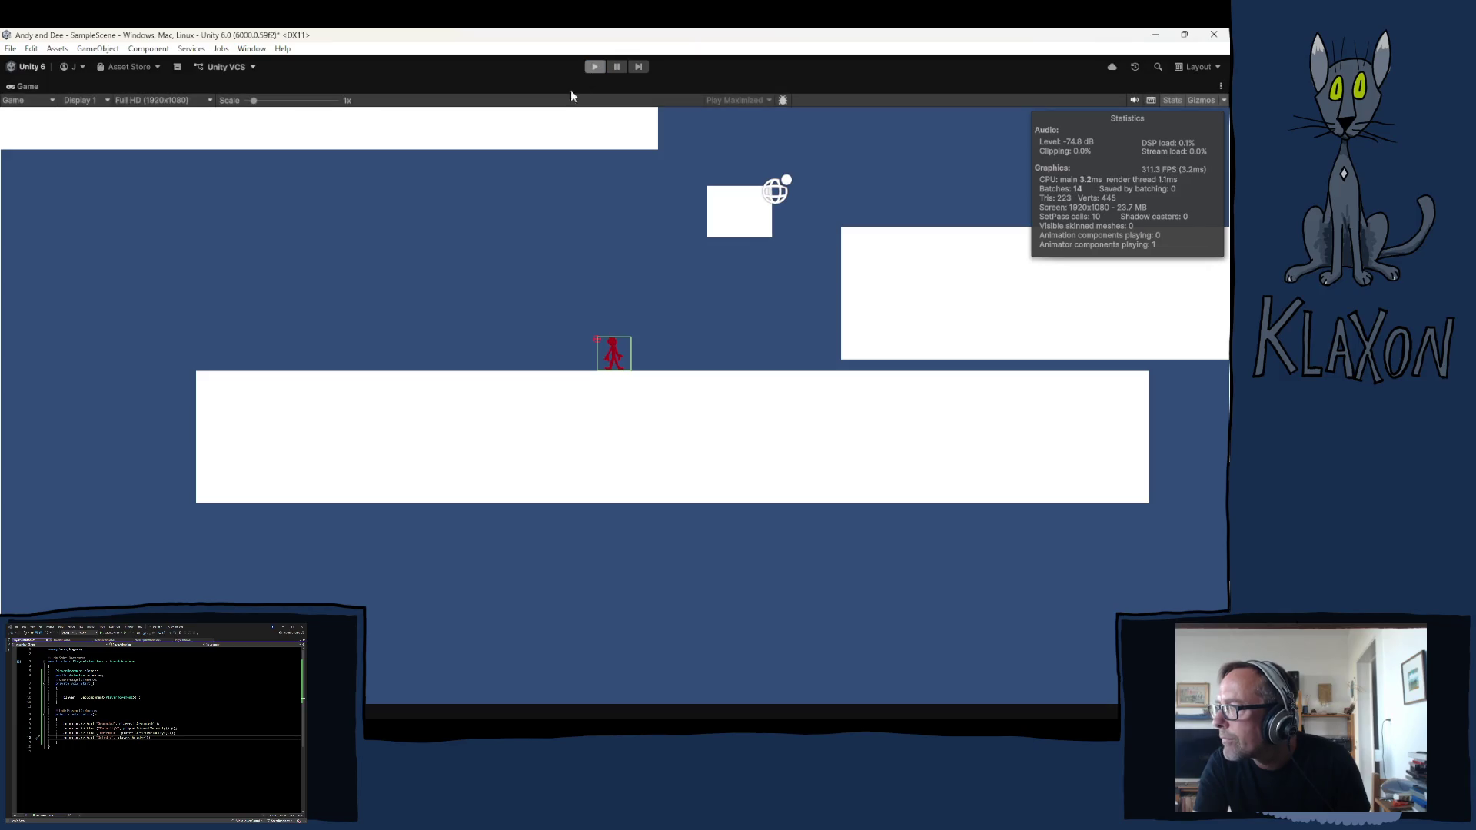
left_click(591, 68)
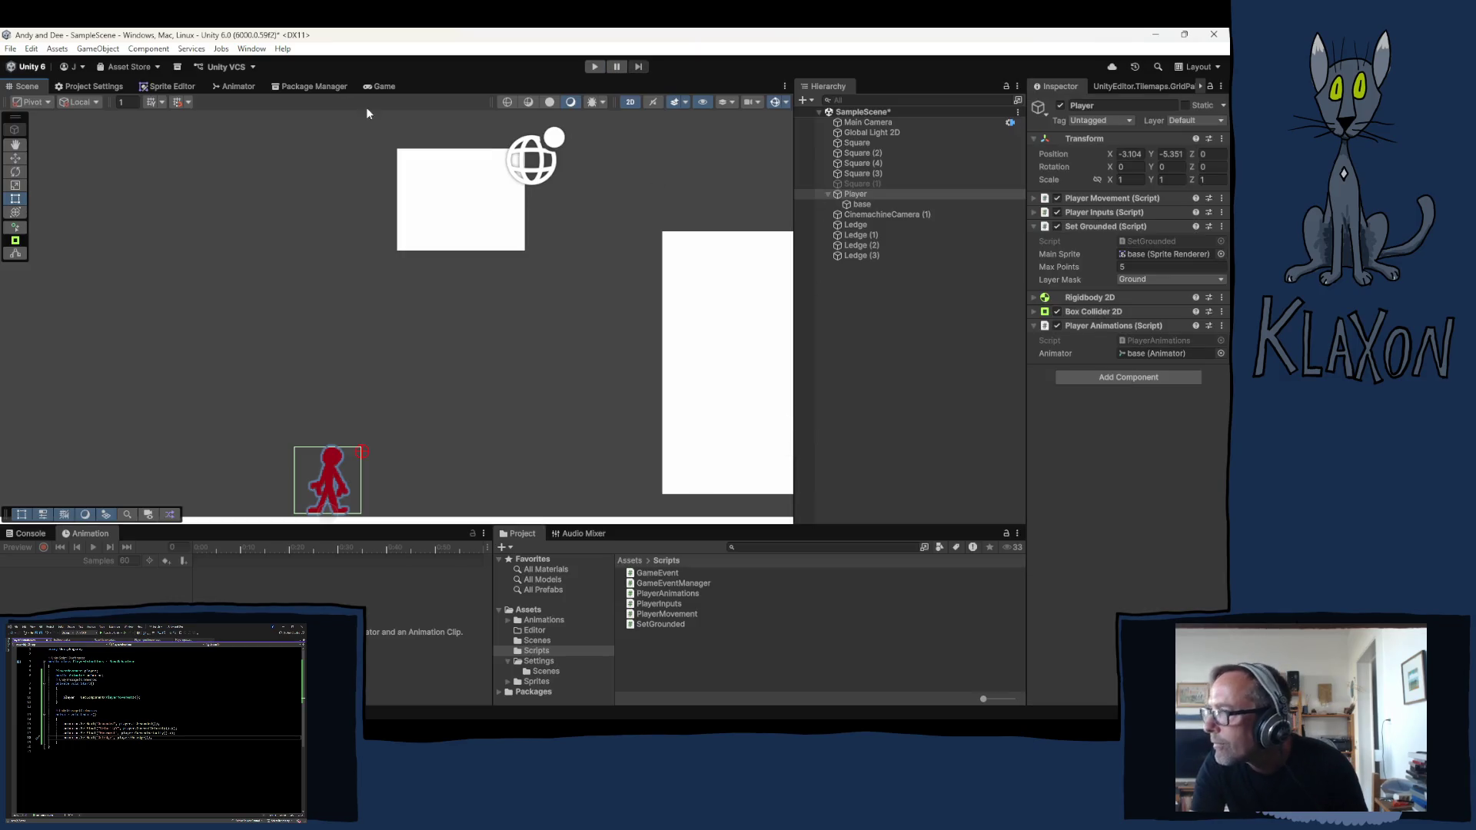
Give the Idle to Run transition no fixed duration, zero duration and an added Grounded condition
left_click(234, 86)
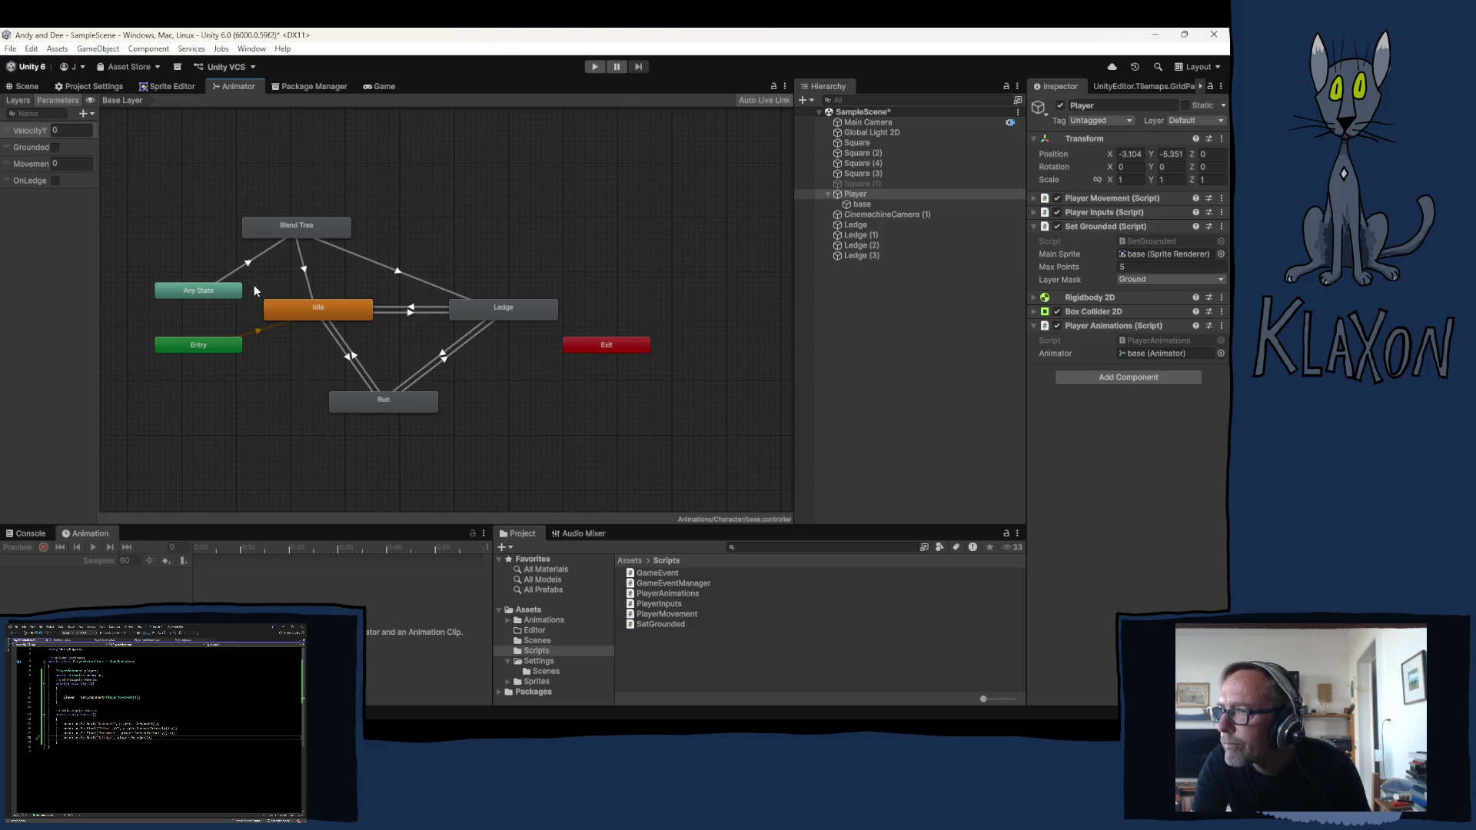
left_click(320, 311)
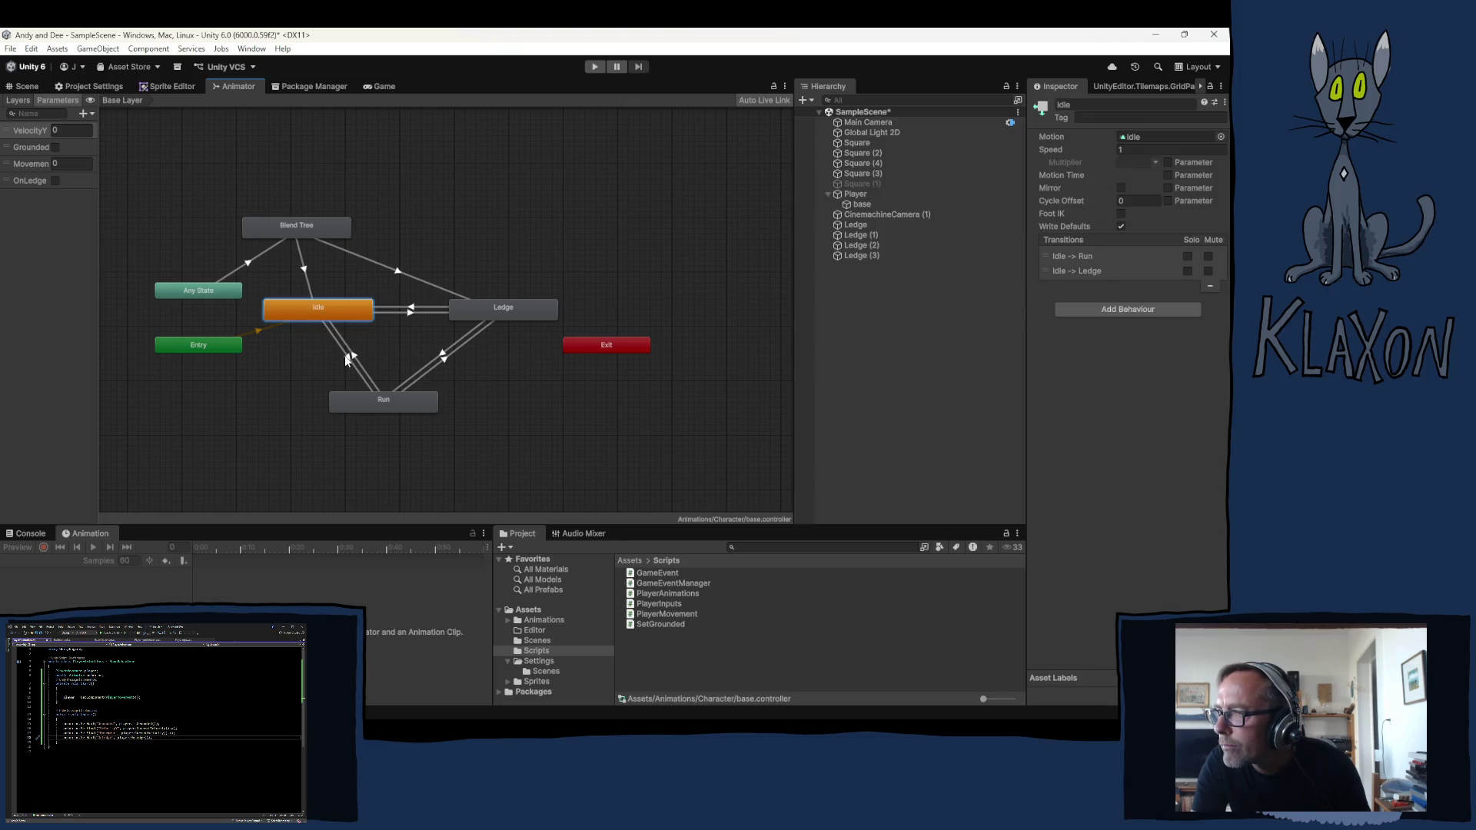
left_click(348, 359)
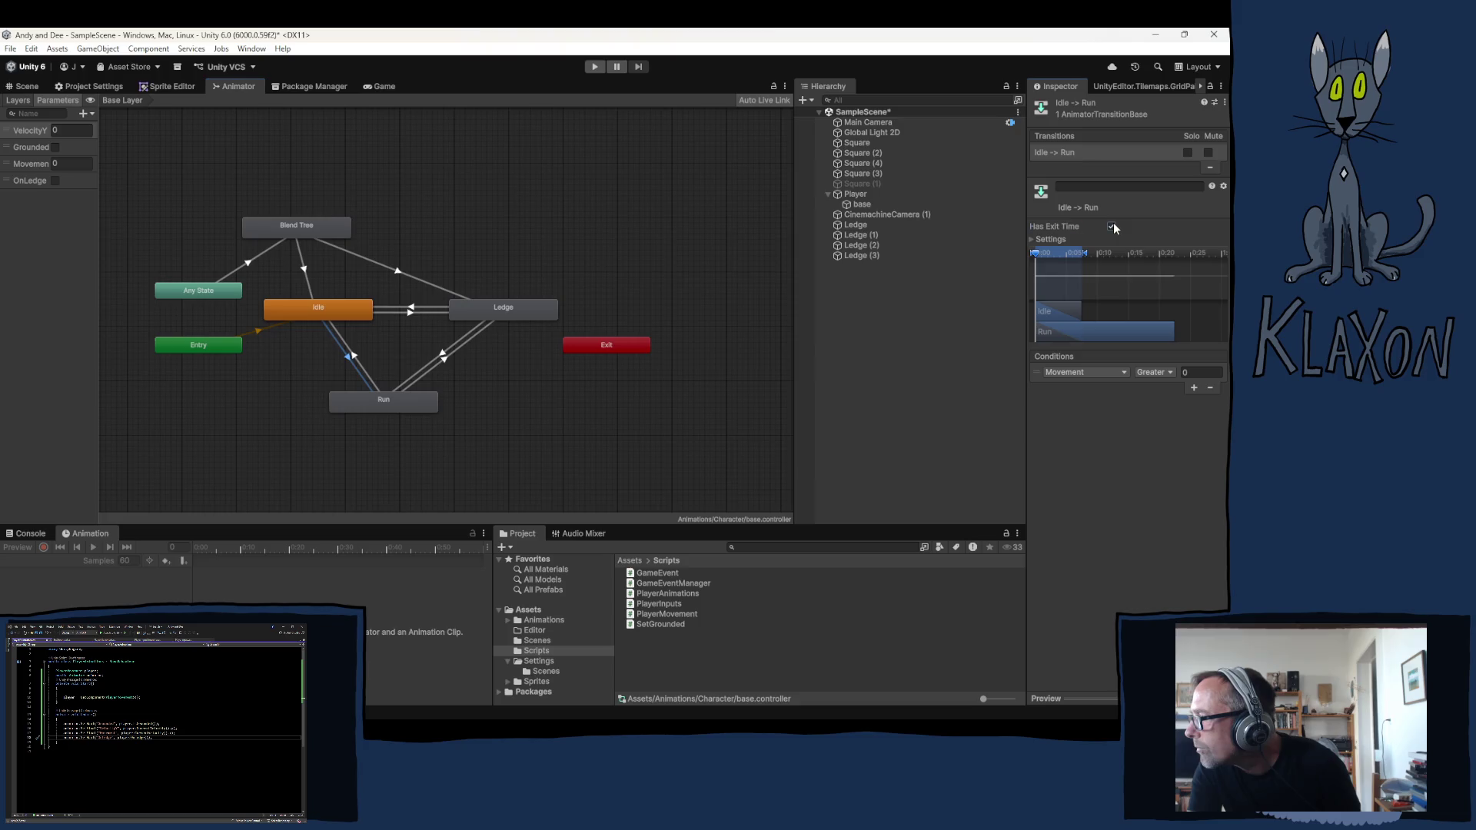
left_click(1034, 239)
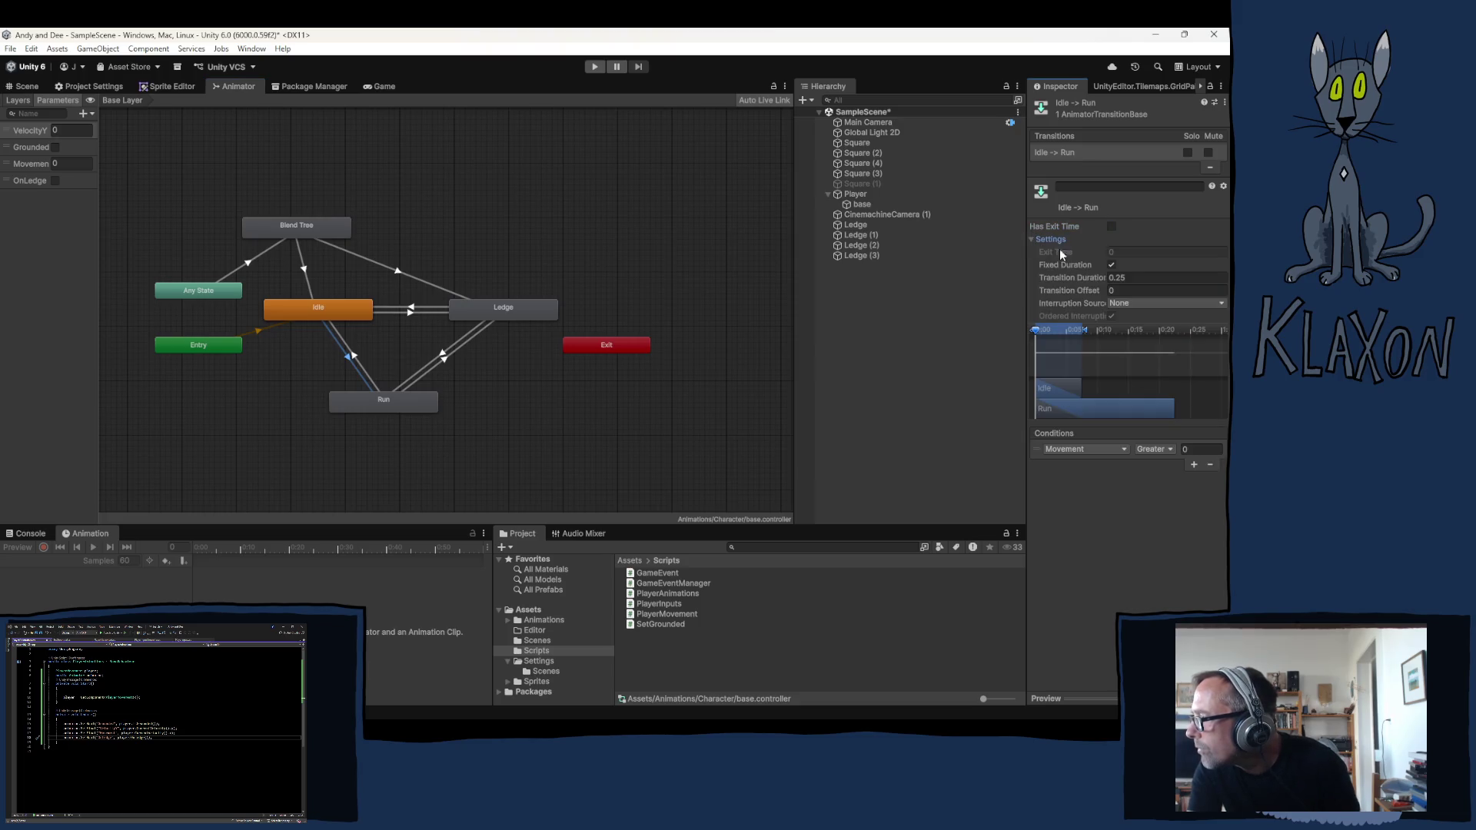
left_click(1110, 265)
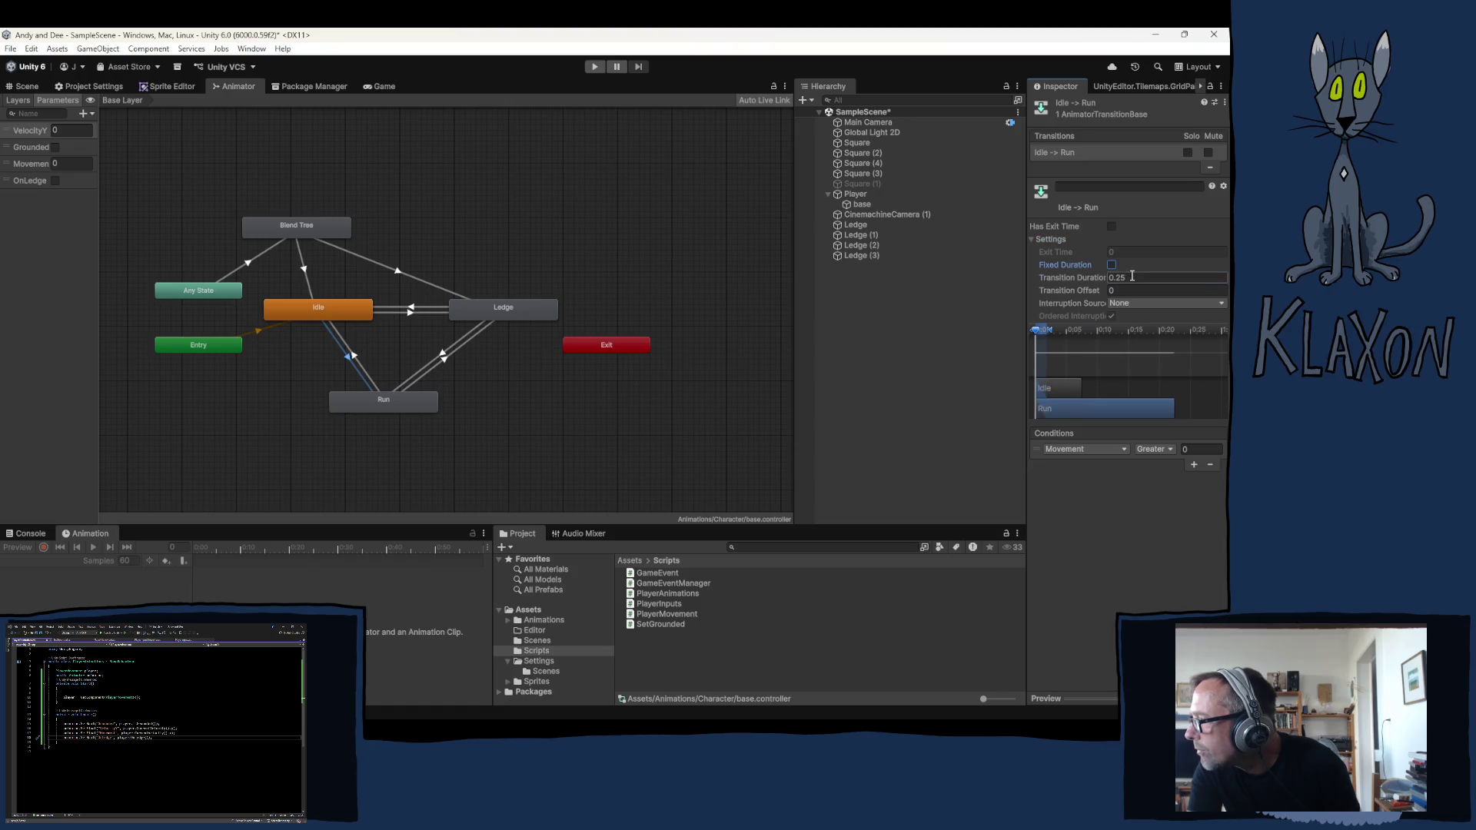
type("0")
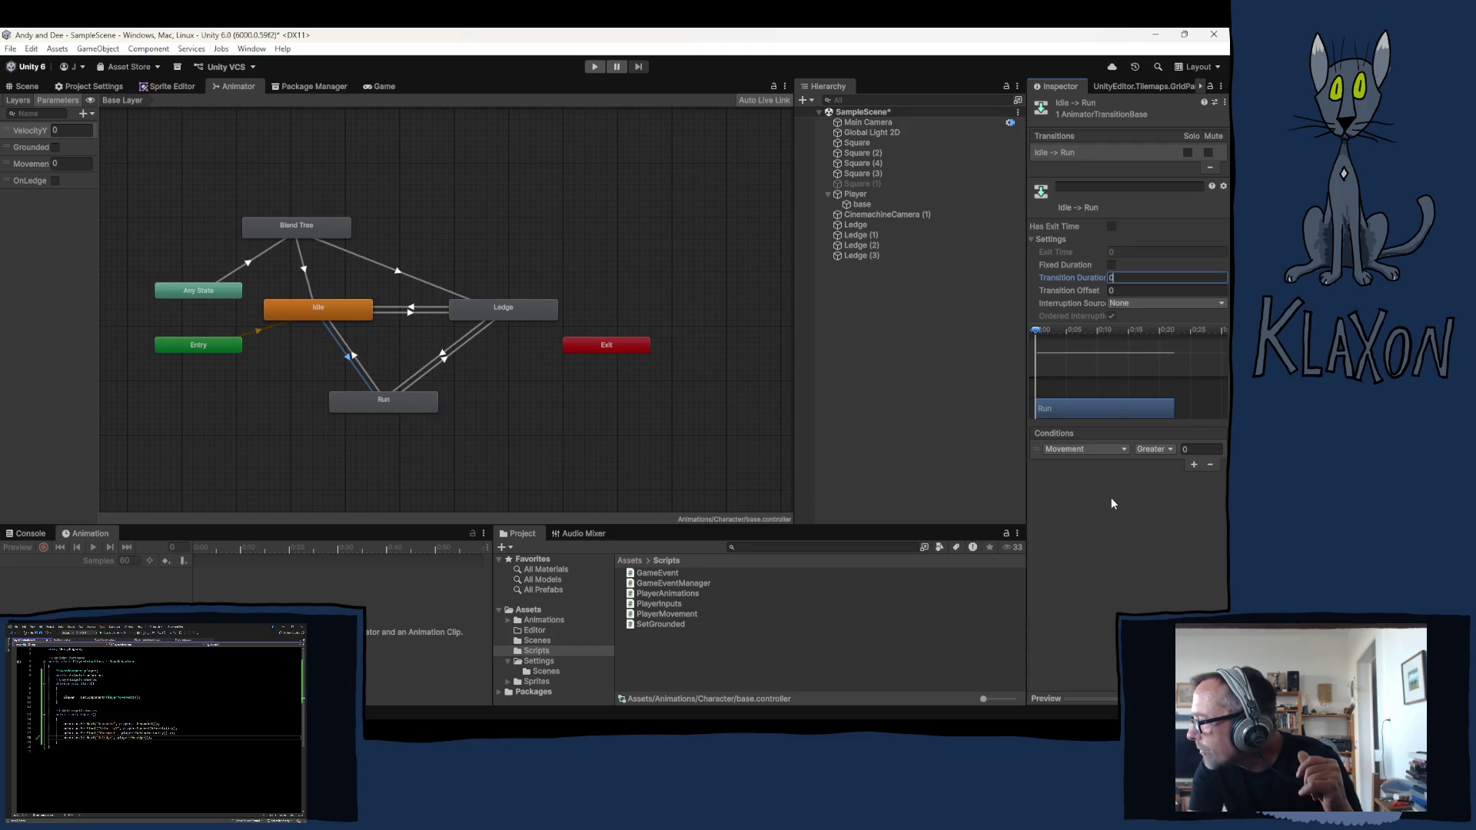
key("Return")
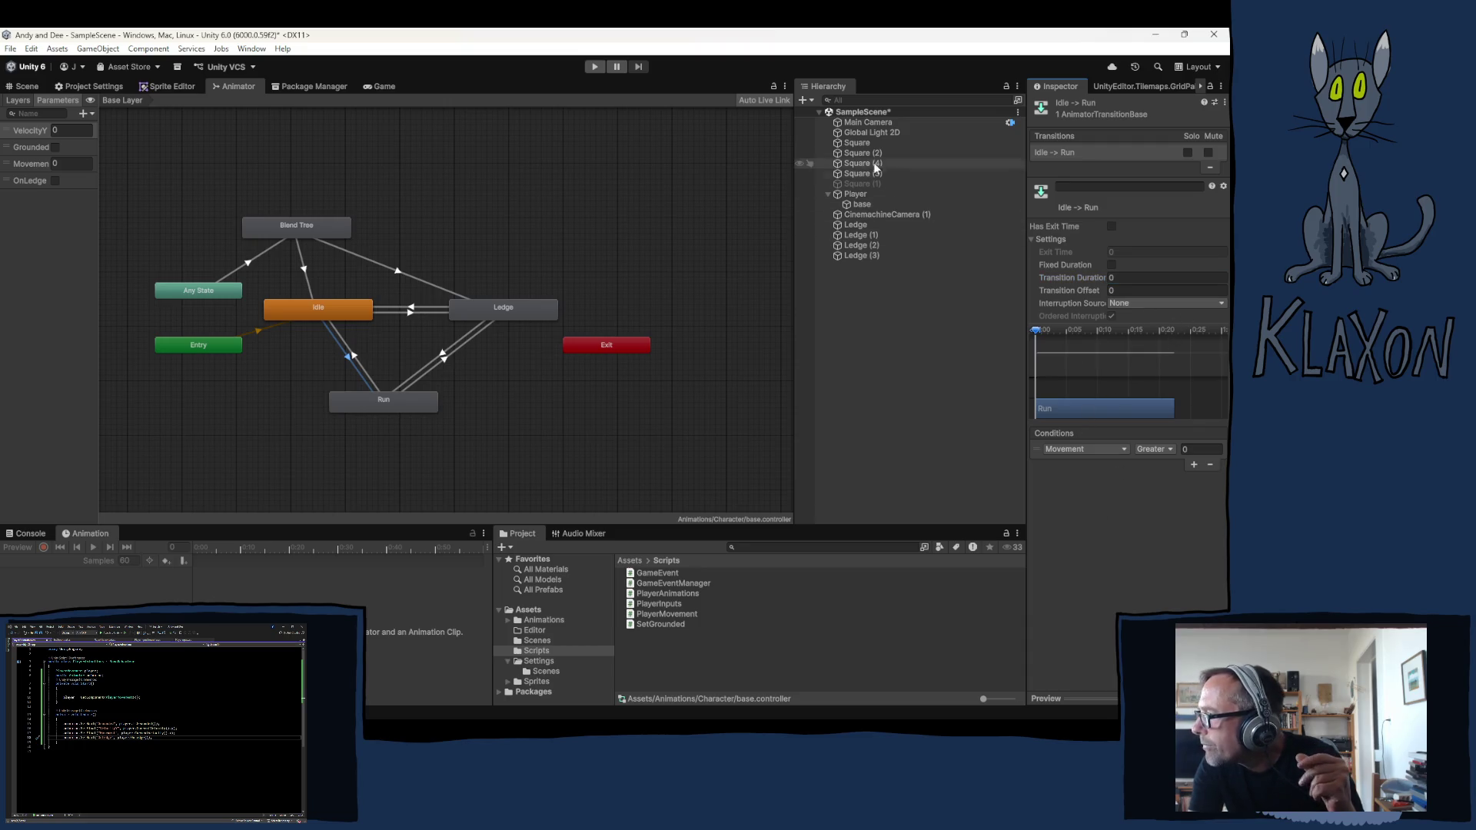
left_click(1193, 467)
left_click(1102, 464)
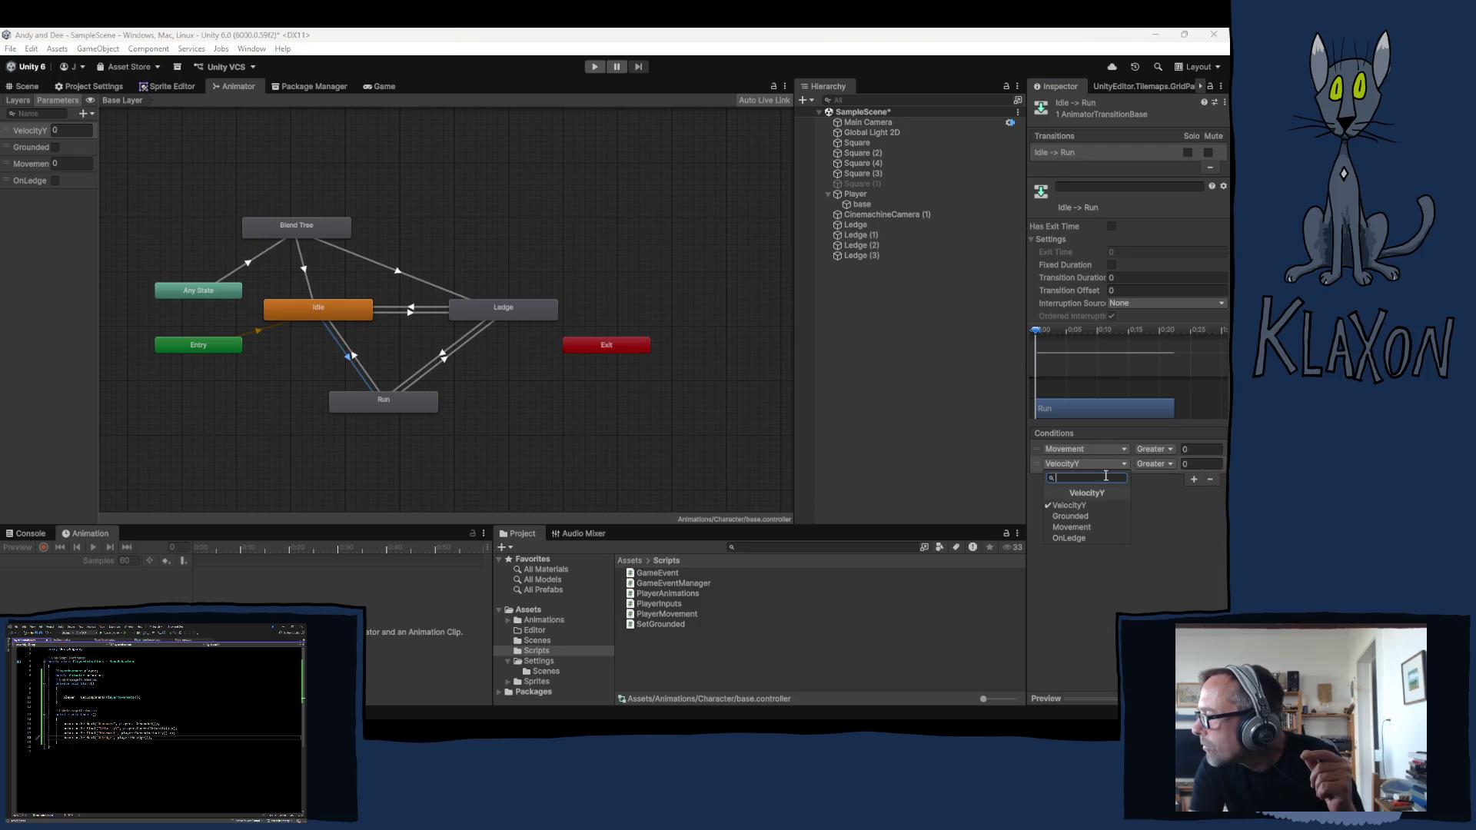
left_click(1085, 516)
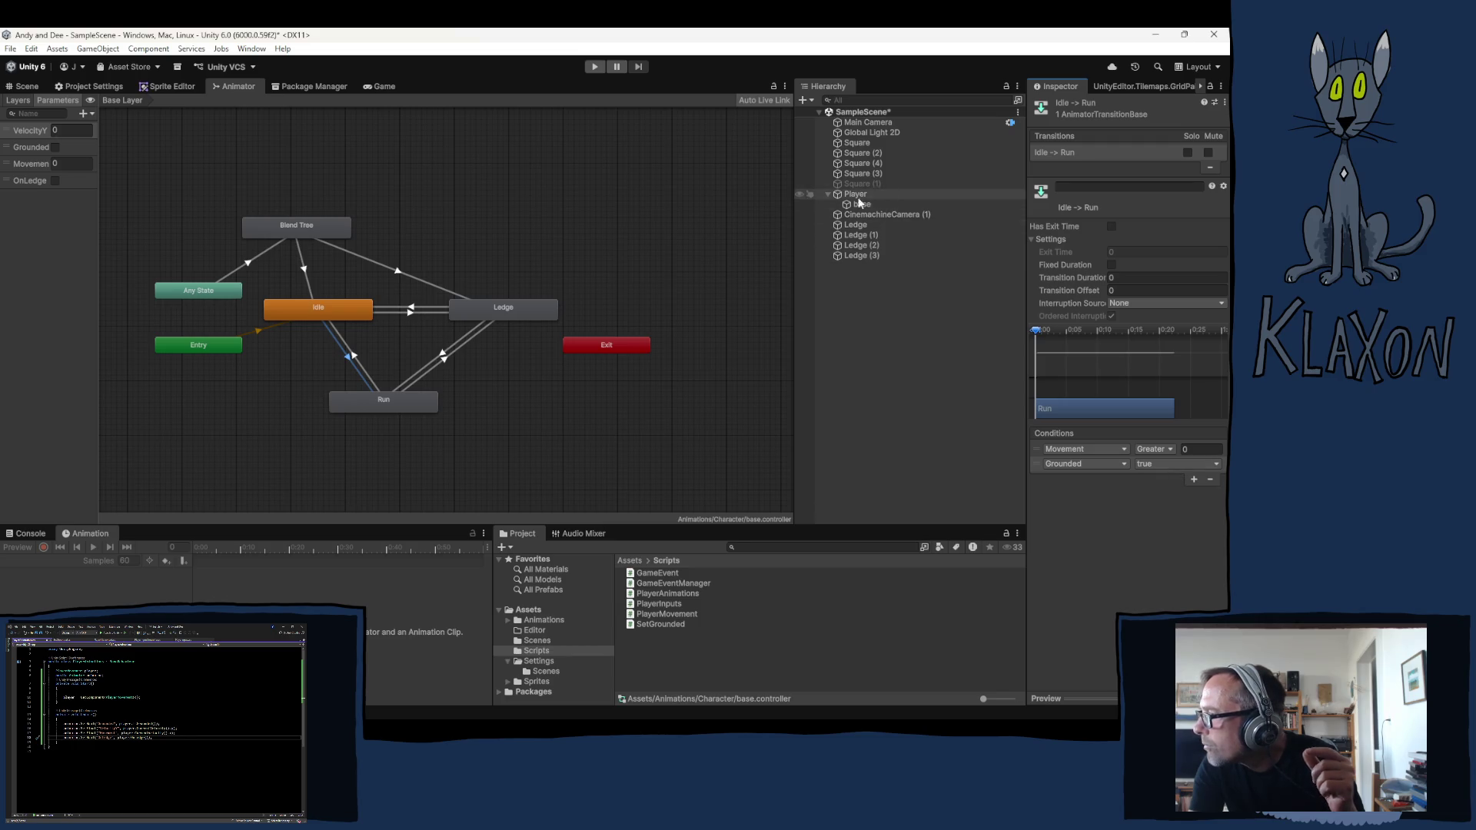
Give Run to Idle no exit time, zero duration and a Grounded true condition beside Movement below 0.1
left_click(352, 359)
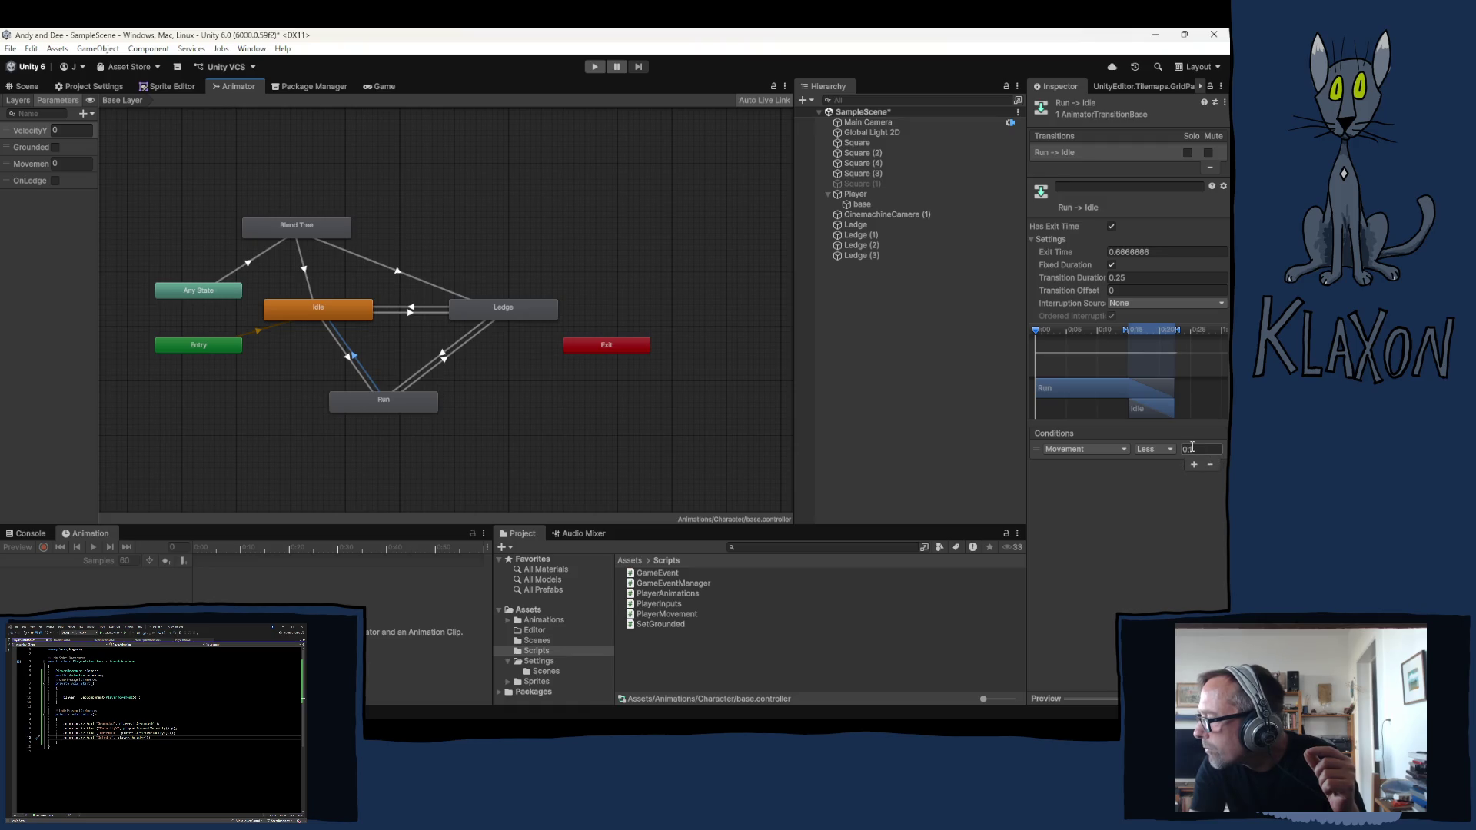
left_click(1112, 227)
left_click(1114, 277)
type("0")
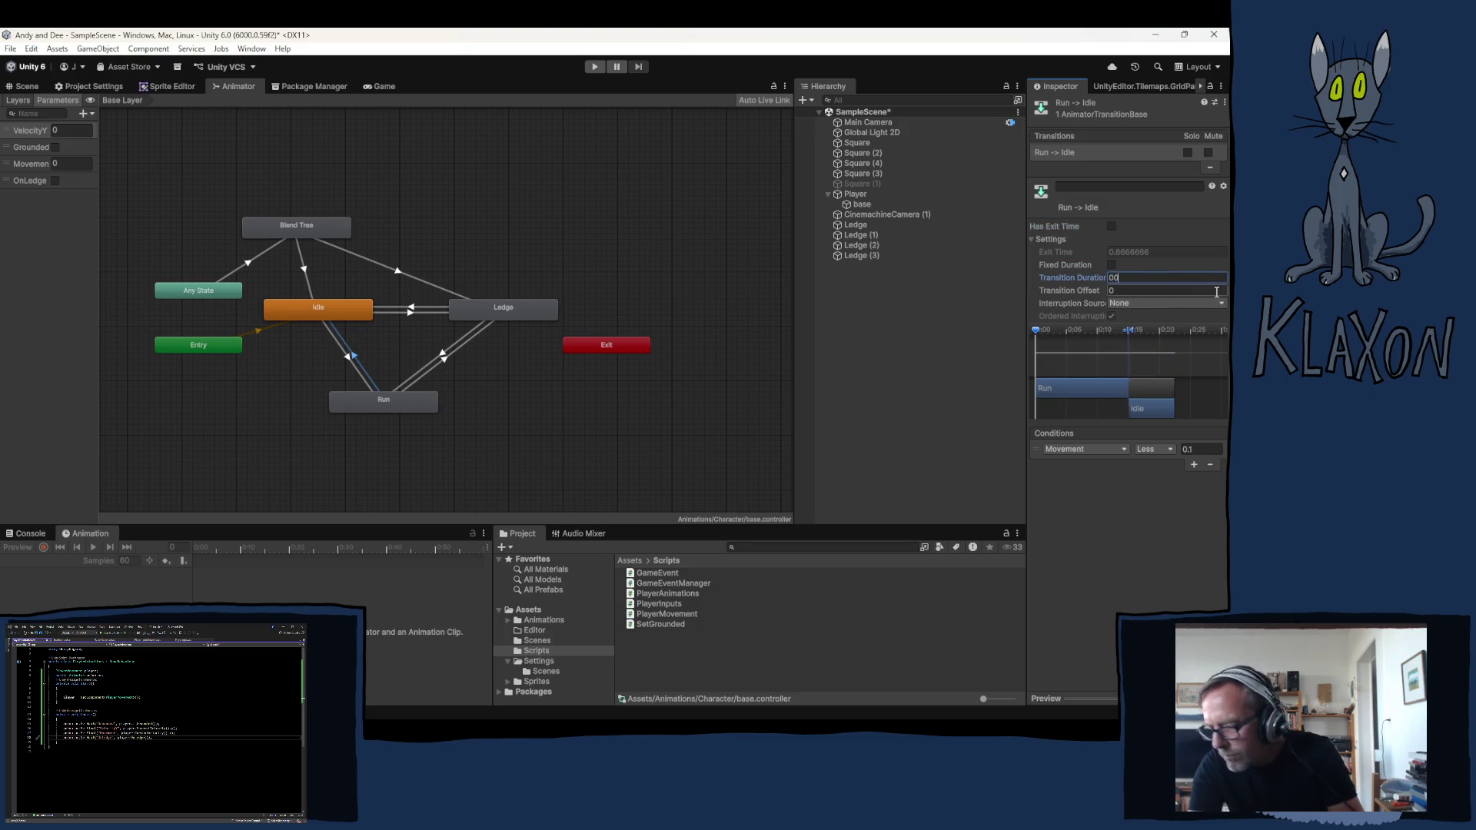
left_click(1193, 465)
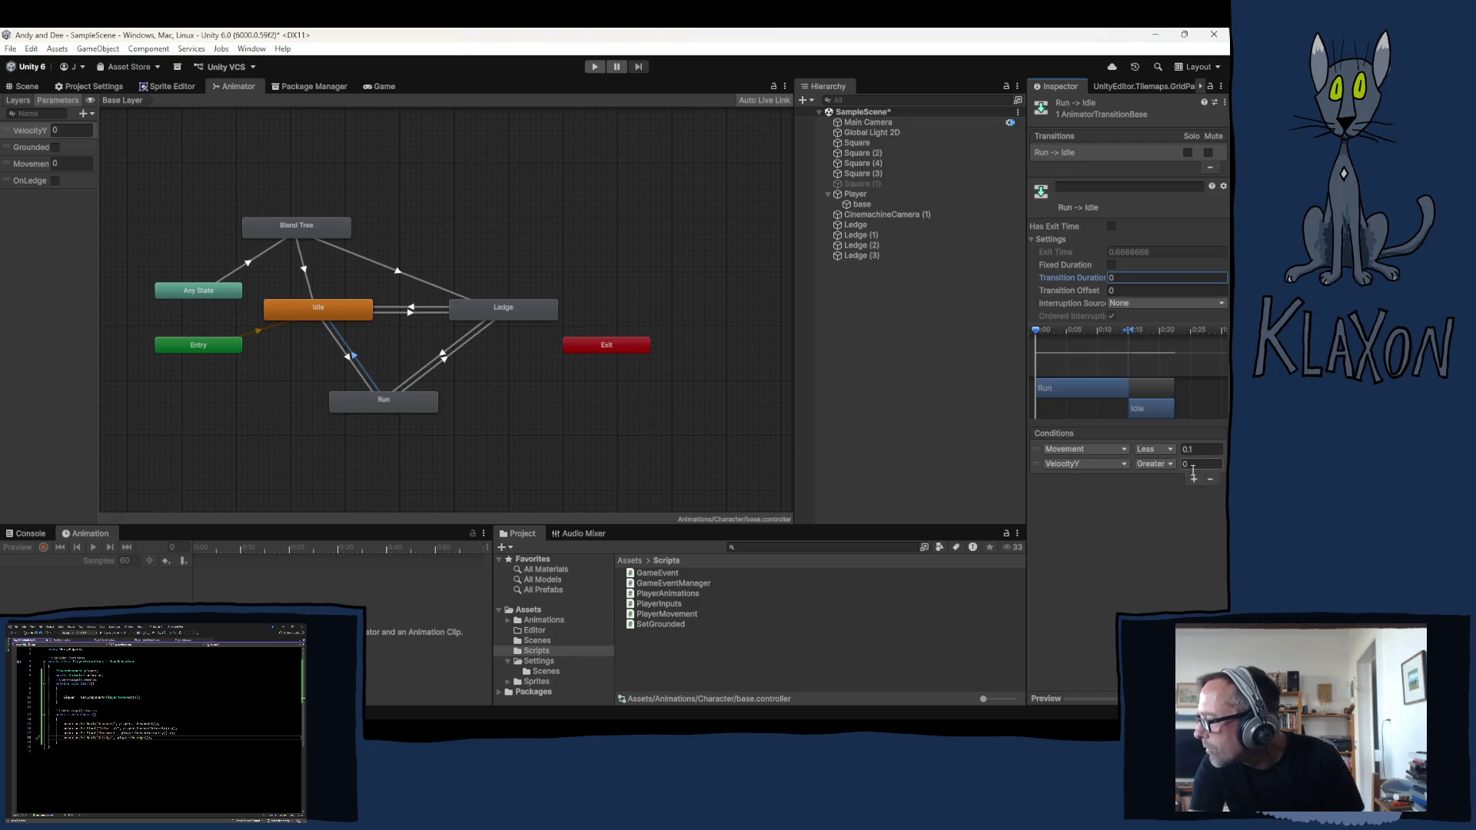
left_click(1123, 465)
left_click(1073, 514)
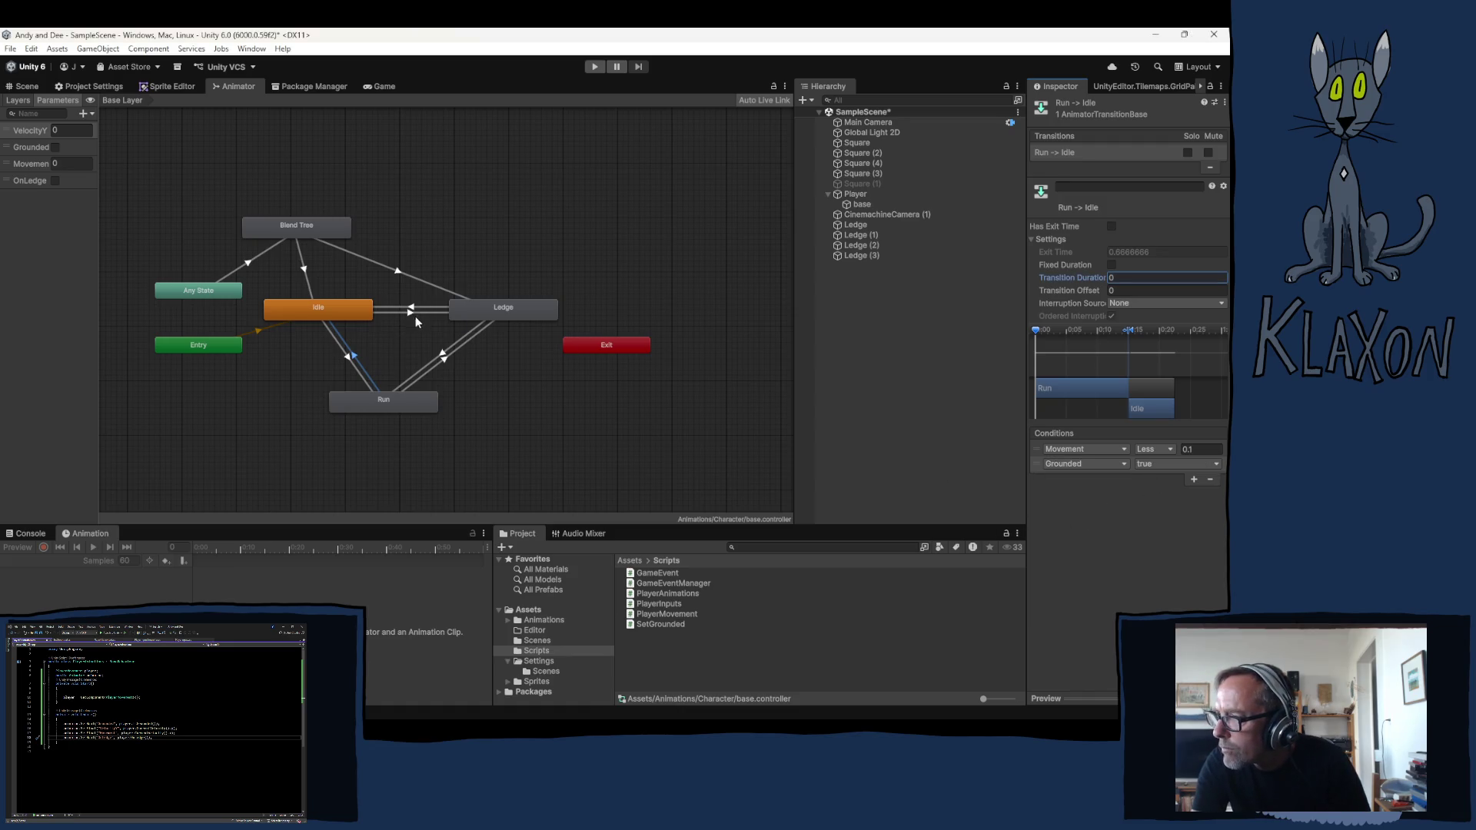
left_click(444, 361)
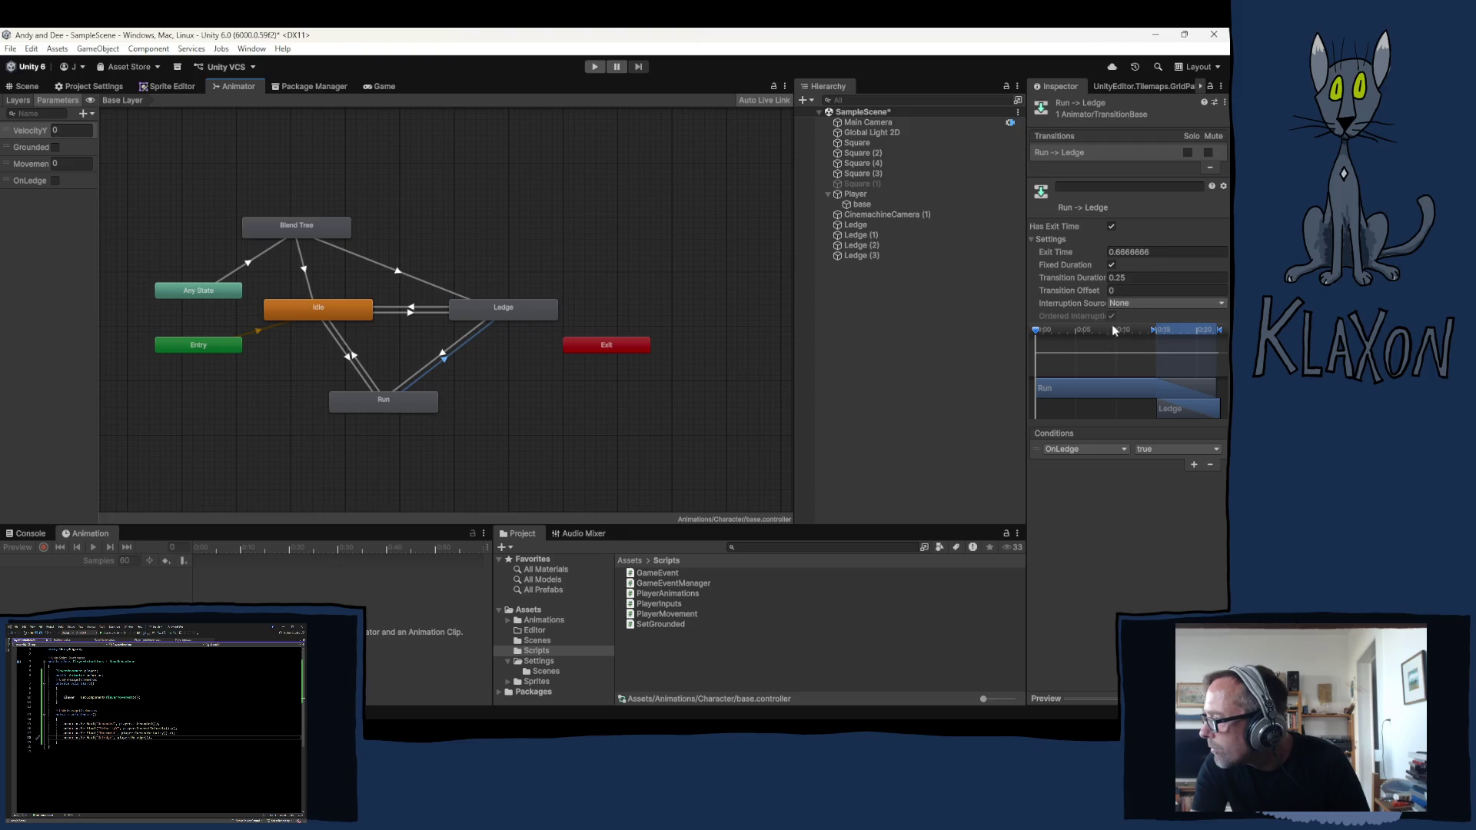
Make Run to Ledge and Ledge to Run instant with no exit time or fixed duration
left_click(1111, 226)
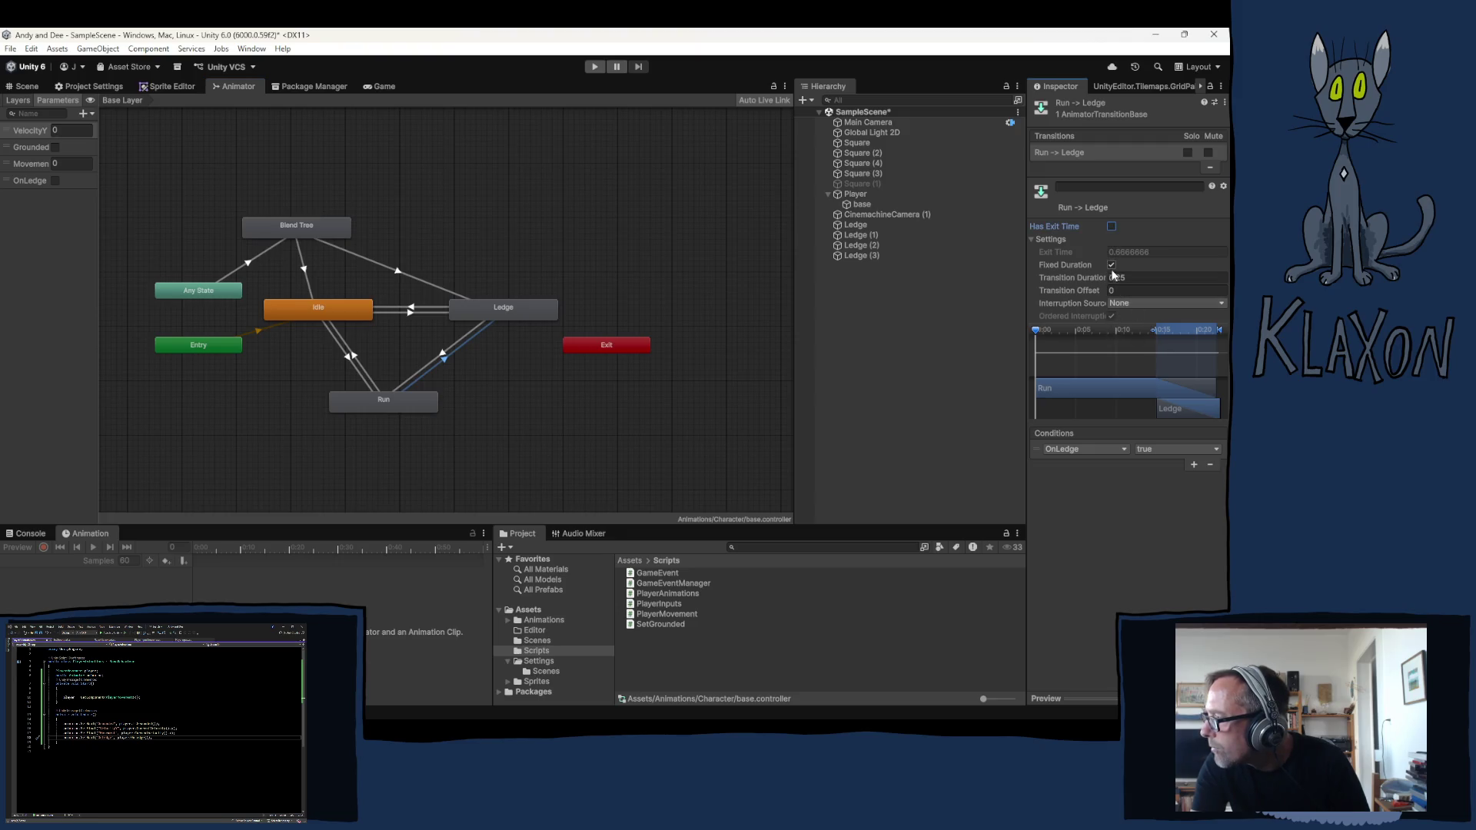
left_click(1110, 264)
type("0")
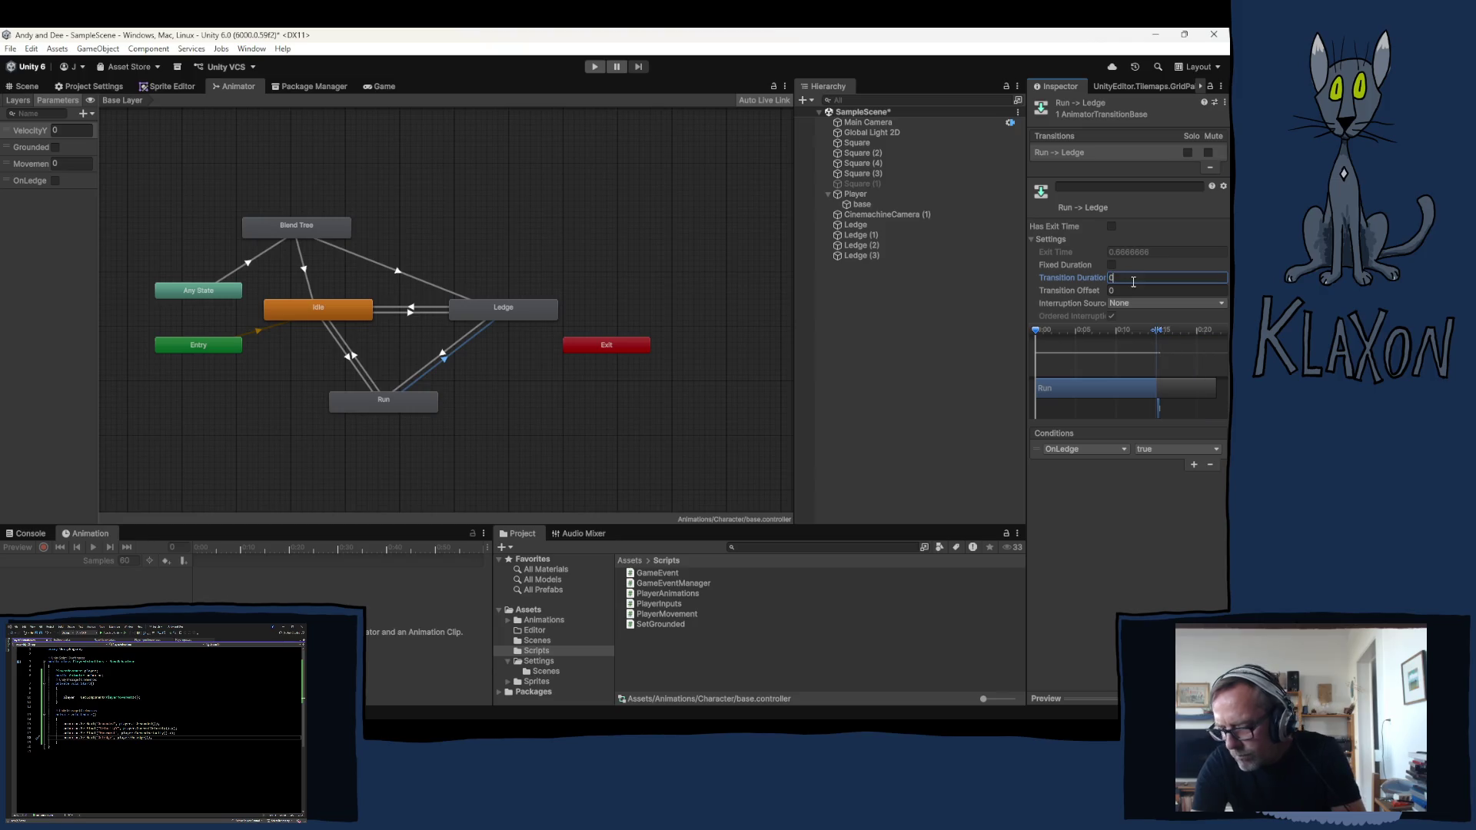
left_click(445, 354)
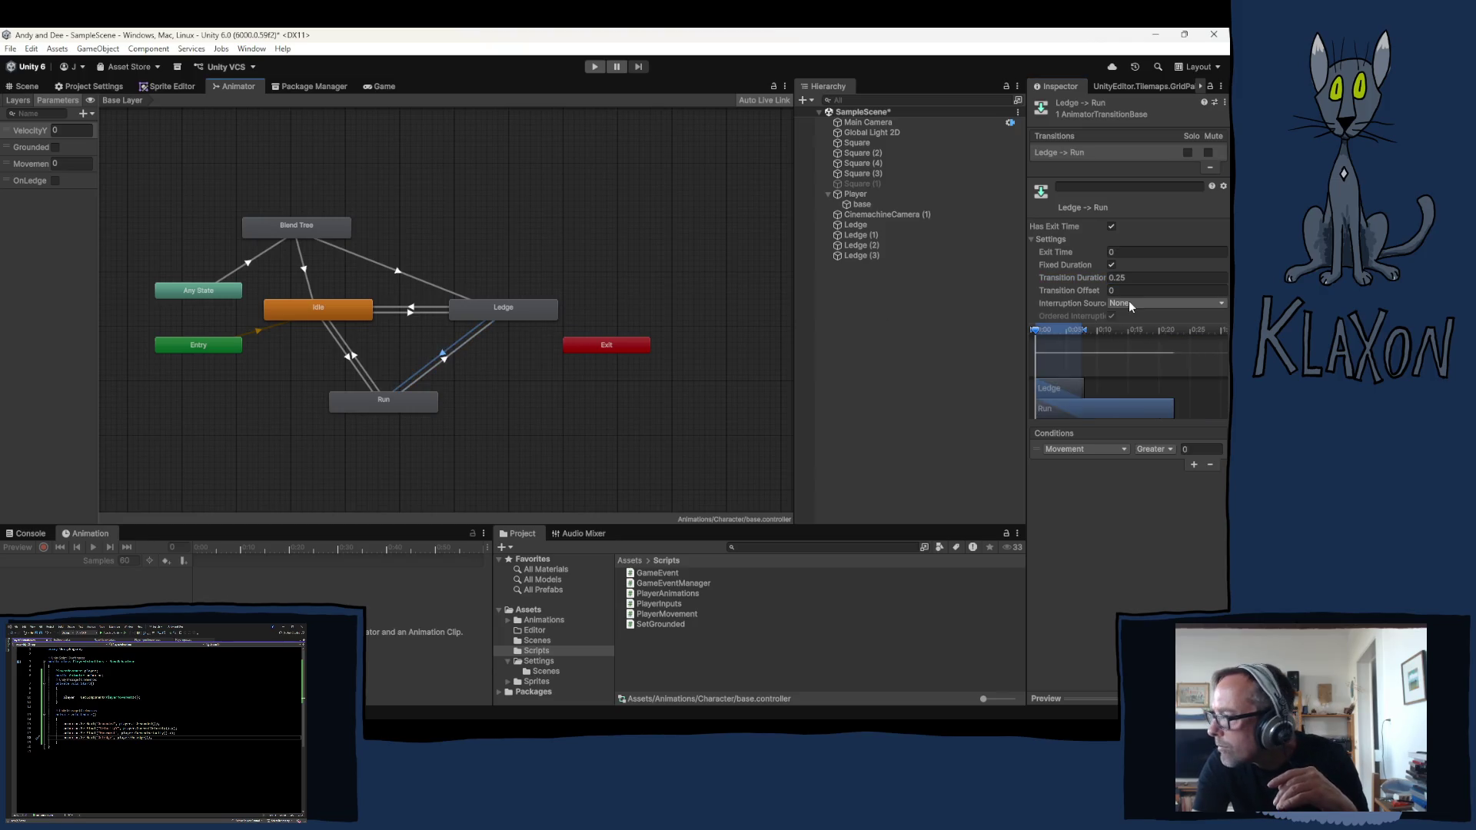
left_click(1110, 226)
left_click(1111, 265)
left_click(1125, 277)
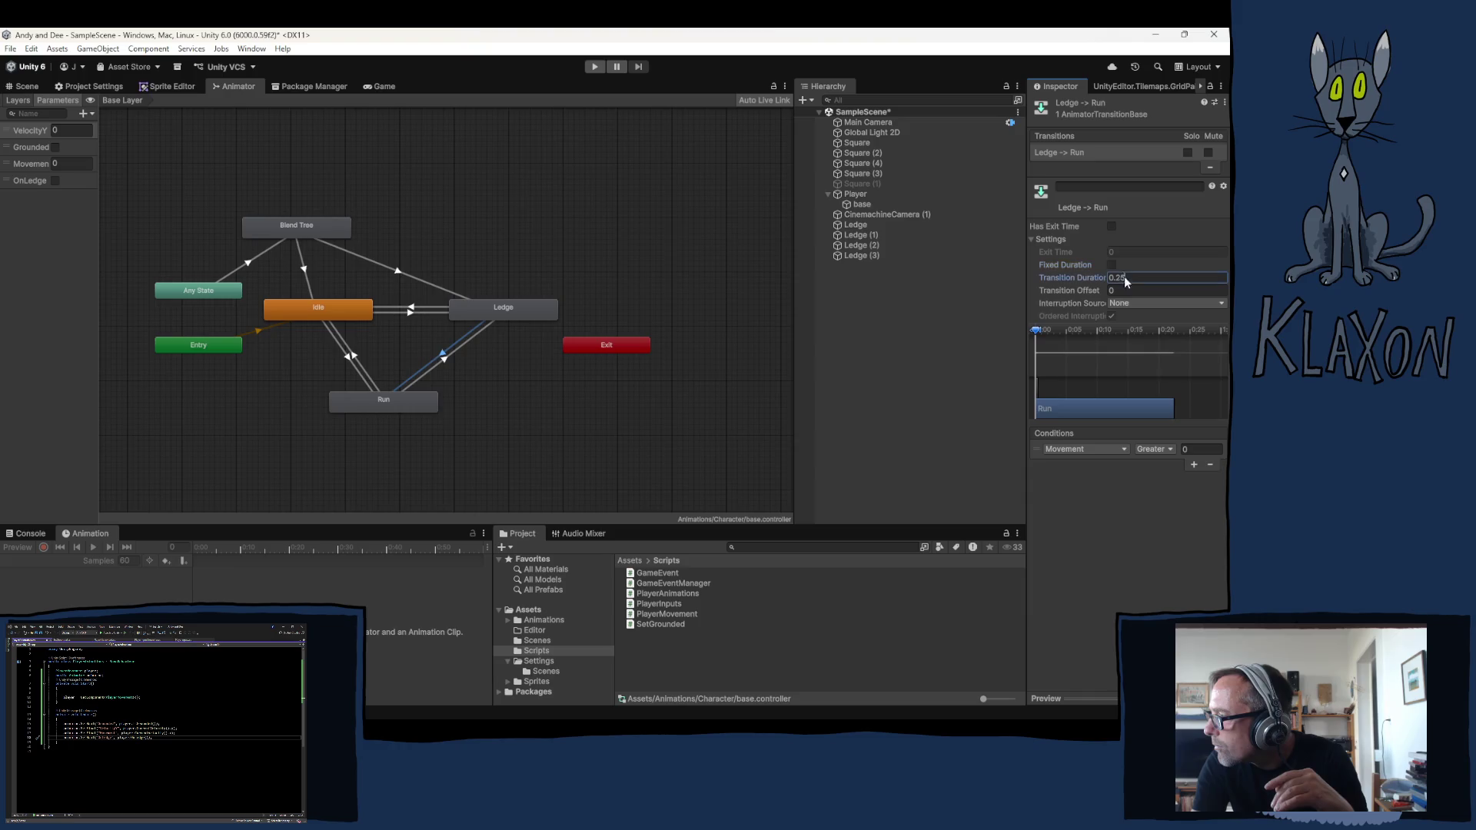
type("0")
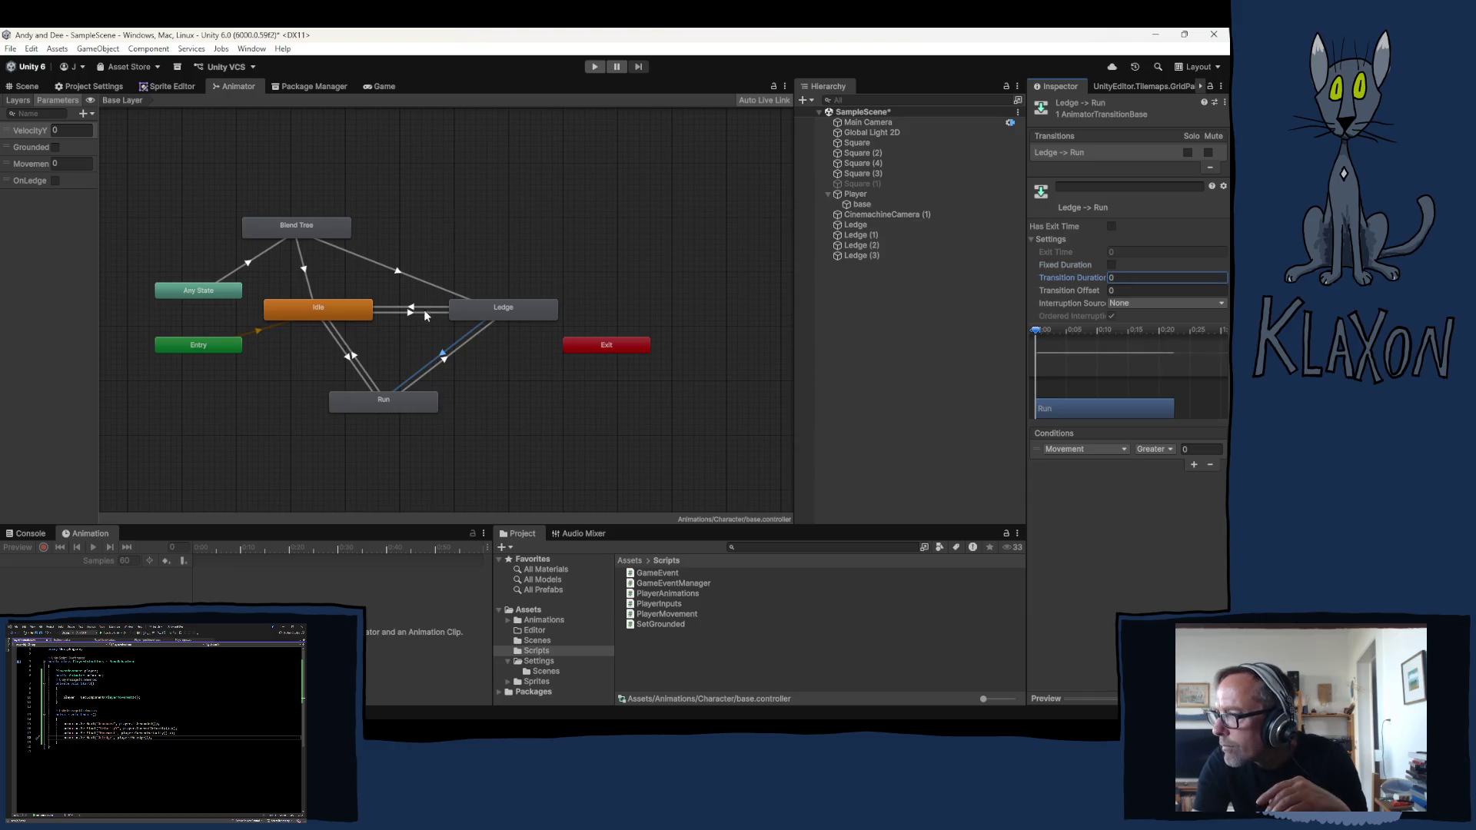
Make Ledge to Idle instant with no exit time and add a Movement less than 0.1 condition
left_click(409, 309)
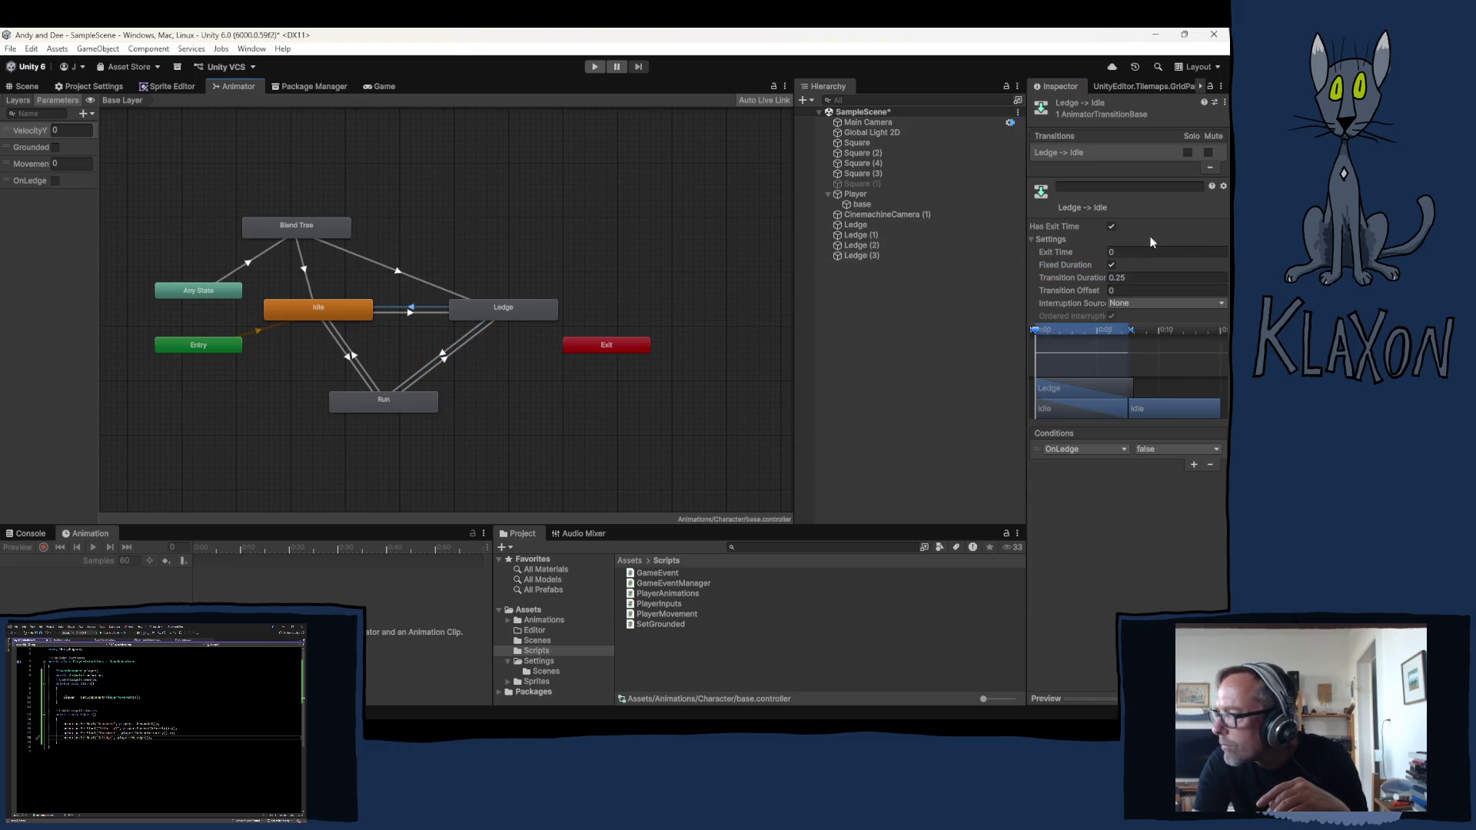
left_click(1111, 227)
left_click(1112, 265)
type("0")
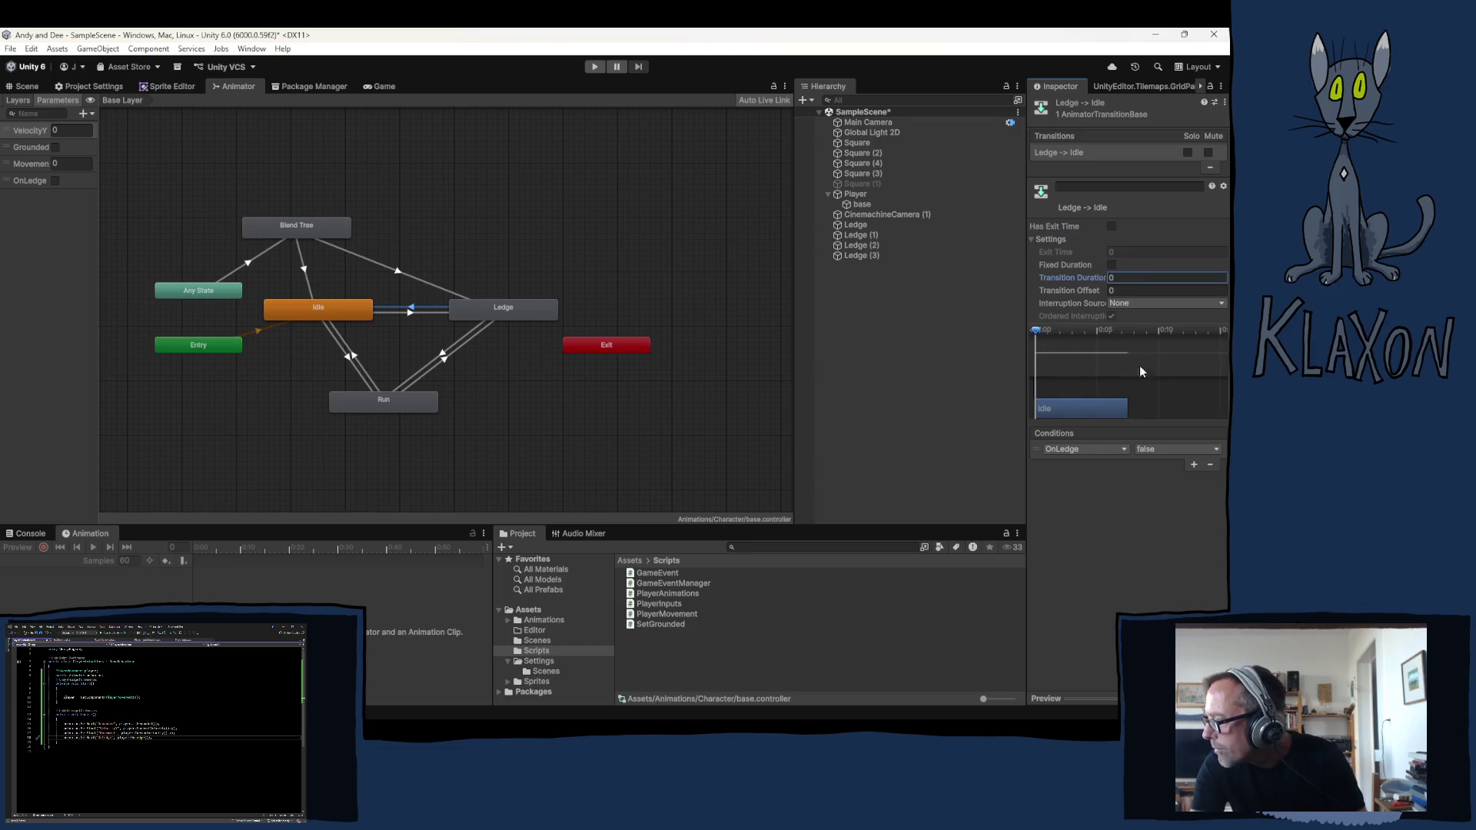
left_click(1193, 465)
left_click(1123, 464)
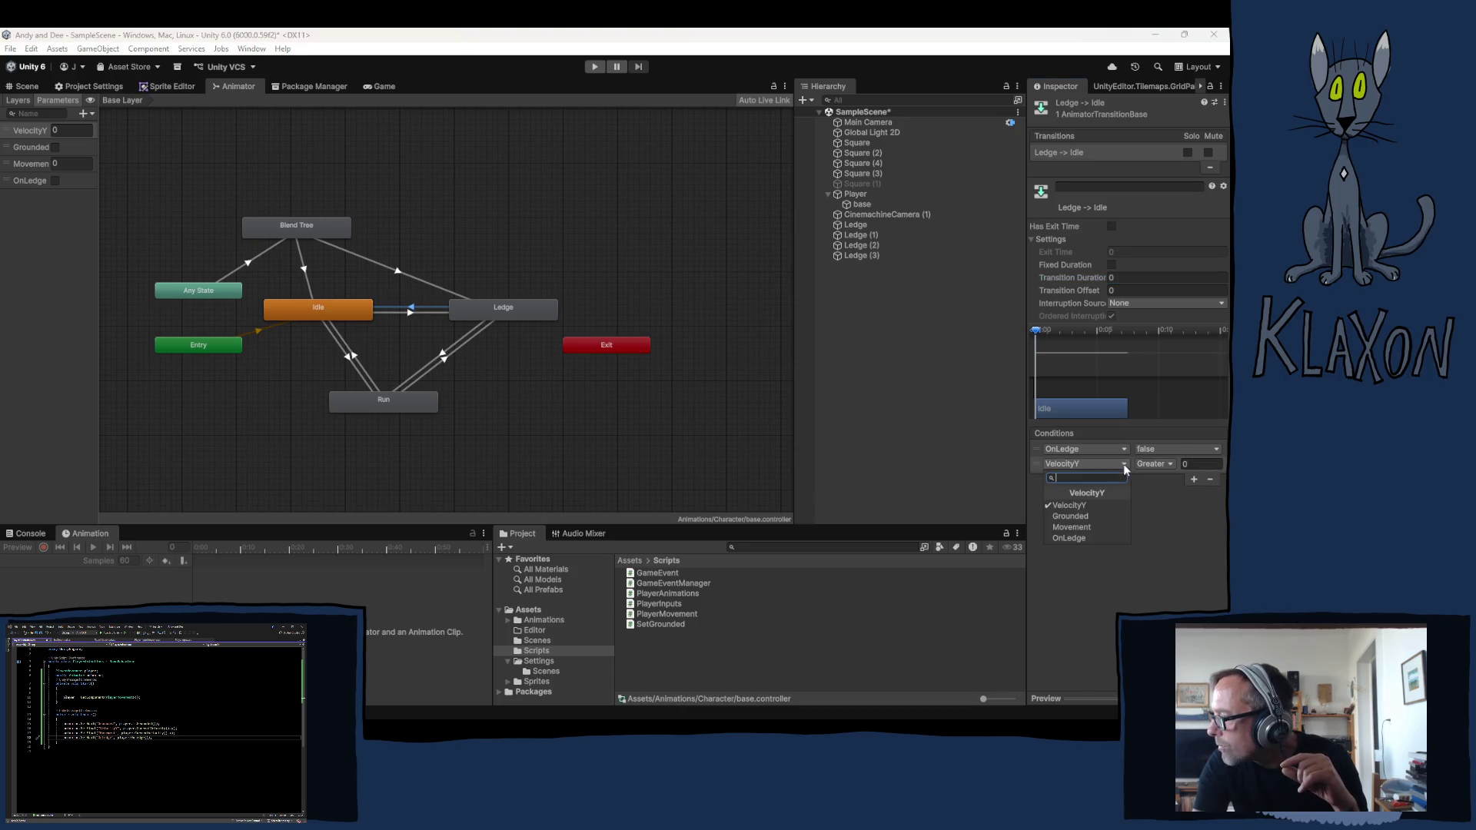
left_click(1094, 529)
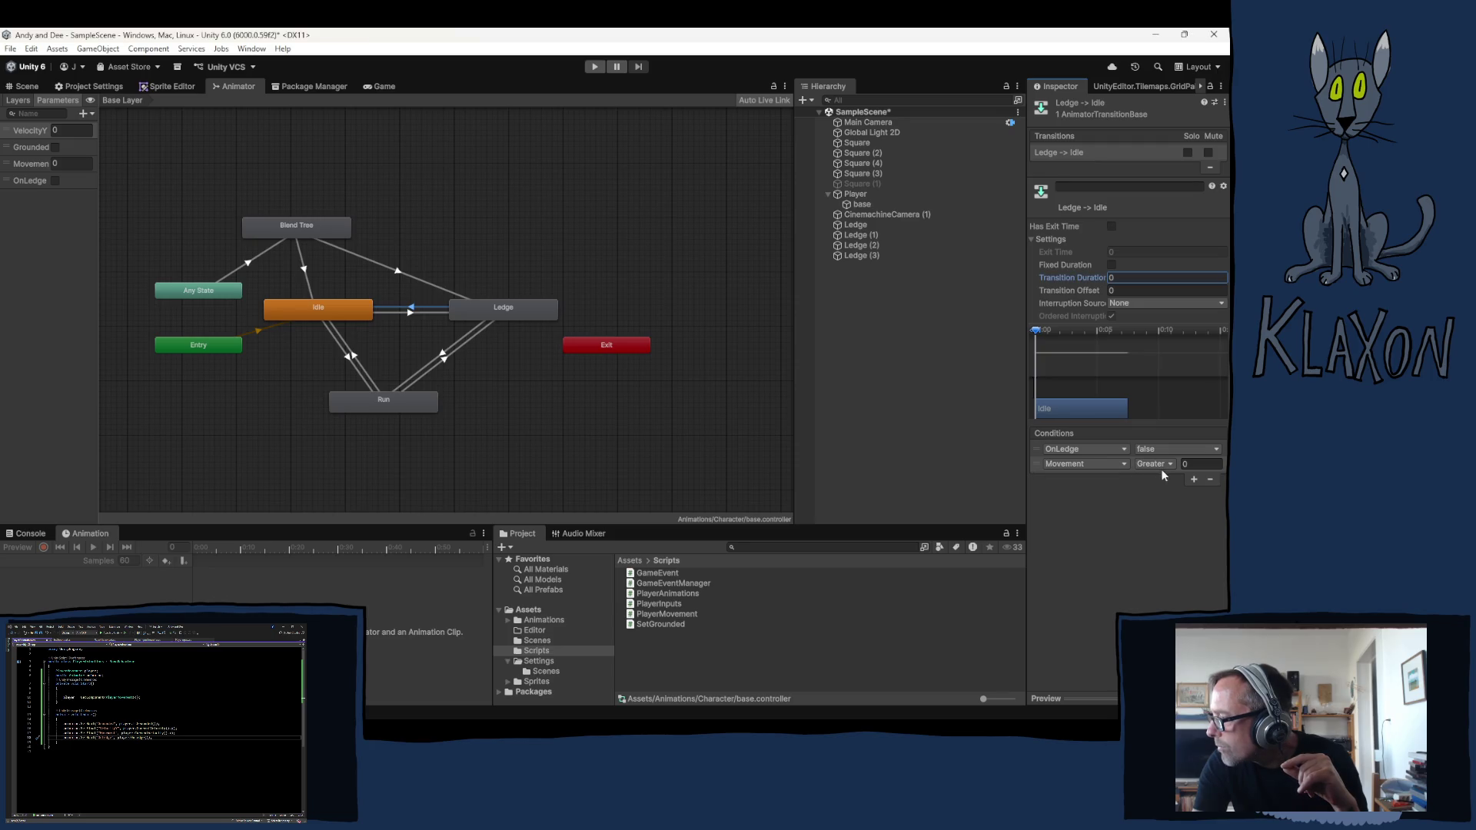
left_click(1170, 463)
left_click(1165, 495)
left_click(1204, 464)
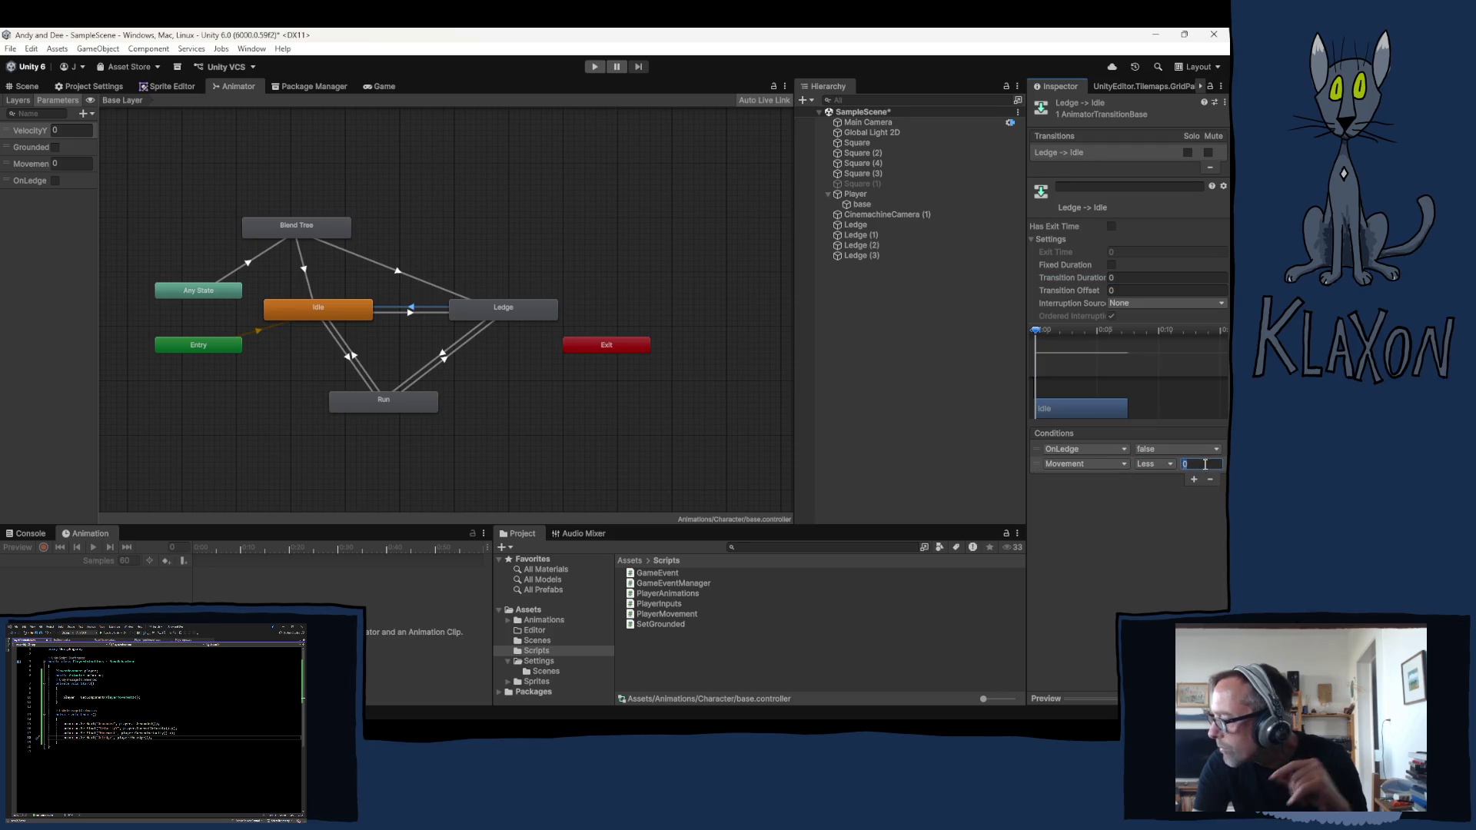
type("0.1")
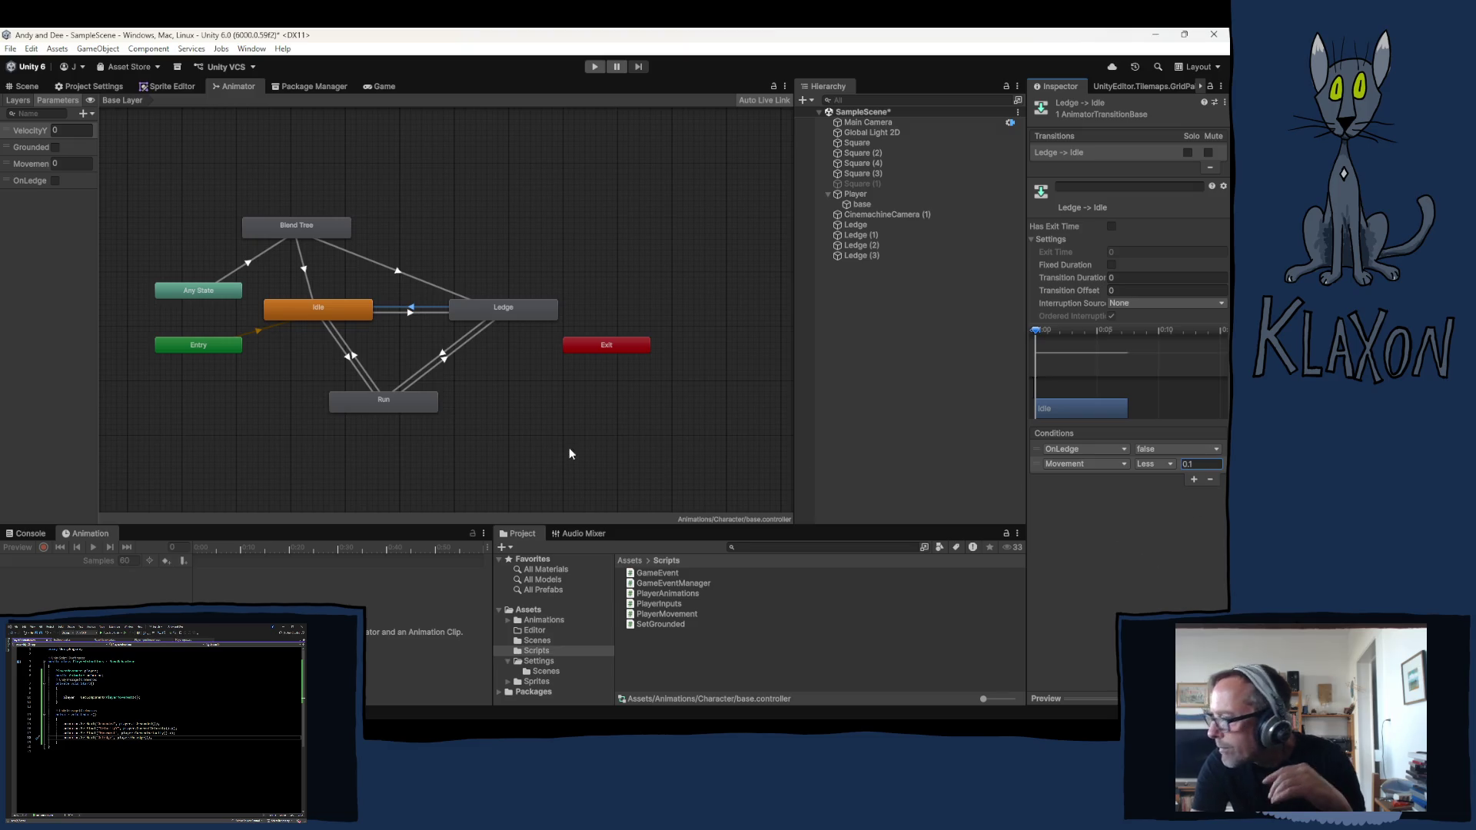
Make Idle to Ledge instant with no exit time and zero blend duration
left_click(413, 313)
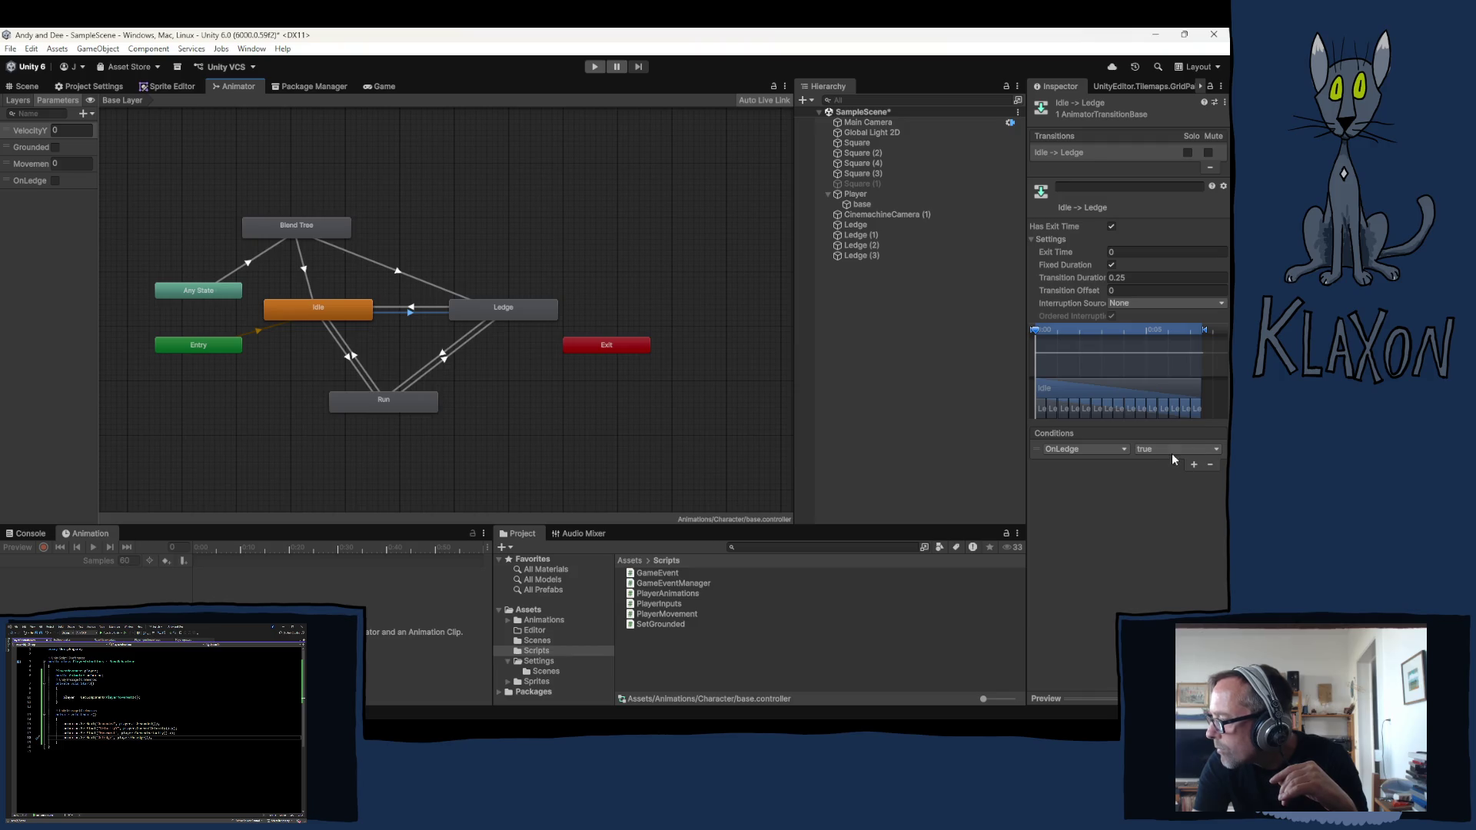
left_click(1113, 227)
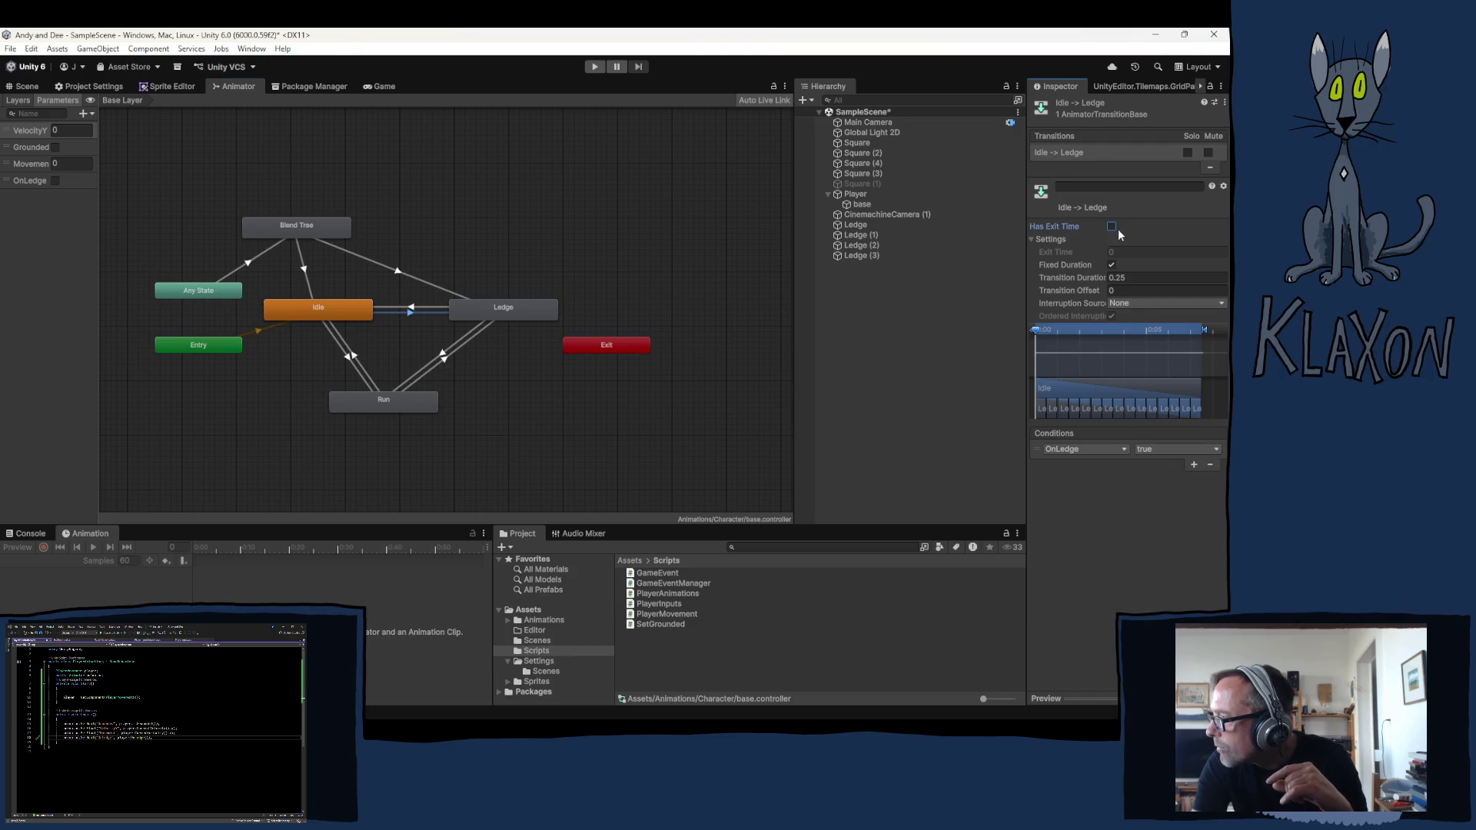
left_click(1110, 265)
left_click(1118, 276)
type("0")
key("Return")
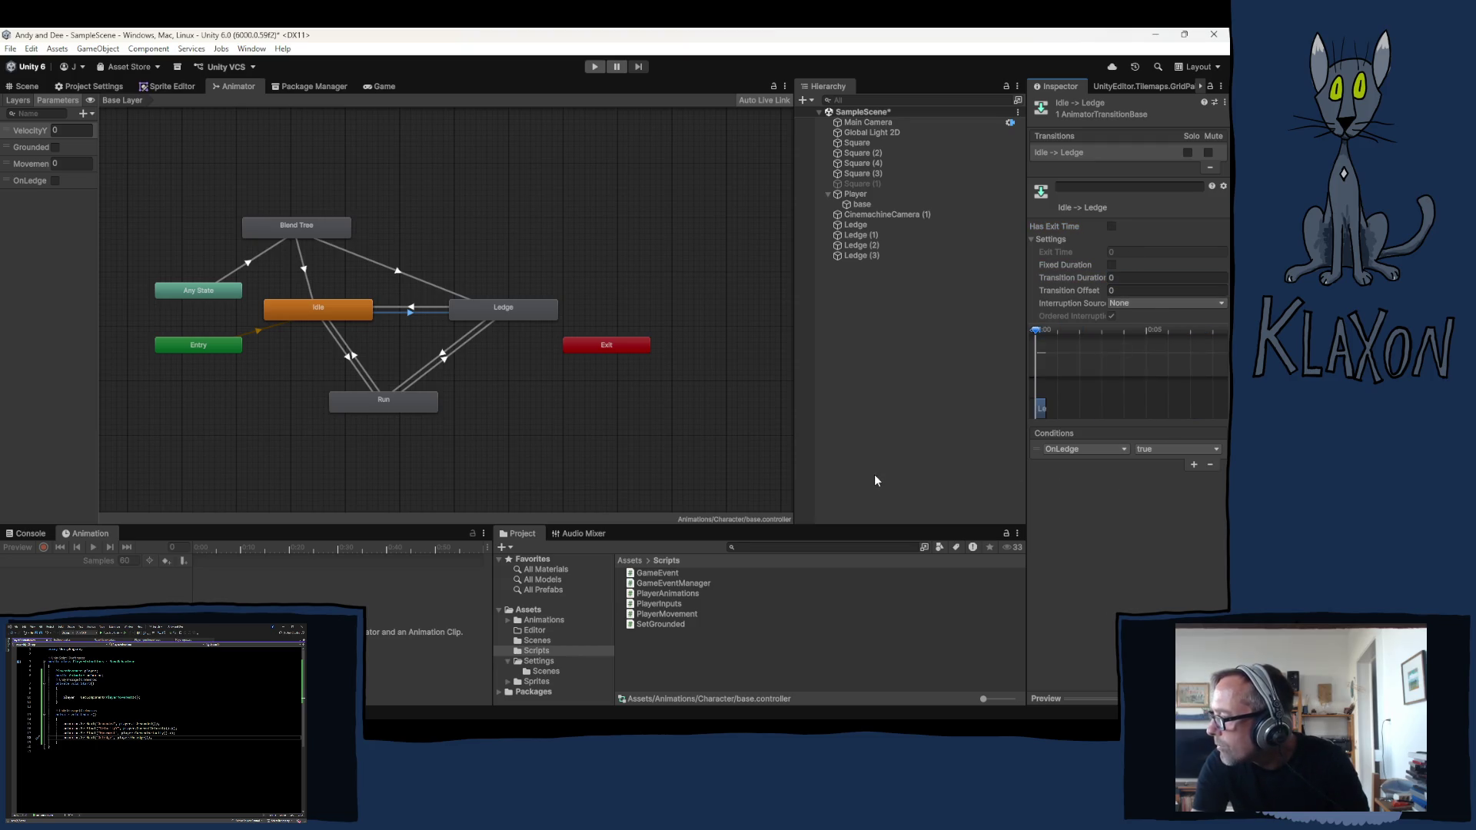
Recheck the three Ledge transitions and turn off exit time for Blend Tree to Ledge
left_click(409, 313)
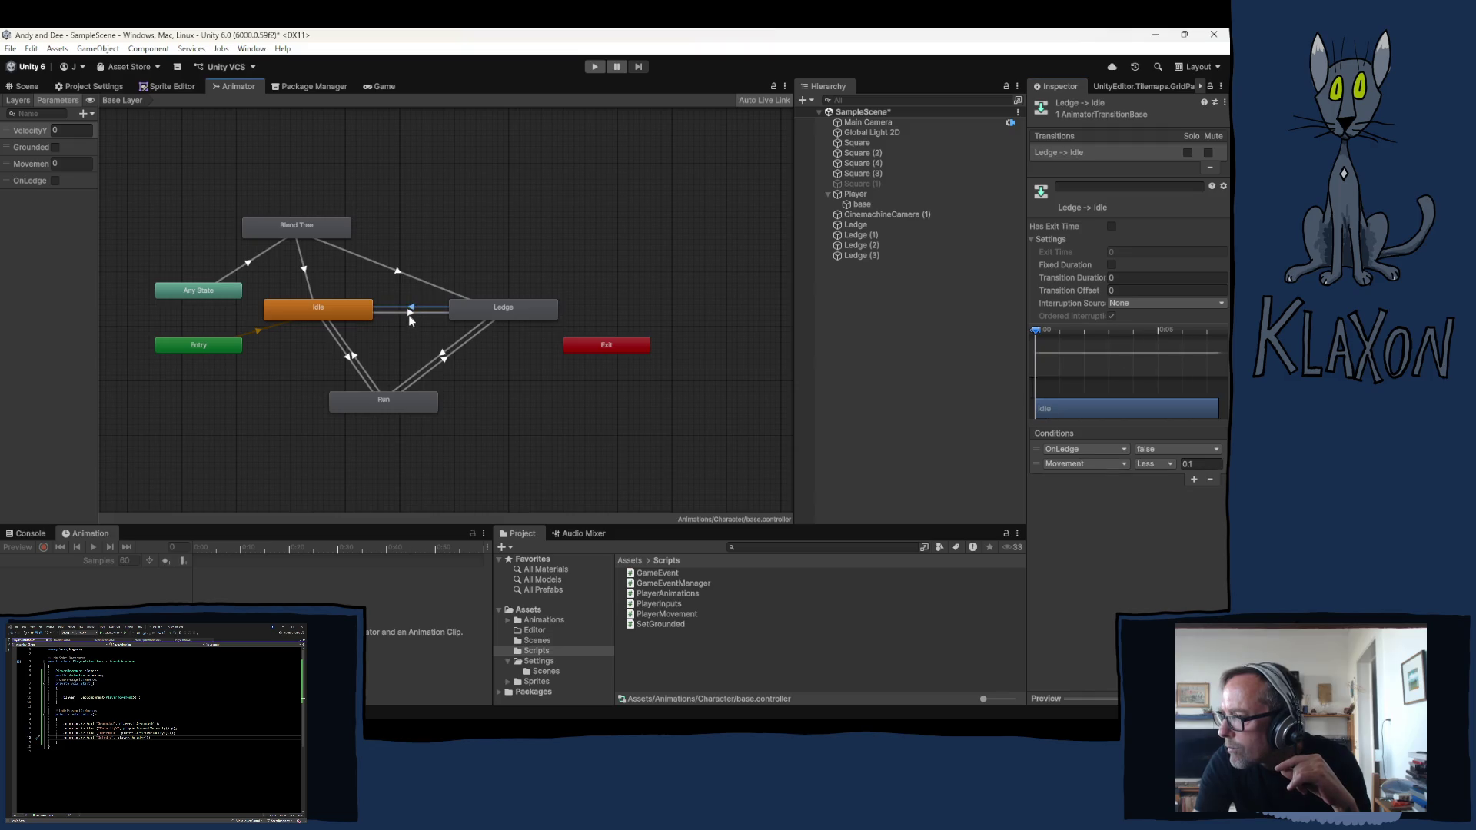
left_click(448, 359)
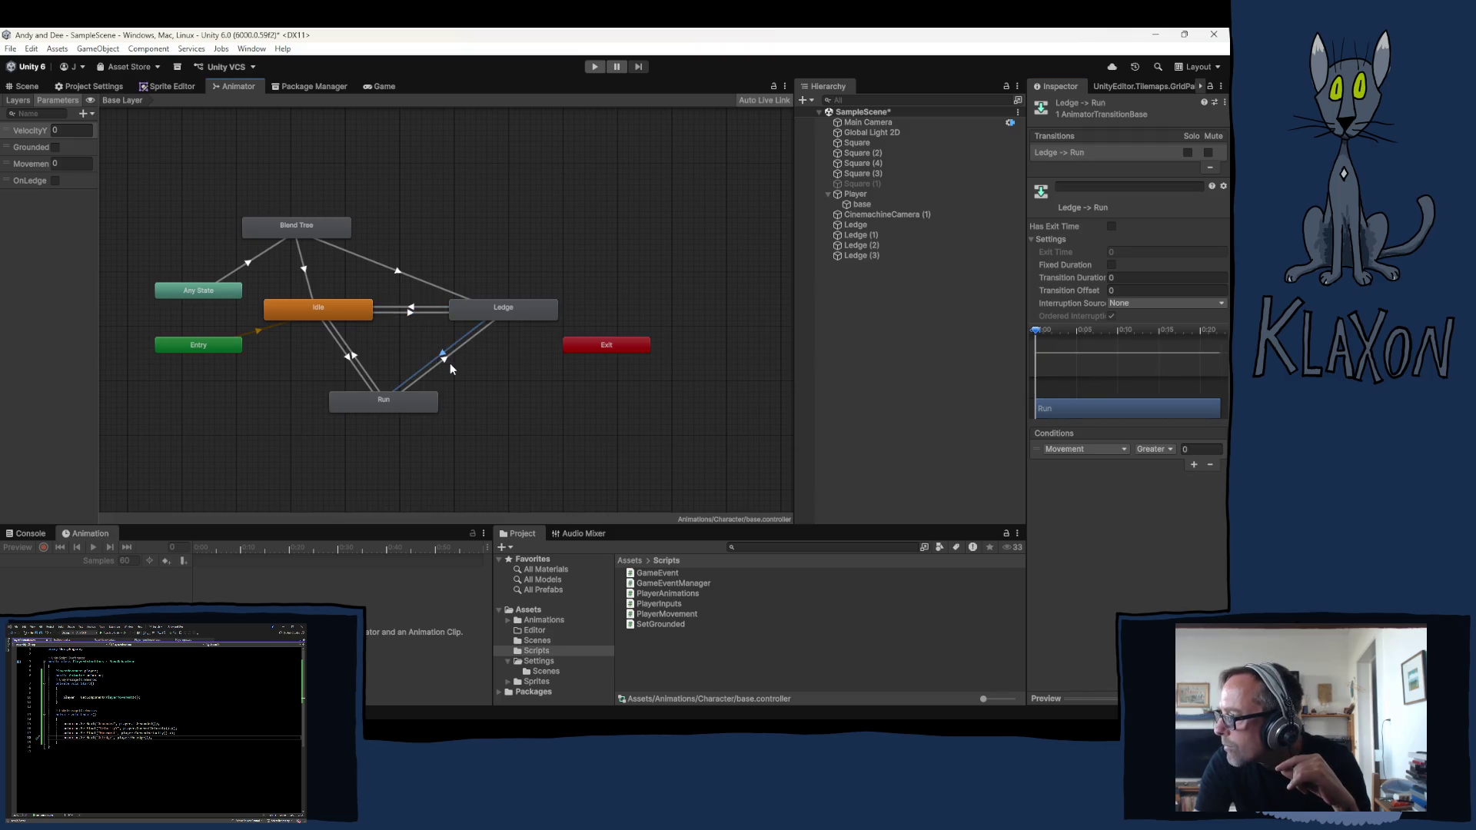
left_click(442, 355)
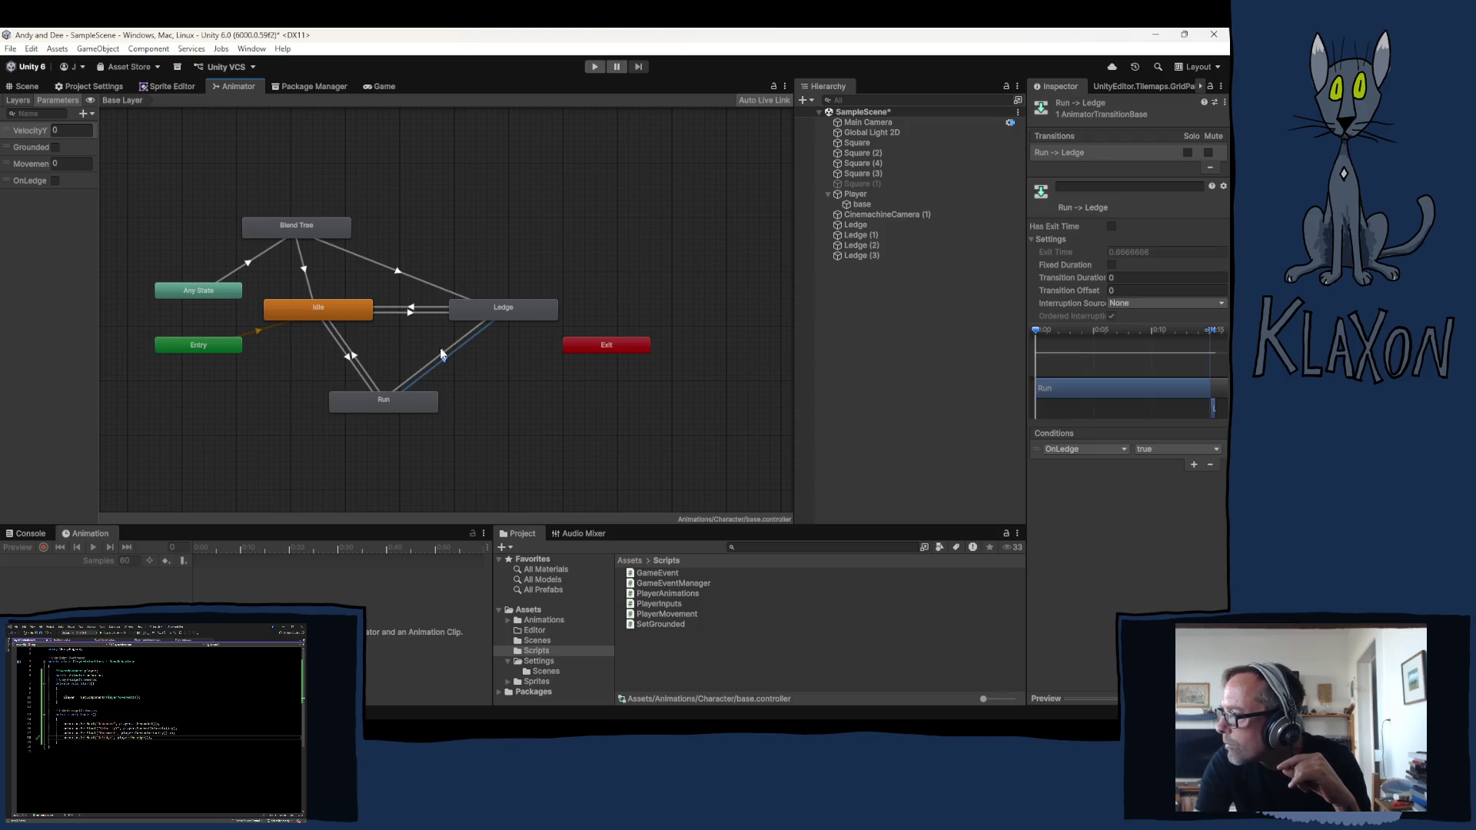
left_click(398, 268)
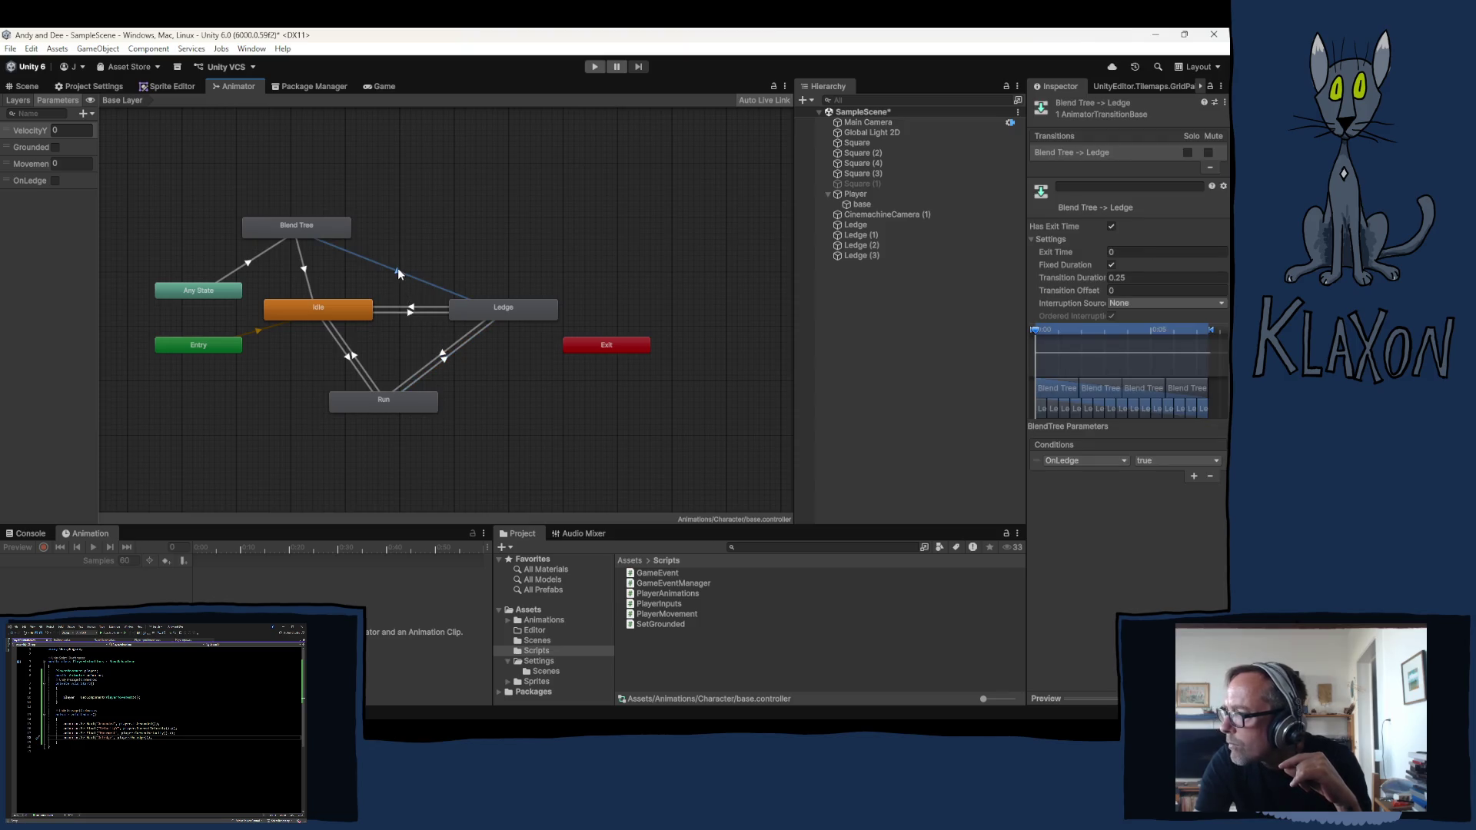
left_click(1112, 229)
Zero Blend Tree to Ledge's duration and make Blend Tree to Idle instant with no exit time
left_click(1116, 277)
type("0")
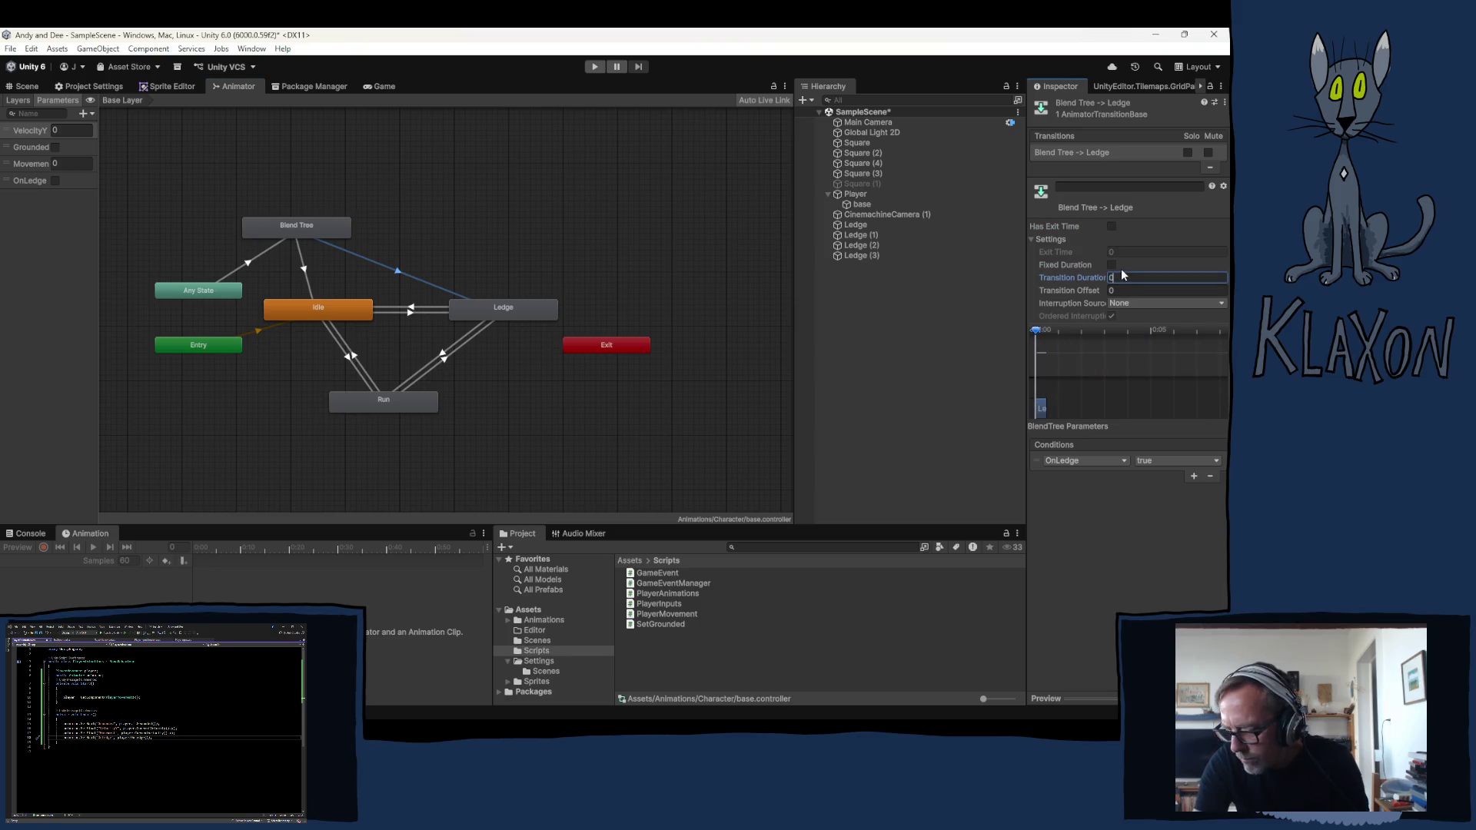
left_click(305, 272)
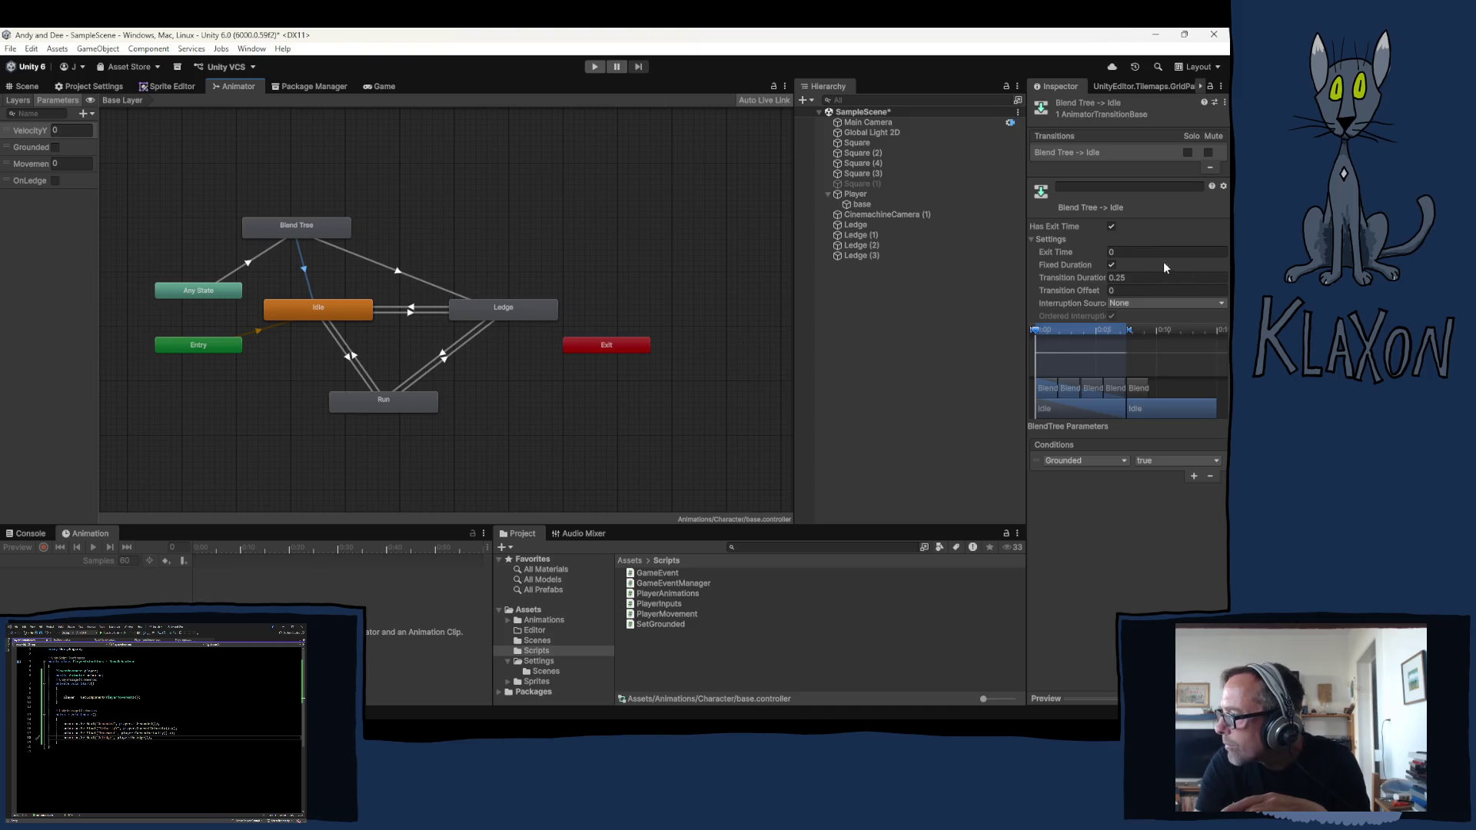
left_click(1113, 226)
left_click(1111, 264)
left_click(1128, 277)
type("0")
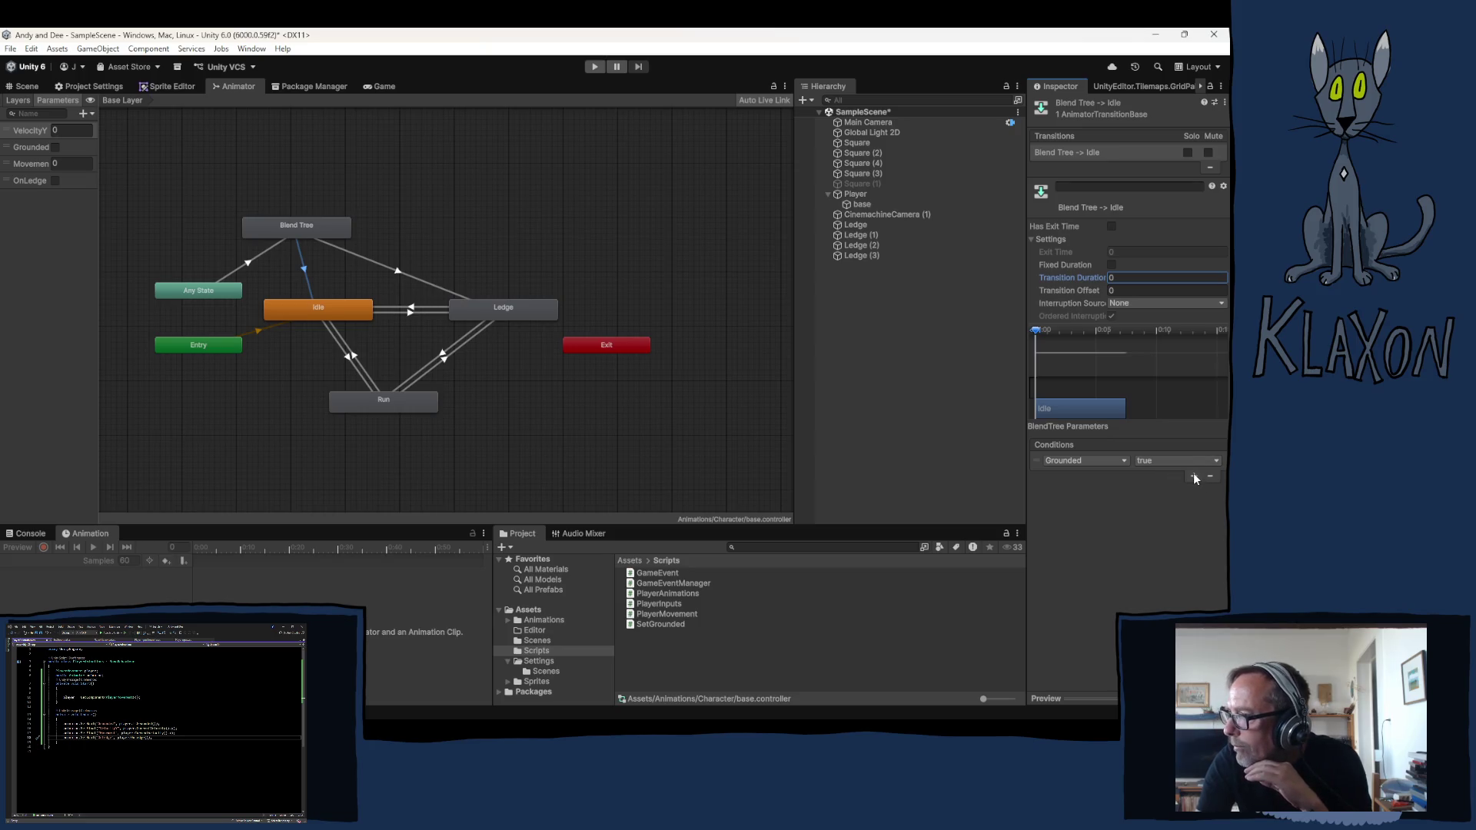
Review the Blend Tree to Ledge and Idle transitions, then start the game
left_click(379, 265)
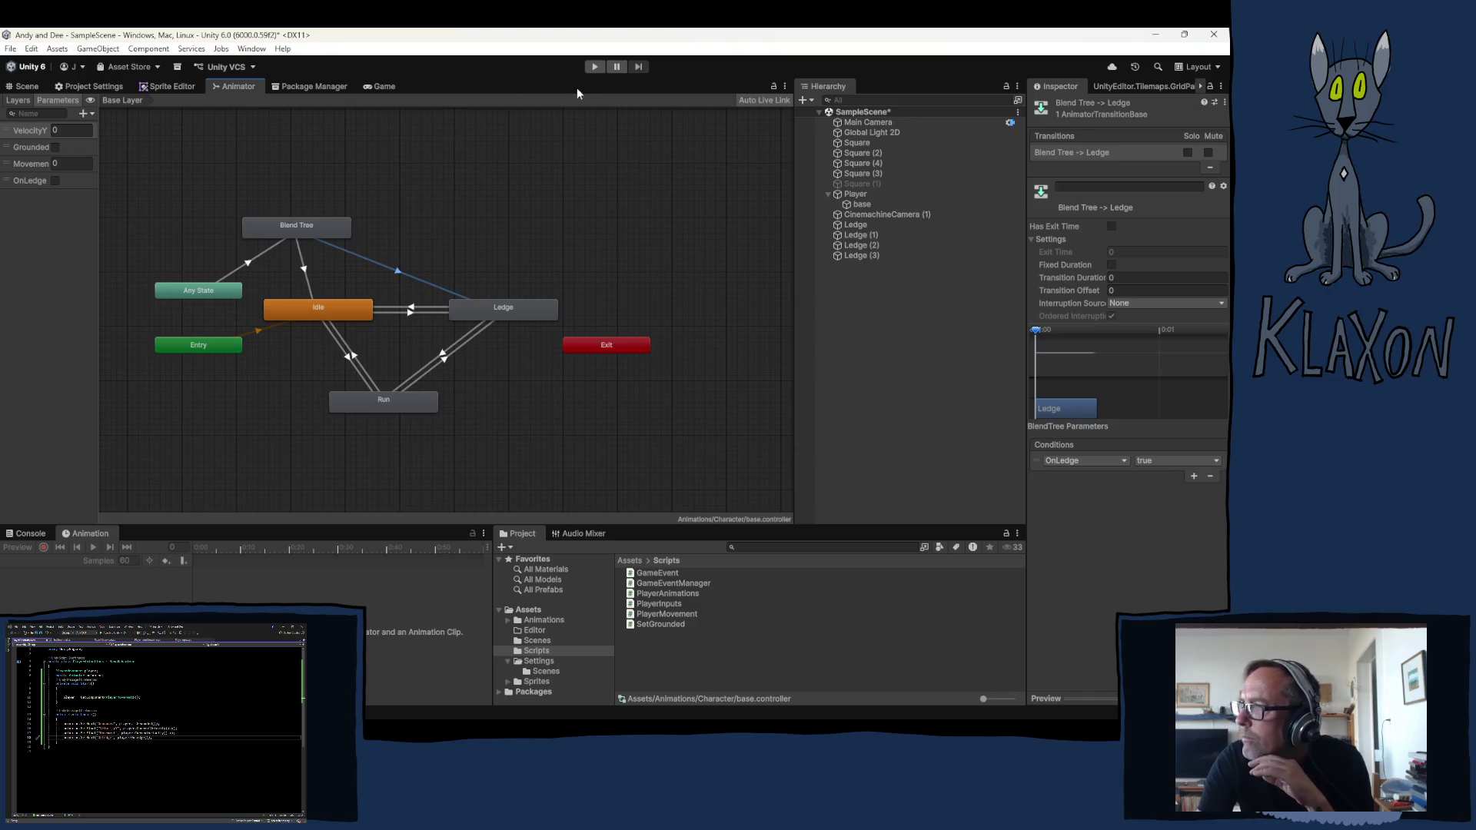
left_click(303, 270)
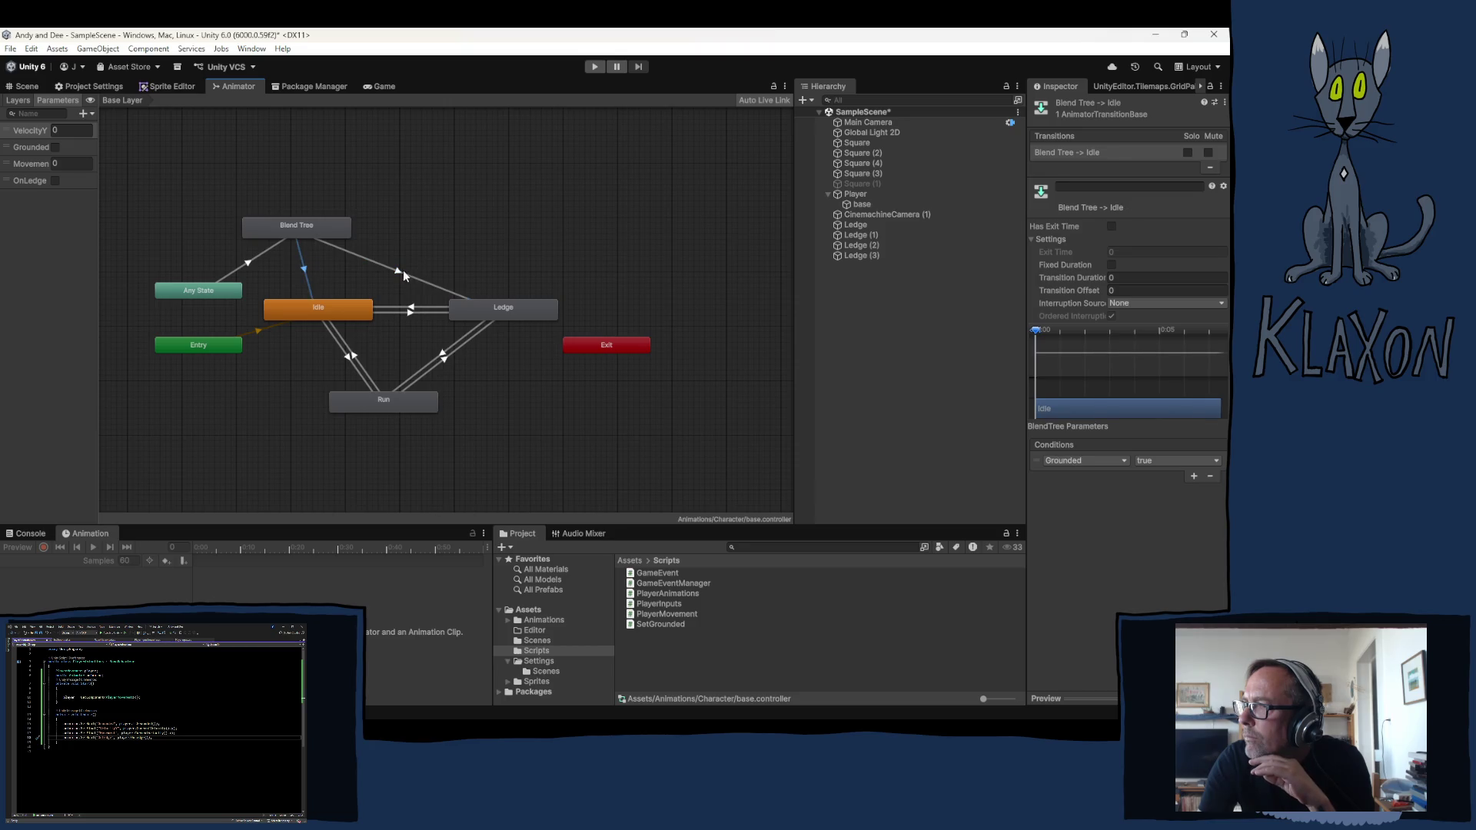
left_click(593, 68)
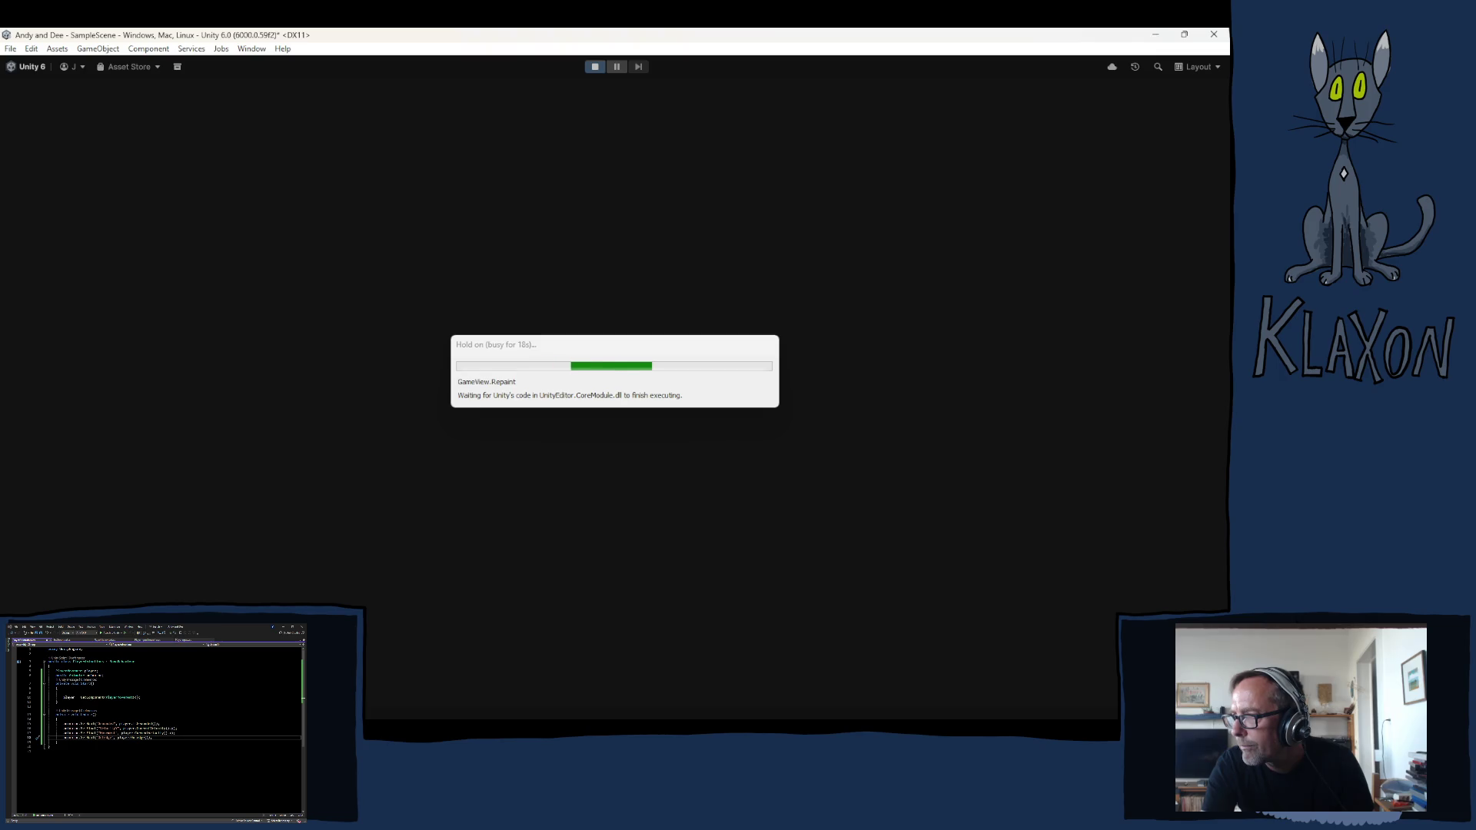
Walk the player left and right and jump up from the tall platform
key("Left")
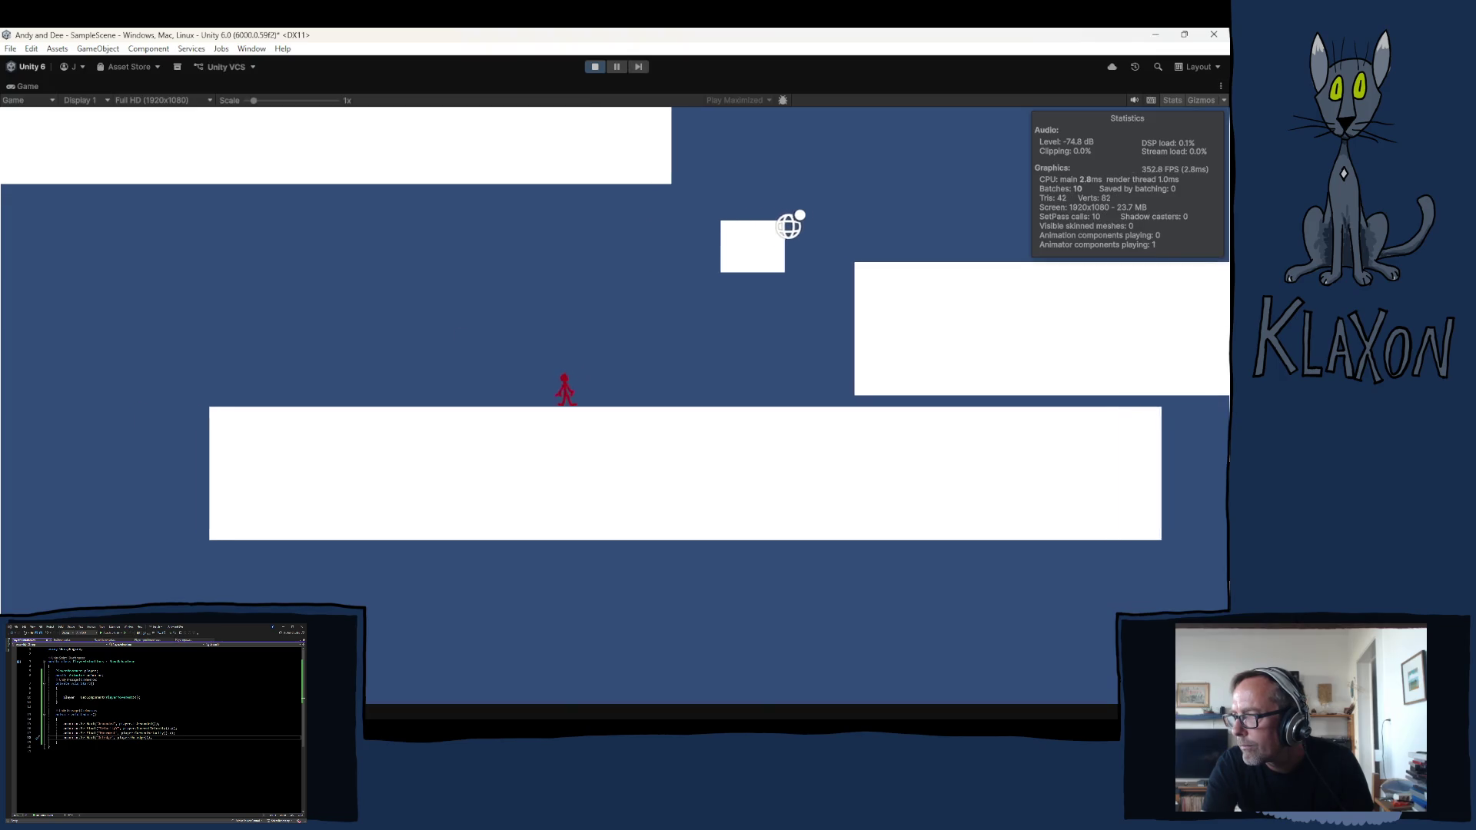
key("Right")
key("Right")
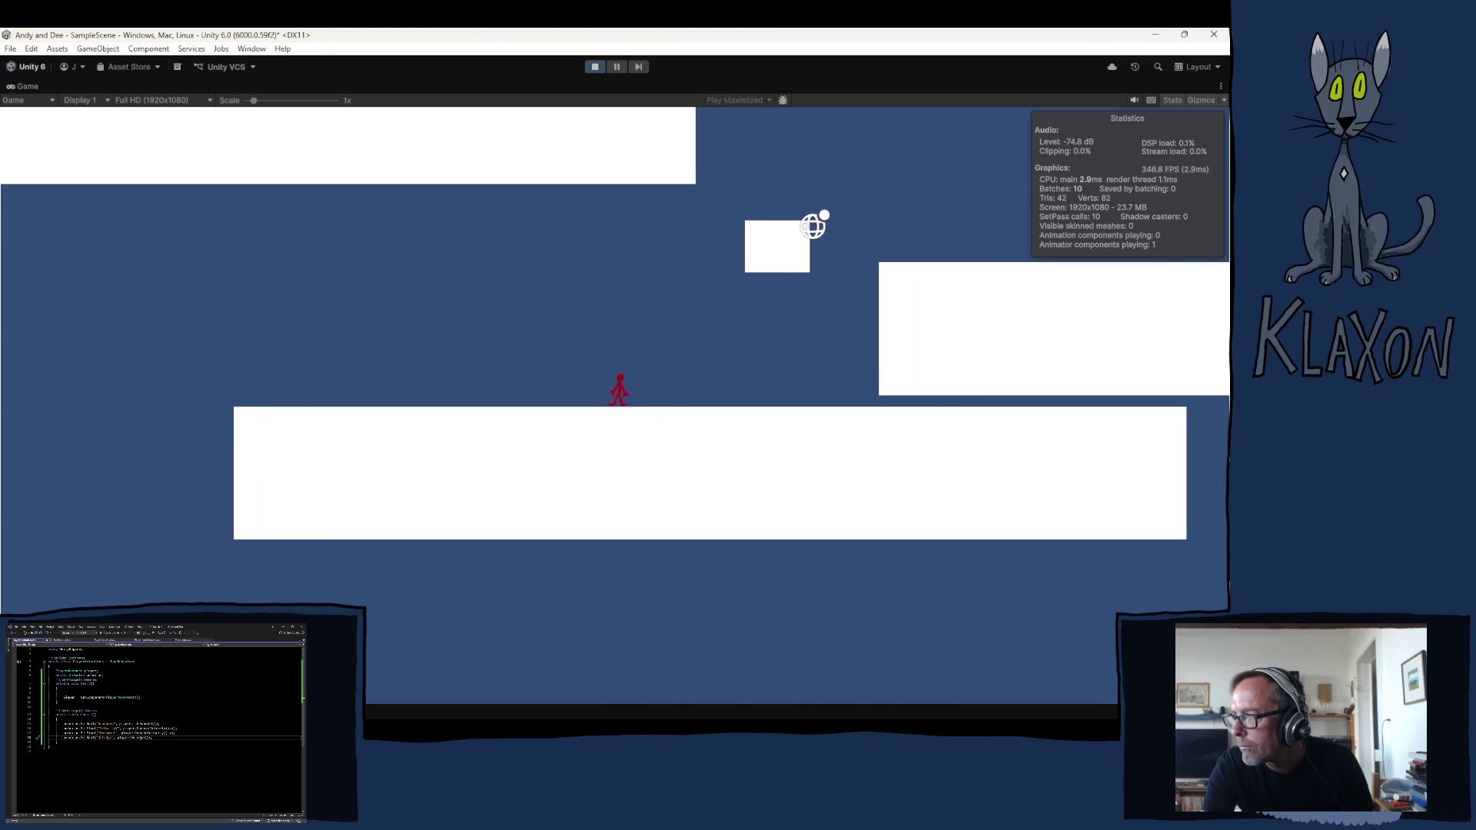
key("space")
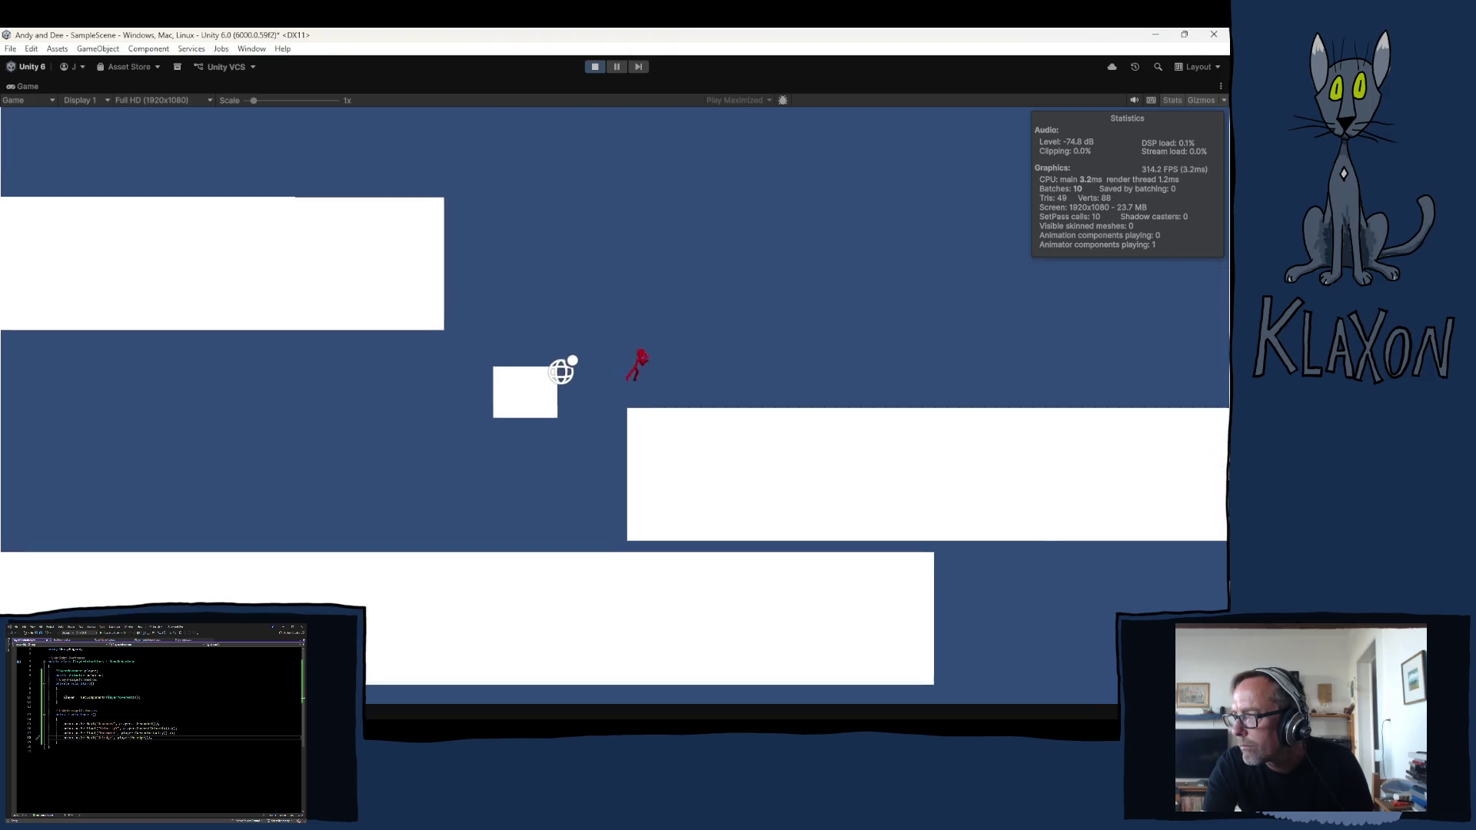
key("Left")
key("space")
Run along the lower platform, jump onto the higher one, then stop the game
key("Left")
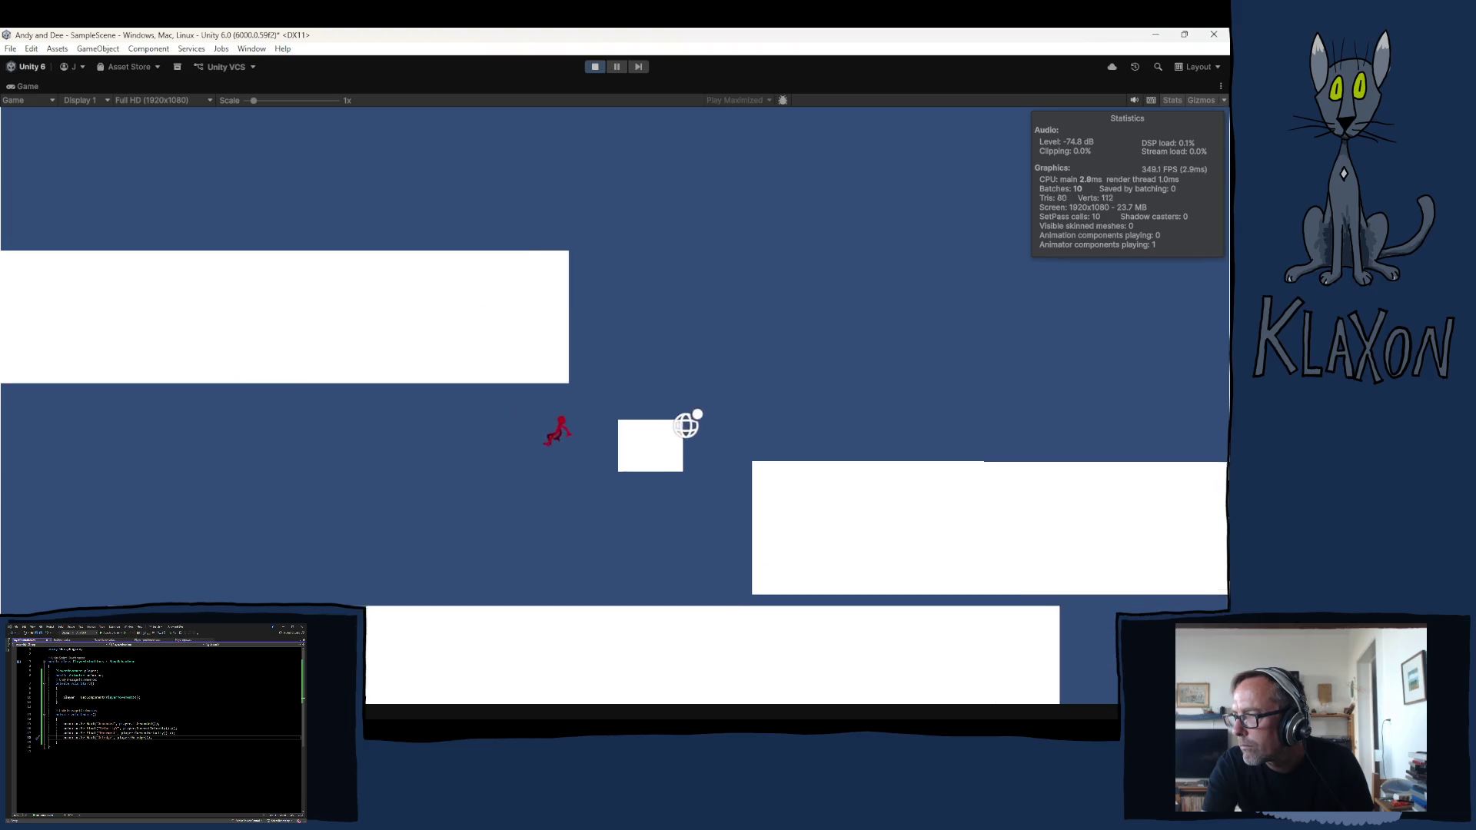
key("Right")
key("Right")
key("space")
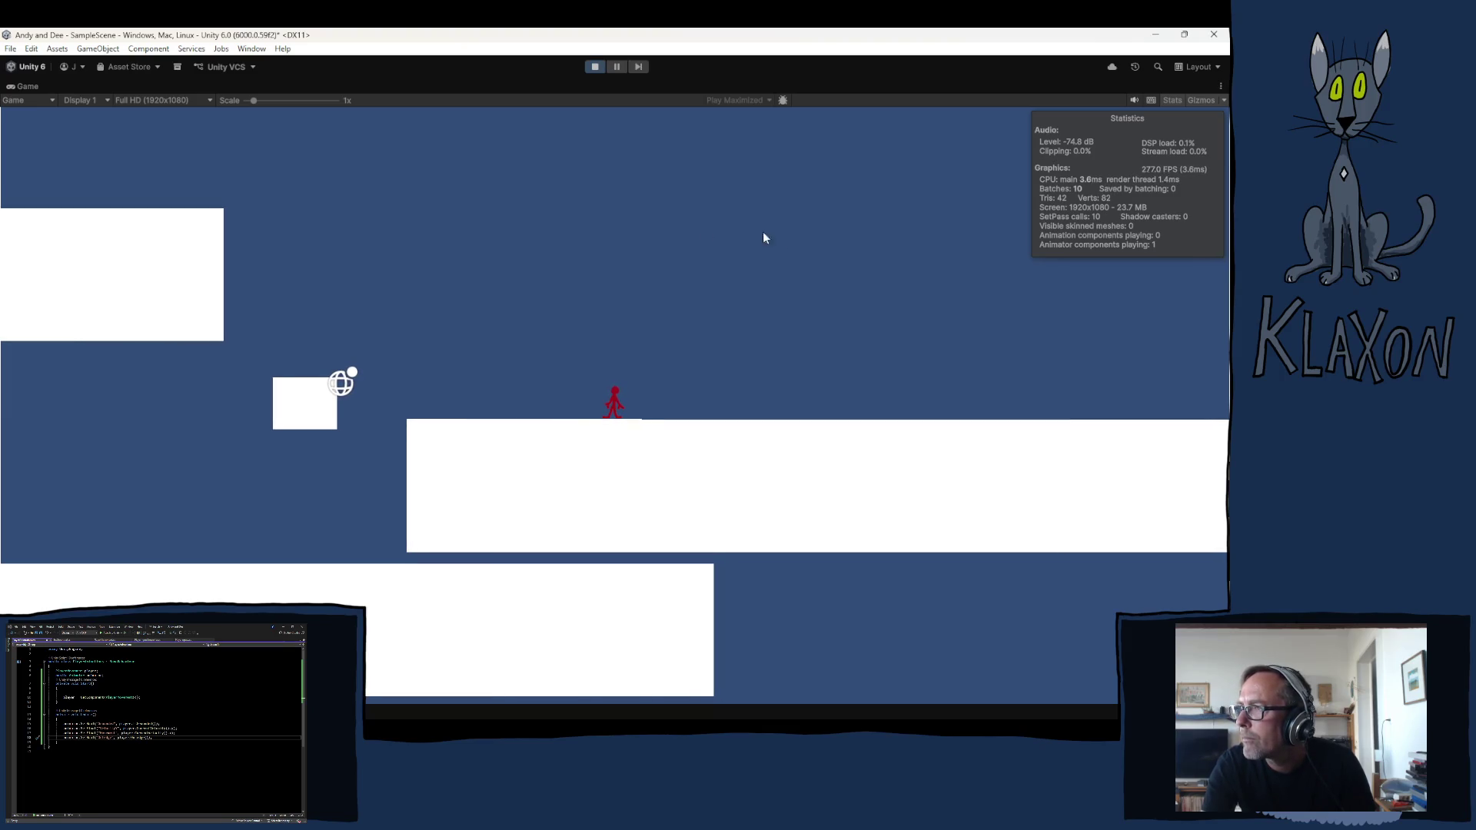
left_click(594, 66)
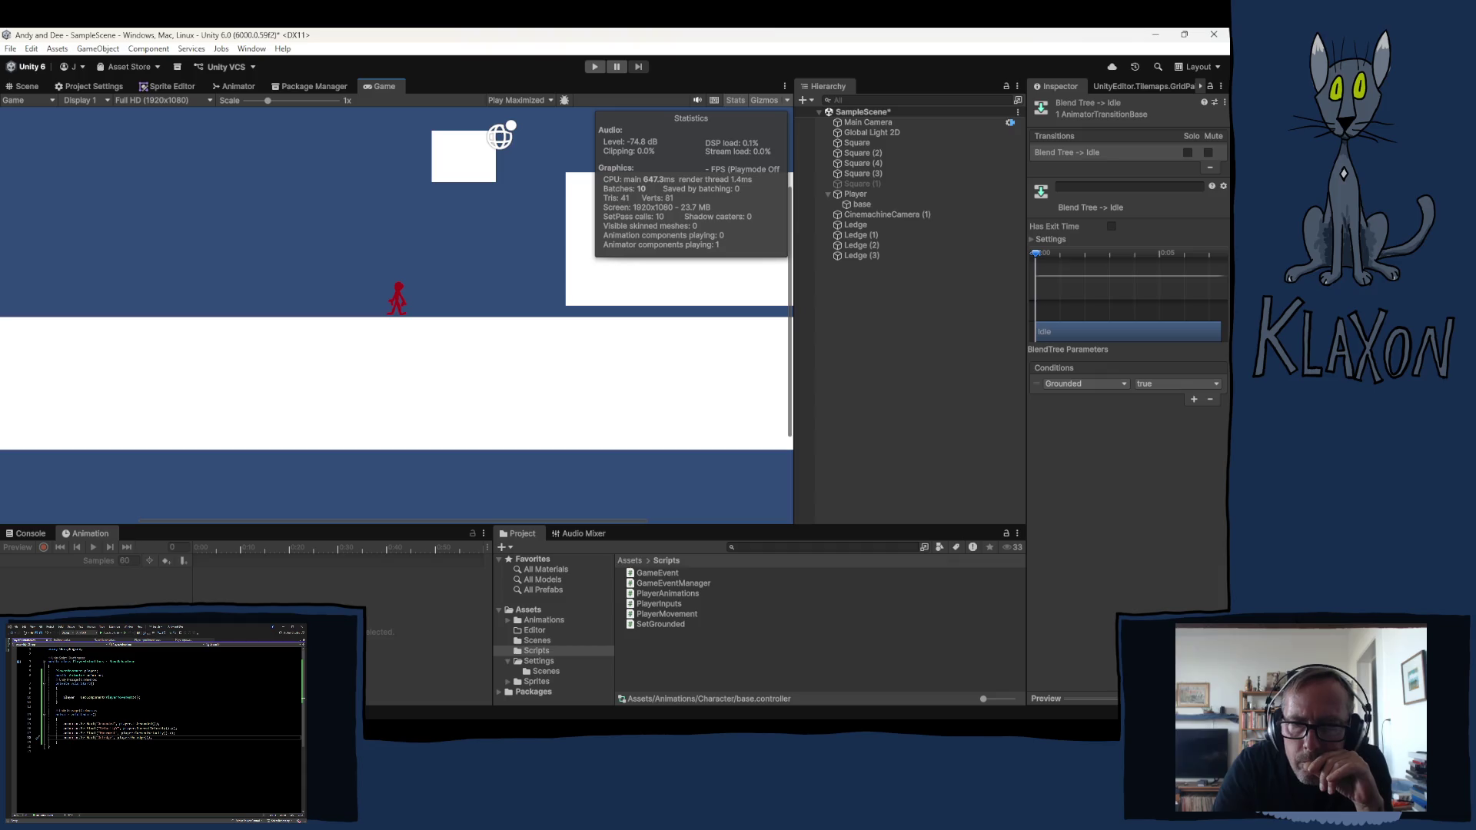
Copy the Movement parameter's name from the Animator and paste it into line 17 of the script
left_click(234, 86)
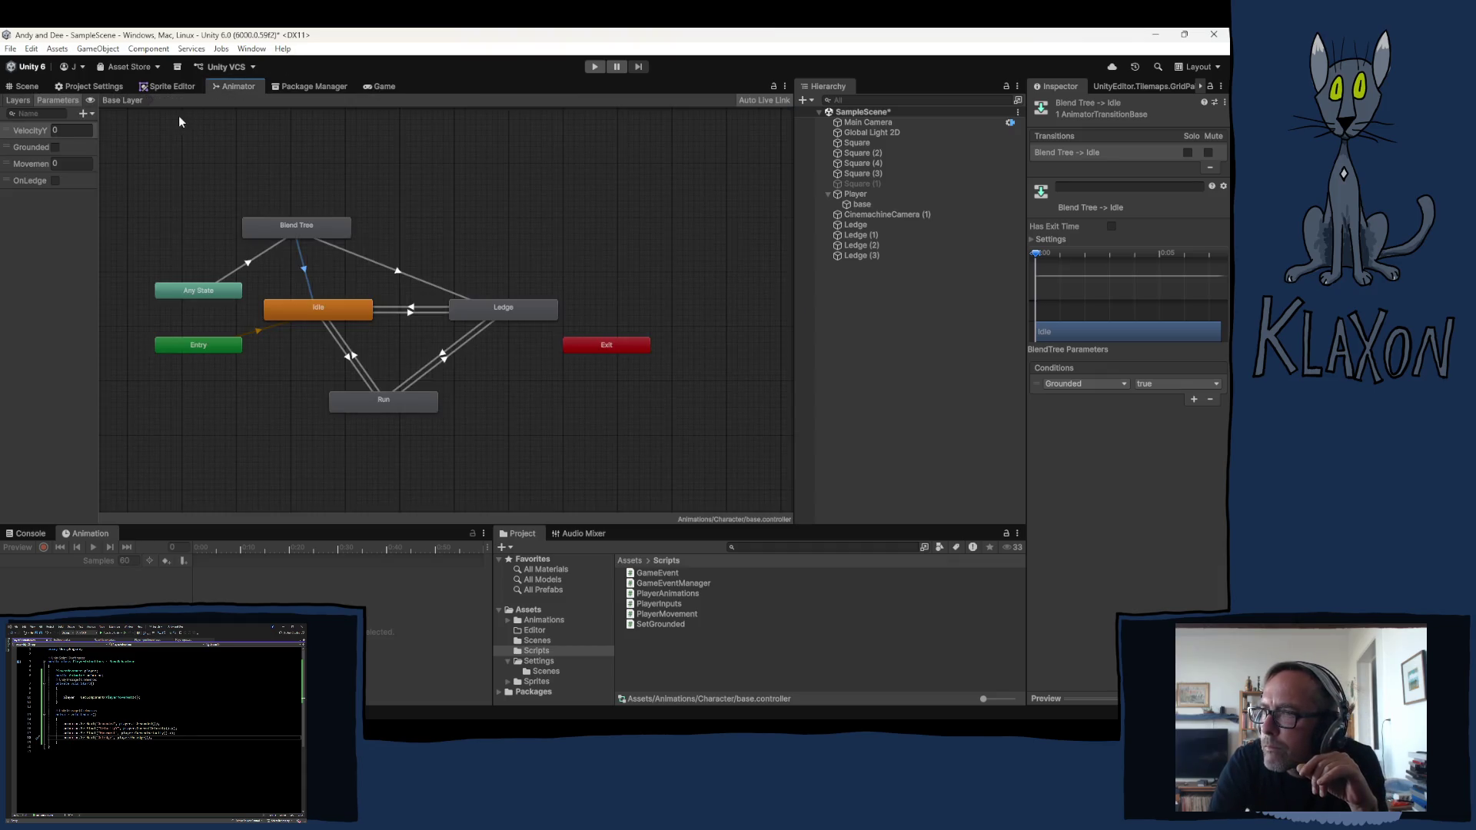
left_click(37, 166)
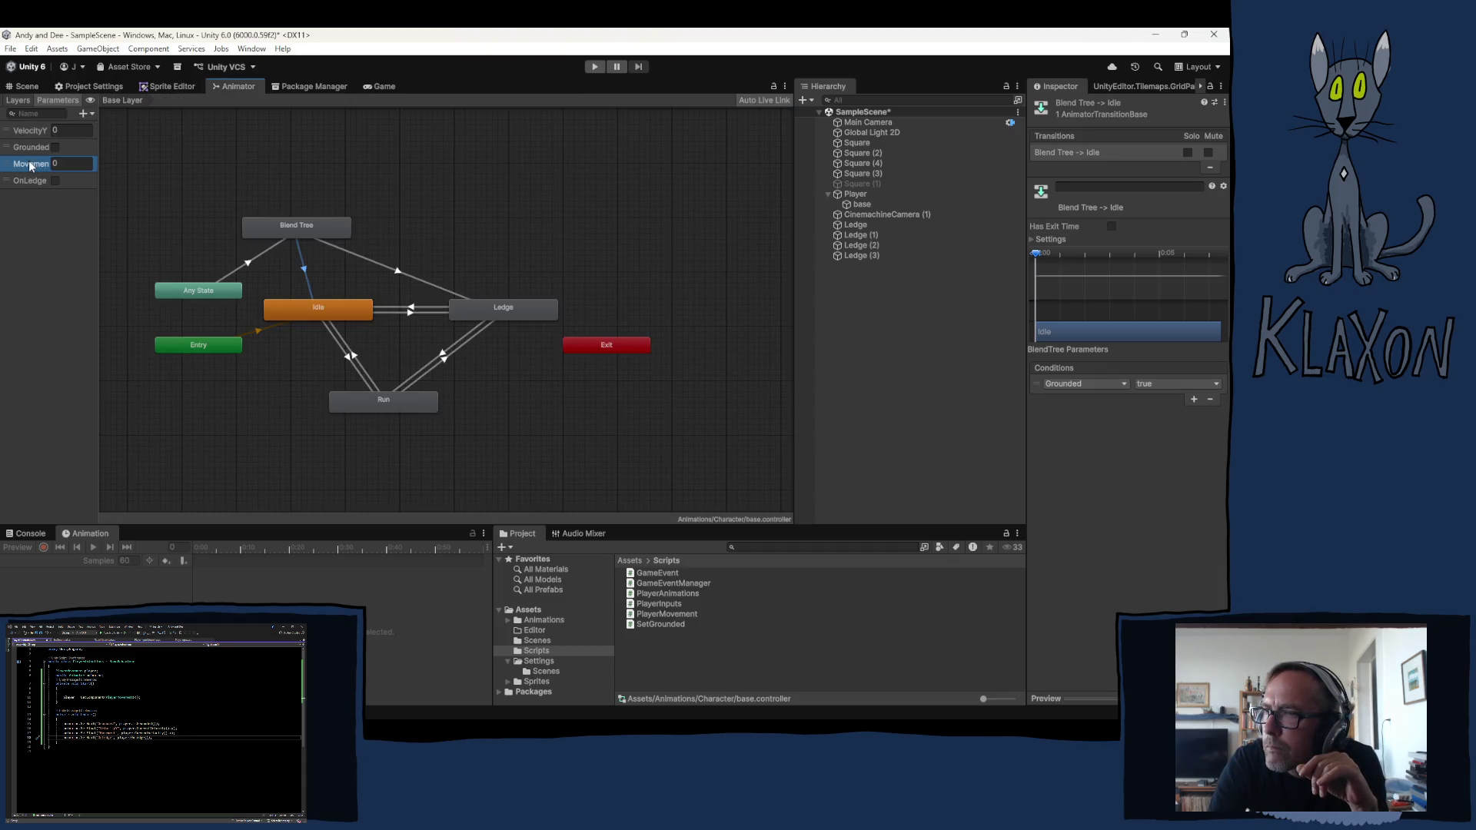
double_click(29, 163)
key("ctrl+c")
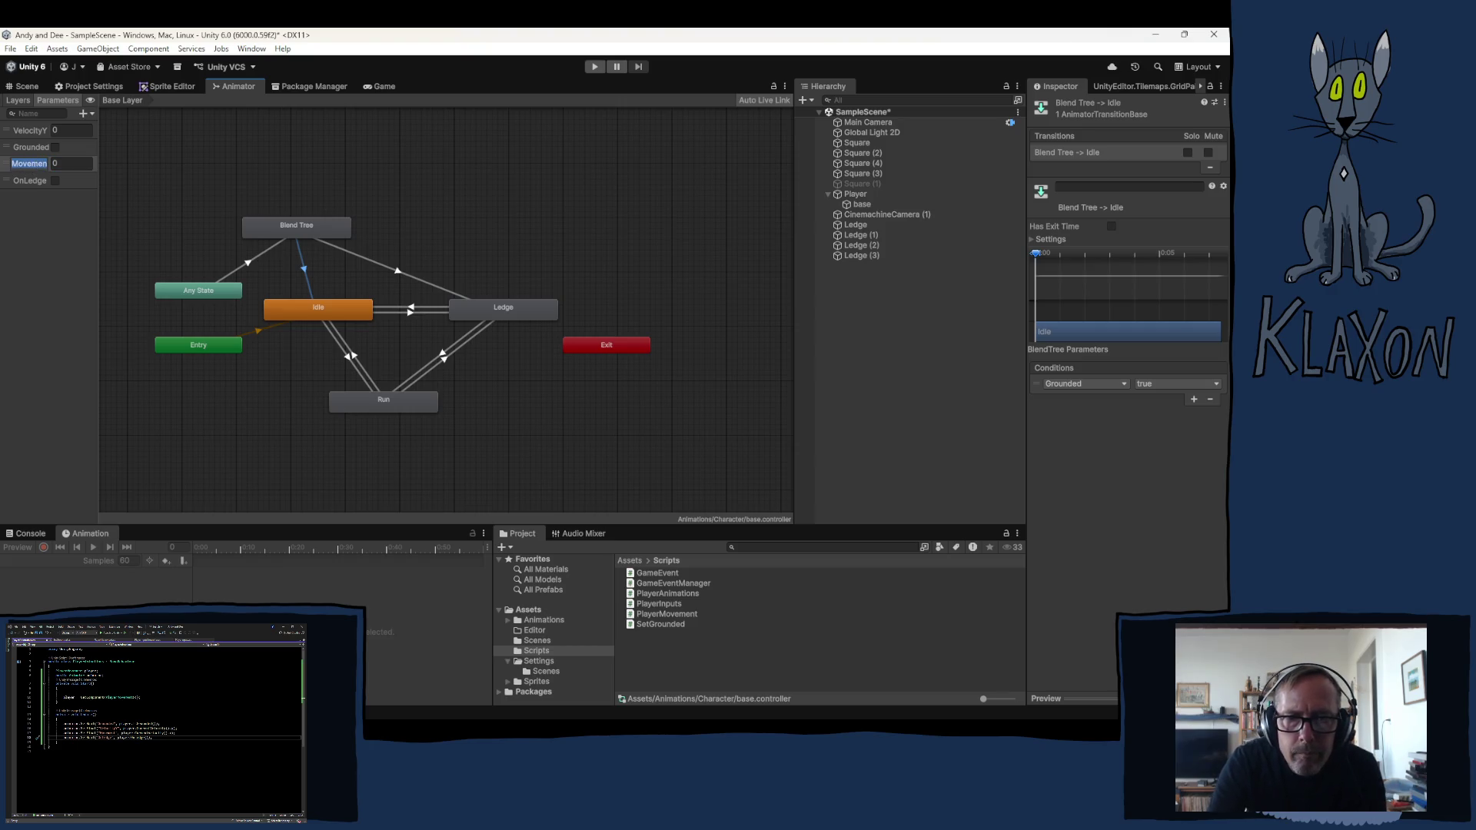
key("alt+Tab")
key("ctrl+v")
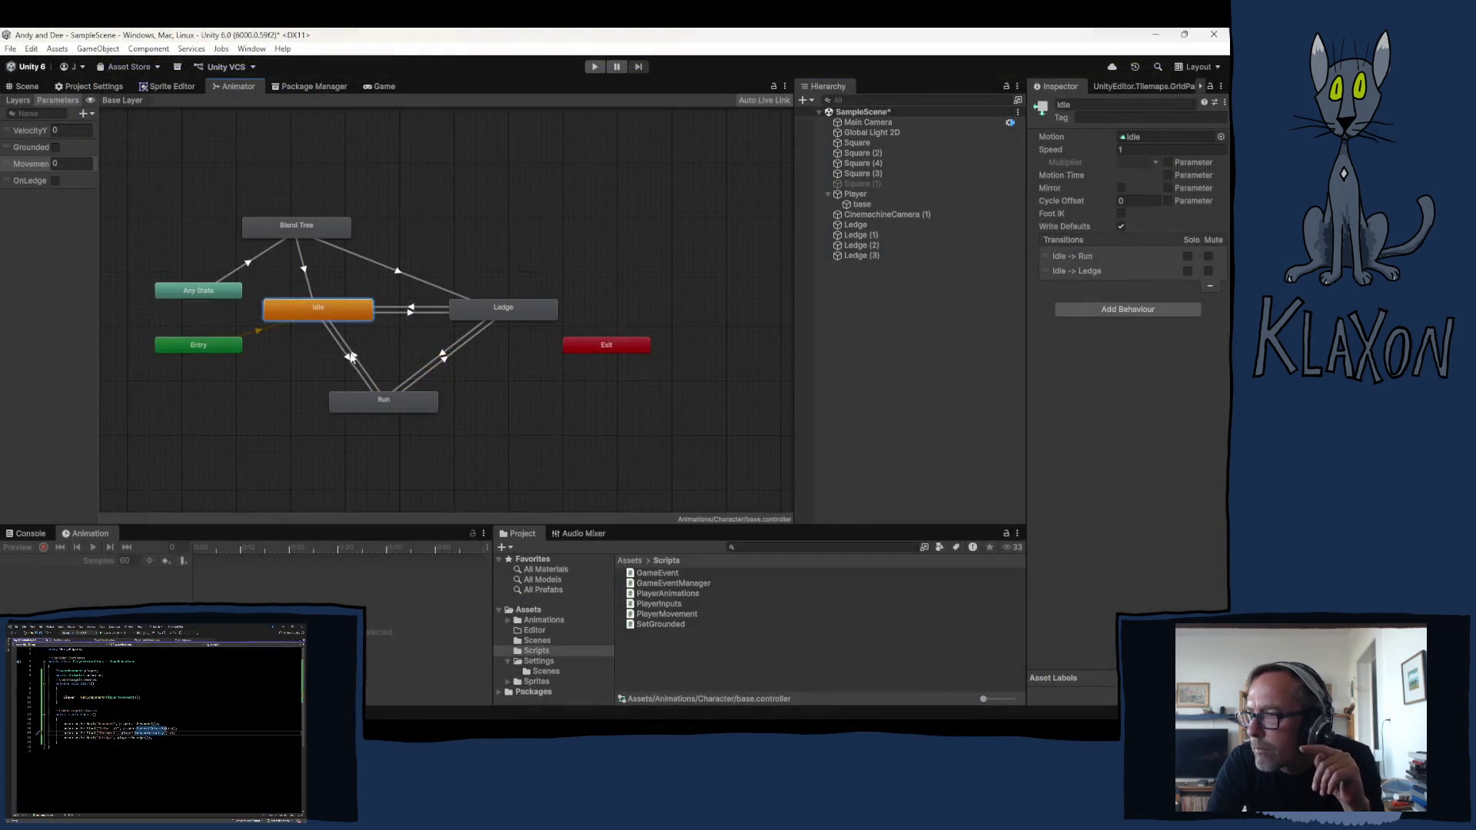
Compare the Run/Idle conditions, then save PlayerAnimations.cs sending CurrentVelocity().x as Movement
left_click(348, 358)
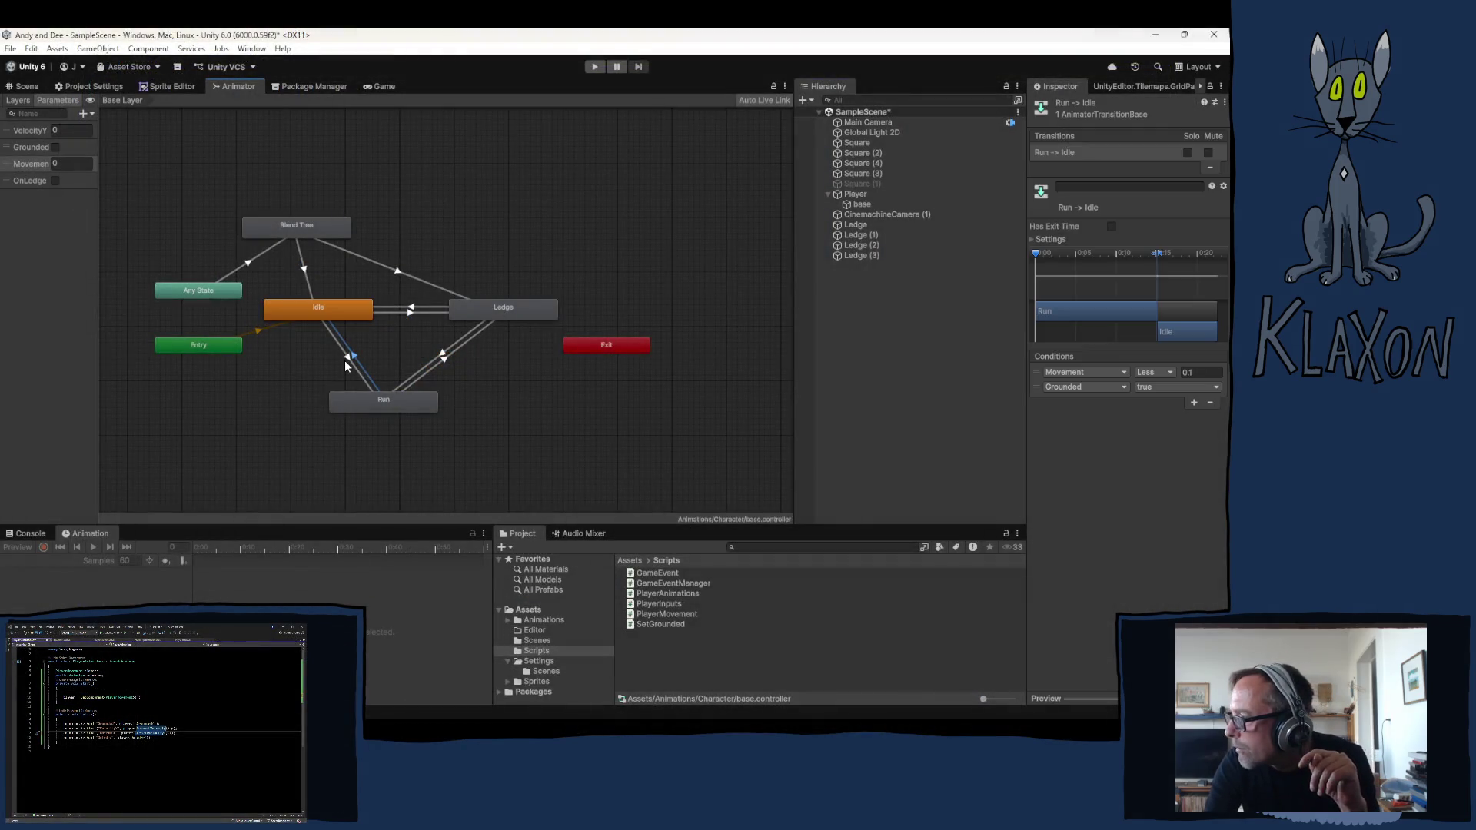
left_click(346, 360)
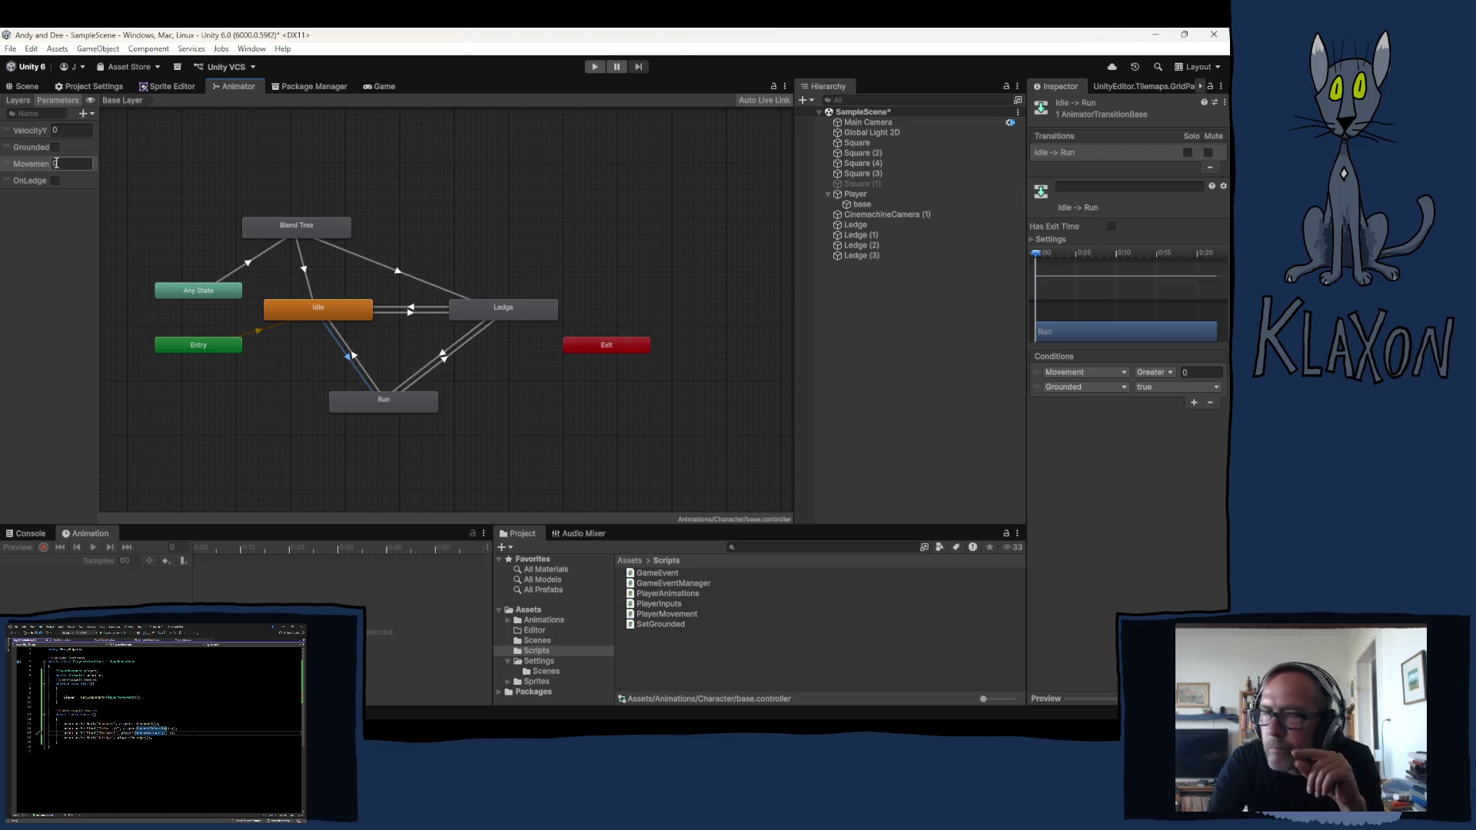
key("alt+Tab")
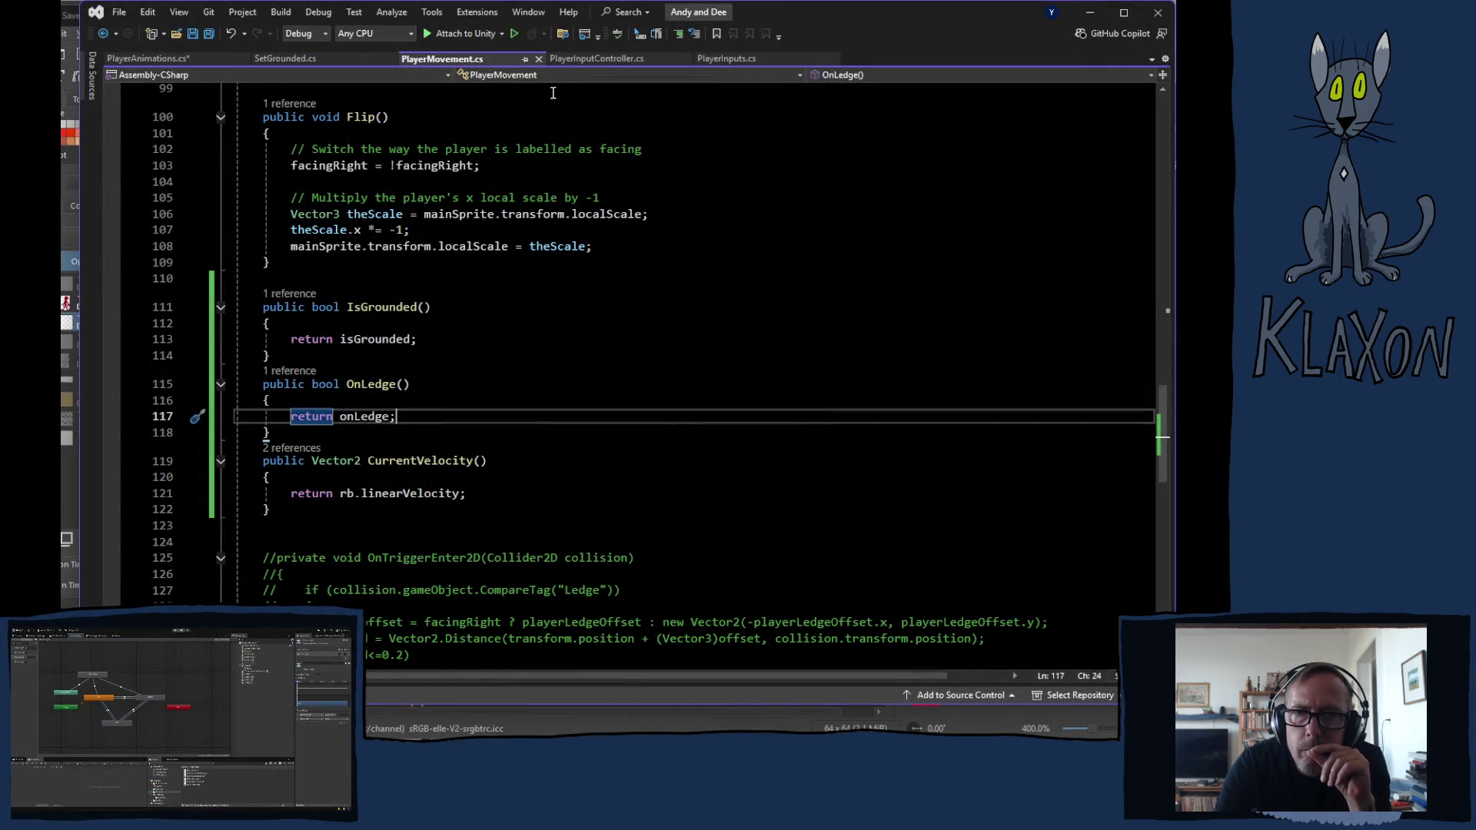
left_click(149, 58)
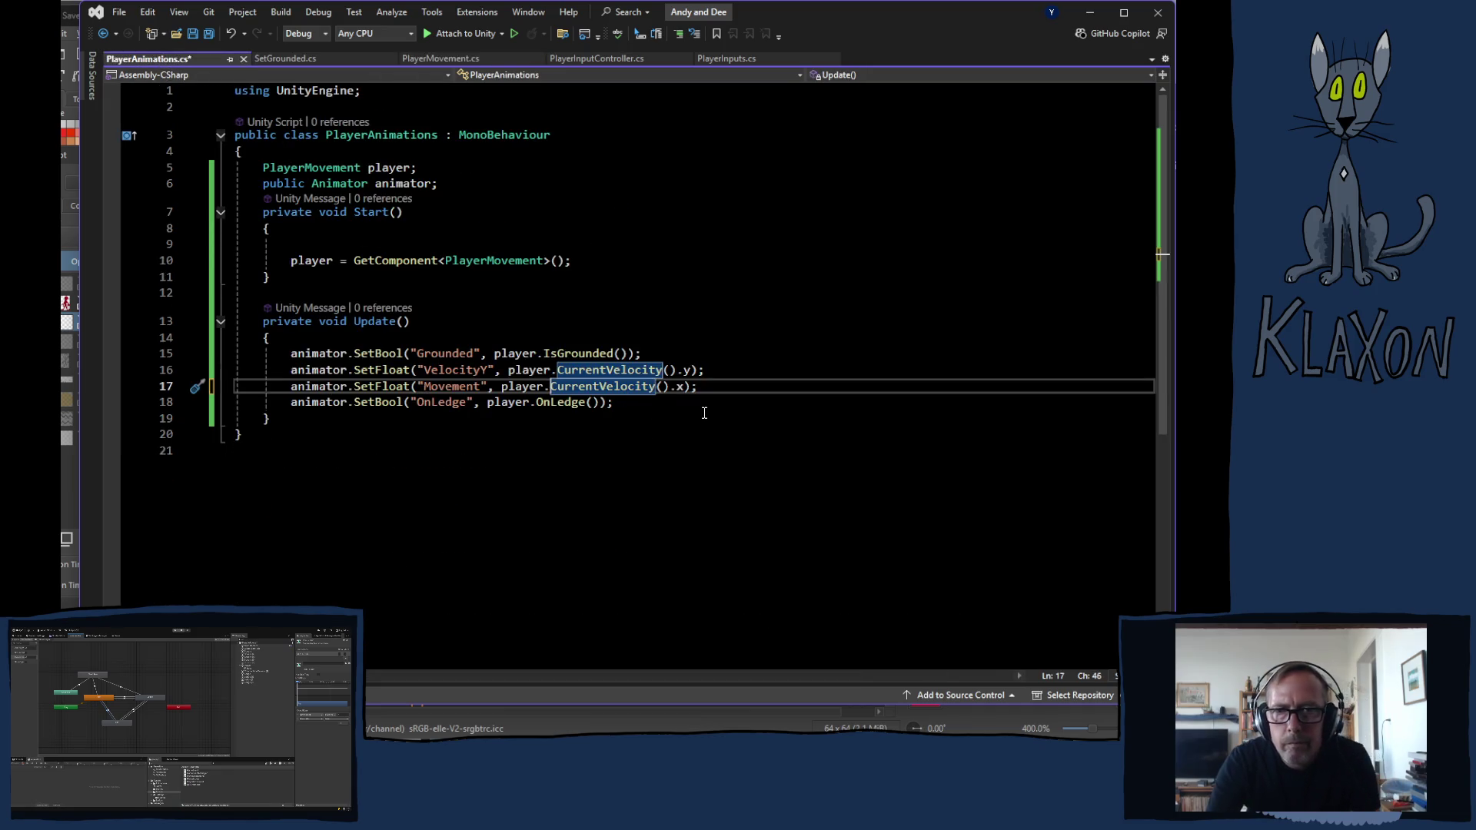
key("ctrl+s")
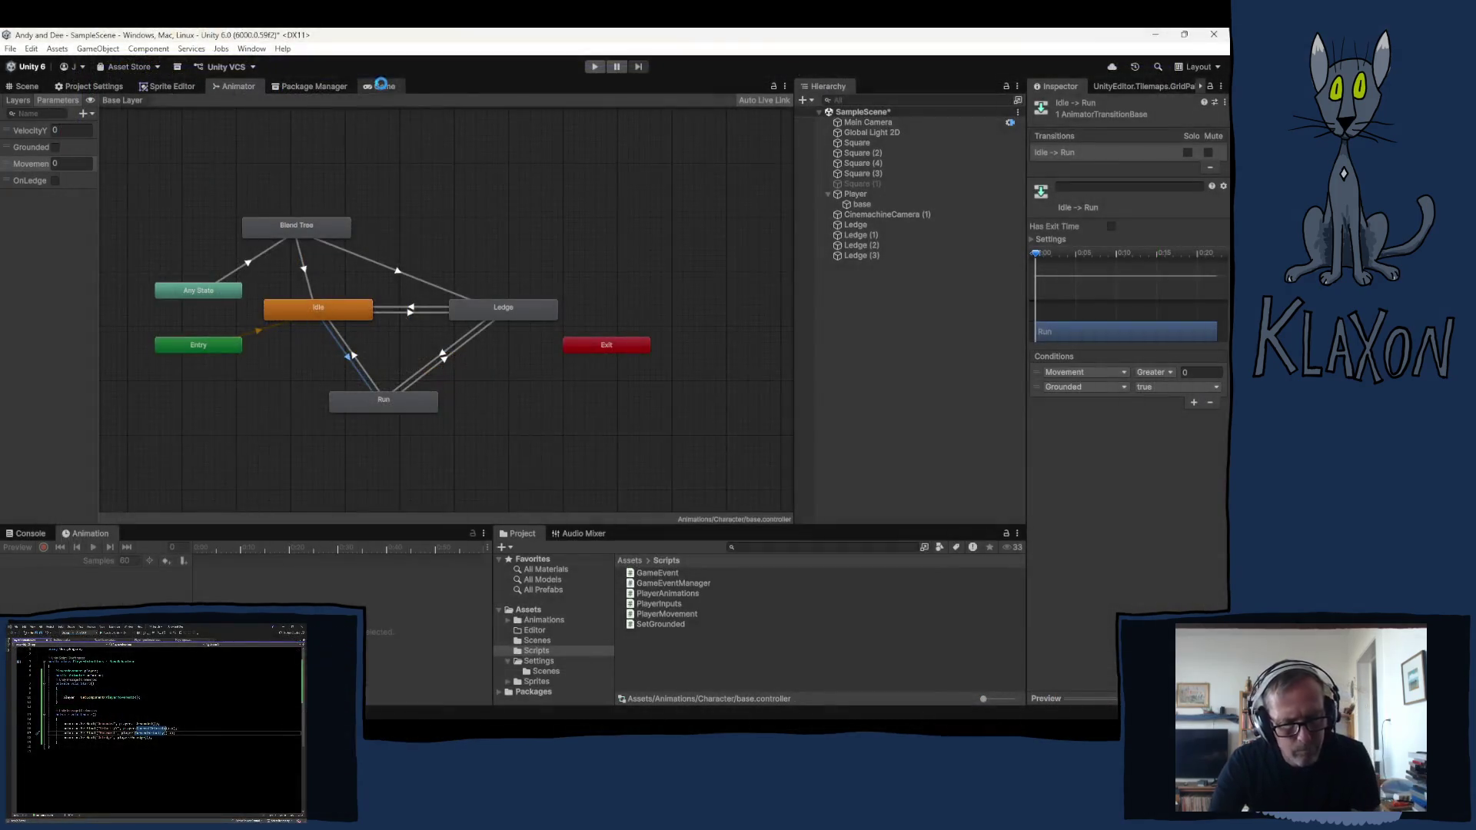
Enter Play mode to test the updated animation script
left_click(594, 65)
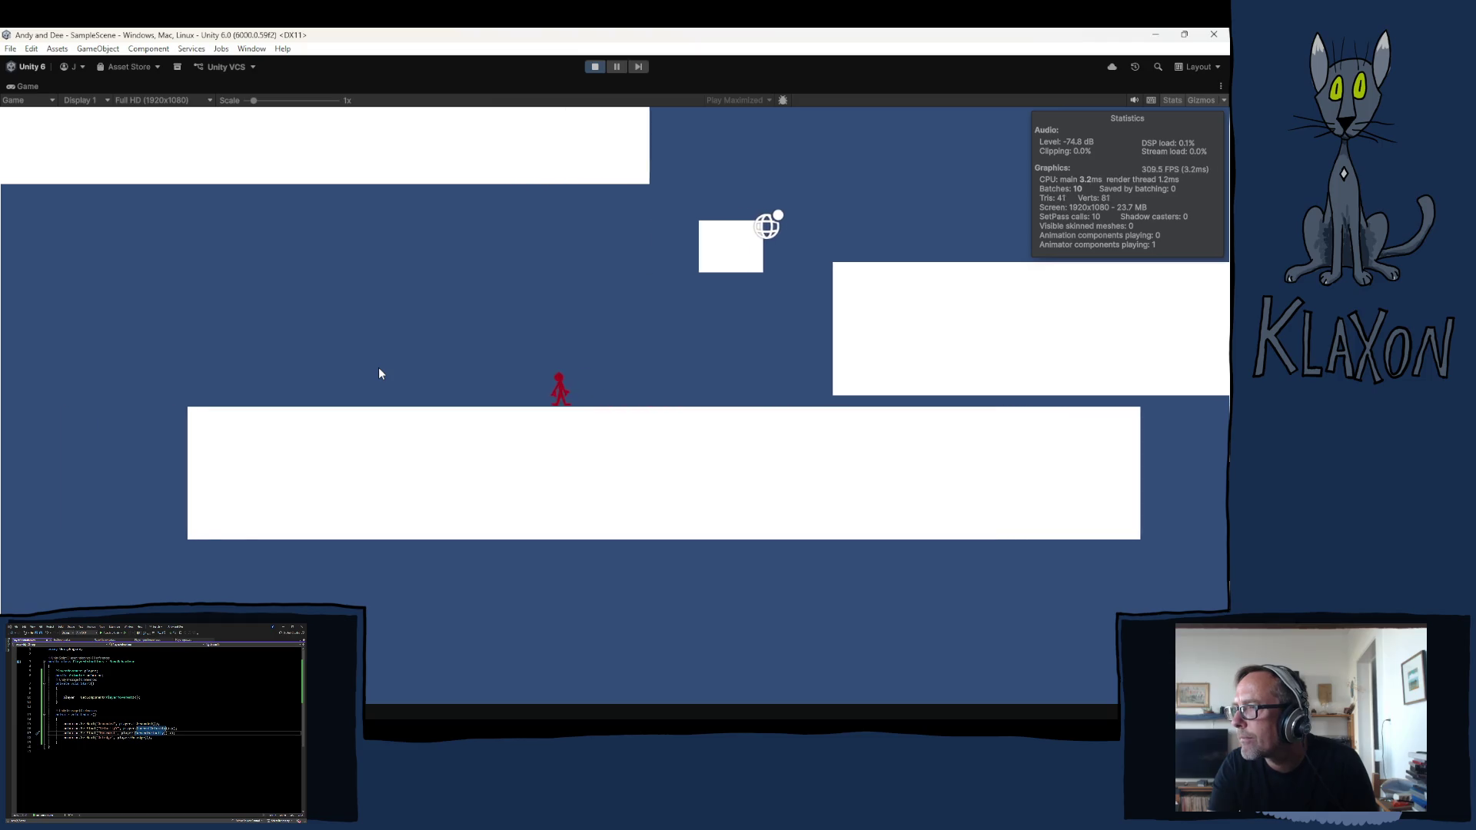
Jump the player up to the left, then move right and jump onto the platform
key("Left")
key("space")
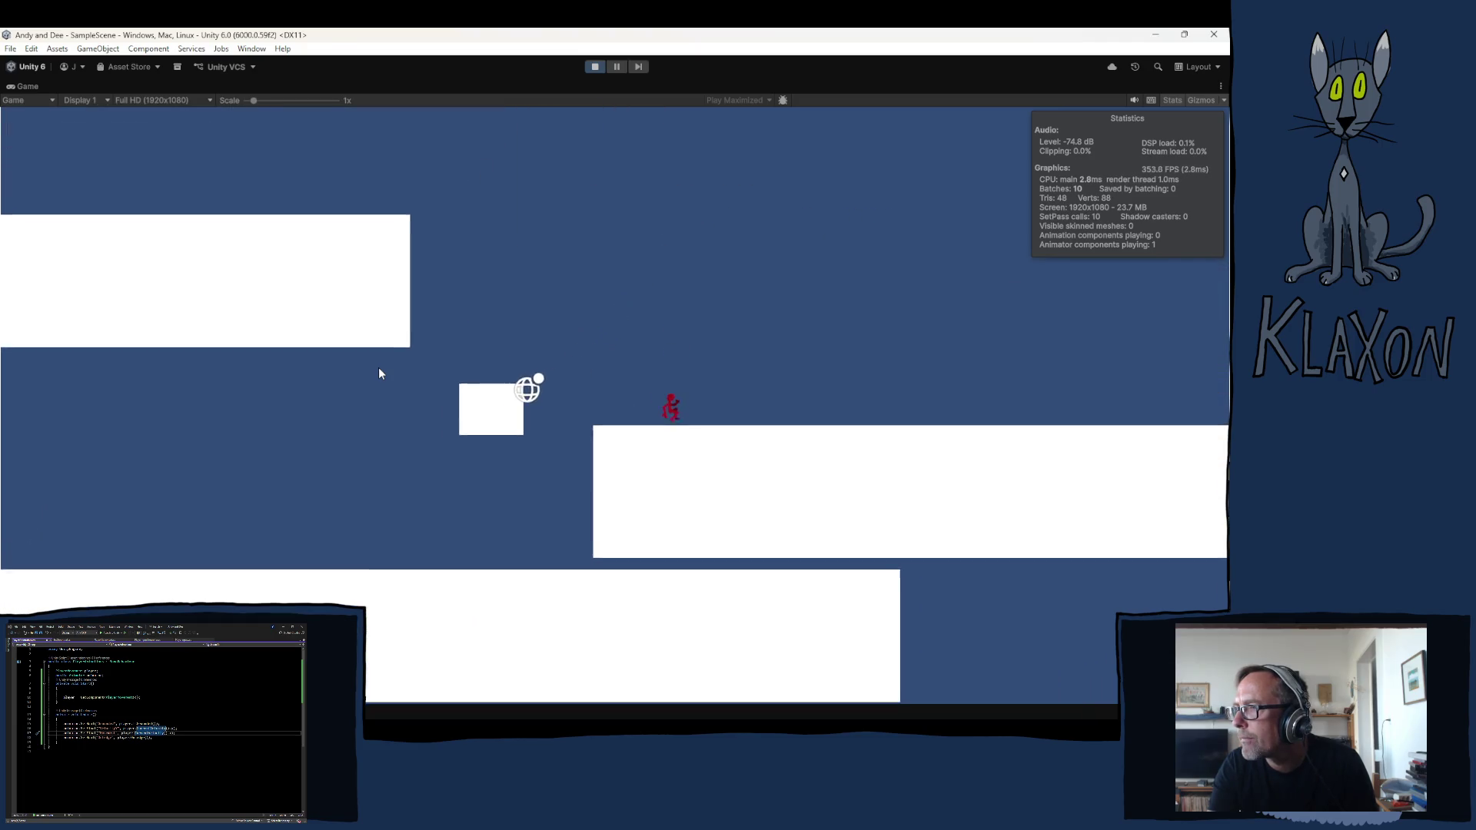
key("Right")
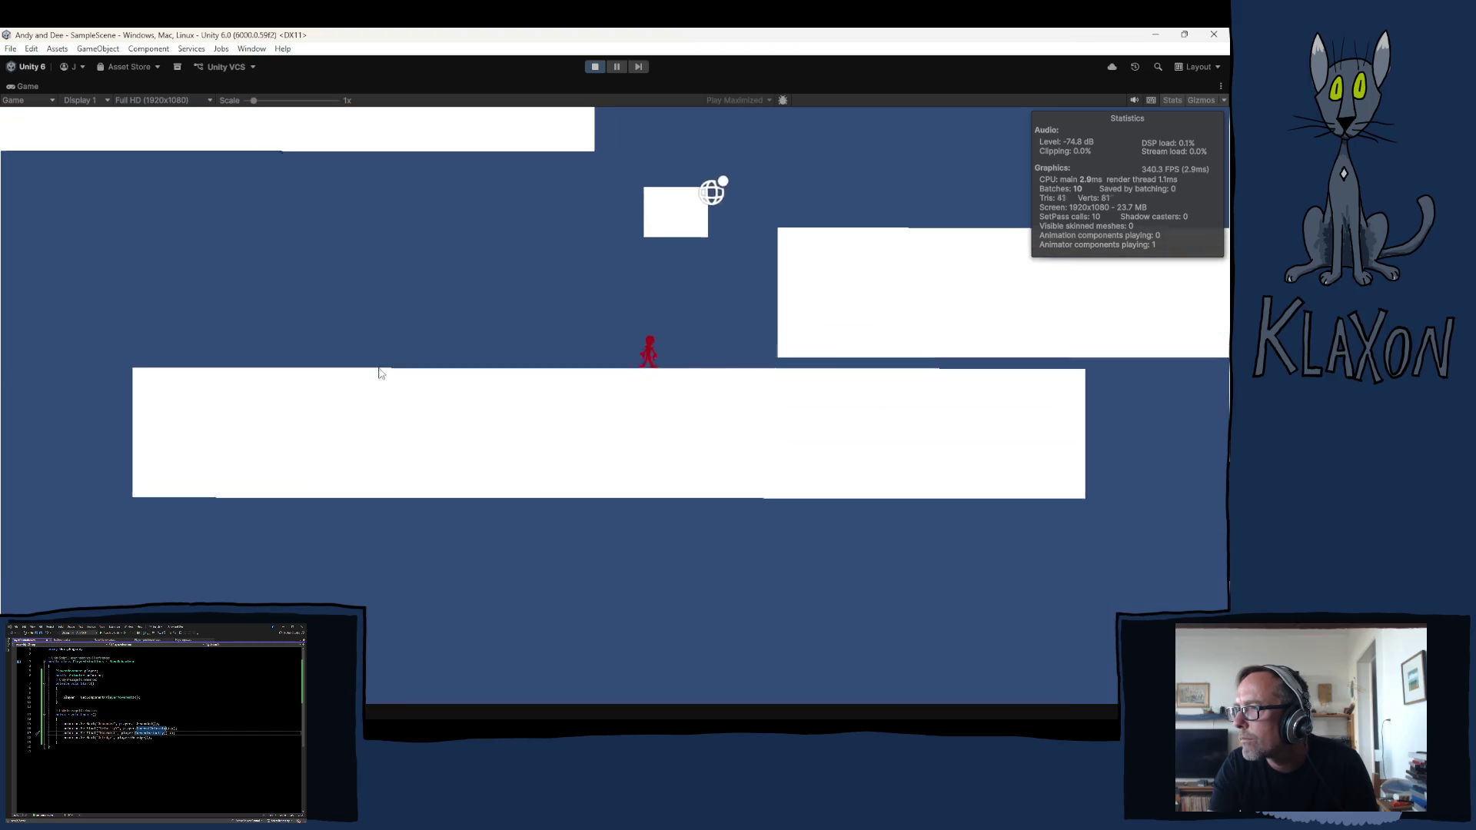
key("space")
key("space")
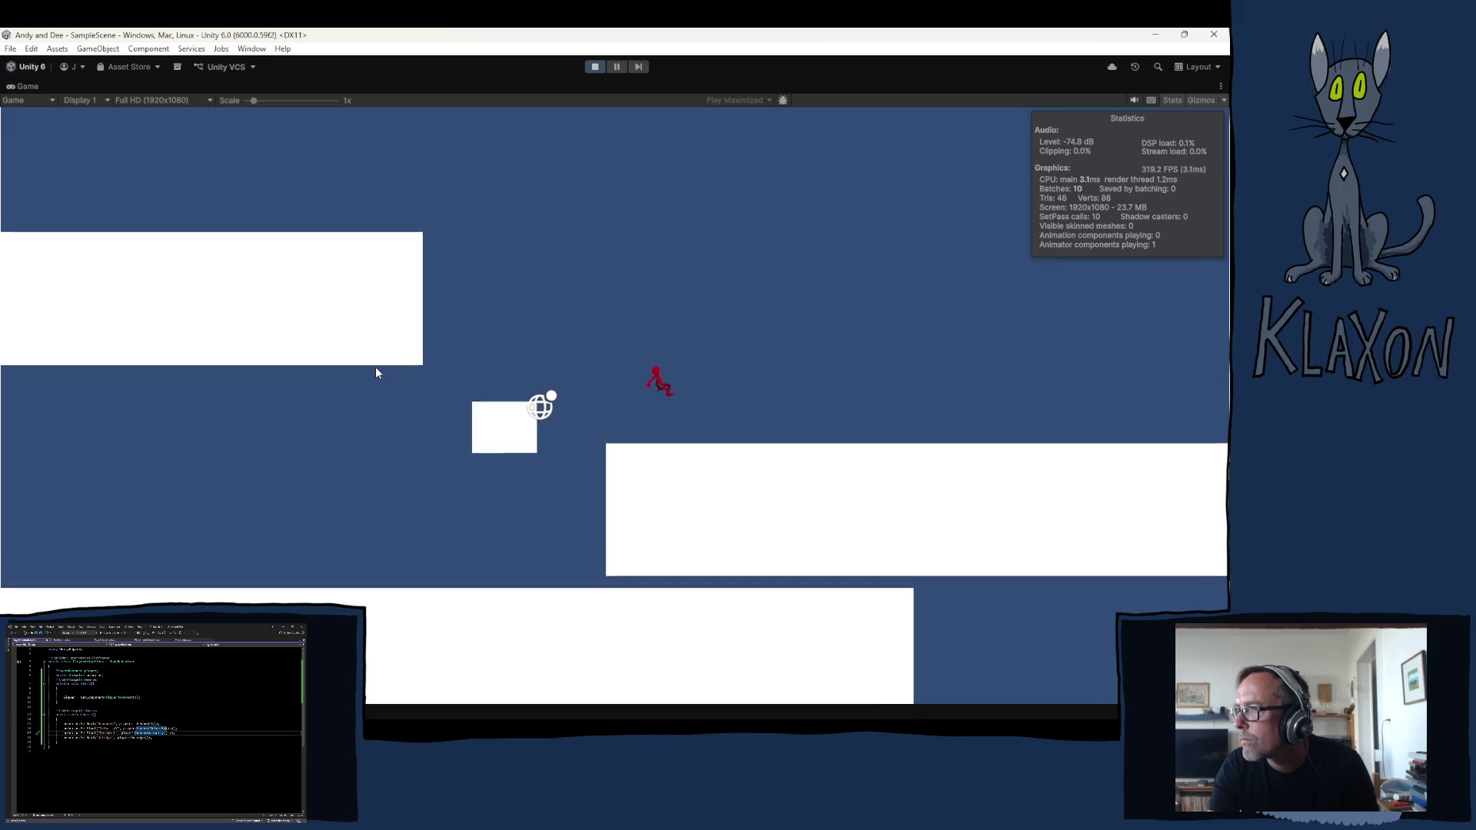
Jump left onto the small block and drop off its edge to grab the ledge
key("Left")
key("space")
key("Left")
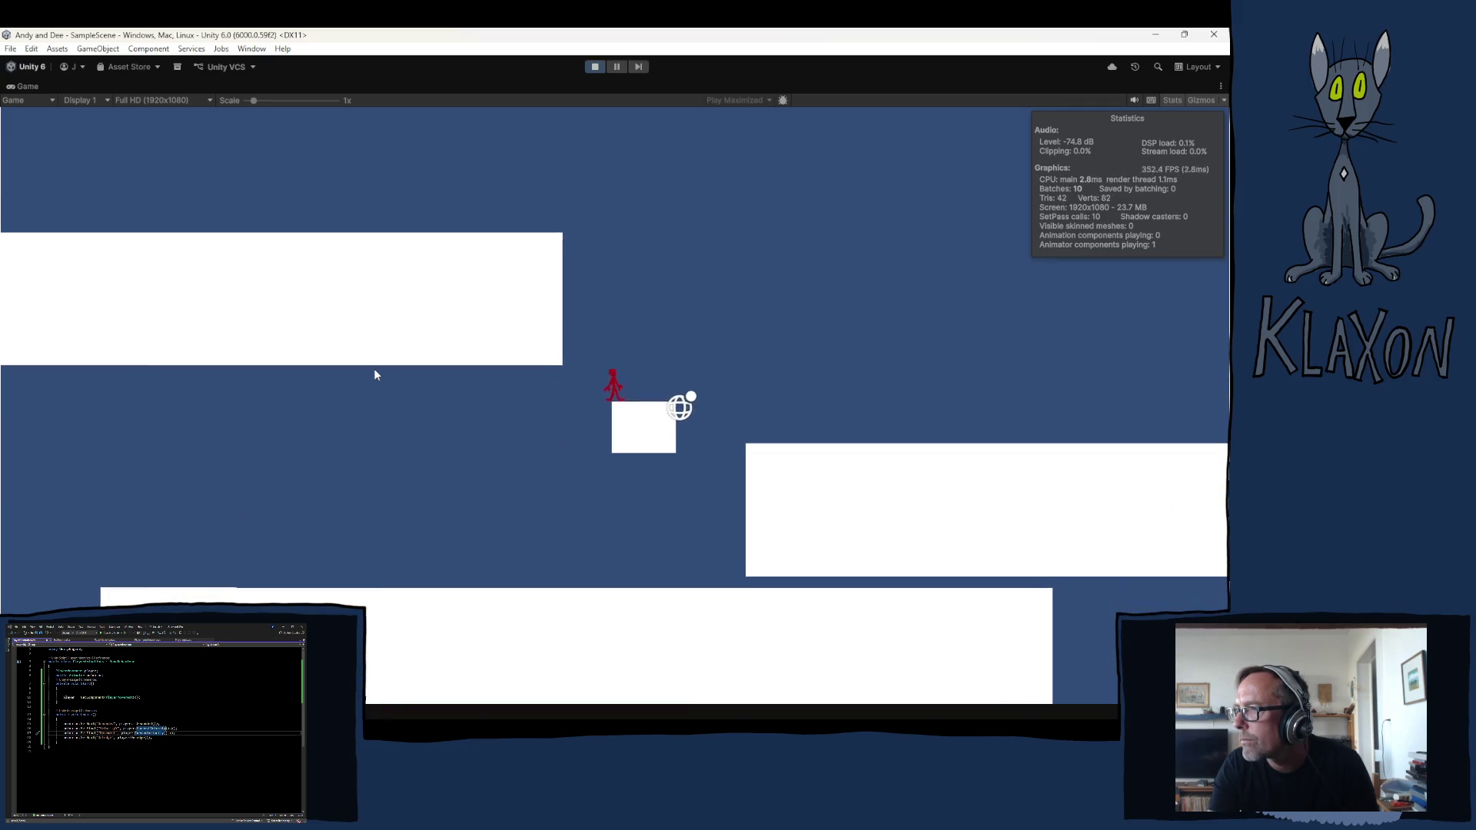